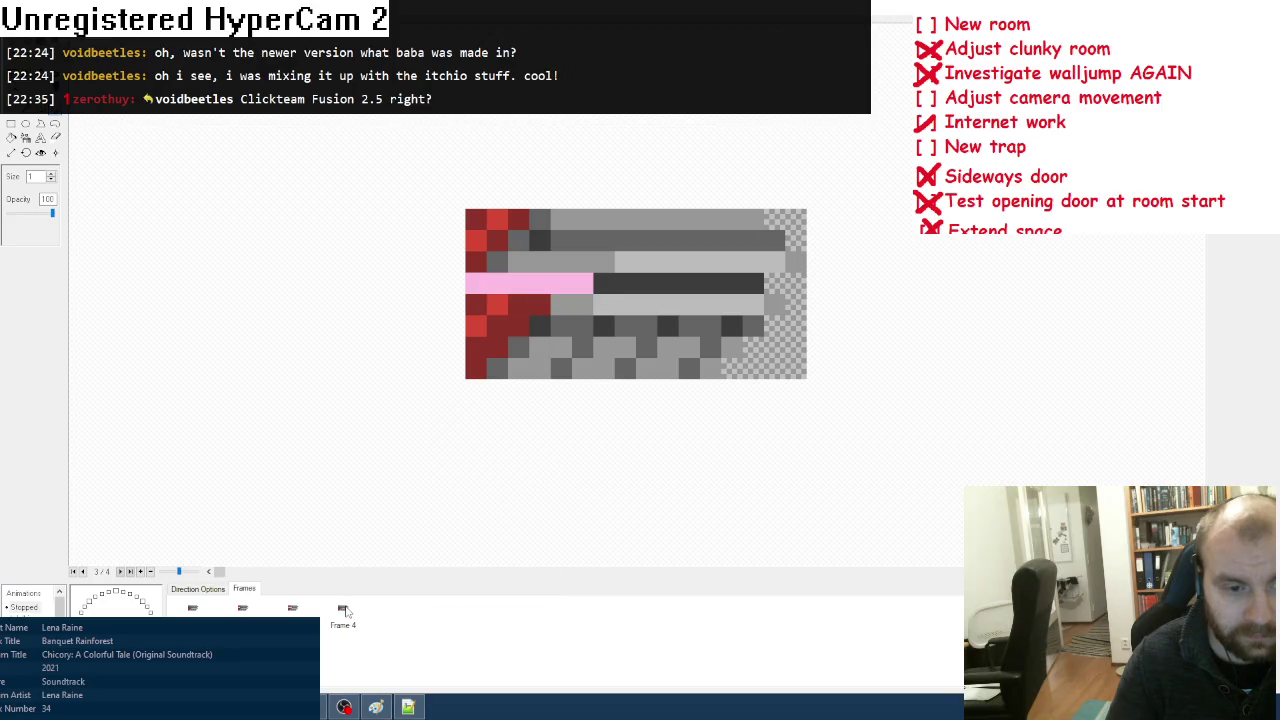
Step: Repaint frames 3–4: shorten frame 3's pink bar with dark grey and add a pink pixel near the right end
{"action": "left_click", "coordinate": [476, 283]}
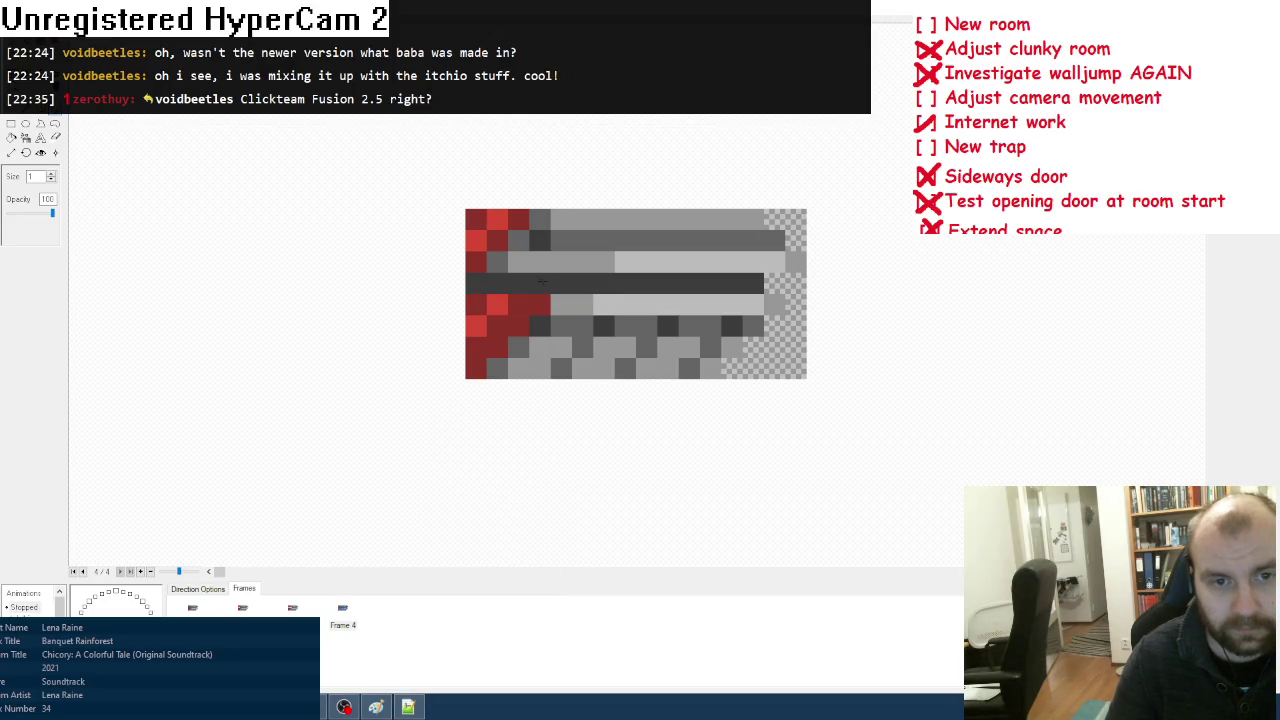
{"action": "left_click", "coordinate": [292, 608]}
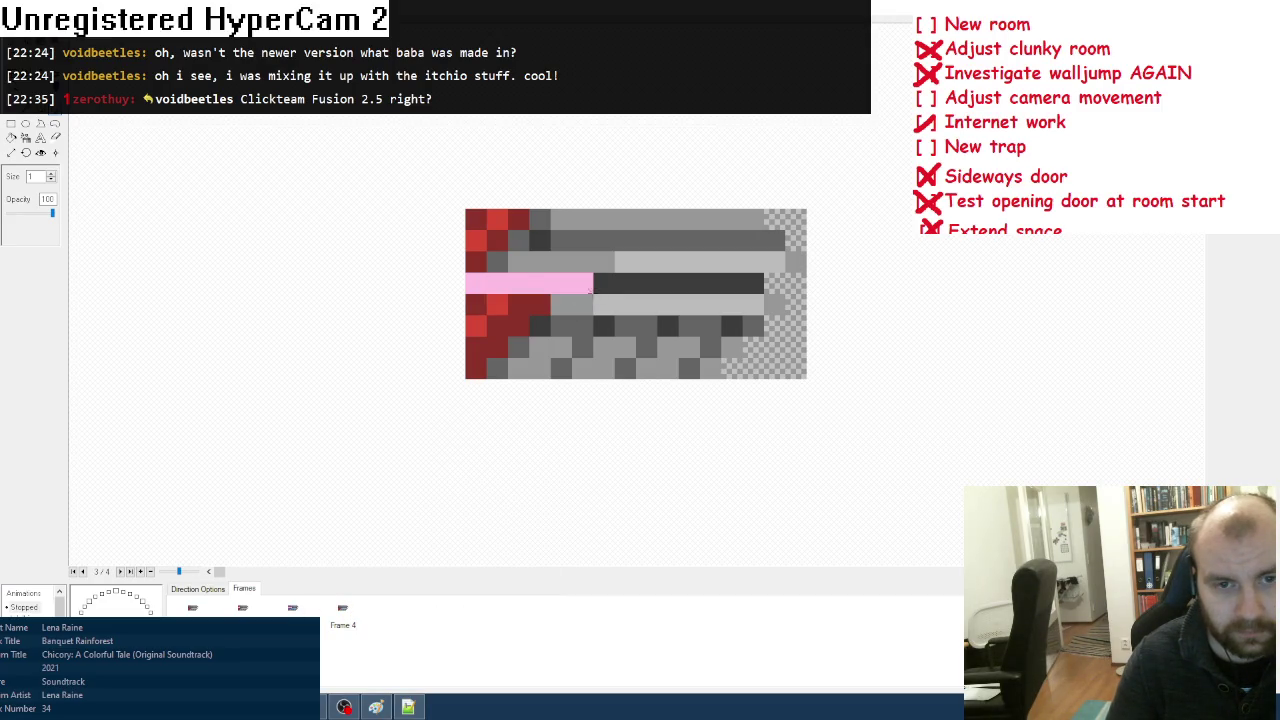
{"action": "left_click_drag", "start_coordinate": [518, 285], "coordinate": [455, 282]}
{"action": "left_click", "coordinate": [342, 612]}
{"action": "left_click", "coordinate": [603, 283]}
Step: Add Frames 5 and 6, painting pink pixels along frame 5's dark row
{"action": "right_click", "coordinate": [460, 655]}
{"action": "left_click", "coordinate": [492, 579]}
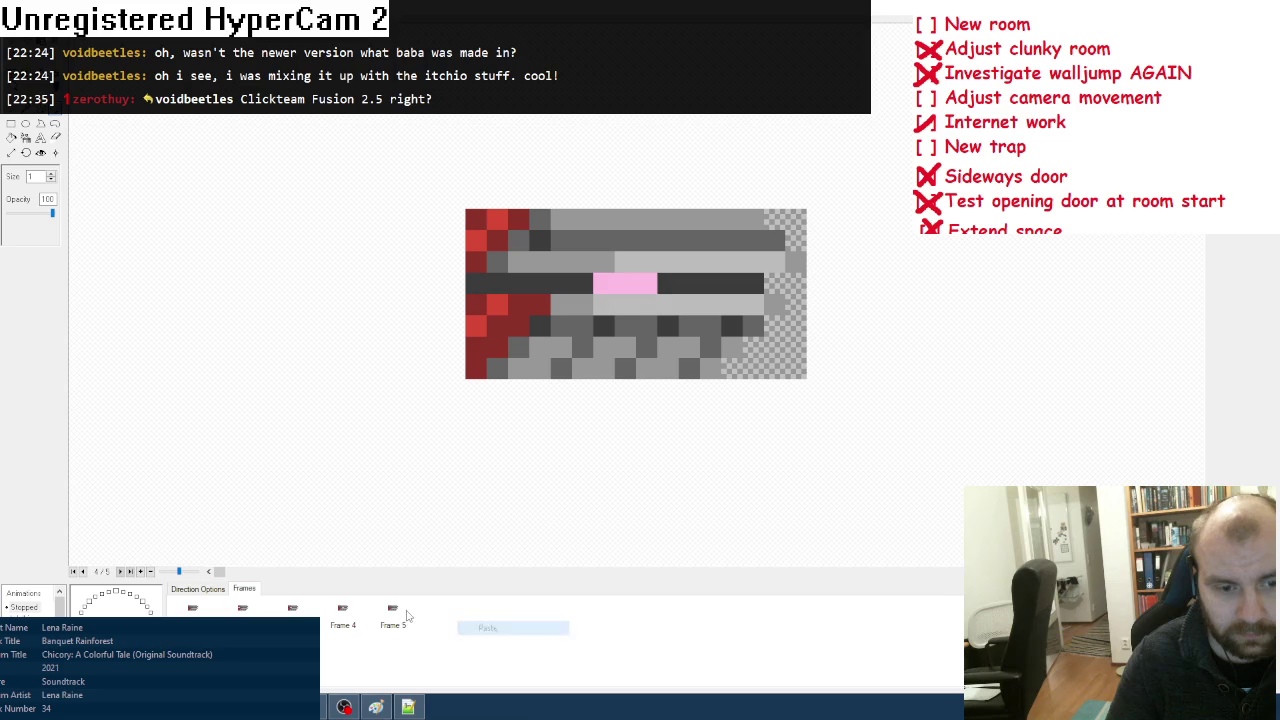
{"action": "left_click", "coordinate": [393, 612]}
{"action": "left_click_drag", "start_coordinate": [666, 285], "coordinate": [716, 285]}
{"action": "right_click", "coordinate": [480, 652]}
{"action": "left_click", "coordinate": [500, 609]}
Step: Paint frame 3's three left pixels pink and add dark-pink trails in frames 5 and 6
{"action": "key", "text": "Left"}
{"action": "key", "text": "Left"}
{"action": "key", "text": "Left"}
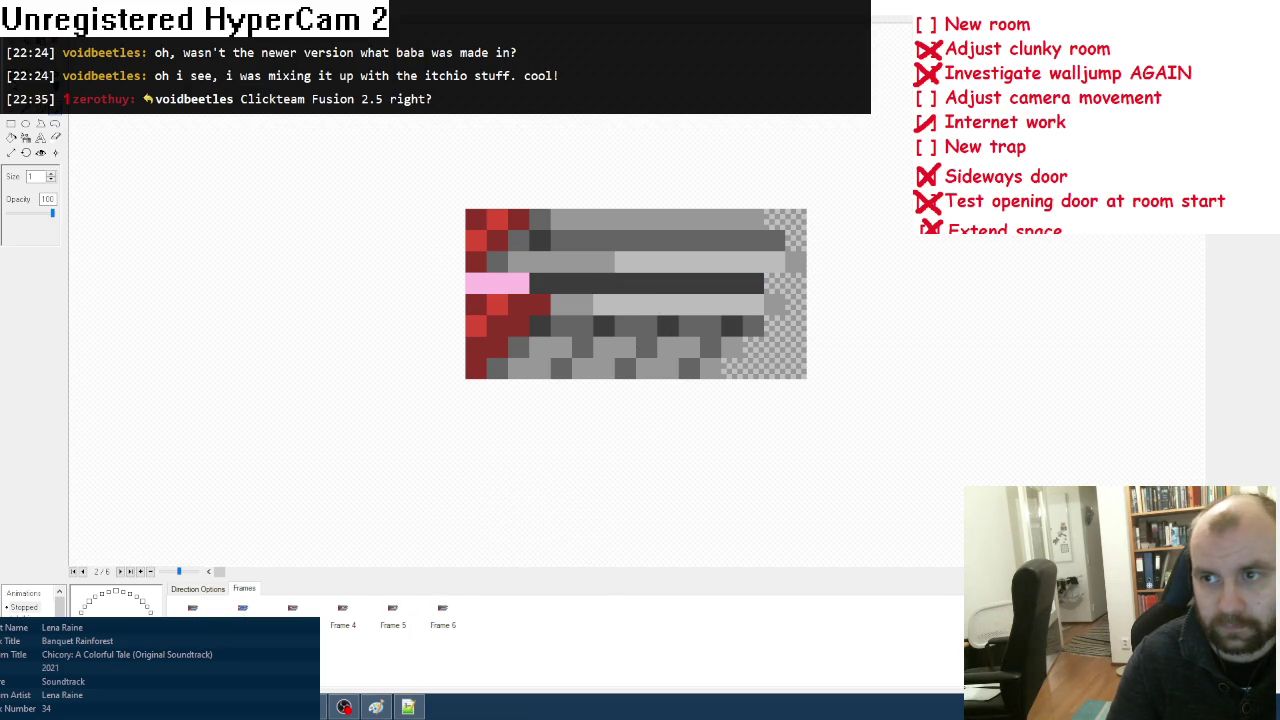
{"action": "key", "text": "Right"}
{"action": "left_click_drag", "start_coordinate": [528, 283], "coordinate": [457, 281]}
{"action": "key", "text": "Right"}
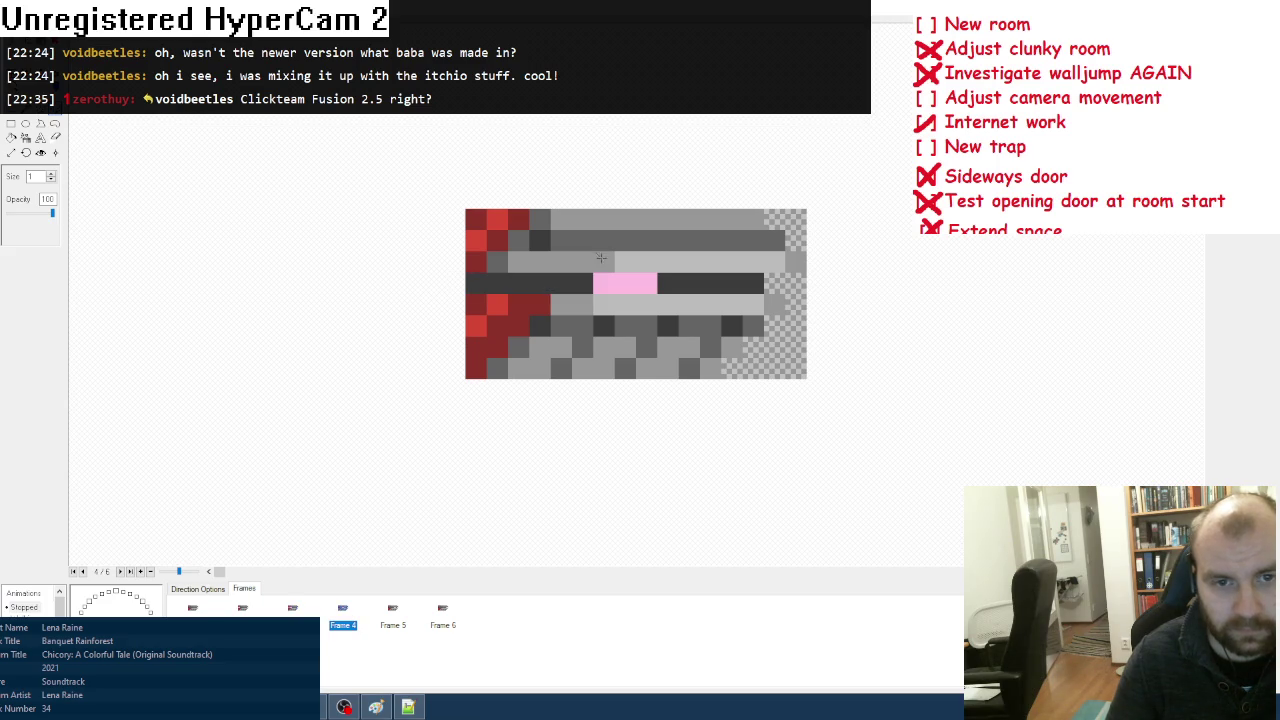
{"action": "key", "text": "Right"}
{"action": "left_click_drag", "start_coordinate": [645, 283], "coordinate": [600, 283]}
{"action": "left_click", "coordinate": [445, 625]}
{"action": "mouse_move", "coordinate": [712, 283]}
{"action": "left_mouse_down"}
{"action": "mouse_move", "coordinate": [682, 283]}
{"action": "mouse_move", "coordinate": [760, 283]}
{"action": "left_mouse_up"}
Step: Add Frame 7, review frames 3–6, and extend frame 5's magenta run two pixels left
{"action": "right_click", "coordinate": [545, 650]}
{"action": "left_click", "coordinate": [590, 480]}
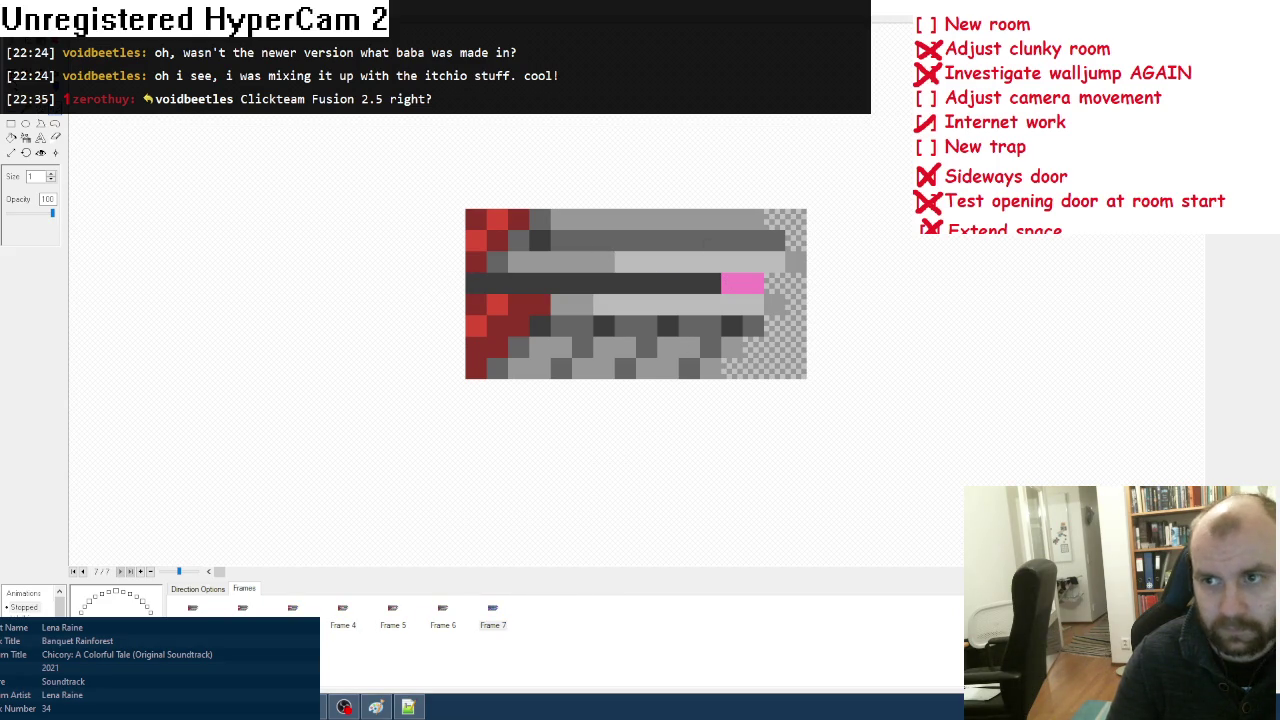
{"action": "left_click", "coordinate": [242, 610]}
{"action": "left_click", "coordinate": [292, 610]}
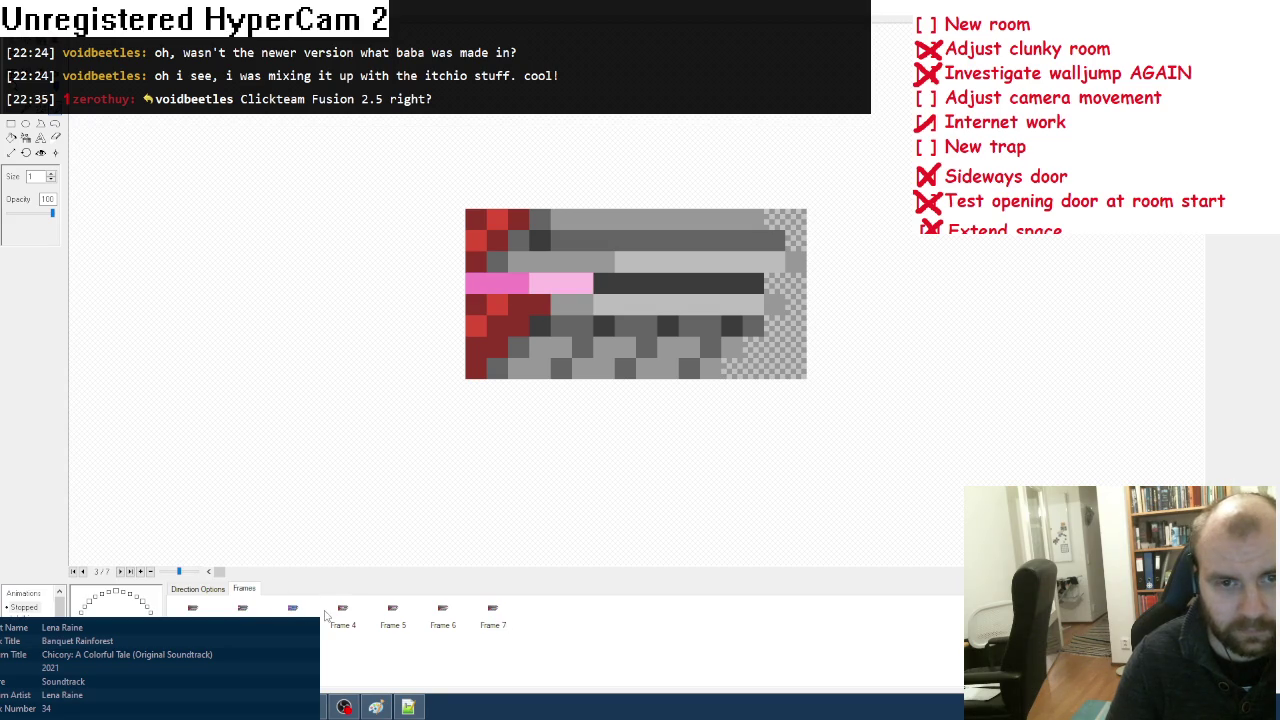
{"action": "left_click", "coordinate": [342, 612]}
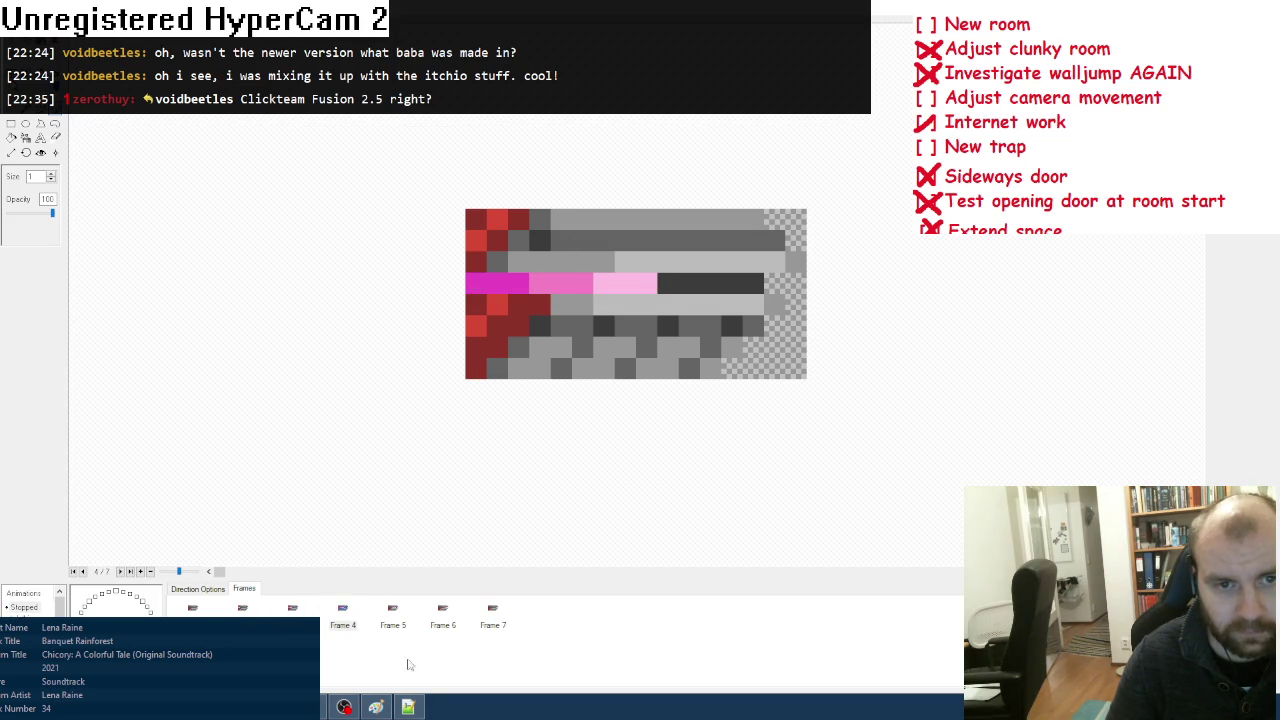
{"action": "left_click", "coordinate": [392, 610]}
{"action": "left_click_drag", "start_coordinate": [572, 285], "coordinate": [540, 285]}
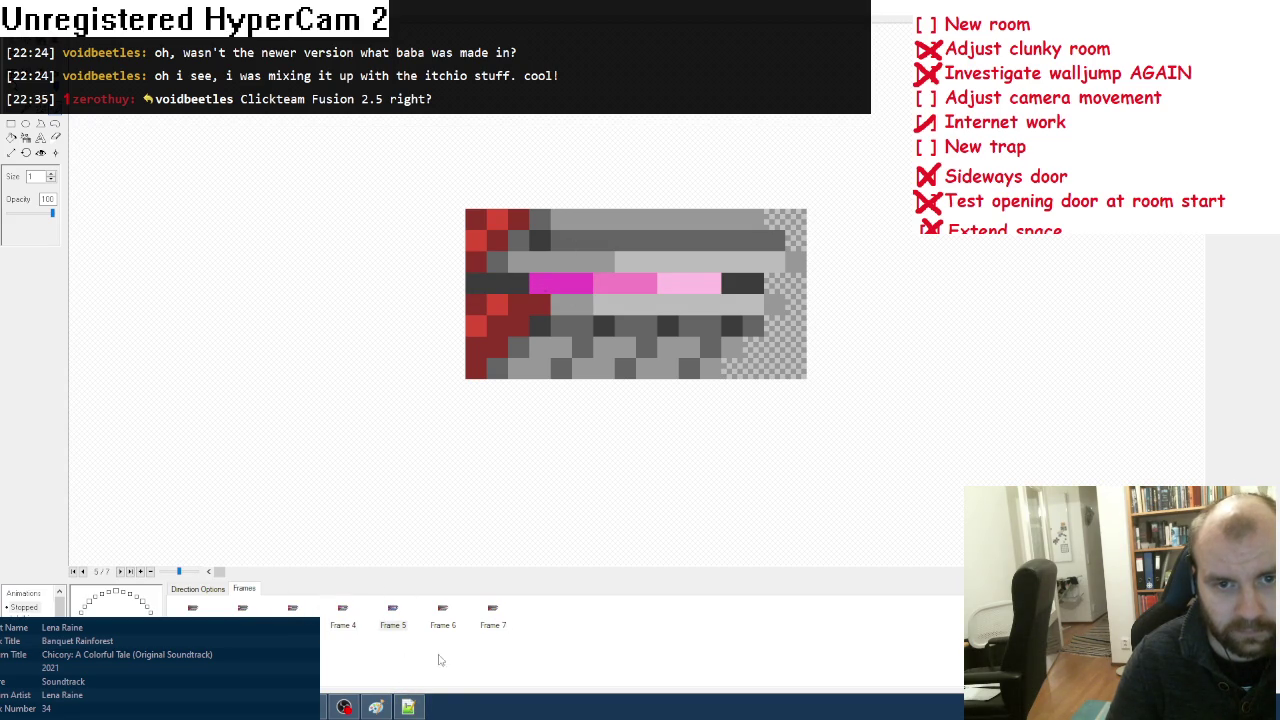
{"action": "left_click", "coordinate": [443, 612]}
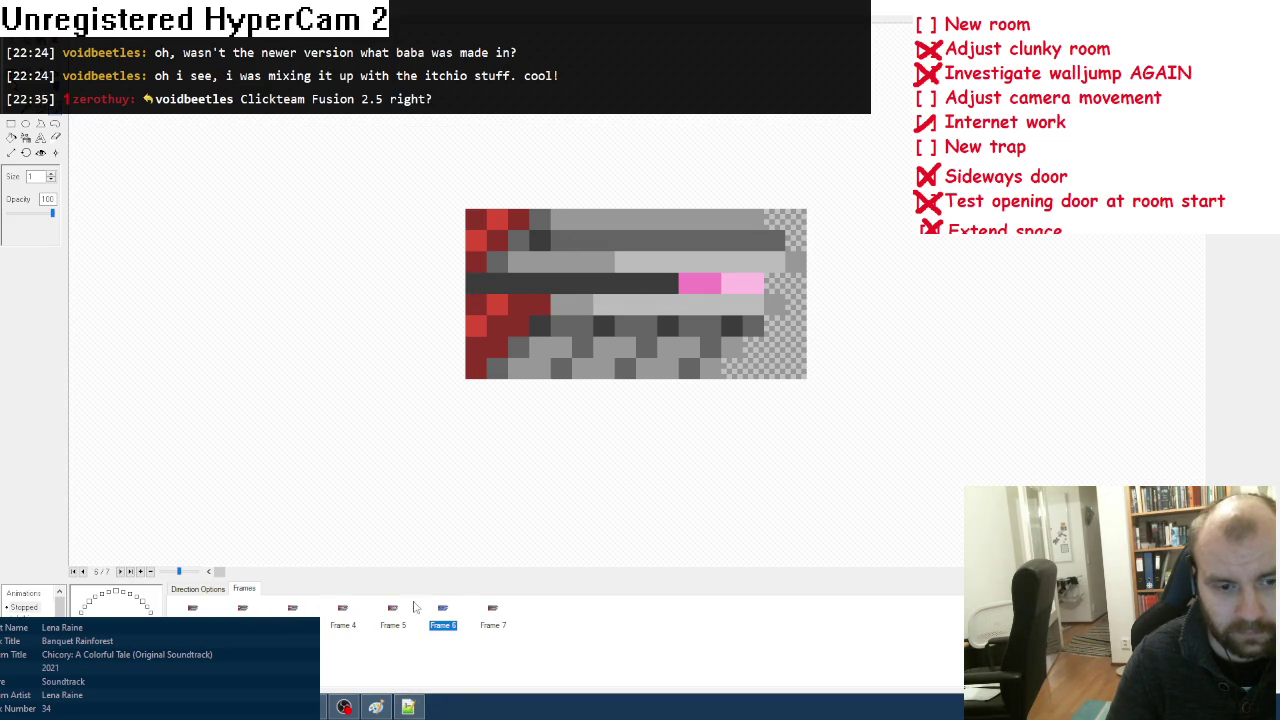
Step: Darken the leftmost magenta pixels in frames 4–5, add pink in frame 6, magenta in frame 7
{"action": "left_click", "coordinate": [343, 612]}
{"action": "left_click", "coordinate": [476, 283]}
{"action": "left_click", "coordinate": [393, 612]}
{"action": "left_click", "coordinate": [540, 283]}
{"action": "left_click", "coordinate": [443, 612]}
{"action": "left_click", "coordinate": [657, 284]}
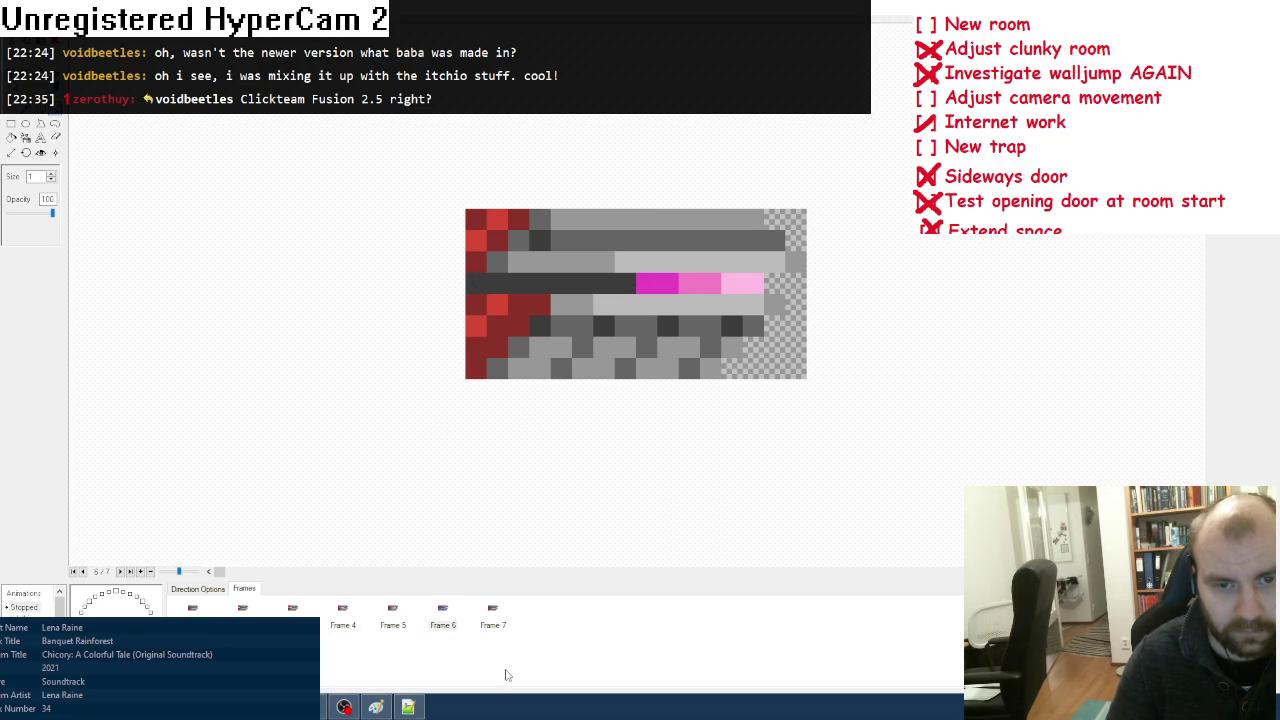
{"action": "left_click", "coordinate": [493, 618]}
{"action": "left_click", "coordinate": [693, 285]}
Step: Add Frame 8 with the final magenta pixel near the row's right end
{"action": "right_click", "coordinate": [620, 650]}
{"action": "left_click", "coordinate": [650, 612]}
{"action": "left_click", "coordinate": [737, 283]}
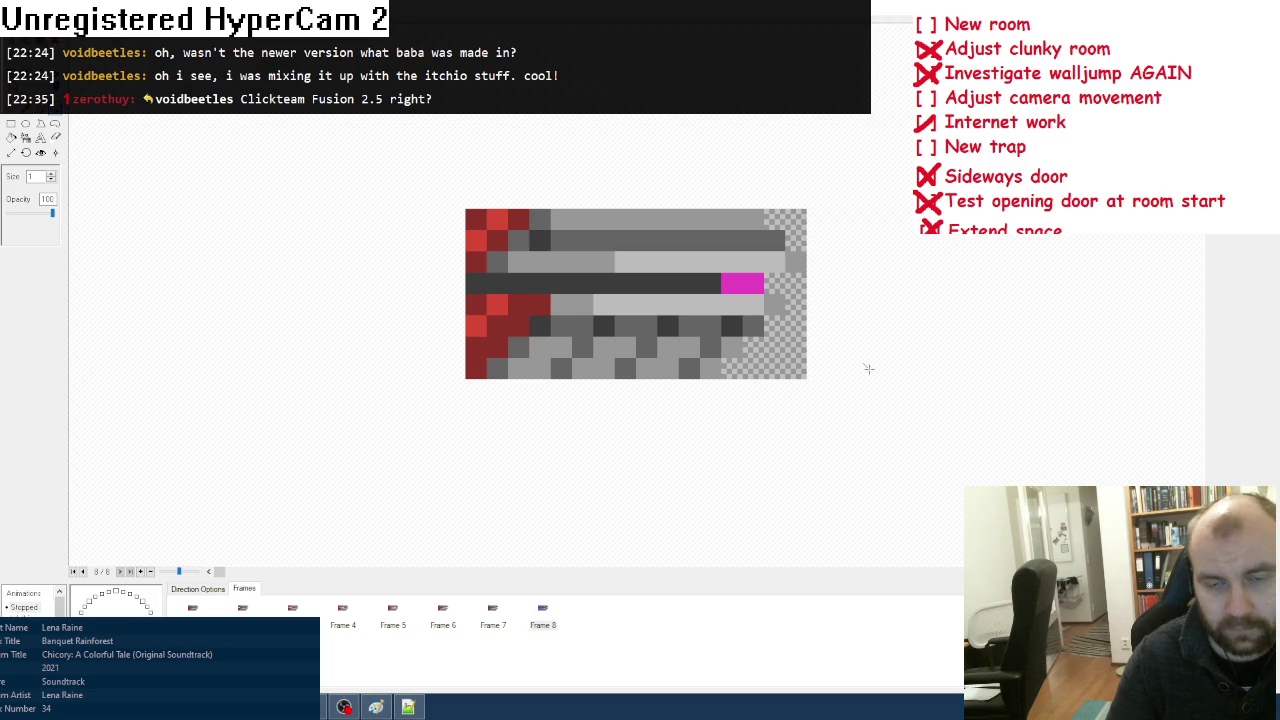
Step: Turn the trail's leftmost and tail pixels purple in frames 4 and 5
{"action": "left_click", "coordinate": [300, 612]}
{"action": "left_click", "coordinate": [332, 614]}
{"action": "left_click", "coordinate": [390, 614]}
{"action": "key", "text": "Left"}
{"action": "left_click", "coordinate": [470, 283]}
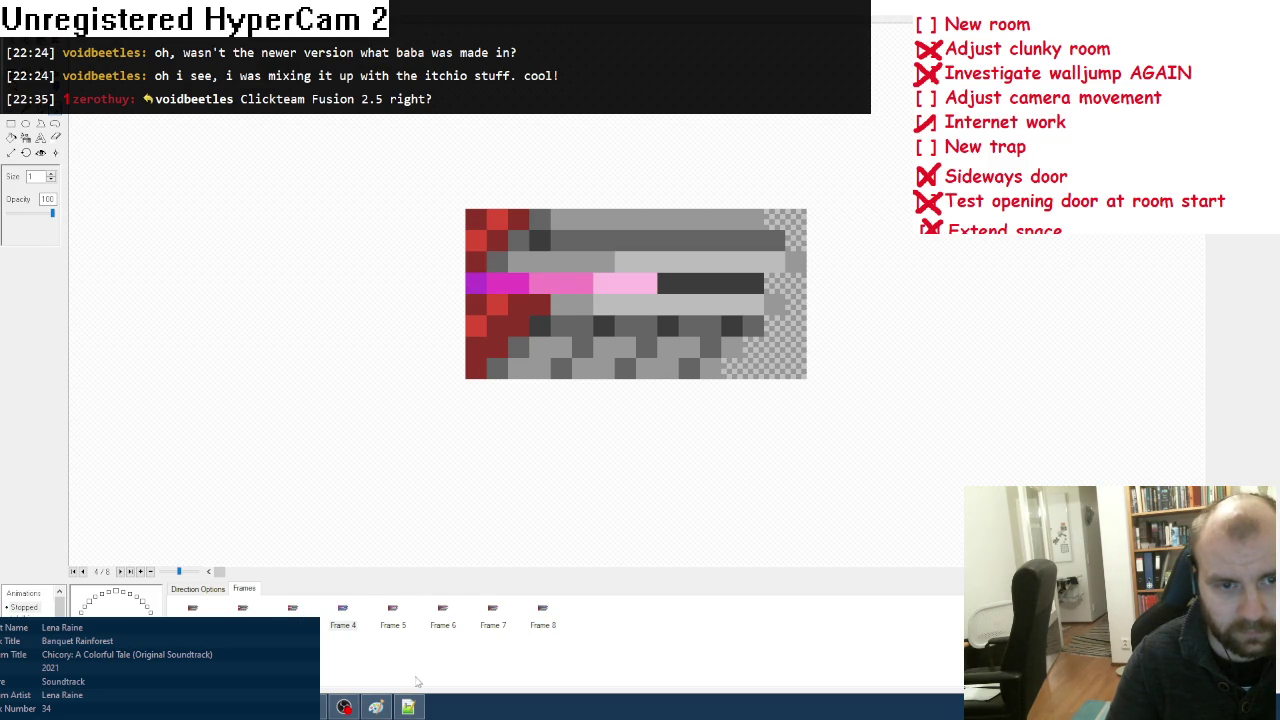
{"action": "left_click", "coordinate": [432, 618]}
{"action": "left_click", "coordinate": [615, 283]}
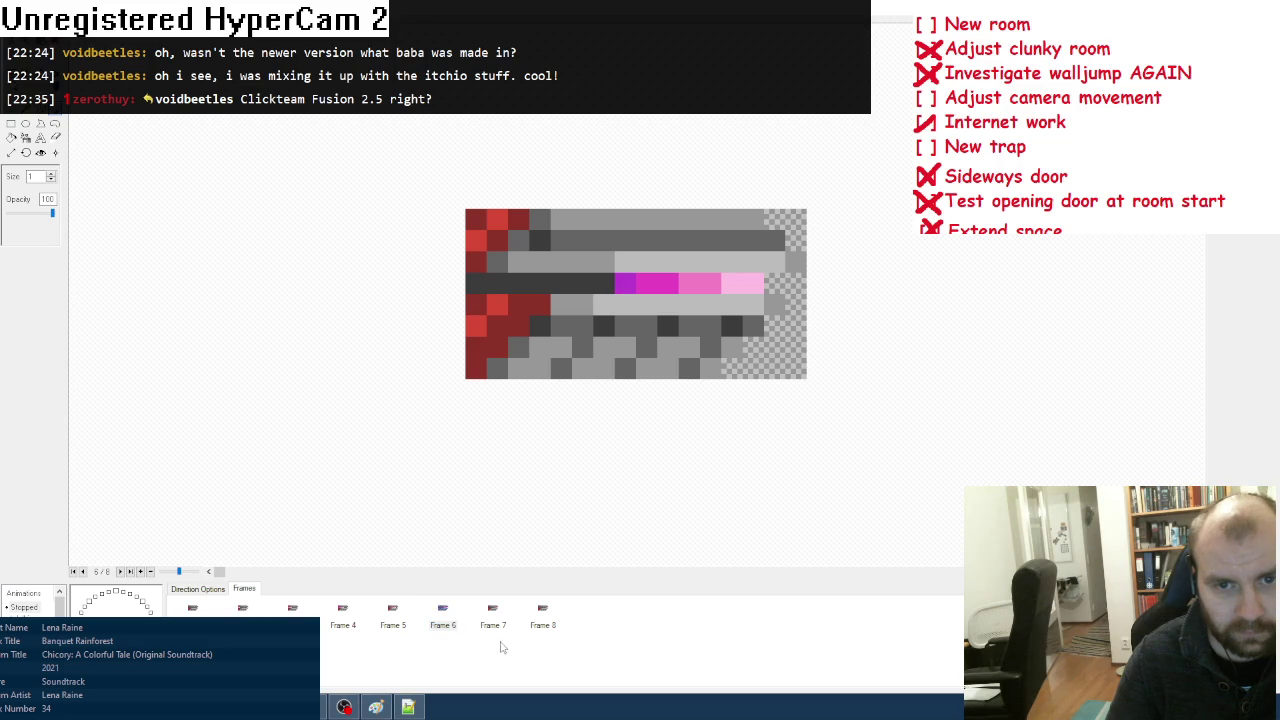
Step: Lighten a magenta pixel in frame 6 to light pink, comparing against frame 5
{"action": "left_click", "coordinate": [442, 624]}
{"action": "left_click", "coordinate": [385, 622]}
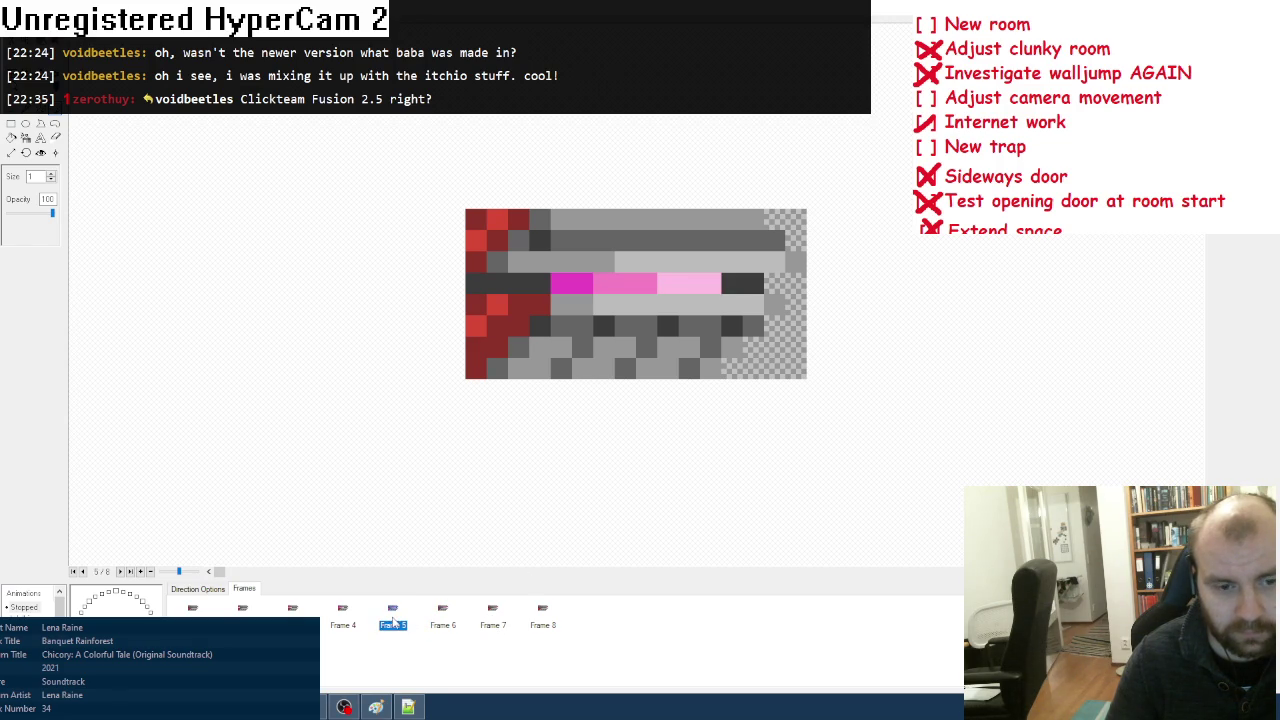
{"action": "left_click", "coordinate": [442, 622]}
{"action": "left_click", "coordinate": [669, 284]}
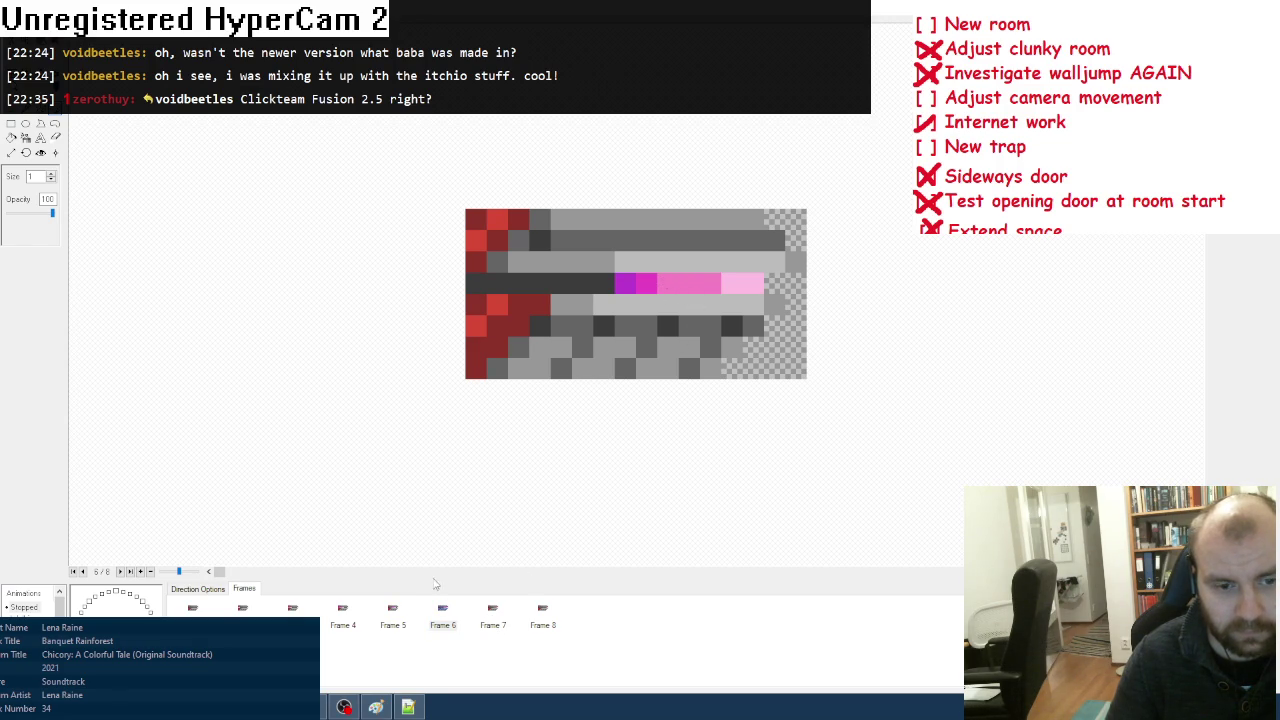
{"action": "left_click", "coordinate": [398, 616]}
{"action": "left_click", "coordinate": [448, 620]}
Step: Review frames 4 through 8 of the beam animation without changes
{"action": "left_click", "coordinate": [398, 610]}
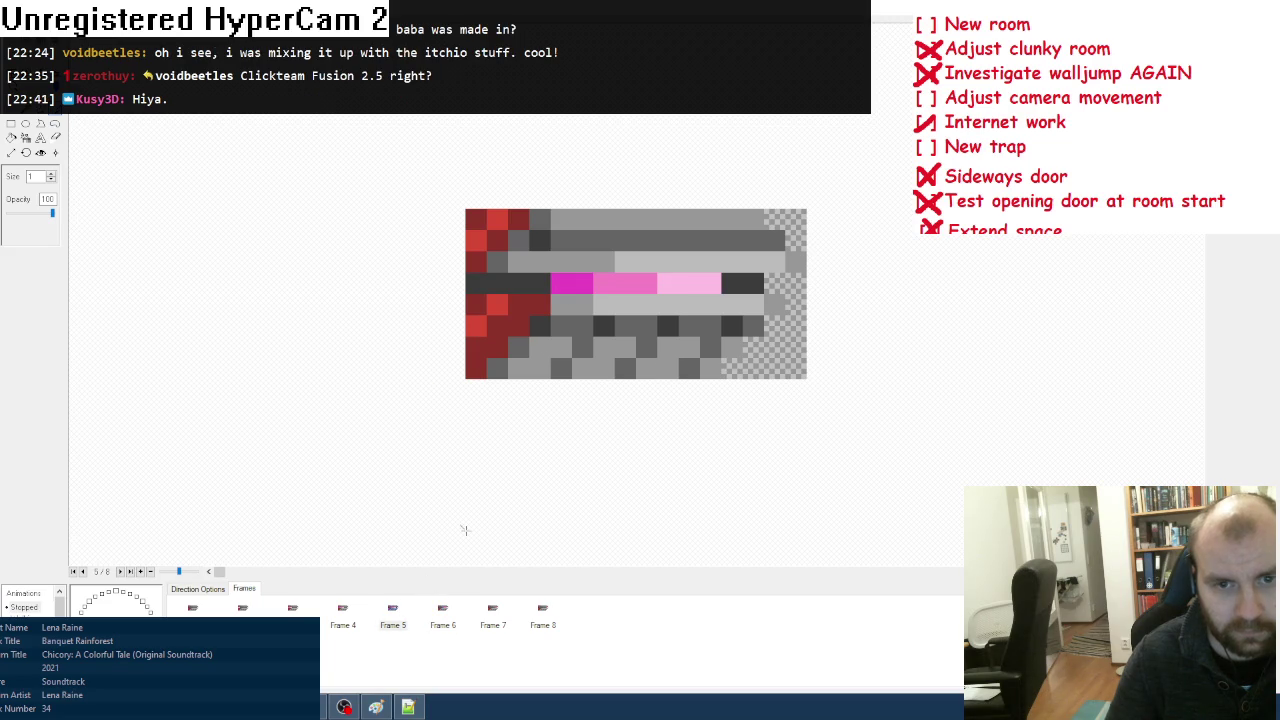
{"action": "left_click", "coordinate": [345, 626]}
{"action": "left_click", "coordinate": [394, 622]}
{"action": "left_click", "coordinate": [448, 618]}
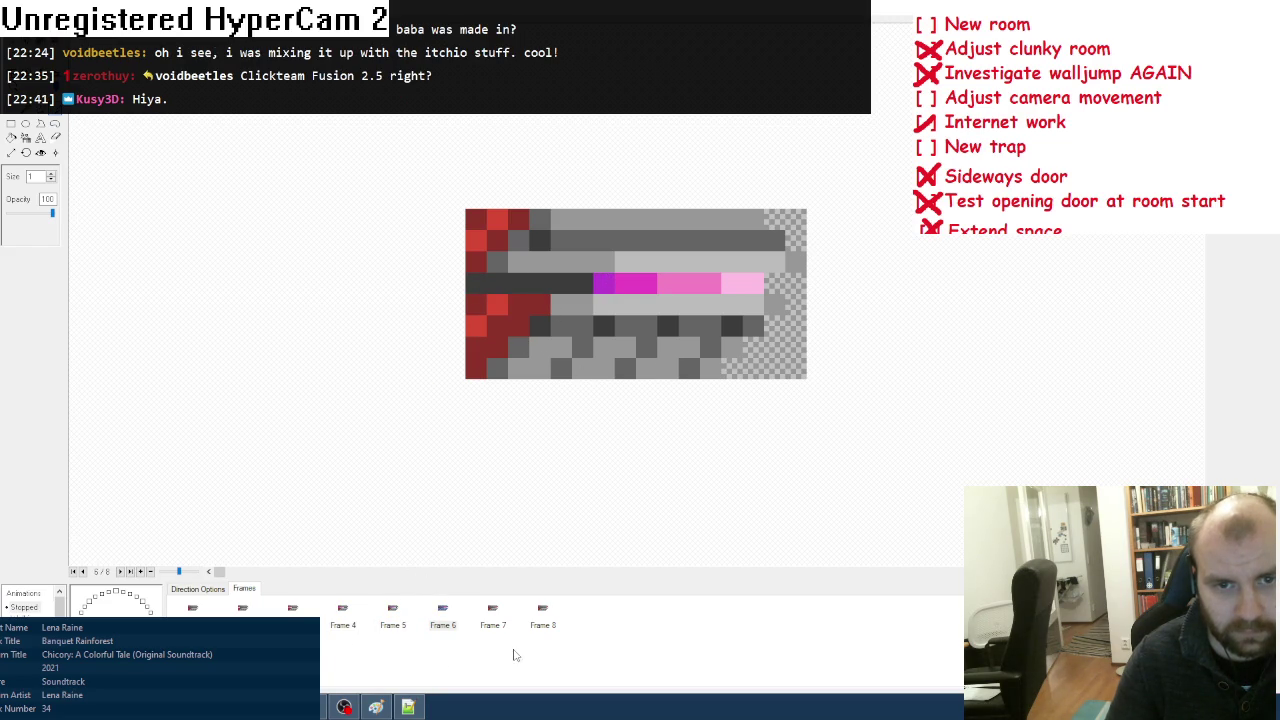
{"action": "left_click", "coordinate": [494, 620]}
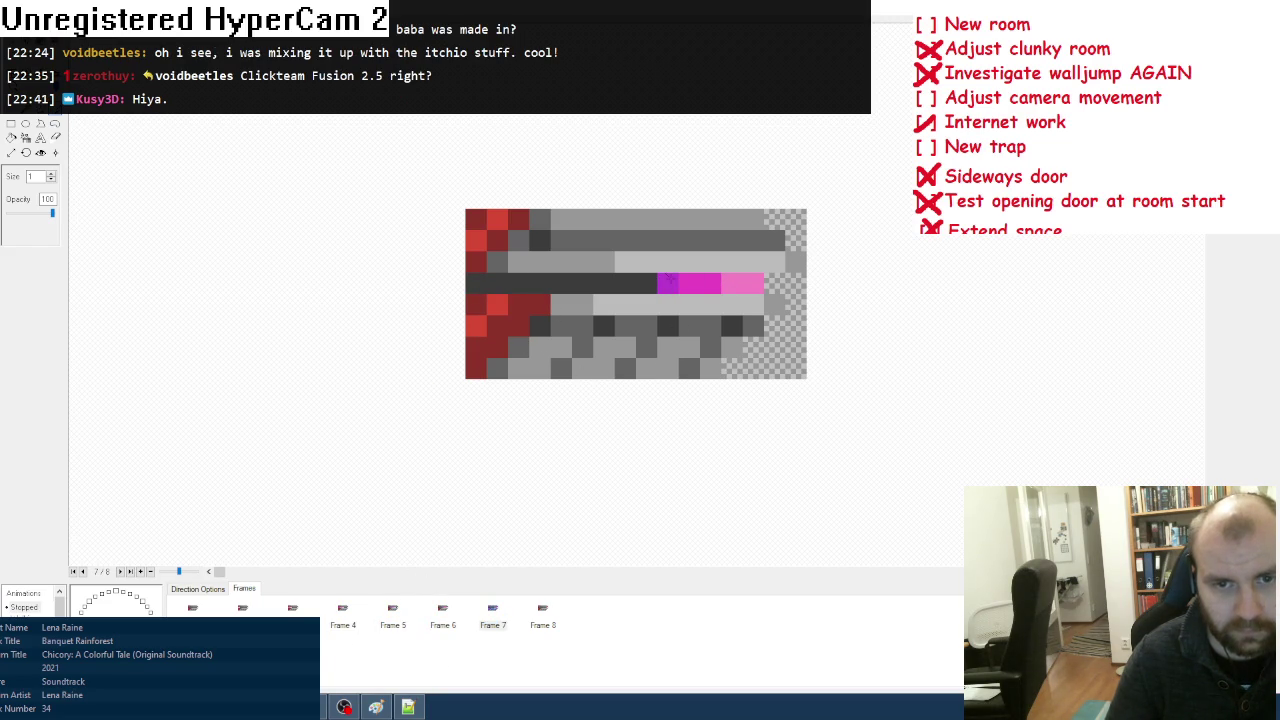
{"action": "left_click", "coordinate": [446, 618]}
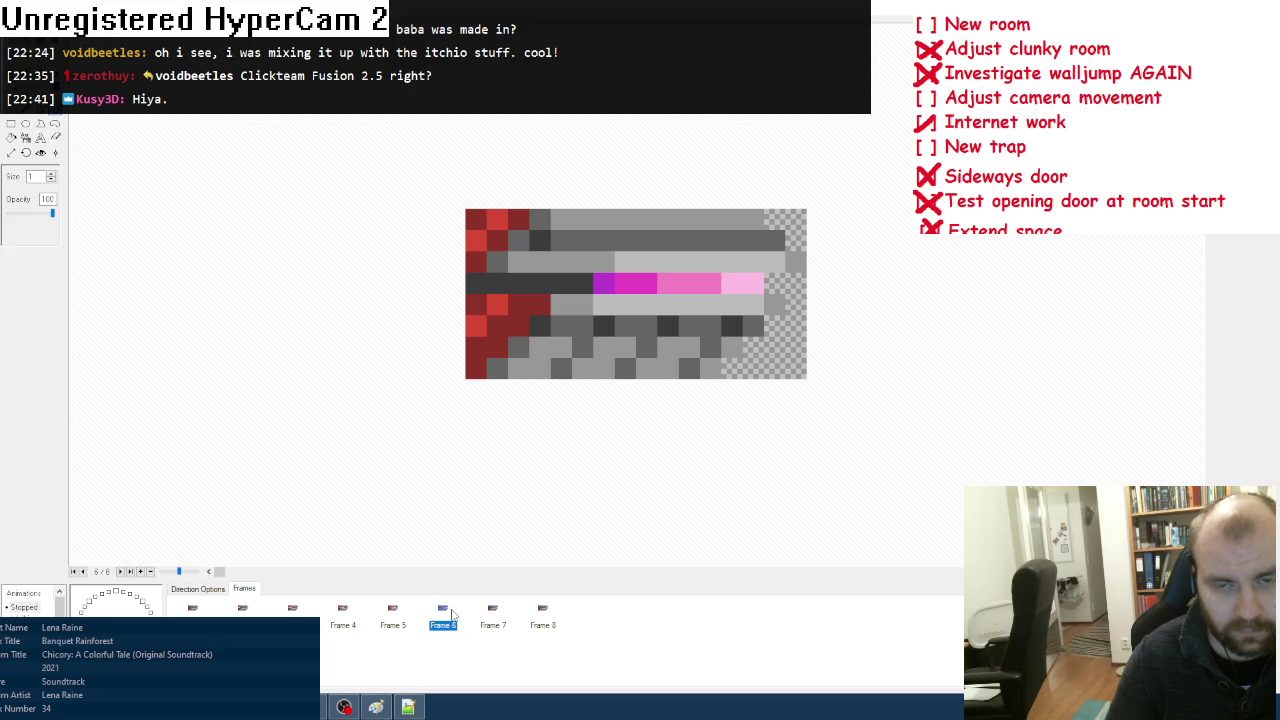
{"action": "left_click", "coordinate": [490, 618]}
{"action": "left_click", "coordinate": [541, 615]}
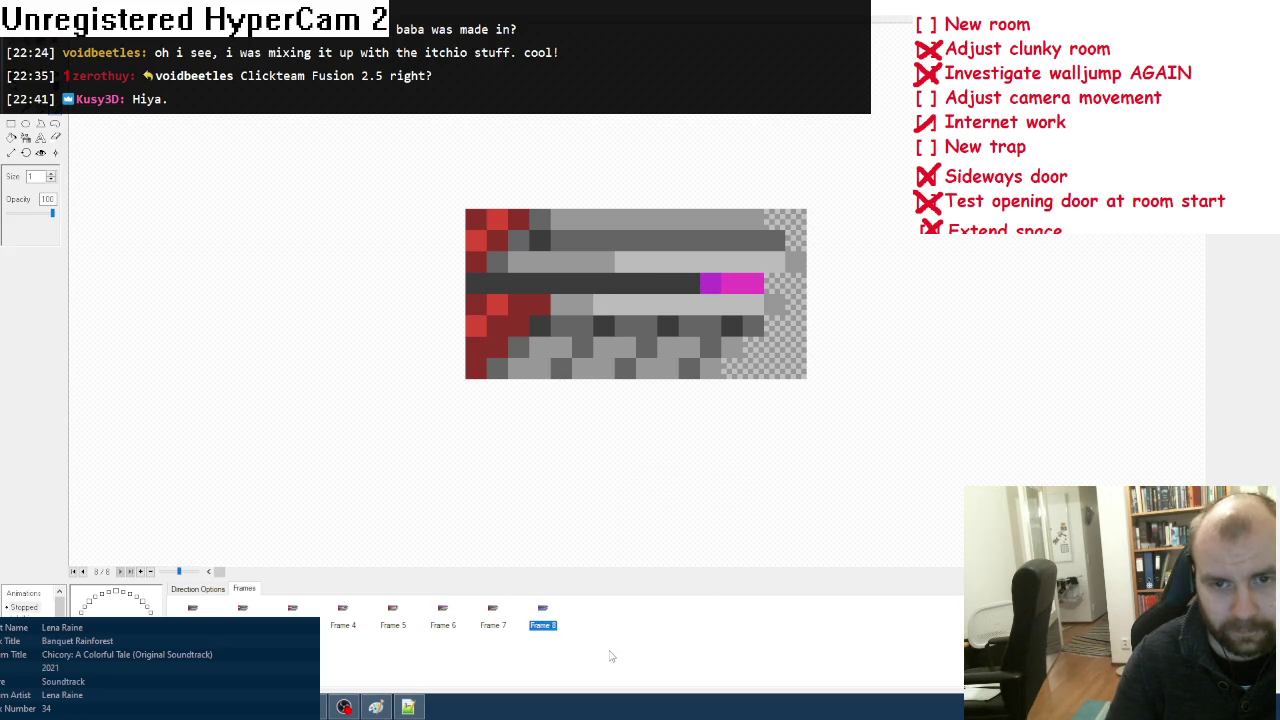
{"action": "right_click", "coordinate": [609, 652]}
{"action": "left_click", "coordinate": [566, 651]}
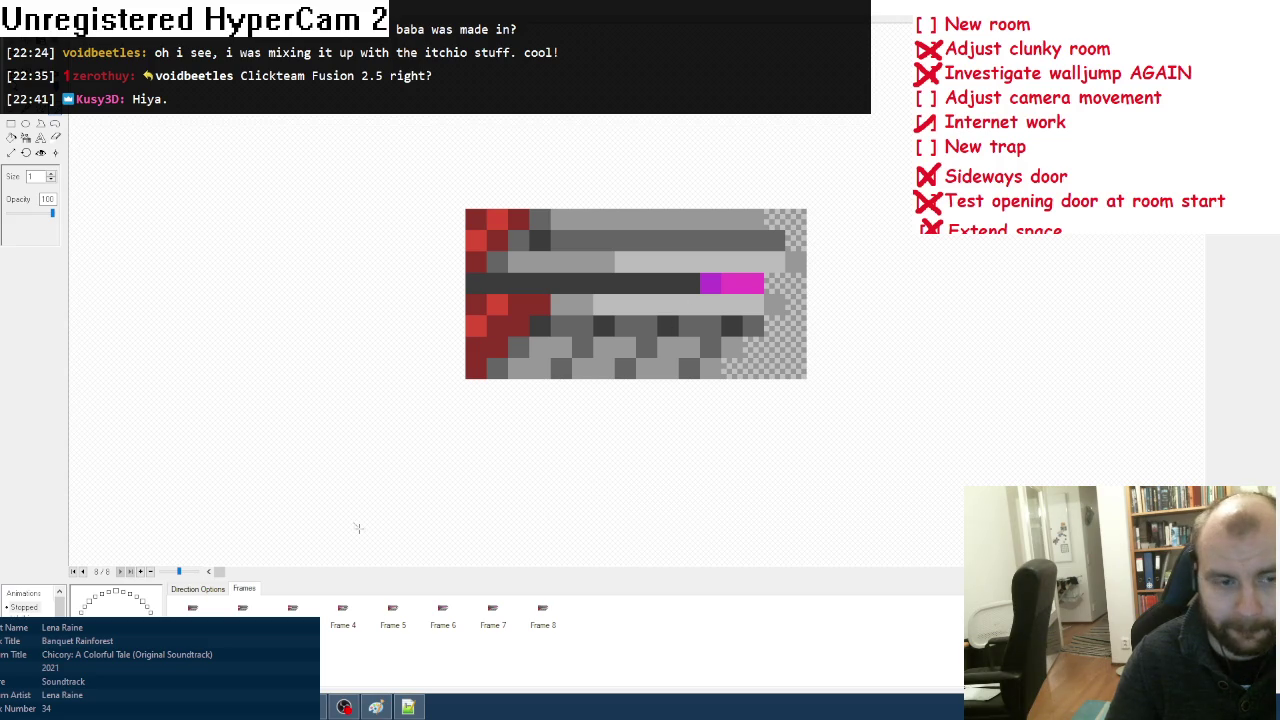
Step: Paint a purple pixel behind the bar in frame 5, then step through to frame 8
{"action": "left_click", "coordinate": [192, 610]}
{"action": "left_click", "coordinate": [243, 610]}
{"action": "left_click", "coordinate": [292, 610]}
{"action": "left_click", "coordinate": [341, 614]}
{"action": "left_click", "coordinate": [393, 624]}
{"action": "left_click", "coordinate": [507, 283]}
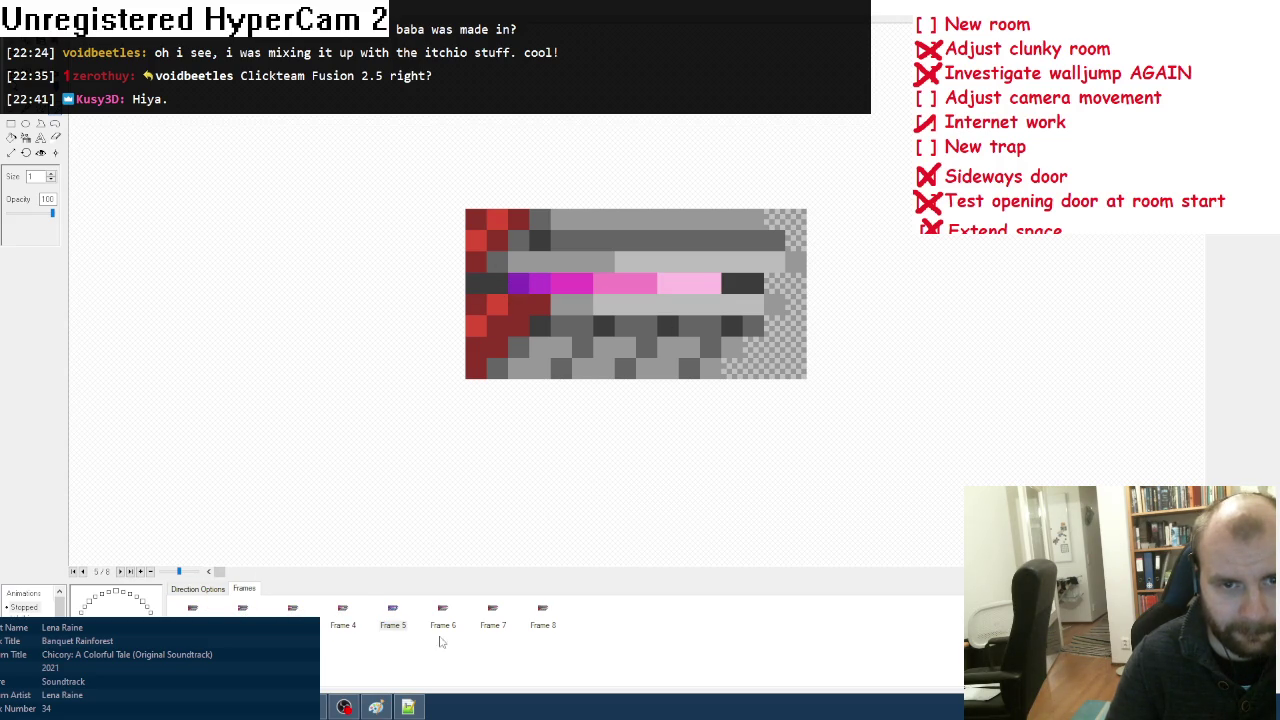
{"action": "left_click", "coordinate": [441, 614]}
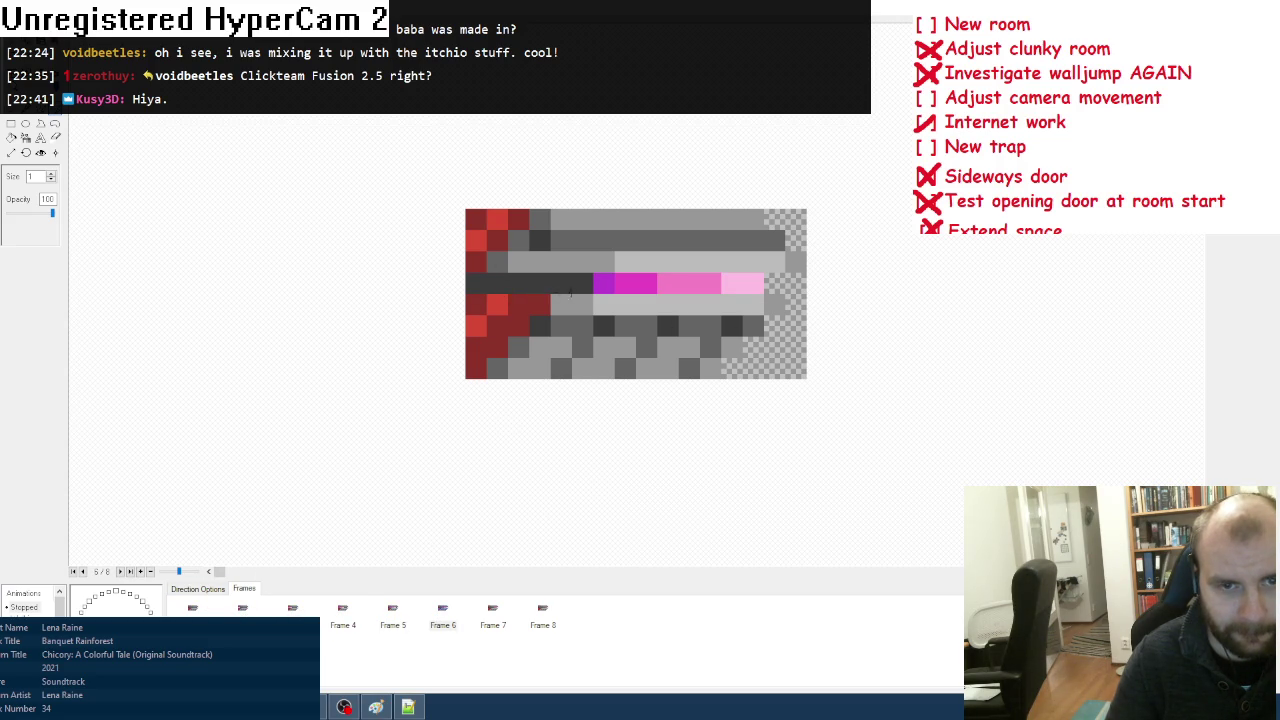
{"action": "left_click", "coordinate": [491, 608]}
{"action": "left_click", "coordinate": [540, 612]}
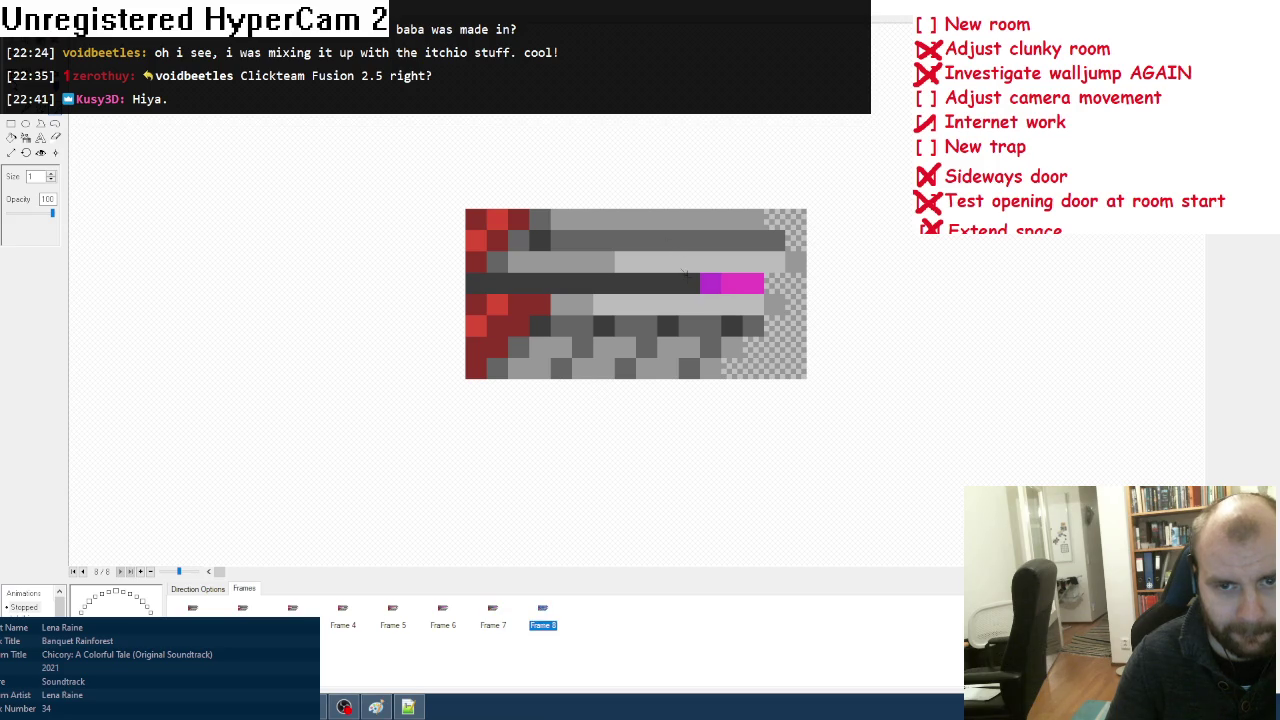
Step: Add Frame 9, repaint its row dark grey, and place a purple pixel at the right end
{"action": "right_click", "coordinate": [625, 610]}
{"action": "left_click", "coordinate": [690, 604]}
{"action": "left_click_drag", "start_coordinate": [705, 283], "coordinate": [757, 281]}
{"action": "left_click", "coordinate": [752, 283]}
Step: Add dark purple pixels to the trails in frames 5 and 6
{"action": "left_click", "coordinate": [192, 608]}
{"action": "left_click", "coordinate": [242, 608]}
{"action": "left_click", "coordinate": [292, 608]}
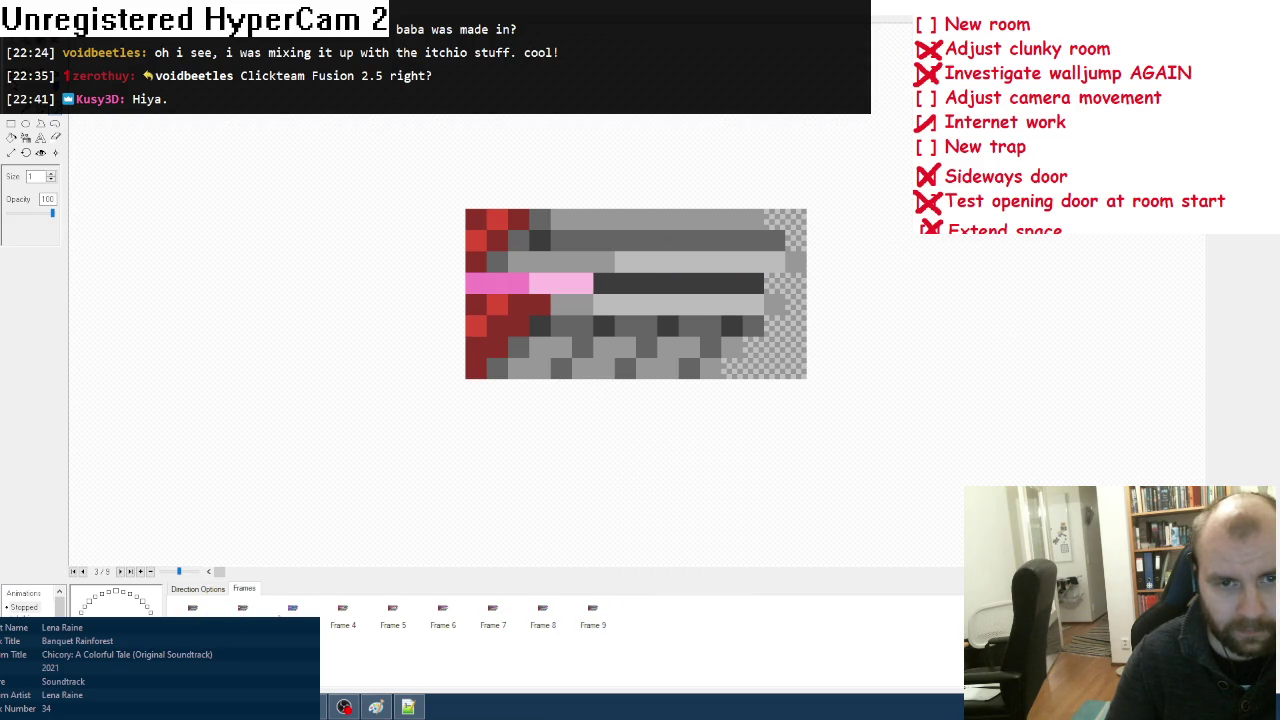
{"action": "left_click", "coordinate": [342, 608]}
{"action": "left_click", "coordinate": [392, 608]}
{"action": "left_click", "coordinate": [497, 283]}
{"action": "left_click", "coordinate": [432, 615]}
{"action": "left_click", "coordinate": [562, 284]}
Step: Darken the trail tails in frames 7–9 with dark purple and play the animation preview
{"action": "left_click", "coordinate": [494, 617]}
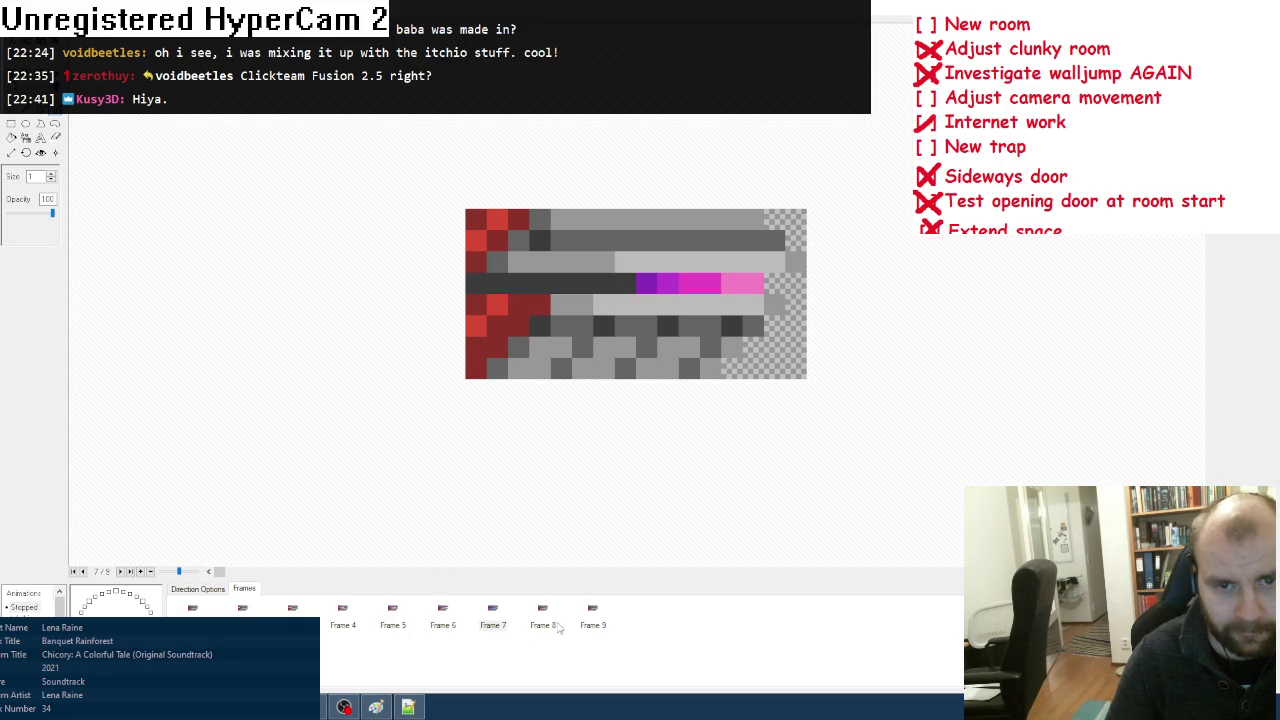
{"action": "left_click", "coordinate": [625, 286]}
{"action": "left_click", "coordinate": [562, 617]}
{"action": "left_click", "coordinate": [661, 284]}
{"action": "left_click", "coordinate": [594, 615]}
{"action": "left_click", "coordinate": [731, 284]}
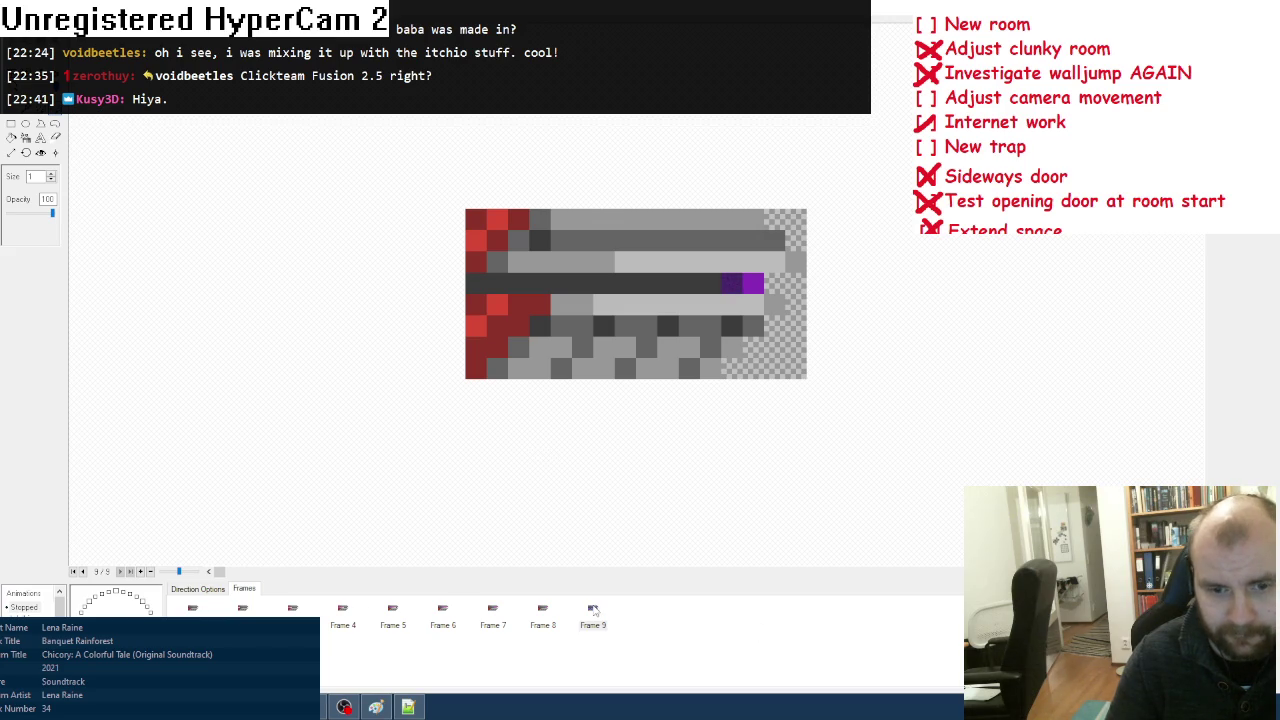
{"action": "right_click", "coordinate": [594, 610]}
{"action": "left_click", "coordinate": [640, 594]}
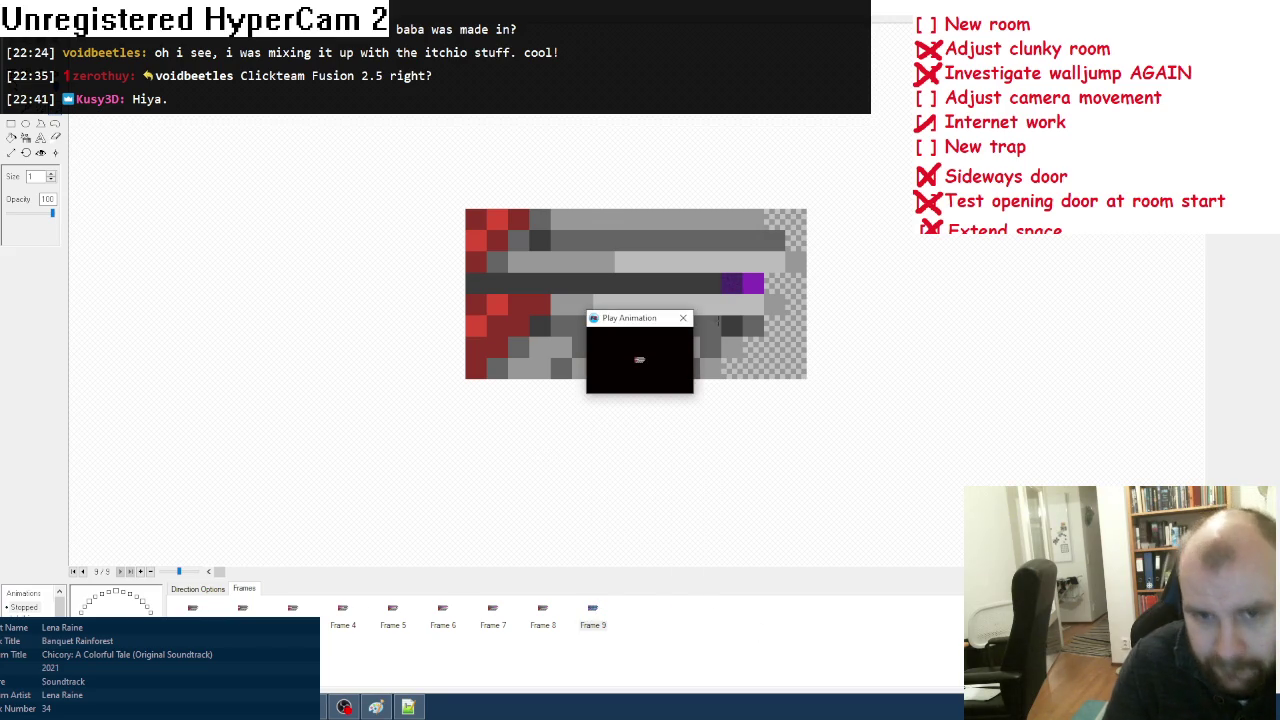
Step: Close the preview, check speed and repeat settings, replay, then close it and pick another drawing tool
{"action": "left_click", "coordinate": [683, 318]}
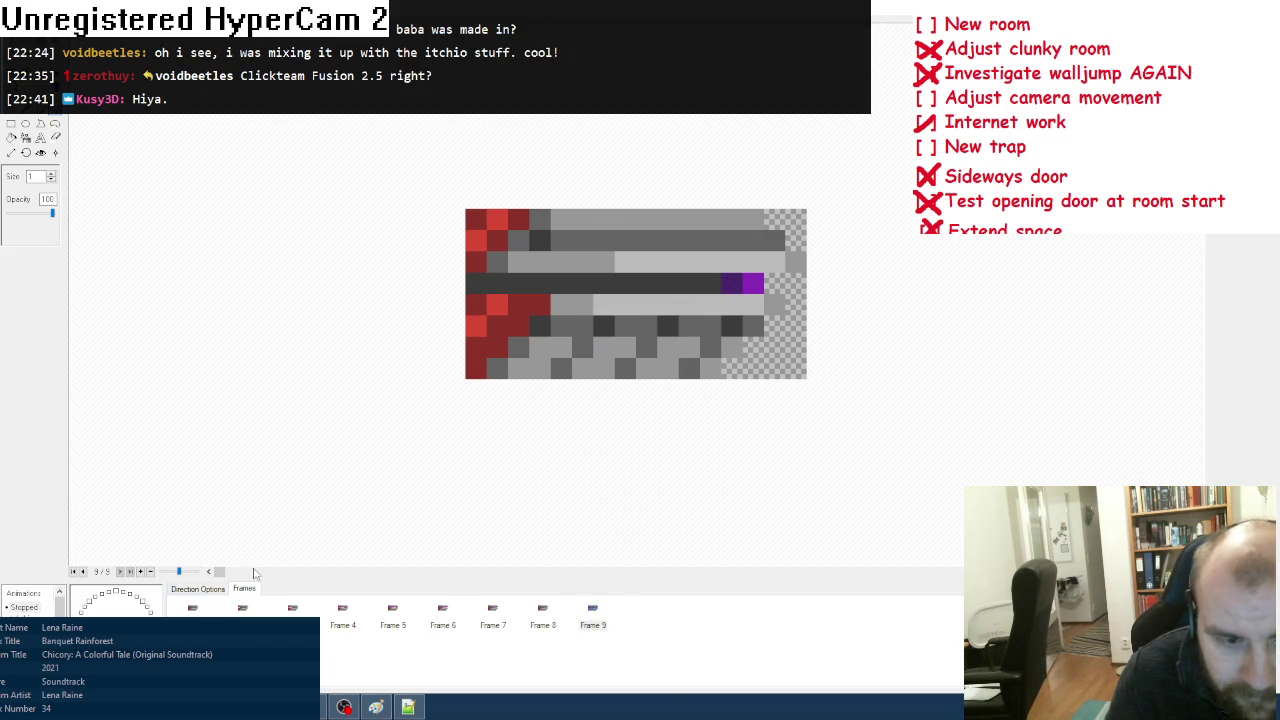
{"action": "left_click", "coordinate": [212, 589]}
{"action": "left_click", "coordinate": [244, 589]}
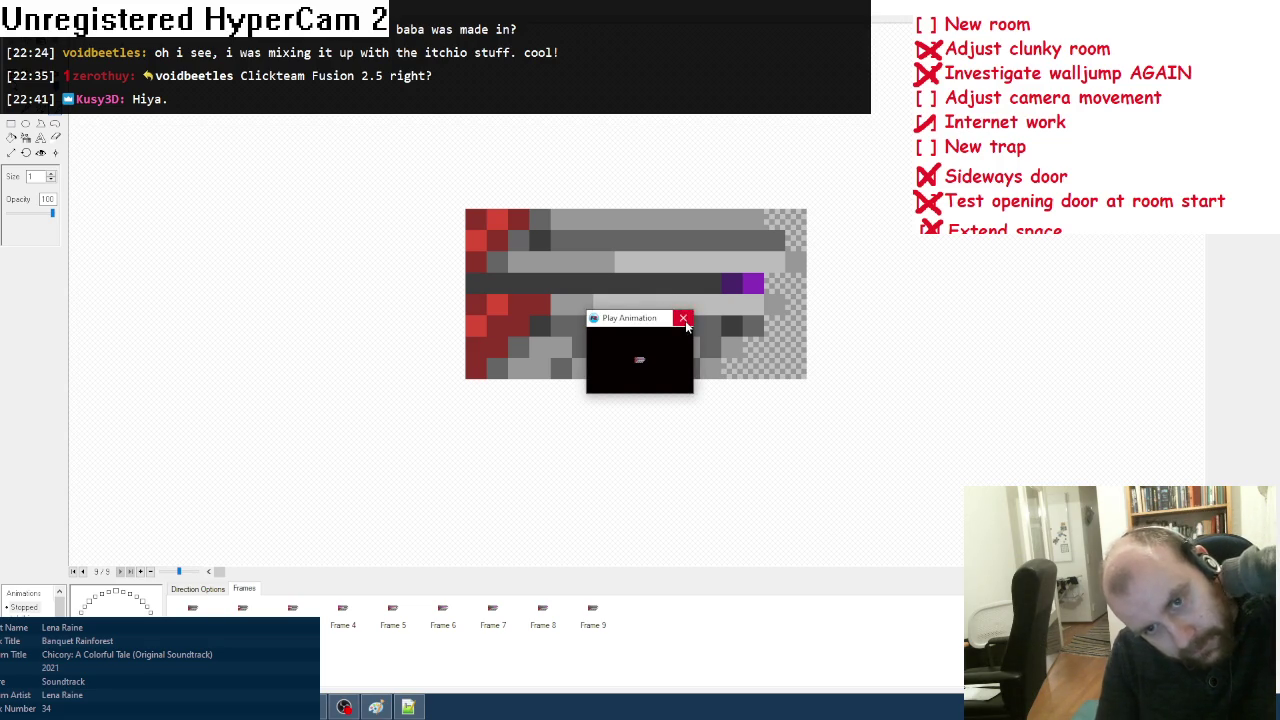
{"action": "left_click", "coordinate": [684, 319]}
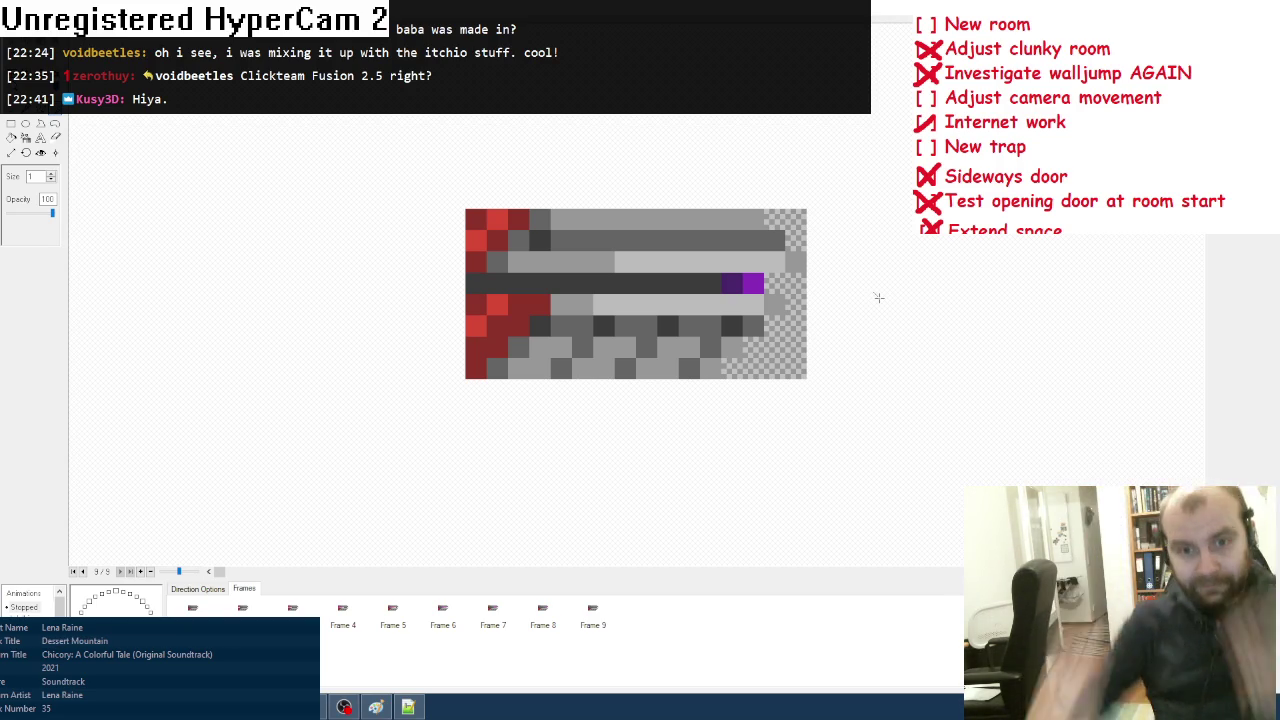
{"action": "left_click", "coordinate": [40, 122]}
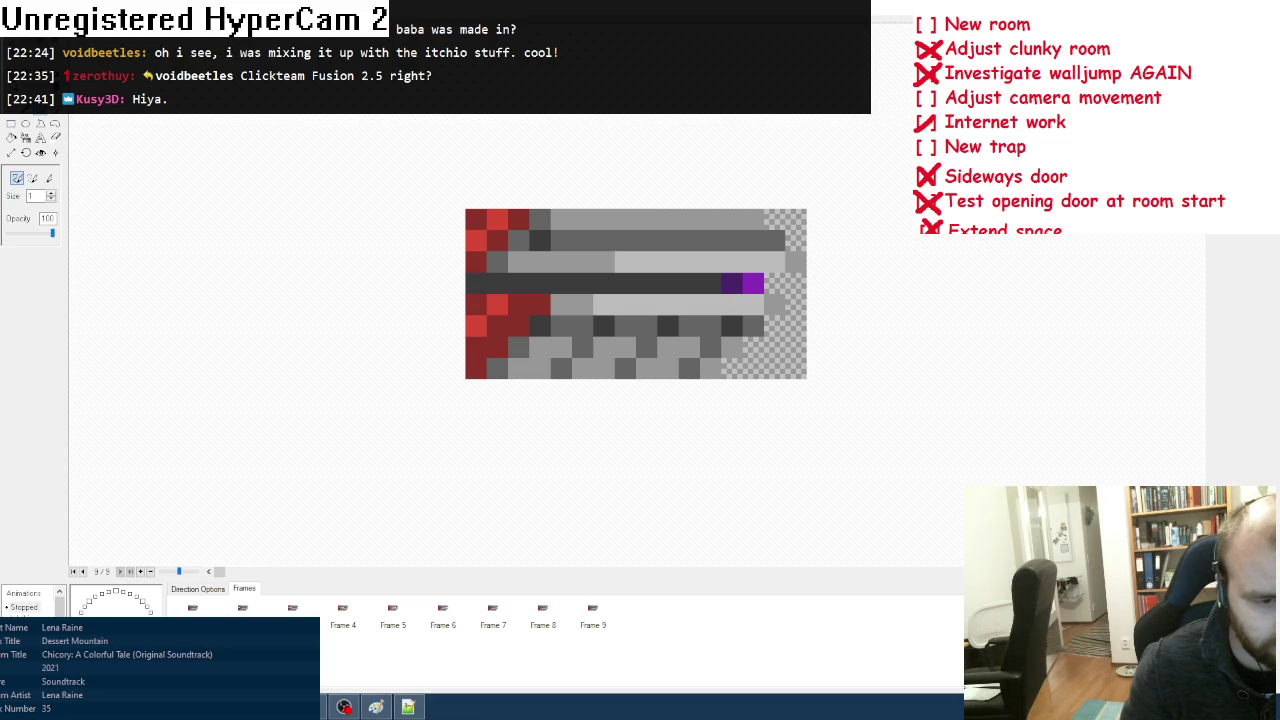
Step: Copy the animation frames and mirror frame 1 horizontally
{"action": "right_click", "coordinate": [190, 612]}
{"action": "left_click", "coordinate": [190, 503]}
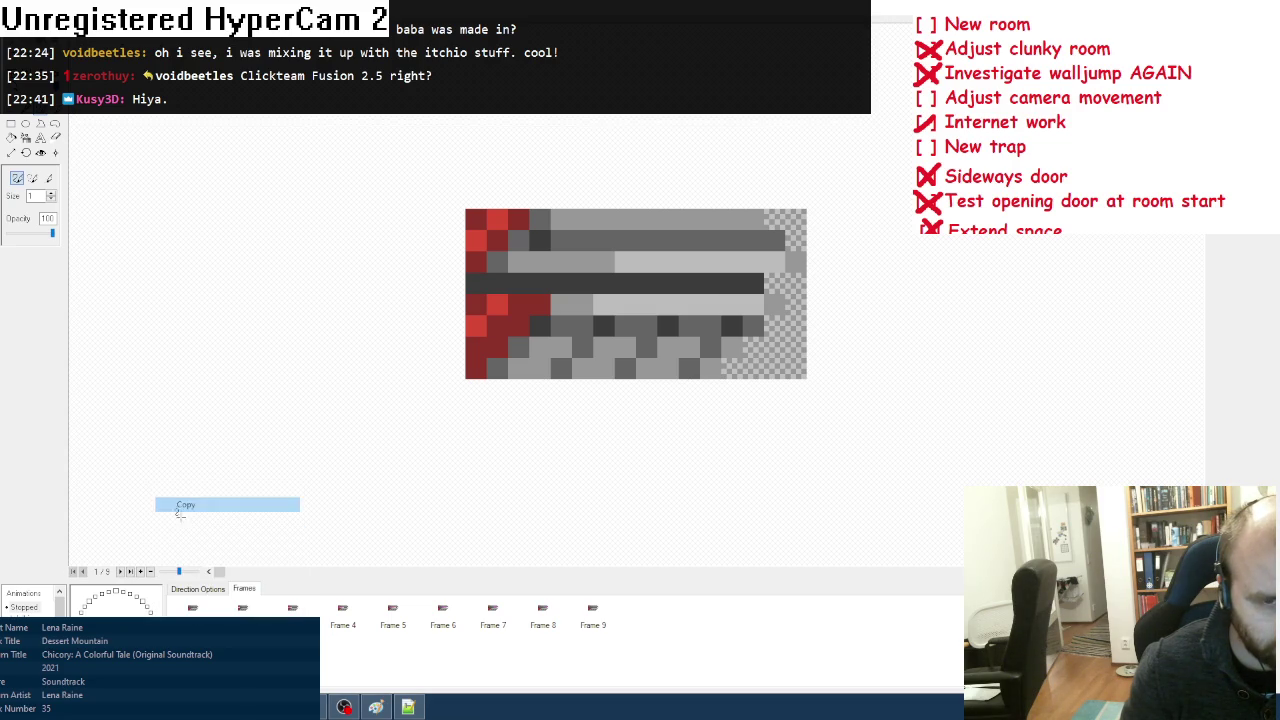
{"action": "right_click", "coordinate": [86, 612]}
{"action": "left_click", "coordinate": [150, 514]}
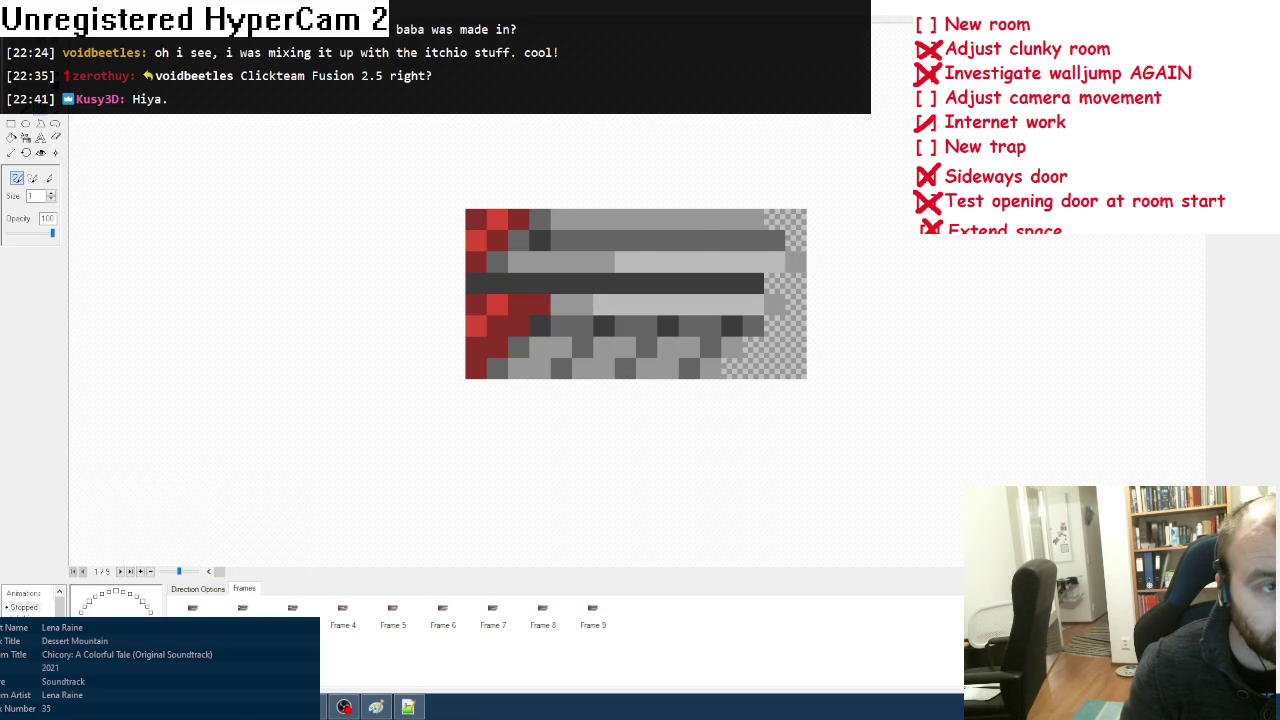
{"action": "left_click", "coordinate": [33, 165]}
Step: Step through frames 2–5 and mirror frame 6 horizontally
{"action": "left_click", "coordinate": [242, 607]}
{"action": "left_click", "coordinate": [292, 607]}
{"action": "left_click", "coordinate": [342, 607]}
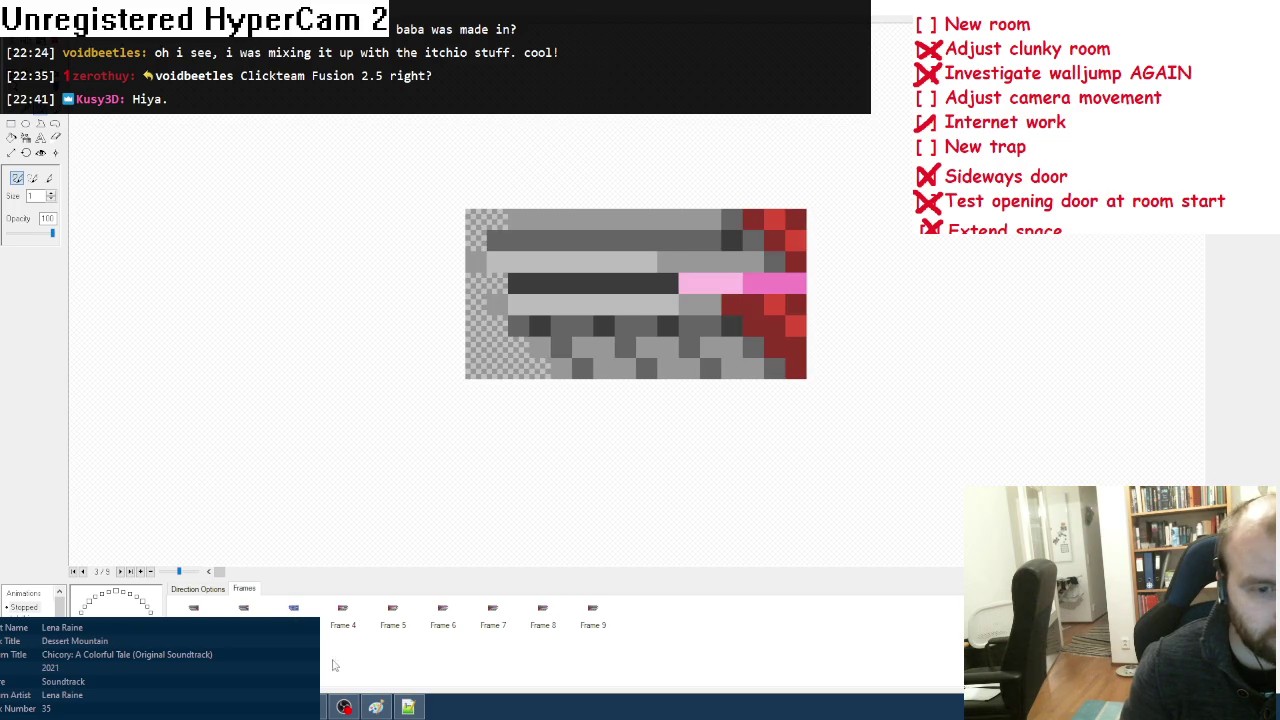
{"action": "left_click", "coordinate": [392, 607]}
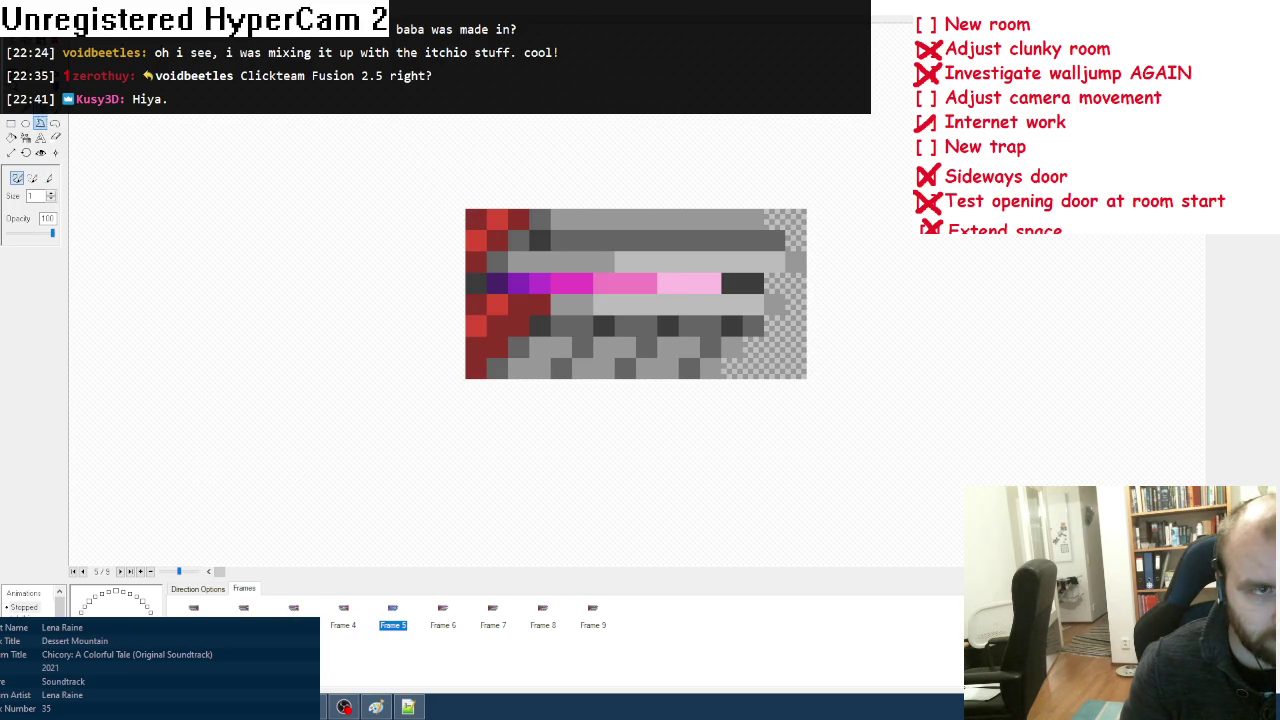
{"action": "left_click", "coordinate": [442, 607]}
{"action": "left_click", "coordinate": [40, 122]}
Step: Mirror frames 7, 8 and 9 horizontally
{"action": "left_click", "coordinate": [491, 624]}
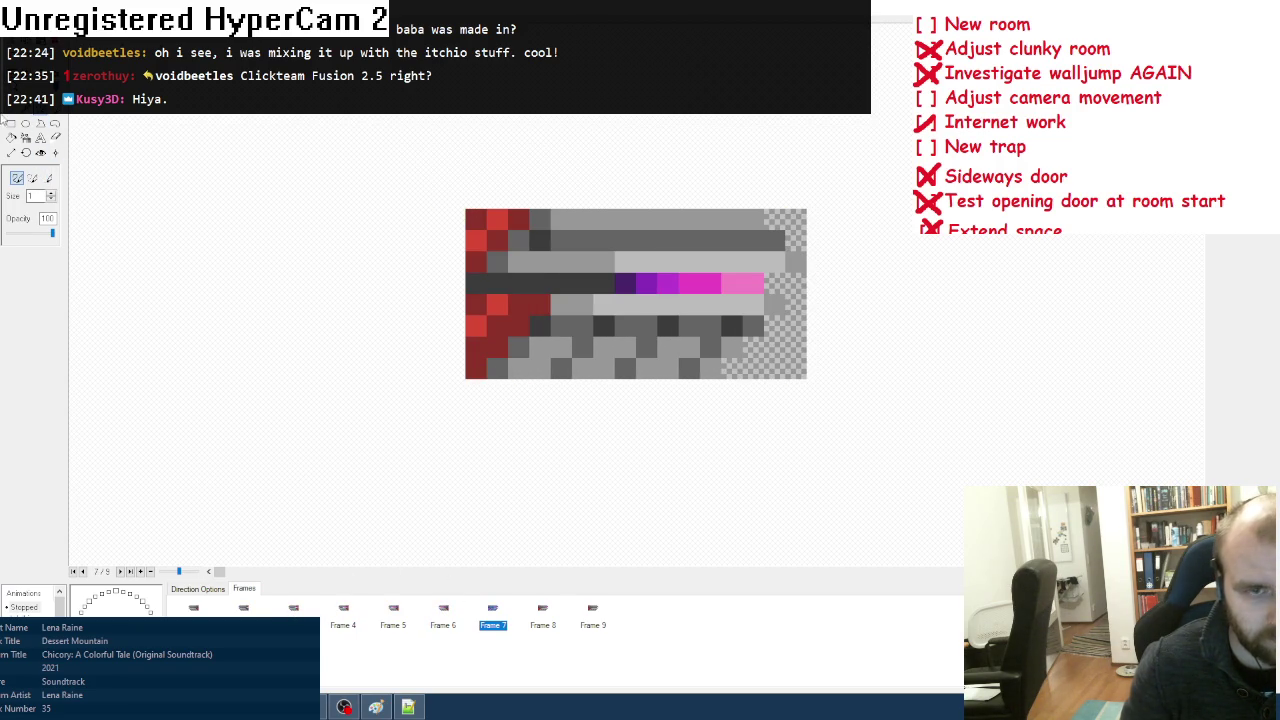
{"action": "left_click", "coordinate": [10, 122]}
{"action": "left_click", "coordinate": [40, 122]}
{"action": "left_click", "coordinate": [542, 610]}
{"action": "left_click", "coordinate": [40, 122]}
{"action": "left_click", "coordinate": [575, 628]}
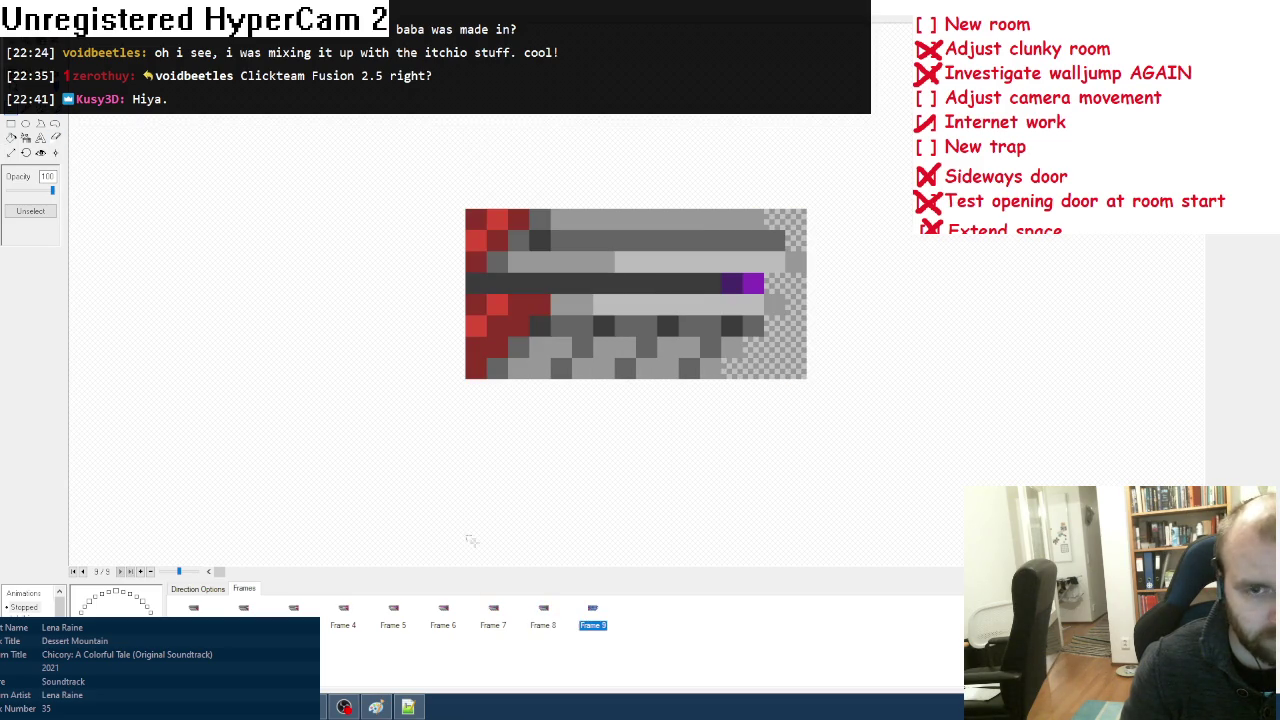
{"action": "left_click", "coordinate": [40, 122]}
{"action": "left_click", "coordinate": [55, 152]}
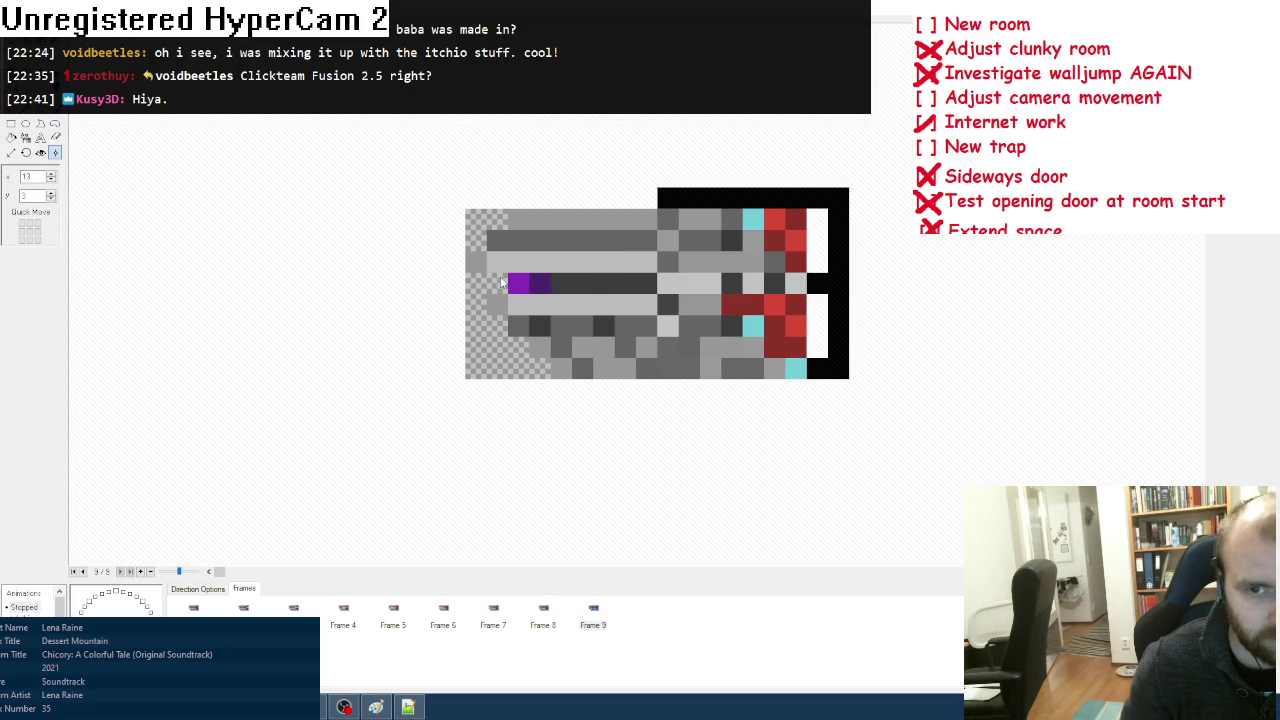
Step: Undo an accidental flip of frame 1, leaving it unchanged, and move on to frame 4
{"action": "left_click", "coordinate": [197, 610]}
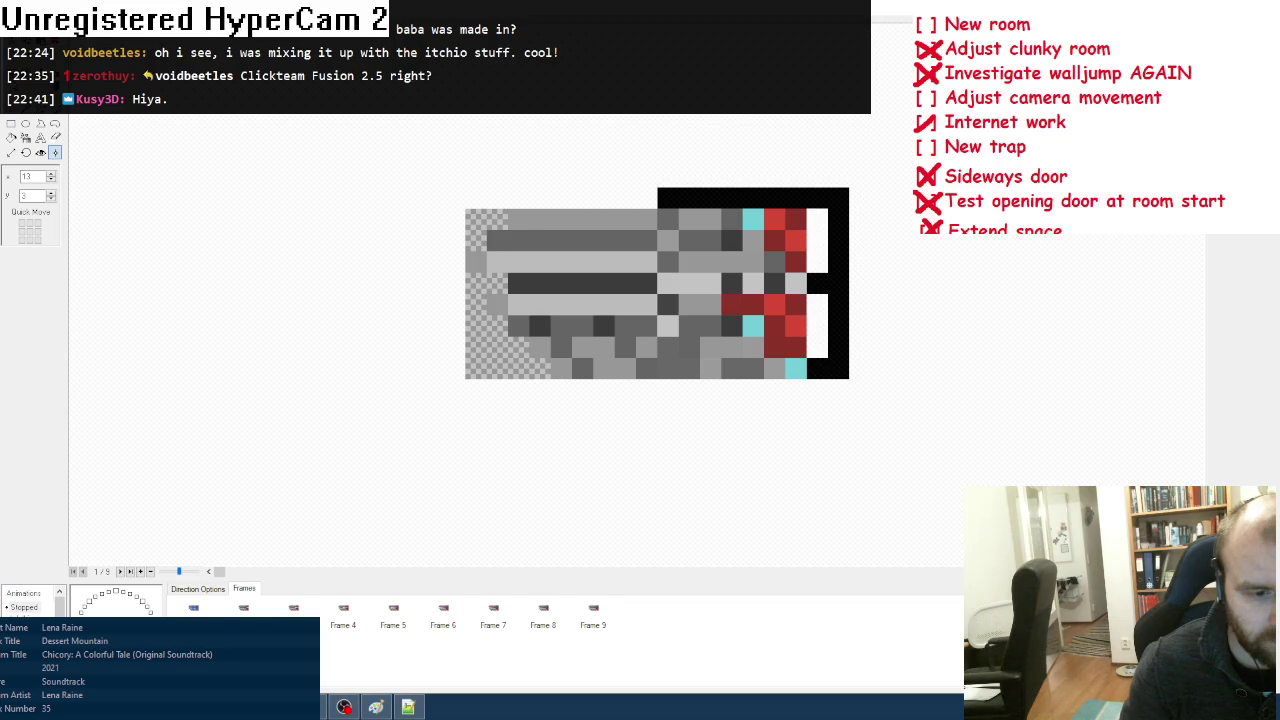
{"action": "left_click", "coordinate": [40, 122]}
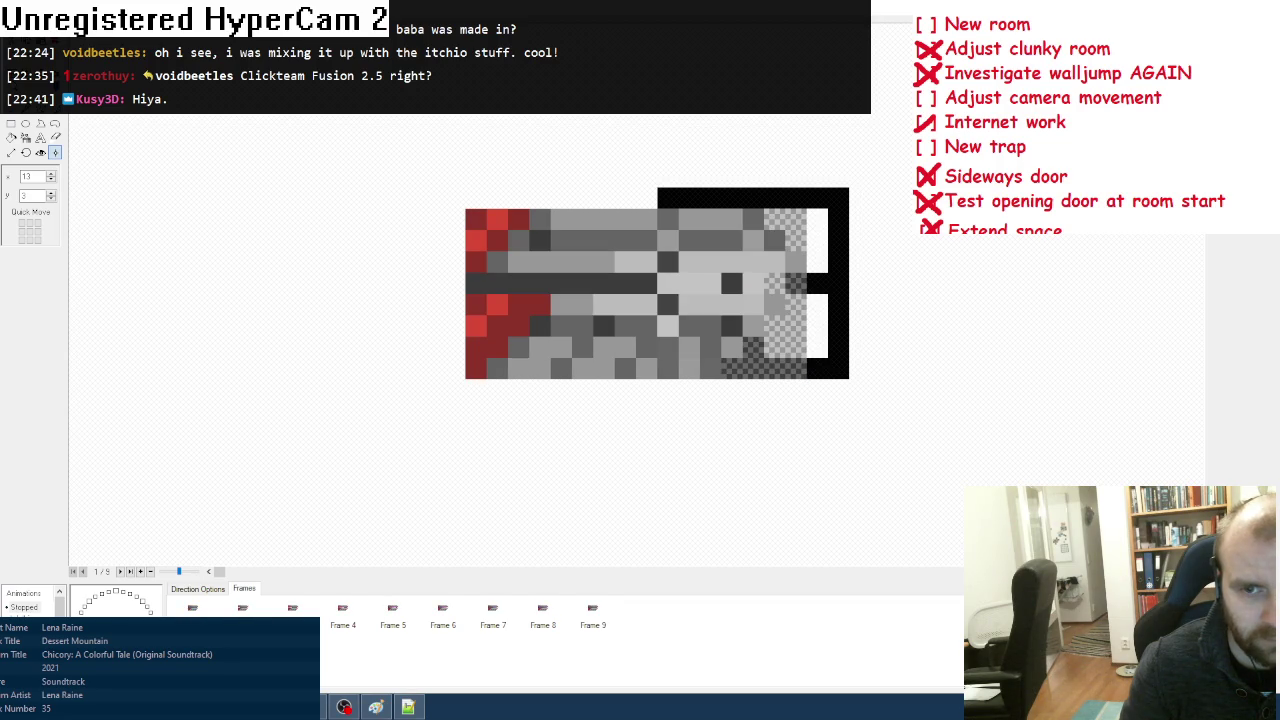
{"action": "key", "text": "ctrl+z"}
{"action": "left_click", "coordinate": [243, 608]}
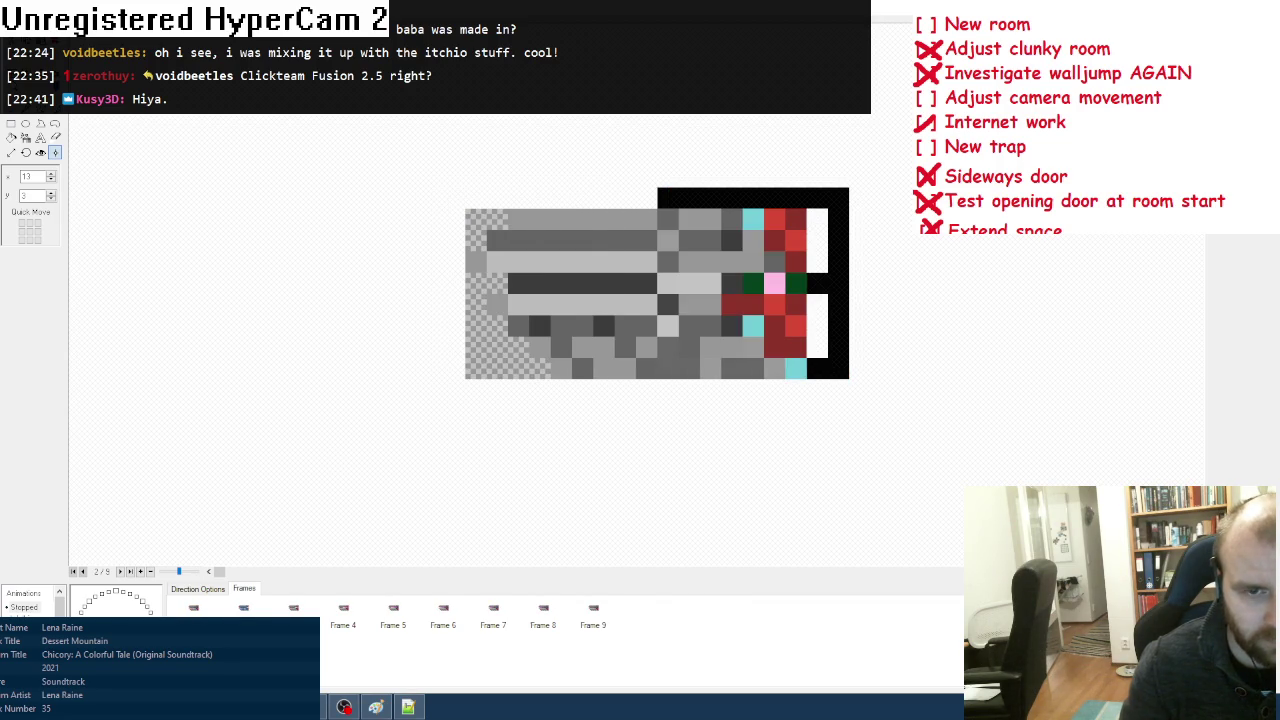
{"action": "key", "text": "Right"}
{"action": "key", "text": "Right"}
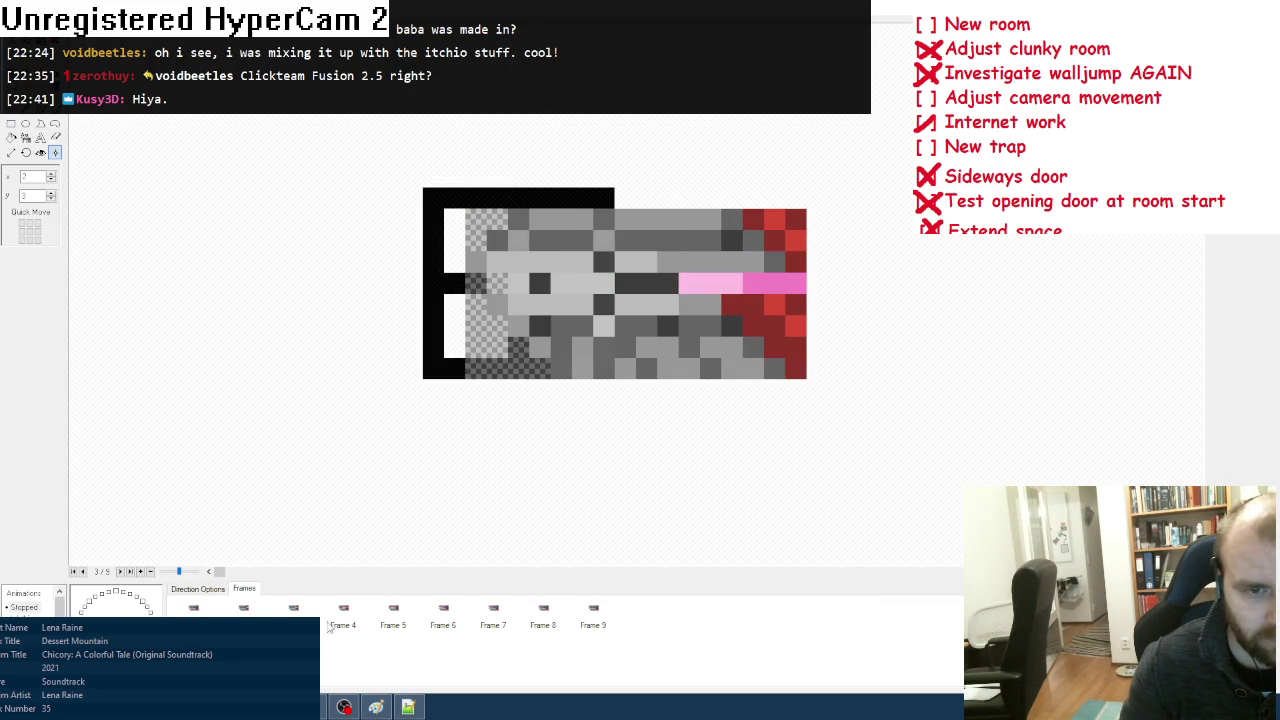
Step: Offset the sprite sideways in frames 4, 5, 6 and 7 so they line up
{"action": "left_click", "coordinate": [504, 313]}
{"action": "left_click", "coordinate": [386, 612]}
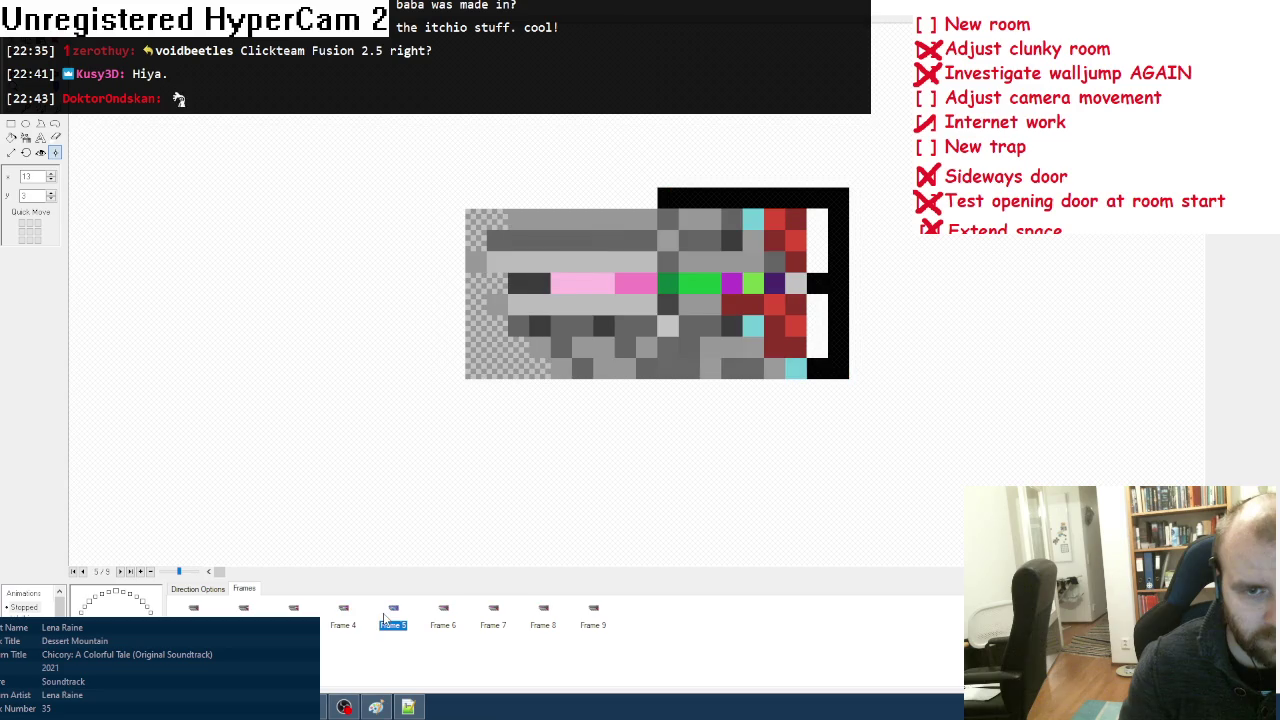
{"action": "left_click", "coordinate": [515, 284]}
{"action": "key", "text": "Right"}
{"action": "left_click", "coordinate": [511, 294]}
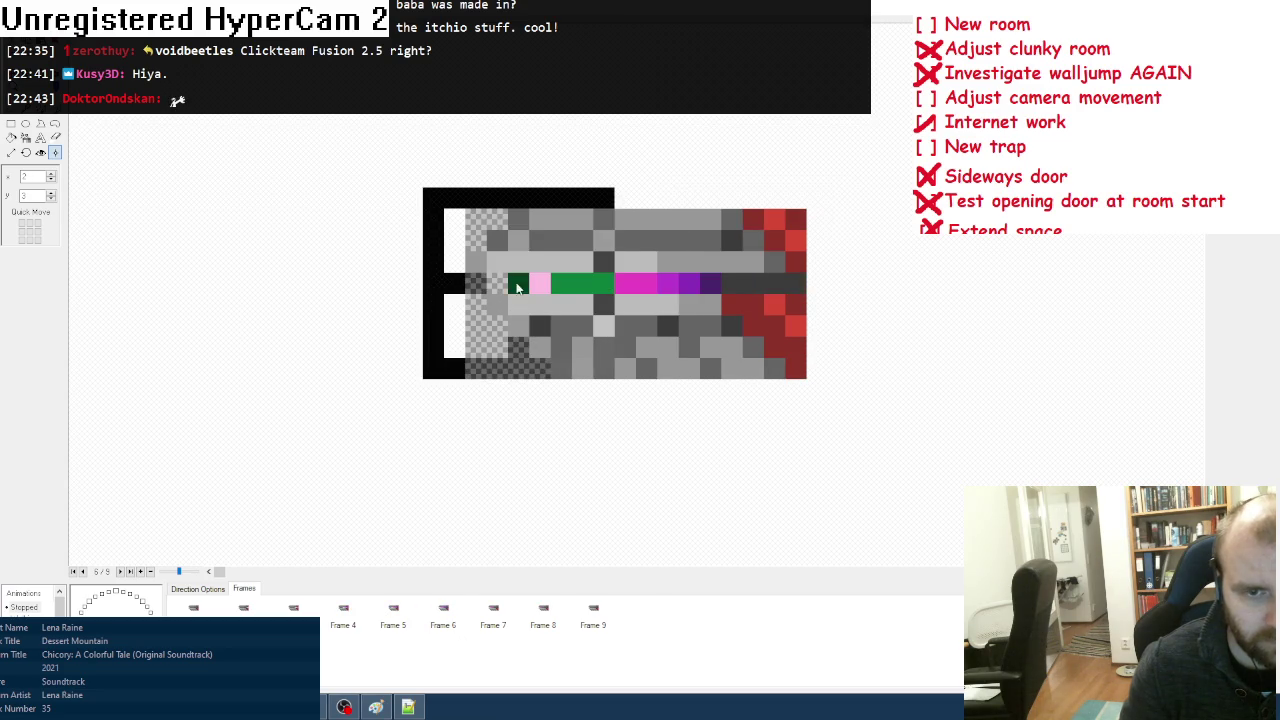
{"action": "left_click", "coordinate": [493, 612]}
{"action": "left_click", "coordinate": [518, 286]}
Step: Offset frame 8's sprite sideways, then close the sprite editor back to the level
{"action": "left_click", "coordinate": [537, 618]}
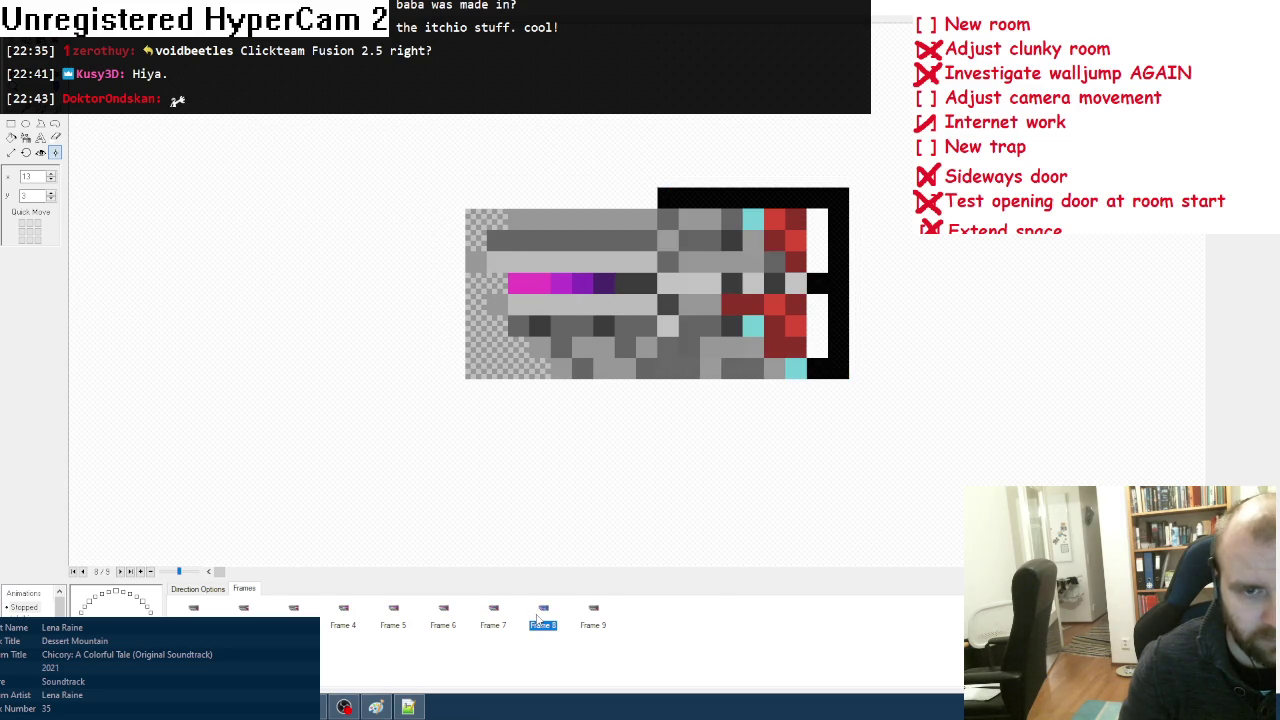
{"action": "left_click", "coordinate": [506, 285]}
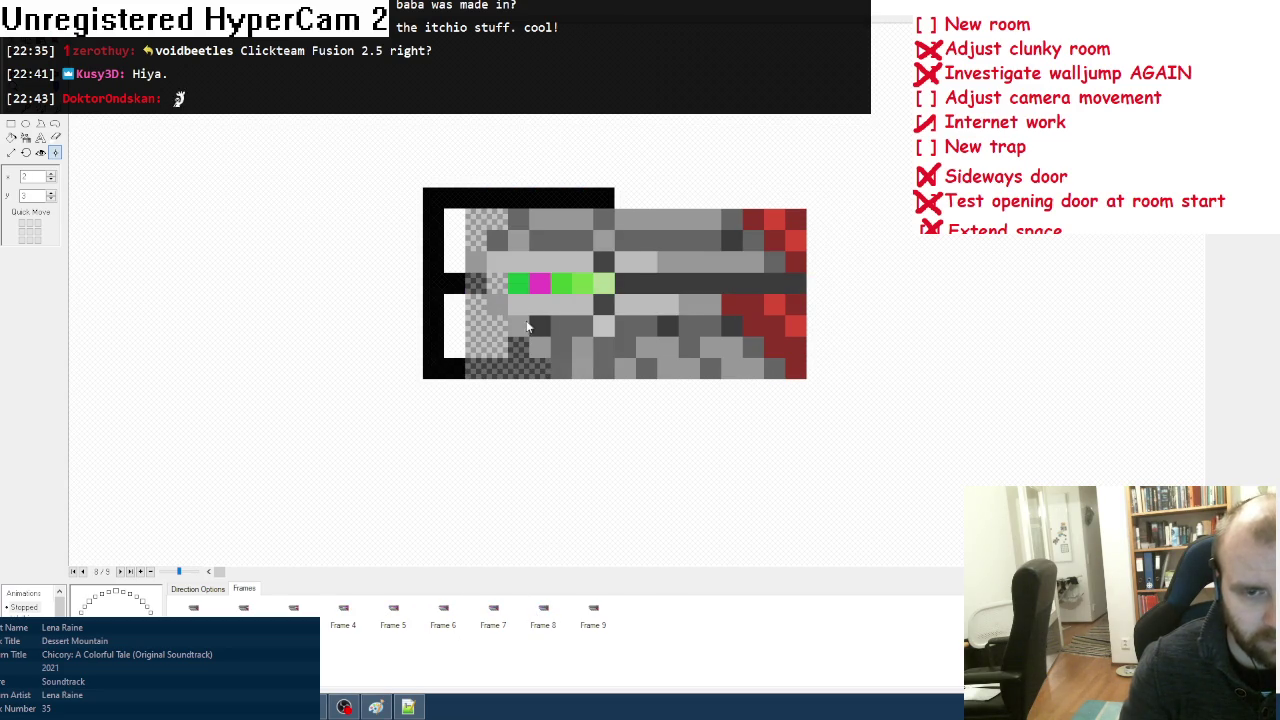
{"action": "left_click", "coordinate": [594, 615]}
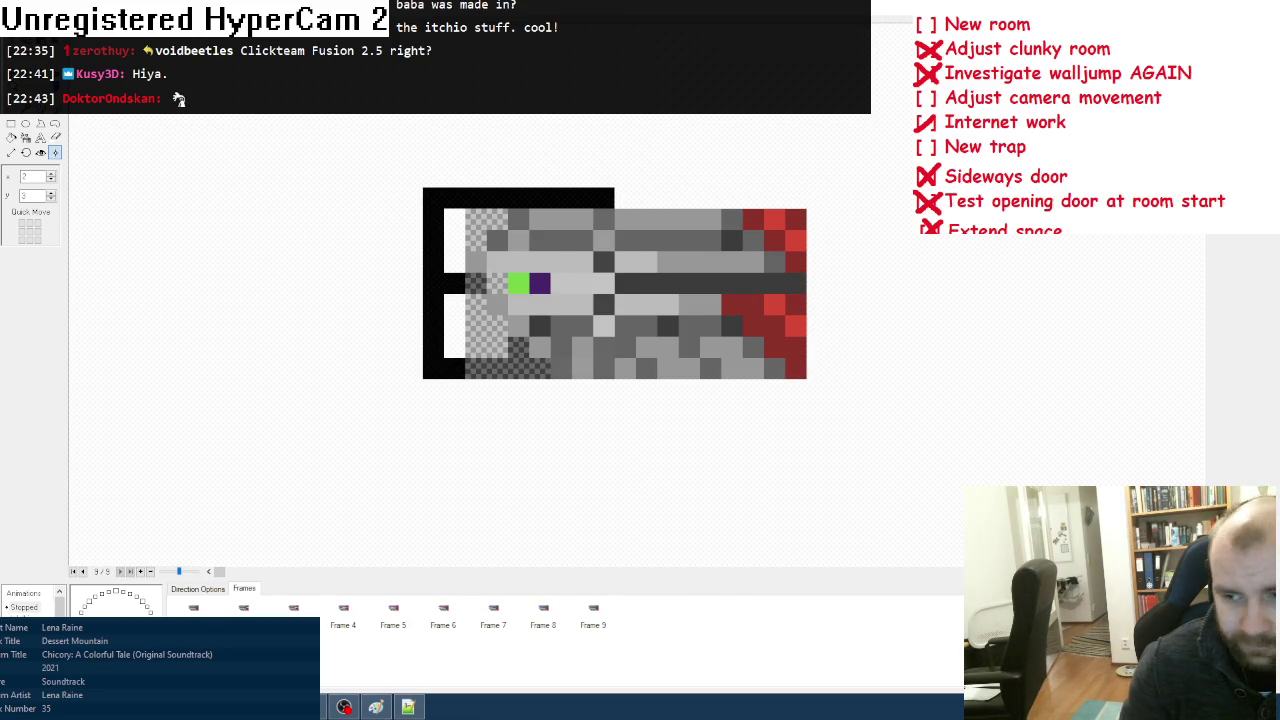
{"action": "key", "text": "Return"}
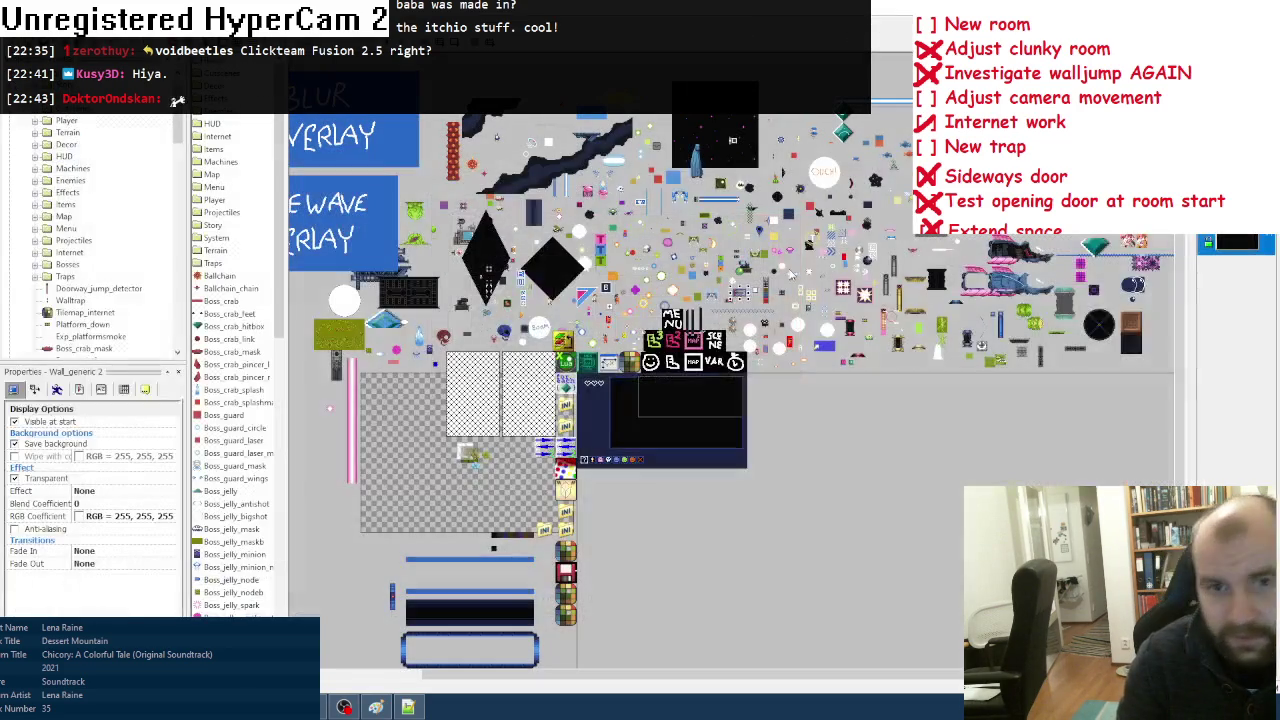
Step: Name the edited object Lasertrap in its About properties
{"action": "left_click", "coordinate": [84, 391]}
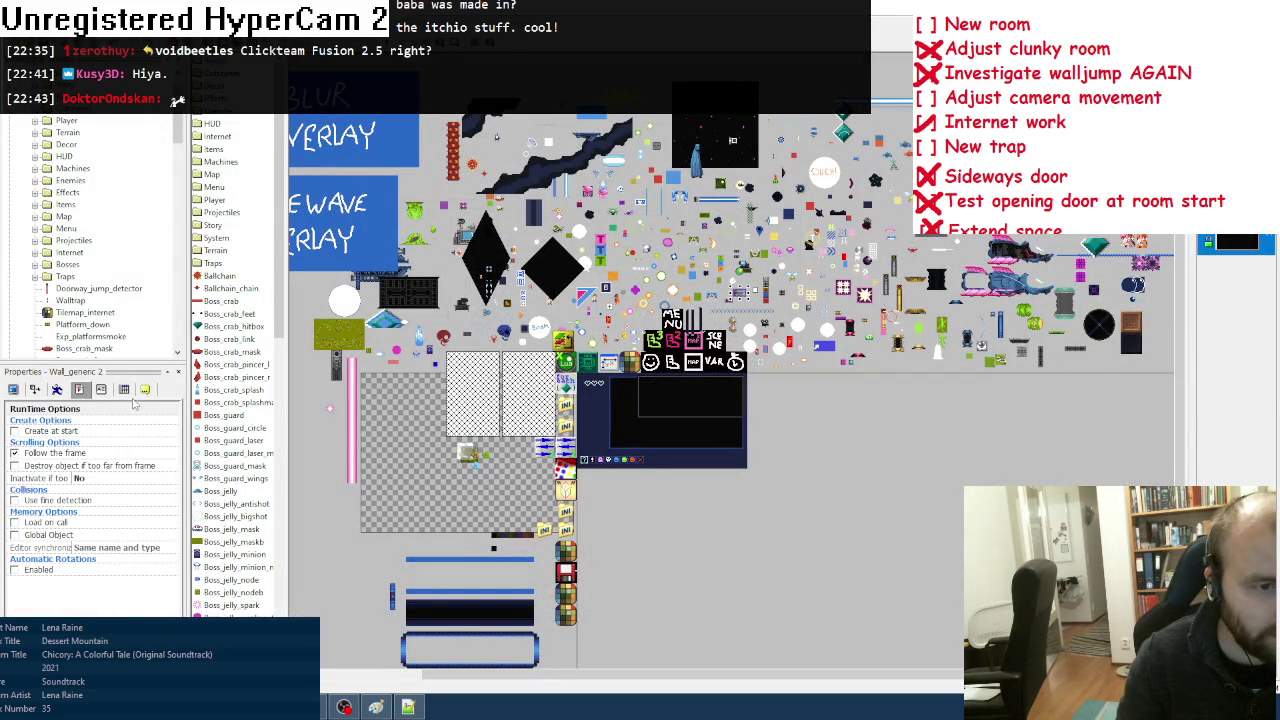
{"action": "left_click", "coordinate": [124, 389]}
{"action": "left_click", "coordinate": [145, 389]}
{"action": "left_click", "coordinate": [96, 421]}
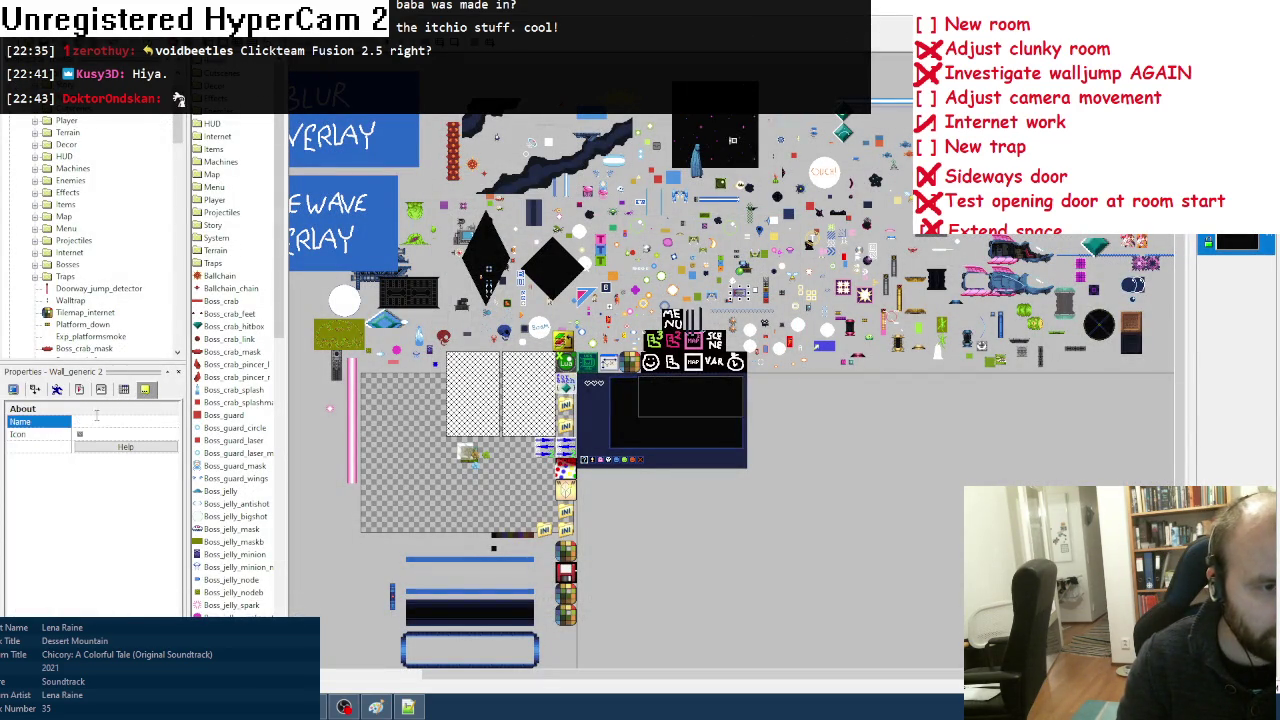
{"action": "type", "text": "Laser"}
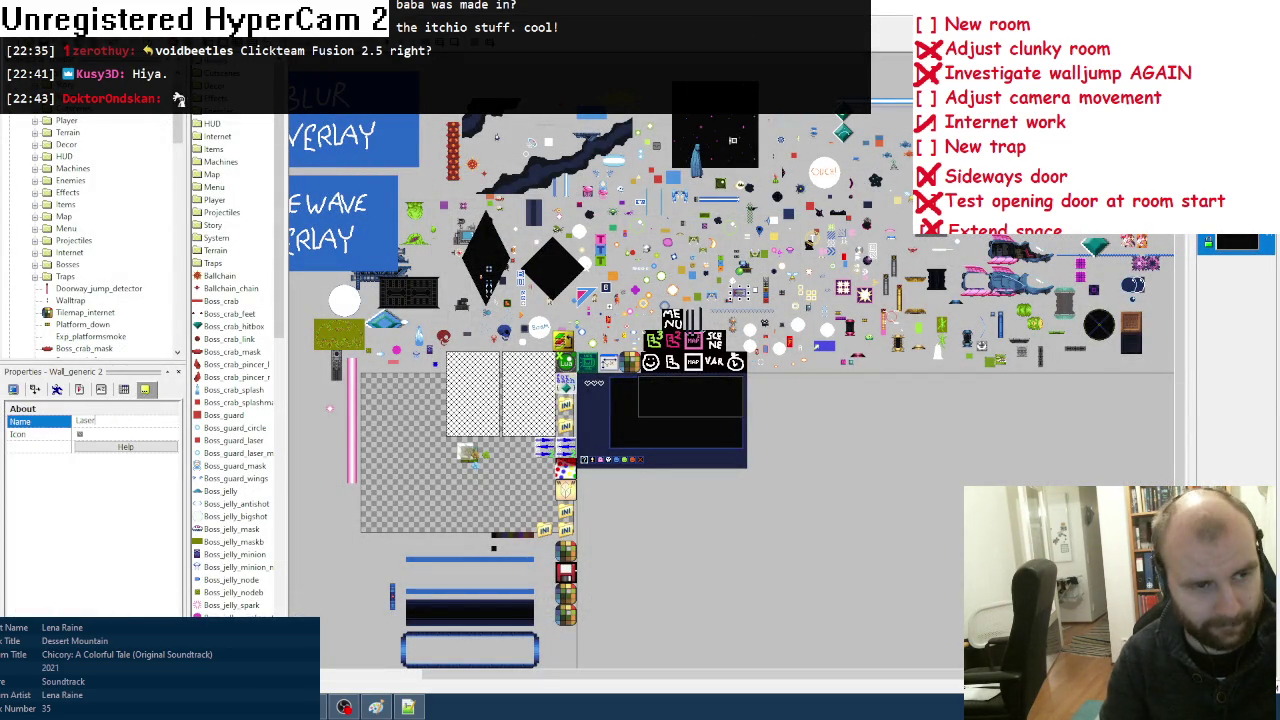
{"action": "type", "text": "trap"}
{"action": "left_click", "coordinate": [65, 528]}
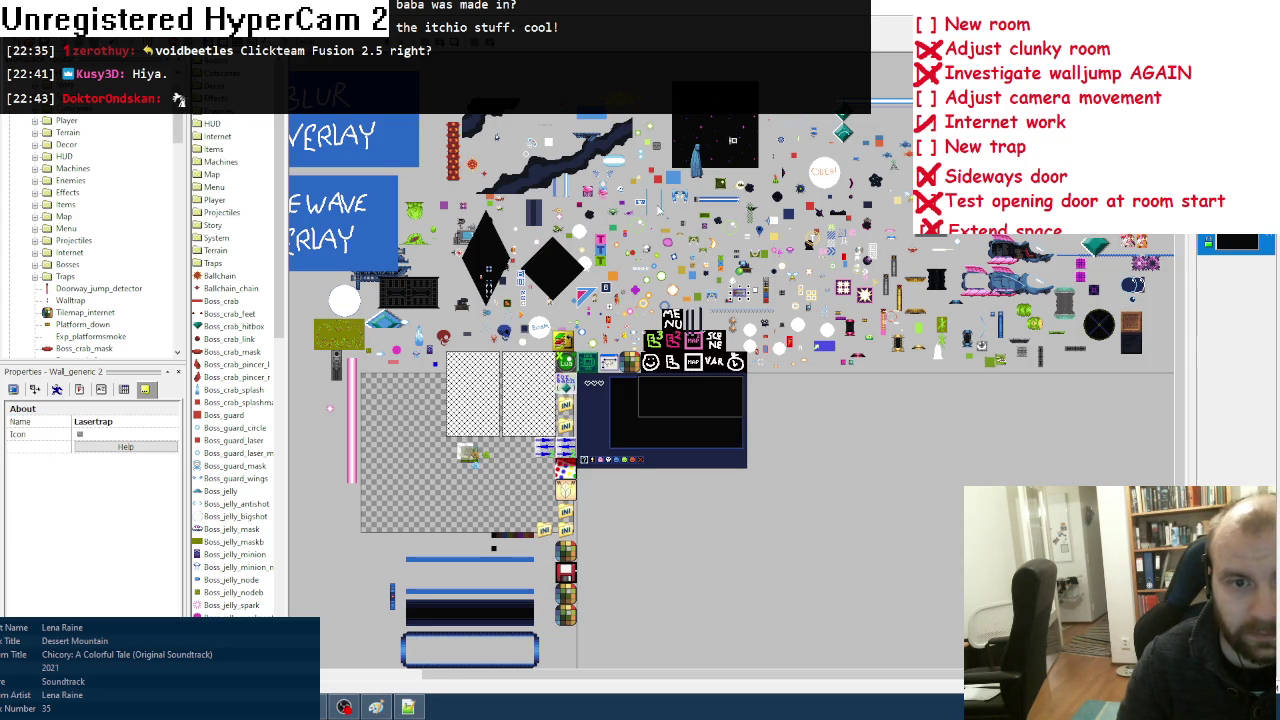
Step: Rename the Tadpole object to En_tadpole, then bring up the level data file in Notepad++
{"action": "left_click", "coordinate": [558, 212]}
{"action": "left_click", "coordinate": [55, 419]}
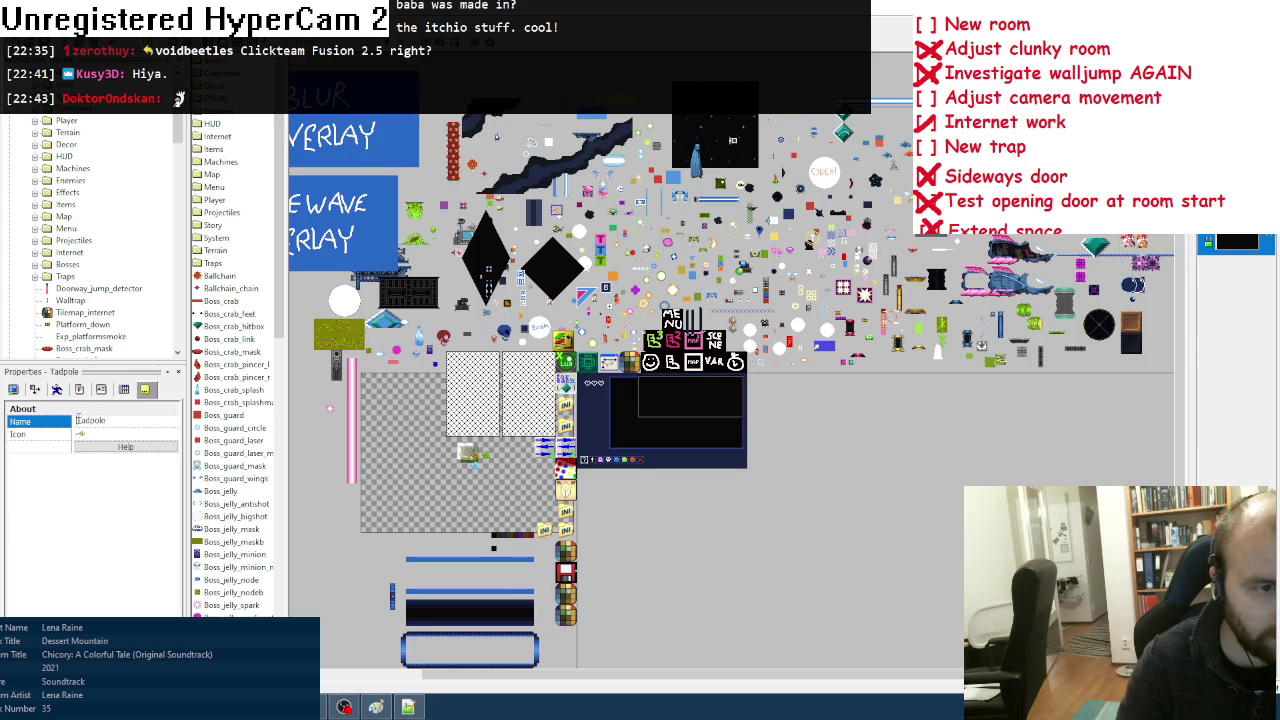
{"action": "type", "text": "En_"}
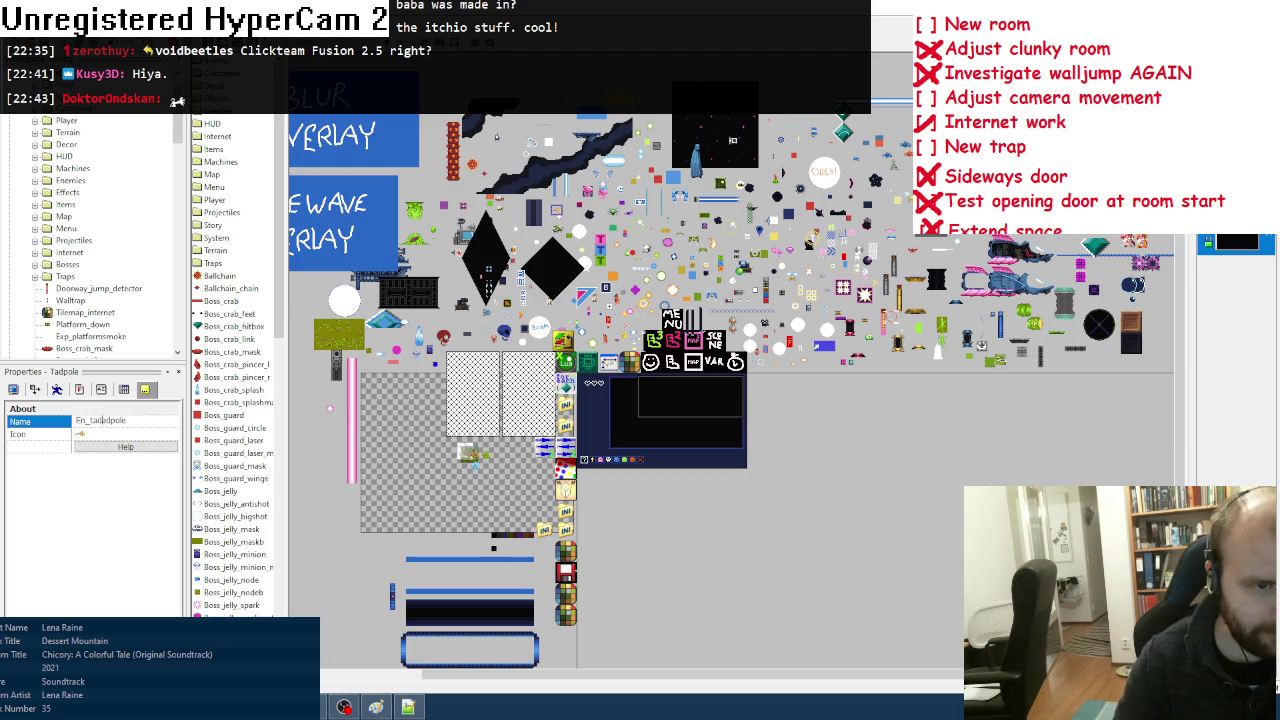
{"action": "key", "text": "Return"}
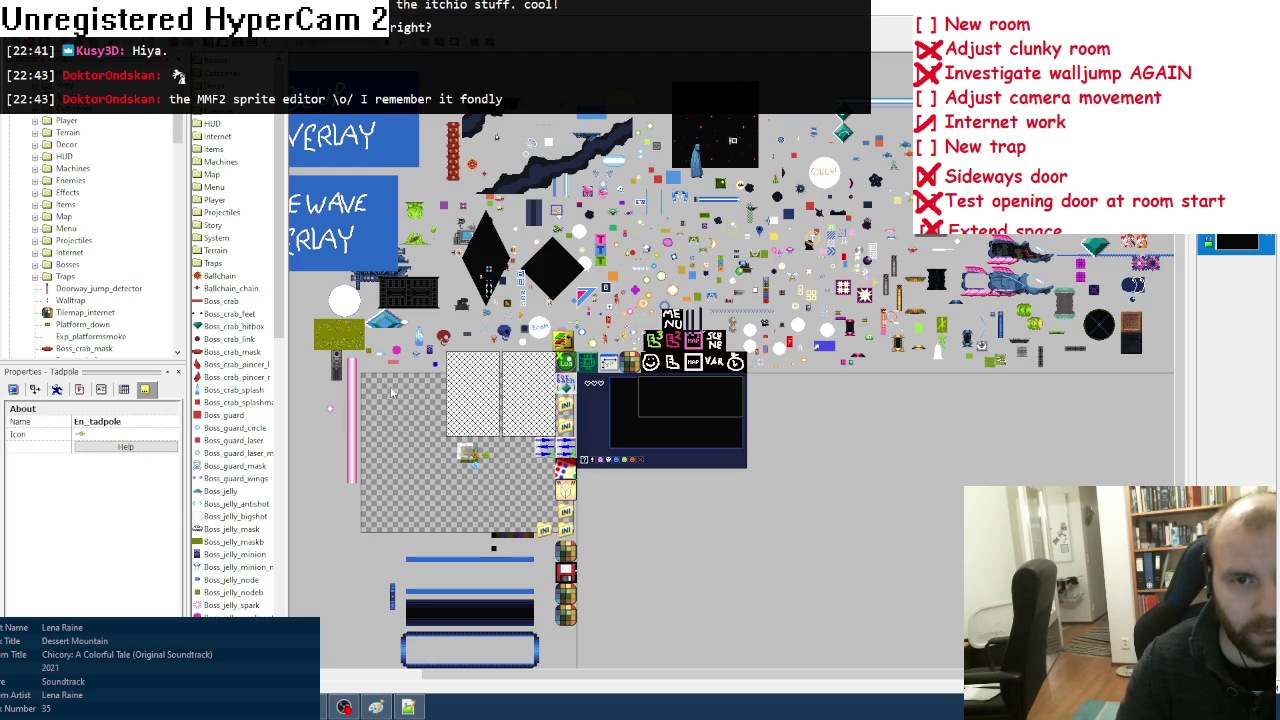
{"action": "left_click", "coordinate": [563, 232]}
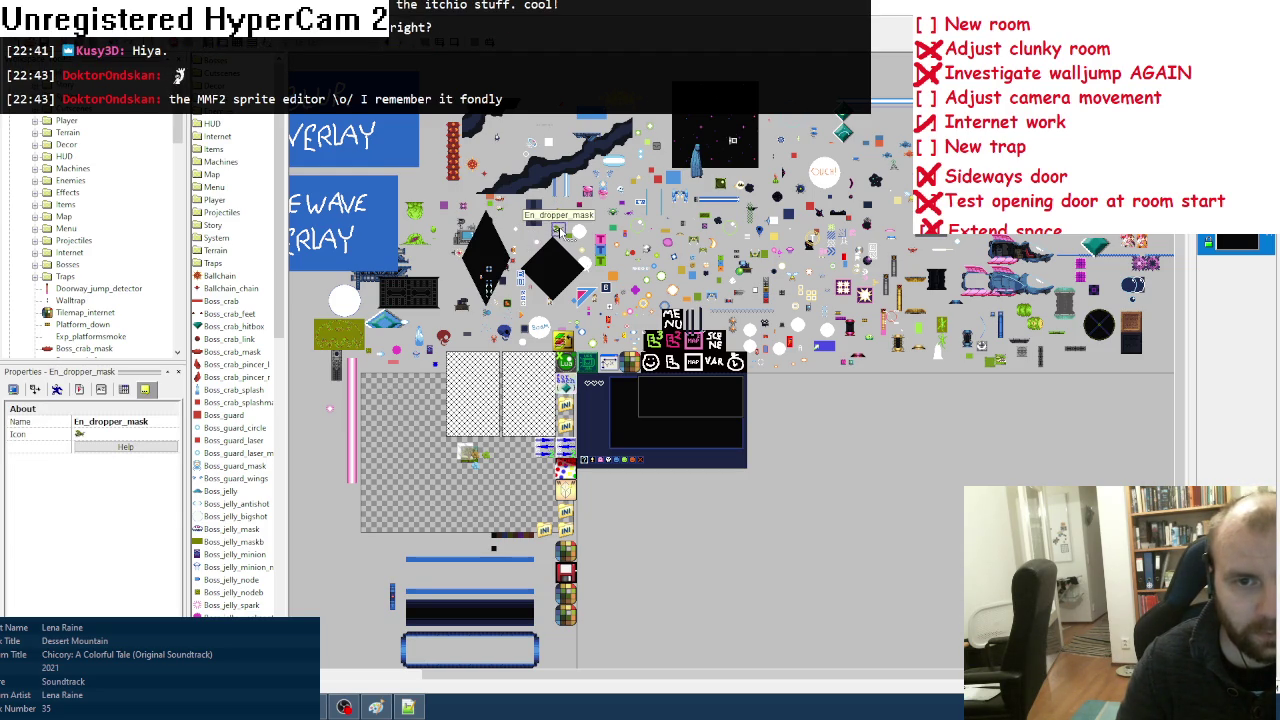
{"action": "left_click", "coordinate": [407, 707]}
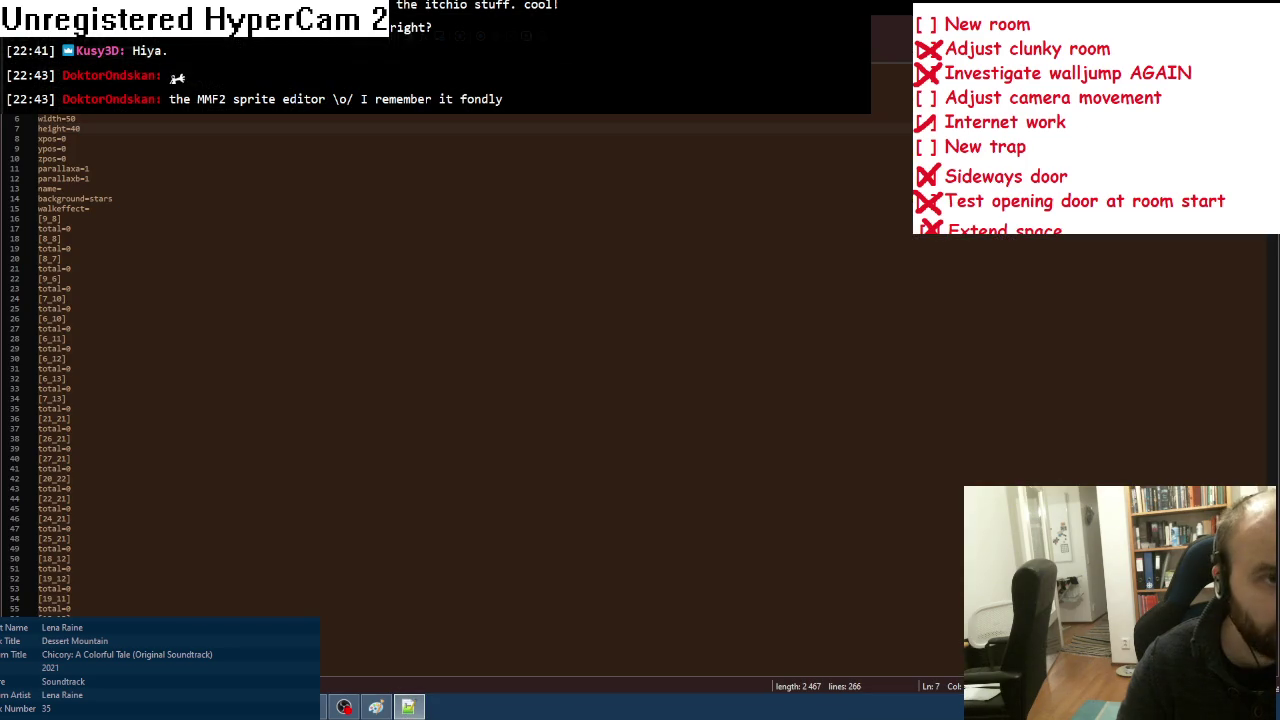
Step: Check the object list file, then select Lasertrap in the frame and view its properties
{"action": "key", "text": "ctrl+Tab"}
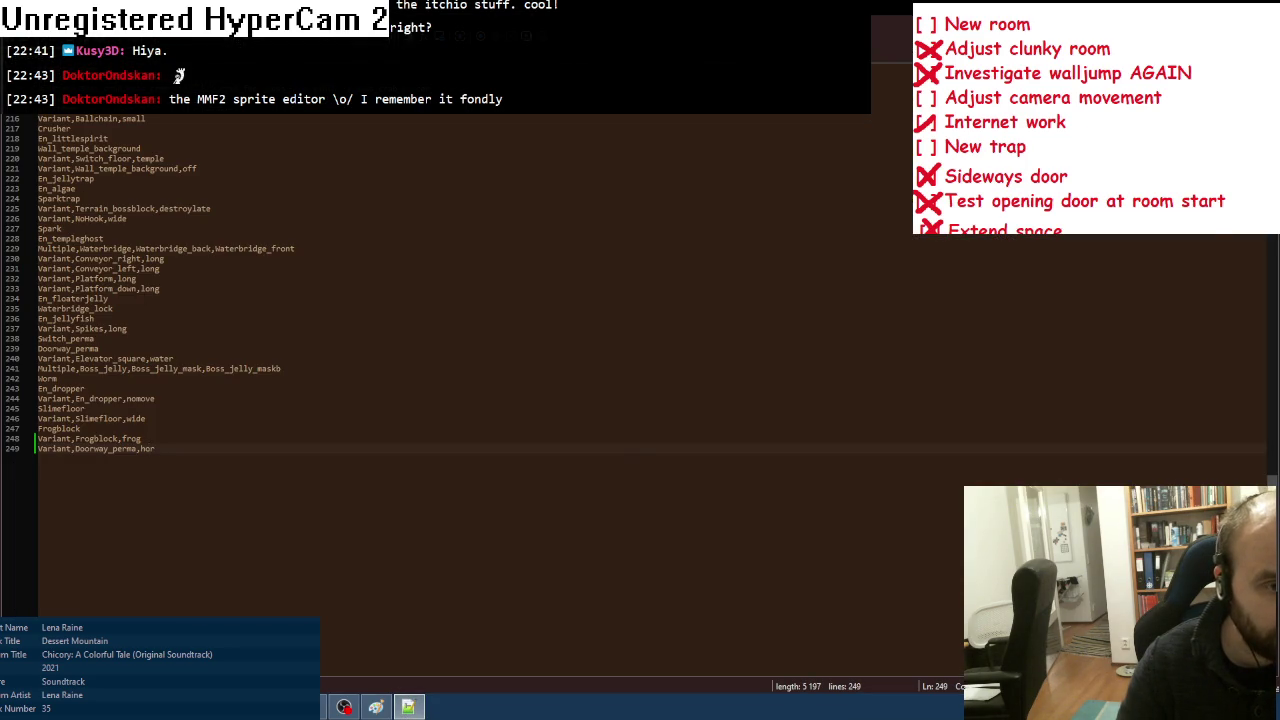
{"action": "key", "text": "alt+Tab"}
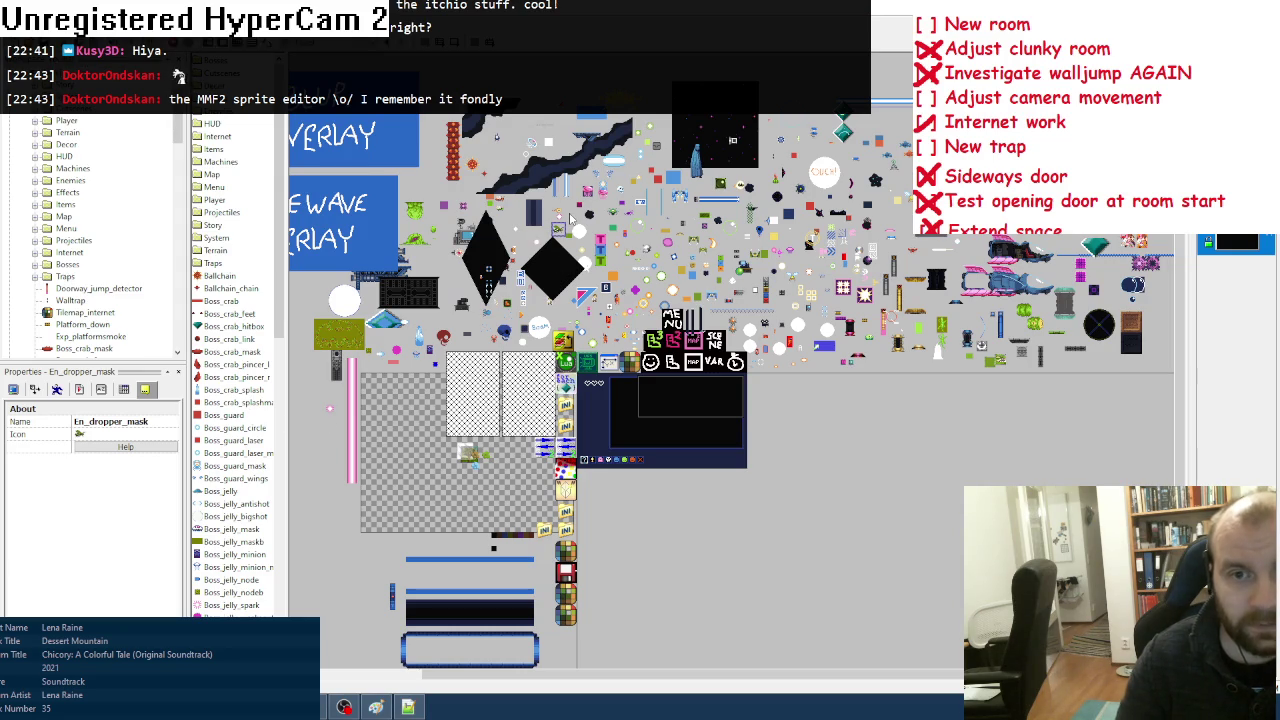
{"action": "left_click", "coordinate": [742, 300]}
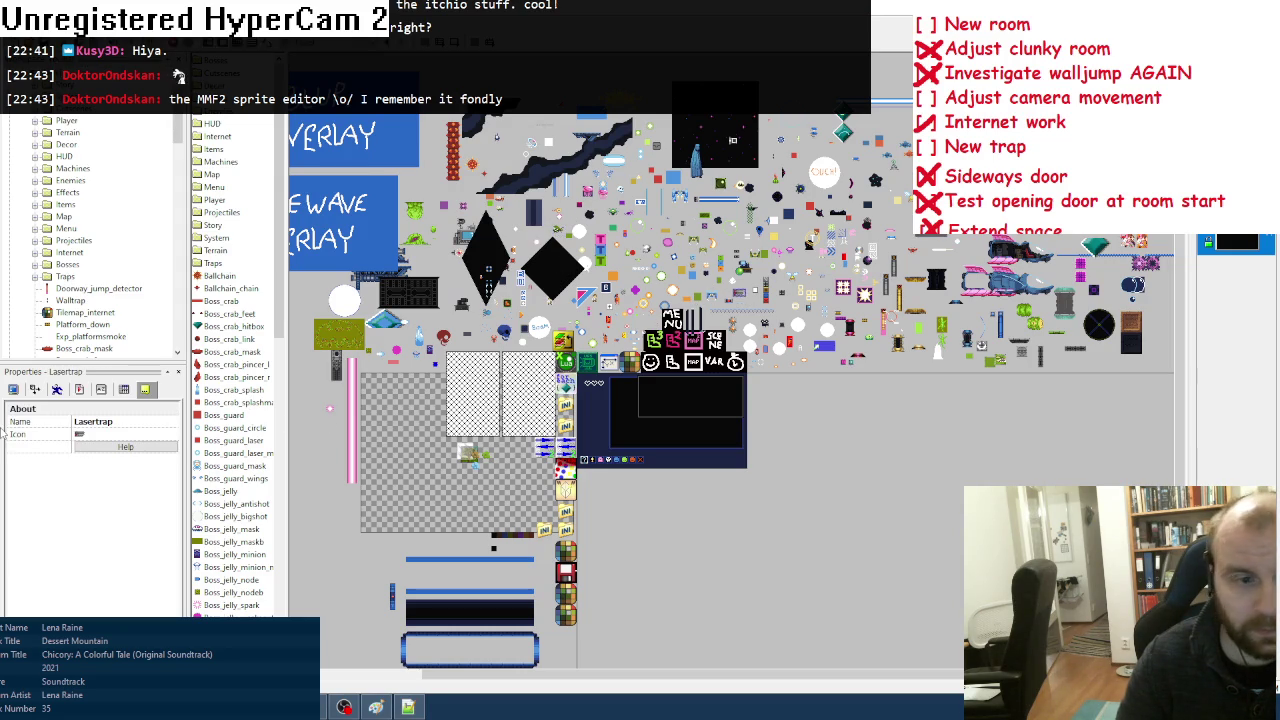
{"action": "left_click", "coordinate": [78, 391]}
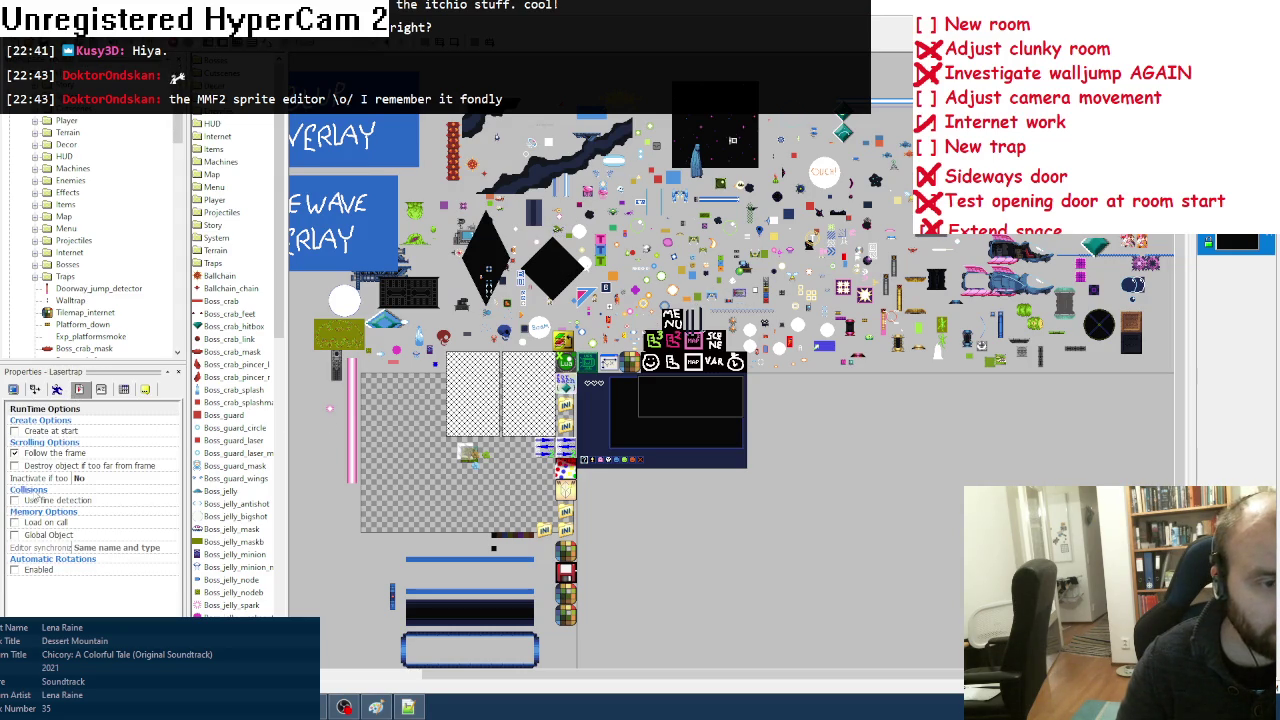
{"action": "left_click", "coordinate": [127, 390]}
Step: Add a Lasertrap entry on a new line at the end of the object list file
{"action": "left_click", "coordinate": [408, 707]}
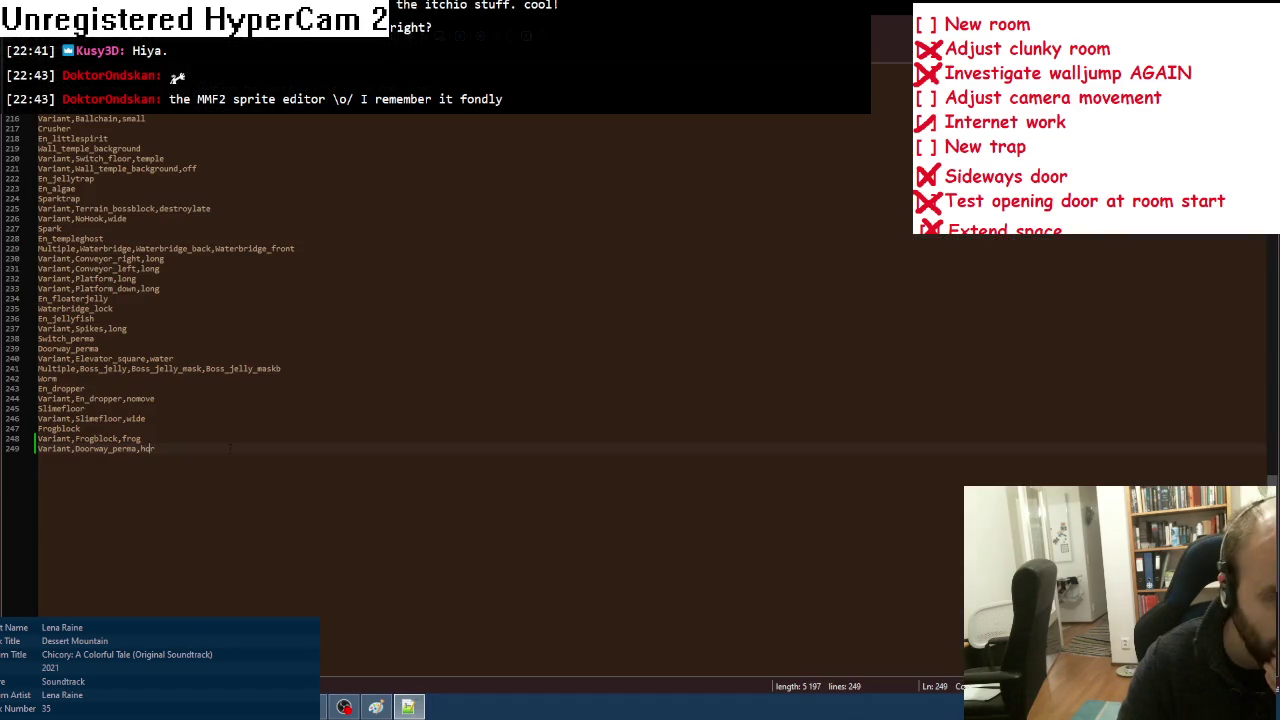
{"action": "key", "text": "Return"}
{"action": "type", "text": "las"}
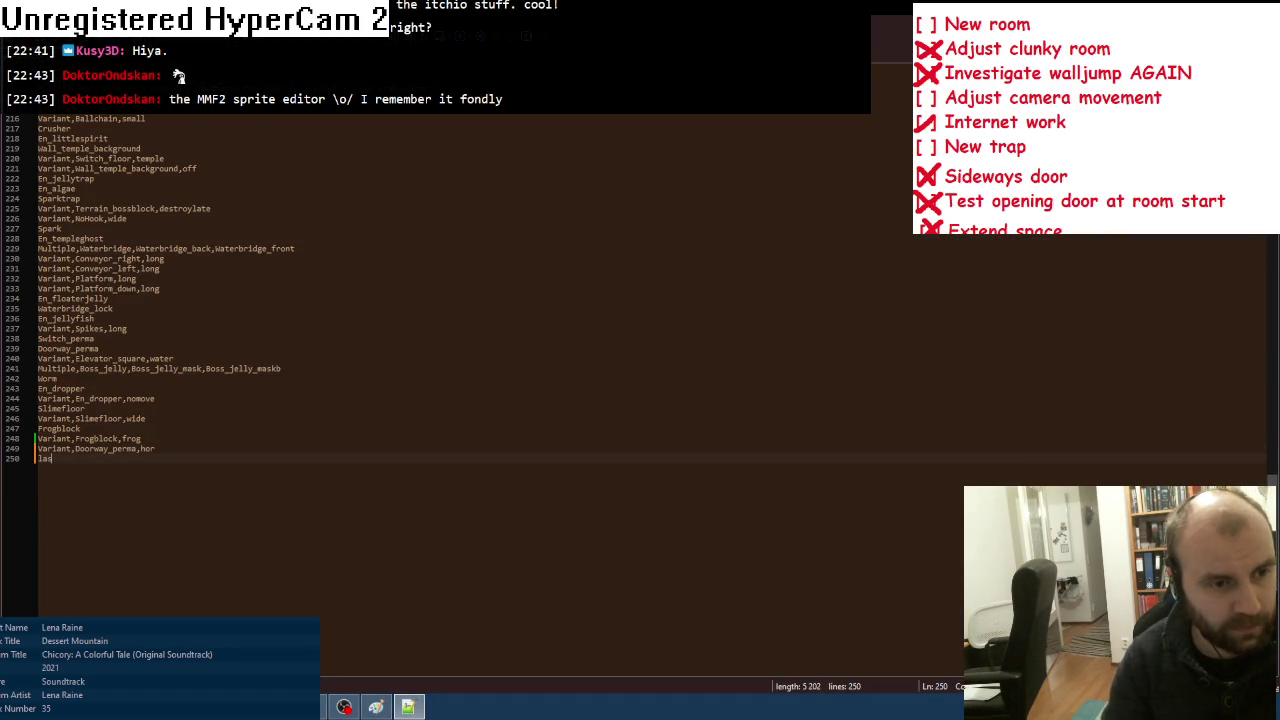
{"action": "type", "text": "Las"}
{"action": "type", "text": "tra"}
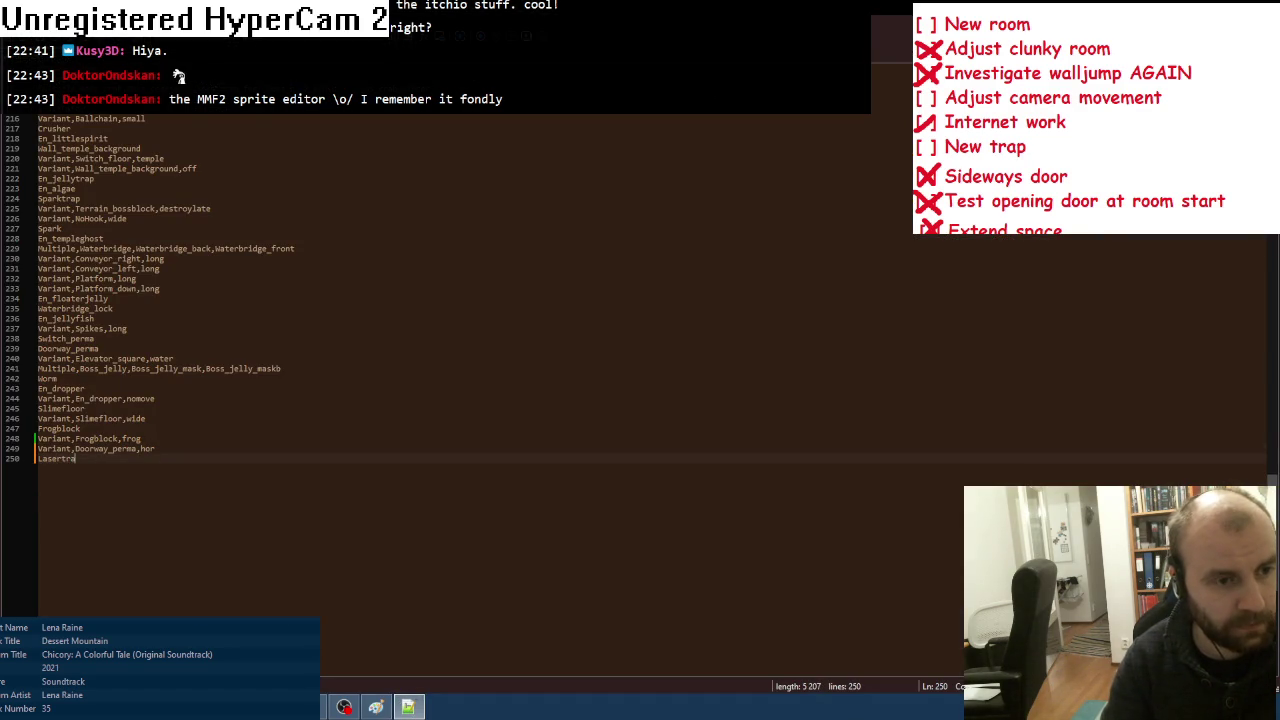
{"action": "key", "text": "alt+Tab"}
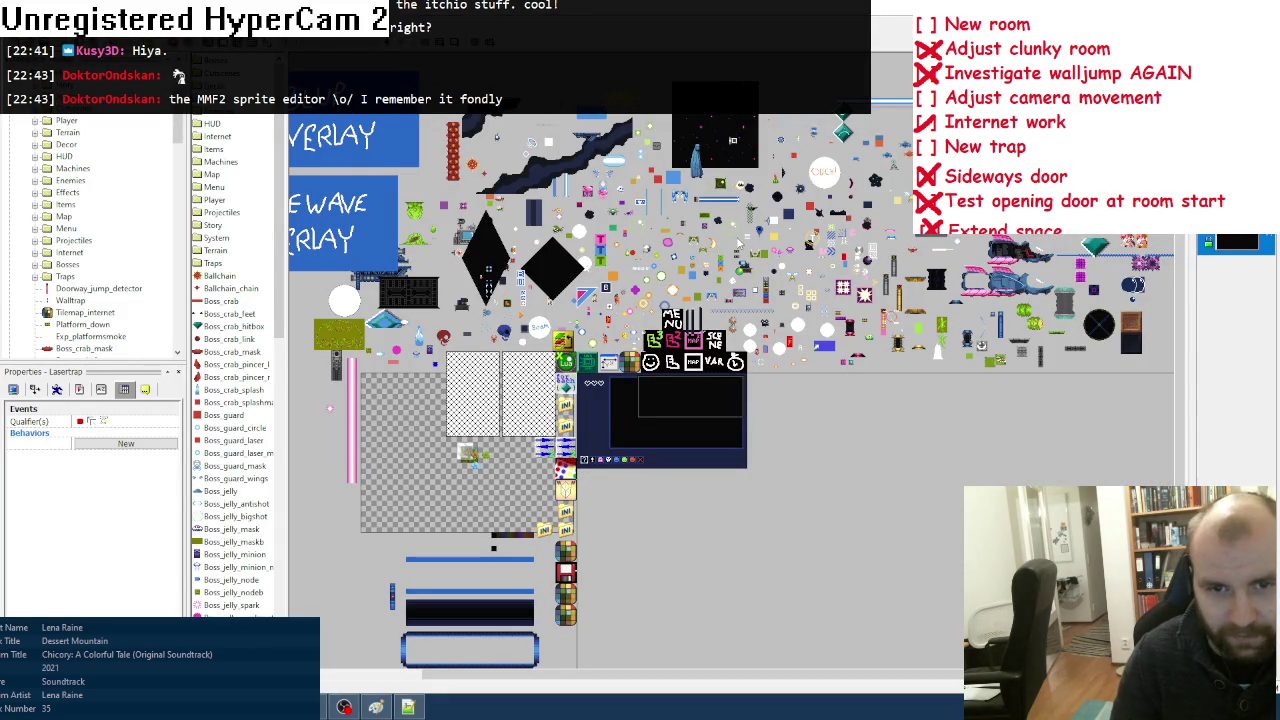
Step: Deselect and reselect the Lasertrap object in the frame, then switch to File Explorer
{"action": "left_click", "coordinate": [738, 255]}
{"action": "left_click", "coordinate": [738, 298]}
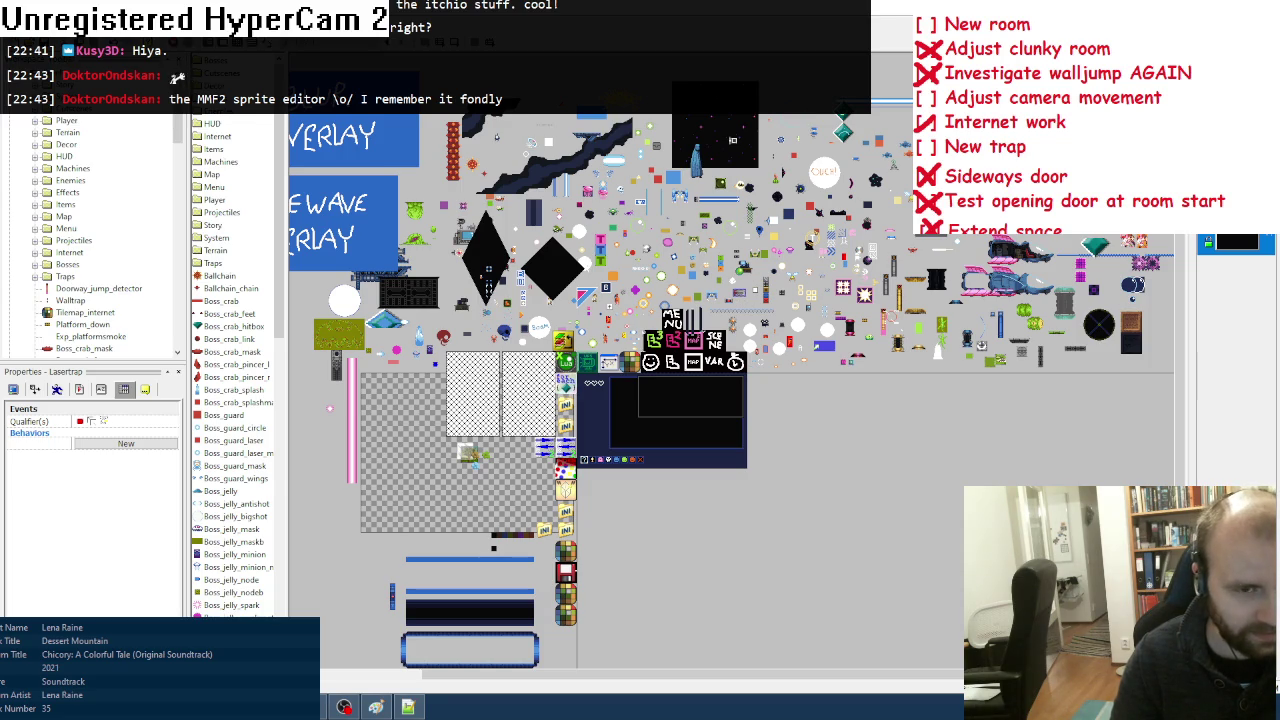
{"action": "key", "text": "alt+Tab"}
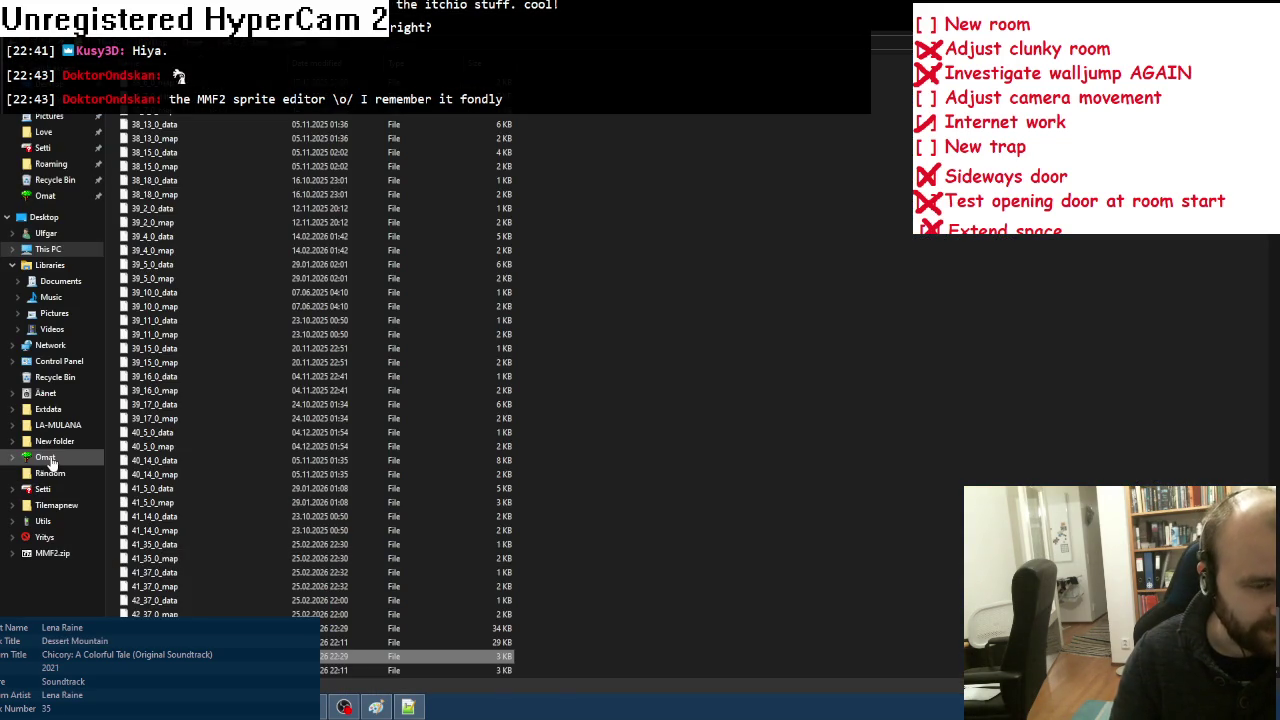
Step: Browse This PC > Games > Vanhoja > Within a Deep Forest and launch Within A Deep Forest.exe
{"action": "left_click", "coordinate": [48, 249]}
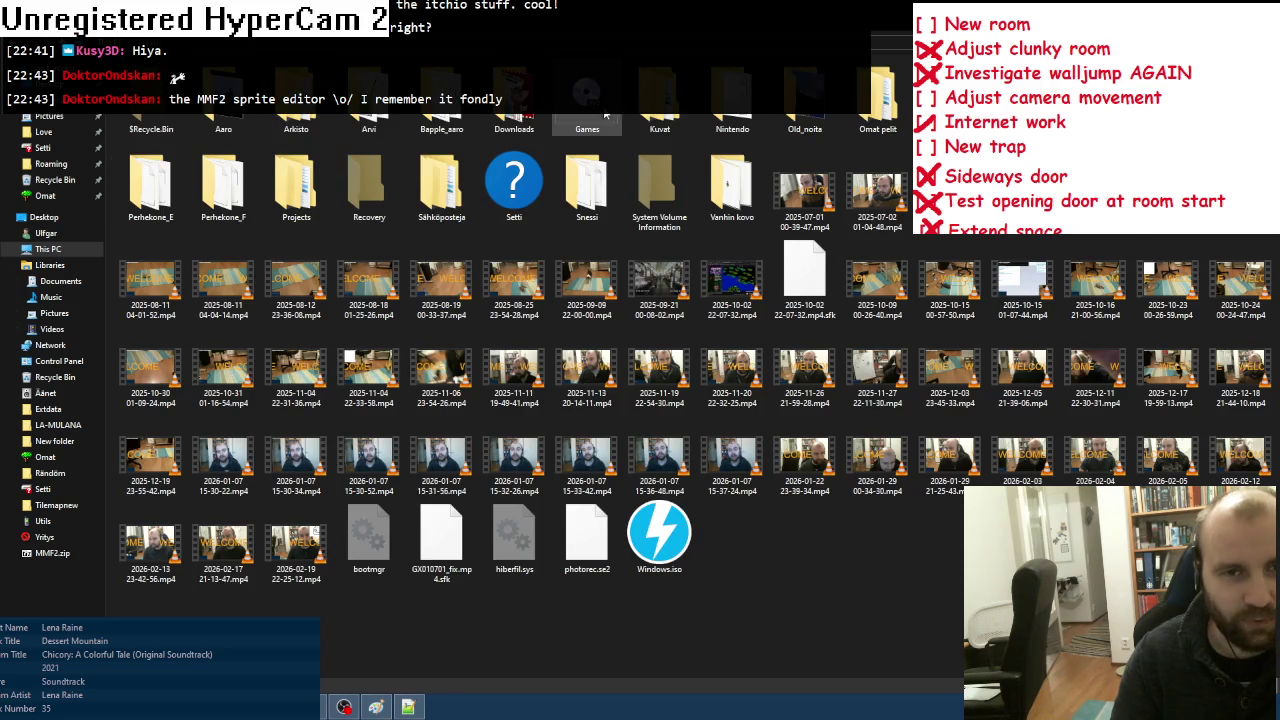
{"action": "double_click", "coordinate": [604, 113]}
{"action": "scroll", "coordinate": [177, 472], "scroll_direction": "down", "scroll_amount": 1}
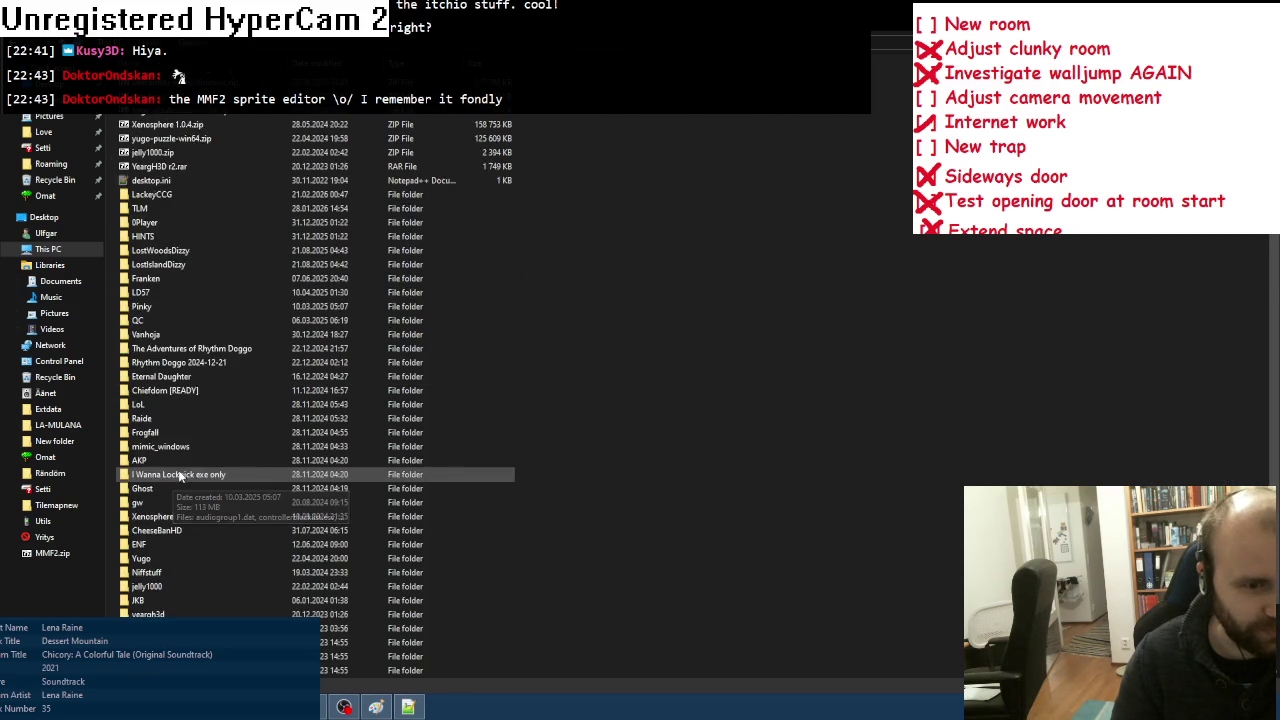
{"action": "scroll", "coordinate": [178, 474], "scroll_direction": "down", "scroll_amount": 2}
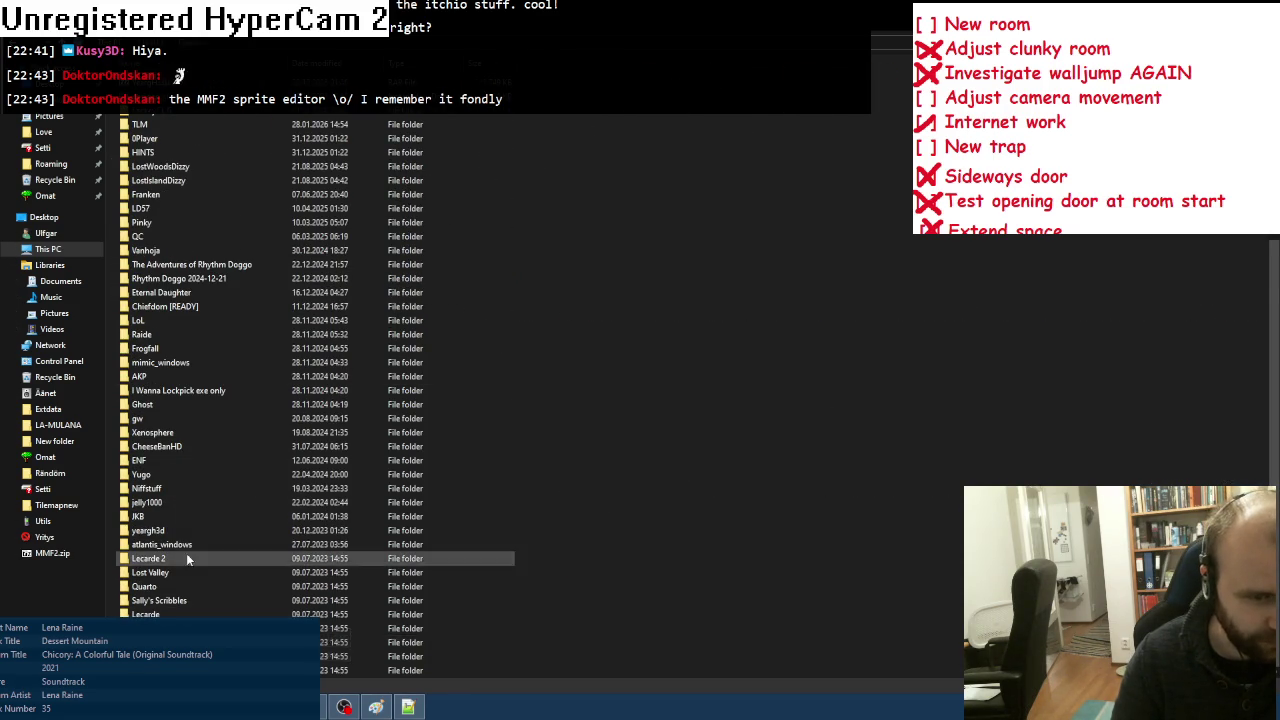
{"action": "double_click", "coordinate": [163, 503]}
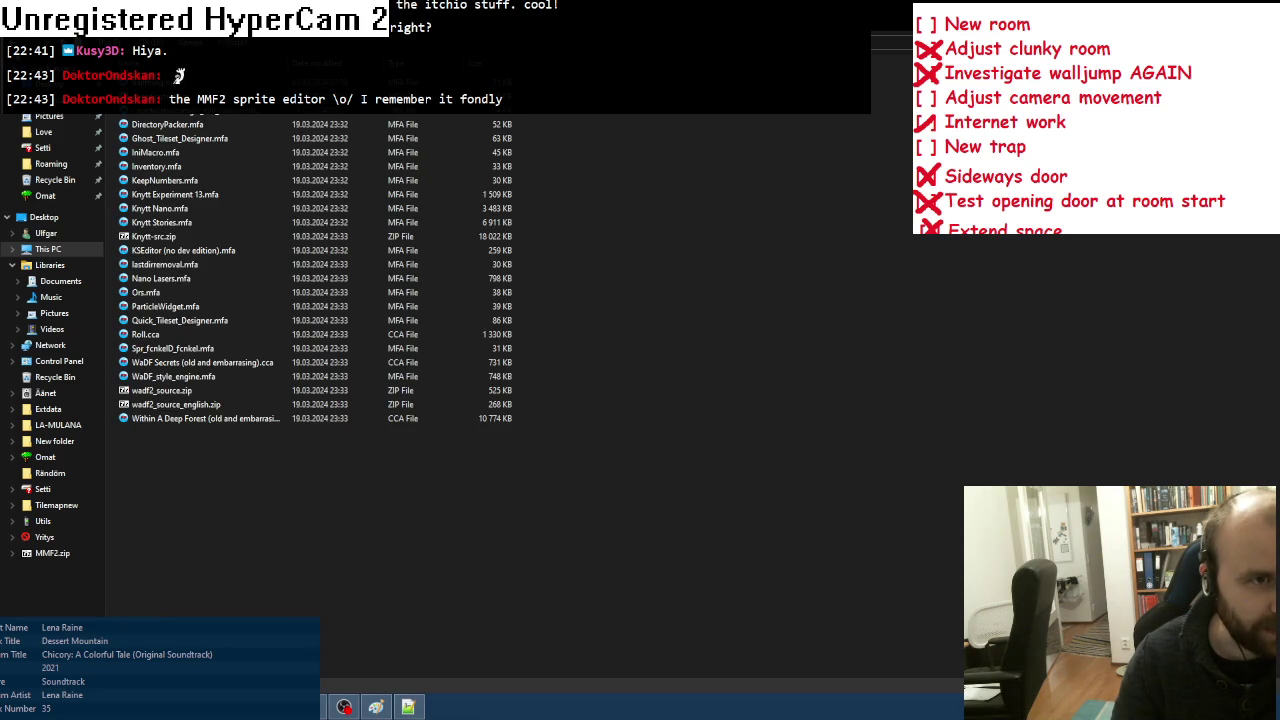
{"action": "key", "text": "alt+Left"}
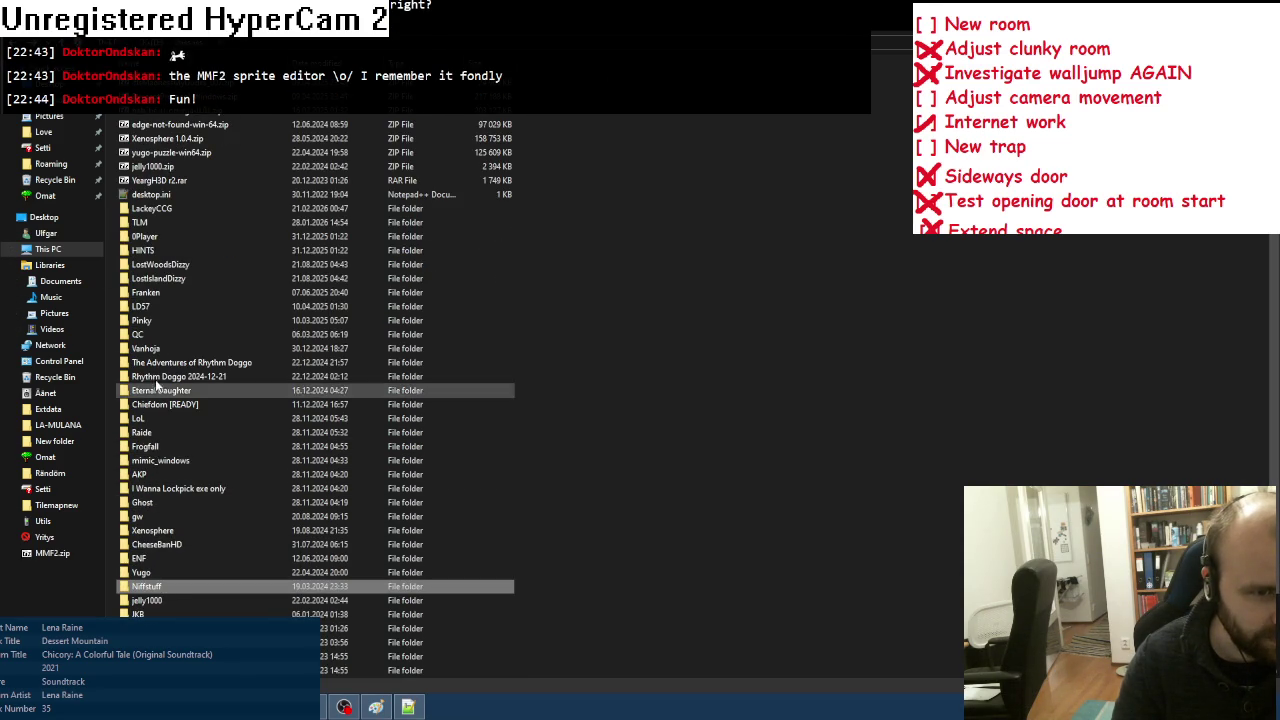
{"action": "double_click", "coordinate": [148, 348]}
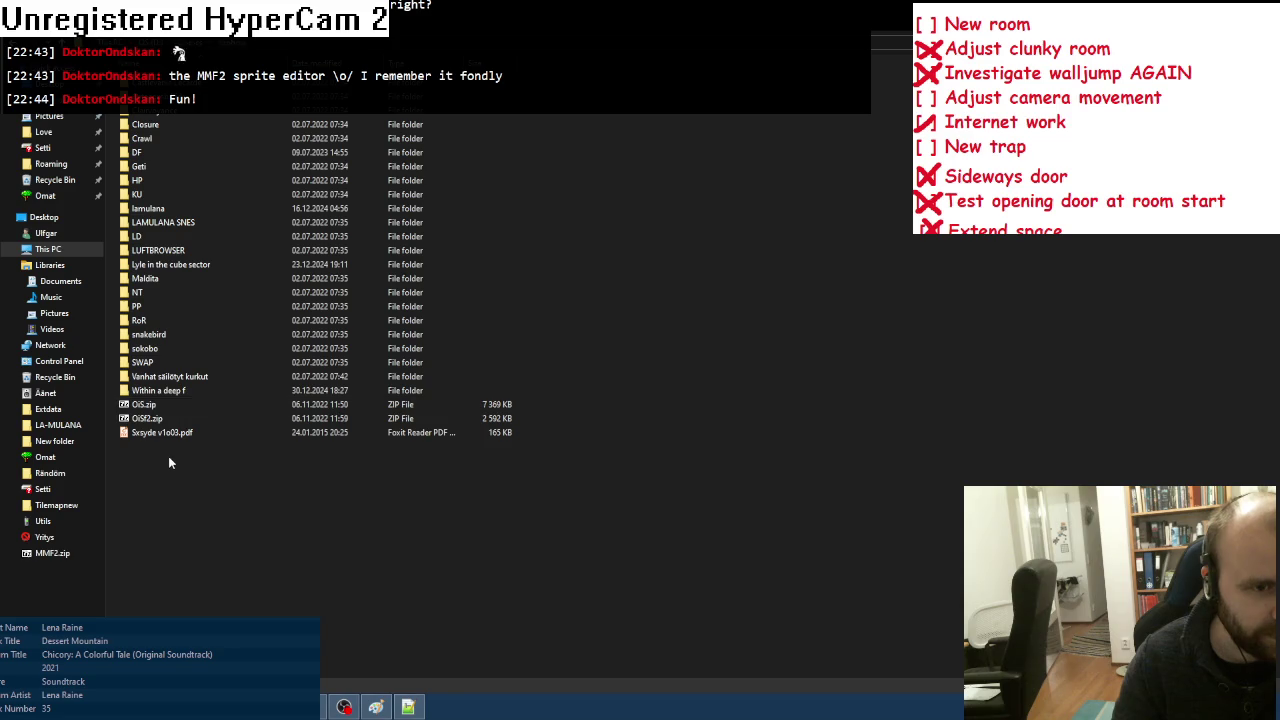
{"action": "double_click", "coordinate": [177, 390]}
{"action": "double_click", "coordinate": [126, 222]}
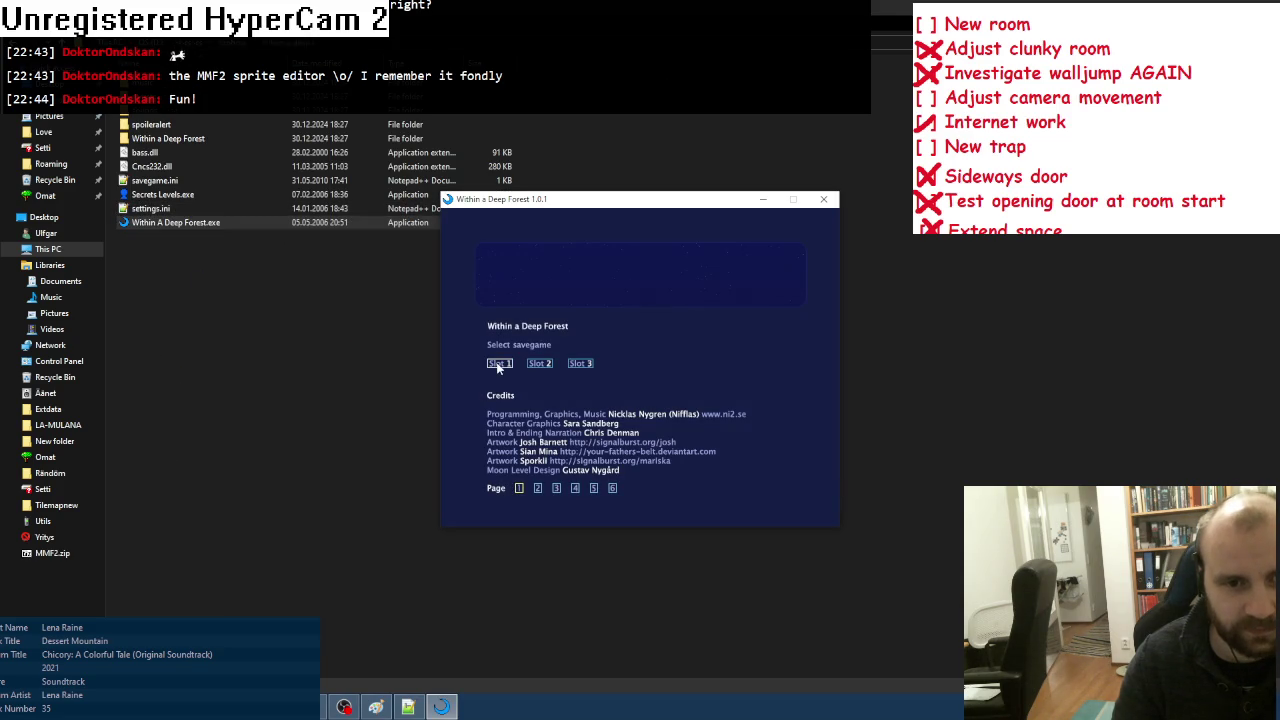
Step: Select and load the Slot 1 savegame, then close the in-game menu to resume play
{"action": "left_click", "coordinate": [497, 364]}
{"action": "left_click", "coordinate": [497, 373]}
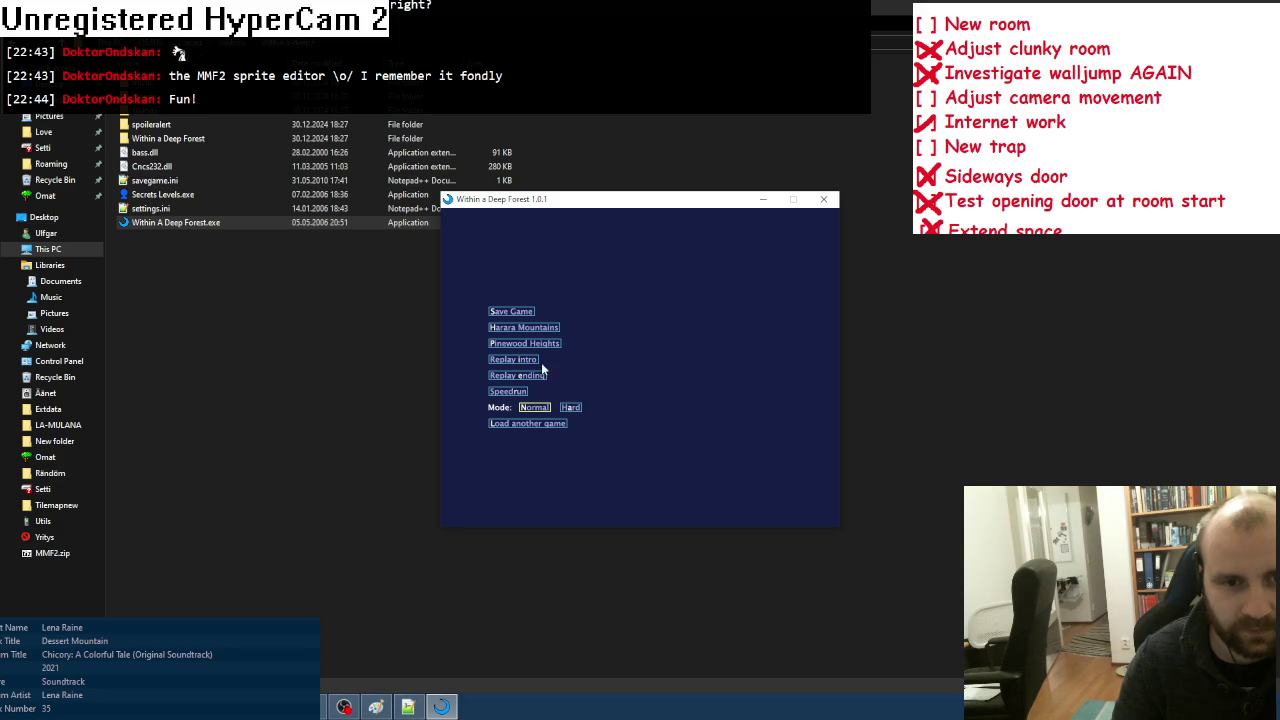
{"action": "left_click", "coordinate": [533, 348]}
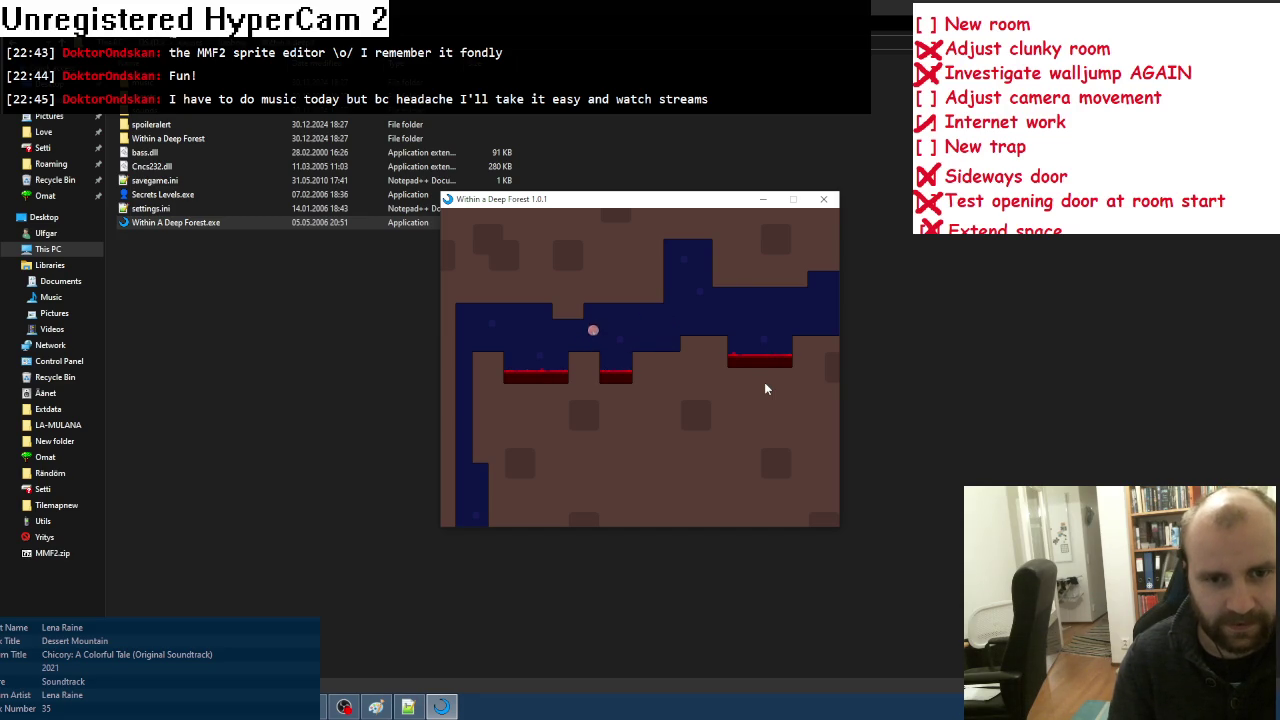
Step: Roll the ball left and right through the cave shafts into the starry outdoor scene
{"action": "key", "text": "Left"}
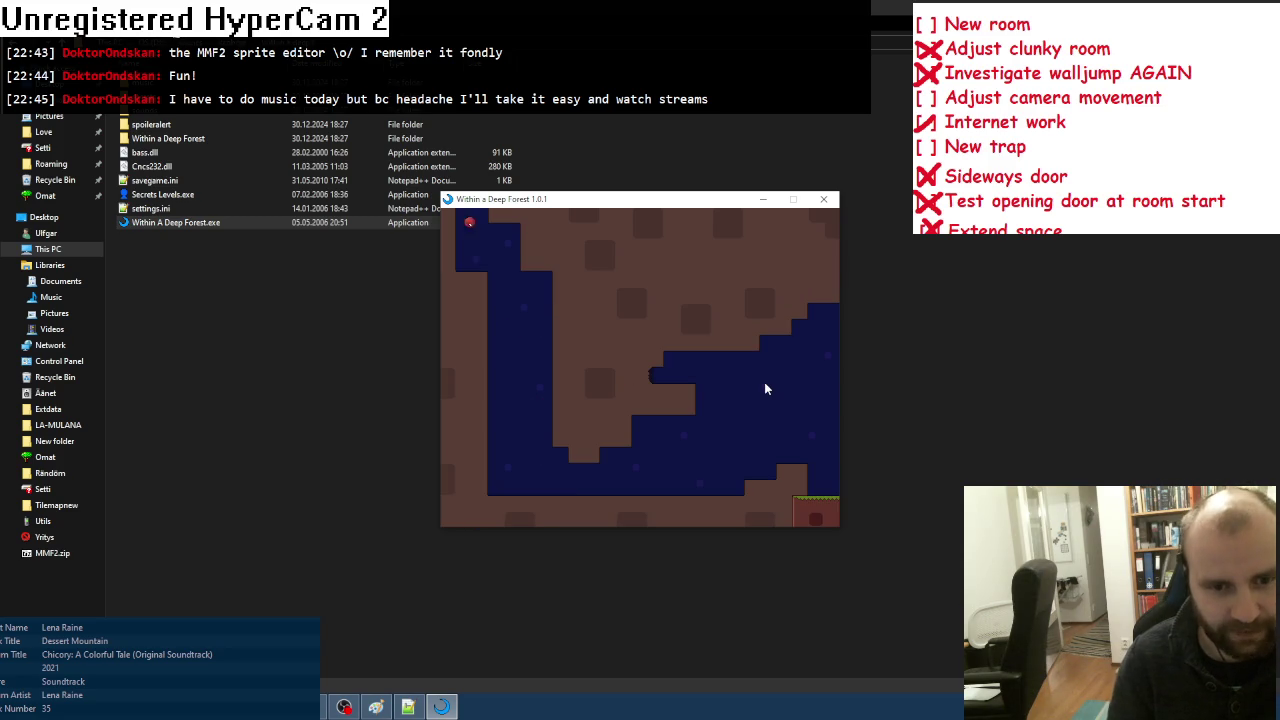
{"action": "key", "text": "Right"}
{"action": "key", "text": "Right"}
{"action": "key", "text": "Right"}
{"action": "key", "text": "Right"}
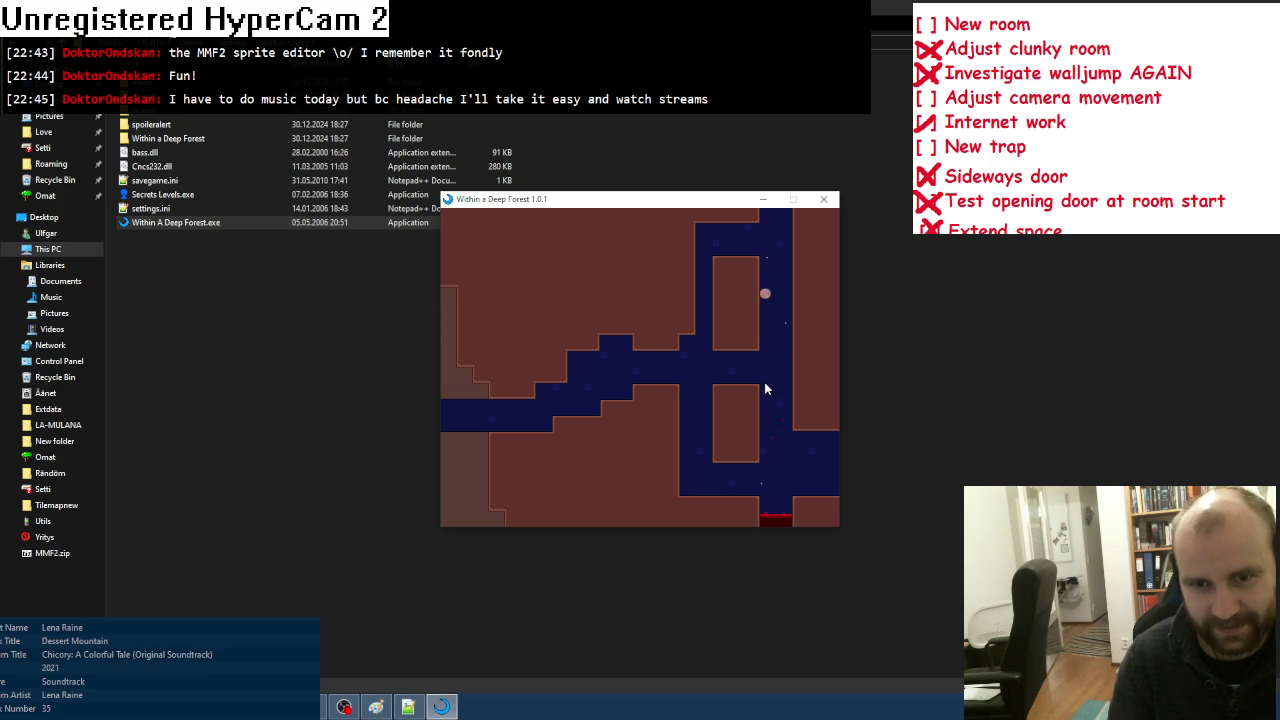
{"action": "key", "text": "Left"}
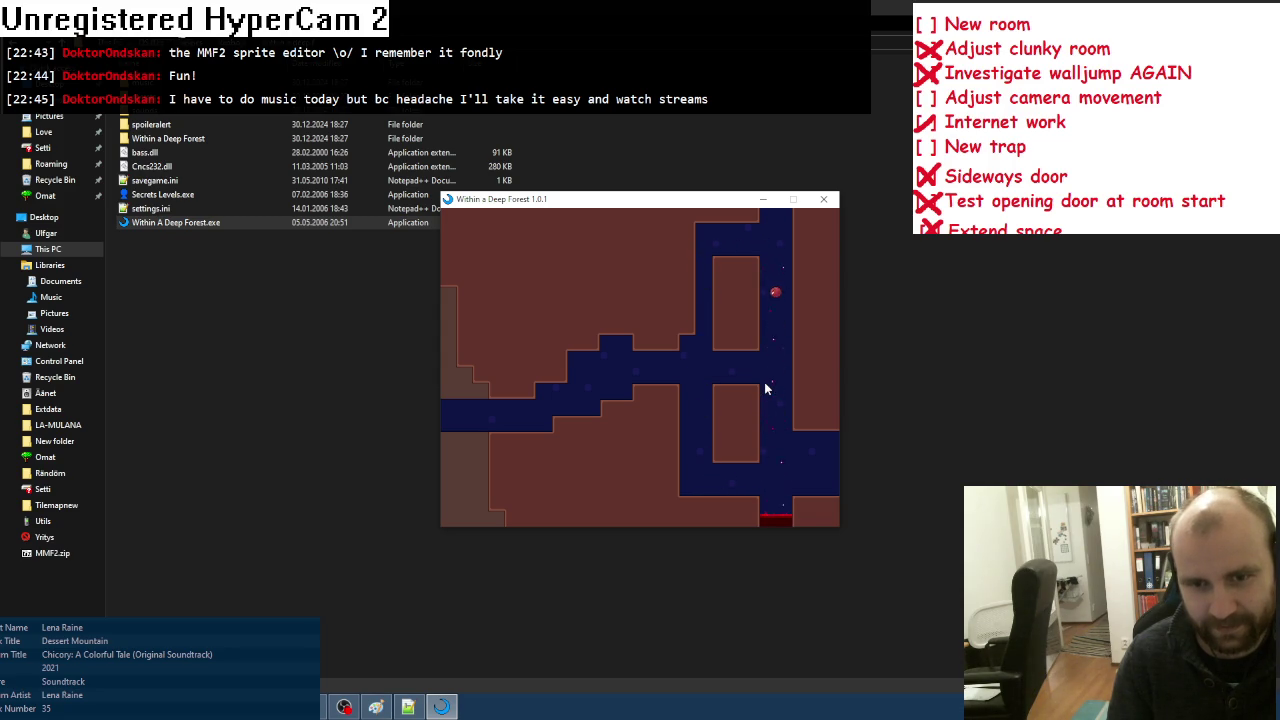
{"action": "key", "text": "Right"}
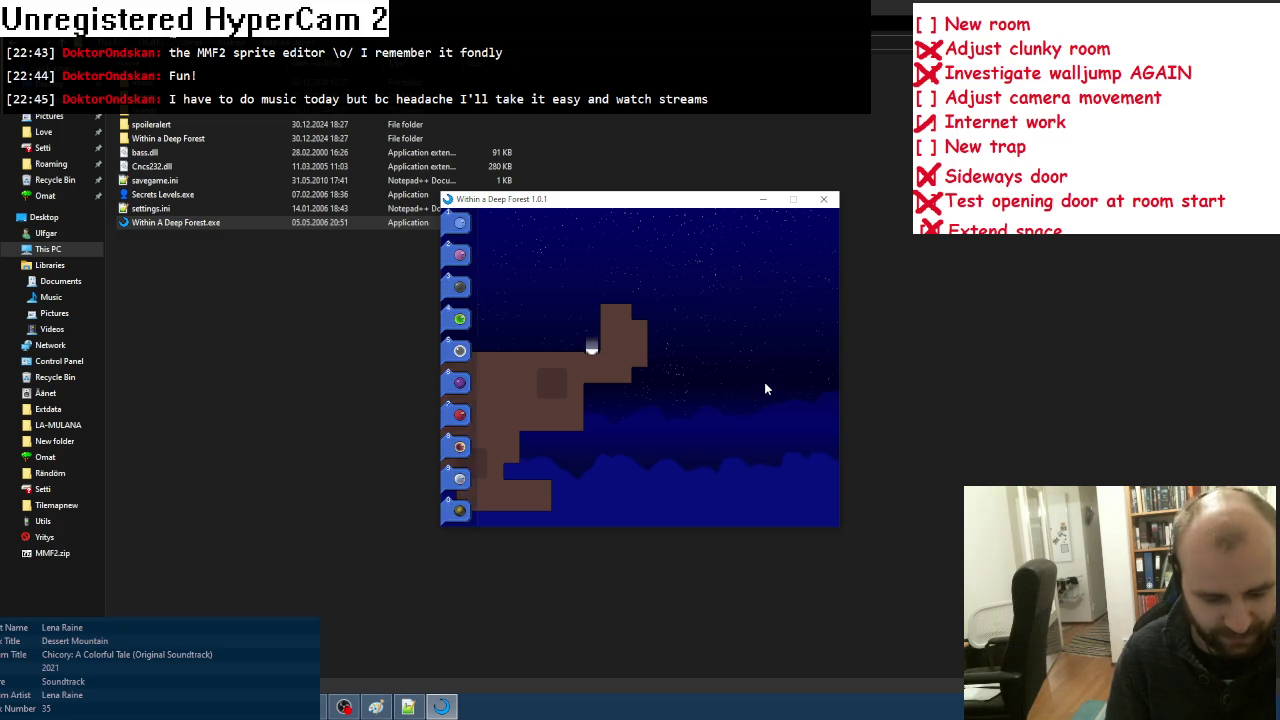
Step: Roll and hop the ball left through the rooms and down the shaft below
{"action": "key", "text": "Left"}
{"action": "key", "text": "Left"}
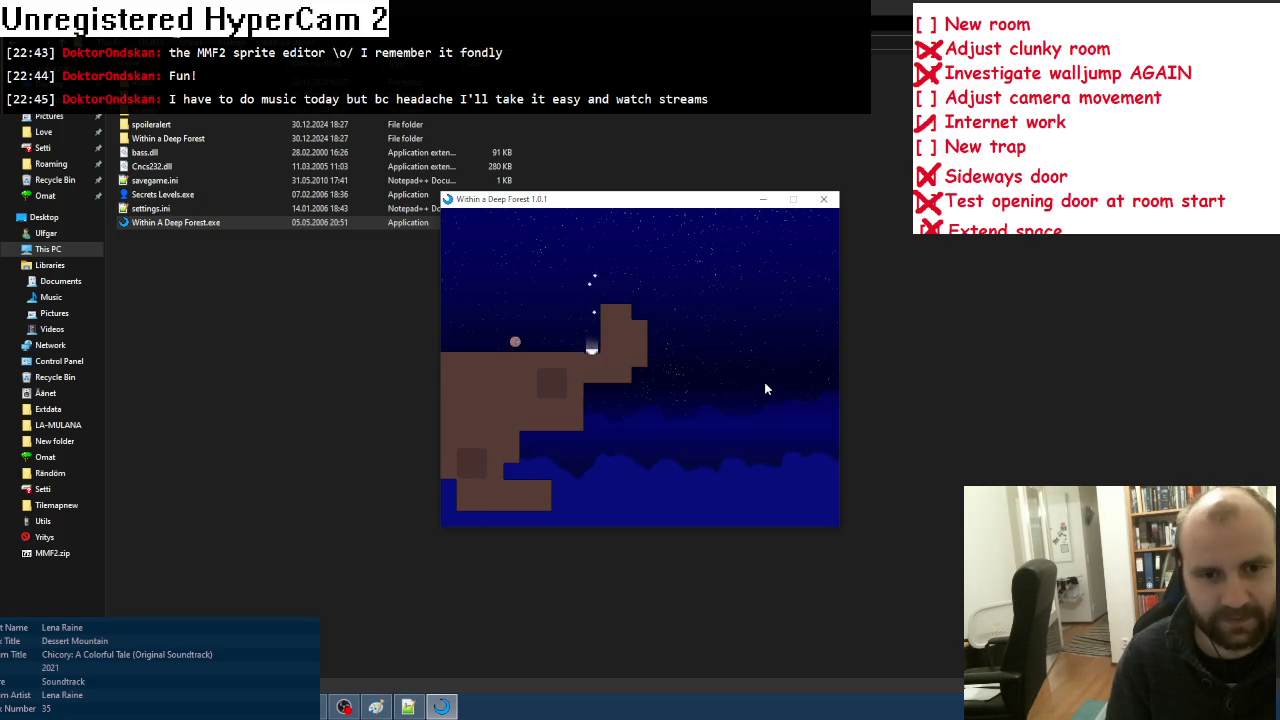
{"action": "key", "text": "Left"}
{"action": "key", "text": "Left"}
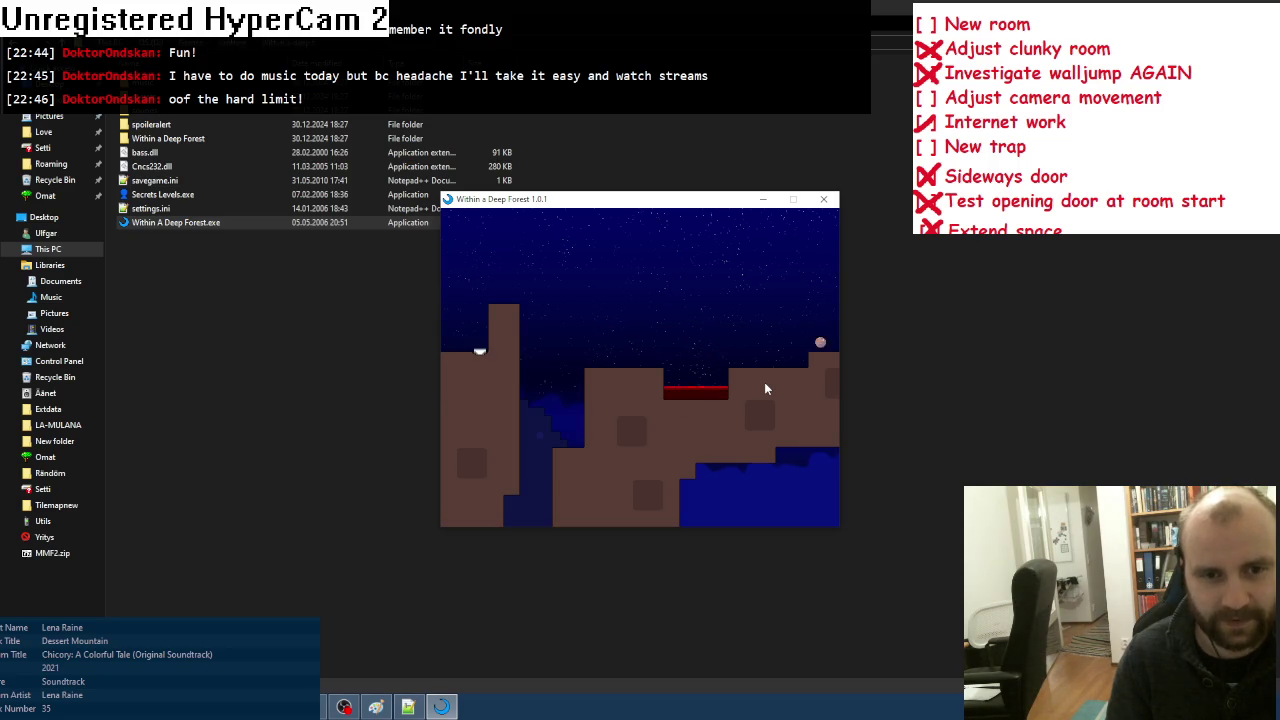
{"action": "key", "text": "Left"}
{"action": "key", "text": "Left"}
{"action": "key", "text": "Left"}
{"action": "key", "text": "Left"}
{"action": "key", "text": "Up"}
{"action": "key", "text": "Left"}
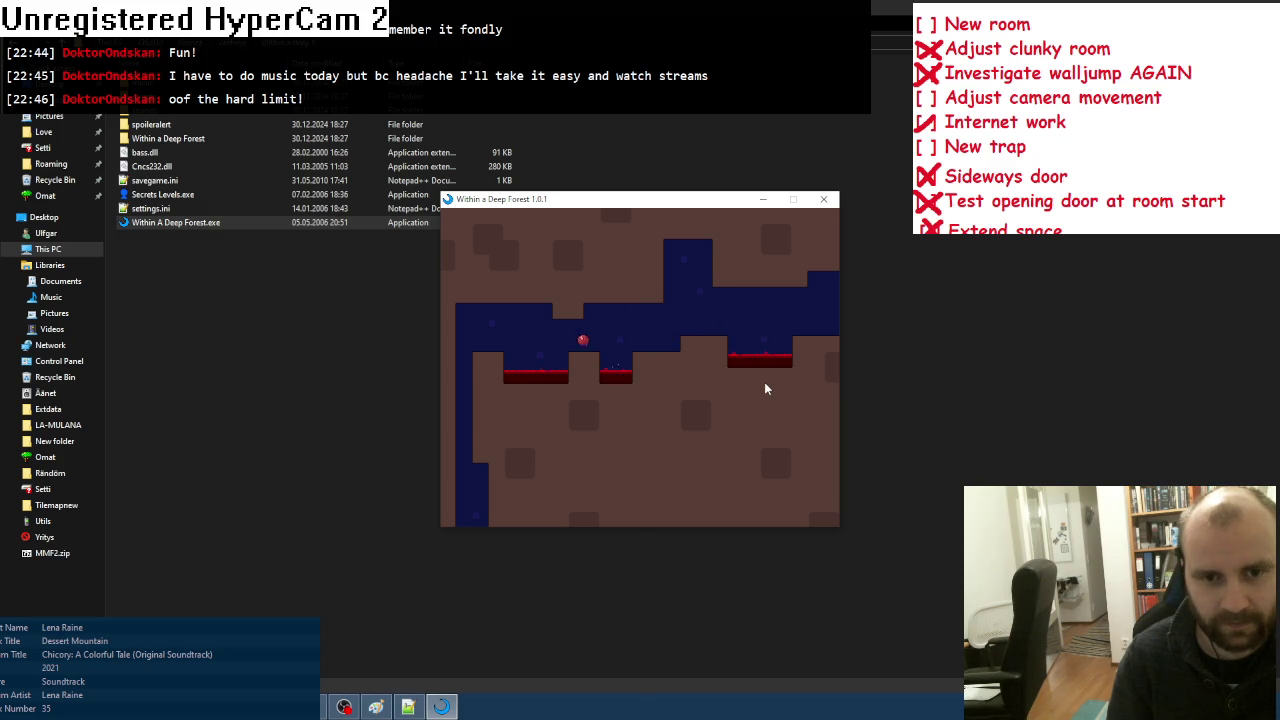
{"action": "key", "text": "Up"}
{"action": "key", "text": "Right"}
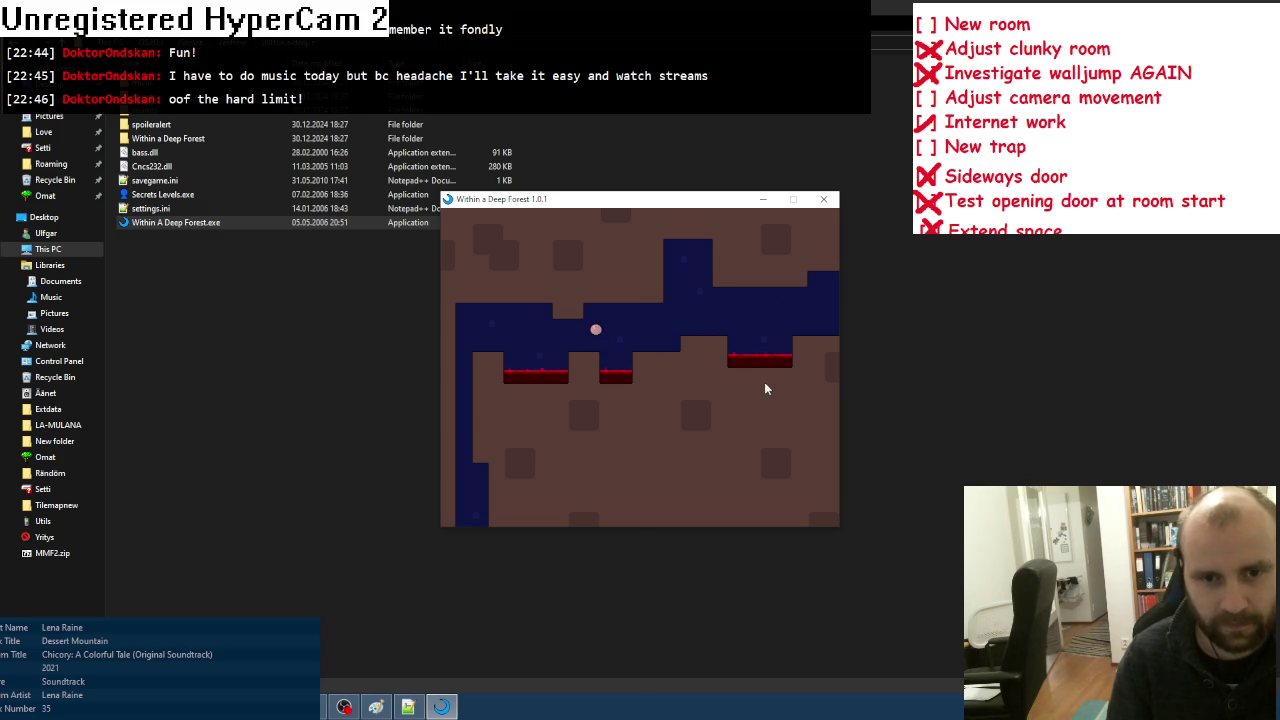
{"action": "key", "text": "Up"}
{"action": "key", "text": "Left"}
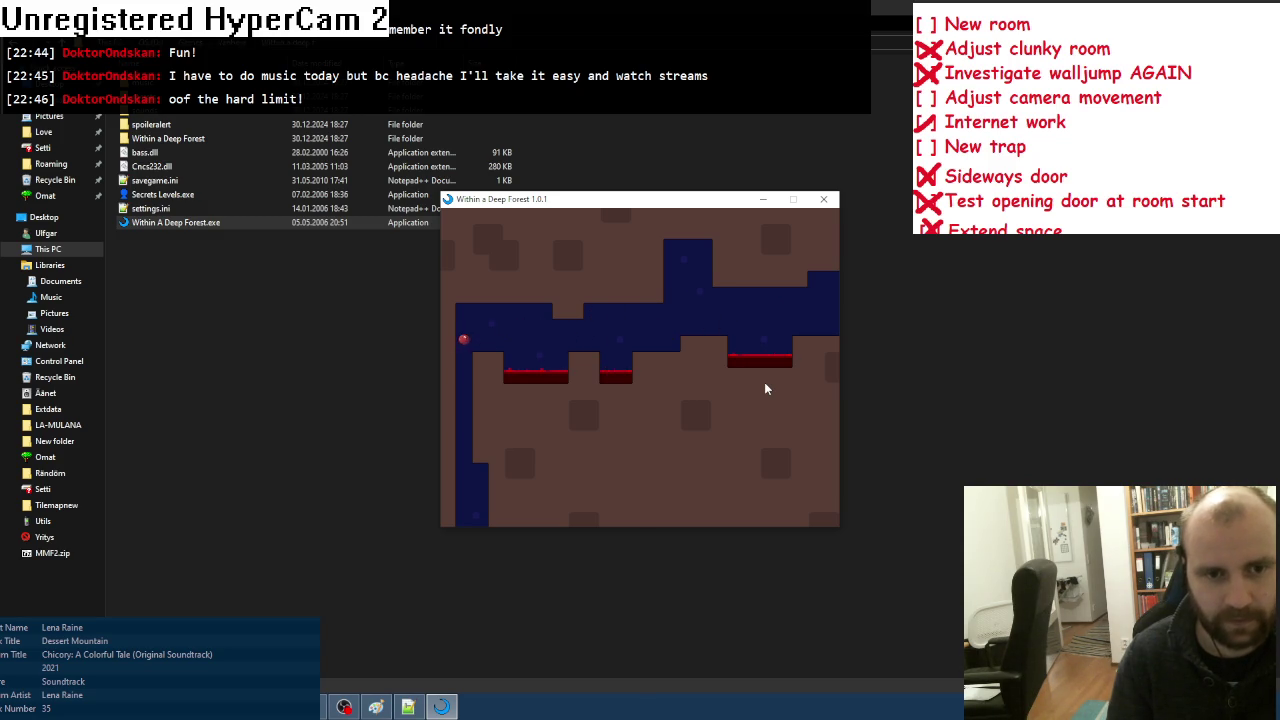
Step: Roll the ball right into the forest room, jump the pit, and continue through the following rooms
{"action": "key", "text": "Right"}
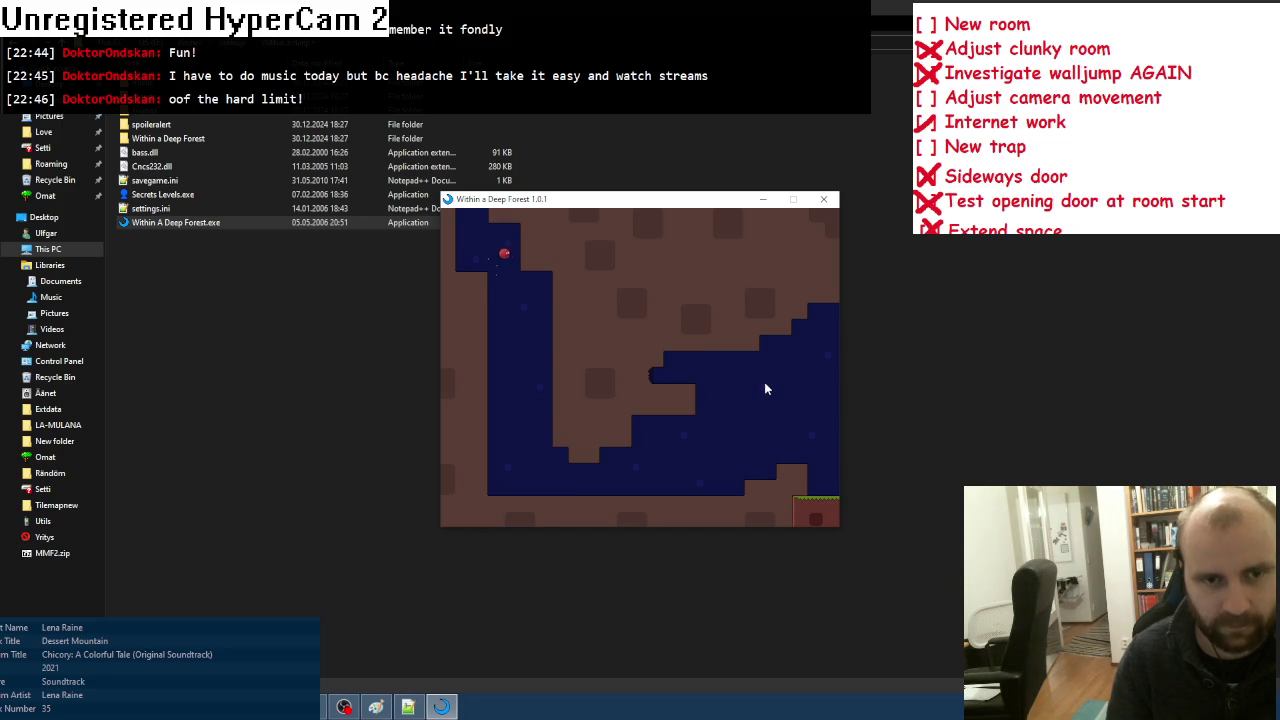
{"action": "key", "text": "Right"}
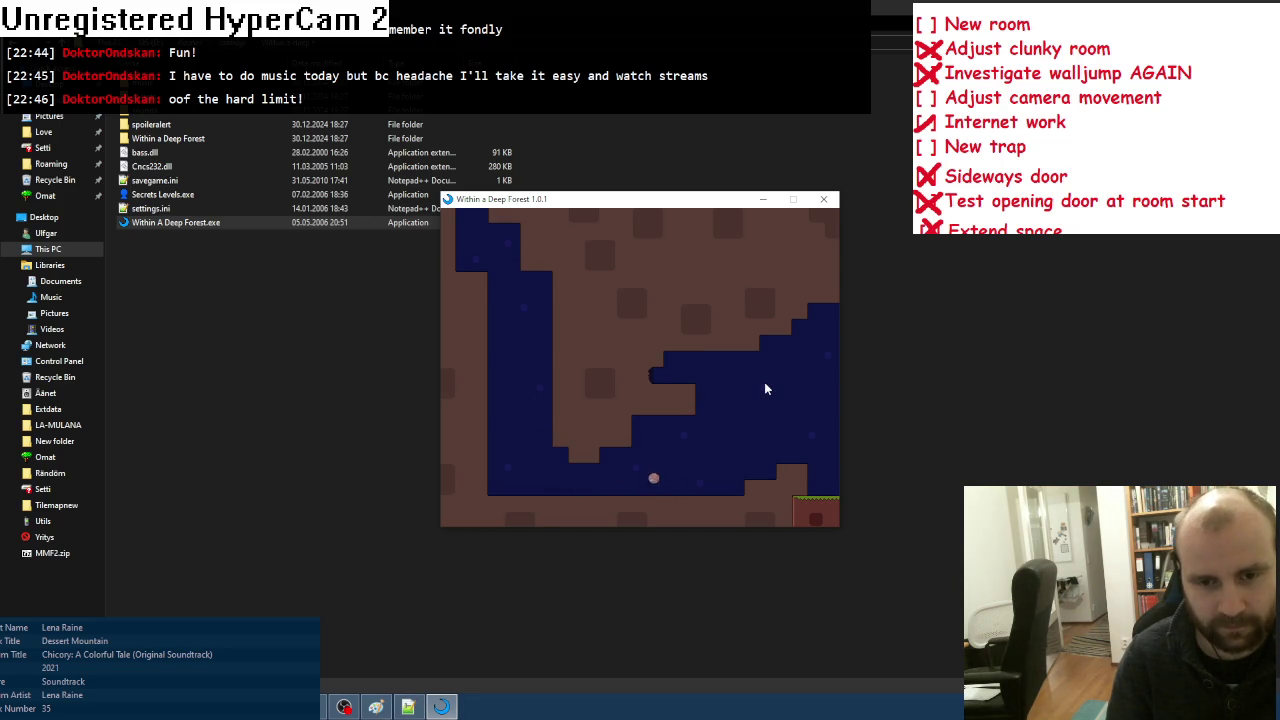
{"action": "key", "text": "Up"}
{"action": "key", "text": "Right"}
{"action": "key", "text": "Up"}
{"action": "key", "text": "Right"}
{"action": "key", "text": "Right"}
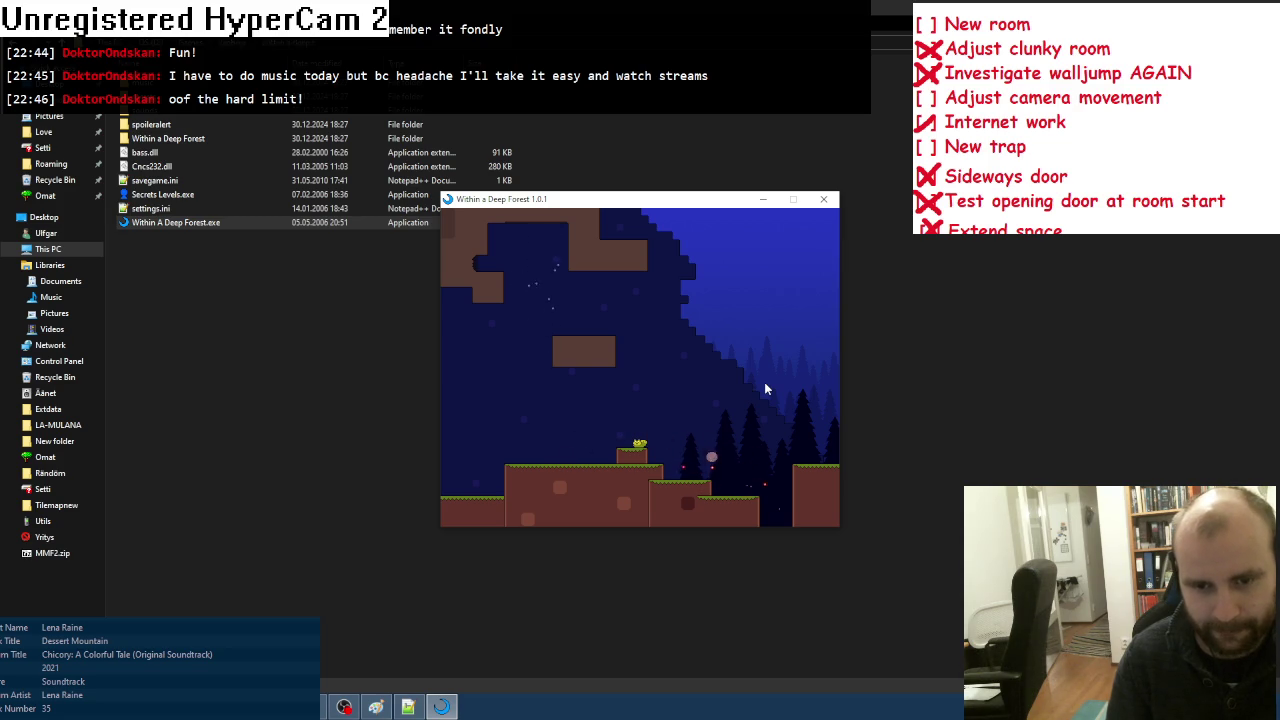
{"action": "key", "text": "Right"}
{"action": "key", "text": "Right"}
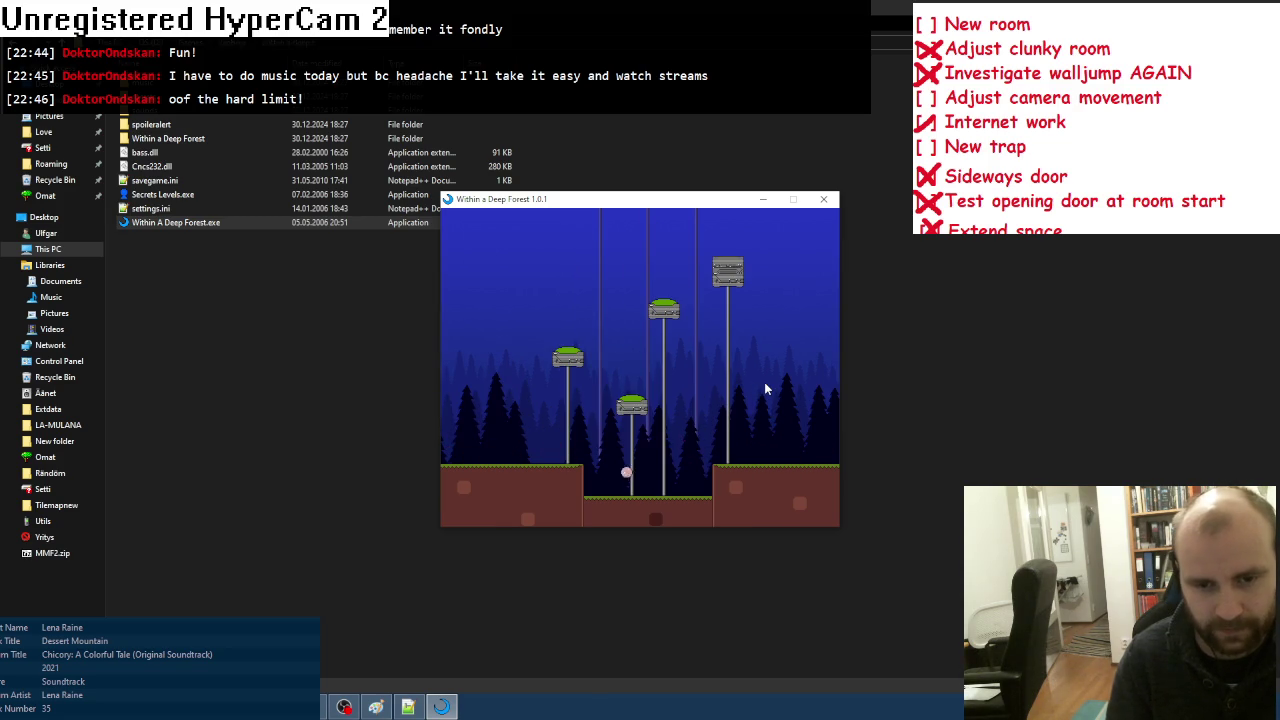
{"action": "key", "text": "Right"}
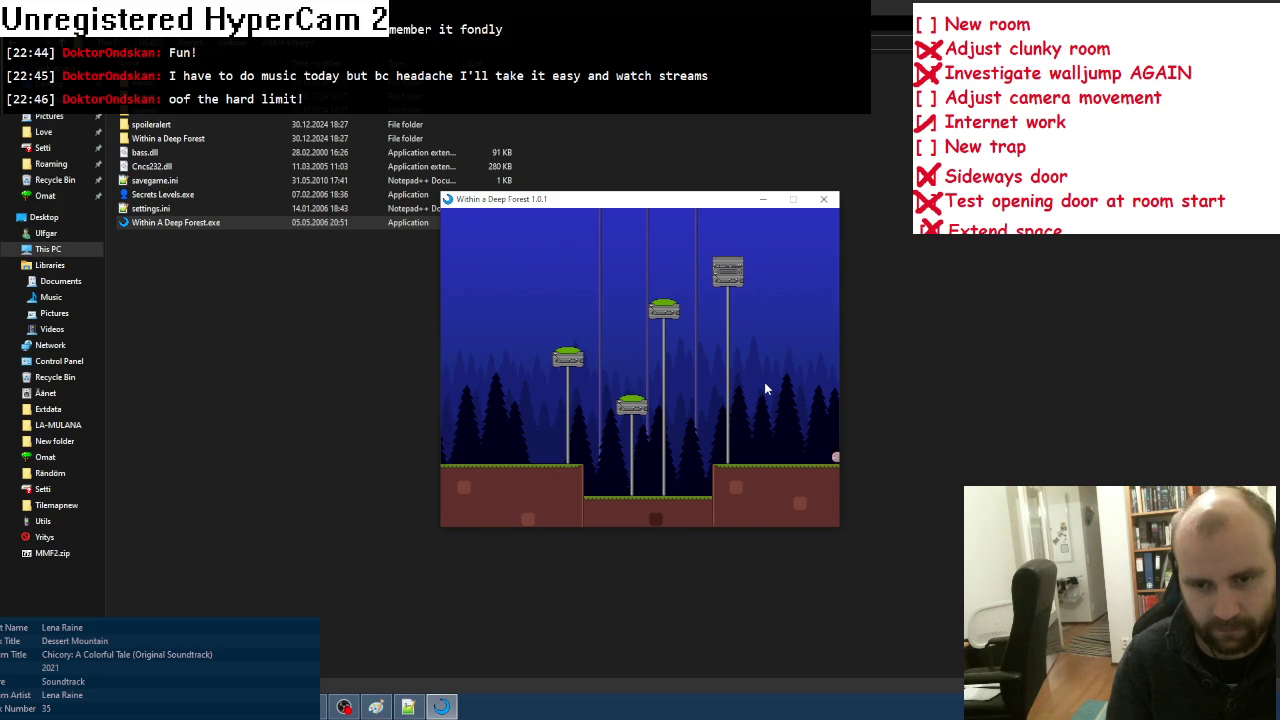
{"action": "key", "text": "Right"}
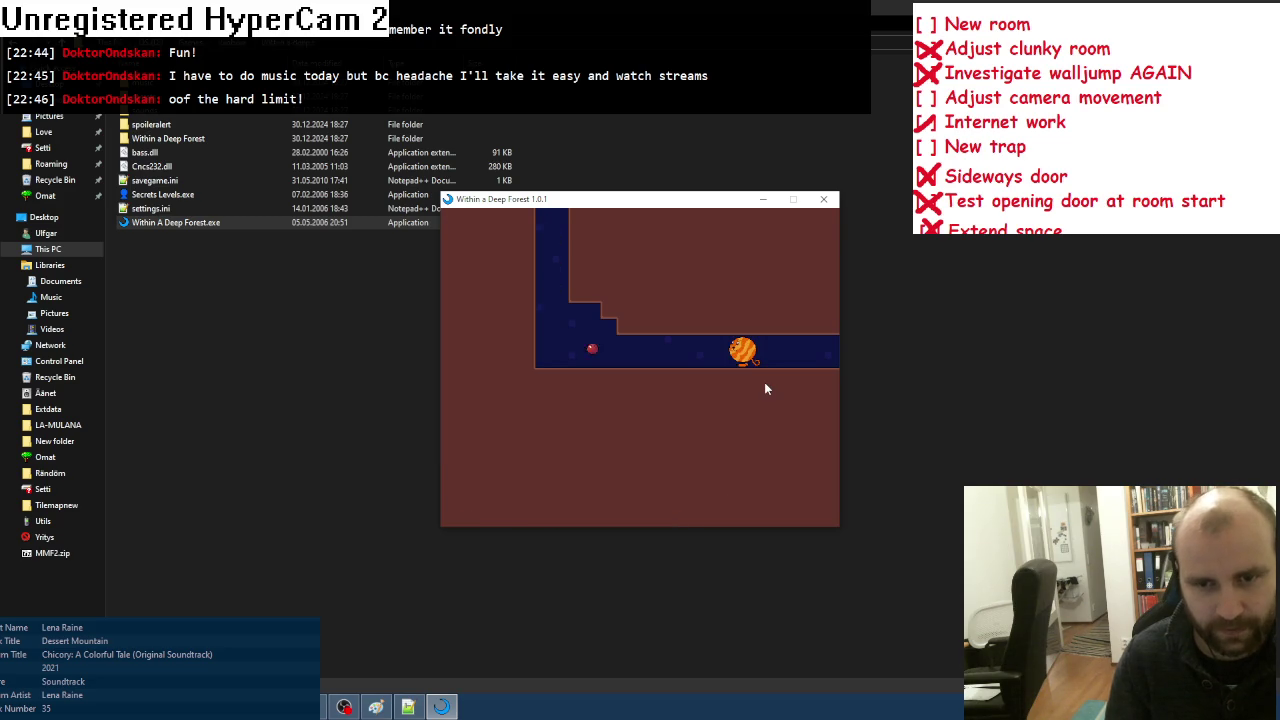
{"action": "key", "text": "Right"}
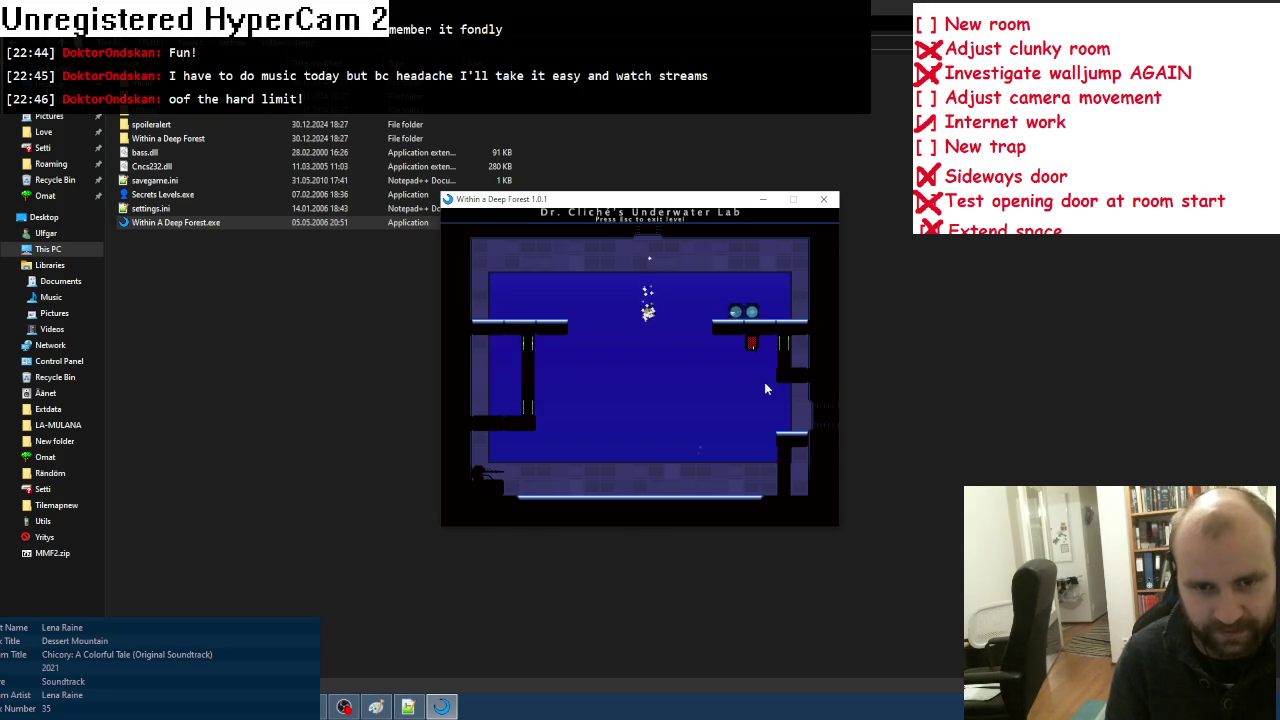
Step: Return to the hub, re-enter the Underwater Lab, play through it again, and close the game
{"action": "key", "text": "Escape"}
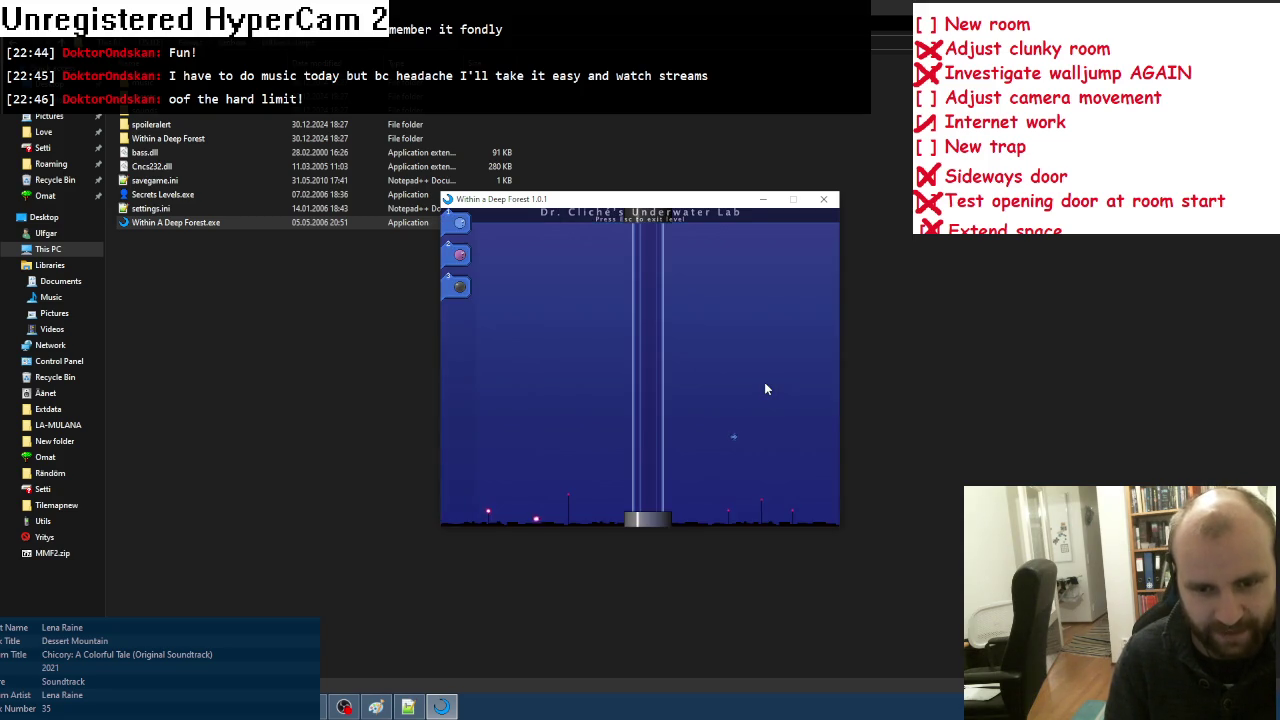
{"action": "key", "text": "Return"}
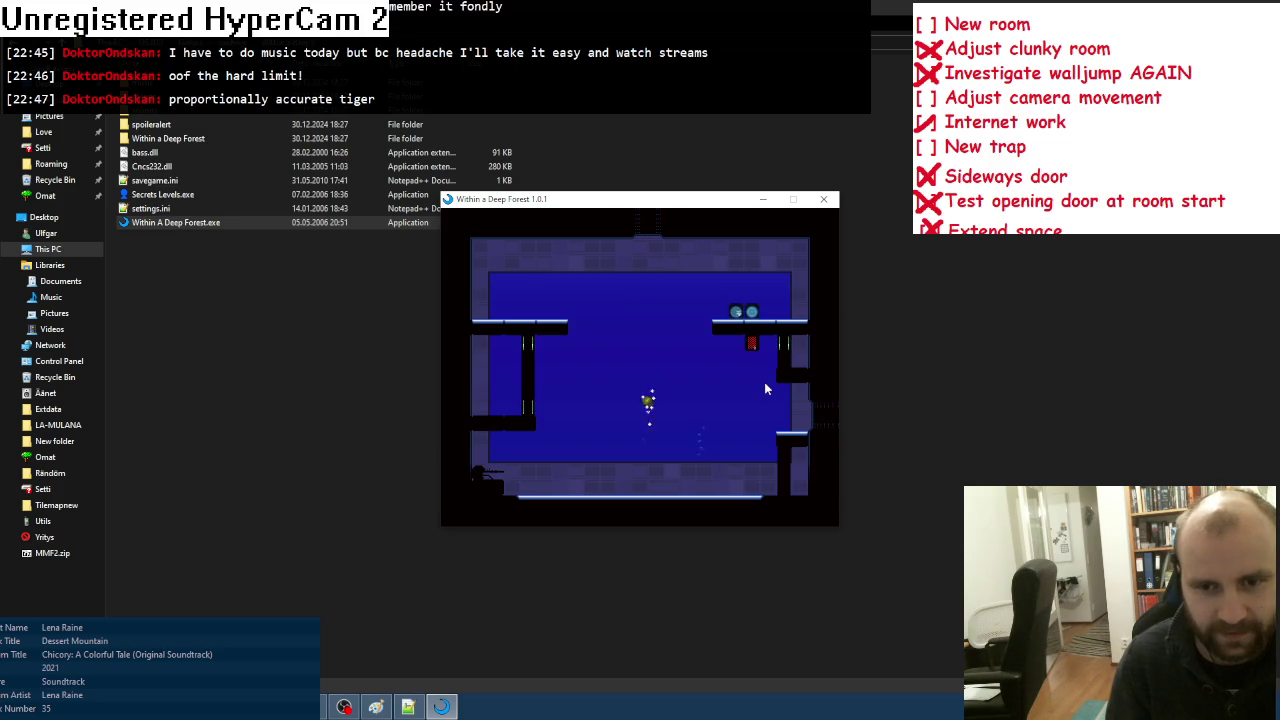
{"action": "key", "text": "Right"}
{"action": "key", "text": "Left"}
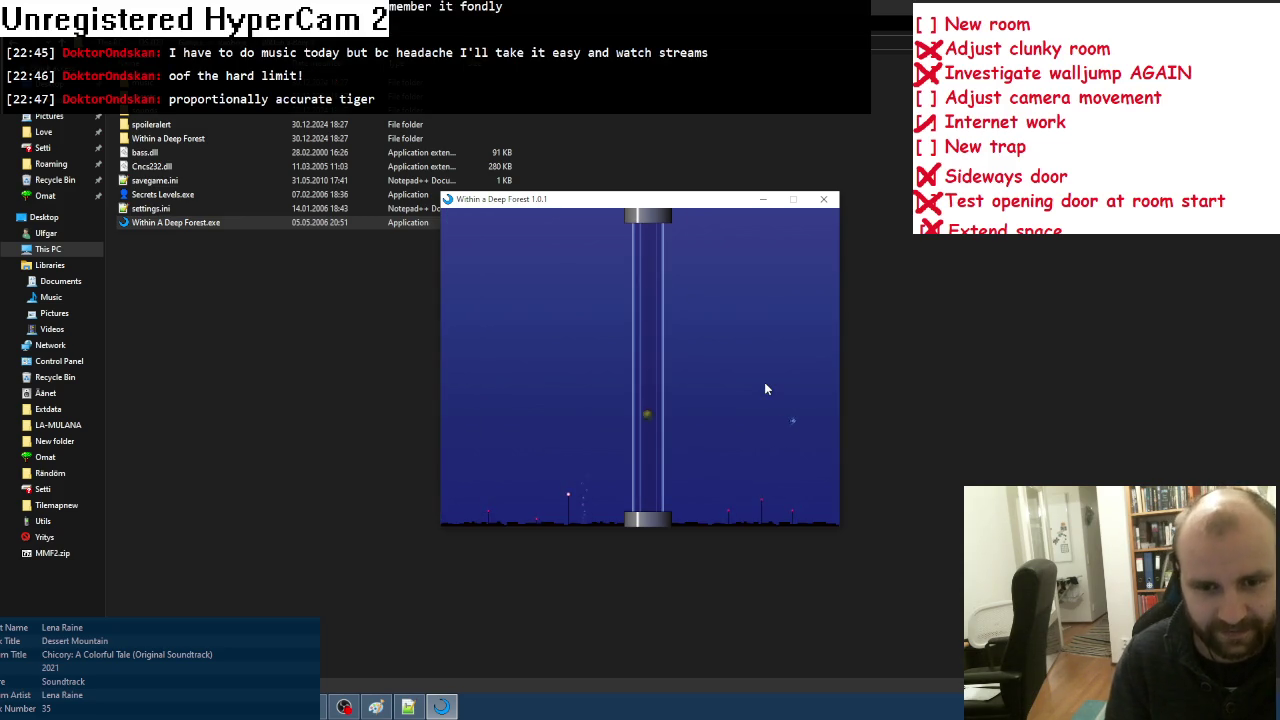
{"action": "key", "text": "Right"}
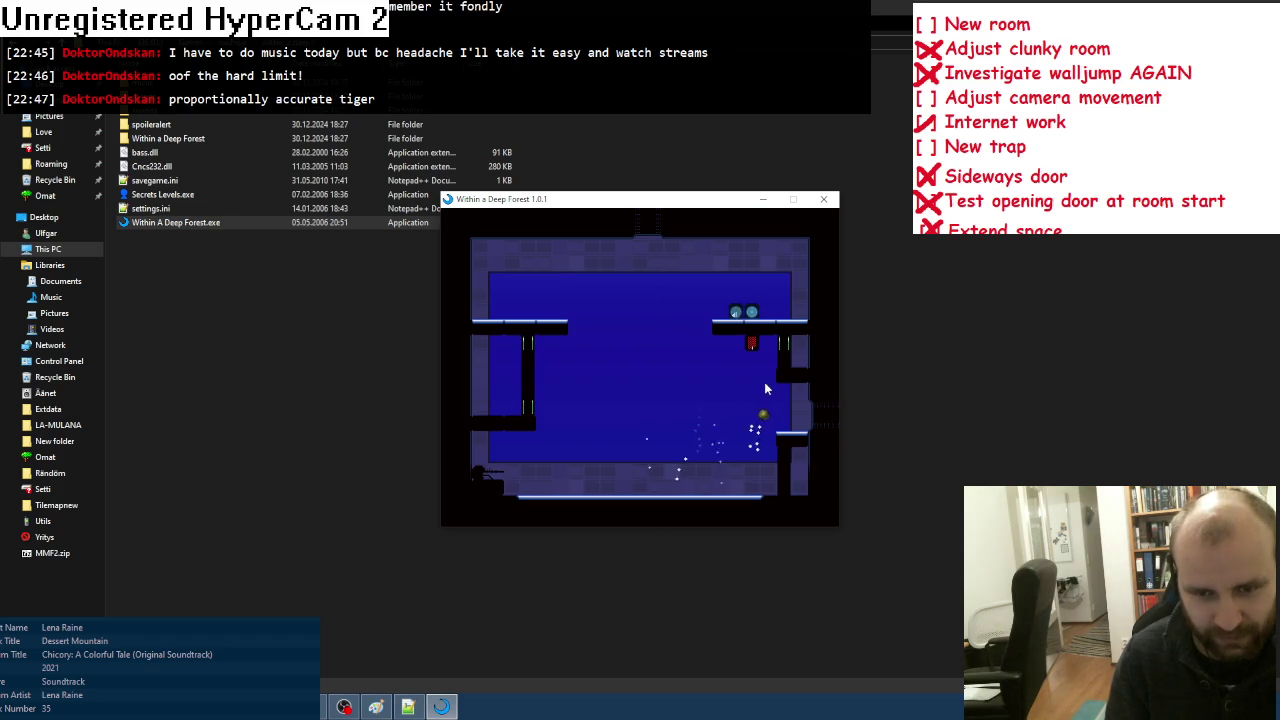
{"action": "key", "text": "Left"}
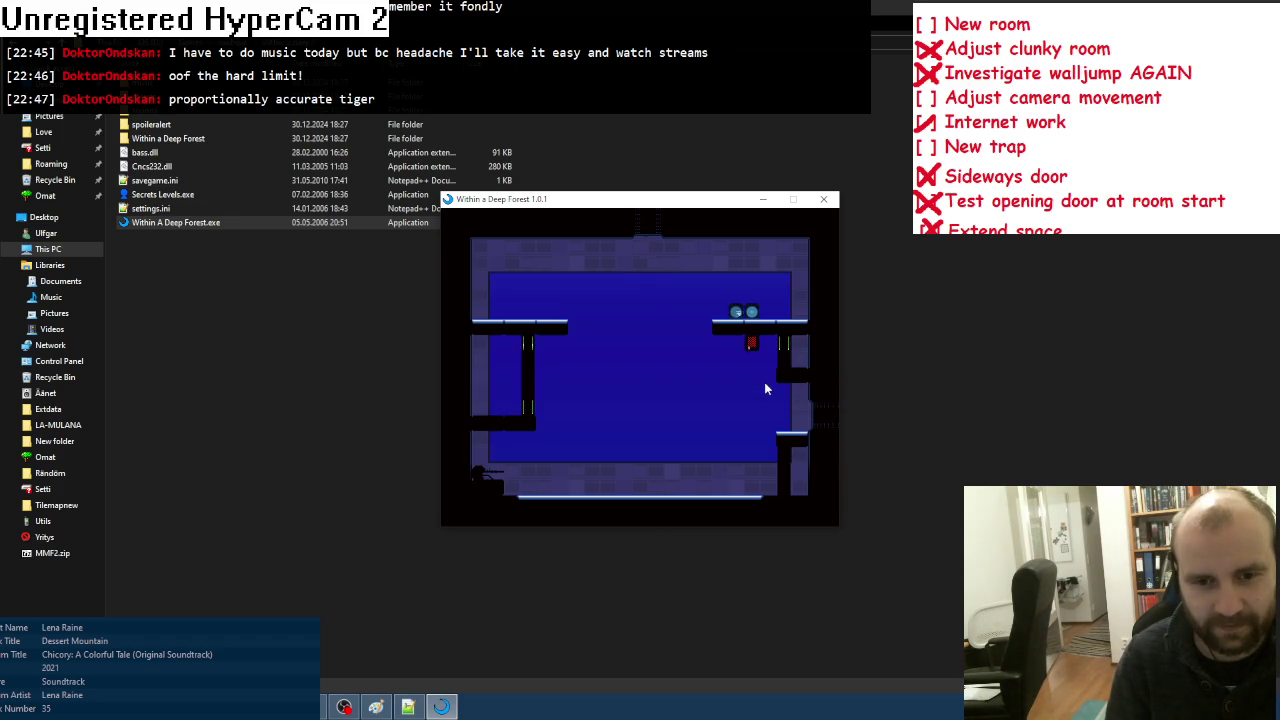
{"action": "key", "text": "Right"}
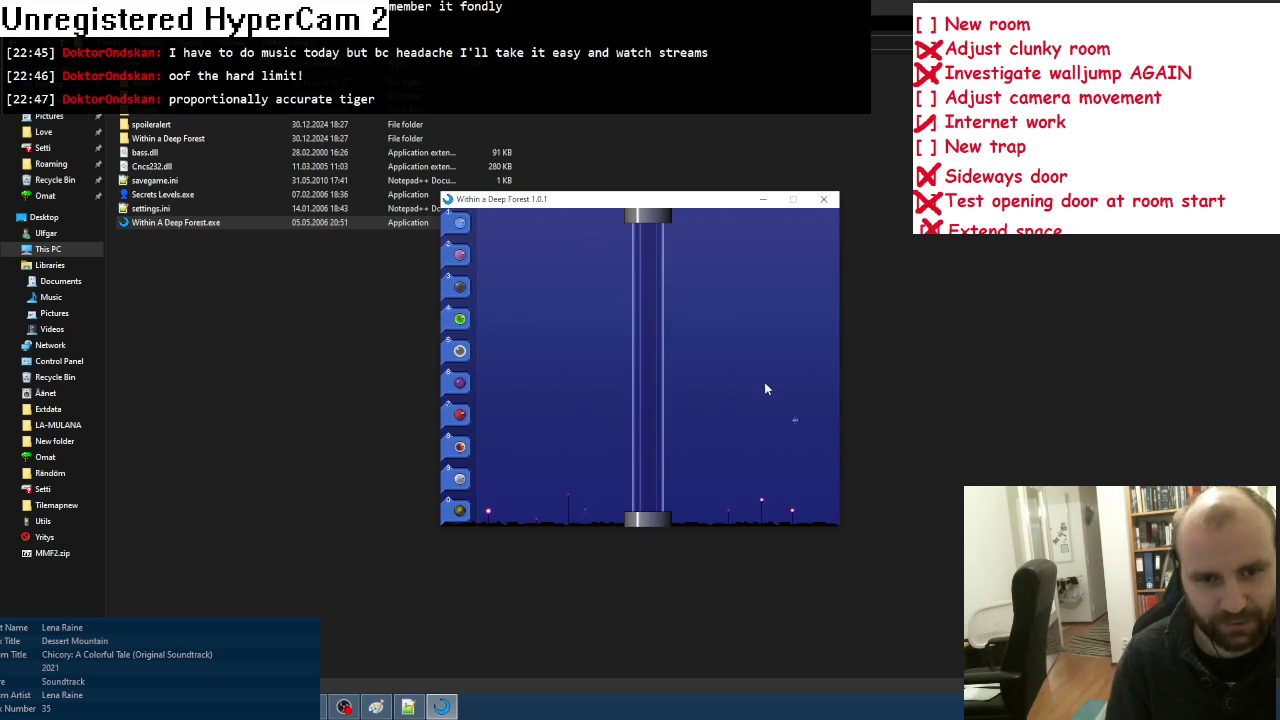
{"action": "left_click", "coordinate": [823, 199]}
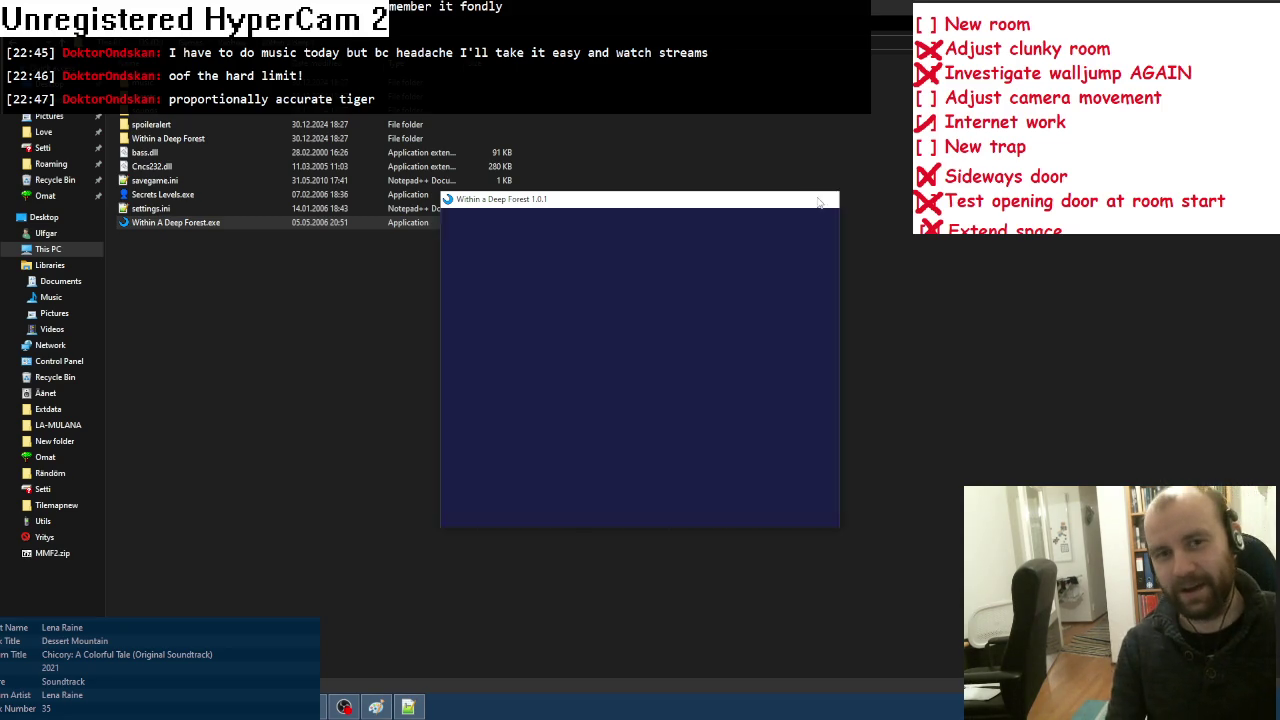
Step: Open the Omat folder, then get back to the Clickteam Fusion frame editor from the taskbar
{"action": "left_click", "coordinate": [45, 195]}
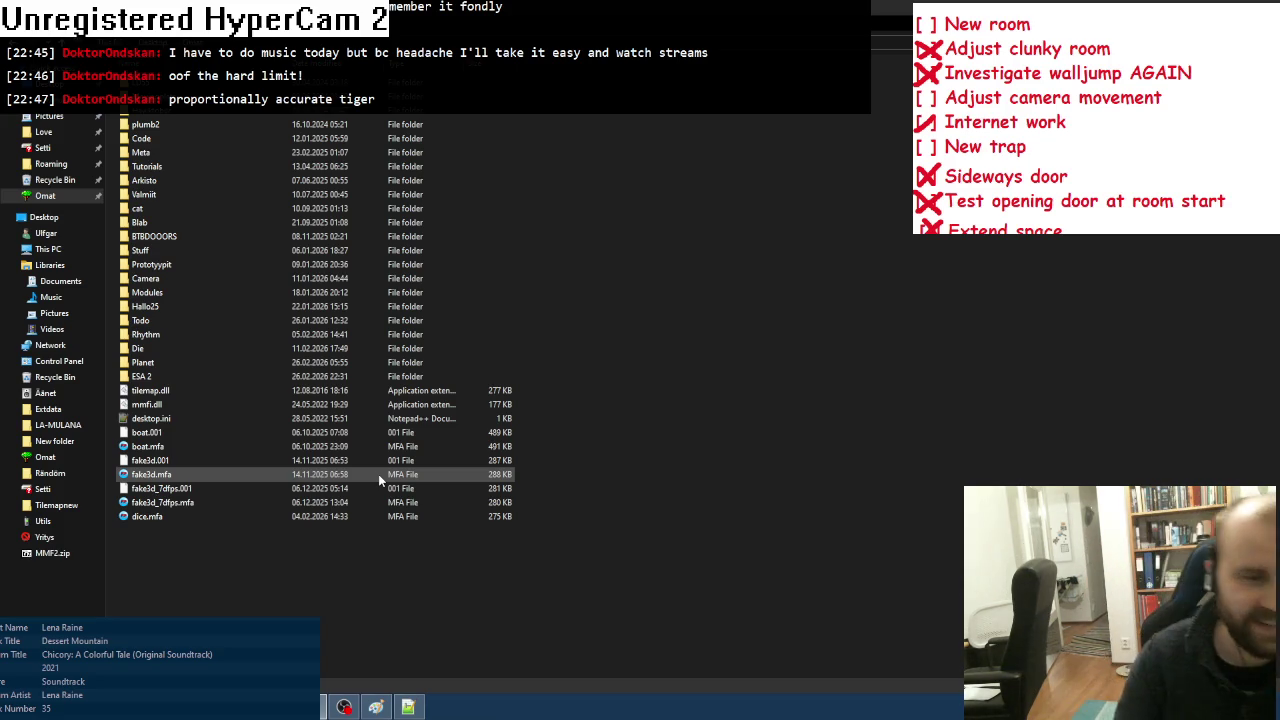
{"action": "left_click", "coordinate": [365, 710]}
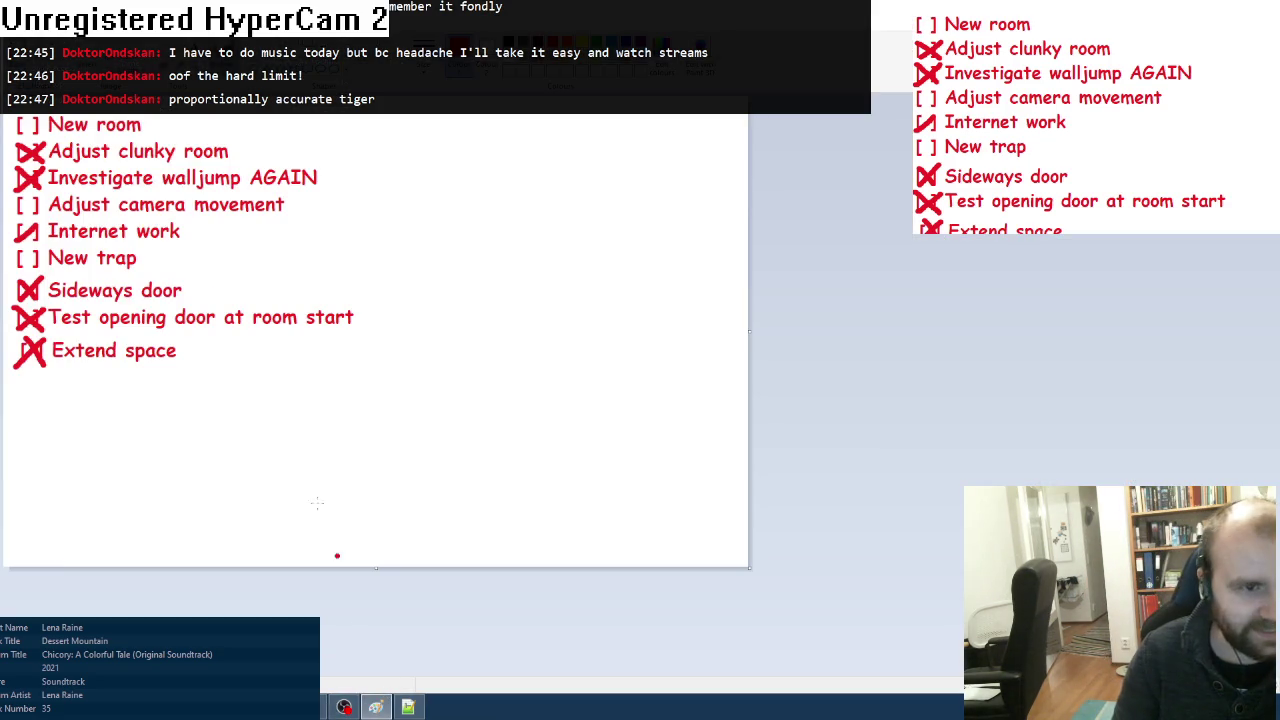
{"action": "left_click", "coordinate": [376, 707]}
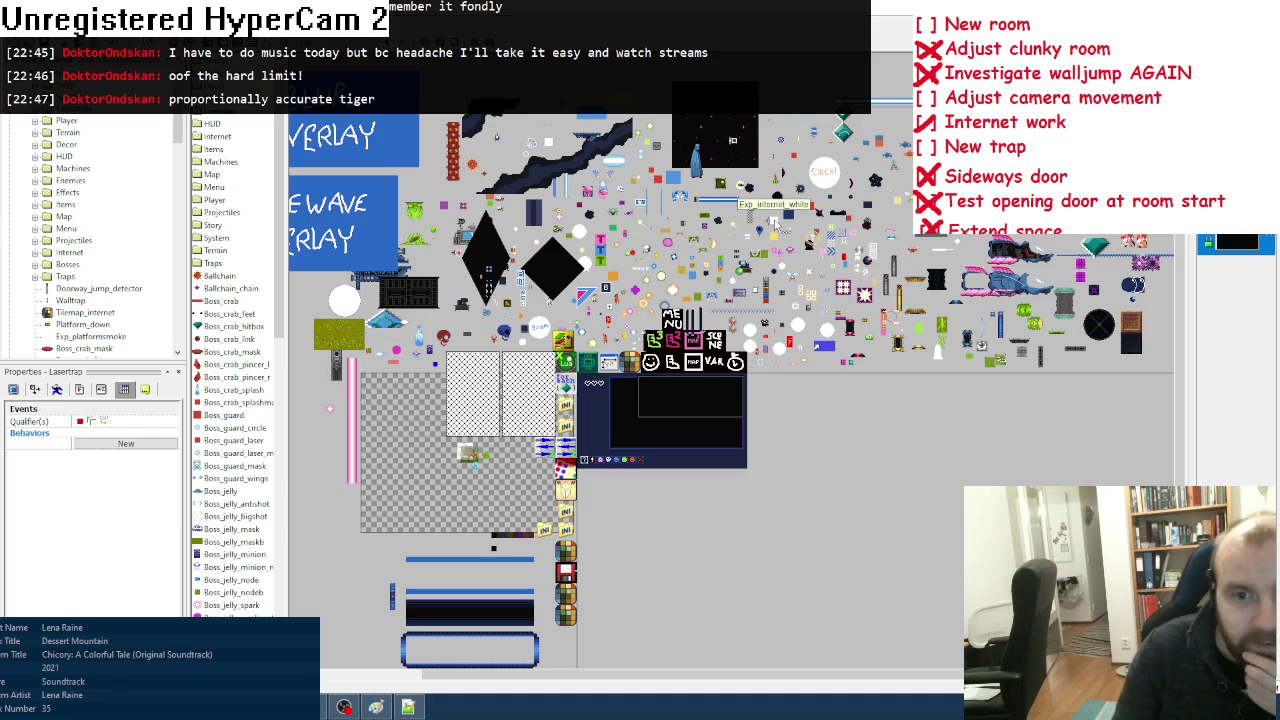
Step: Deselect the Lasertrap object and briefly view its image
{"action": "left_click", "coordinate": [737, 215]}
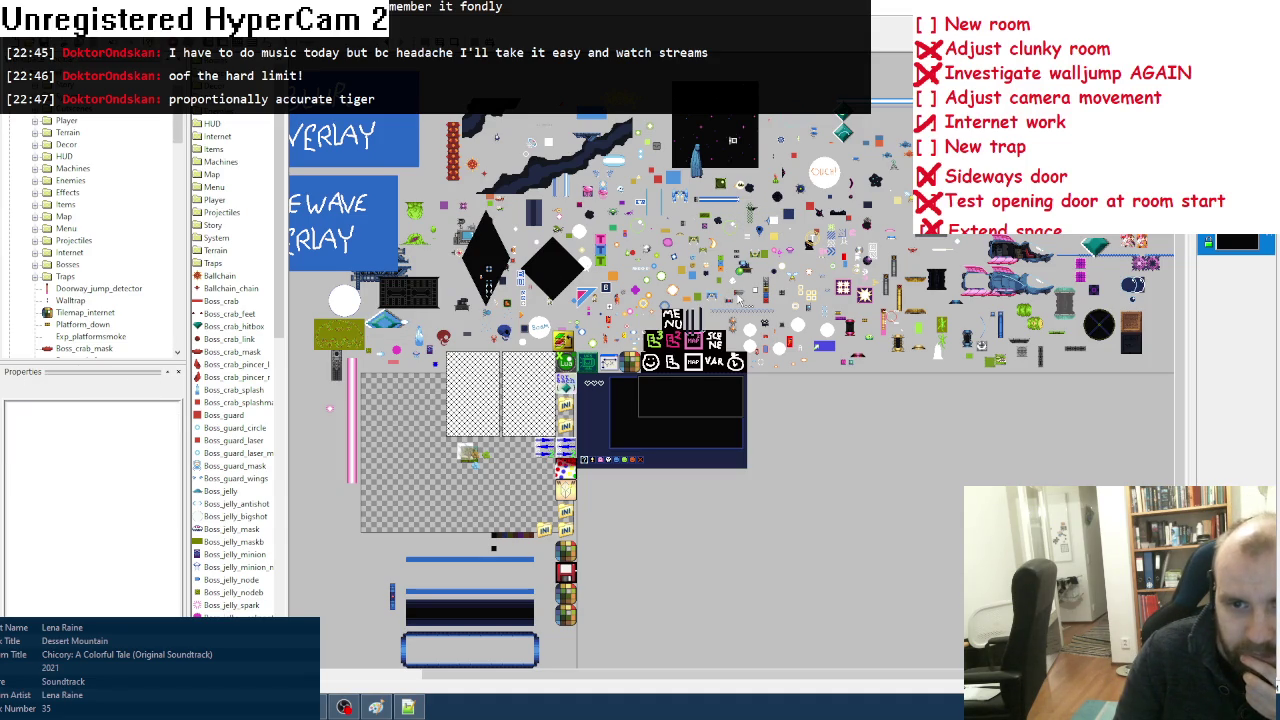
{"action": "double_click", "coordinate": [477, 450]}
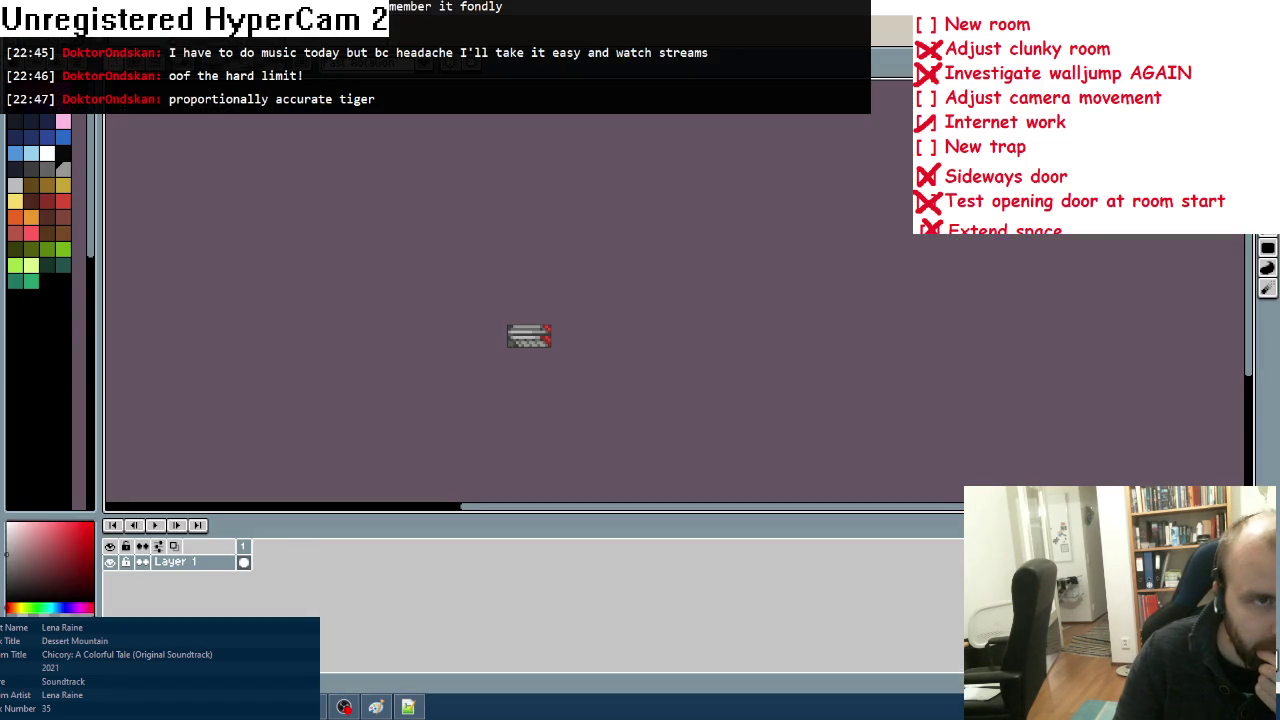
{"action": "key", "text": "Escape"}
Step: Insert a new Active object into the frame and open its gem image for editing
{"action": "right_click", "coordinate": [790, 116]}
{"action": "left_click", "coordinate": [812, 136]}
{"action": "key", "text": "Escape"}
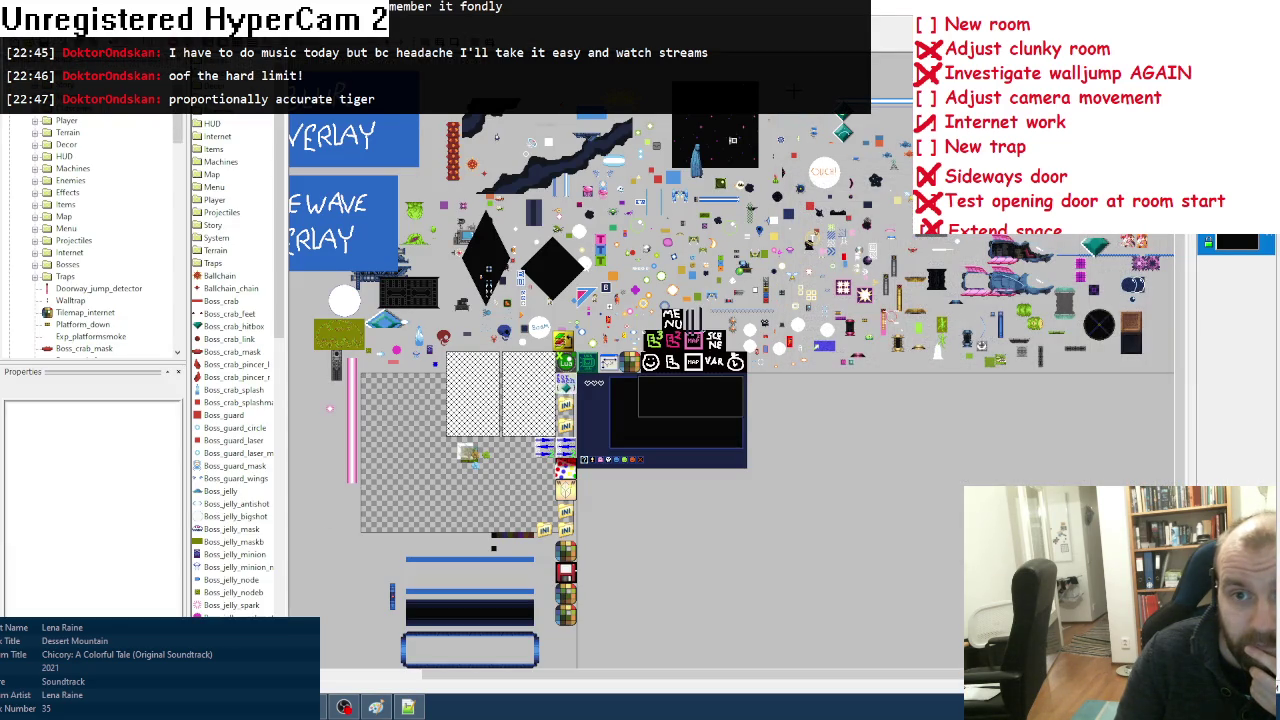
{"action": "right_click", "coordinate": [795, 92]}
{"action": "left_click", "coordinate": [815, 106]}
{"action": "key", "text": "Escape"}
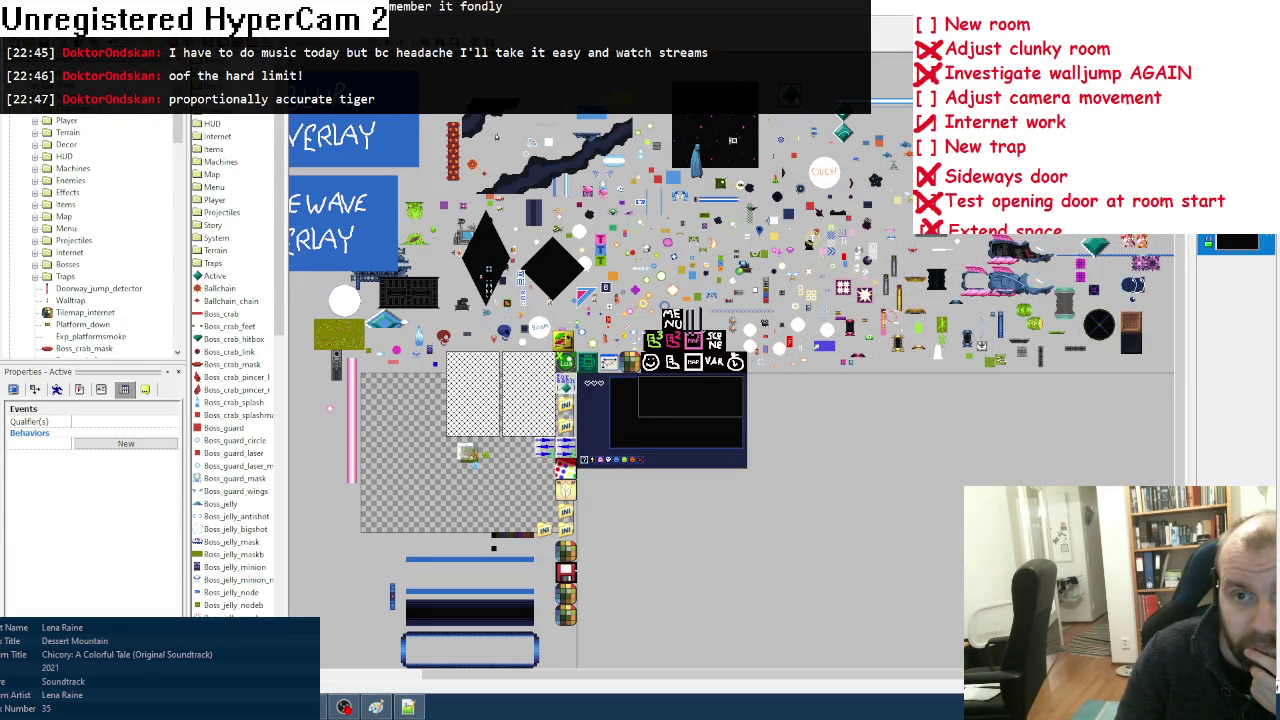
{"action": "right_click", "coordinate": [842, 130]}
{"action": "left_click", "coordinate": [830, 112]}
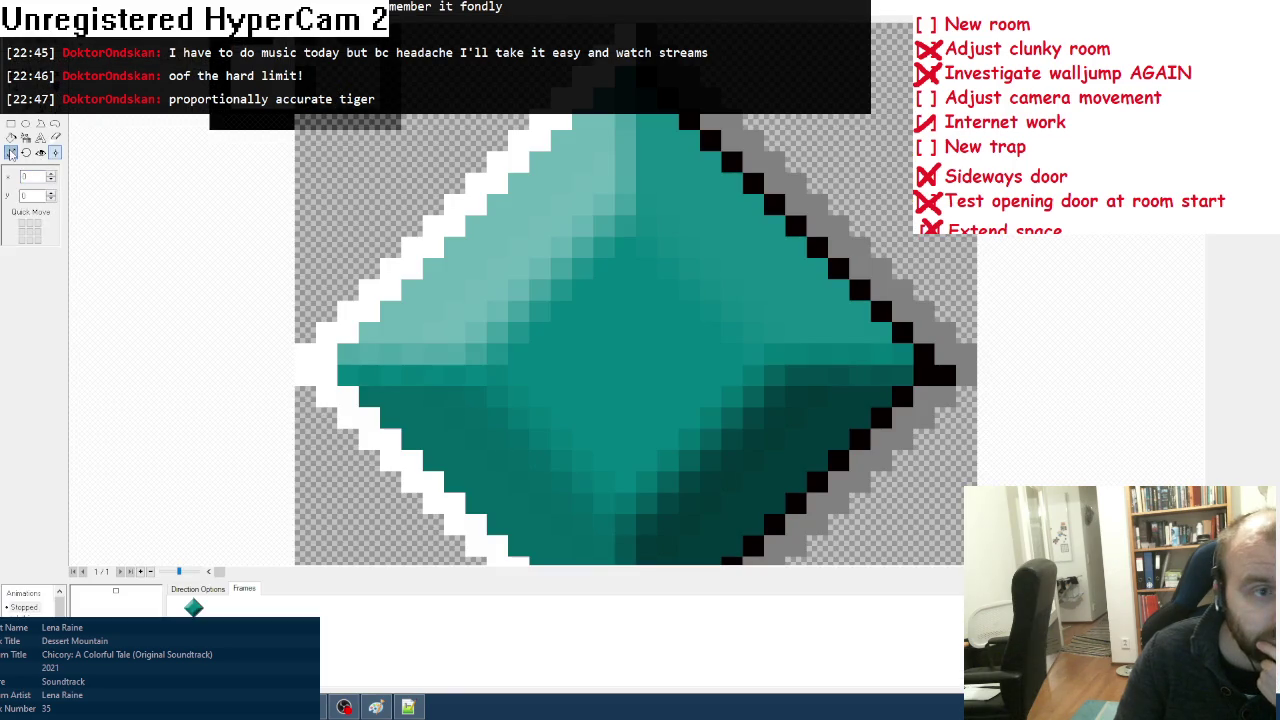
Step: Resize the image to 1 pixel tall and paint a solid line across it
{"action": "type", "text": "1"}
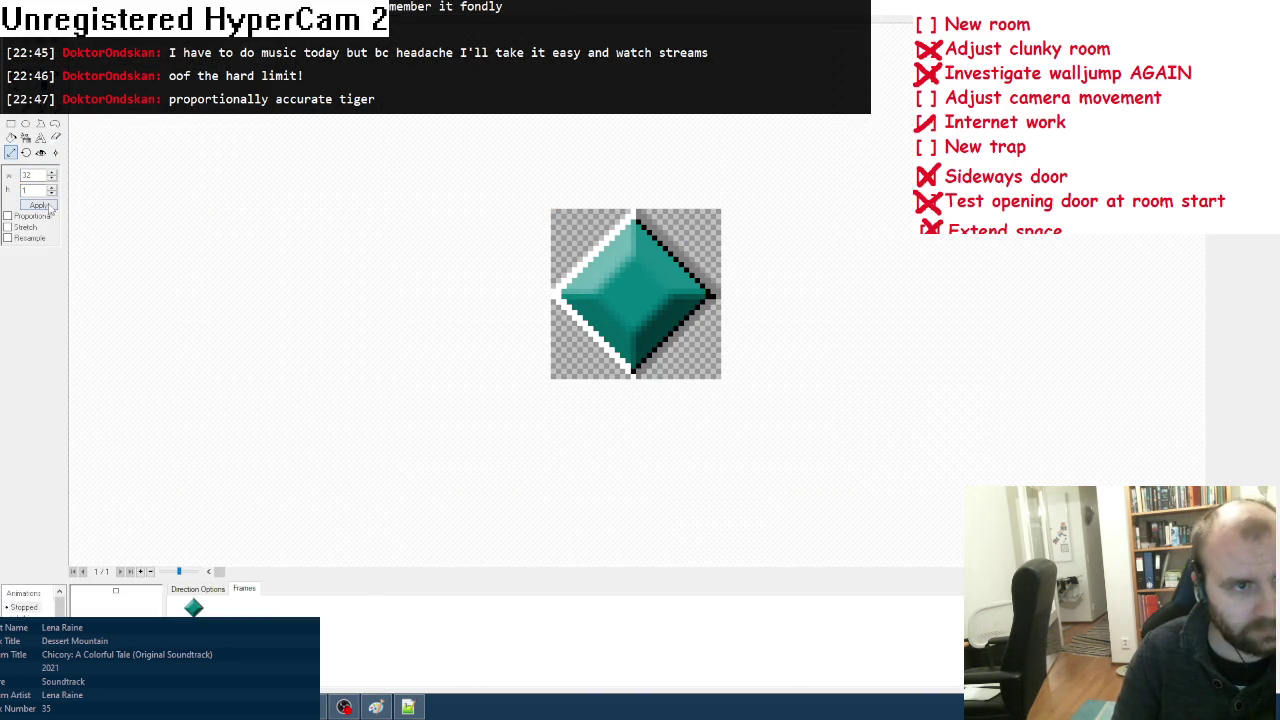
{"action": "type", "text": "0"}
{"action": "left_click", "coordinate": [38, 205]}
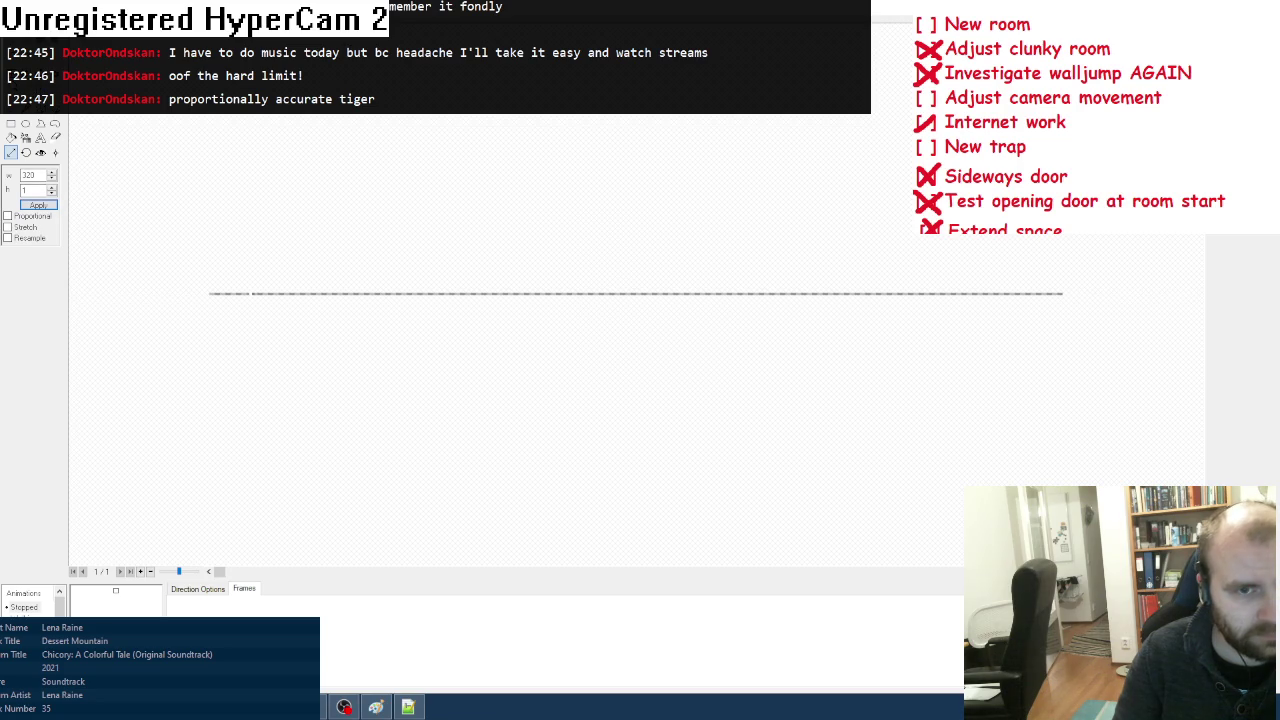
{"action": "left_click", "coordinate": [40, 122]}
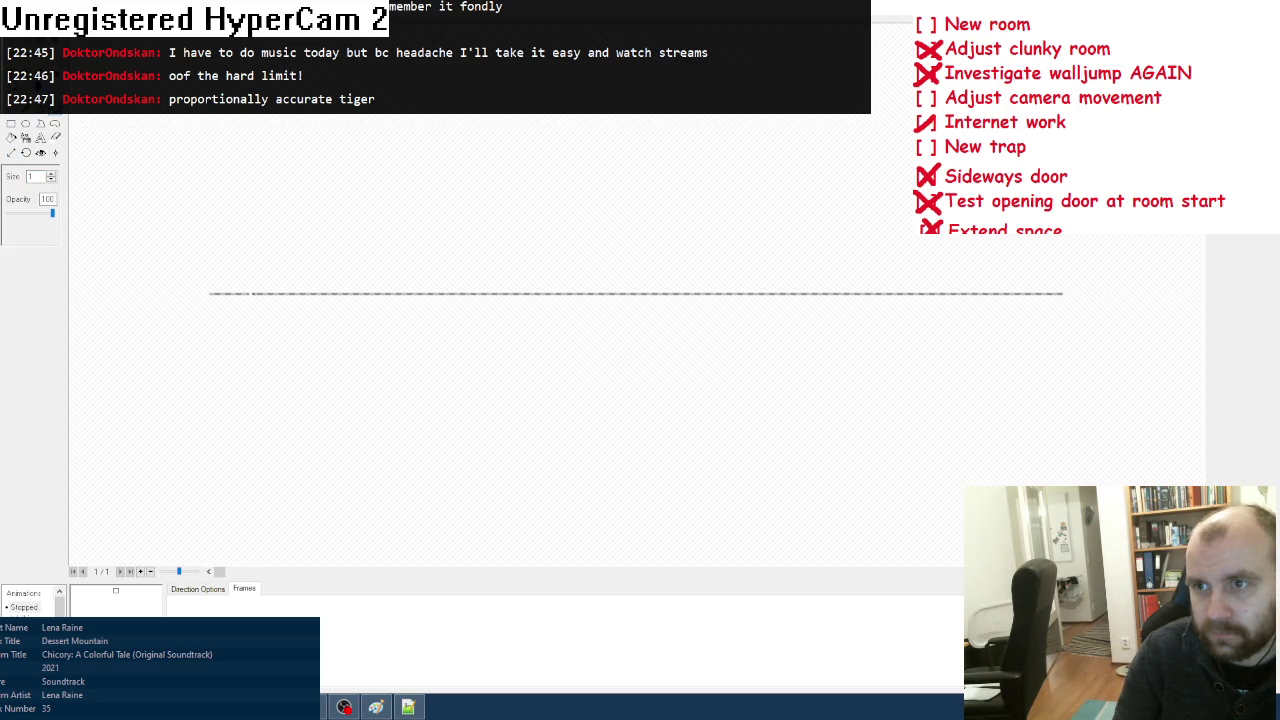
{"action": "left_click", "coordinate": [1043, 292]}
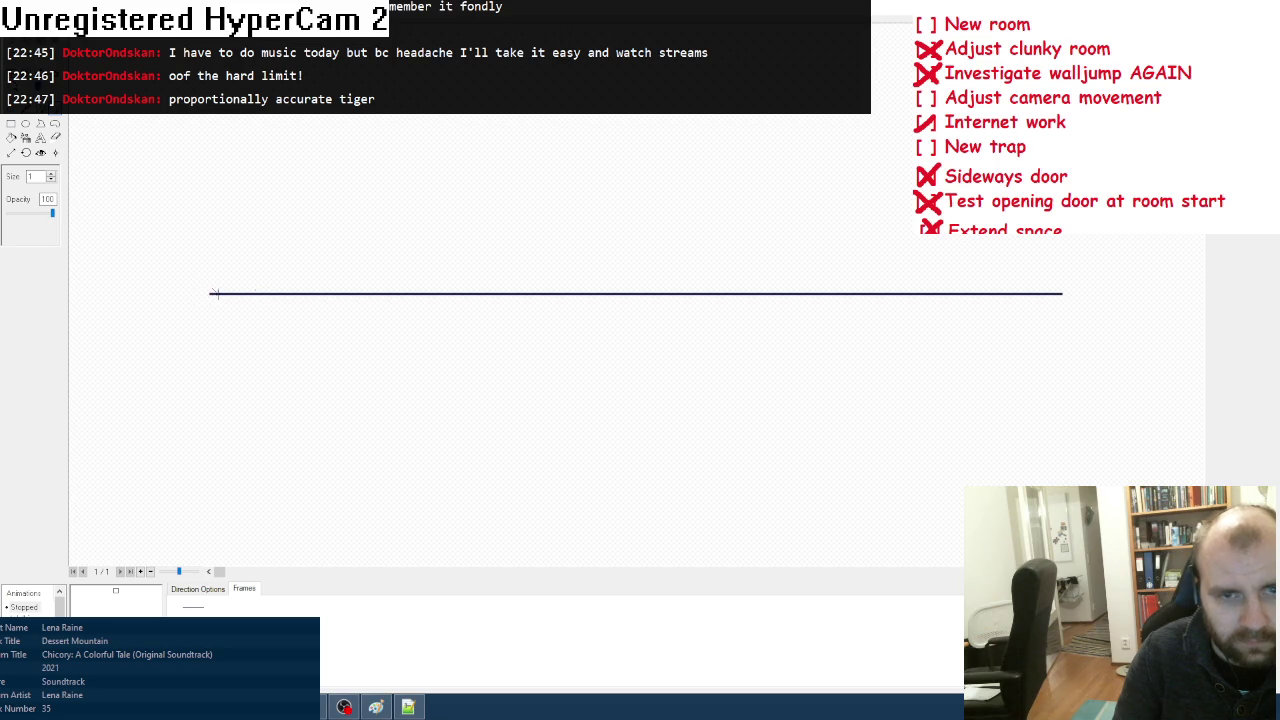
Step: Add a second animation frame and repaint the line in bright purple
{"action": "right_click", "coordinate": [193, 614]}
{"action": "left_click", "coordinate": [282, 567]}
{"action": "right_click", "coordinate": [262, 628]}
{"action": "left_click", "coordinate": [295, 597]}
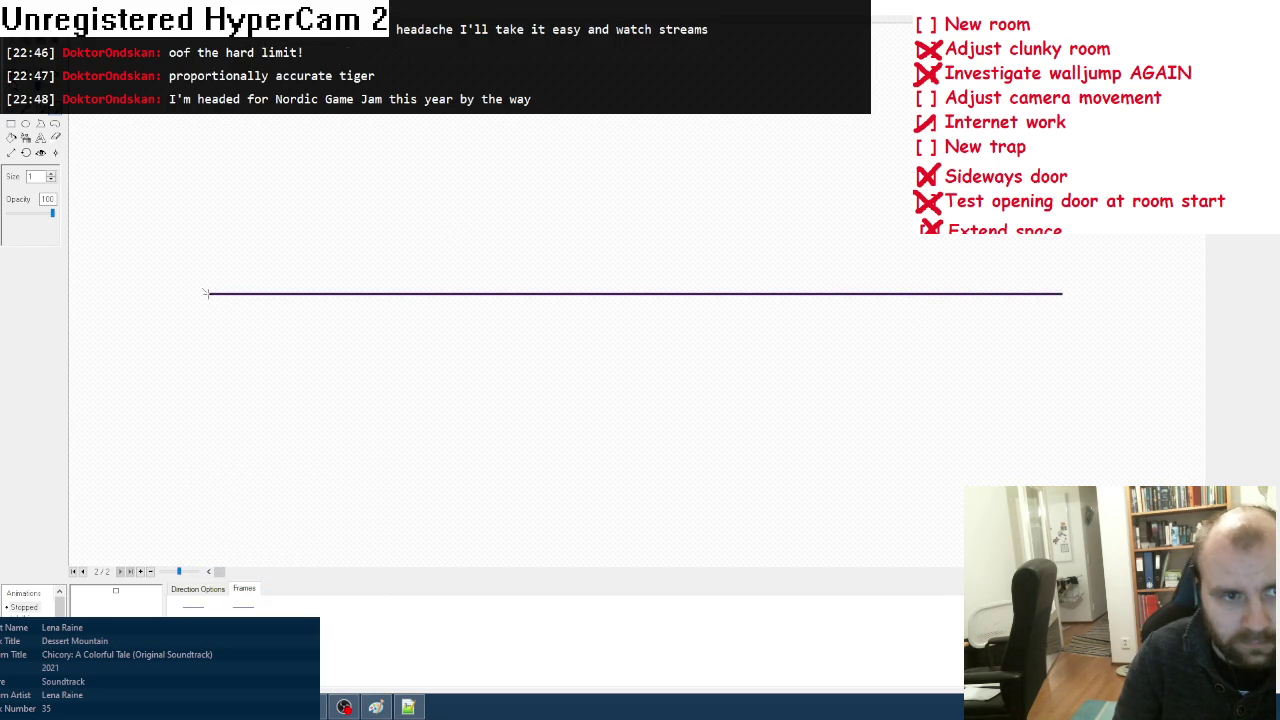
{"action": "left_click_drag", "start_coordinate": [366, 296], "coordinate": [1075, 293]}
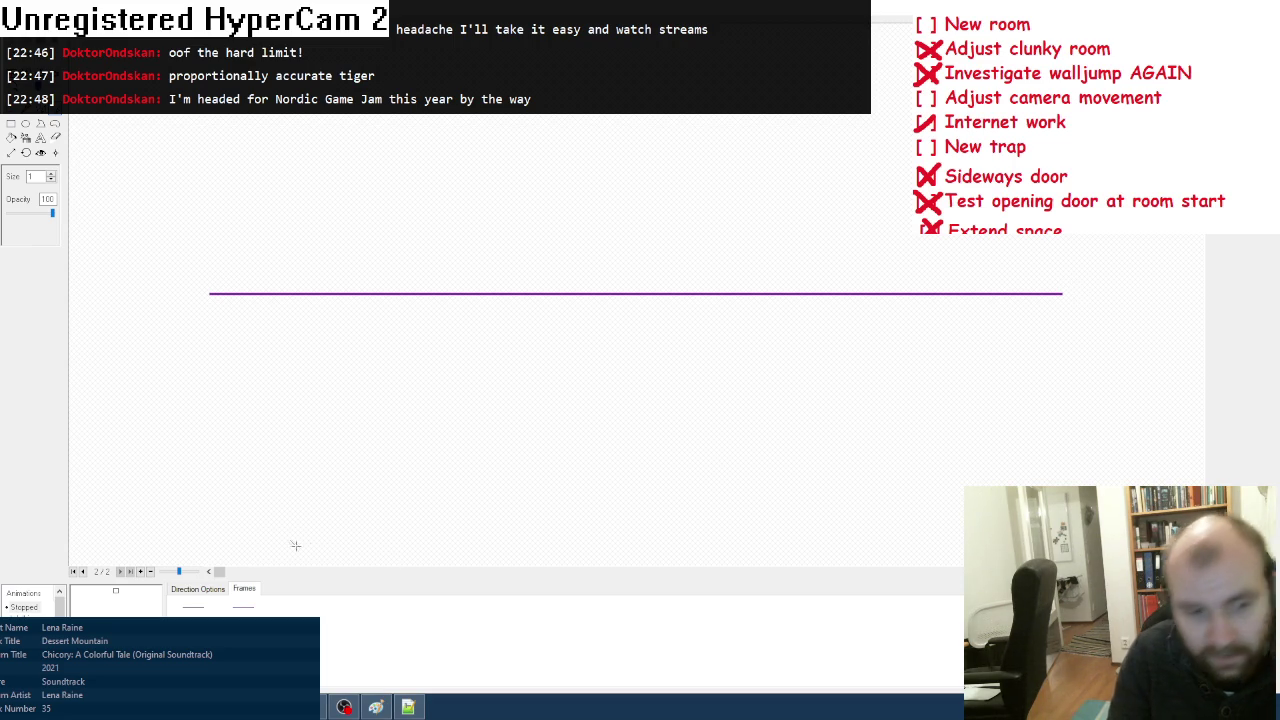
{"action": "left_click", "coordinate": [190, 589]}
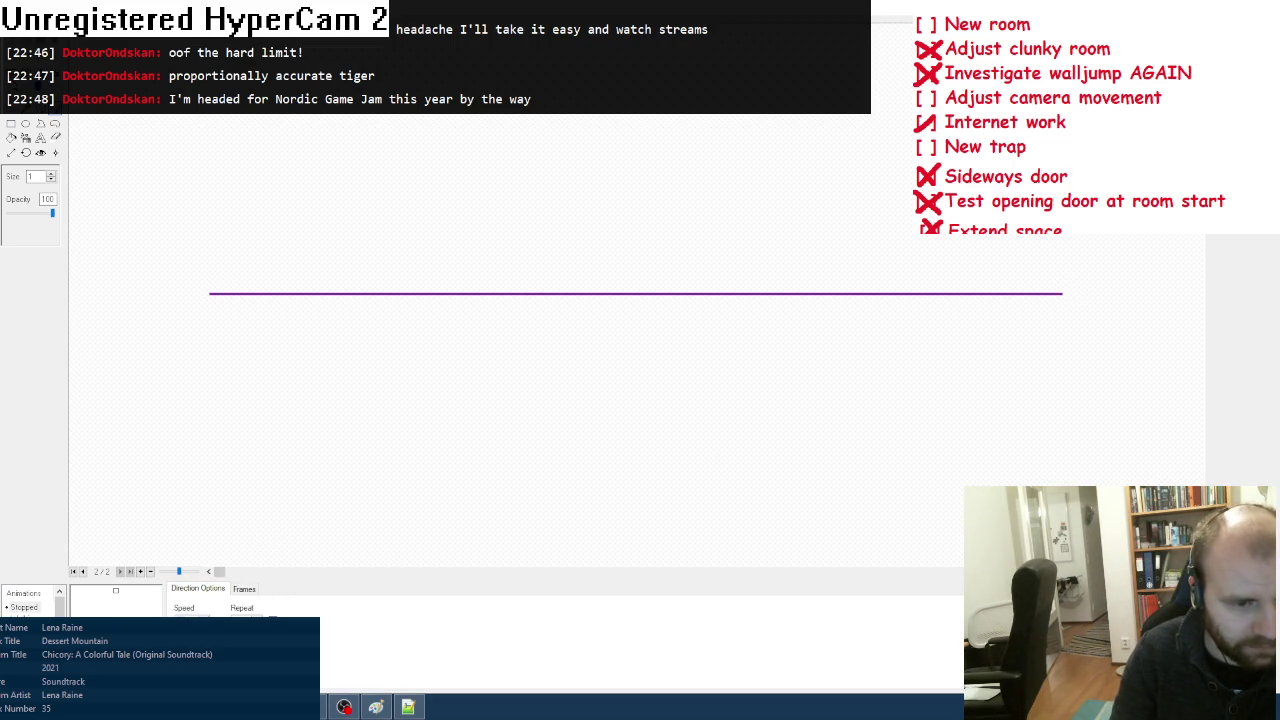
{"action": "key", "text": "v"}
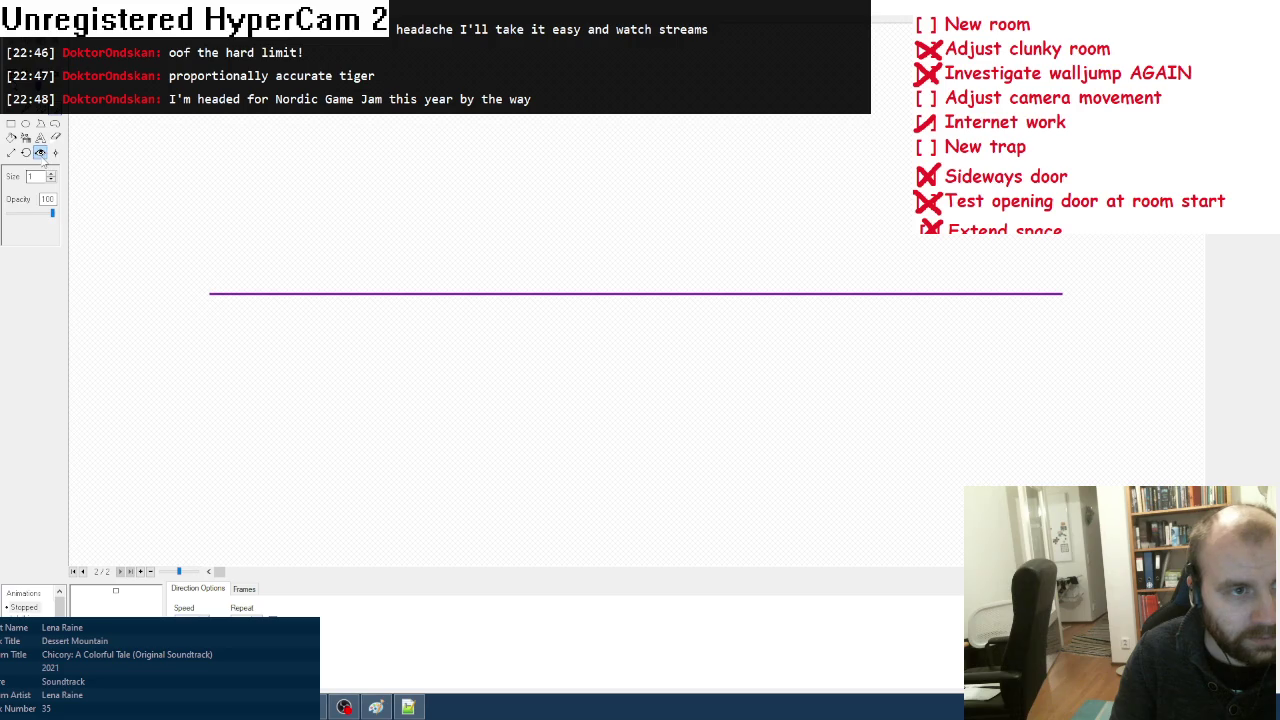
{"action": "left_click", "coordinate": [243, 590]}
Step: Copy the purple line frame, paste it, flip it horizontally, and close the editor
{"action": "right_click", "coordinate": [155, 618]}
{"action": "left_click", "coordinate": [200, 507]}
{"action": "right_click", "coordinate": [79, 618]}
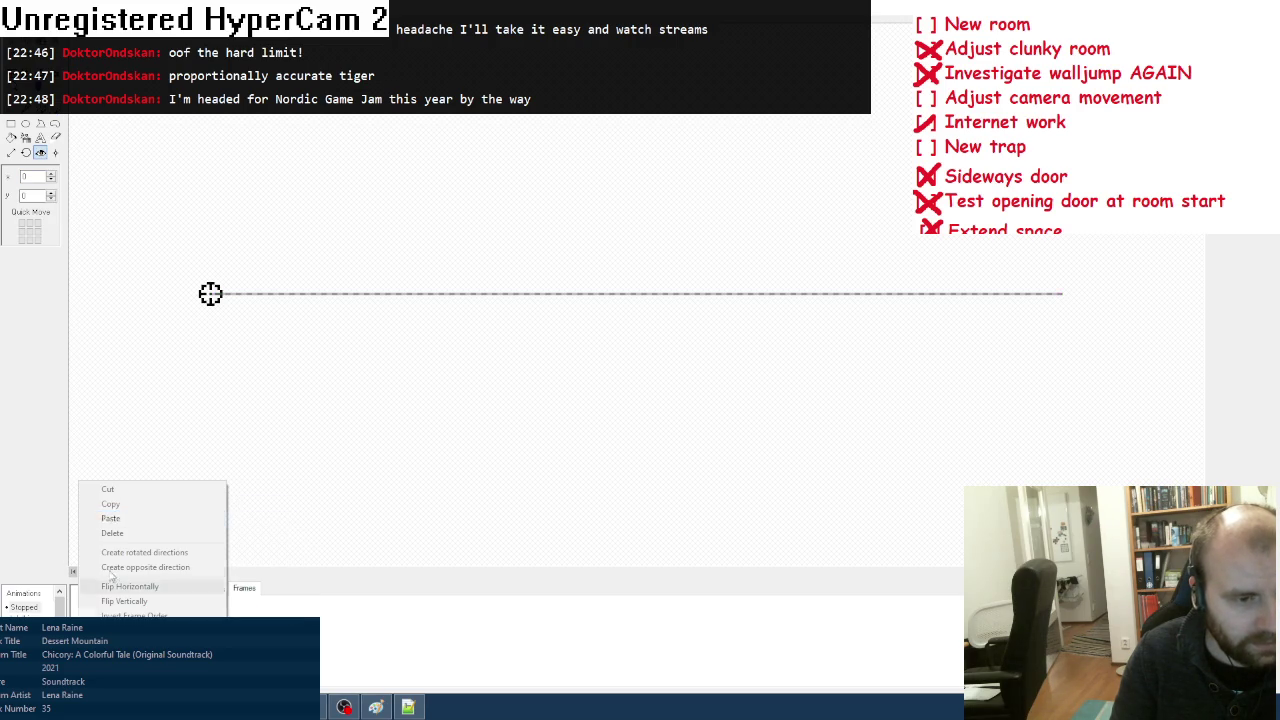
{"action": "left_click", "coordinate": [127, 516]}
{"action": "right_click", "coordinate": [247, 616]}
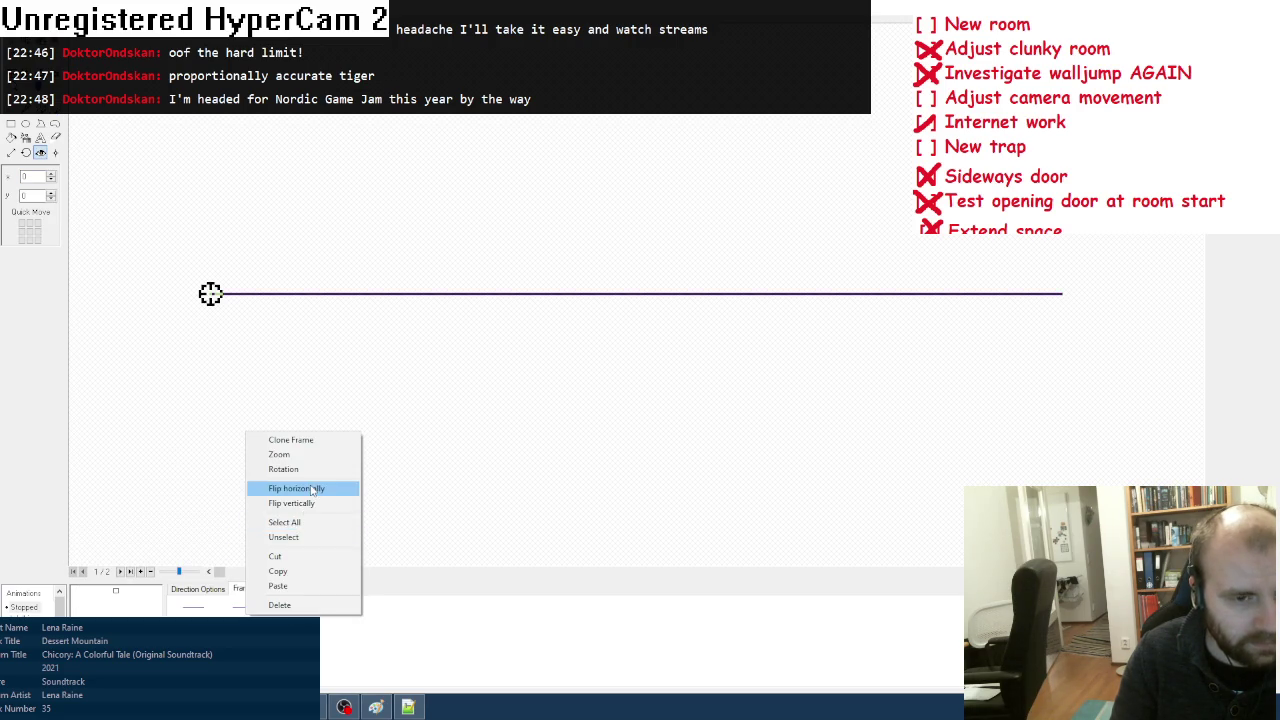
{"action": "left_click", "coordinate": [312, 488]}
{"action": "key", "text": "Escape"}
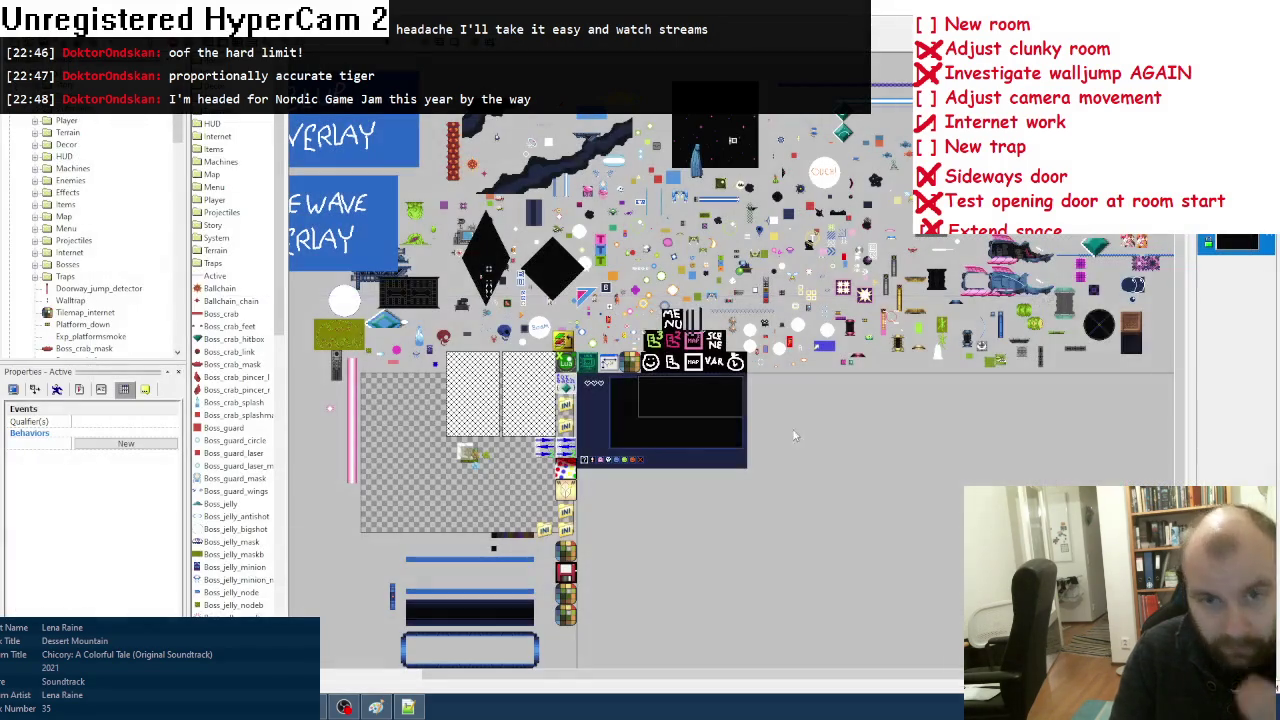
Step: Set the object's RunTime option 'Inactivate if too far' to No
{"action": "left_click", "coordinate": [79, 389]}
{"action": "left_click", "coordinate": [84, 479]}
{"action": "left_click", "coordinate": [84, 490]}
{"action": "left_click", "coordinate": [18, 470]}
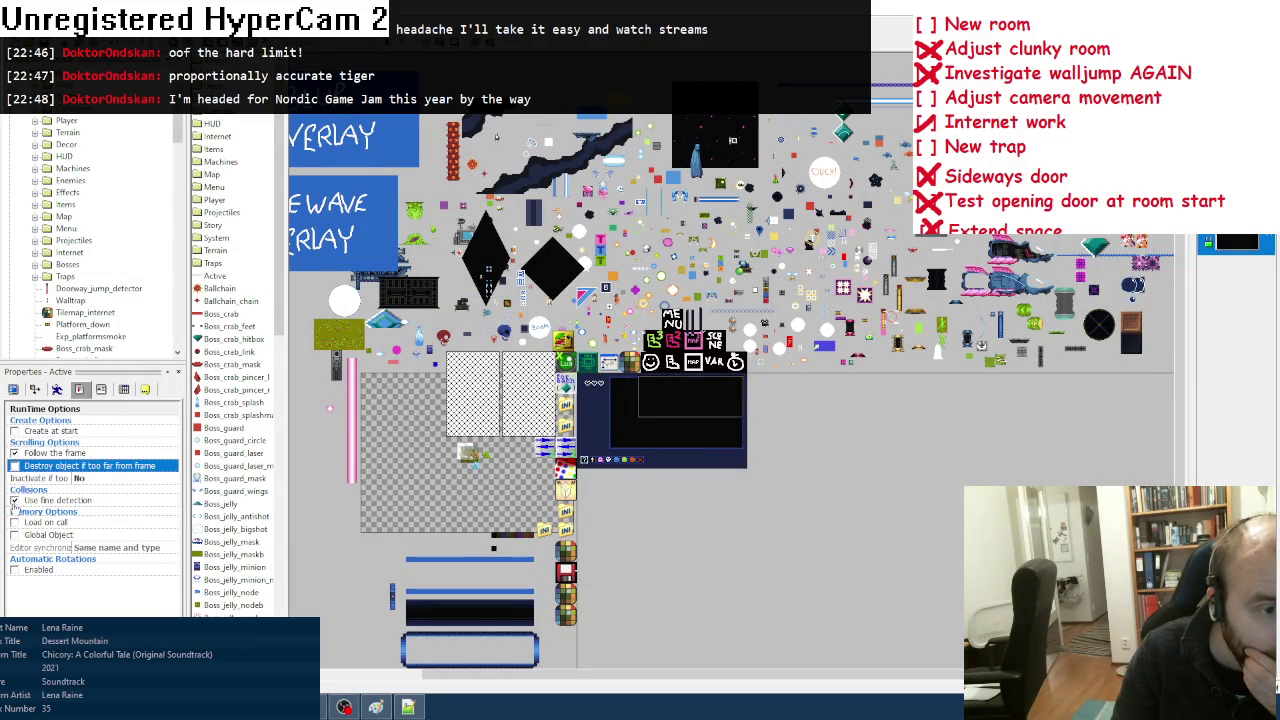
Step: Rename the object to Lasertrap_detector and open the Event Editor
{"action": "left_click", "coordinate": [145, 389]}
{"action": "left_click", "coordinate": [112, 421]}
{"action": "type", "text": "La"}
{"action": "type", "text": "d"}
{"action": "type", "text": "r"}
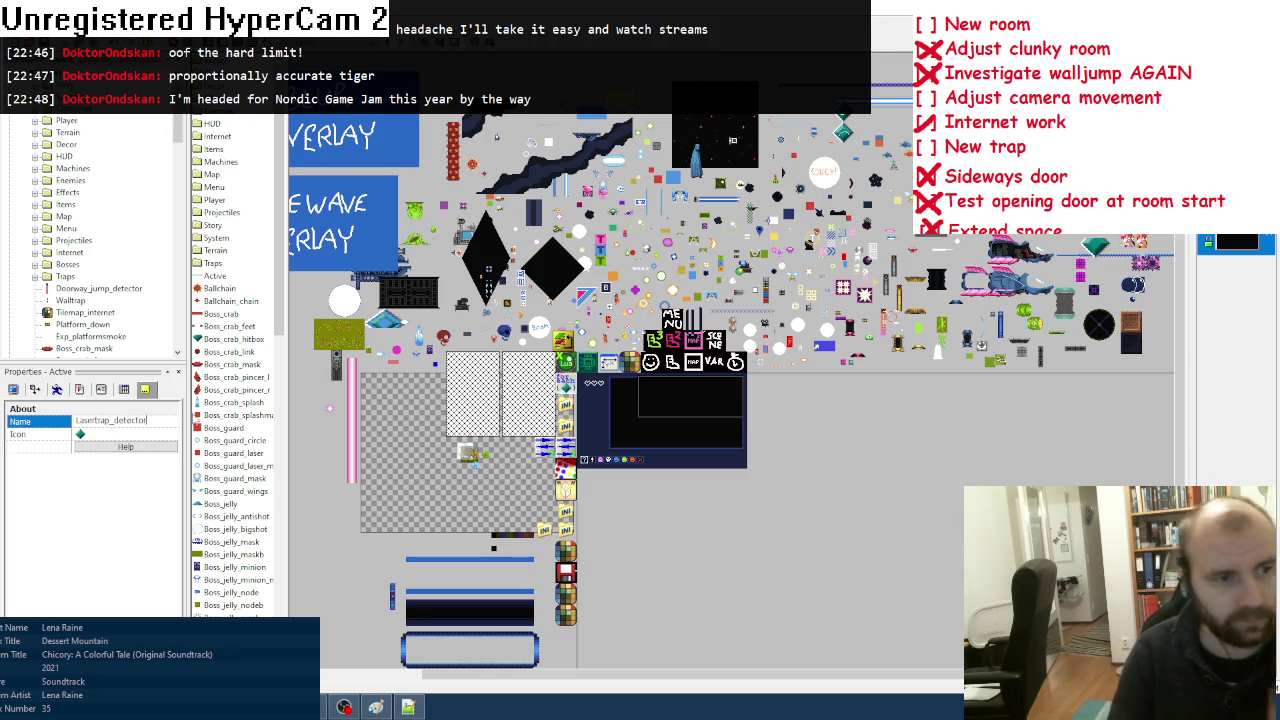
{"action": "key", "text": "Return"}
{"action": "left_click", "coordinate": [79, 389]}
{"action": "left_click", "coordinate": [12, 389]}
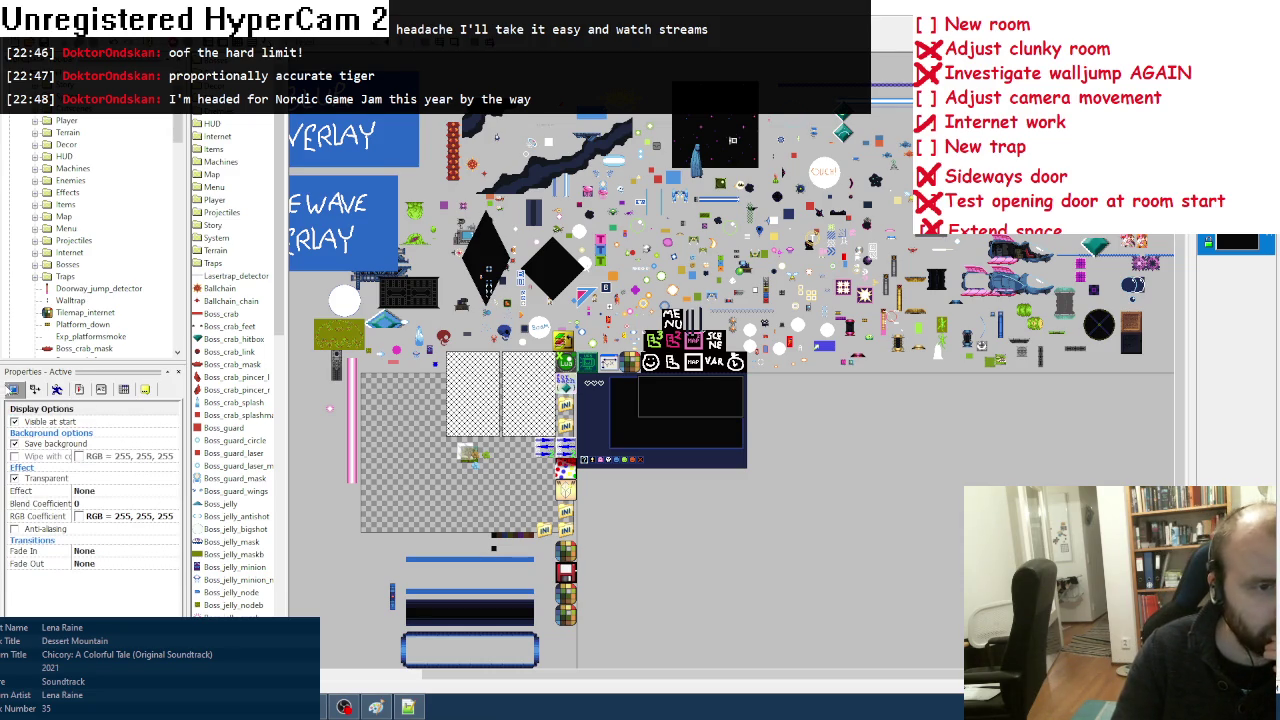
{"action": "key", "text": "ctrl+e"}
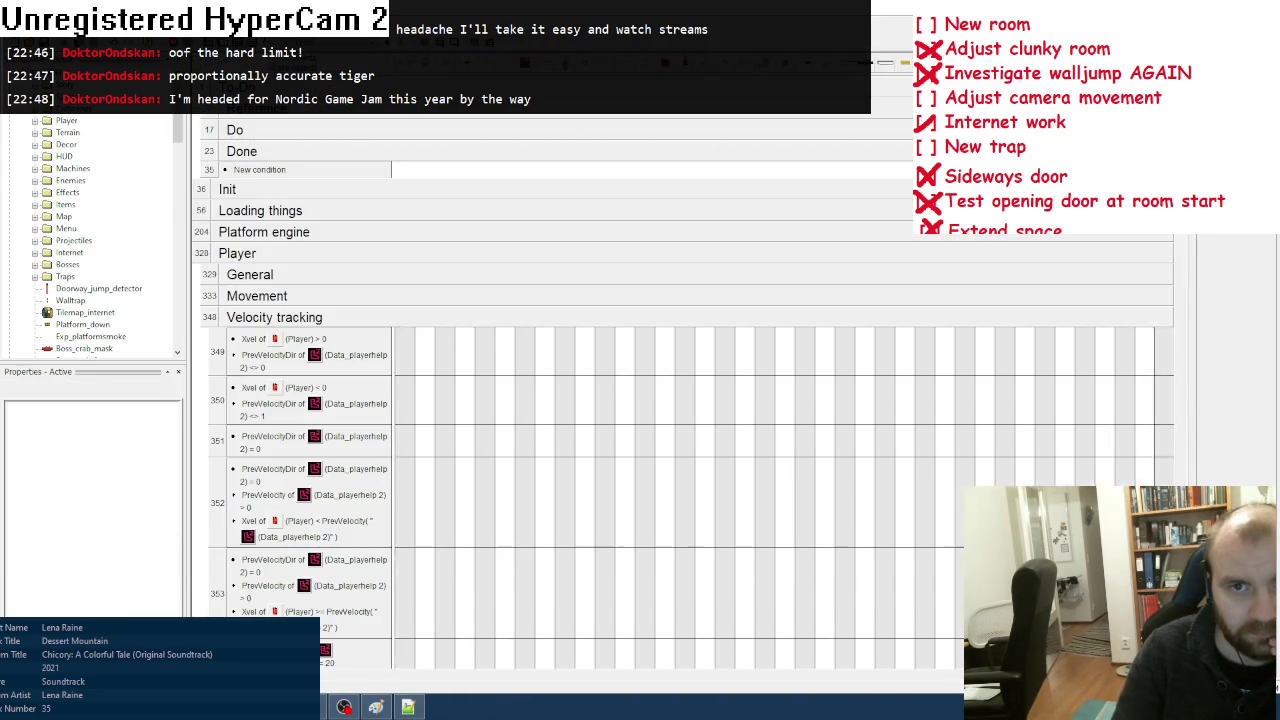
Step: Collapse the Player and Enemies groups and expand Blocks to reach the Frogblock events
{"action": "double_click", "coordinate": [705, 318]}
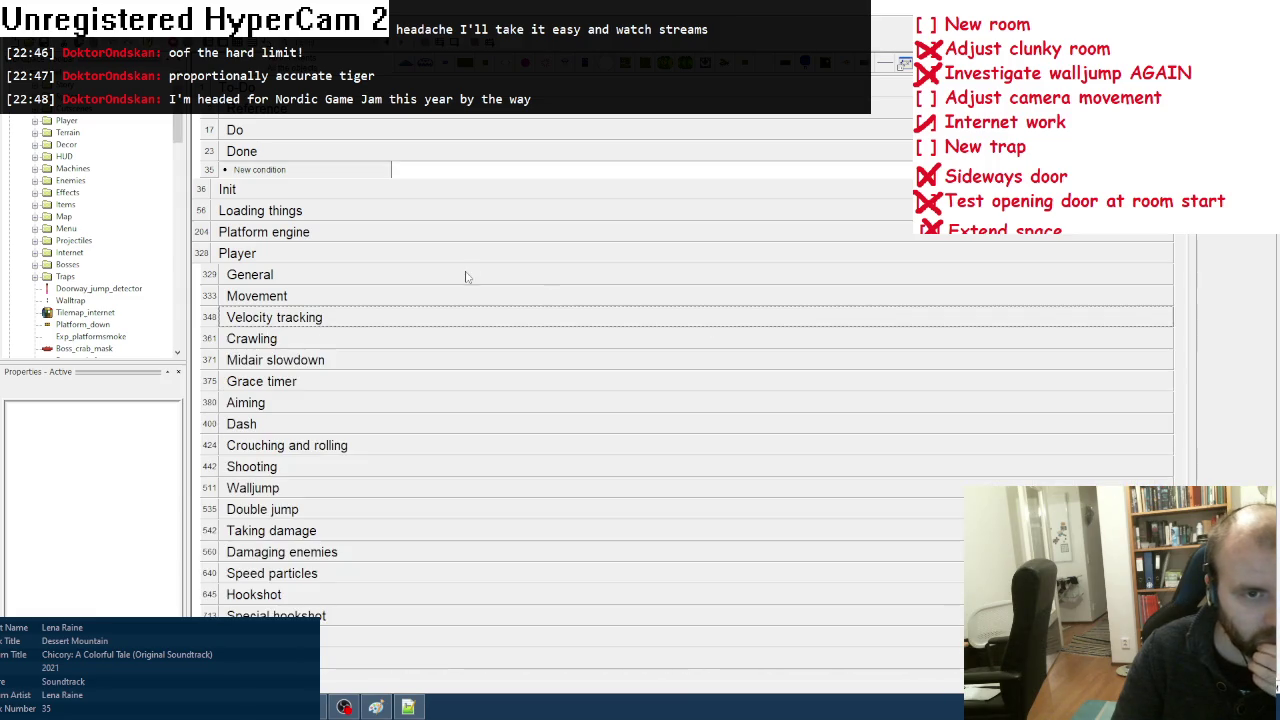
{"action": "double_click", "coordinate": [472, 255]}
{"action": "scroll", "coordinate": [297, 399], "scroll_direction": "down", "scroll_amount": 2}
{"action": "double_click", "coordinate": [266, 296]}
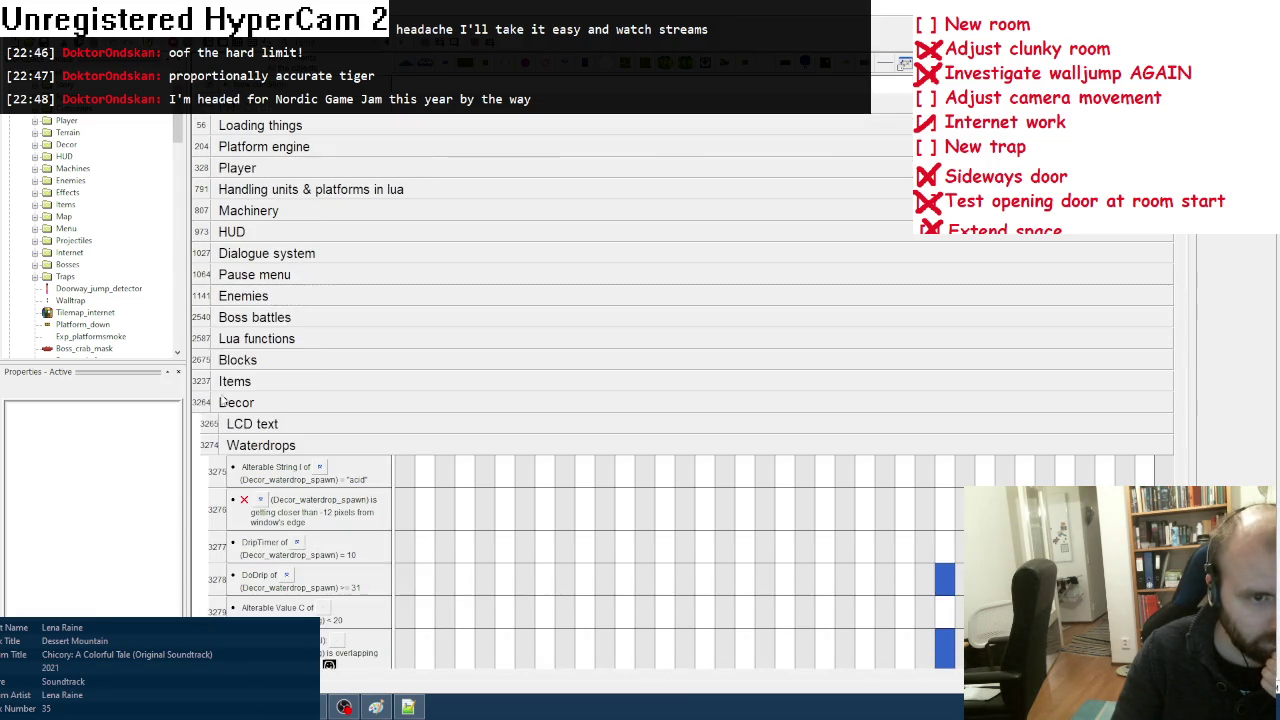
{"action": "double_click", "coordinate": [240, 360]}
{"action": "scroll", "coordinate": [257, 370], "scroll_direction": "down", "scroll_amount": 12}
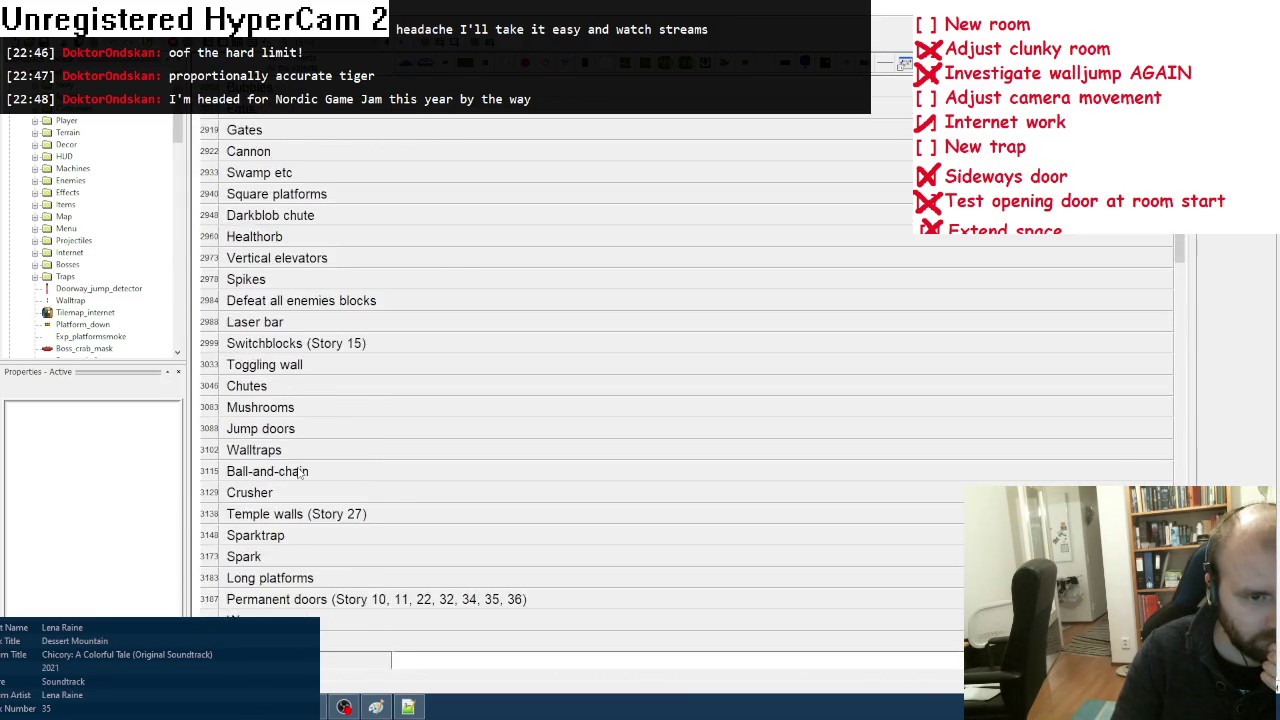
Step: Insert a new event group titled Lasertrap after the Frogblock group
{"action": "right_click", "coordinate": [212, 537]}
{"action": "mouse_move", "coordinate": [340, 590]}
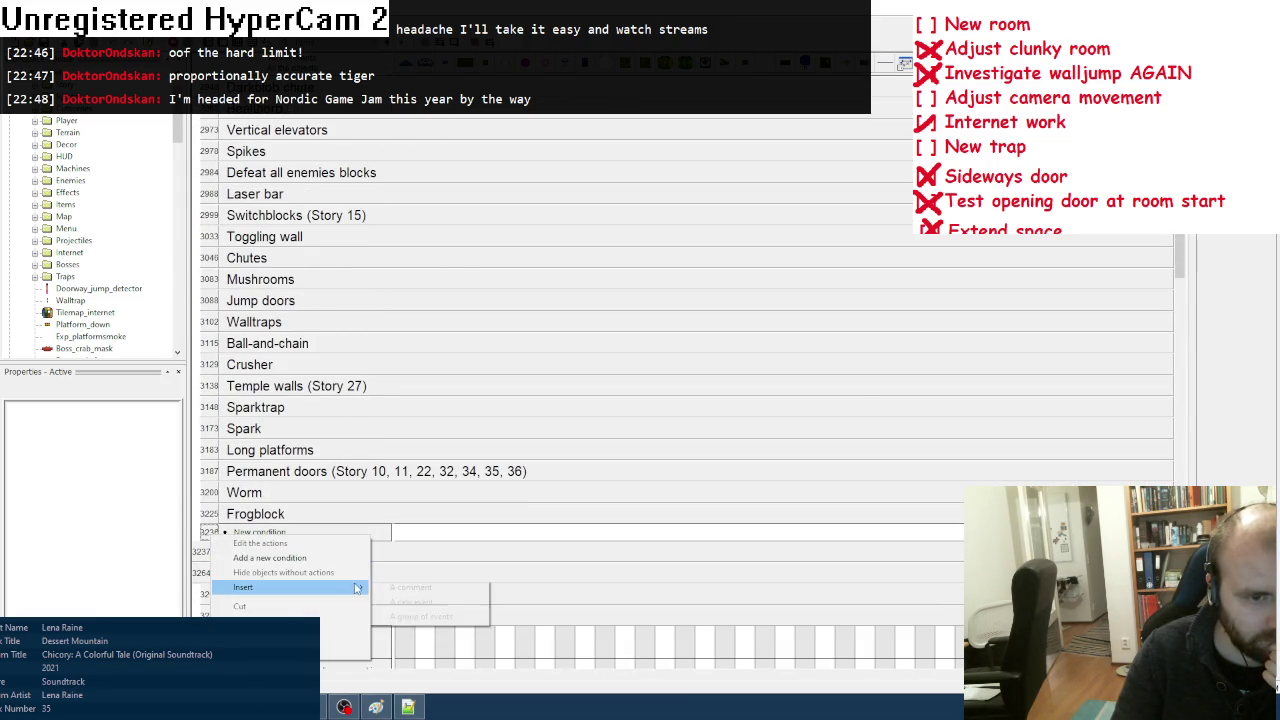
{"action": "left_click", "coordinate": [414, 617]}
{"action": "type", "text": "Laser"}
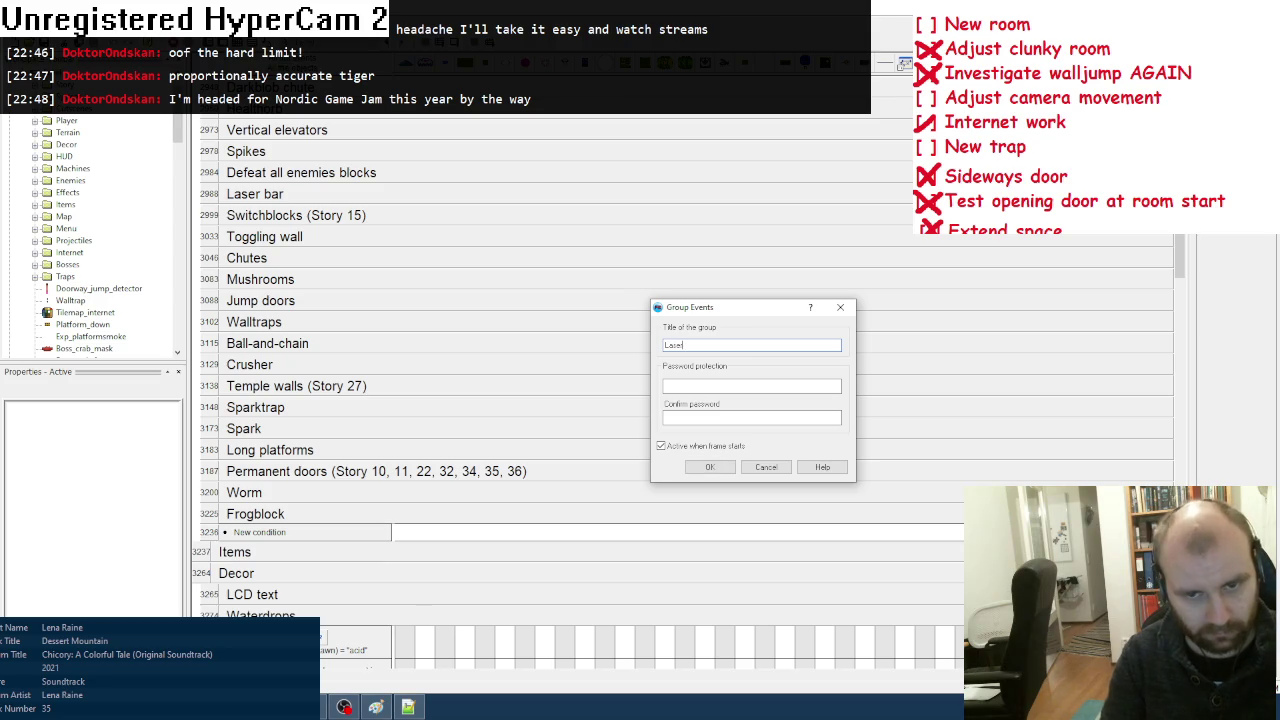
{"action": "type", "text": "trap"}
{"action": "key", "text": "Return"}
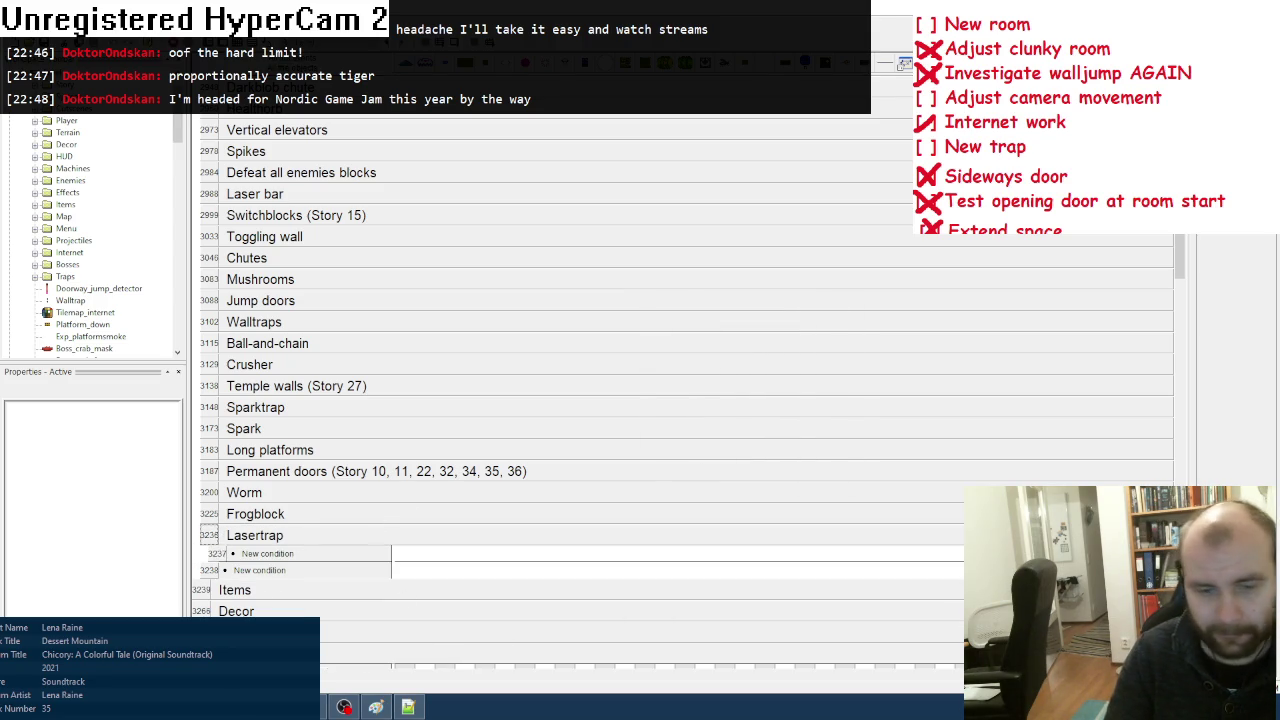
{"action": "key", "text": "alt+Tab"}
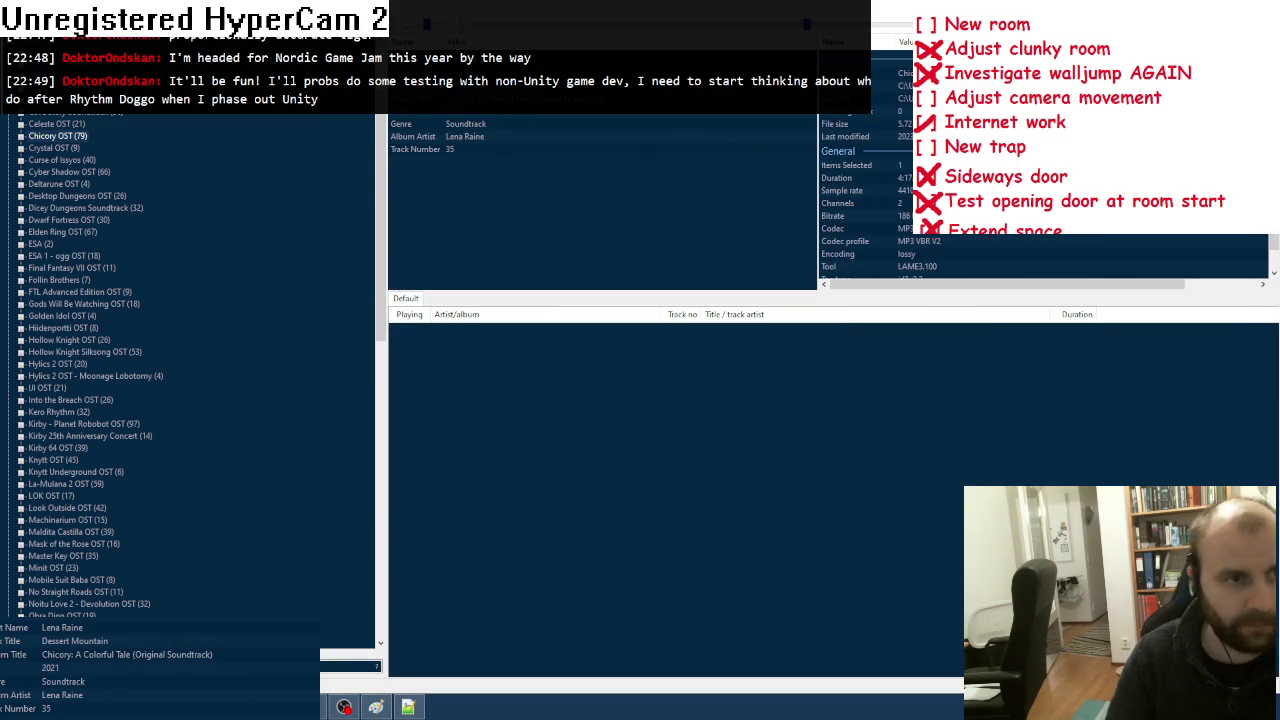
Step: Add Curse of Issyos tracks 04, 08, 11, TALOS RUN/RUMBLE, 17, 22 and 25 to the playlist
{"action": "left_click", "coordinate": [21, 161]}
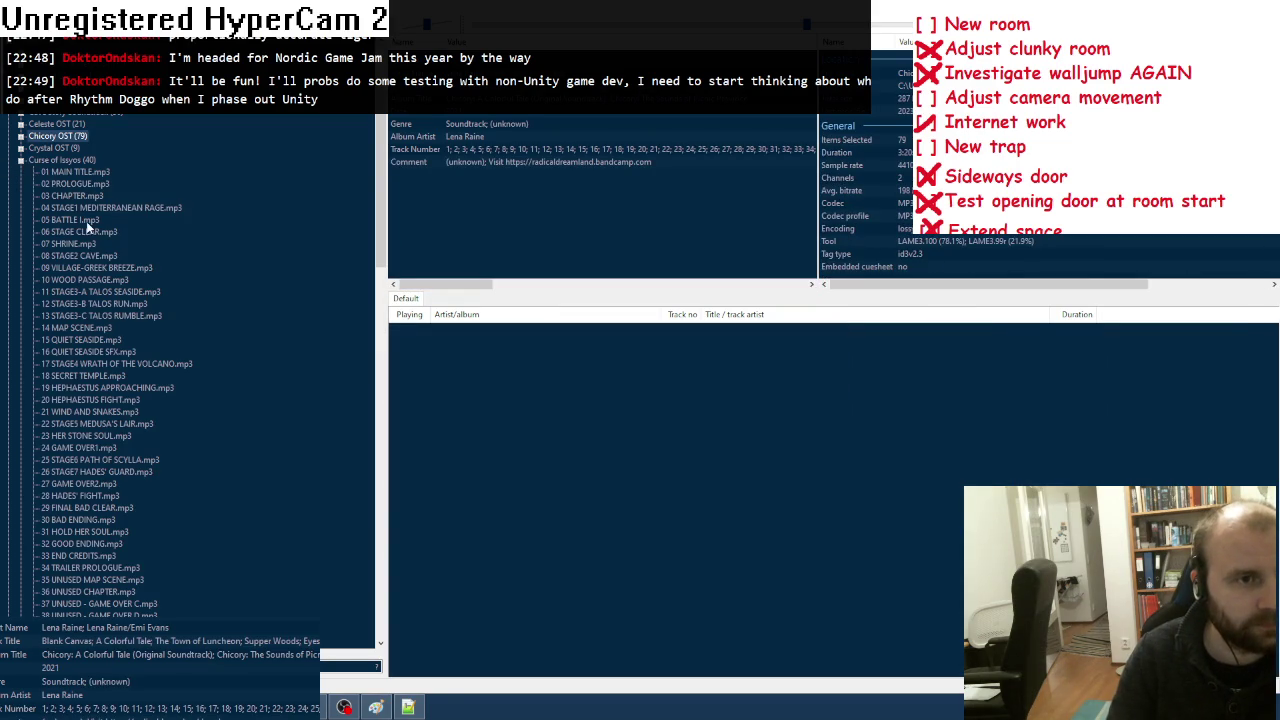
{"action": "left_click_drag", "start_coordinate": [90, 210], "coordinate": [467, 331]}
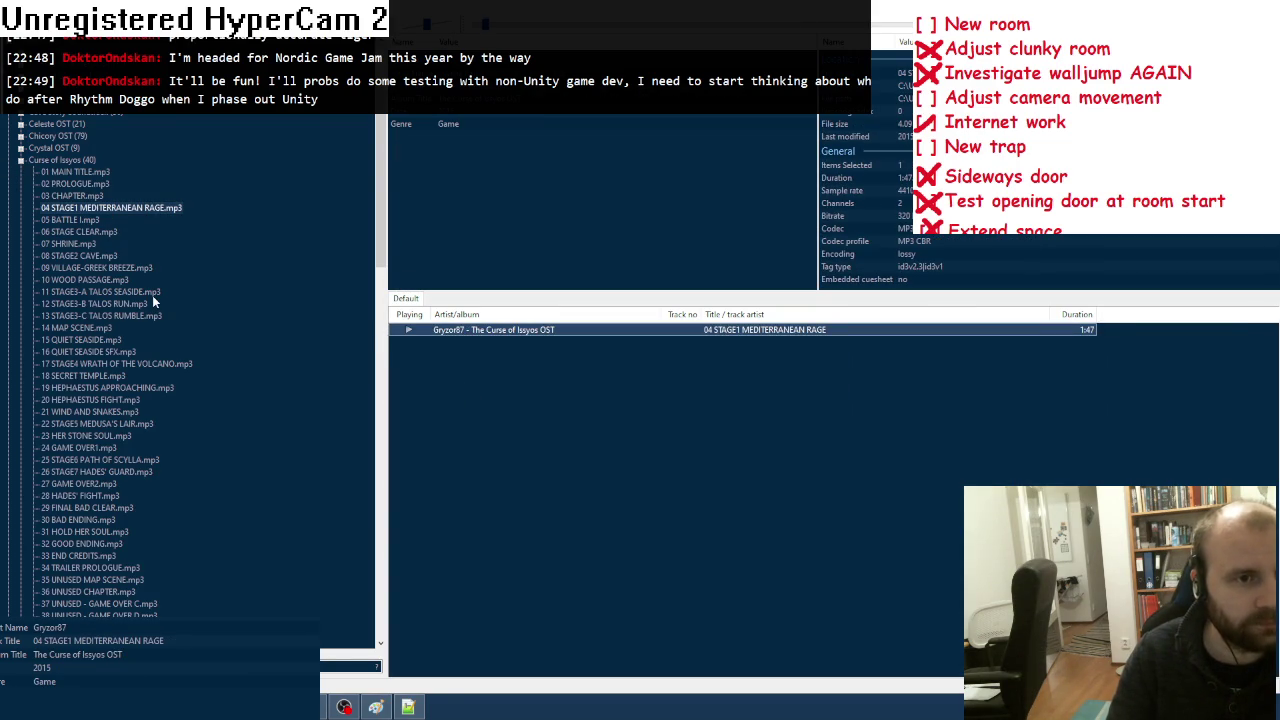
{"action": "left_click_drag", "start_coordinate": [133, 292], "coordinate": [543, 442]}
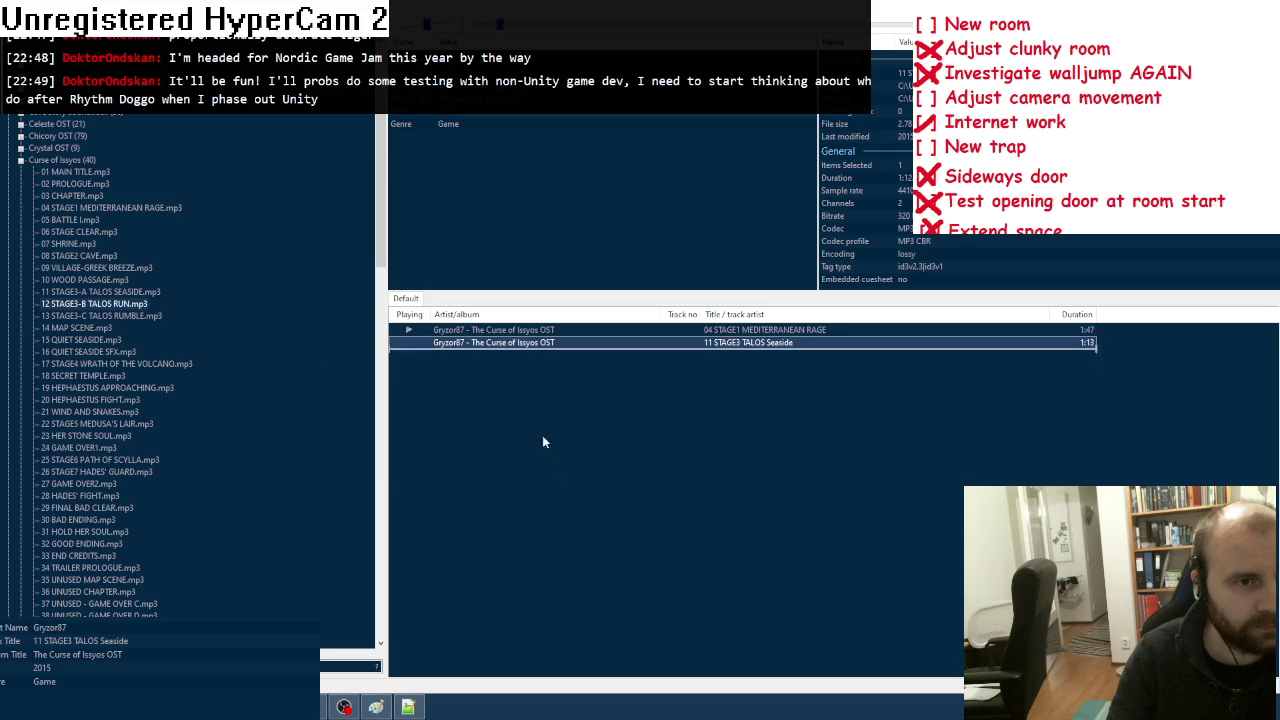
{"action": "left_click_drag", "start_coordinate": [119, 312], "coordinate": [425, 427]}
{"action": "mouse_move", "coordinate": [90, 256]}
{"action": "left_mouse_down"}
{"action": "mouse_move", "coordinate": [506, 363]}
{"action": "mouse_move", "coordinate": [506, 349]}
{"action": "left_mouse_up"}
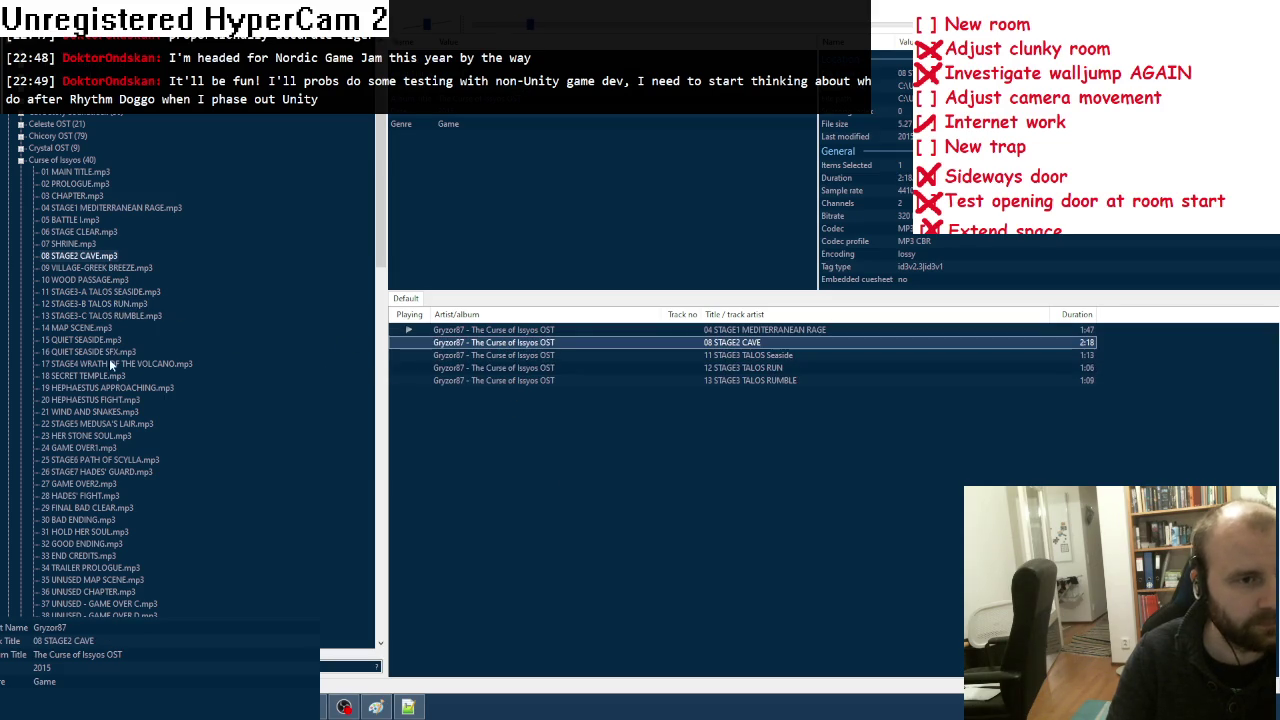
{"action": "left_click_drag", "start_coordinate": [113, 365], "coordinate": [531, 494]}
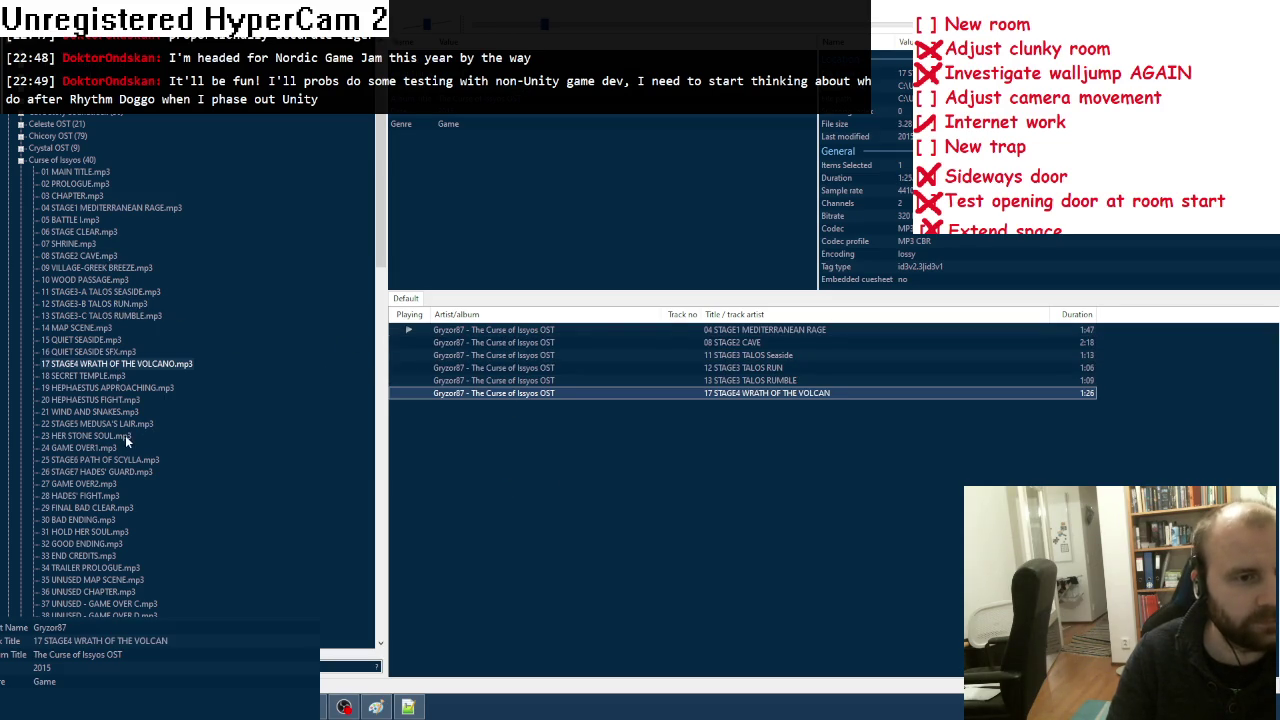
{"action": "left_click_drag", "start_coordinate": [126, 424], "coordinate": [594, 540]}
{"action": "left_click_drag", "start_coordinate": [127, 461], "coordinate": [638, 552]}
{"action": "scroll", "coordinate": [211, 525], "scroll_direction": "down", "scroll_amount": 2}
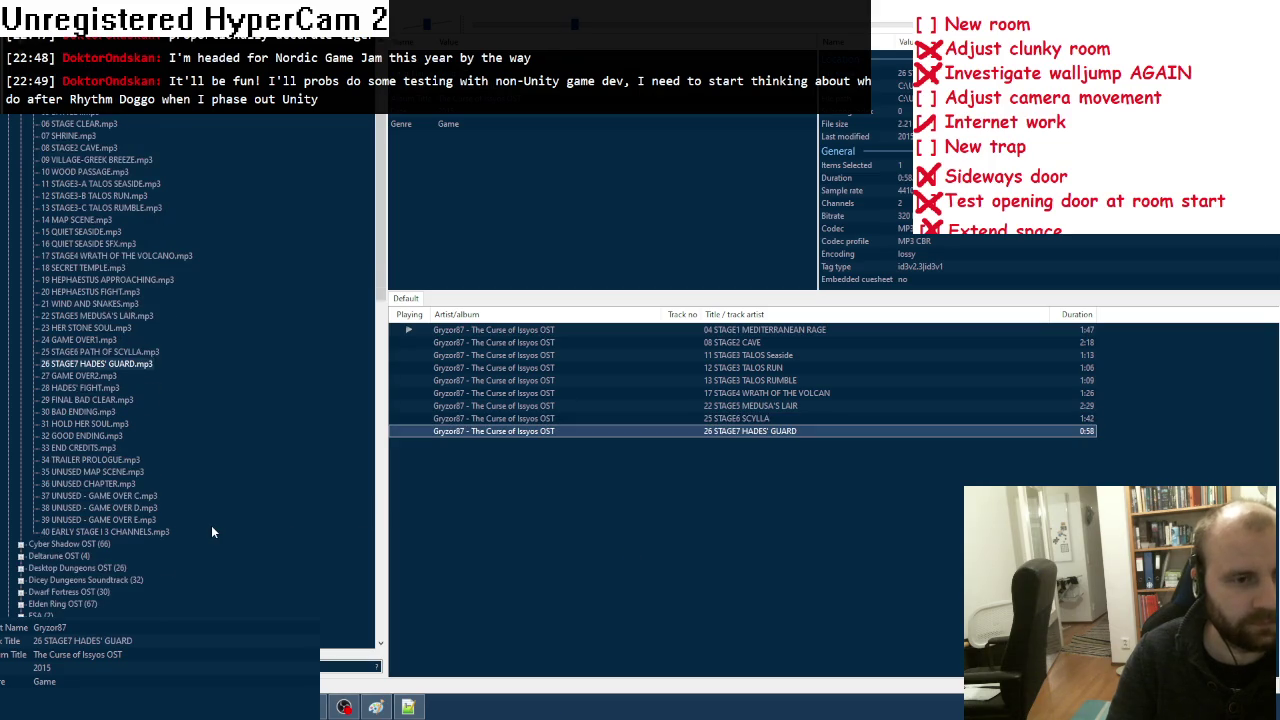
{"action": "scroll", "coordinate": [211, 527], "scroll_direction": "up", "scroll_amount": 2}
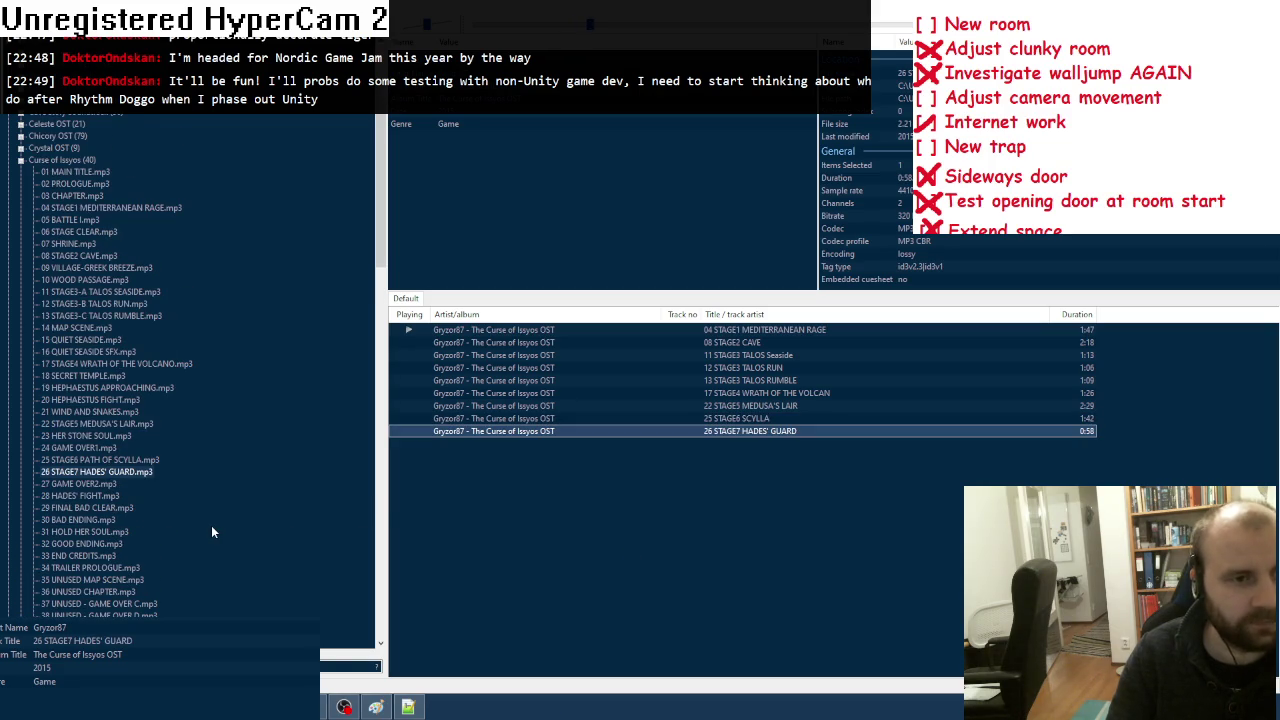
{"action": "left_click", "coordinate": [21, 162]}
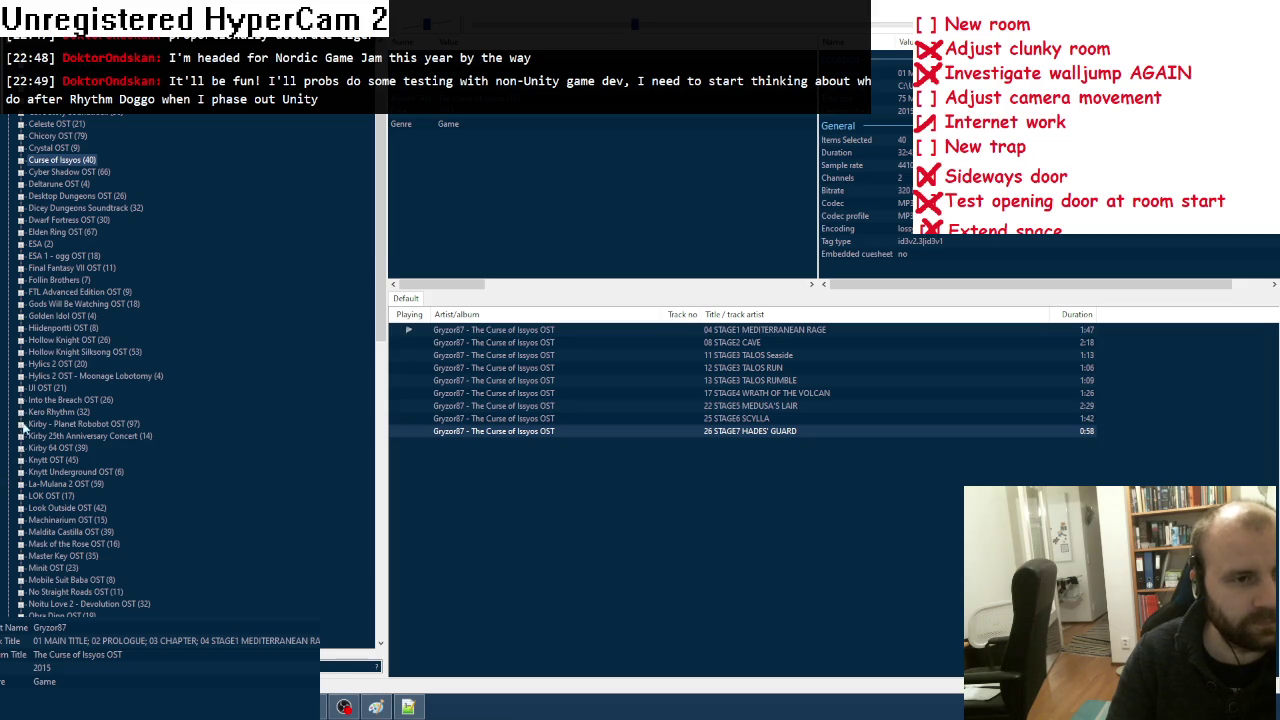
Step: Add Maldita Castilla tracks 05, 13 and 24 to the playlist
{"action": "left_click", "coordinate": [21, 532]}
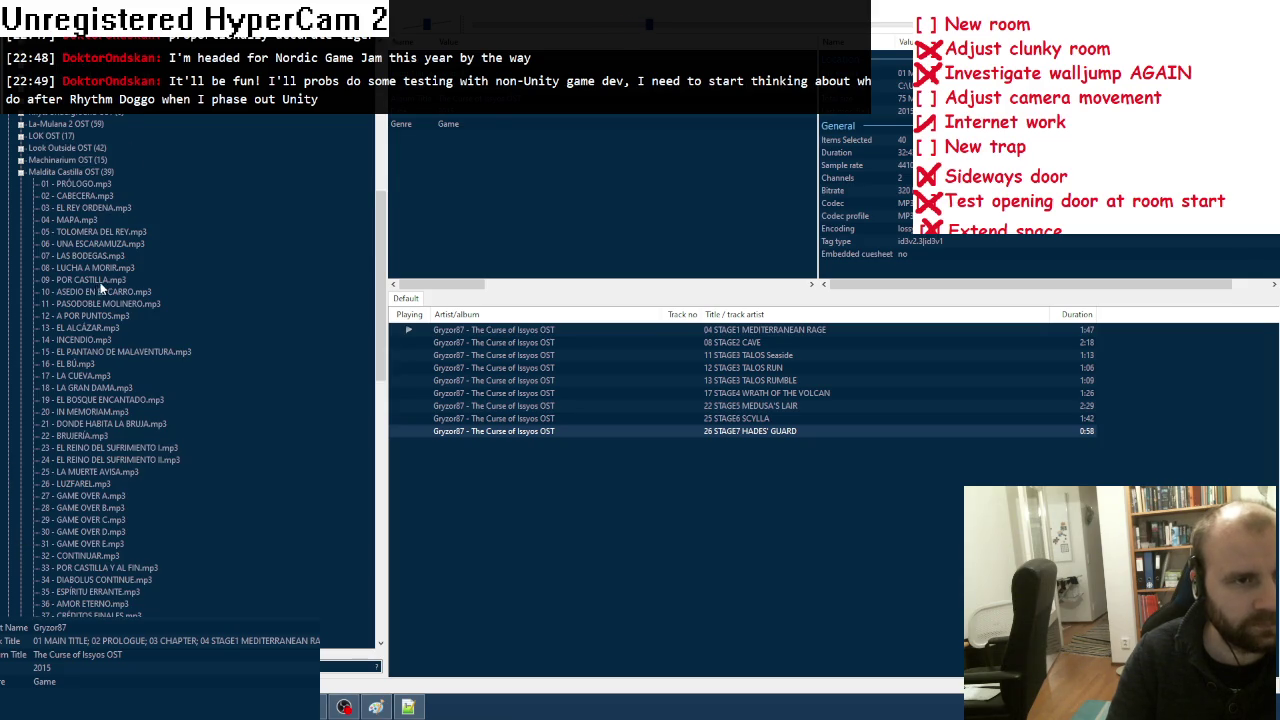
{"action": "left_click_drag", "start_coordinate": [103, 198], "coordinate": [551, 500]}
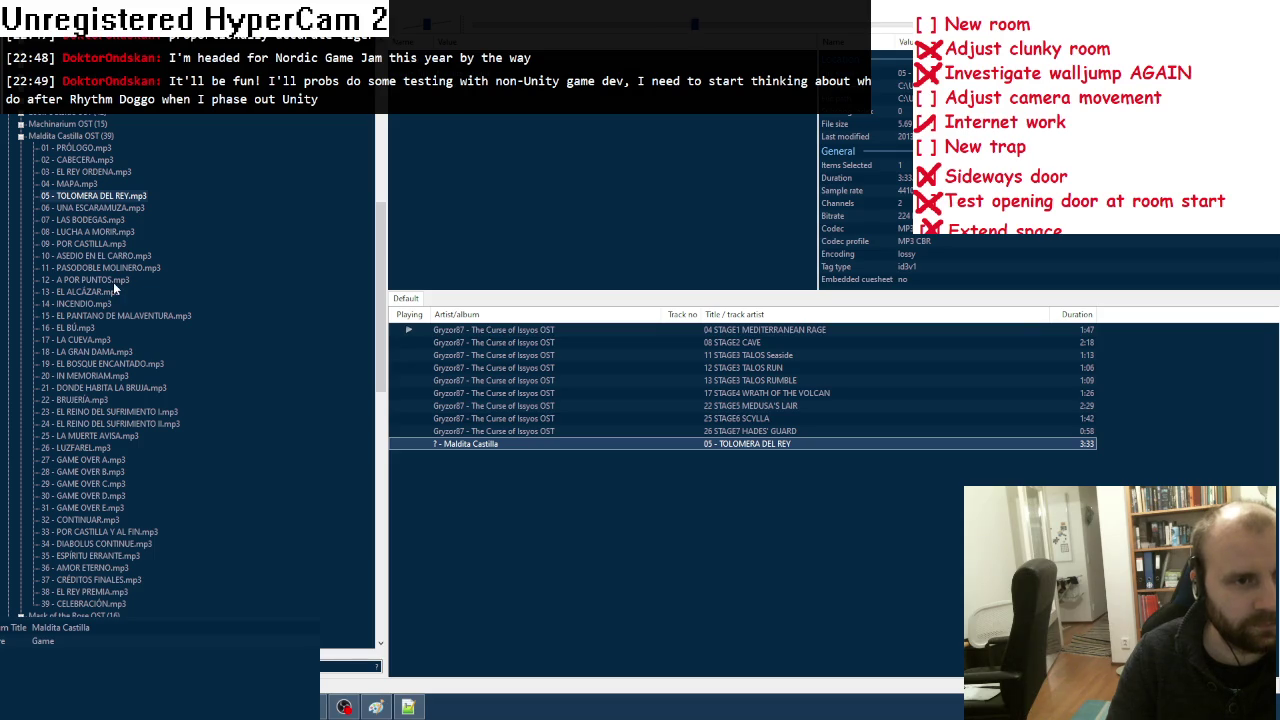
{"action": "left_click_drag", "start_coordinate": [538, 548], "coordinate": [538, 550]}
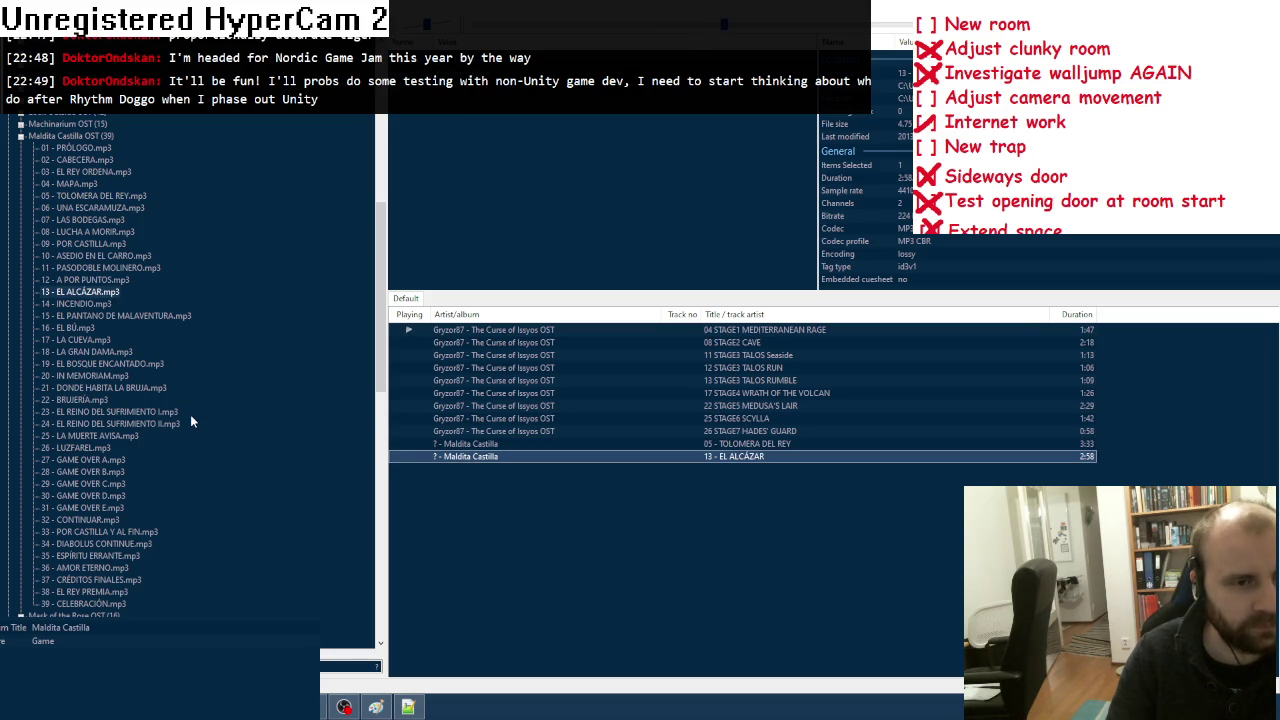
{"action": "mouse_move", "coordinate": [156, 424]}
{"action": "left_mouse_down"}
{"action": "mouse_move", "coordinate": [556, 557]}
{"action": "mouse_move", "coordinate": [545, 547]}
{"action": "left_mouse_up"}
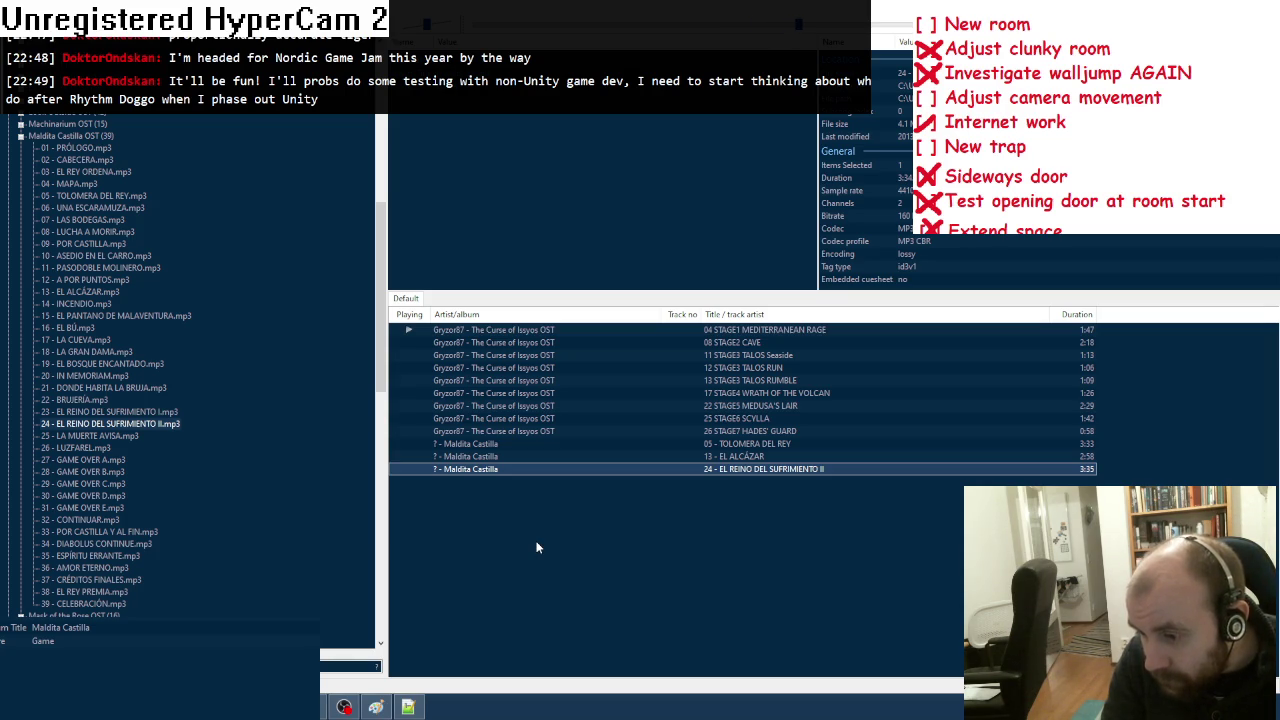
{"action": "key", "text": "alt+Tab"}
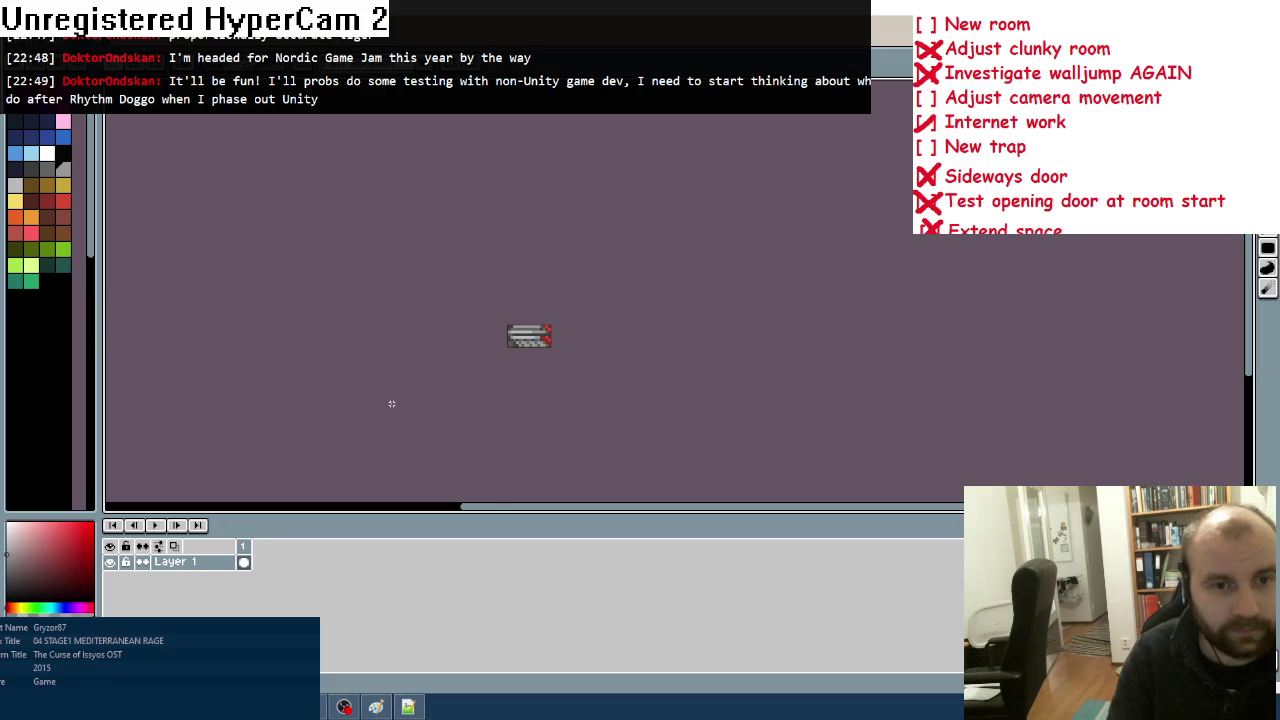
Step: Give the first Lasertrap event a condition testing Lasertrap's Owner value equals 0
{"action": "key", "text": "alt+Tab"}
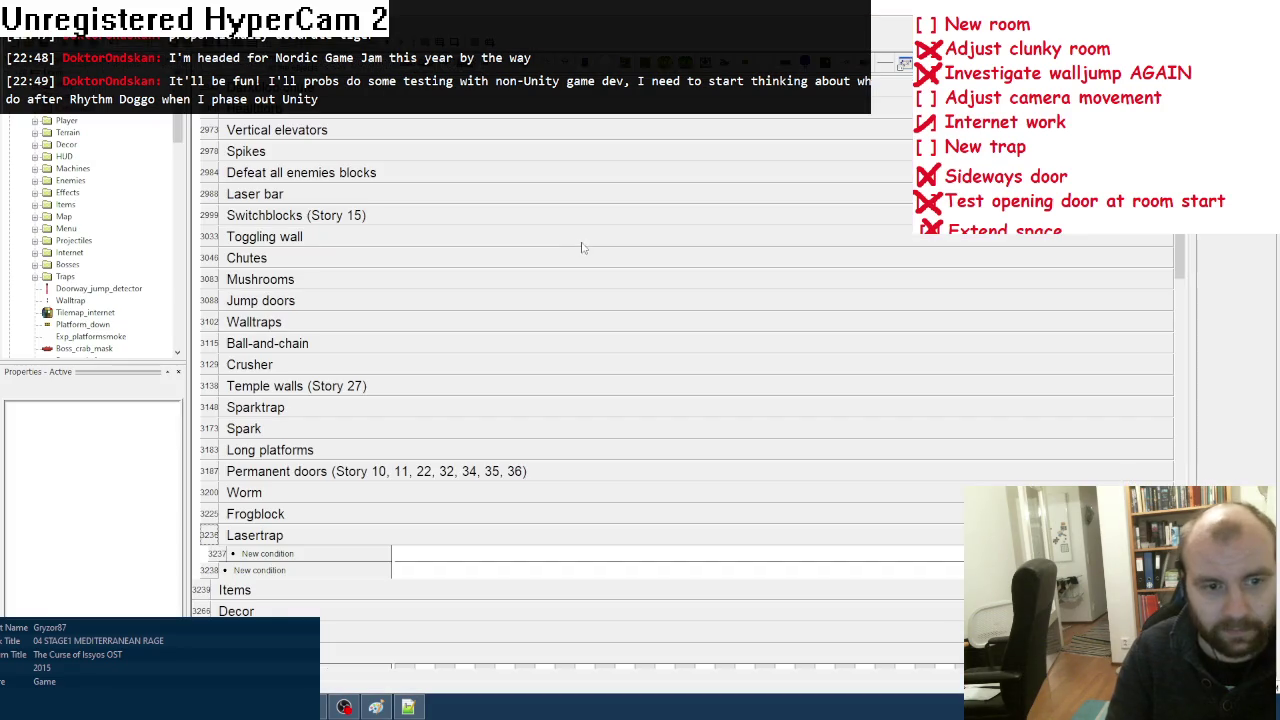
{"action": "scroll", "coordinate": [406, 440], "scroll_direction": "down", "scroll_amount": 1}
{"action": "left_click", "coordinate": [260, 490]}
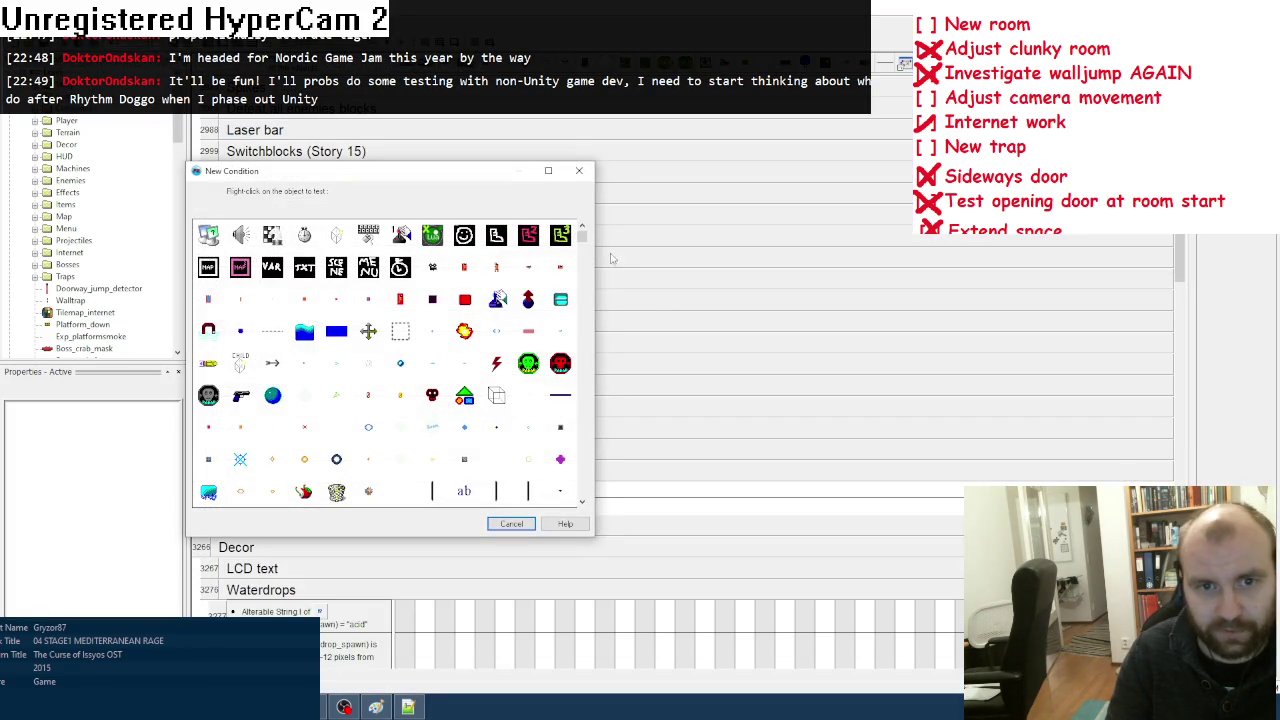
{"action": "scroll", "coordinate": [583, 243], "scroll_direction": "down", "scroll_amount": 10}
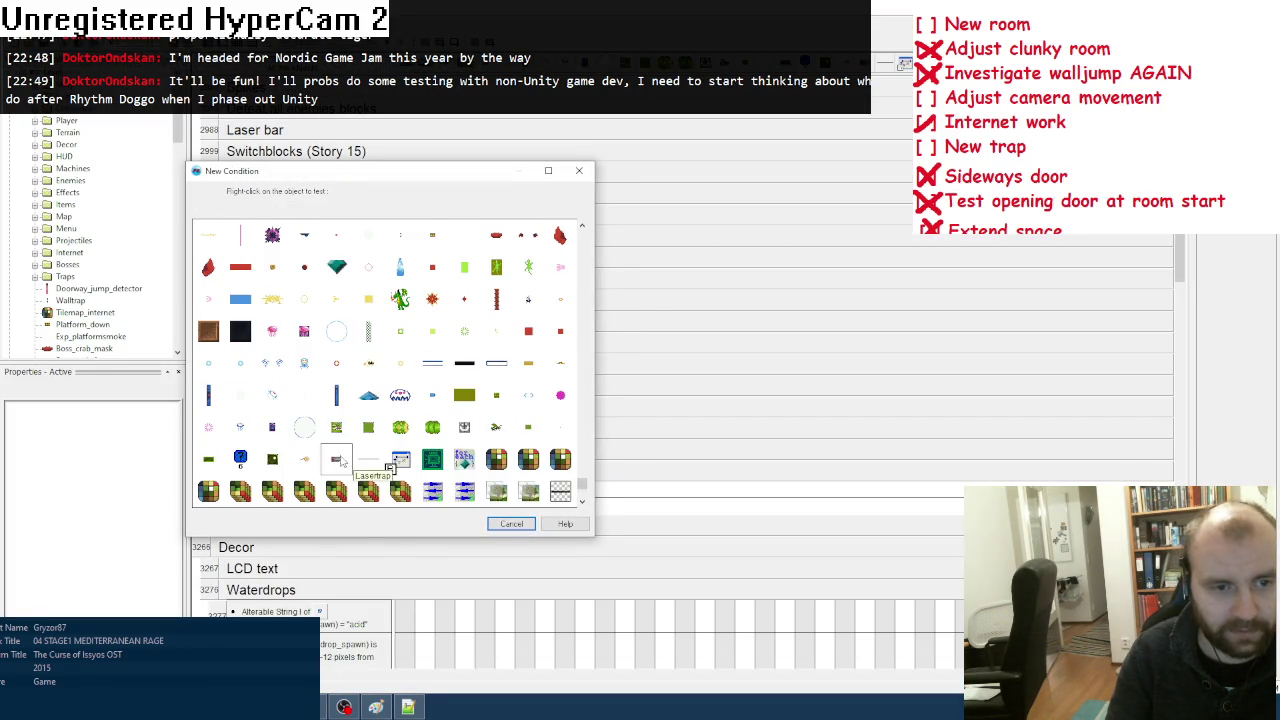
{"action": "right_click", "coordinate": [338, 458]}
{"action": "mouse_move", "coordinate": [430, 567]}
{"action": "left_click", "coordinate": [500, 566]}
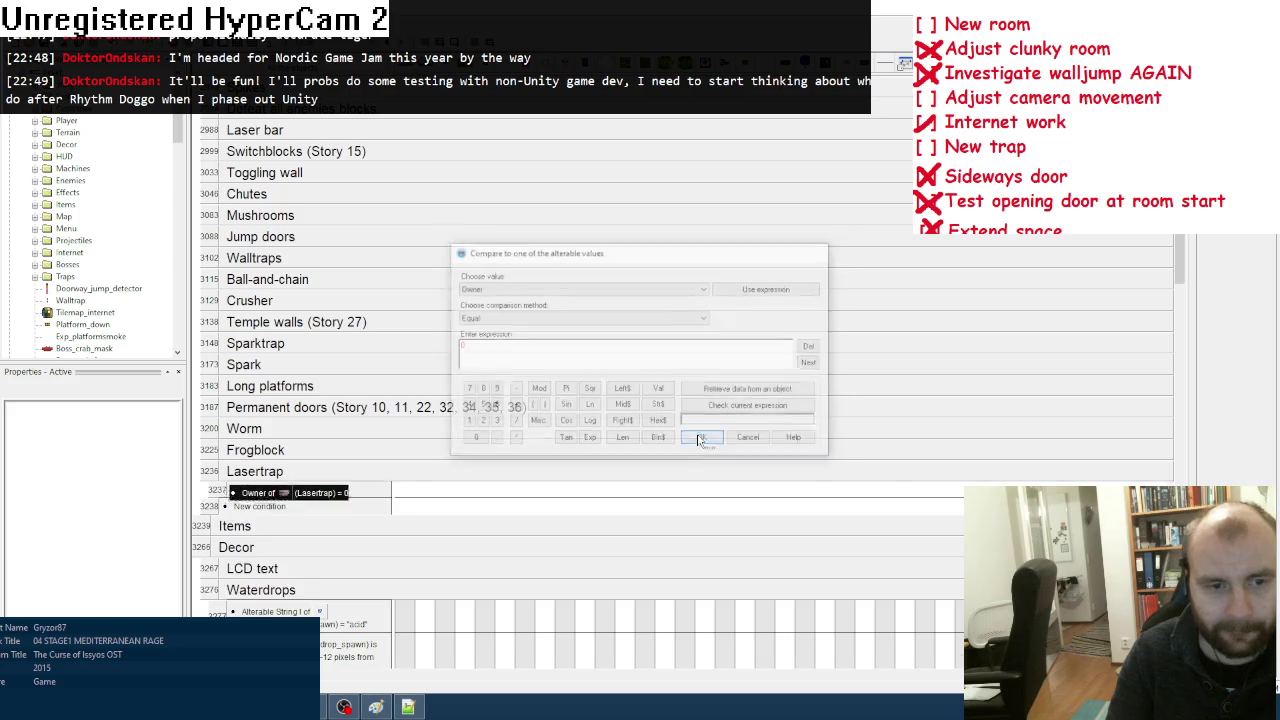
{"action": "left_click", "coordinate": [700, 440]}
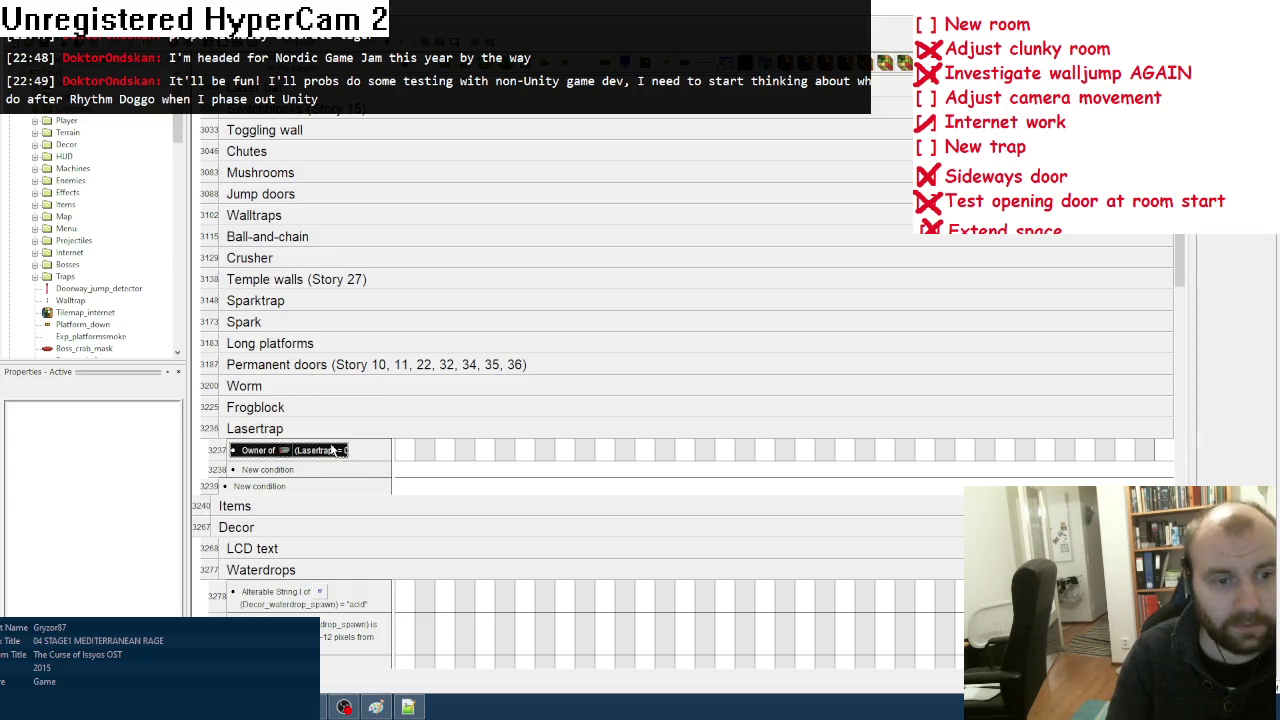
Step: Replace it with: number of Lasertrap_detector objects lower than NObjects("Lasertrap")
{"action": "right_click", "coordinate": [339, 456]}
{"action": "left_click", "coordinate": [365, 472]}
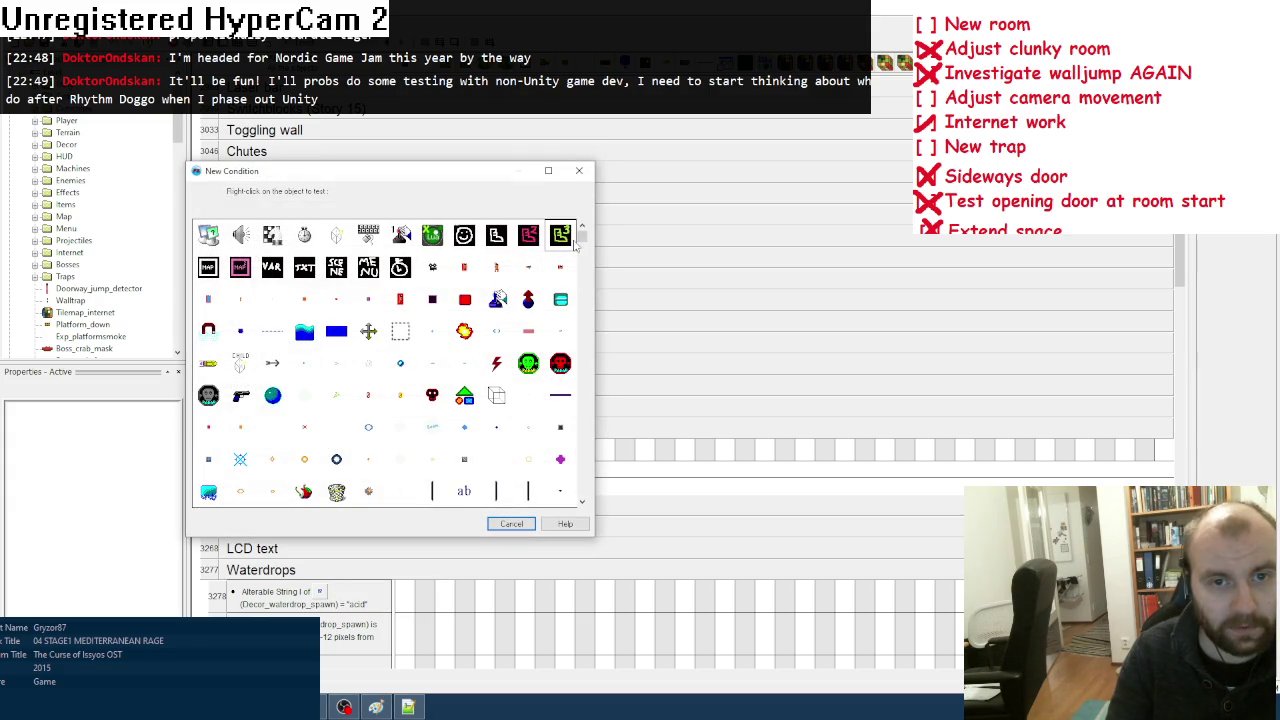
{"action": "left_click_drag", "start_coordinate": [582, 236], "coordinate": [582, 492]}
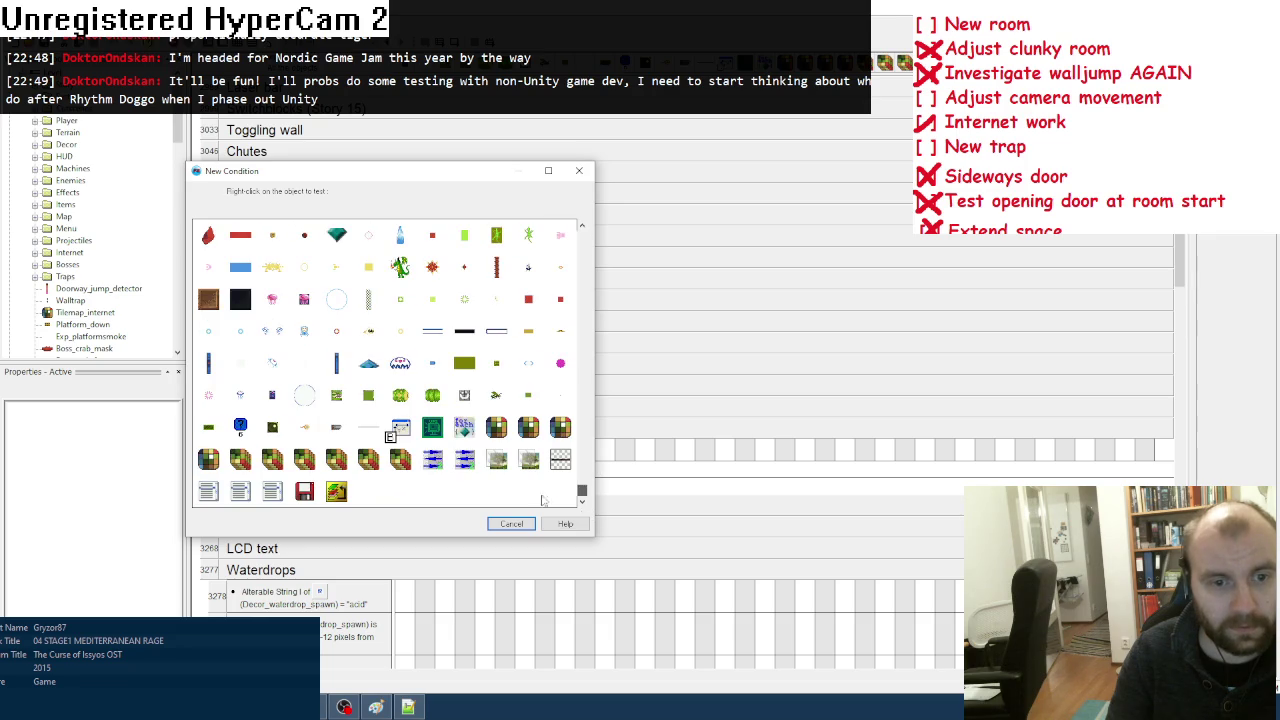
{"action": "right_click", "coordinate": [368, 426]}
{"action": "left_click", "coordinate": [530, 531]}
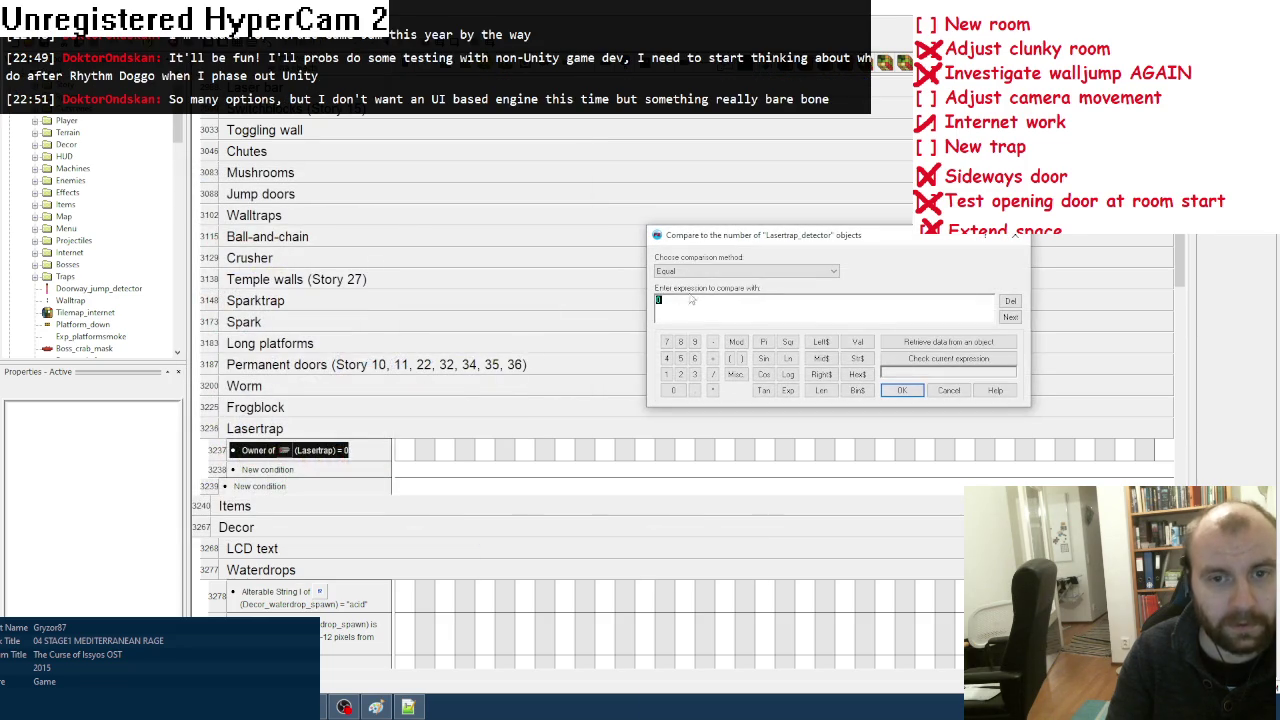
{"action": "left_click", "coordinate": [745, 271]}
{"action": "left_click", "coordinate": [678, 311]}
{"action": "left_click", "coordinate": [948, 342]}
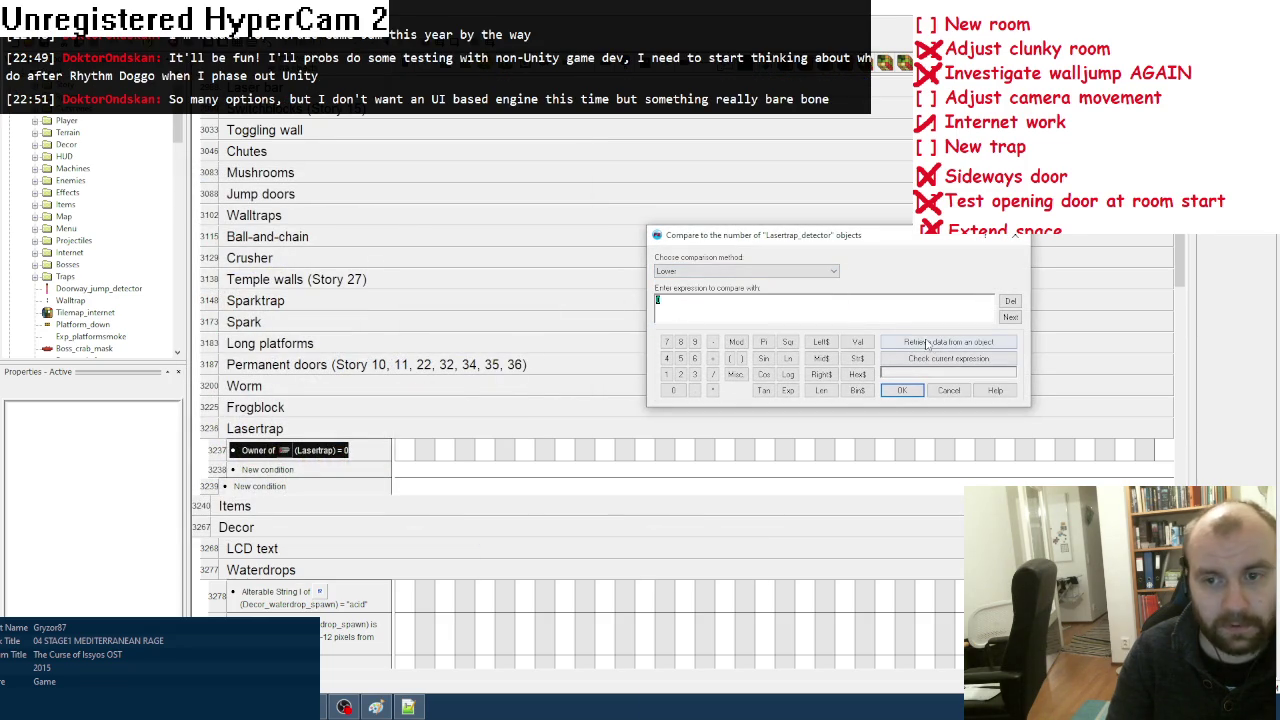
{"action": "left_click_drag", "start_coordinate": [584, 245], "coordinate": [584, 495]}
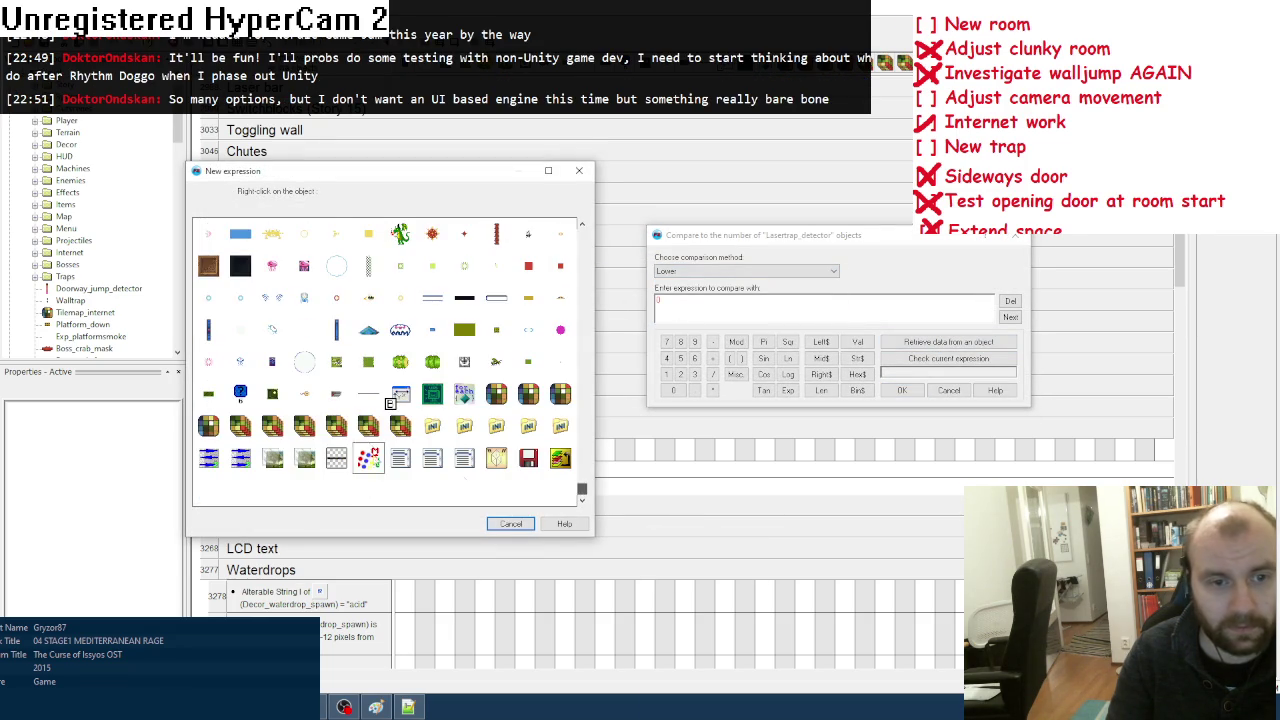
{"action": "right_click", "coordinate": [322, 393]}
{"action": "mouse_move", "coordinate": [420, 500]}
{"action": "left_click", "coordinate": [500, 502]}
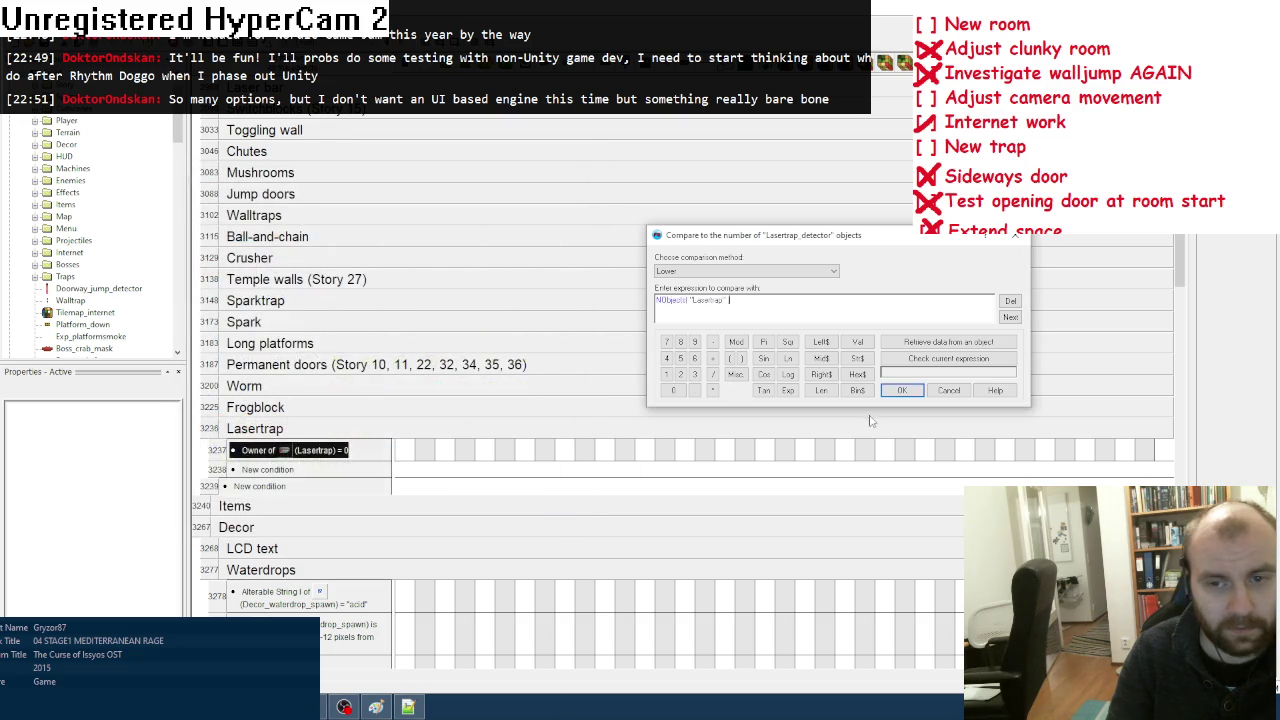
{"action": "left_click", "coordinate": [901, 390]}
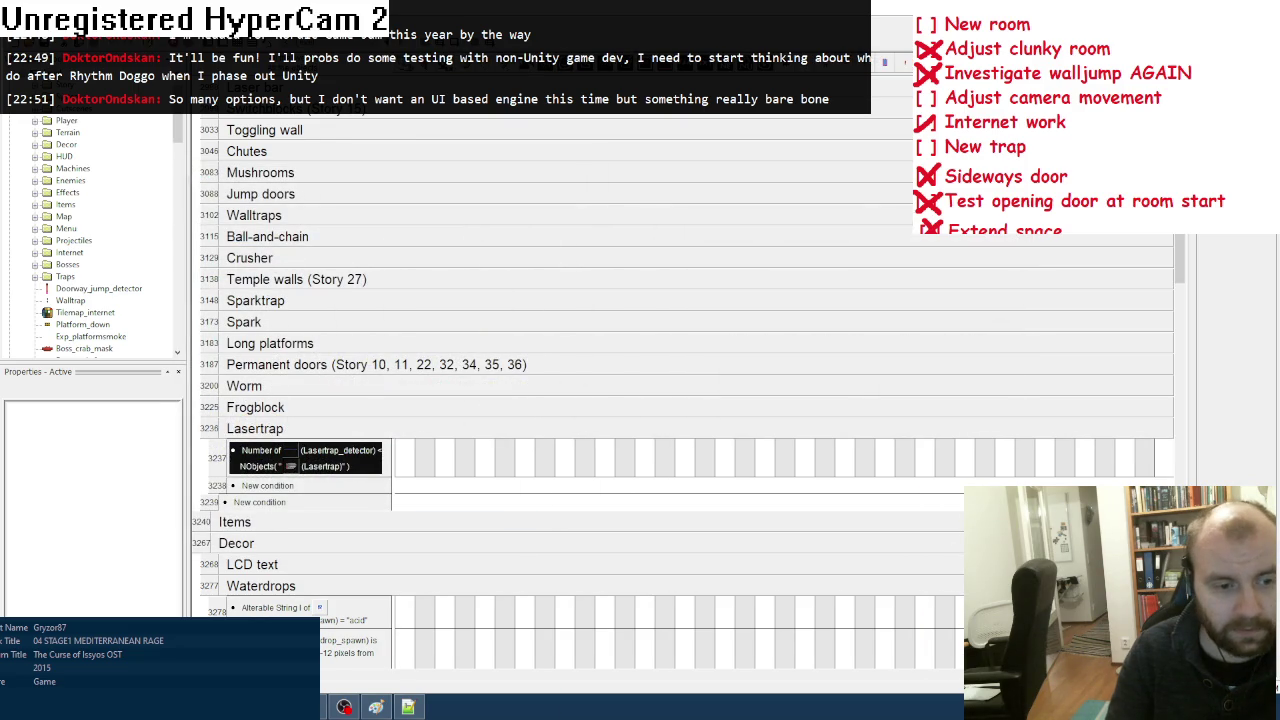
Step: Make event 3237 create a Lasertrap_detector object at the default position
{"action": "left_click", "coordinate": [462, 471]}
{"action": "left_click", "coordinate": [520, 466]}
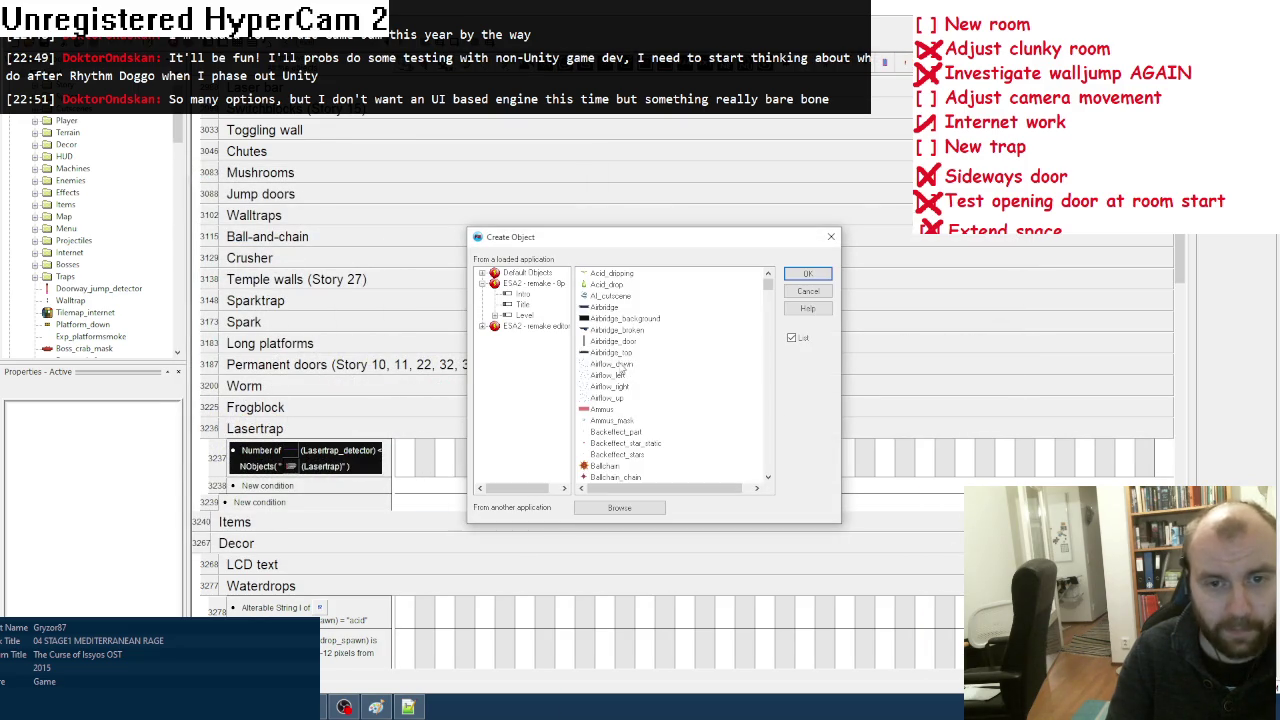
{"action": "key", "text": "l"}
{"action": "double_click", "coordinate": [620, 296]}
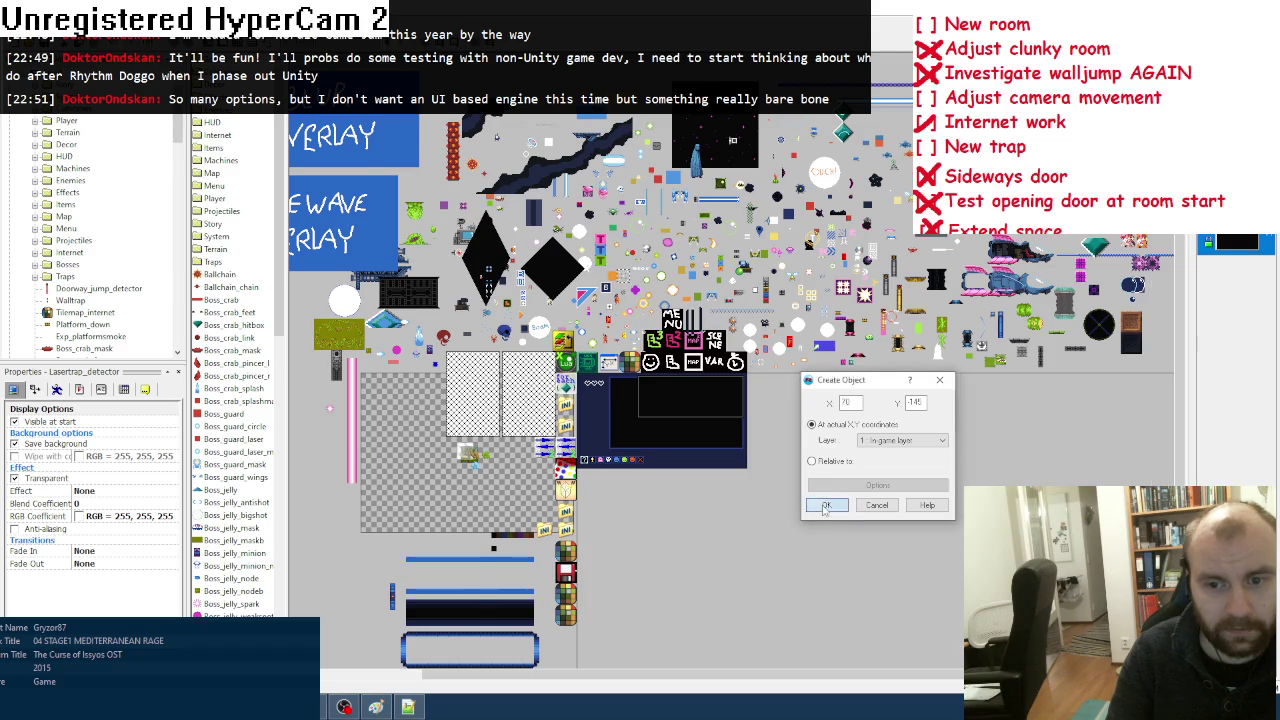
{"action": "left_click", "coordinate": [826, 505]}
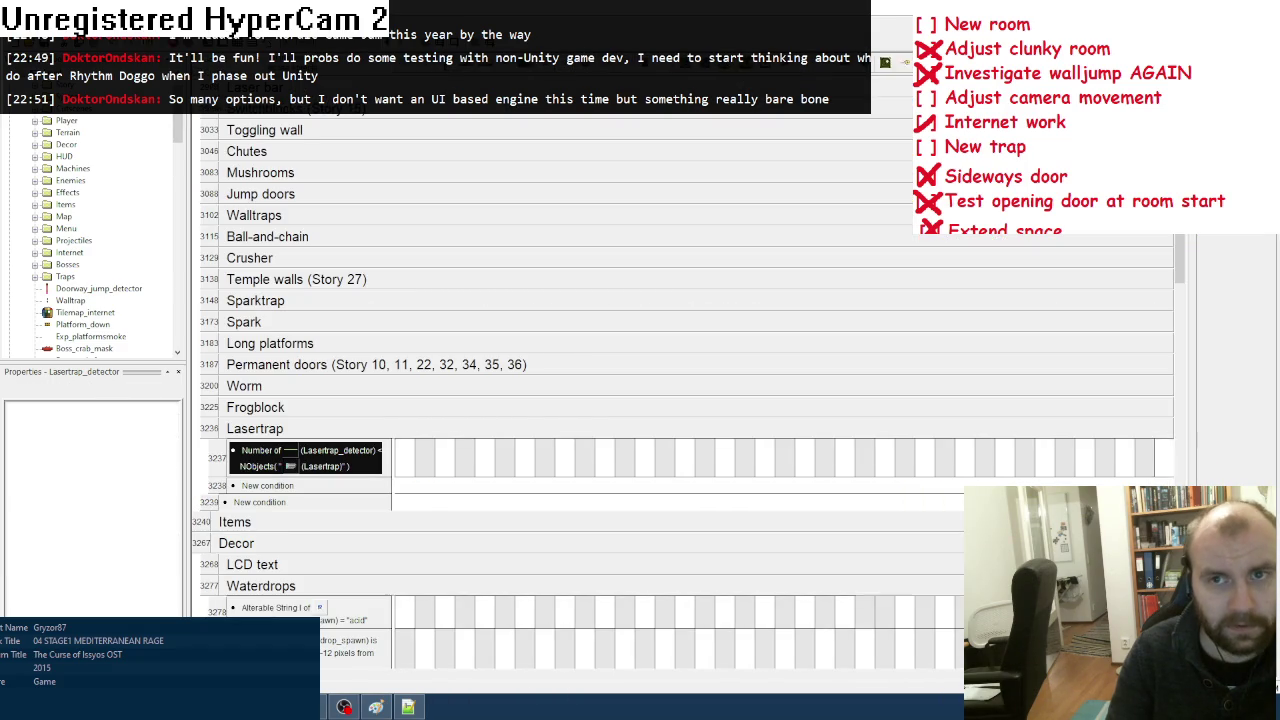
Step: Copy the detector count condition into event 3238 and change it to Greater than
{"action": "left_click_drag", "start_coordinate": [222, 468], "coordinate": [262, 486]}
{"action": "right_click", "coordinate": [362, 491]}
{"action": "left_click", "coordinate": [386, 502]}
{"action": "left_click", "coordinate": [800, 271]}
{"action": "left_click", "coordinate": [700, 323]}
{"action": "left_click", "coordinate": [900, 391]}
Step: Add a 'Pick one of Lasertrap_detector' condition to event 3238
{"action": "right_click", "coordinate": [372, 502]}
{"action": "left_click", "coordinate": [390, 512]}
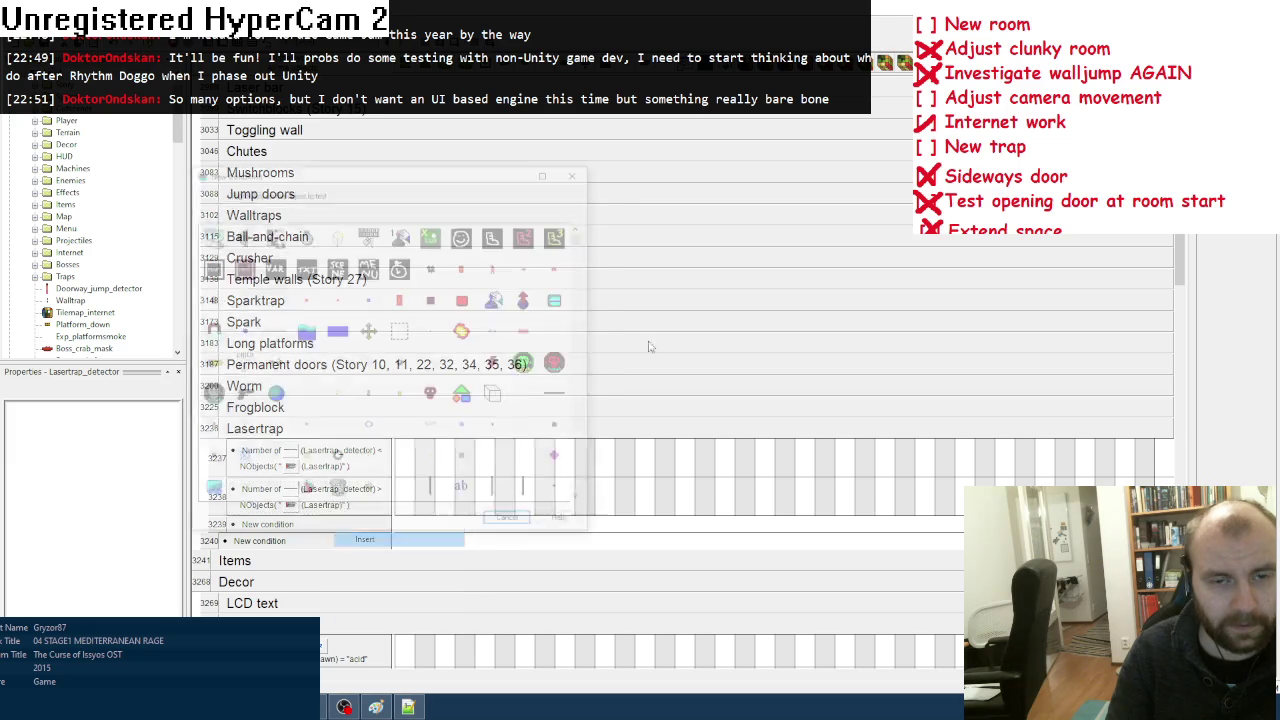
{"action": "right_click", "coordinate": [368, 427]}
{"action": "mouse_move", "coordinate": [400, 506]}
{"action": "left_click", "coordinate": [641, 507]}
Step: Make event 3238 destroy the picked Lasertrap_detector
{"action": "right_click", "coordinate": [666, 516]}
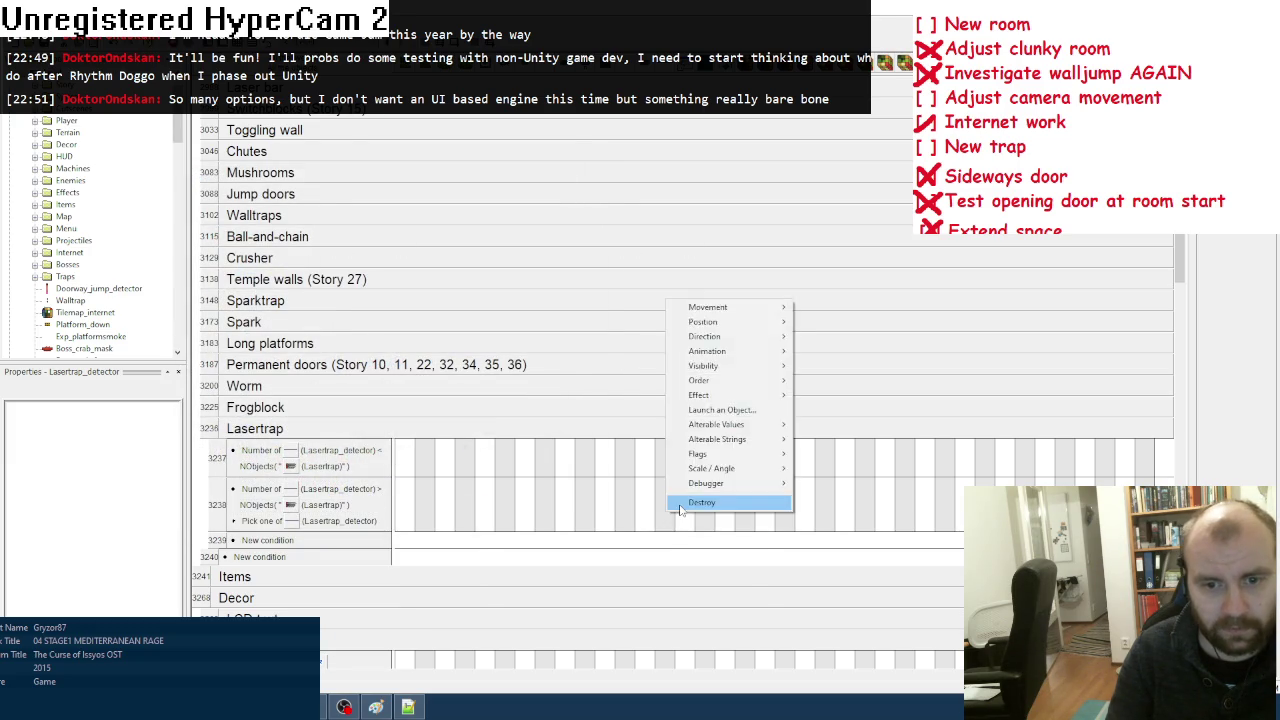
{"action": "left_click", "coordinate": [710, 500]}
{"action": "left_click", "coordinate": [484, 485]}
{"action": "left_click_drag", "start_coordinate": [471, 506], "coordinate": [470, 510]}
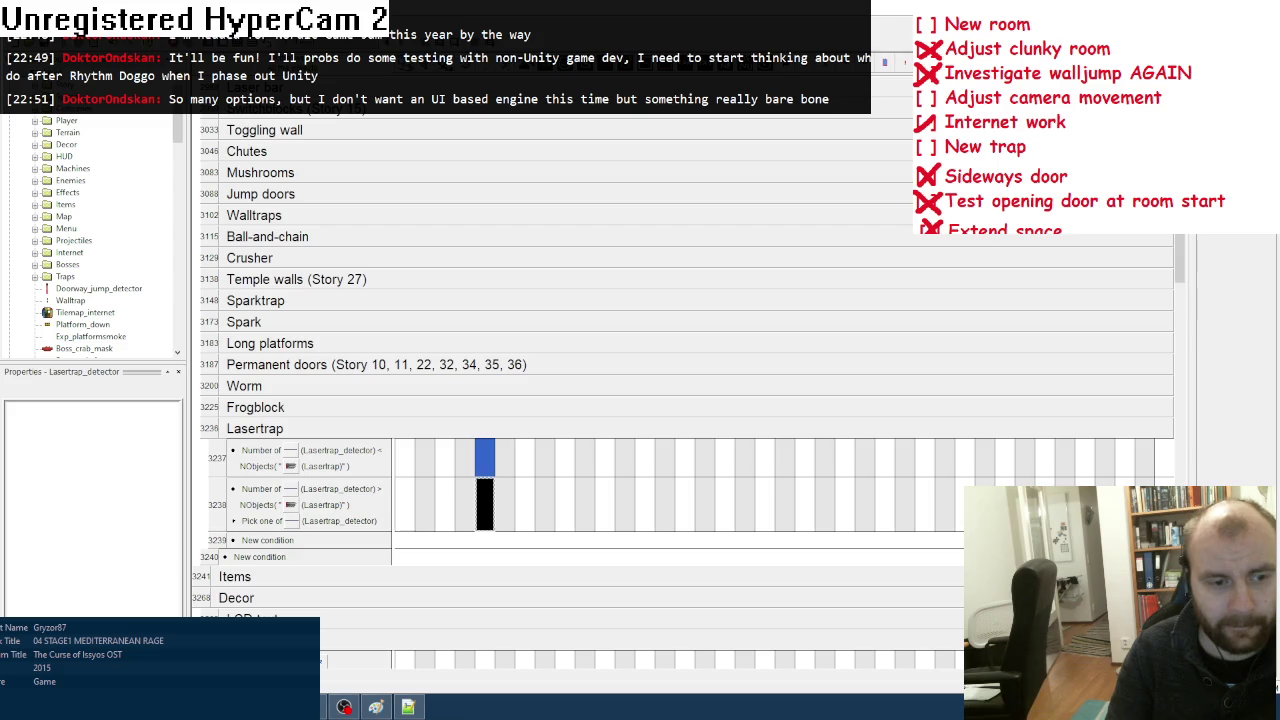
{"action": "scroll", "coordinate": [742, 452], "scroll_direction": "down", "scroll_amount": 3}
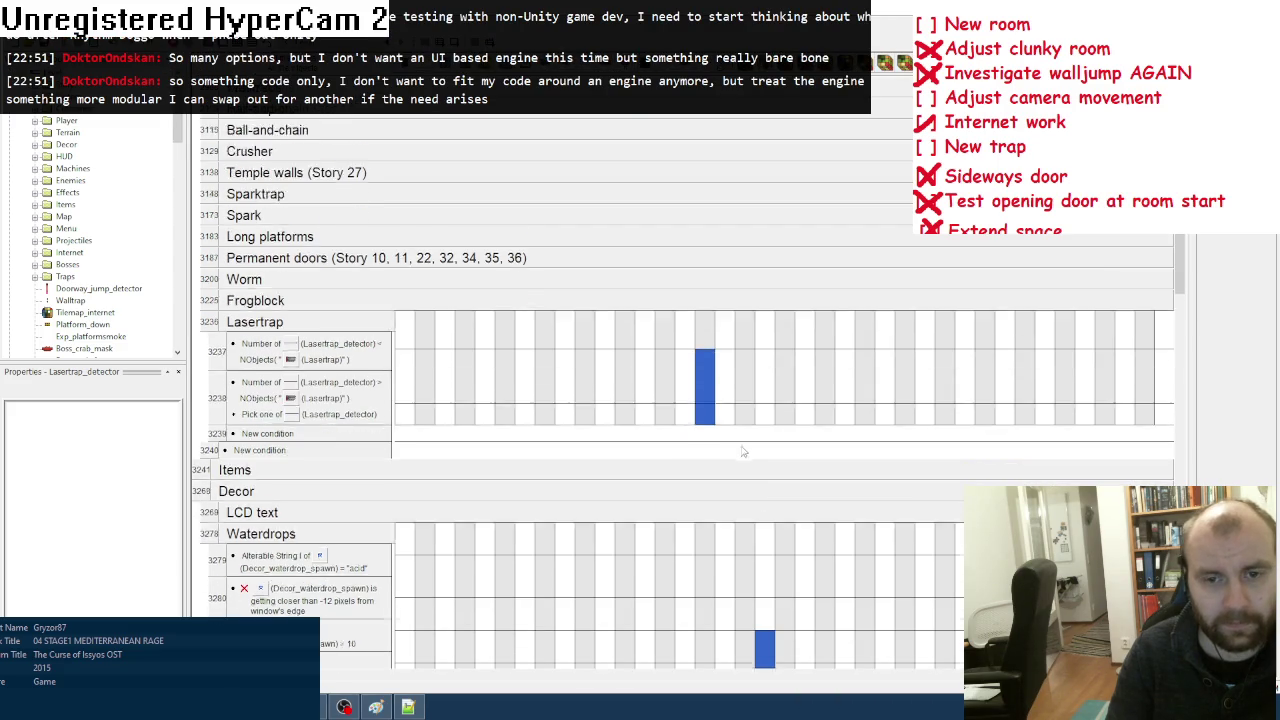
{"action": "left_click", "coordinate": [262, 416]}
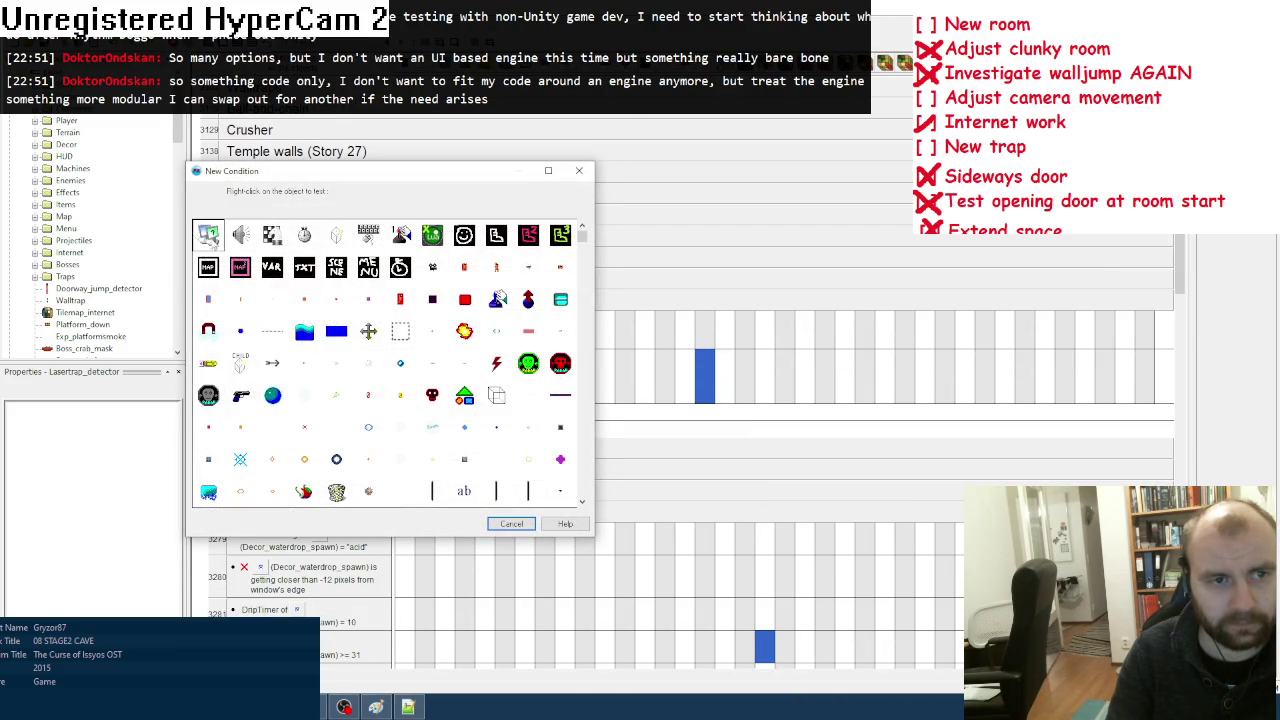
Step: In the Always event, set the detector's X coordinate to XActionPoint("Lasertrap")
{"action": "key", "text": "Escape"}
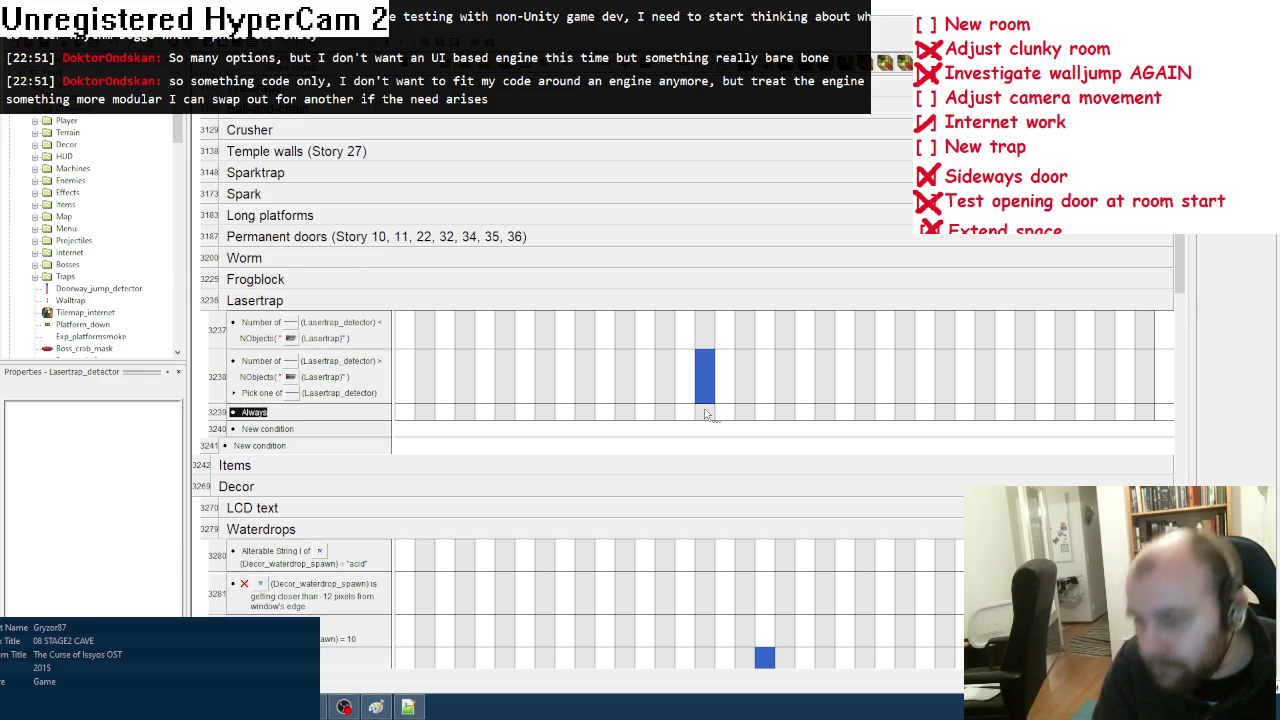
{"action": "right_click", "coordinate": [704, 408]}
{"action": "mouse_move", "coordinate": [825, 432]}
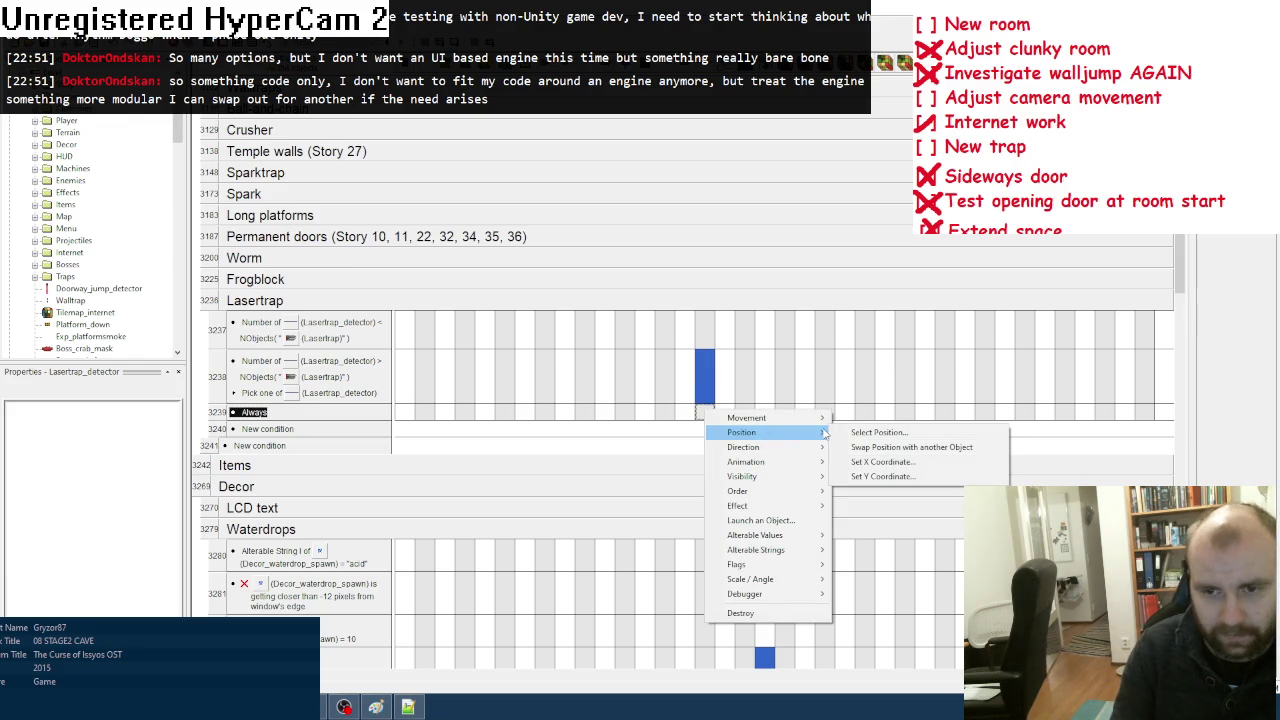
{"action": "left_click", "coordinate": [644, 376]}
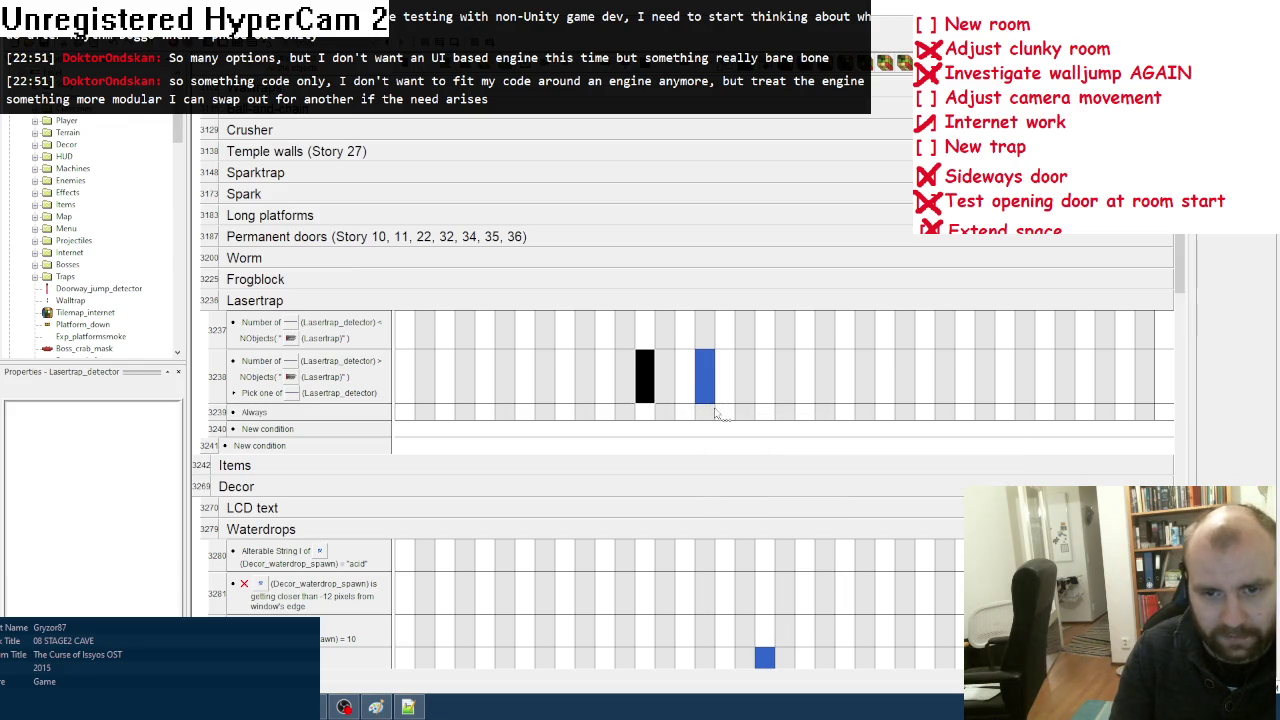
{"action": "right_click", "coordinate": [707, 411]}
{"action": "mouse_move", "coordinate": [764, 436]}
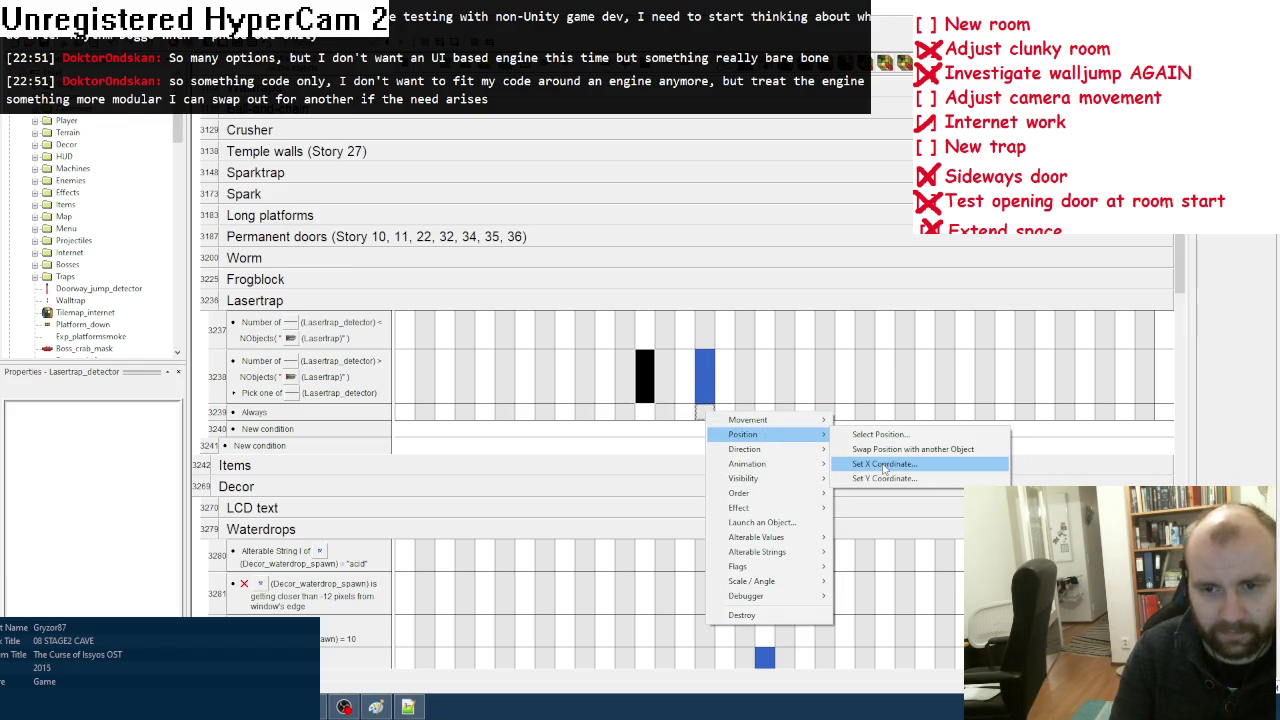
{"action": "left_click", "coordinate": [884, 464]}
{"action": "left_click", "coordinate": [701, 407]}
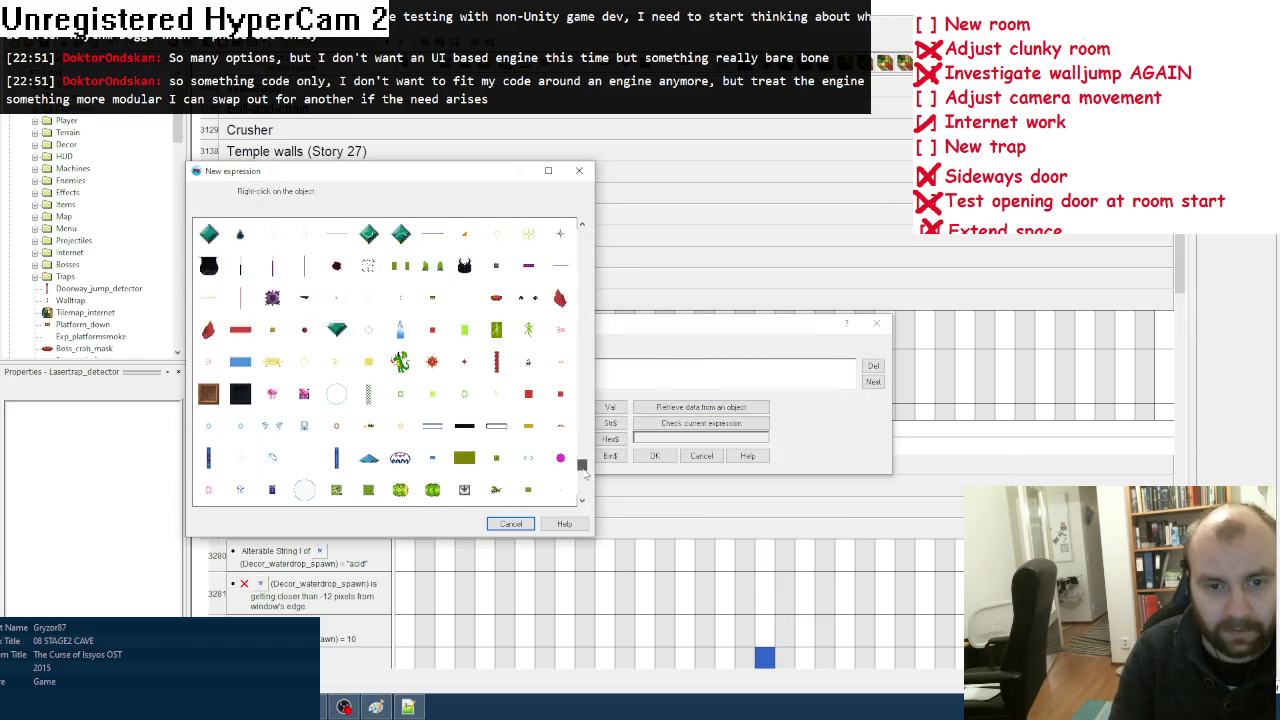
{"action": "scroll", "coordinate": [581, 466], "scroll_direction": "down", "scroll_amount": 3}
{"action": "right_click", "coordinate": [349, 391]}
{"action": "mouse_move", "coordinate": [420, 442]}
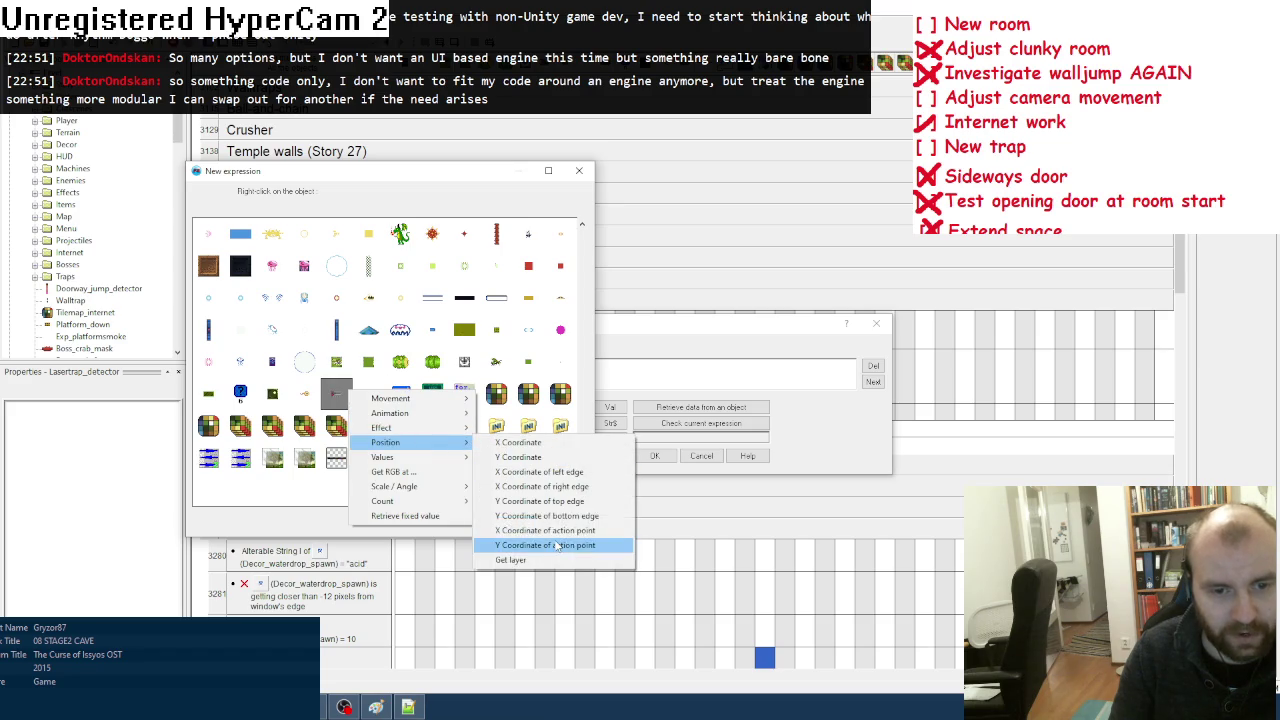
{"action": "left_click", "coordinate": [557, 545]}
{"action": "left_click", "coordinate": [655, 455]}
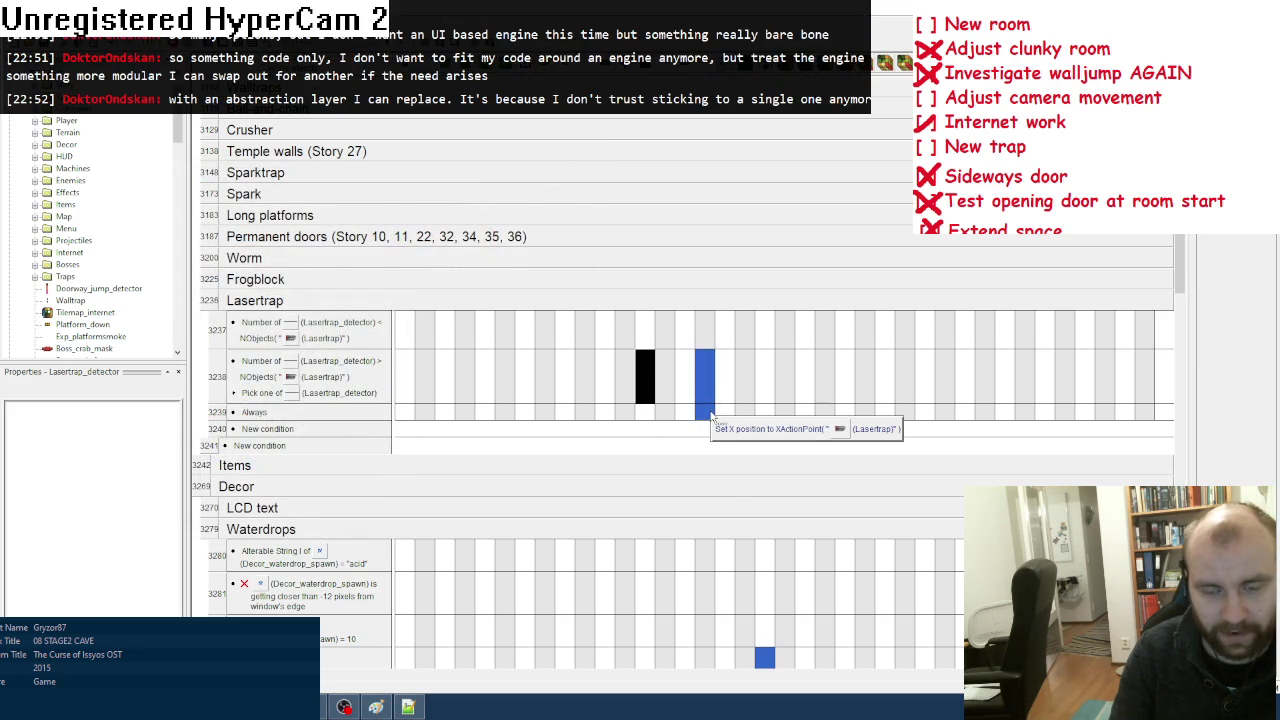
Step: Set the detector's Y coordinate to YActionPoint("Lasertrap")
{"action": "right_click", "coordinate": [711, 417]}
{"action": "left_click", "coordinate": [631, 404]}
{"action": "right_click", "coordinate": [704, 412]}
{"action": "mouse_move", "coordinate": [770, 432]}
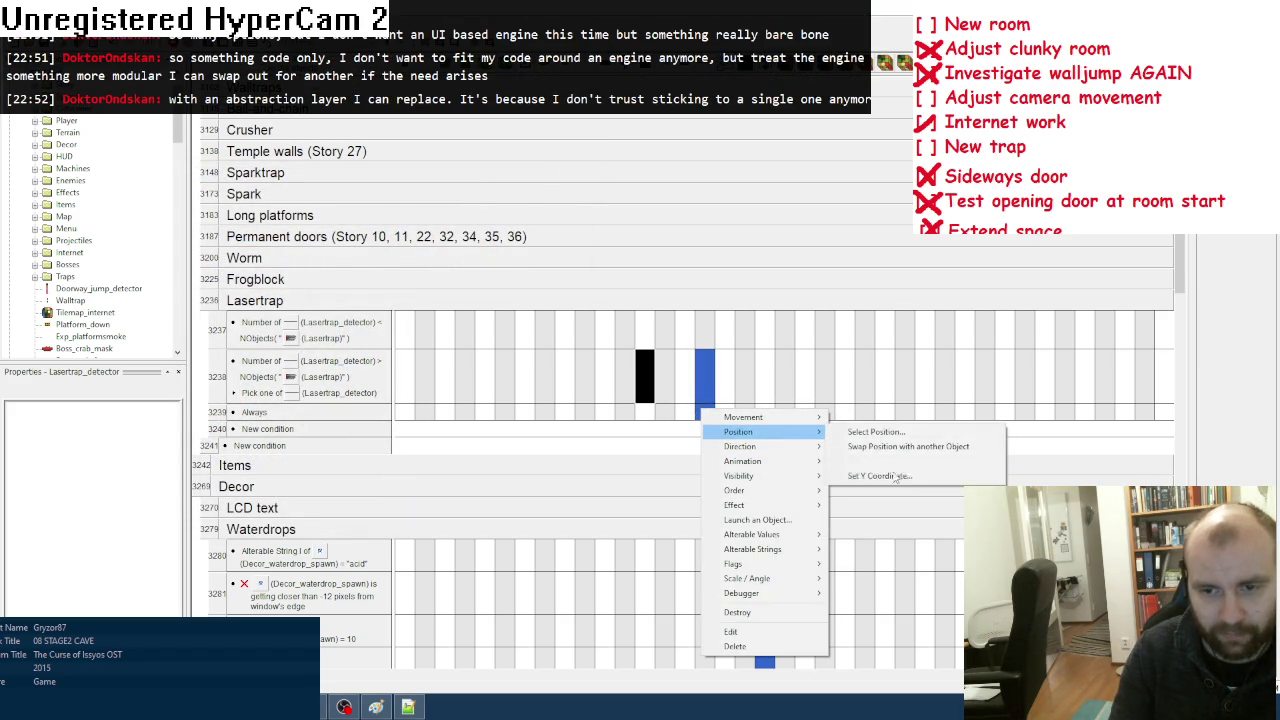
{"action": "left_click", "coordinate": [880, 476]}
{"action": "left_click", "coordinate": [700, 407]}
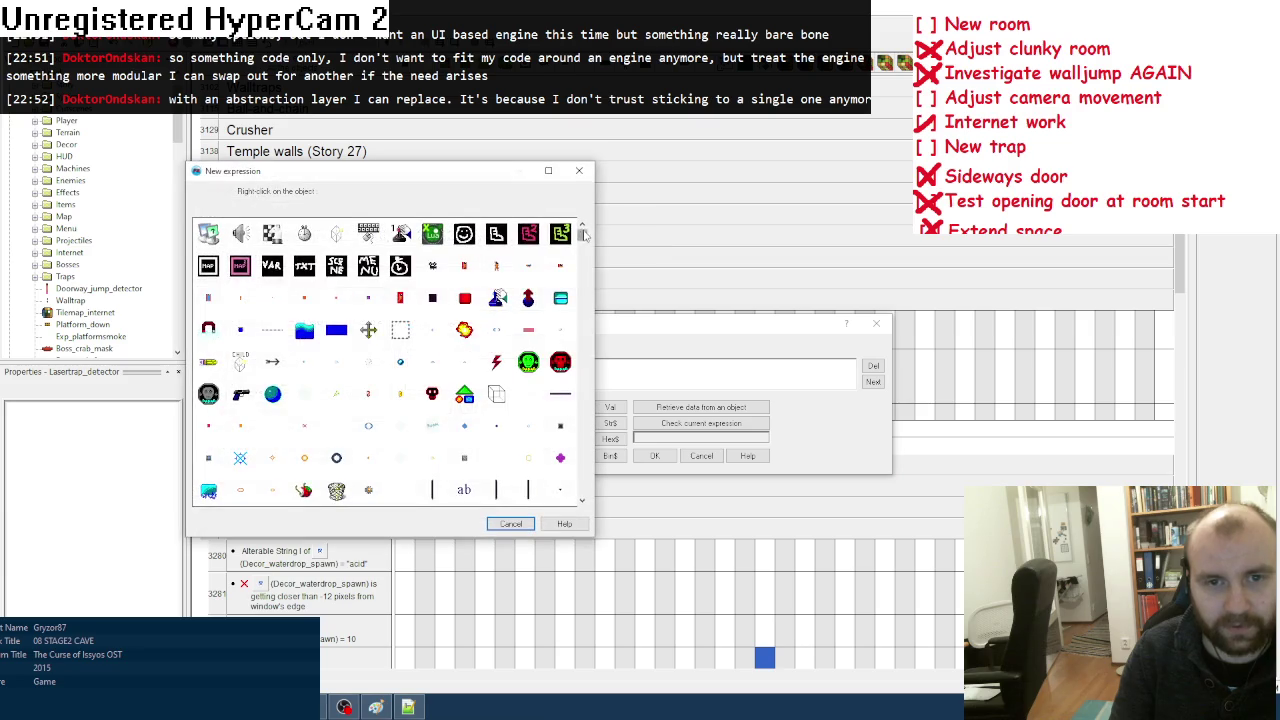
{"action": "left_click", "coordinate": [577, 480]}
{"action": "right_click", "coordinate": [330, 390]}
{"action": "mouse_move", "coordinate": [380, 441]}
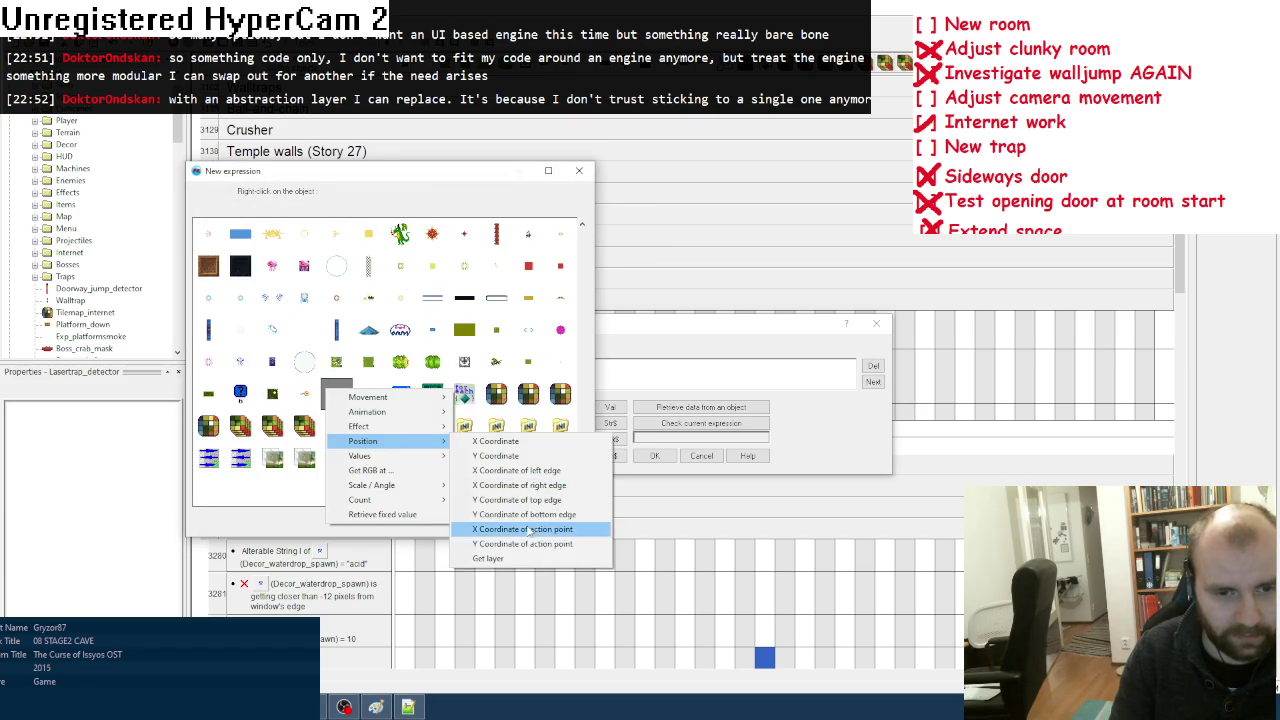
{"action": "left_click", "coordinate": [530, 530]}
{"action": "left_click", "coordinate": [655, 456]}
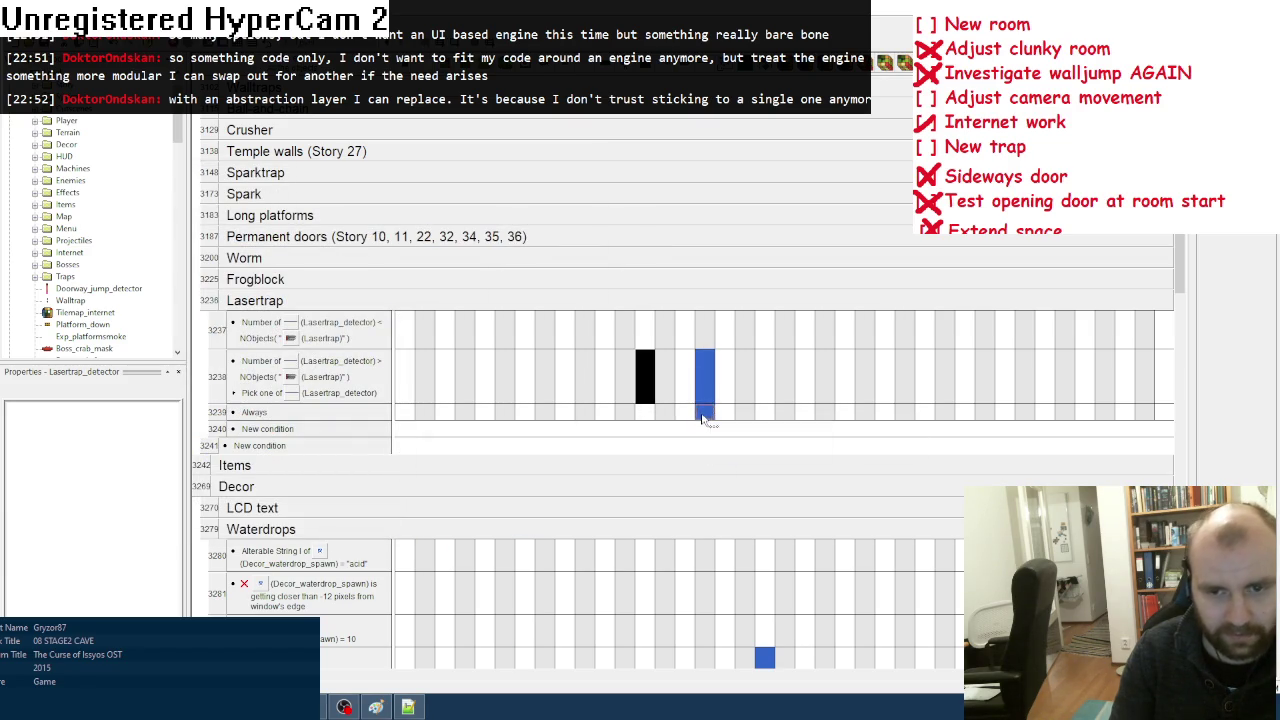
Step: Set the detector's direction to Dir("Lasertrap") and send it to the back
{"action": "right_click", "coordinate": [703, 418]}
{"action": "key", "text": "Escape"}
{"action": "right_click", "coordinate": [700, 414]}
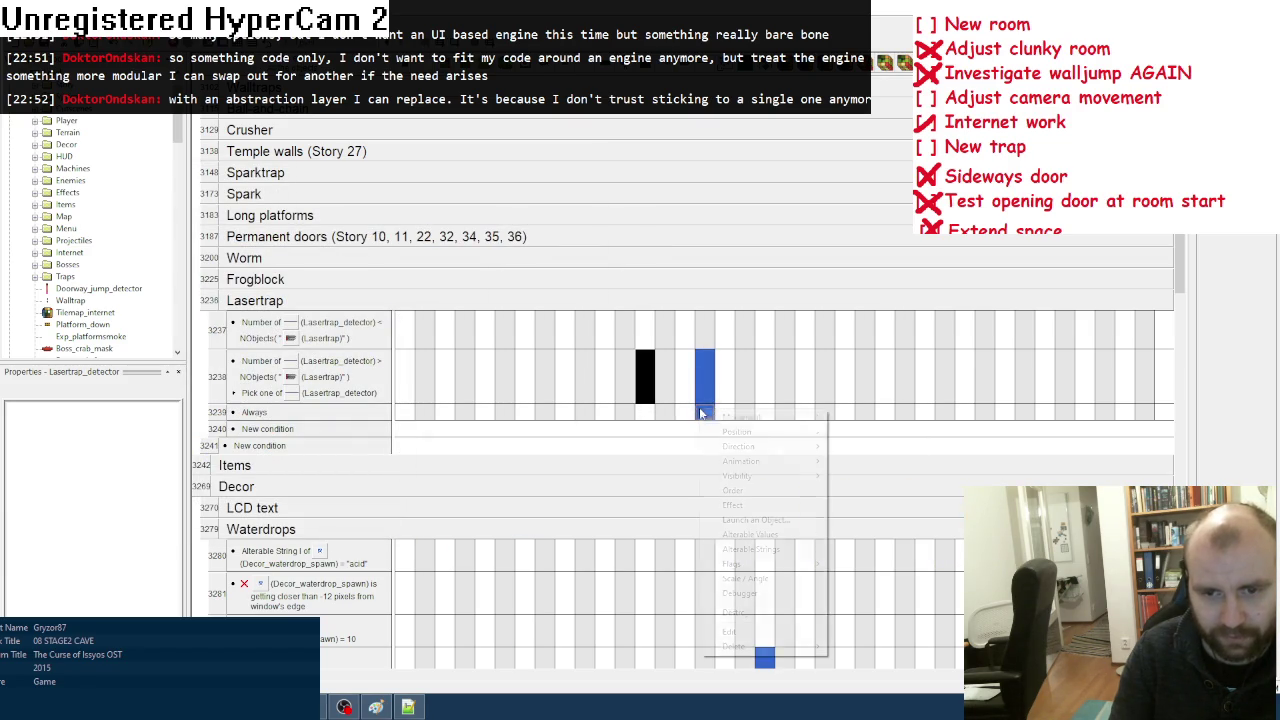
{"action": "mouse_move", "coordinate": [745, 447]}
{"action": "left_click", "coordinate": [880, 444]}
{"action": "left_click", "coordinate": [703, 424]}
{"action": "left_click", "coordinate": [700, 407]}
{"action": "left_click_drag", "start_coordinate": [585, 233], "coordinate": [583, 485]}
{"action": "right_click", "coordinate": [337, 427]}
{"action": "mouse_move", "coordinate": [432, 453]}
{"action": "left_click", "coordinate": [530, 452]}
{"action": "left_click", "coordinate": [654, 455]}
{"action": "mouse_move", "coordinate": [708, 413]}
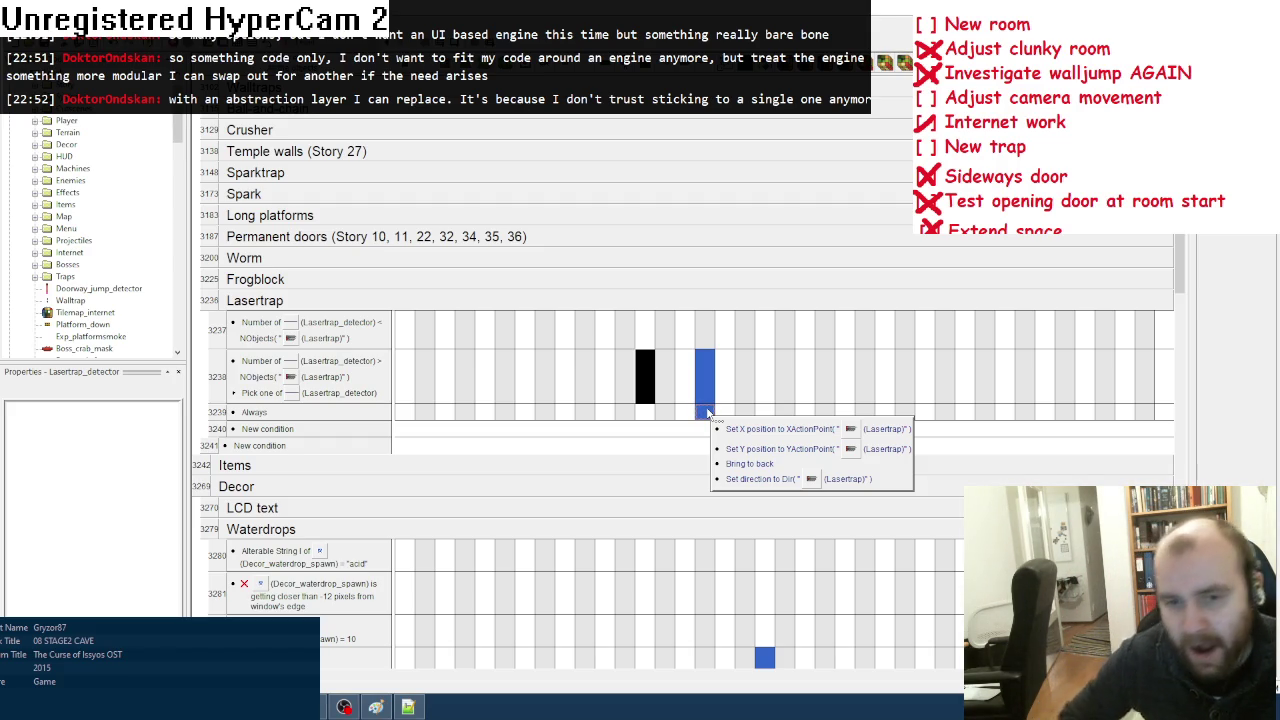
{"action": "left_click", "coordinate": [700, 412]}
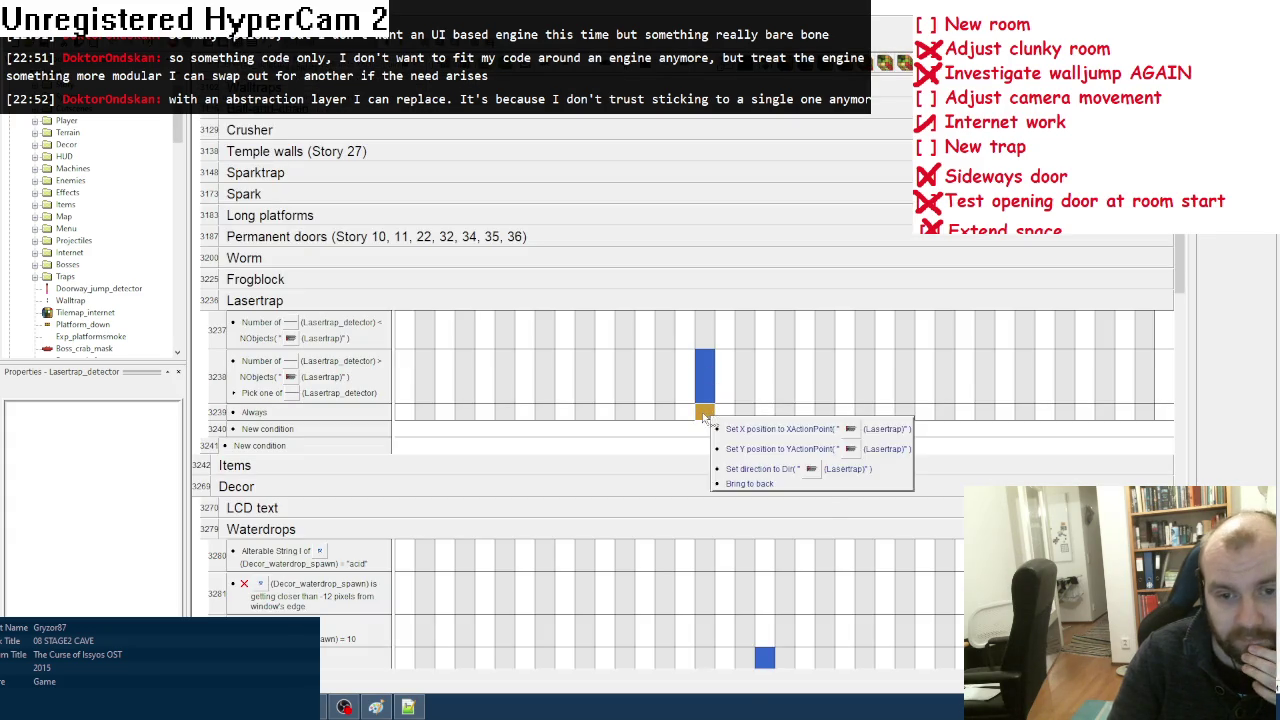
Step: Set the detector's Alterable Value A to the Lasertrap's Fixed value in the Always event
{"action": "right_click", "coordinate": [703, 412]}
{"action": "mouse_move", "coordinate": [812, 545]}
{"action": "left_click", "coordinate": [854, 539]}
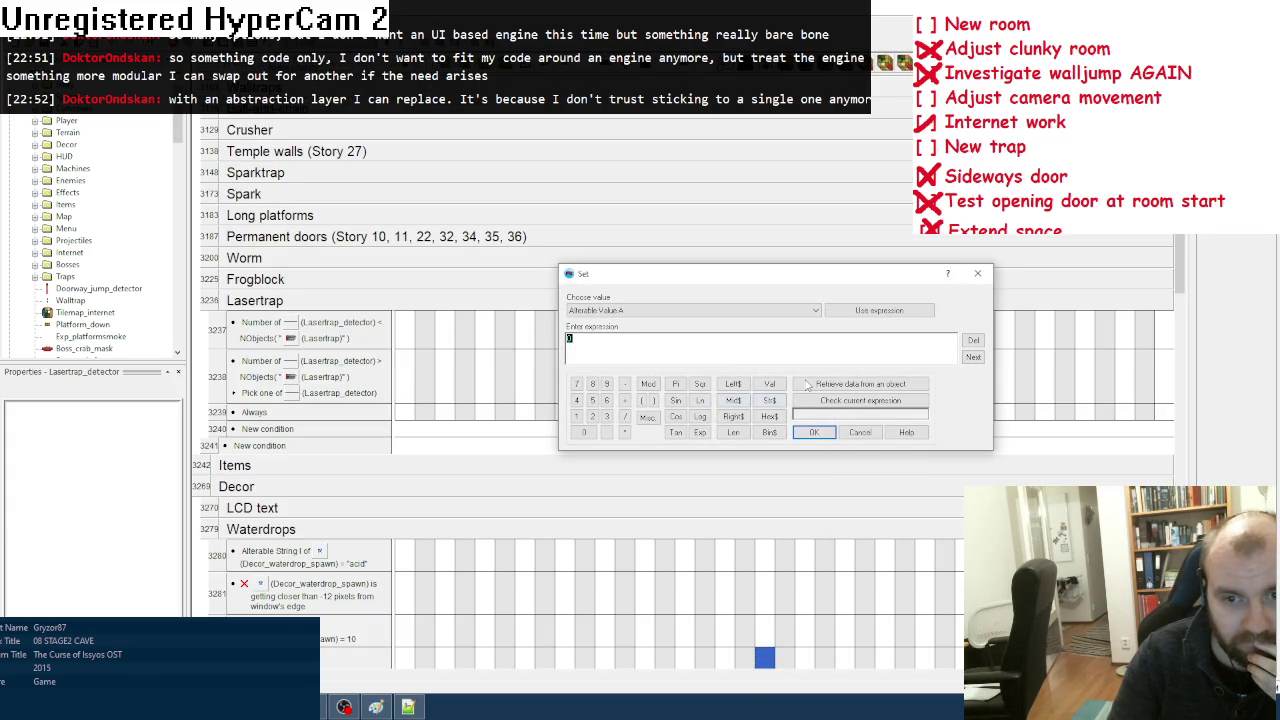
{"action": "left_click", "coordinate": [838, 384]}
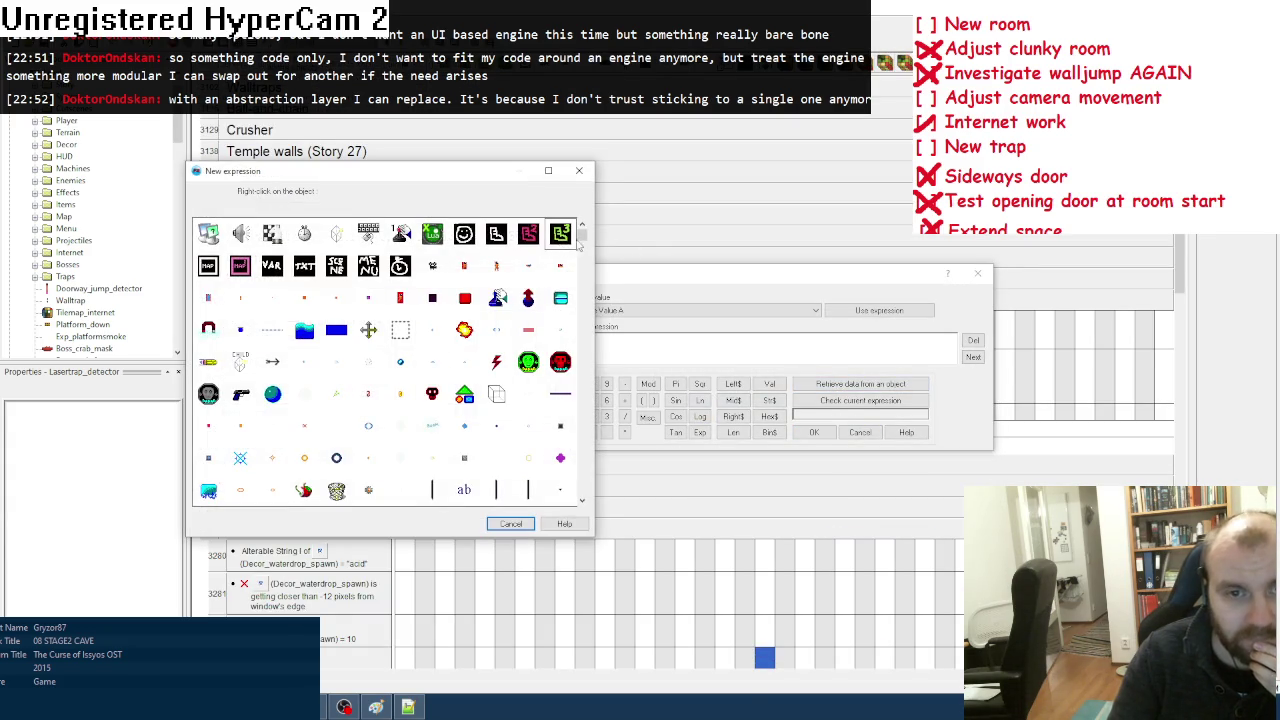
{"action": "scroll", "coordinate": [363, 397], "scroll_direction": "down", "scroll_amount": 1}
{"action": "right_click", "coordinate": [363, 397]}
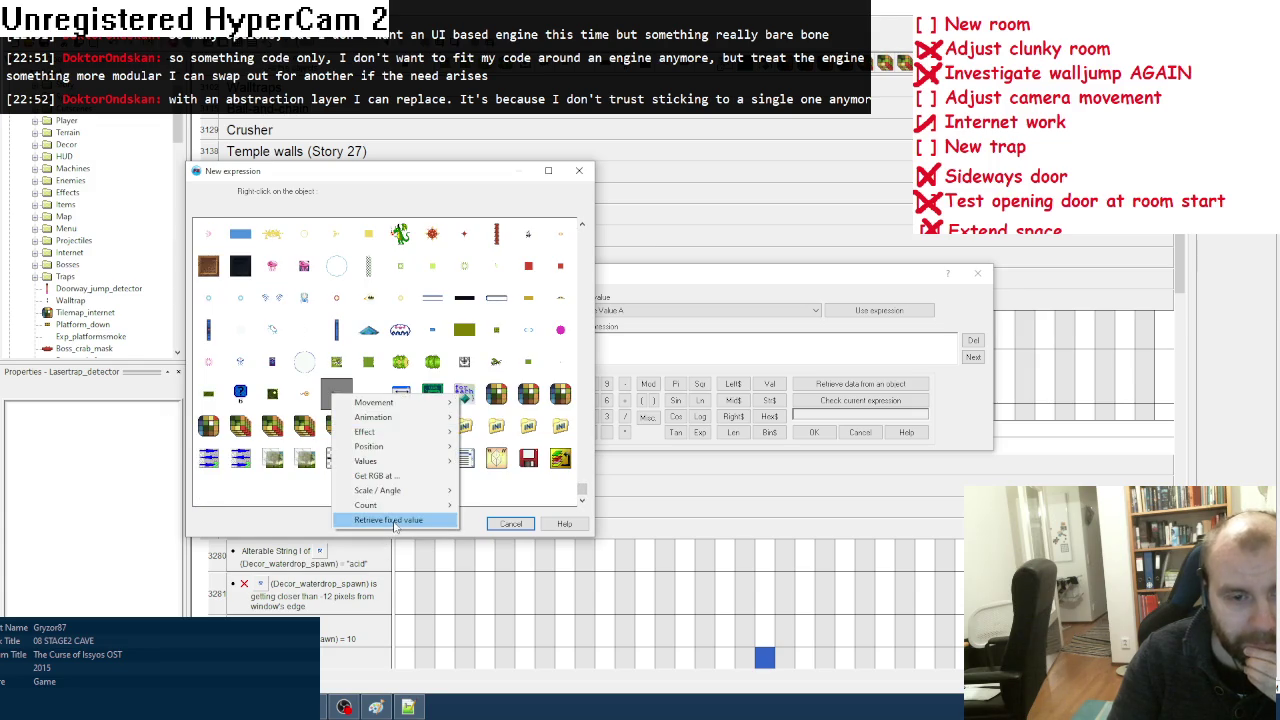
{"action": "left_click", "coordinate": [390, 518]}
{"action": "left_click", "coordinate": [792, 430]}
{"action": "mouse_move", "coordinate": [706, 413]}
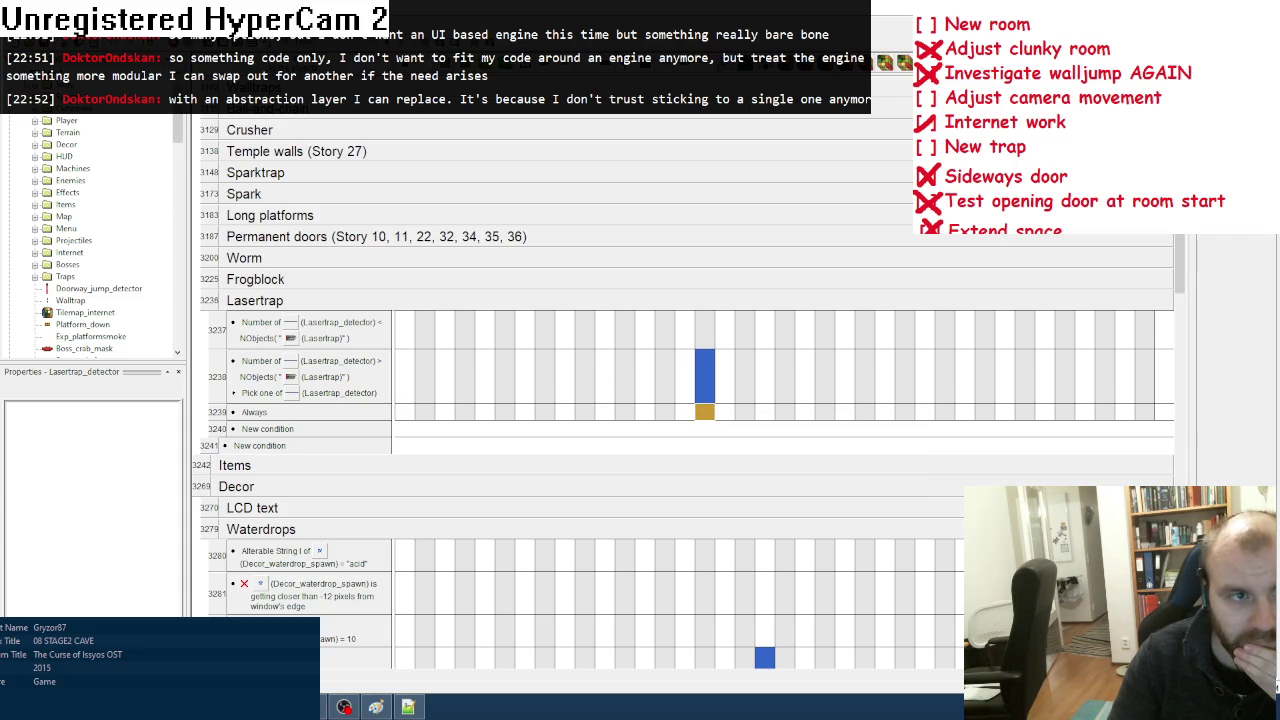
{"action": "right_click", "coordinate": [700, 110]}
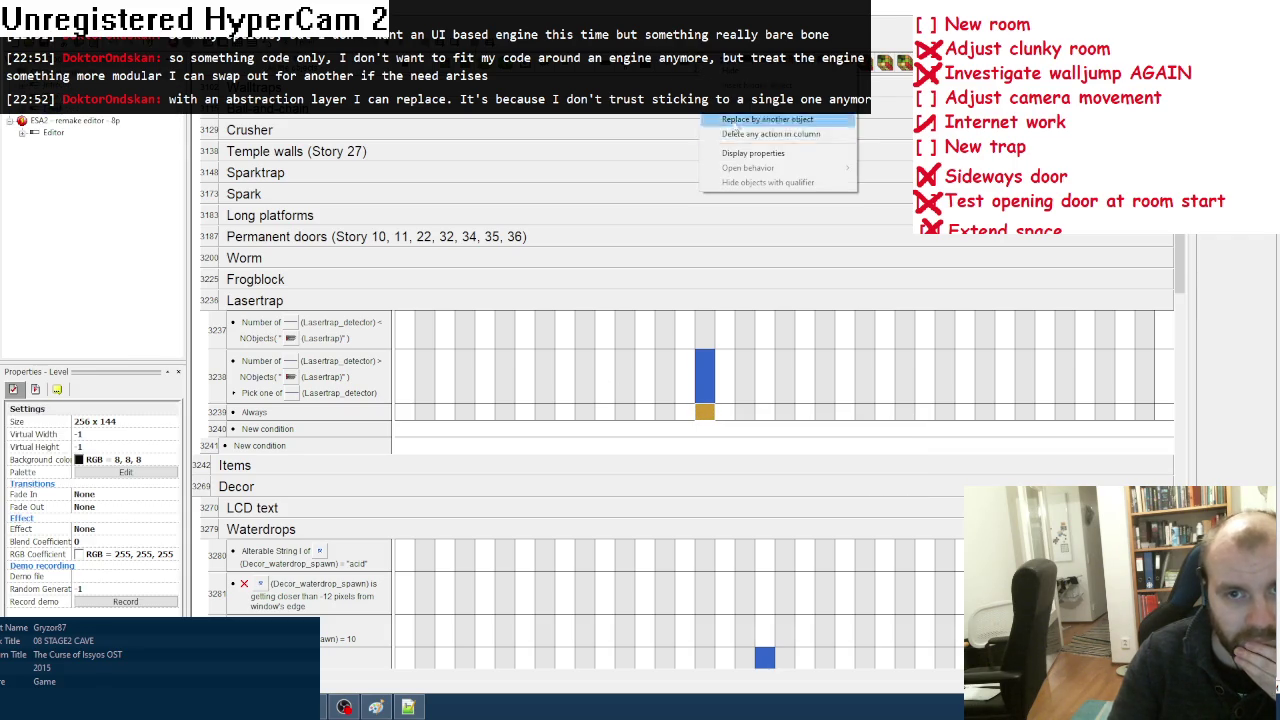
Step: Give Lasertrap_detector the Children qualifier
{"action": "left_click", "coordinate": [745, 153]}
{"action": "left_click", "coordinate": [125, 425]}
{"action": "left_click", "coordinate": [160, 423]}
{"action": "scroll", "coordinate": [660, 273], "scroll_direction": "down", "scroll_amount": 3}
{"action": "double_click", "coordinate": [446, 337]}
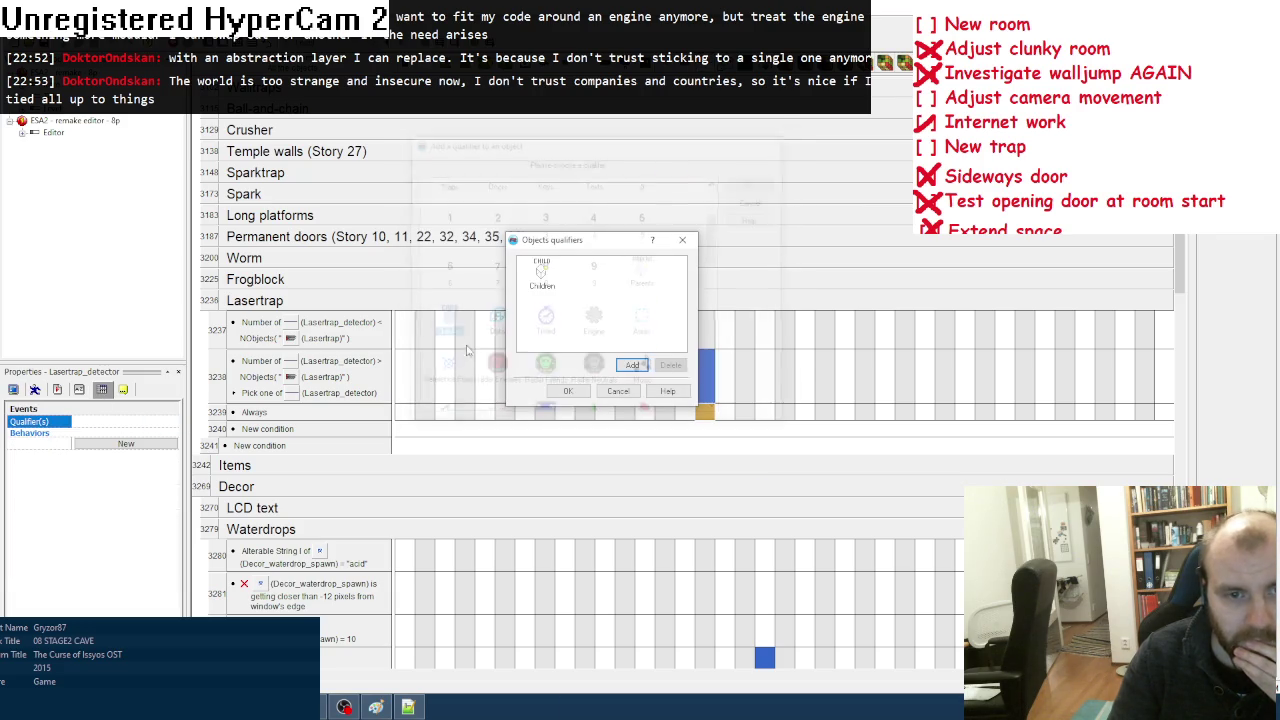
{"action": "left_click", "coordinate": [567, 391]}
Step: Put away the to-do list and object-names text file, then jump to the Editor frame with Ctrl+Tab
{"action": "left_click", "coordinate": [378, 708]}
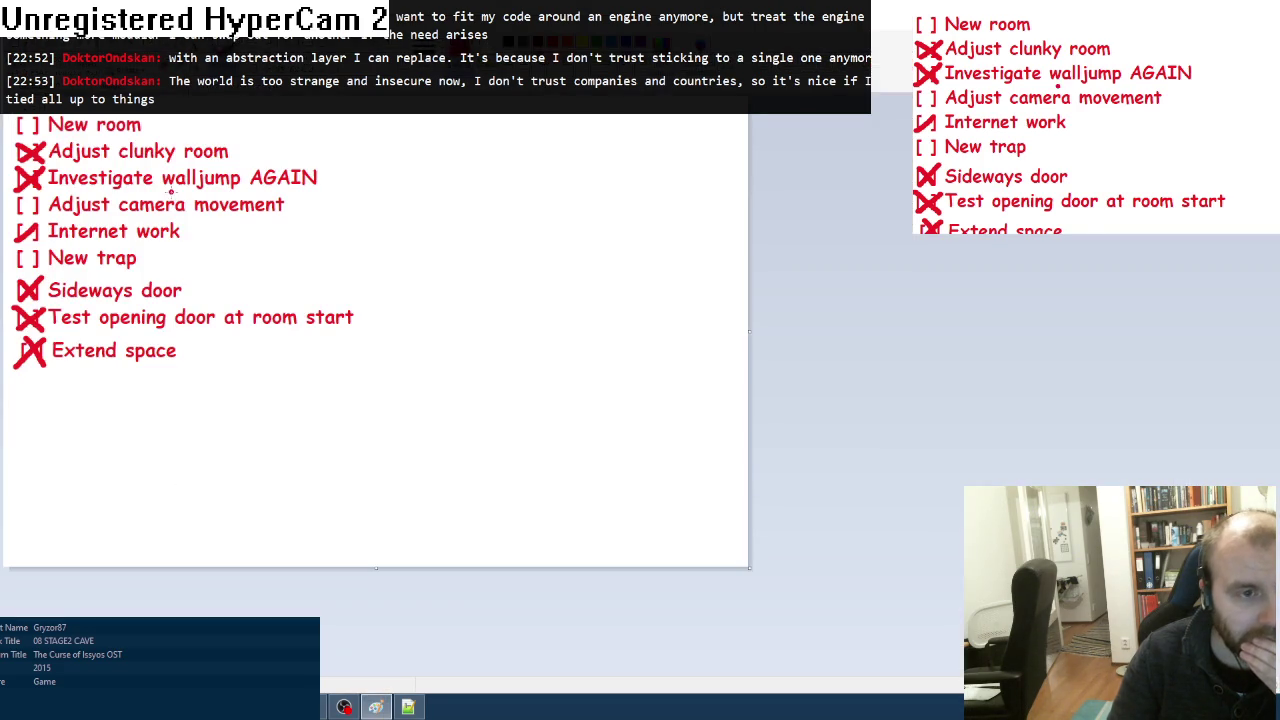
{"action": "left_click", "coordinate": [377, 707]}
{"action": "left_click", "coordinate": [408, 707]}
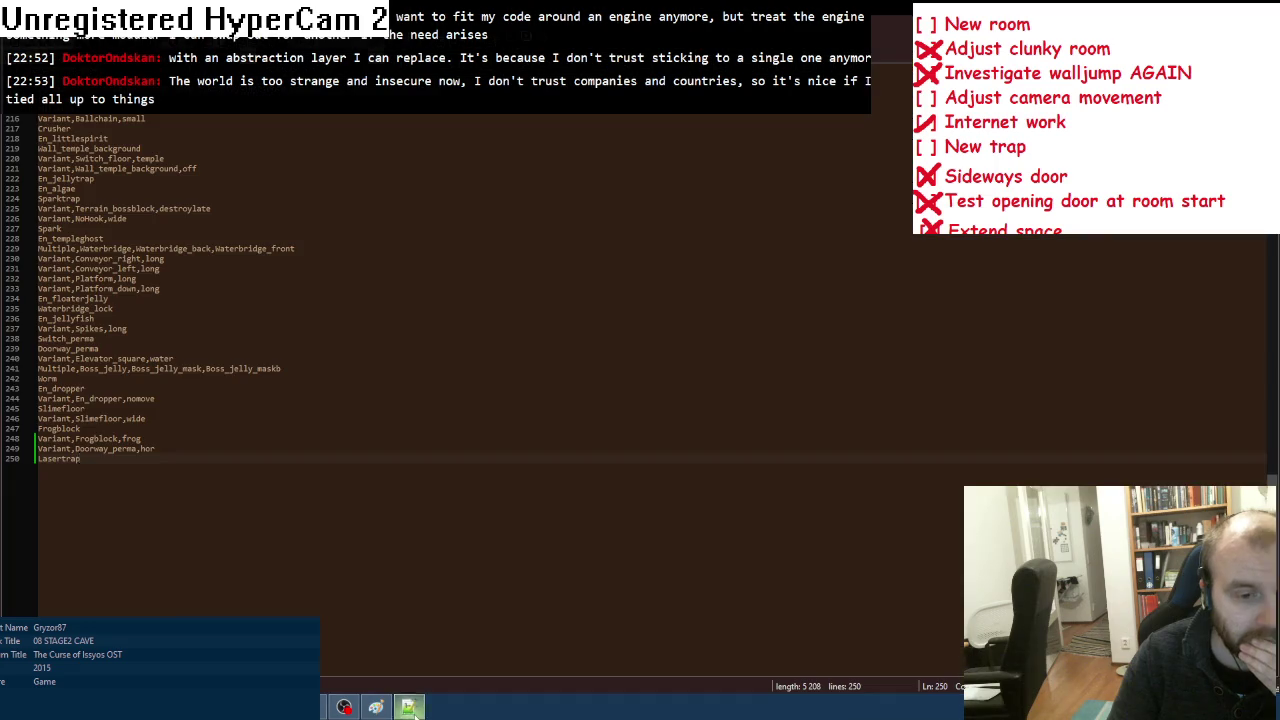
{"action": "left_click", "coordinate": [408, 707]}
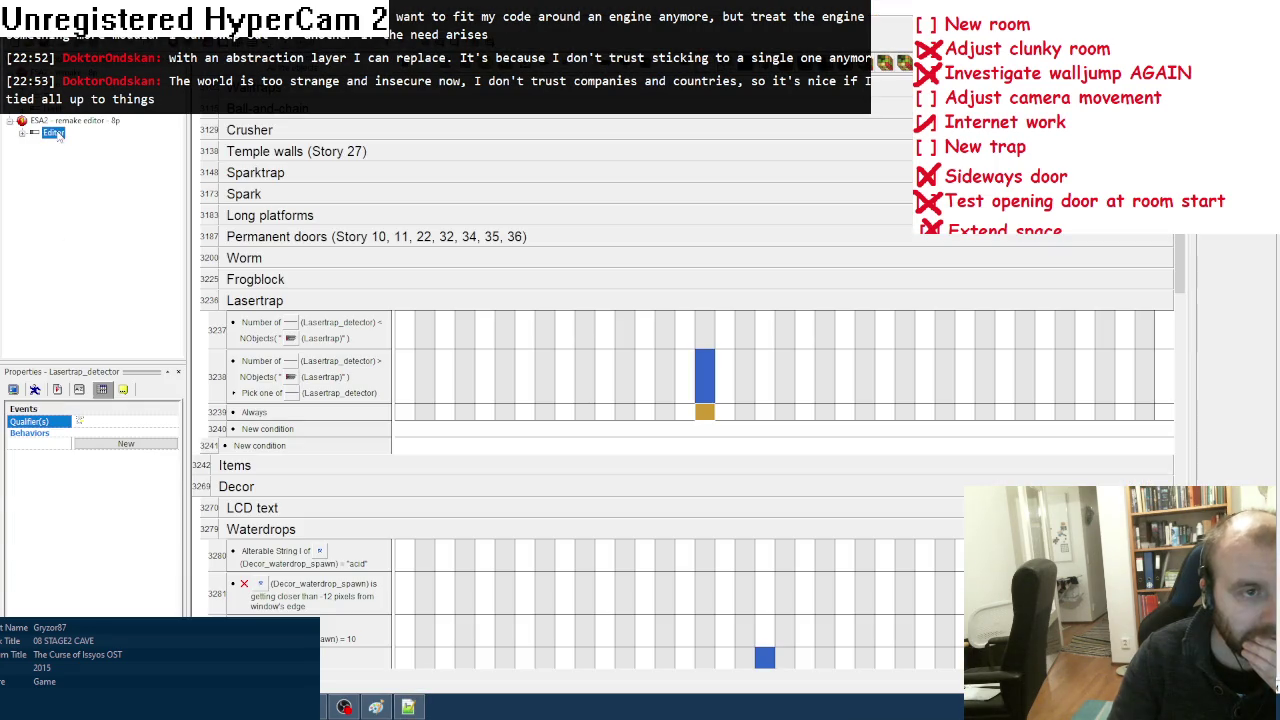
{"action": "key", "text": "ctrl+Tab"}
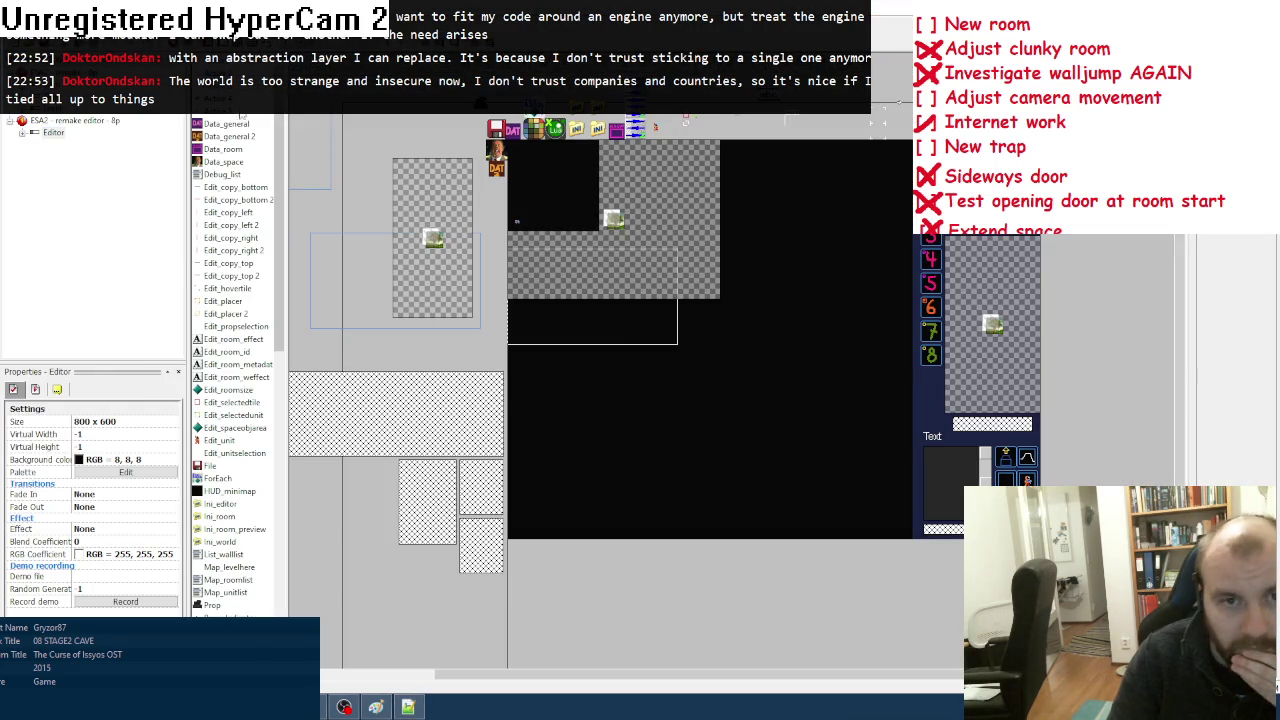
Step: In the Level frame, copy the Lasertrap sprite's animation frame image, then go back to the Editor frame
{"action": "key", "text": "ctrl+Tab"}
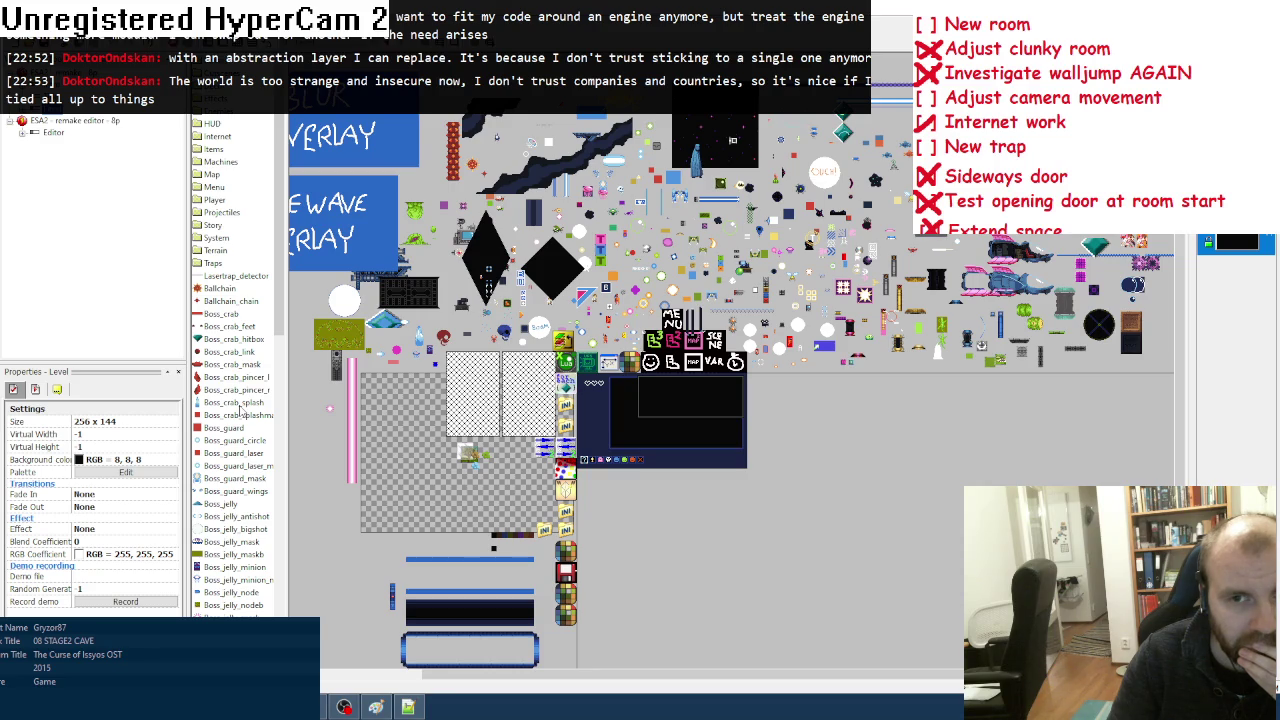
{"action": "left_click", "coordinate": [240, 404]}
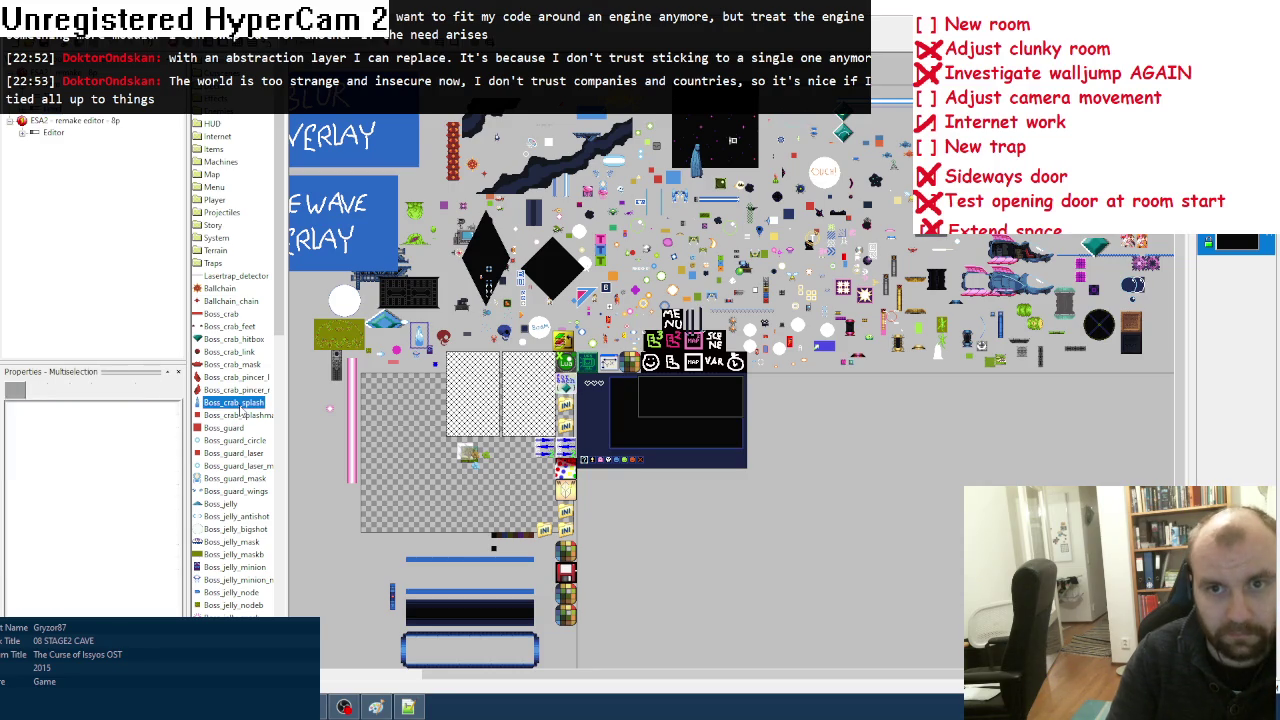
{"action": "key", "text": "l"}
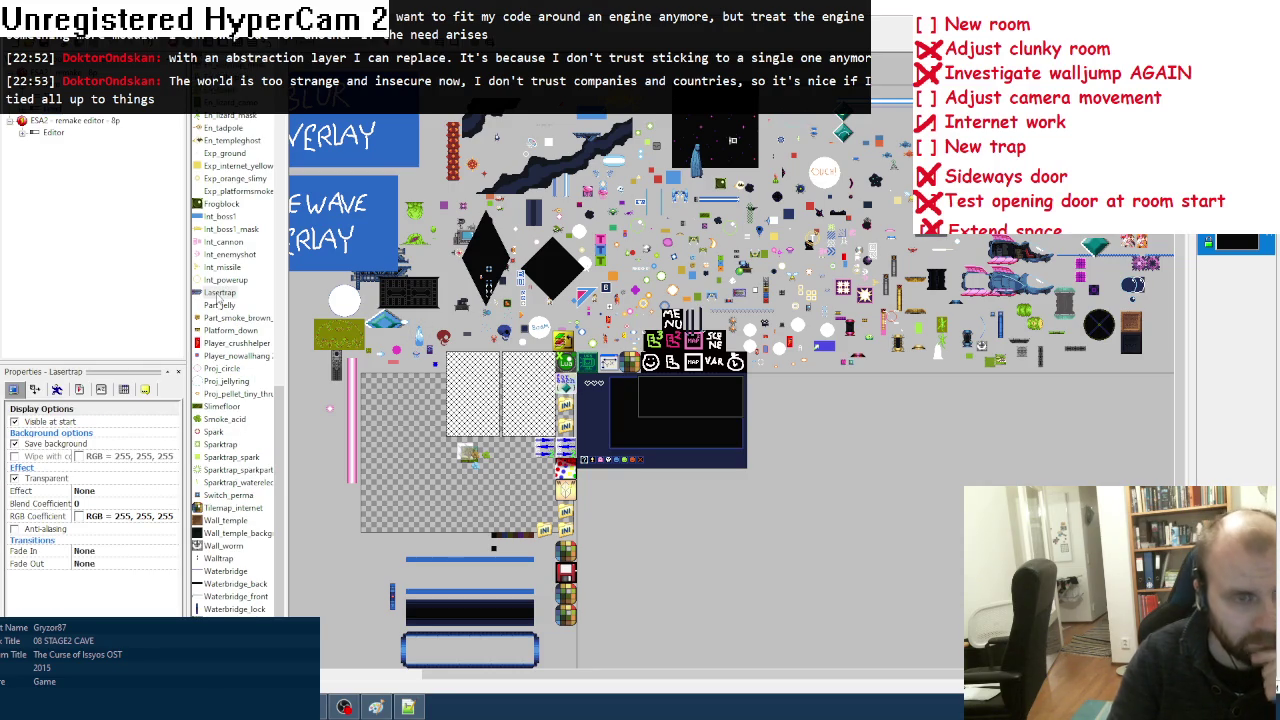
{"action": "double_click", "coordinate": [220, 291]}
{"action": "right_click", "coordinate": [196, 612]}
{"action": "left_click", "coordinate": [230, 572]}
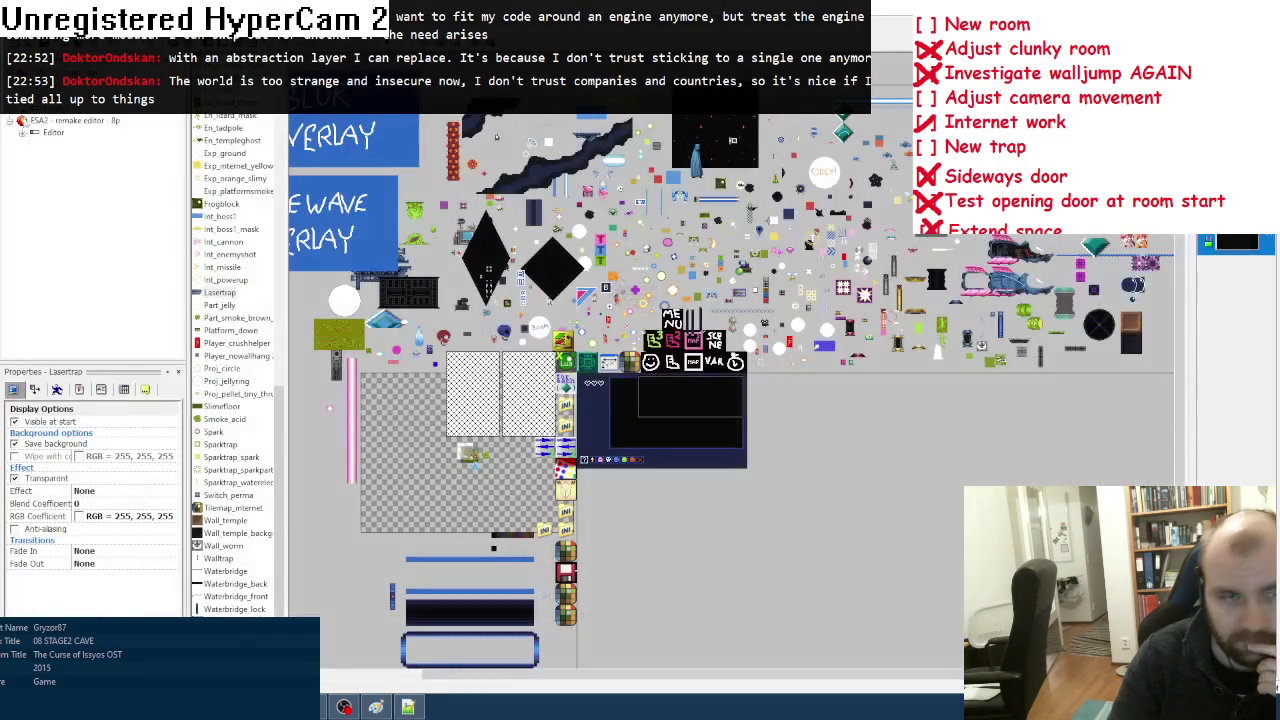
{"action": "double_click", "coordinate": [45, 134]}
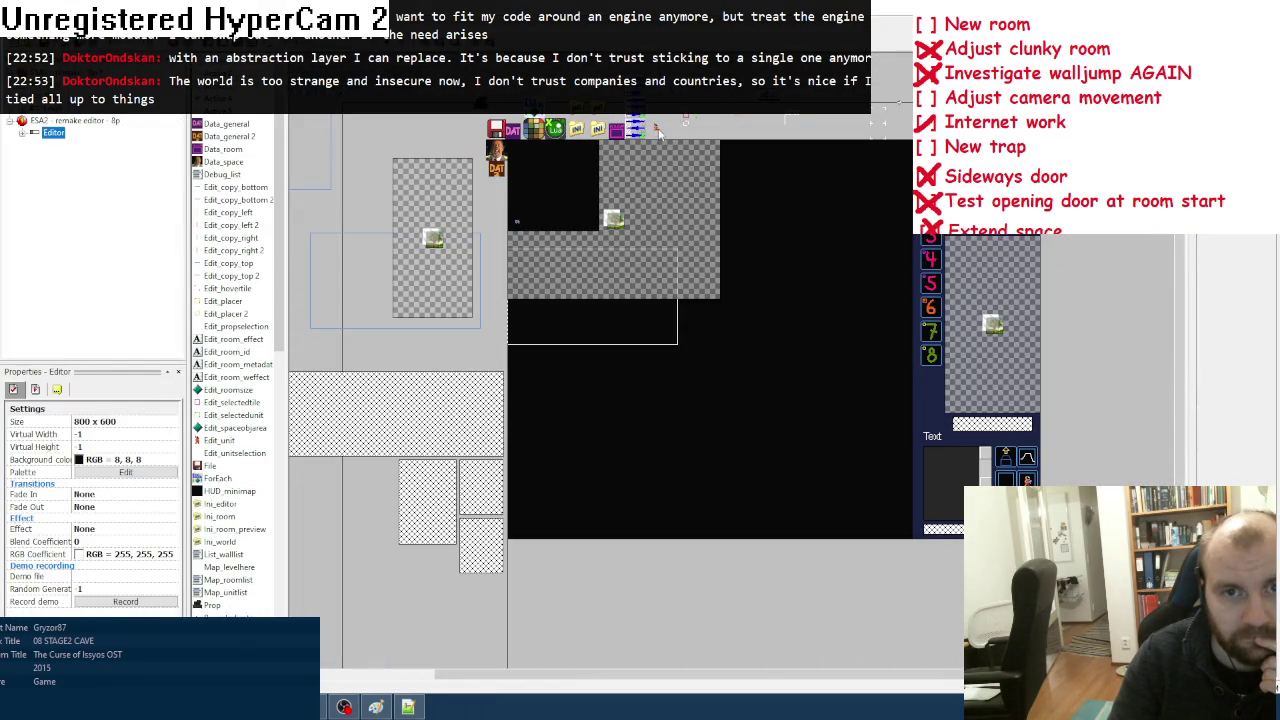
Step: Paste the Lasertrap image into Edit_unit's animation as frame 250 and adjust its hot spot
{"action": "left_click", "coordinate": [658, 129]}
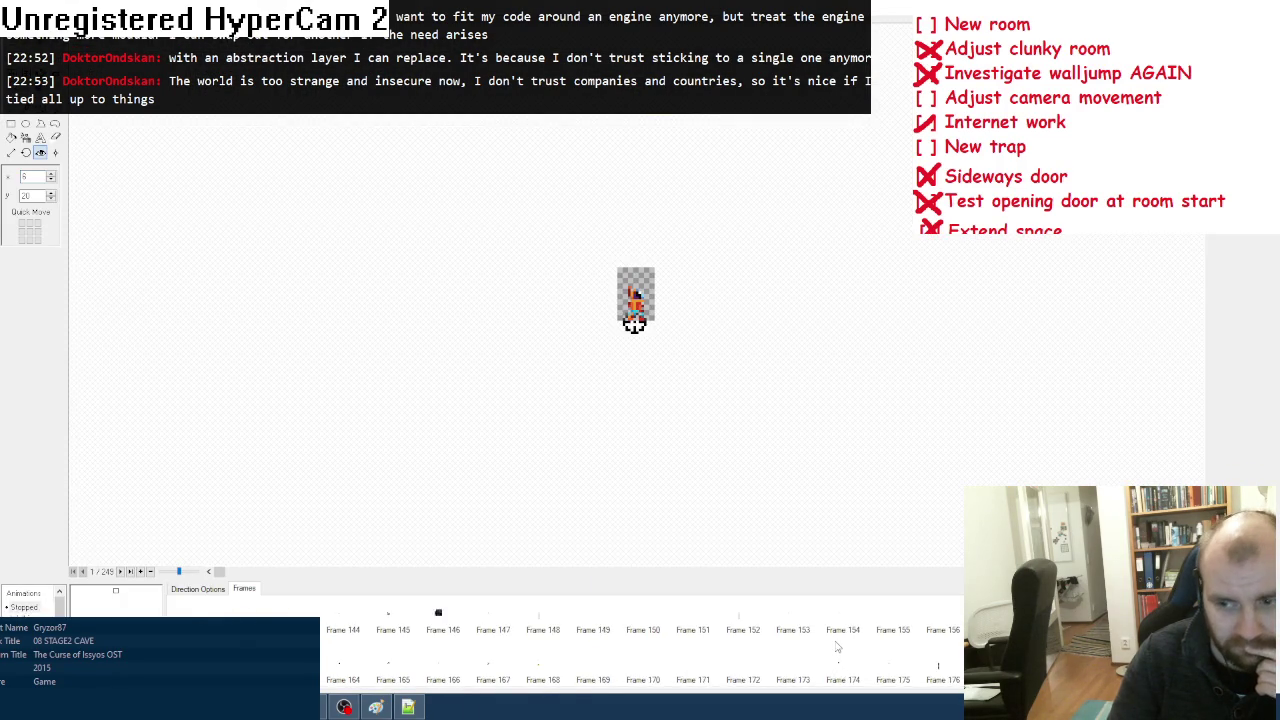
{"action": "right_click", "coordinate": [760, 668]}
{"action": "left_click", "coordinate": [800, 641]}
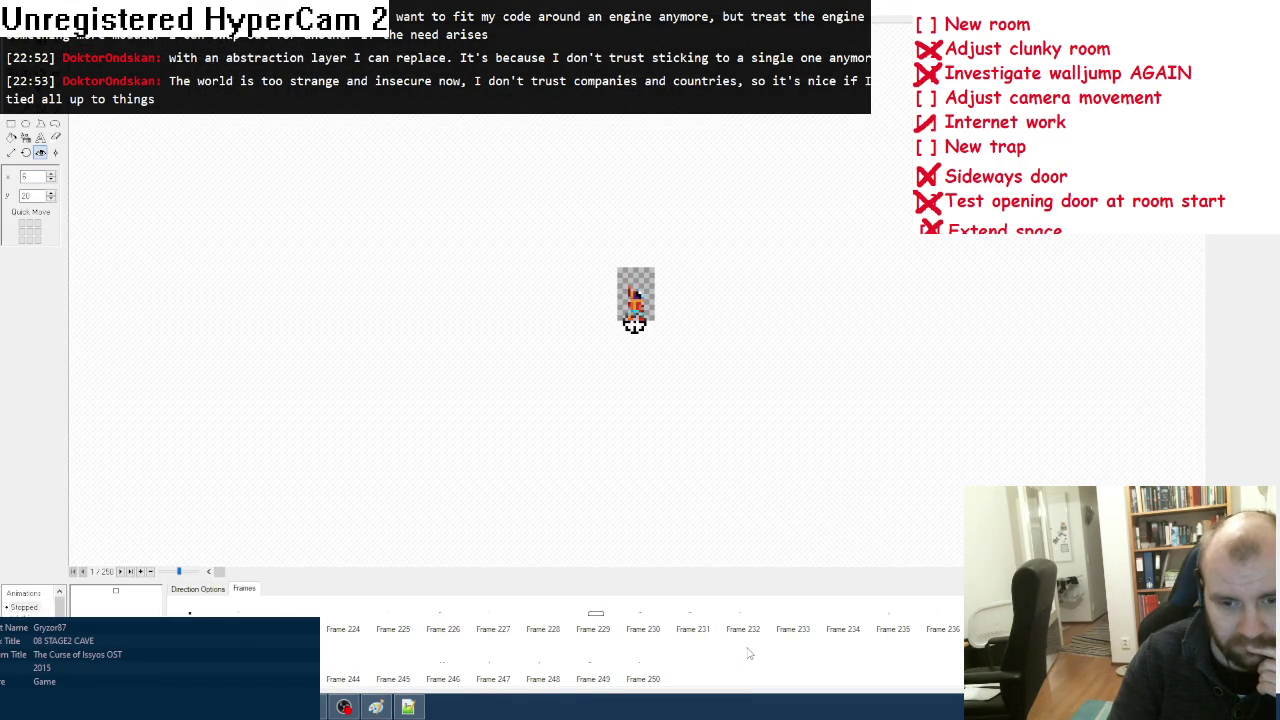
{"action": "left_click", "coordinate": [660, 674]}
{"action": "left_click", "coordinate": [56, 152]}
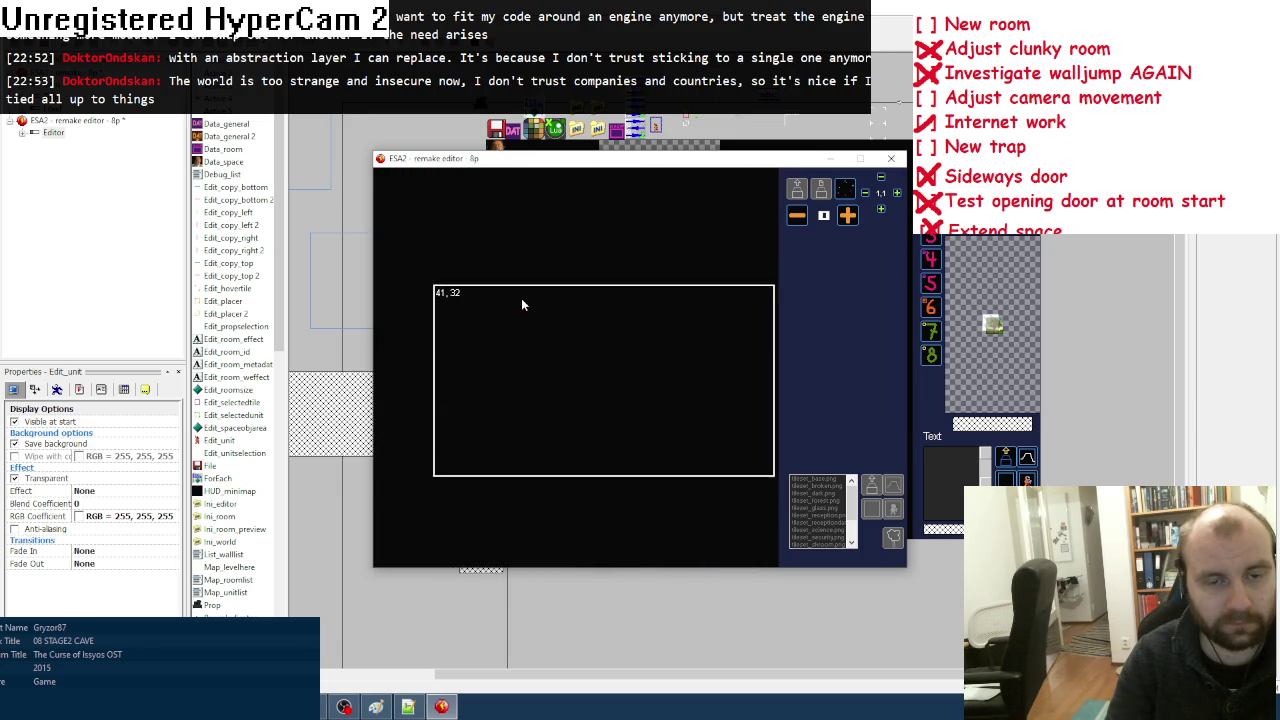
Step: In the running editor, place two Lasertraps on the left and right walls of room 37,27
{"action": "key", "text": "m"}
{"action": "left_click", "coordinate": [576, 322]}
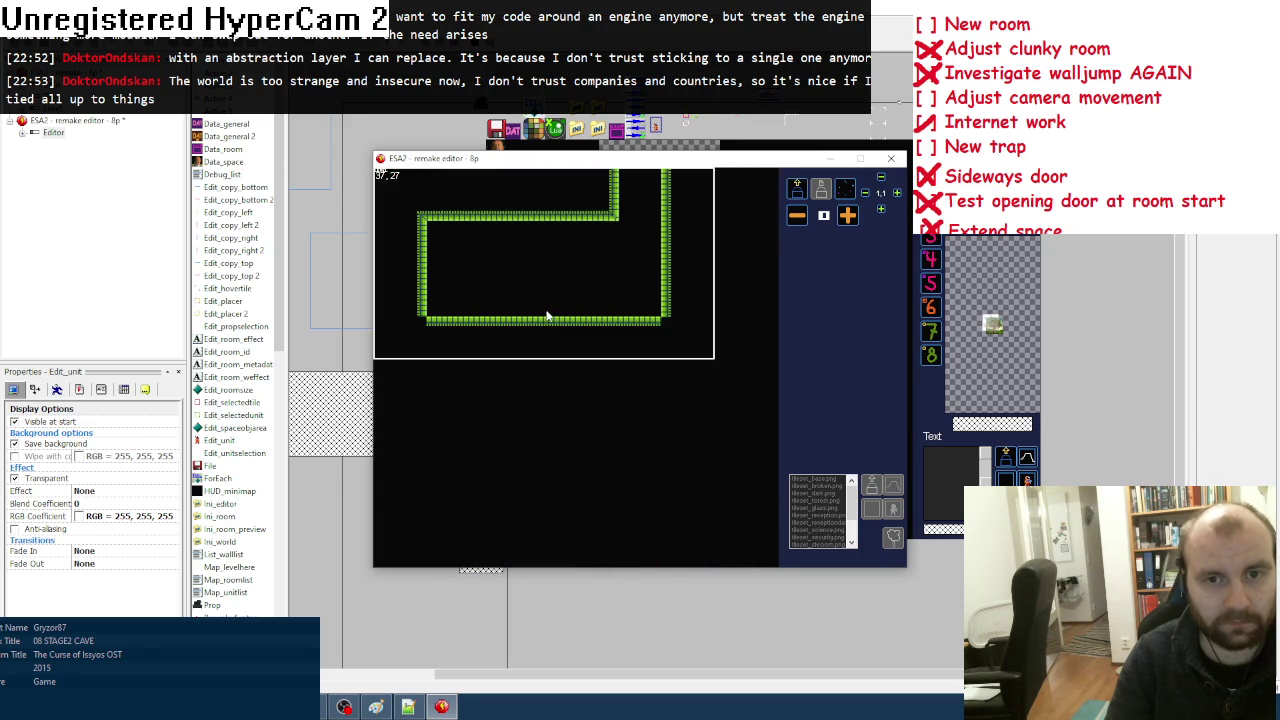
{"action": "key", "text": "Return"}
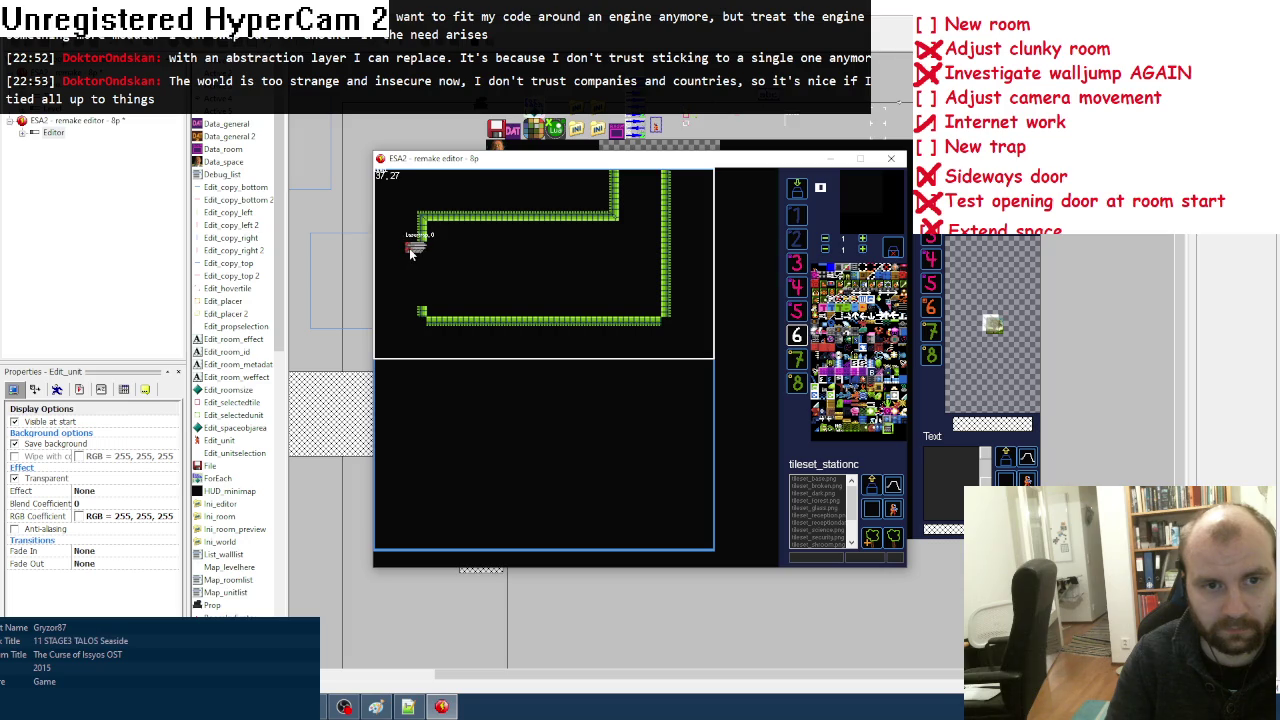
{"action": "left_click", "coordinate": [410, 253]}
{"action": "left_click", "coordinate": [613, 297]}
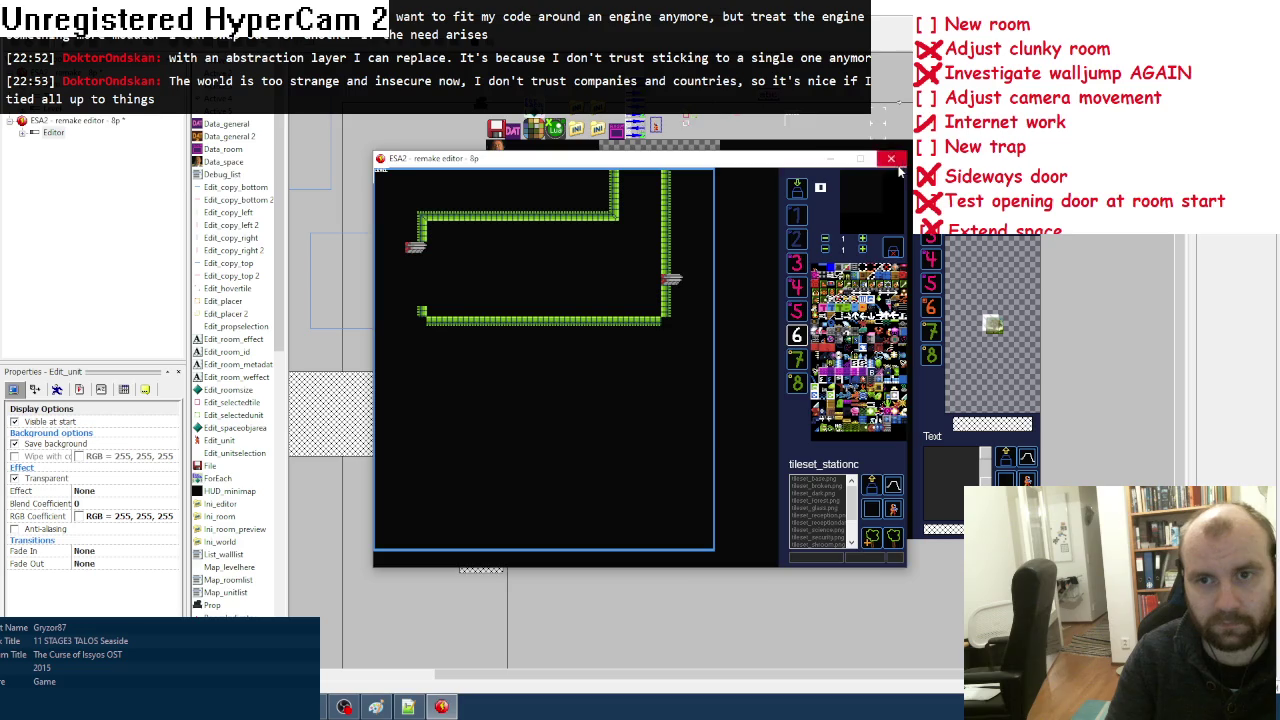
Step: Close the level editor and play-test the game to see the laser room, then close it
{"action": "left_click", "coordinate": [891, 158]}
{"action": "key", "text": "F5"}
{"action": "key", "text": "Right"}
{"action": "key", "text": "Right"}
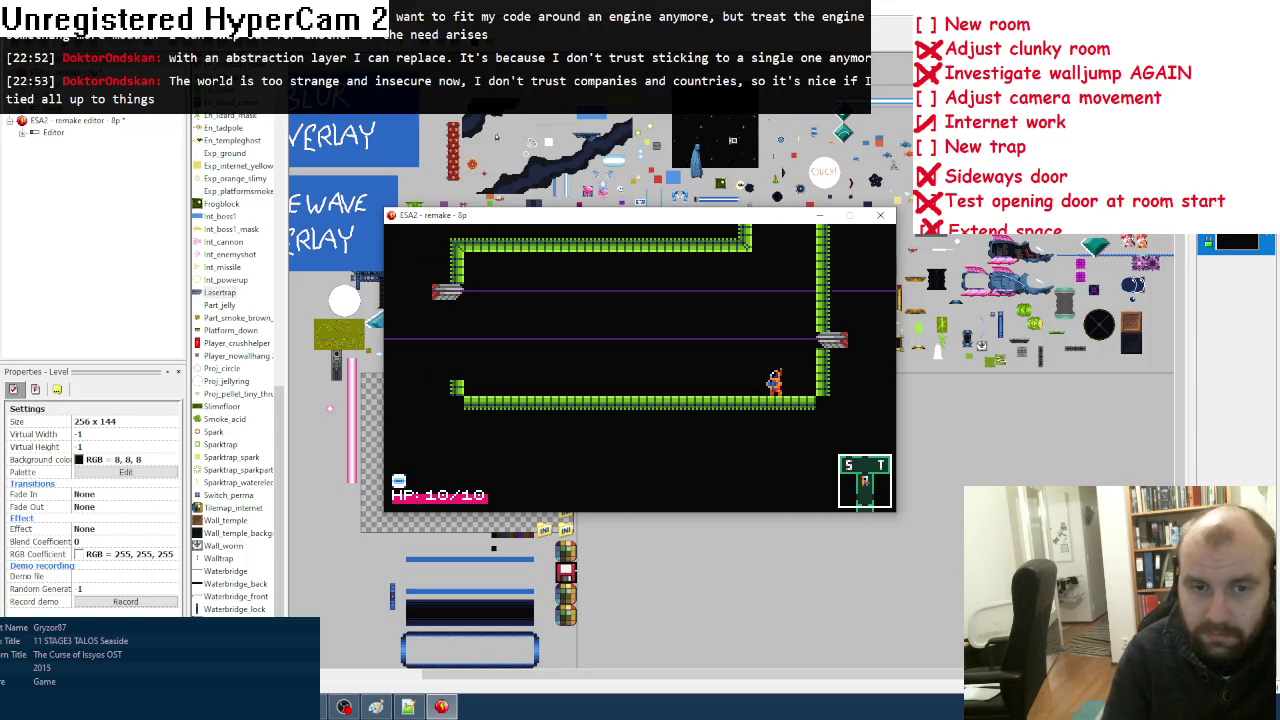
{"action": "left_click", "coordinate": [890, 215]}
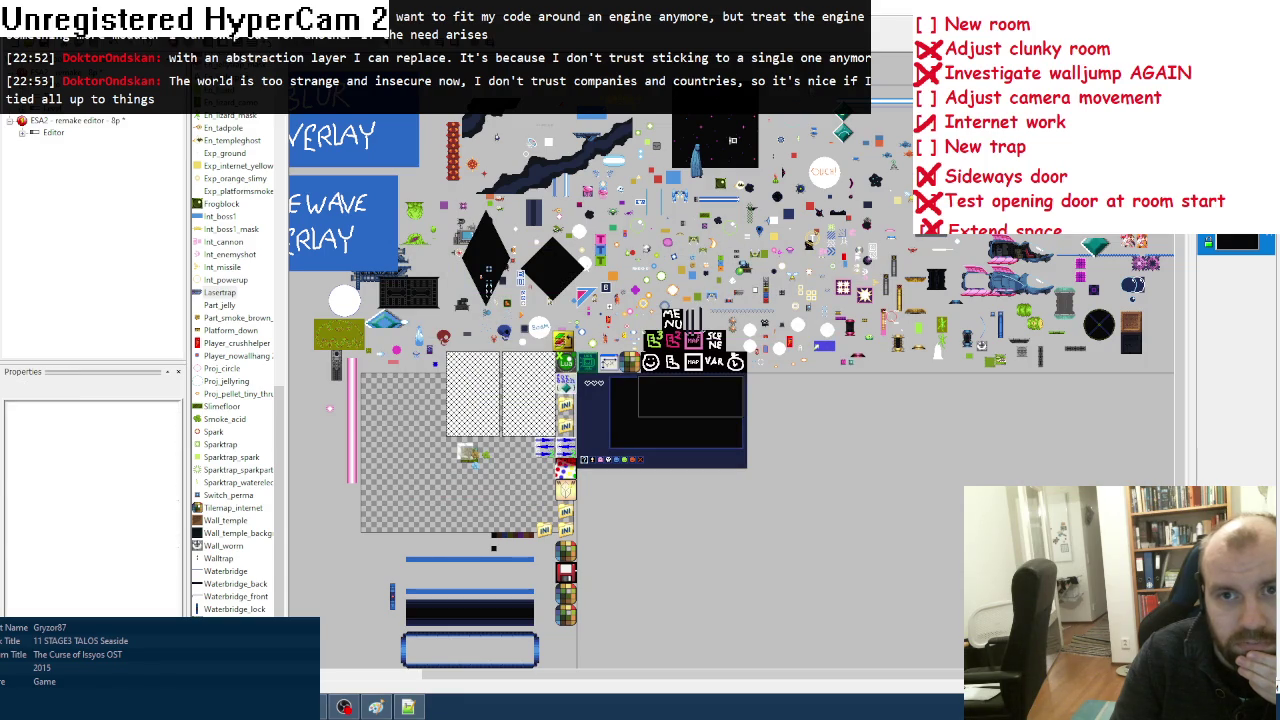
Step: Set Lasertrap_detector's blend coefficient to 102 and play-test the laser room again
{"action": "left_click", "coordinate": [95, 502]}
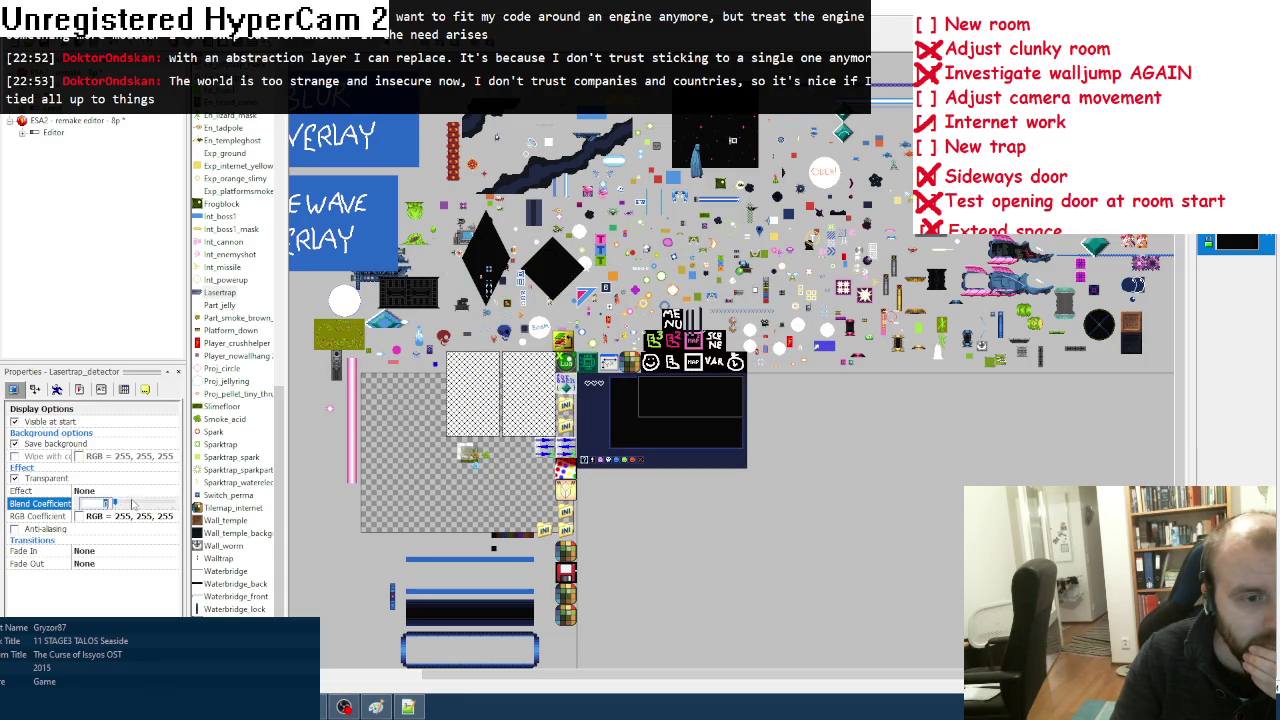
{"action": "key", "text": "Return"}
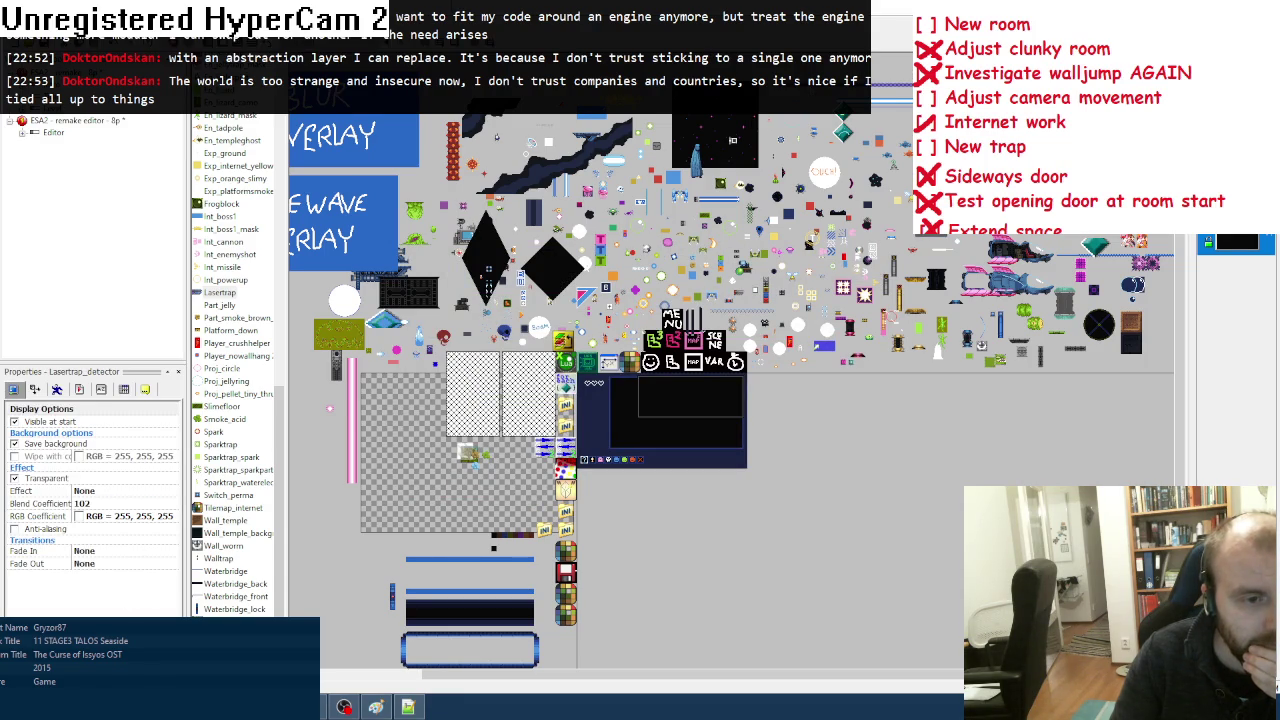
{"action": "key", "text": "F8"}
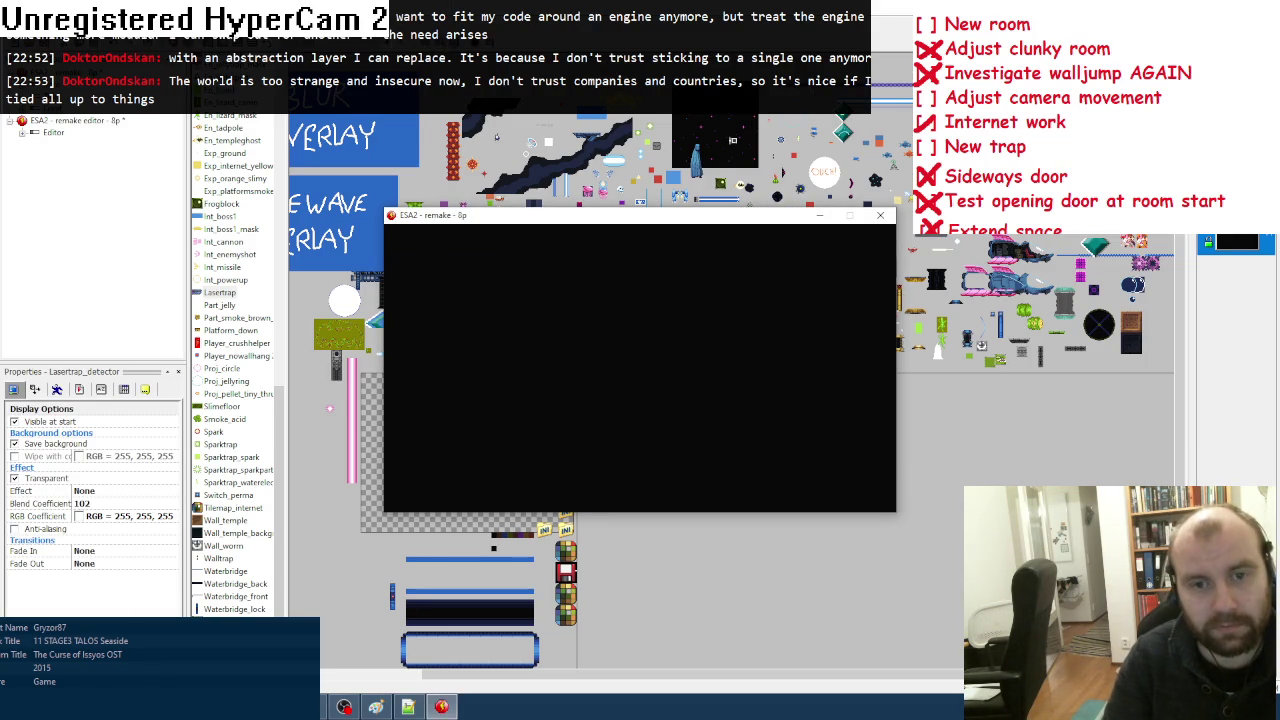
{"action": "key", "text": "Return"}
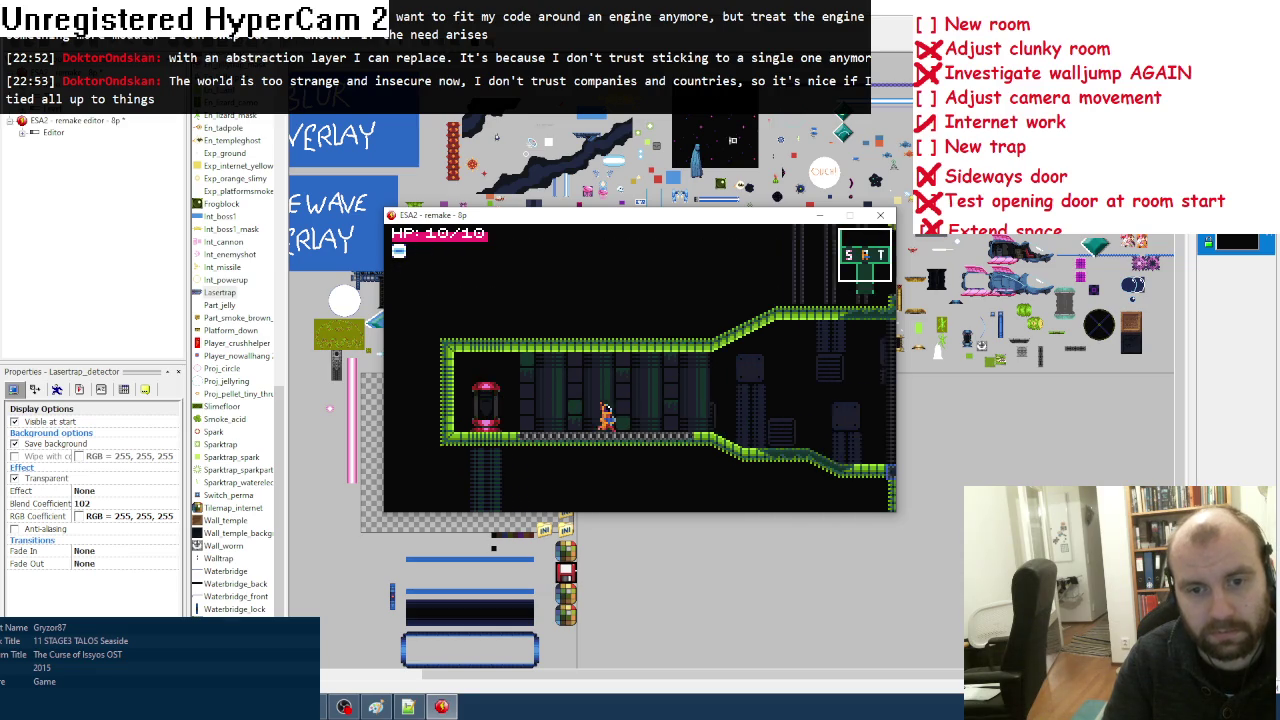
{"action": "key", "text": "Right"}
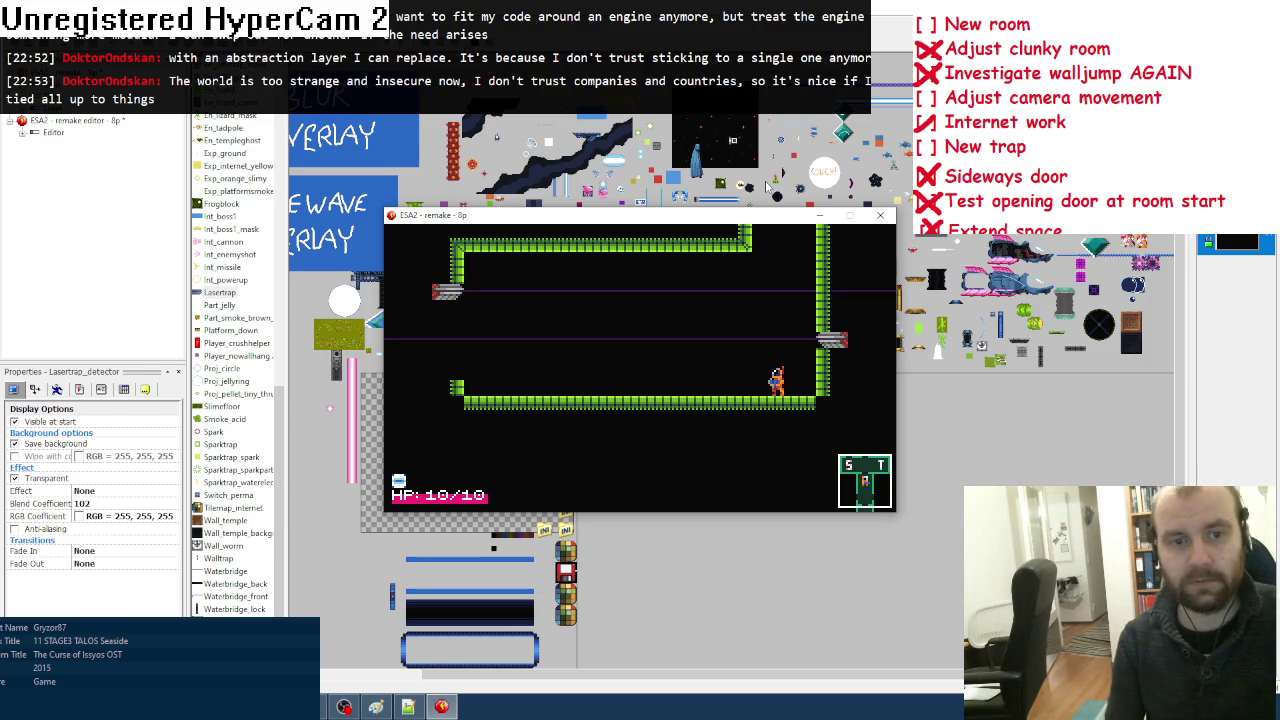
{"action": "left_click", "coordinate": [881, 218]}
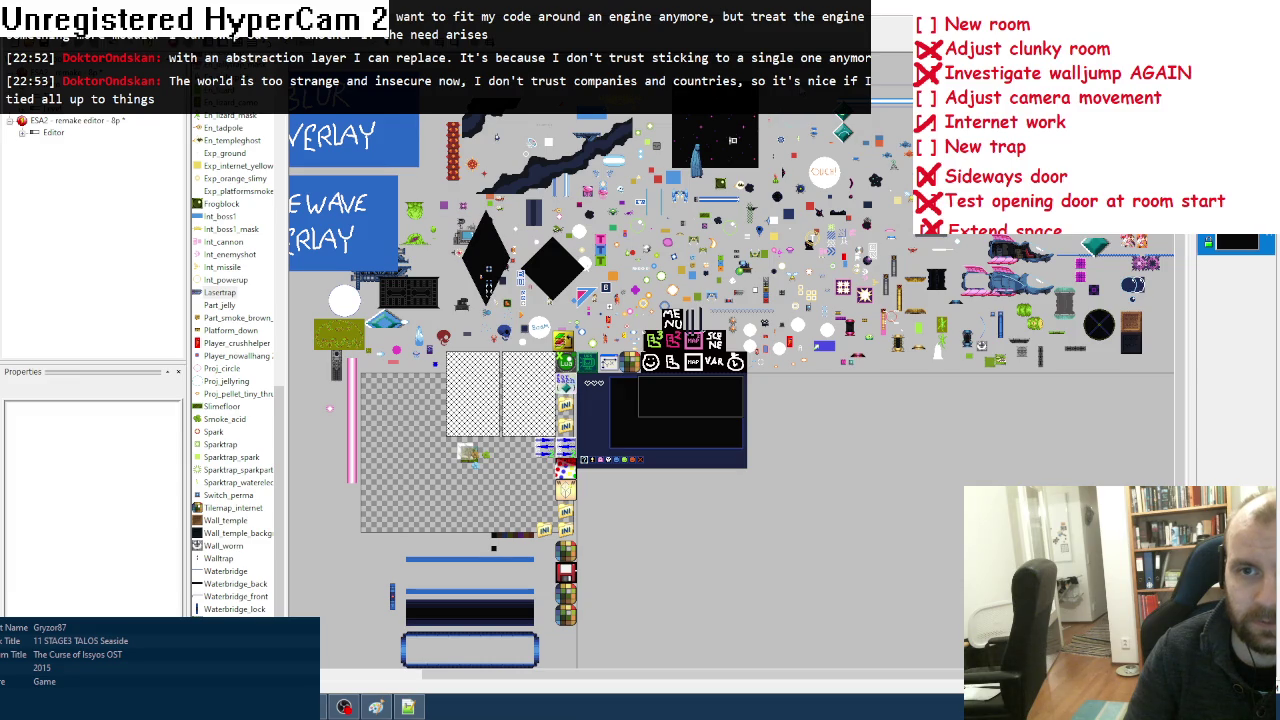
{"action": "double_click", "coordinate": [219, 292]}
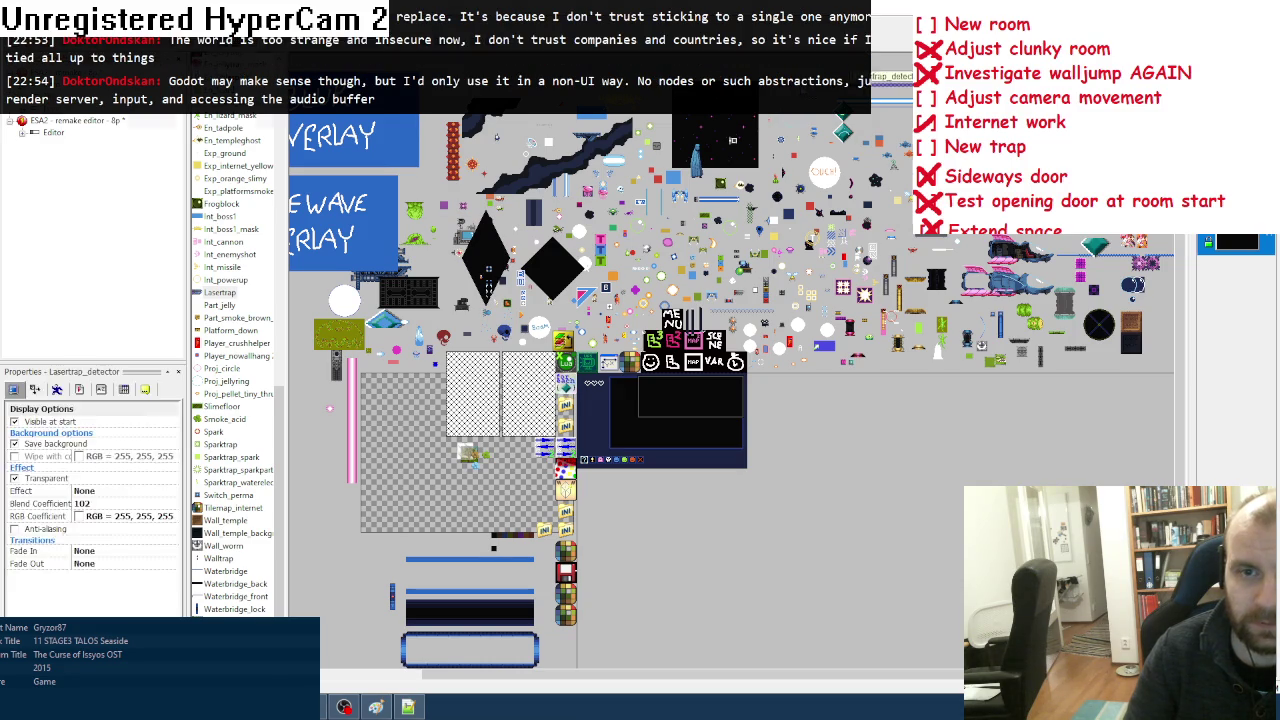
Step: Fill the laser beam line with a purple darkened twice via Lum, then close the sprite editor
{"action": "left_click", "coordinate": [10, 137]}
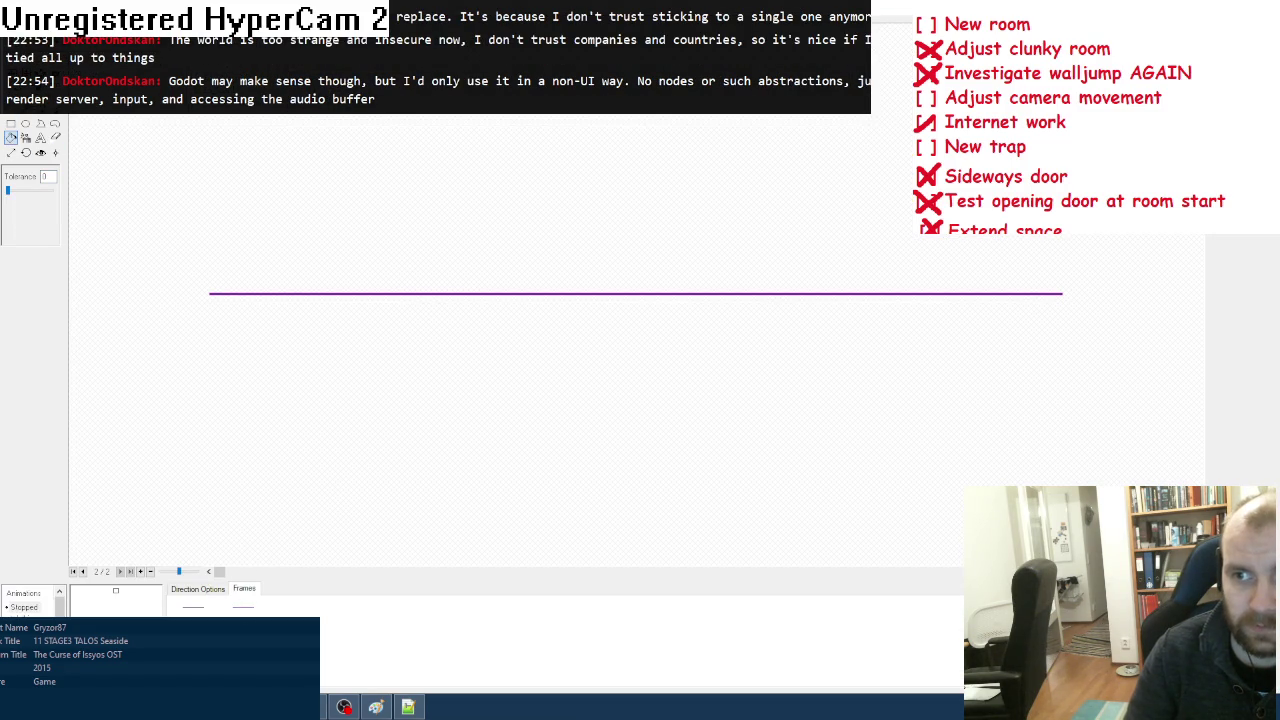
{"action": "left_click", "coordinate": [576, 268]}
{"action": "left_click_drag", "start_coordinate": [664, 346], "coordinate": [664, 342]}
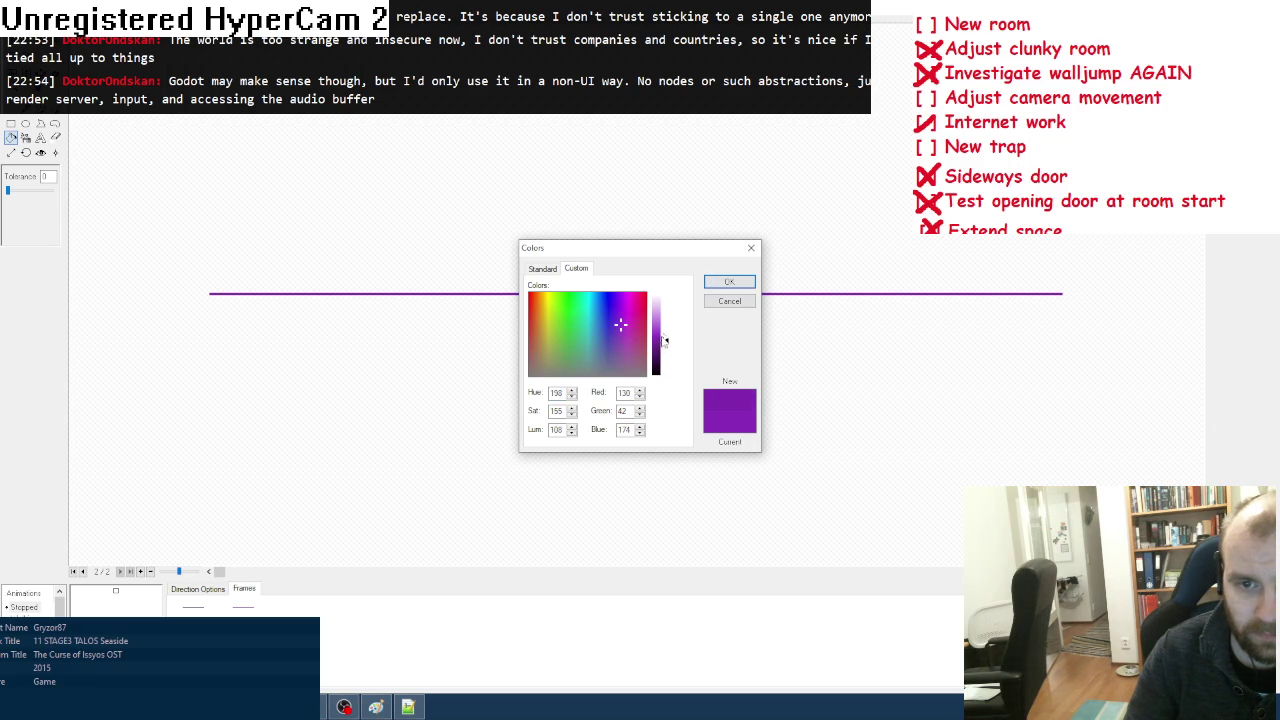
{"action": "left_click", "coordinate": [717, 285]}
{"action": "left_click", "coordinate": [211, 614]}
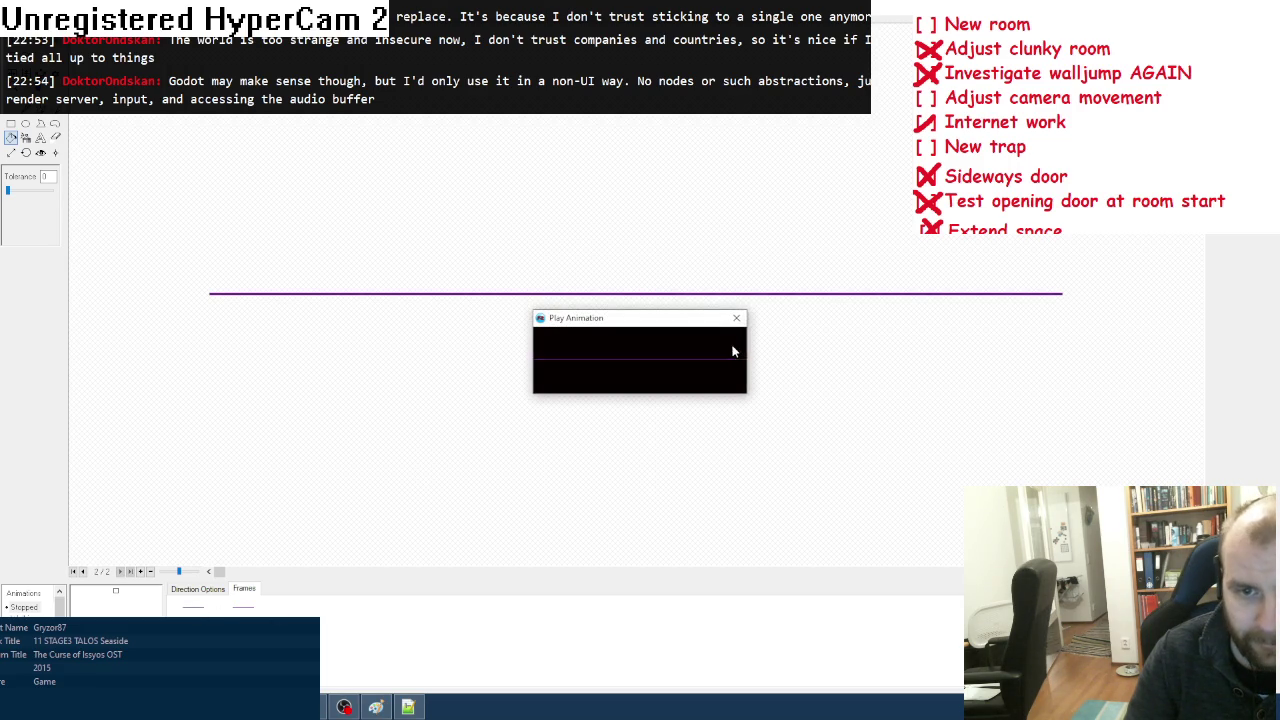
{"action": "left_click", "coordinate": [736, 318]}
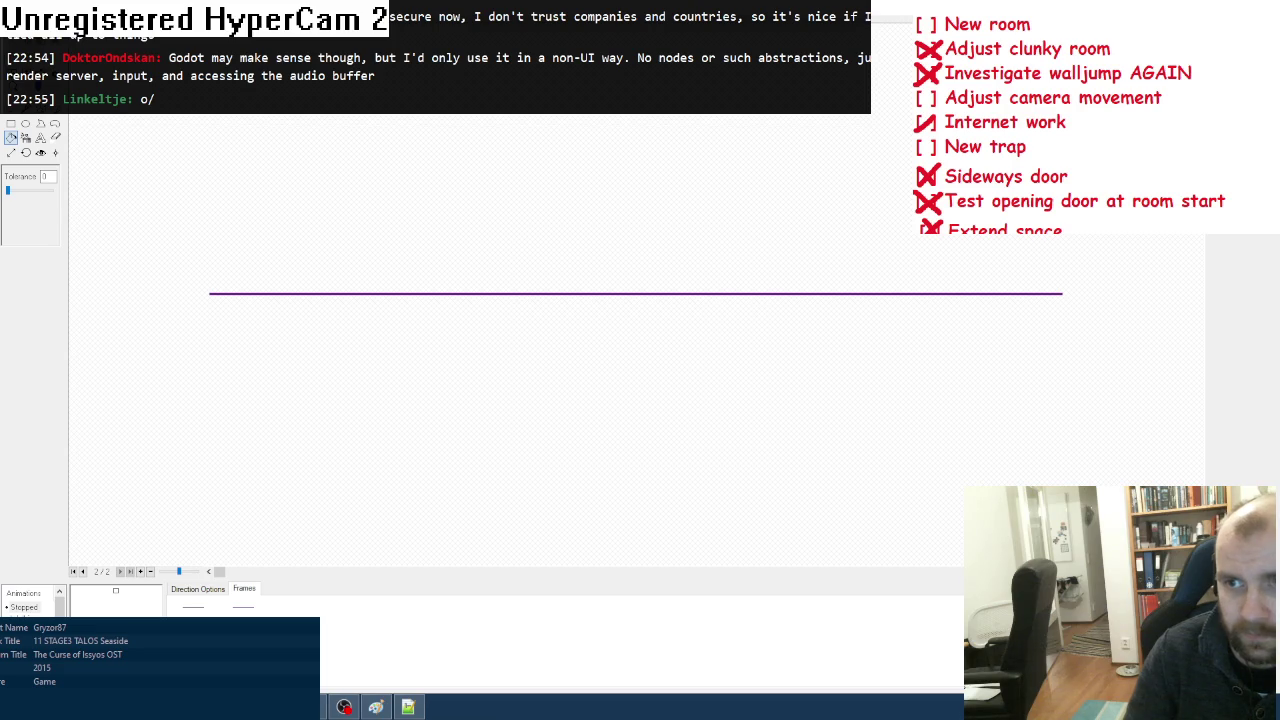
{"action": "left_click", "coordinate": [576, 268]}
{"action": "left_click", "coordinate": [662, 350]}
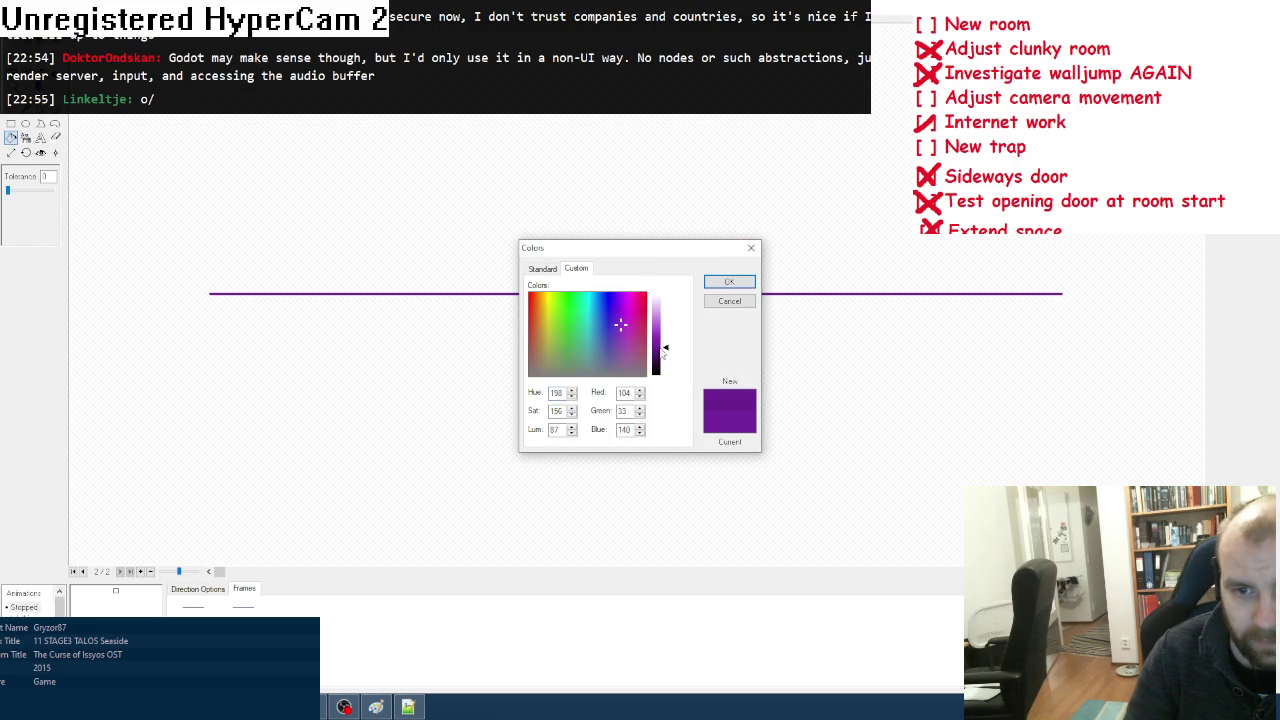
{"action": "left_click", "coordinate": [727, 280]}
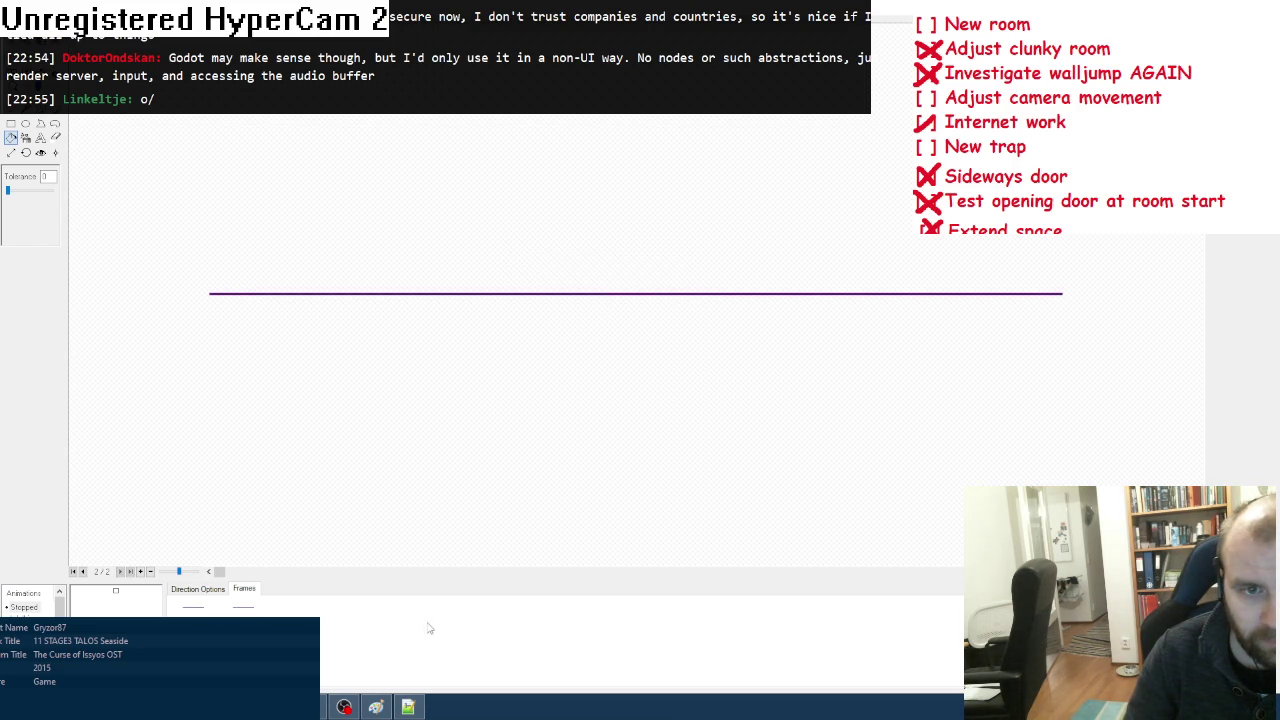
{"action": "key", "text": "Return"}
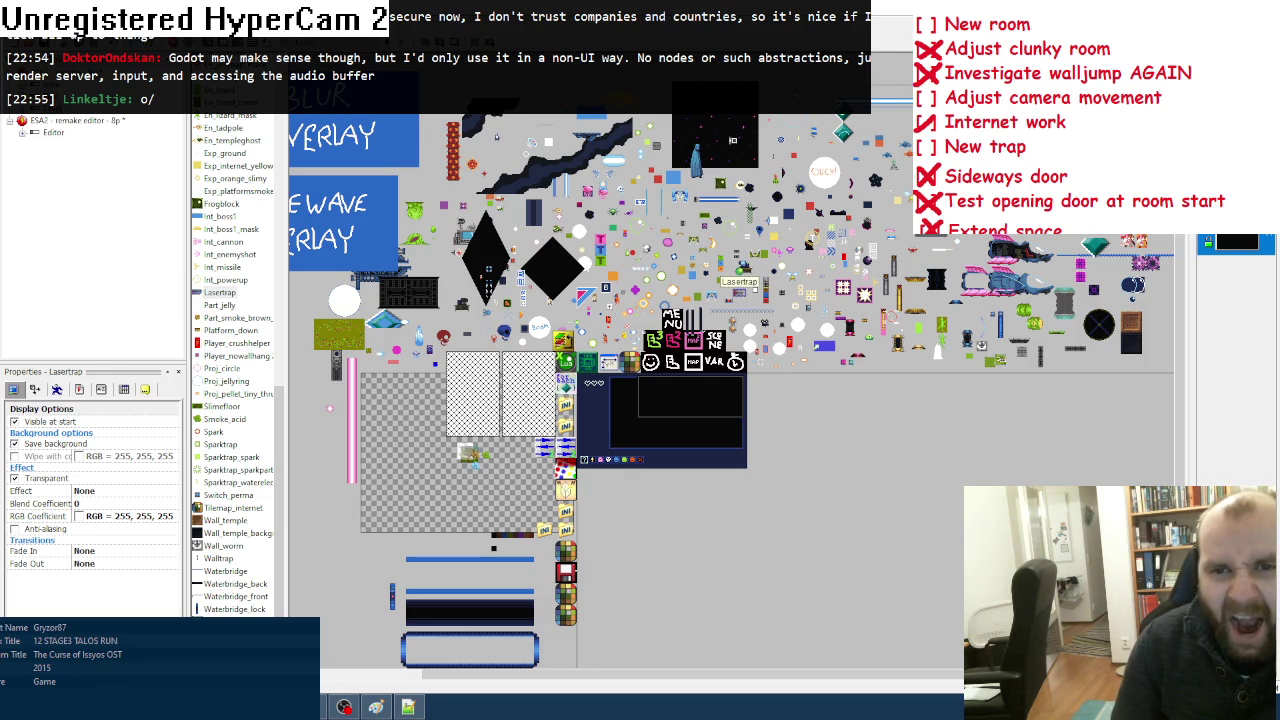
{"action": "left_click", "coordinate": [740, 282]}
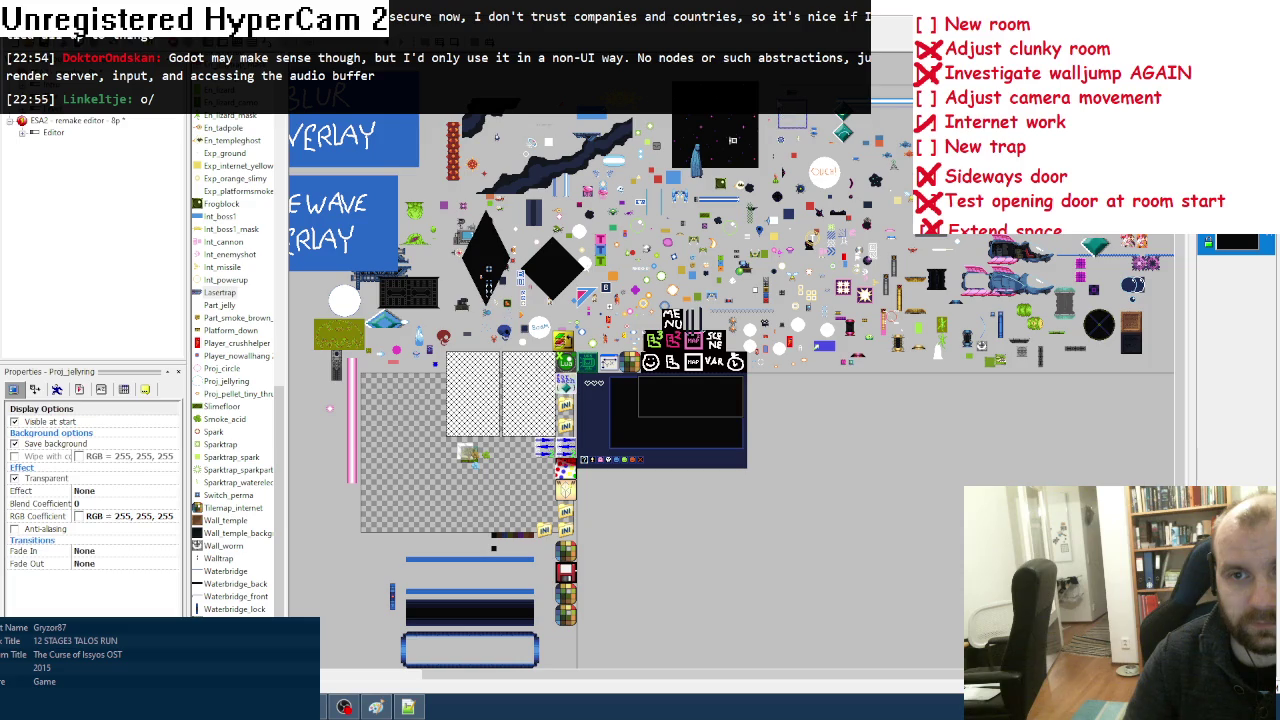
{"action": "right_click", "coordinate": [838, 92]}
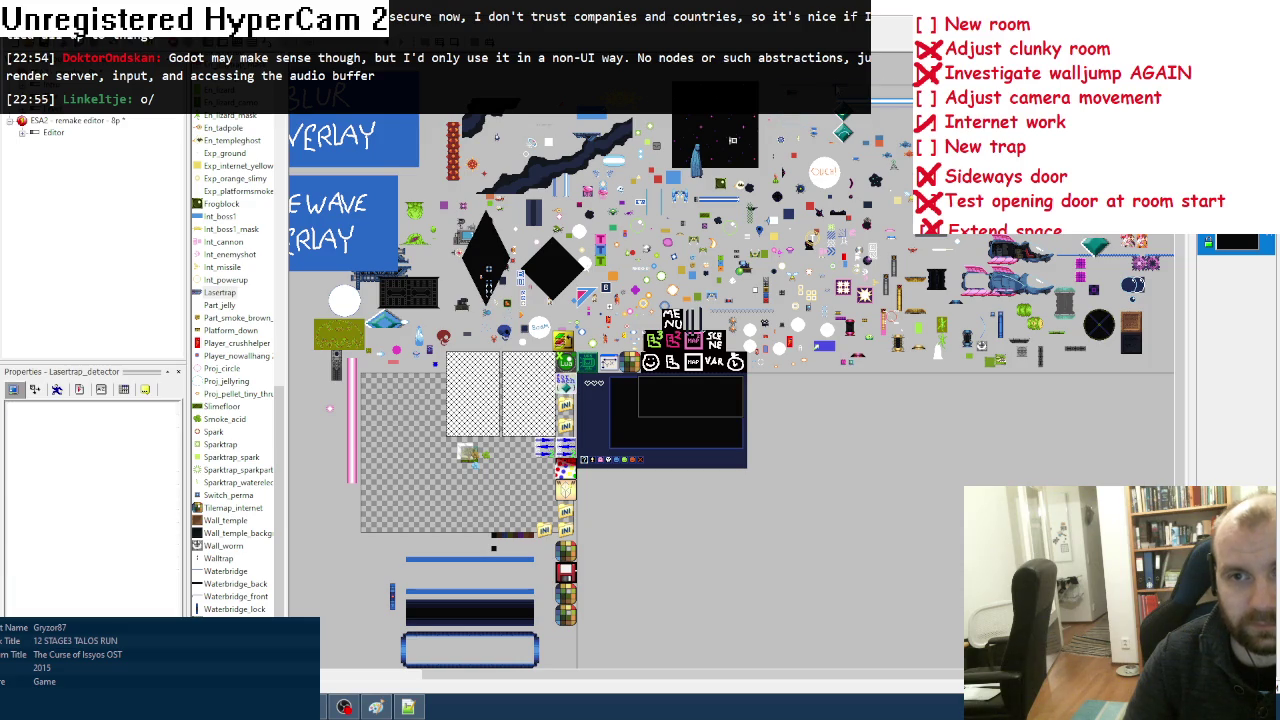
{"action": "left_click", "coordinate": [843, 130]}
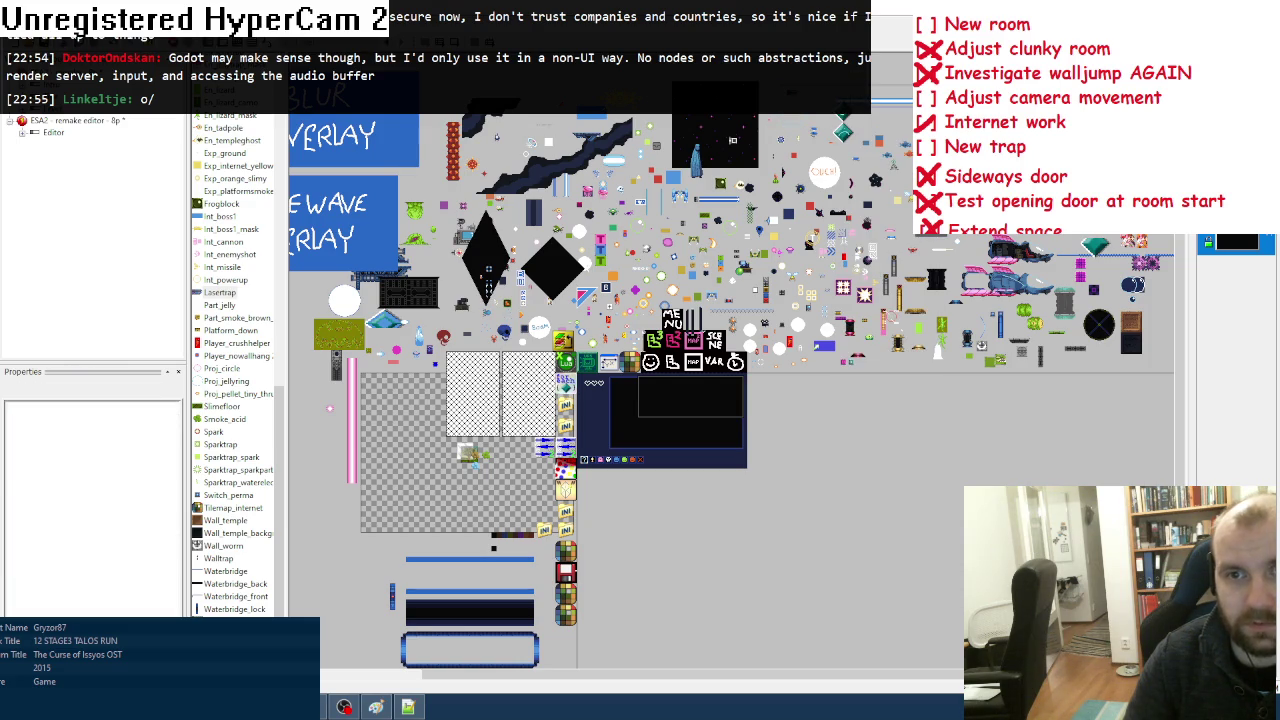
{"action": "right_click", "coordinate": [882, 100]}
{"action": "left_click", "coordinate": [900, 110]}
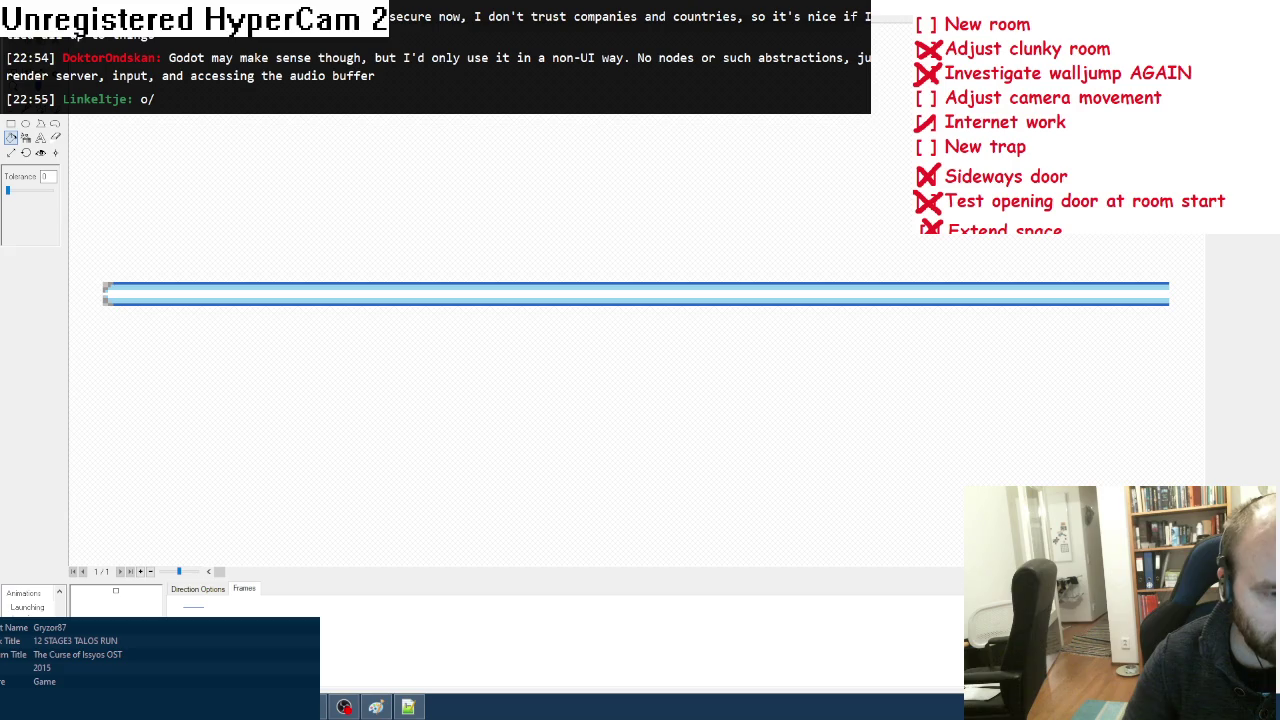
{"action": "key", "text": "Escape"}
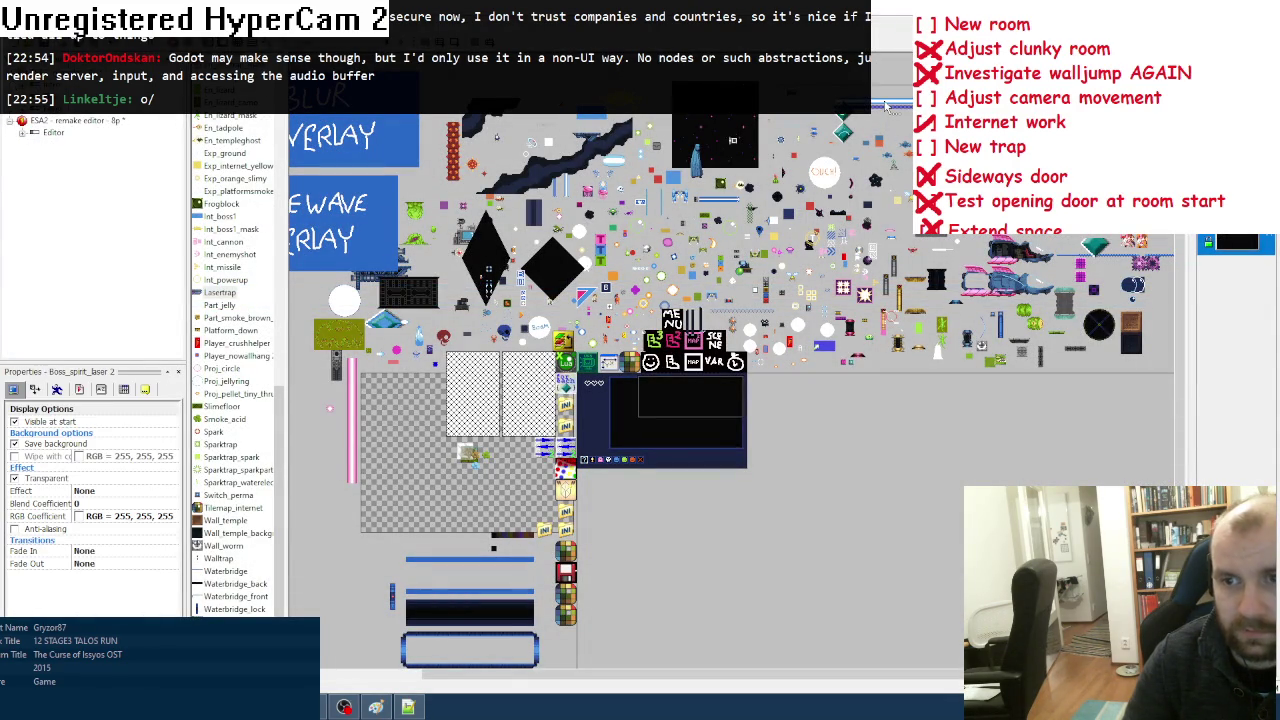
Step: Clone Boss_spirit_laser and rename the copy Lasertrap_laser
{"action": "left_click", "coordinate": [884, 102]}
{"action": "right_click", "coordinate": [884, 102]}
{"action": "left_click", "coordinate": [920, 190]}
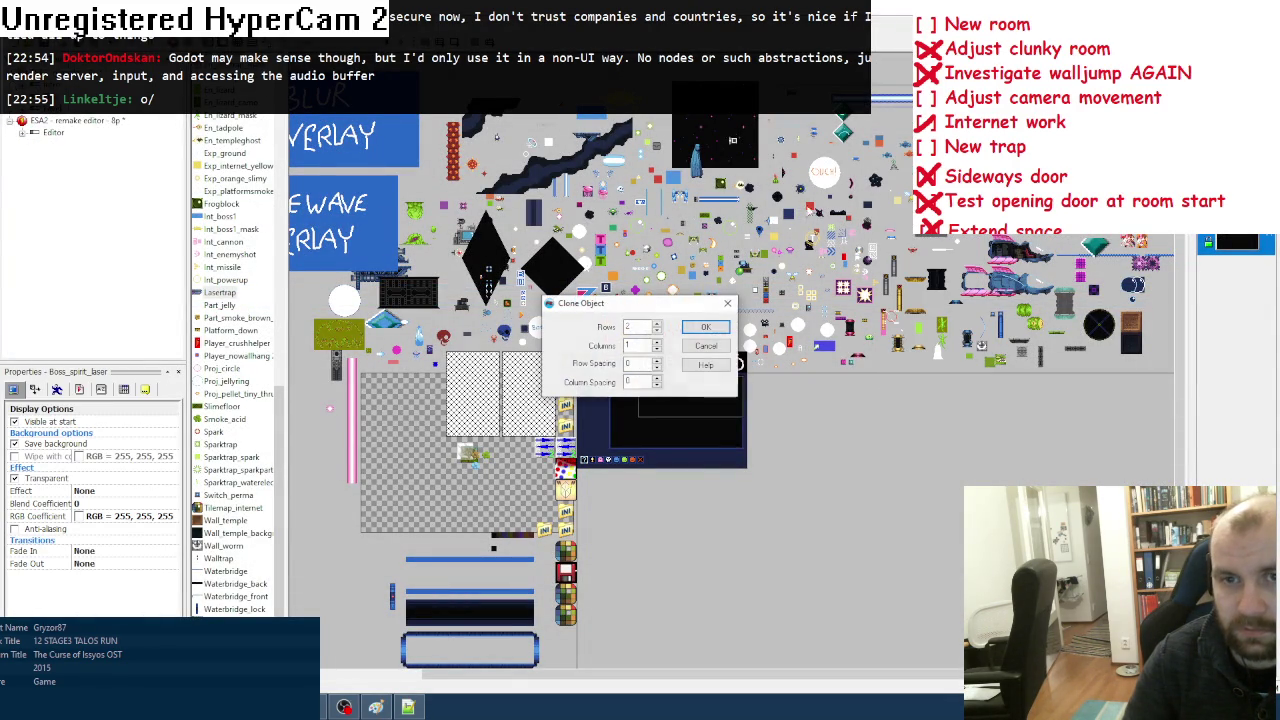
{"action": "left_click", "coordinate": [711, 328]}
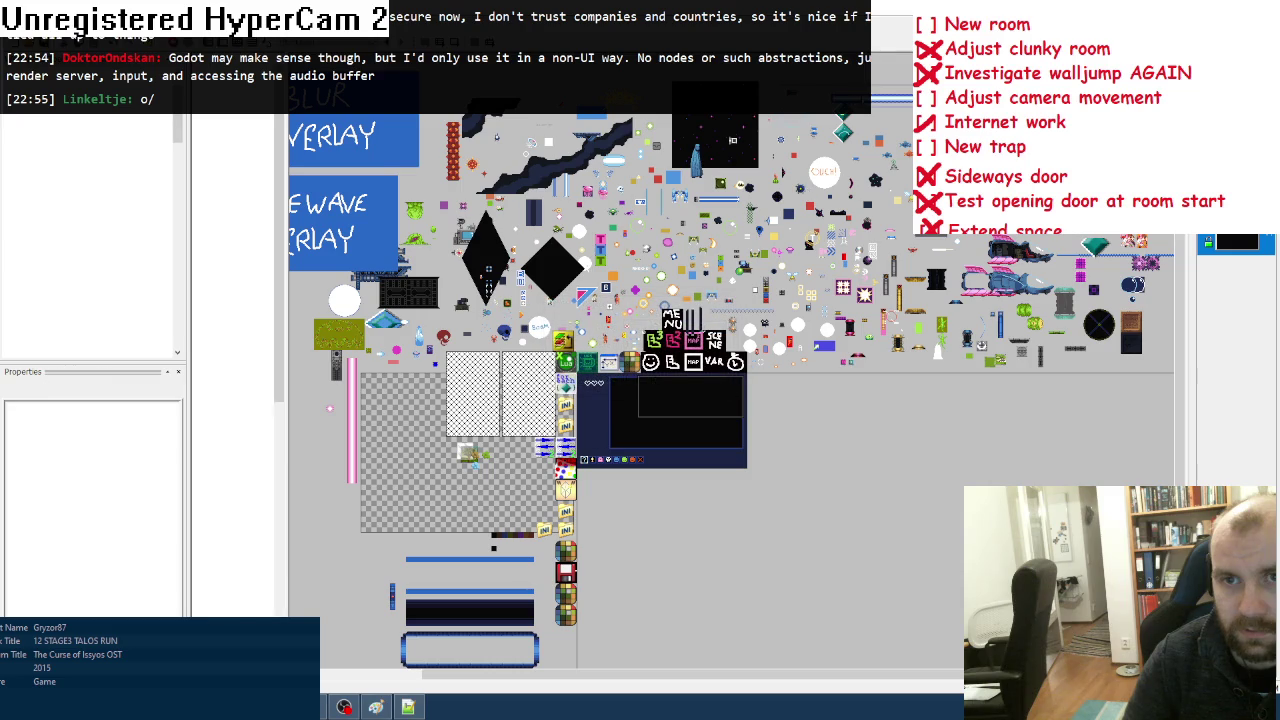
{"action": "left_click", "coordinate": [876, 108]}
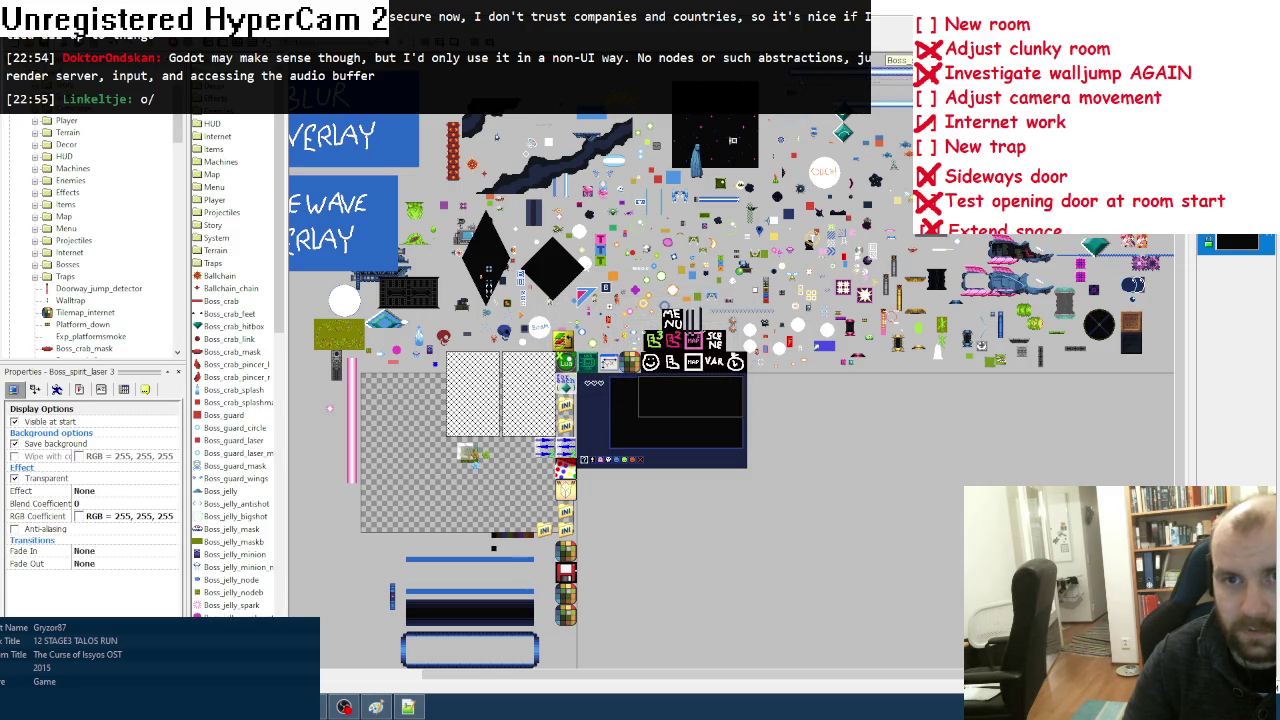
{"action": "left_click", "coordinate": [145, 390]}
{"action": "left_click", "coordinate": [120, 421]}
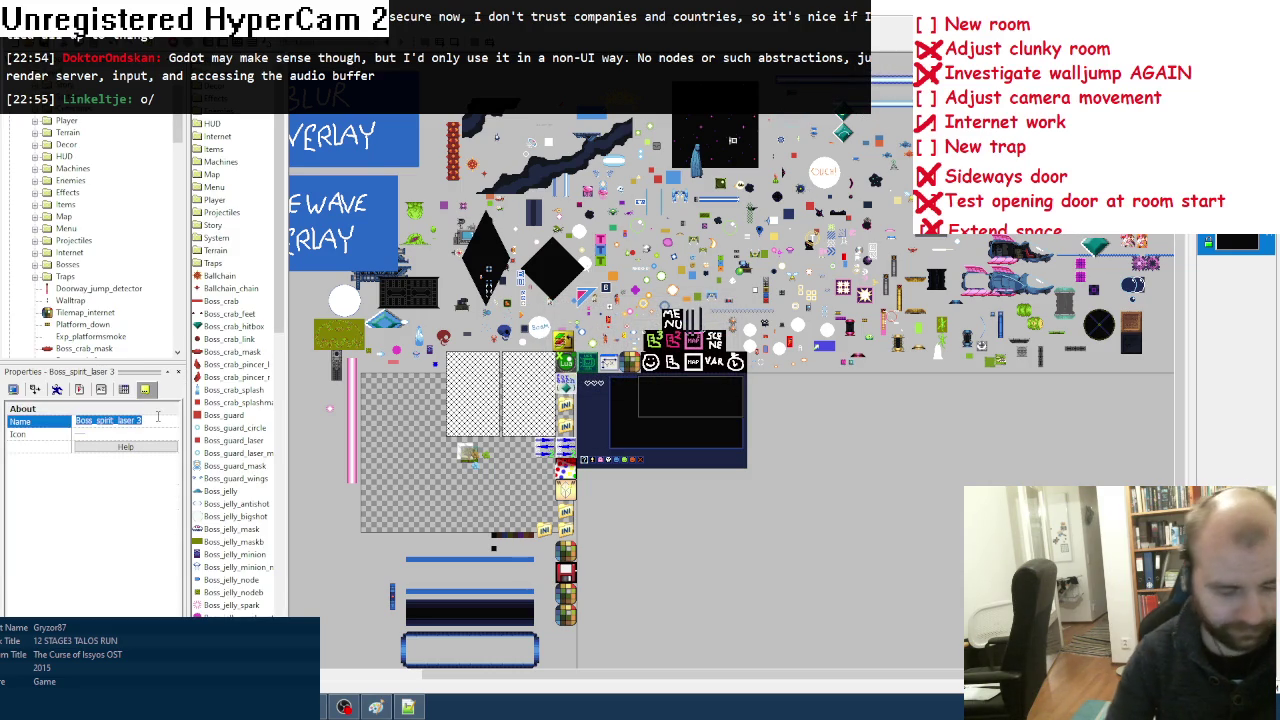
{"action": "type", "text": "Lasertrap_"}
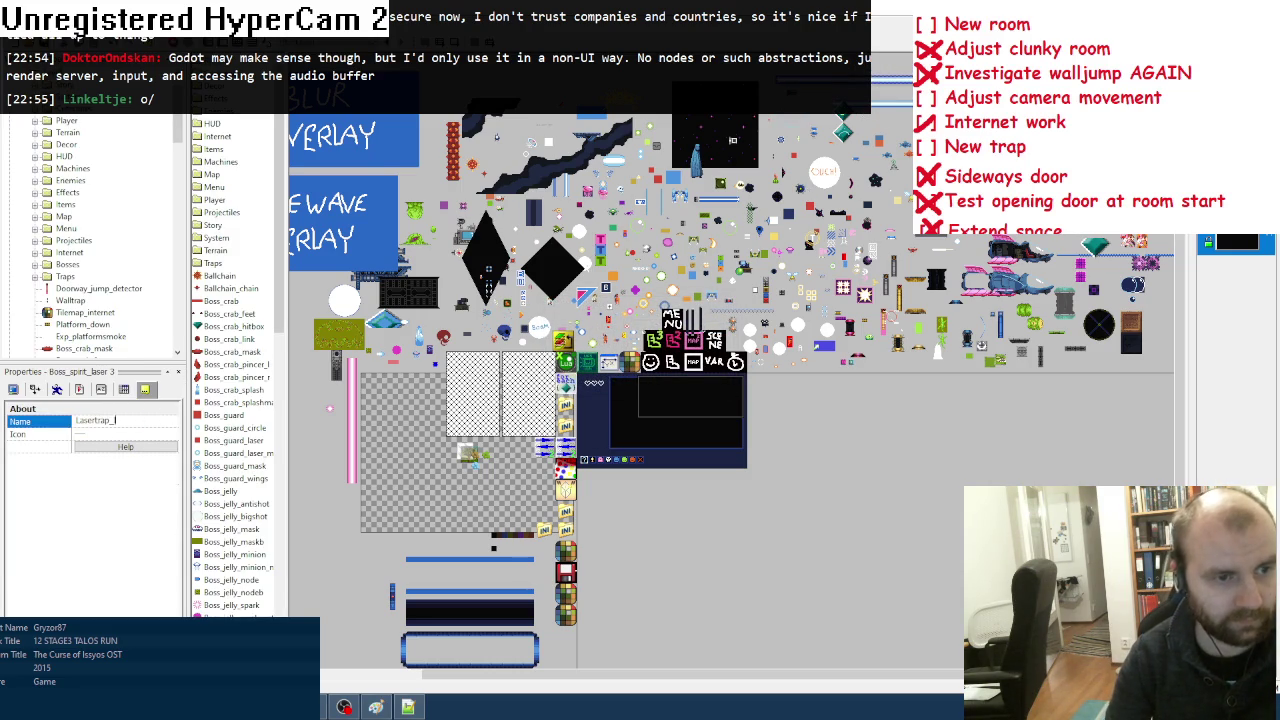
{"action": "type", "text": "laser"}
{"action": "key", "text": "Return"}
Step: Set the clone's Alterable Value I to 3 and open its image for editing
{"action": "left_click", "coordinate": [101, 389]}
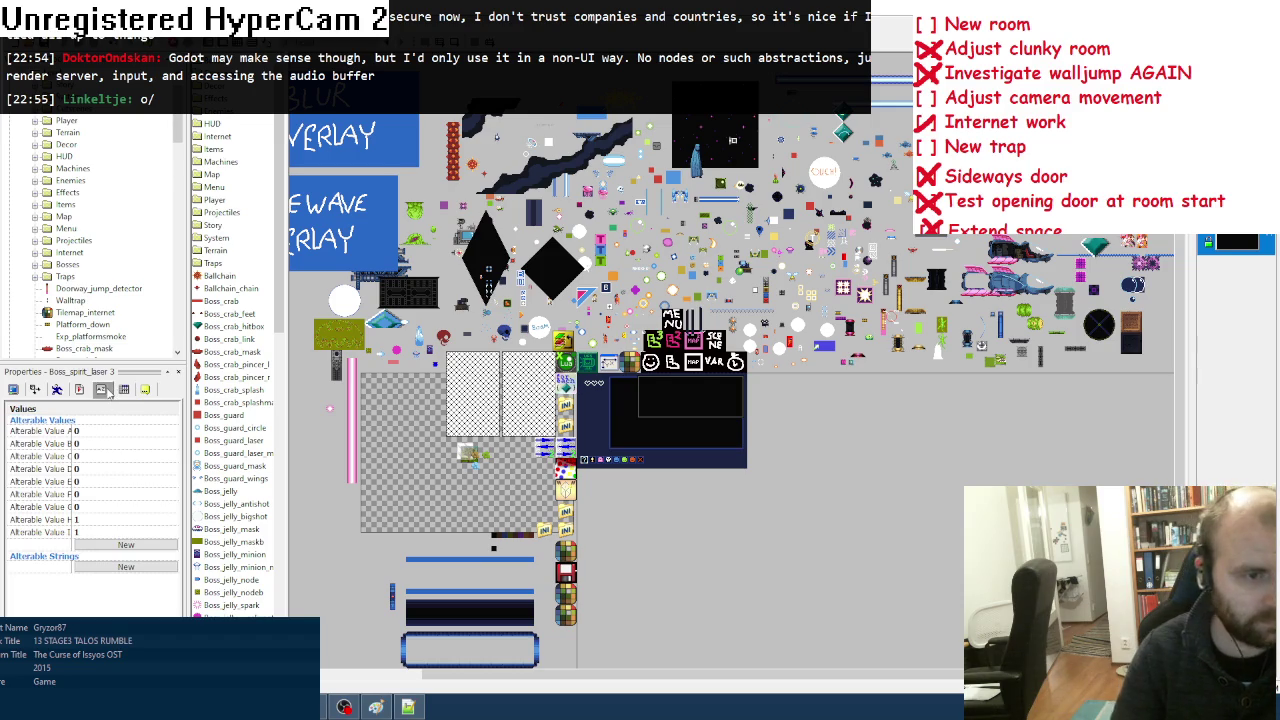
{"action": "left_click", "coordinate": [95, 534]}
{"action": "type", "text": "3"}
{"action": "key", "text": "Return"}
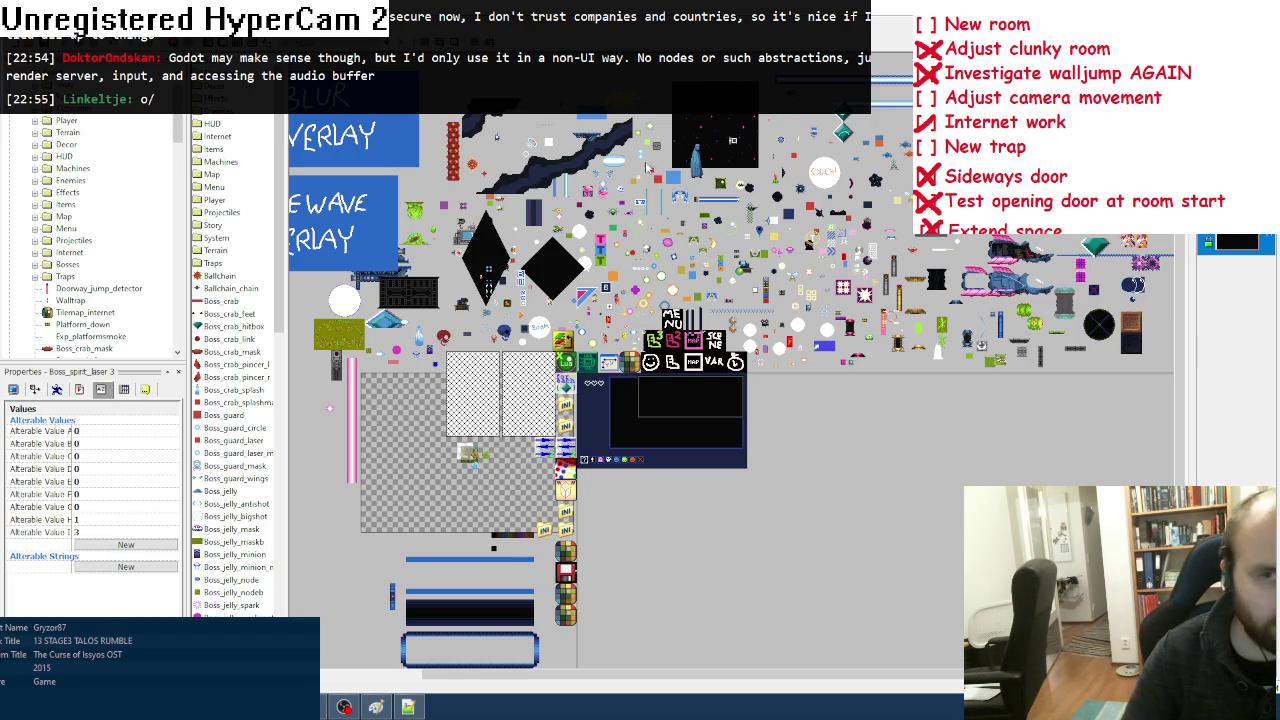
{"action": "double_click", "coordinate": [470, 650]}
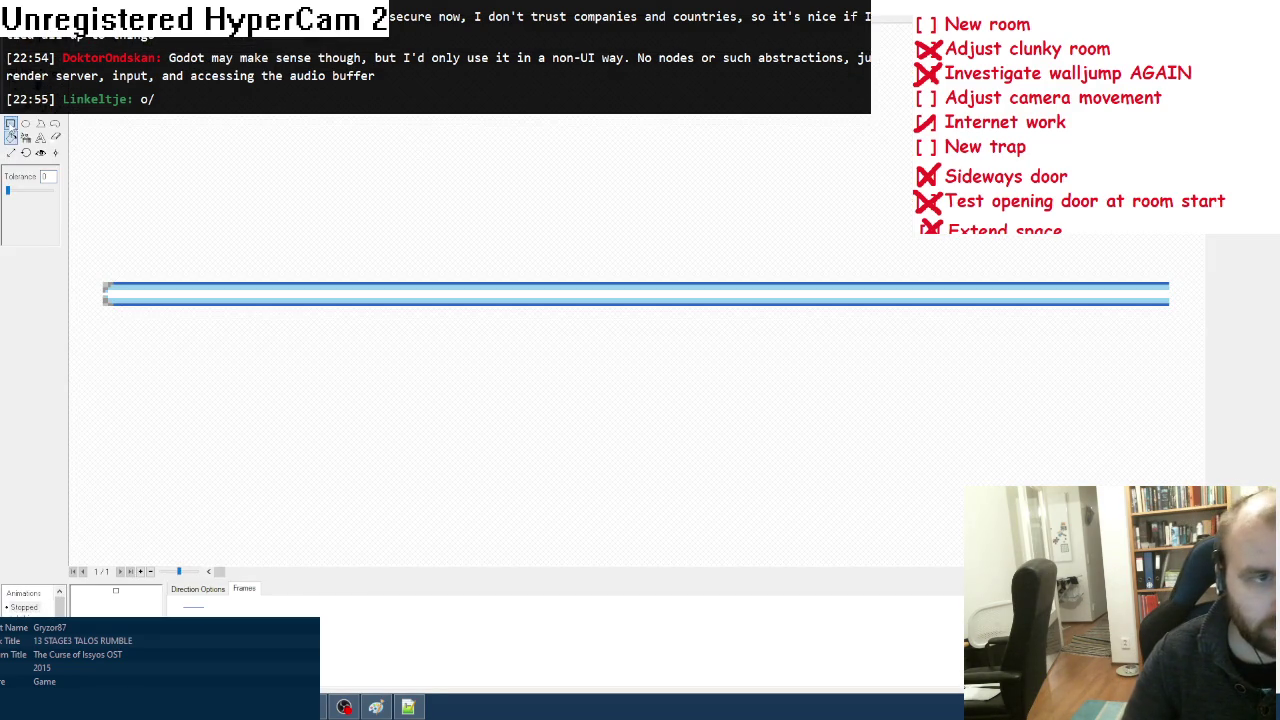
Step: Turn the light blue stripes pink, fill both stripes magenta, and close the image editor
{"action": "left_click", "coordinate": [933, 286]}
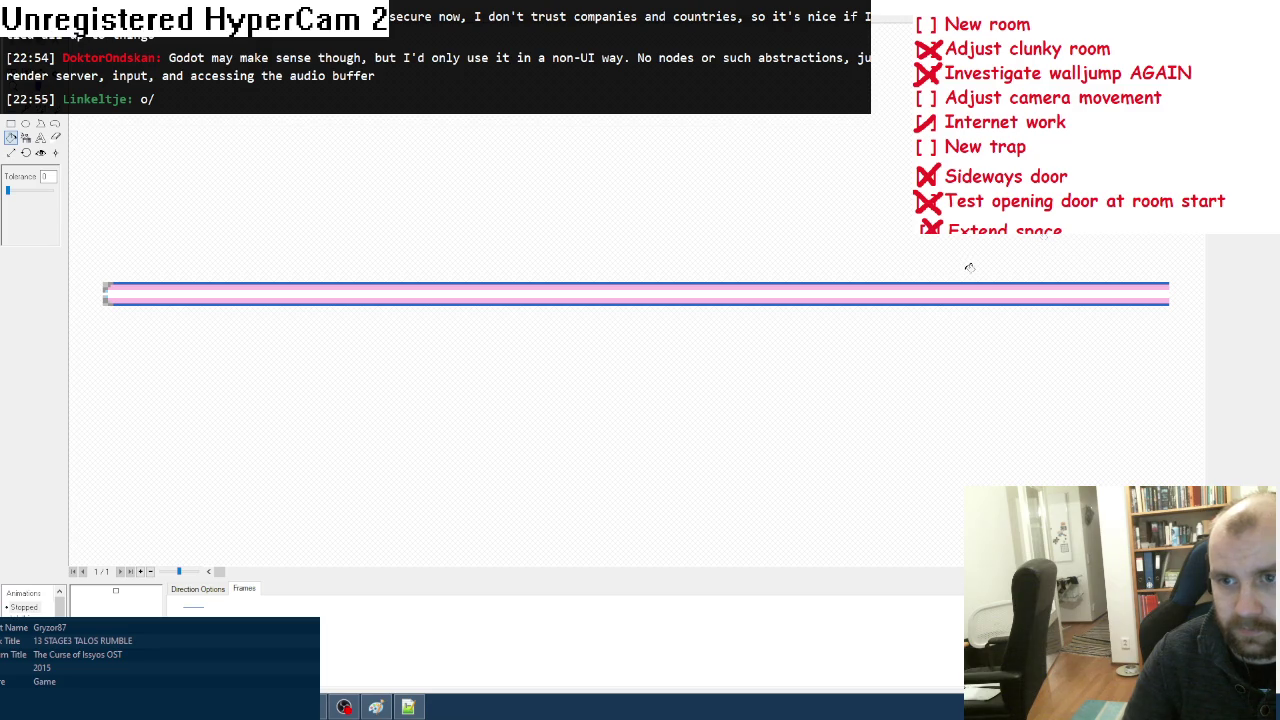
{"action": "left_click", "coordinate": [1000, 284]}
{"action": "left_click", "coordinate": [1018, 304]}
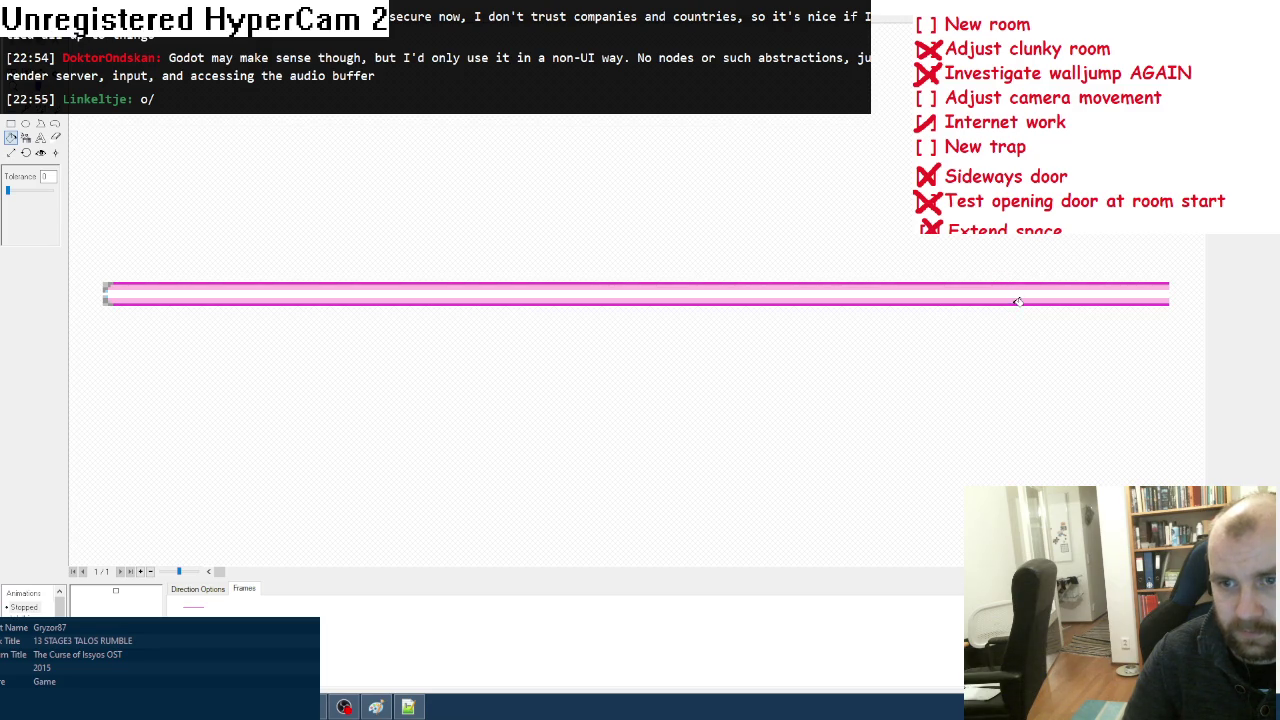
{"action": "key", "text": "Return"}
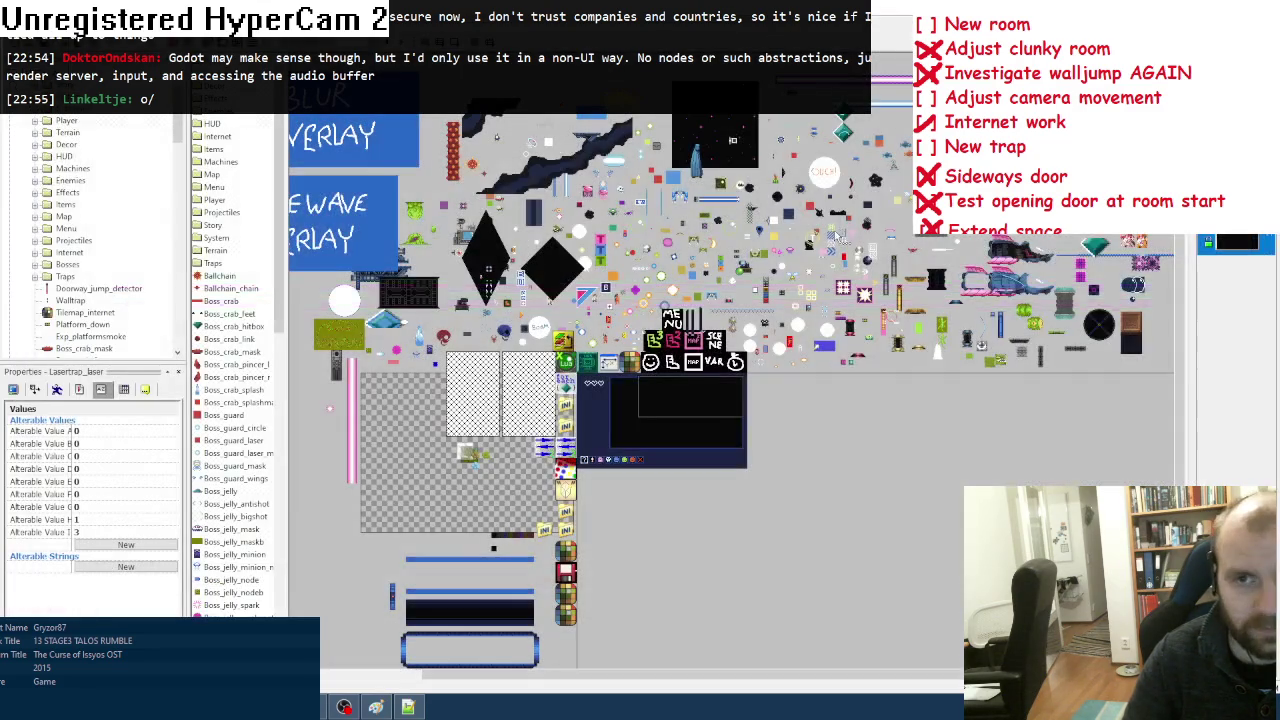
Step: In the Lasertrap group, add an event where Lasertrap_detector overlaps the Player
{"action": "left_click", "coordinate": [80, 389]}
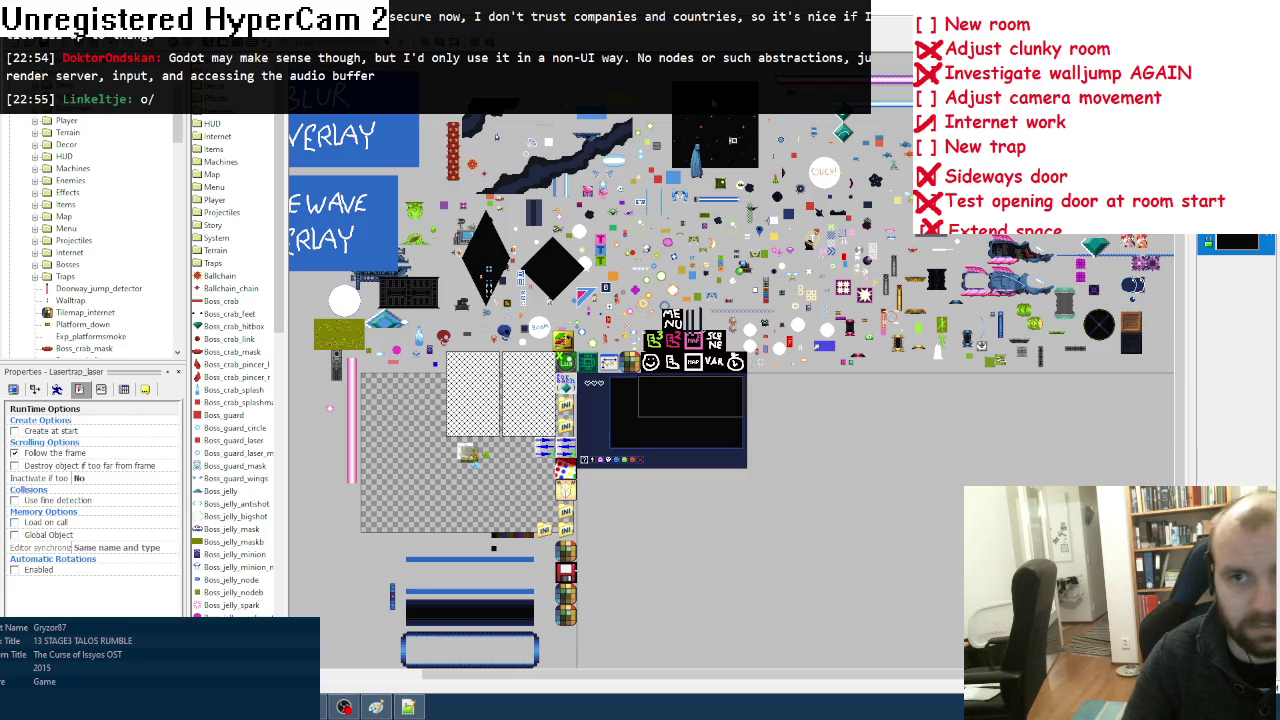
{"action": "key", "text": "ctrl+e"}
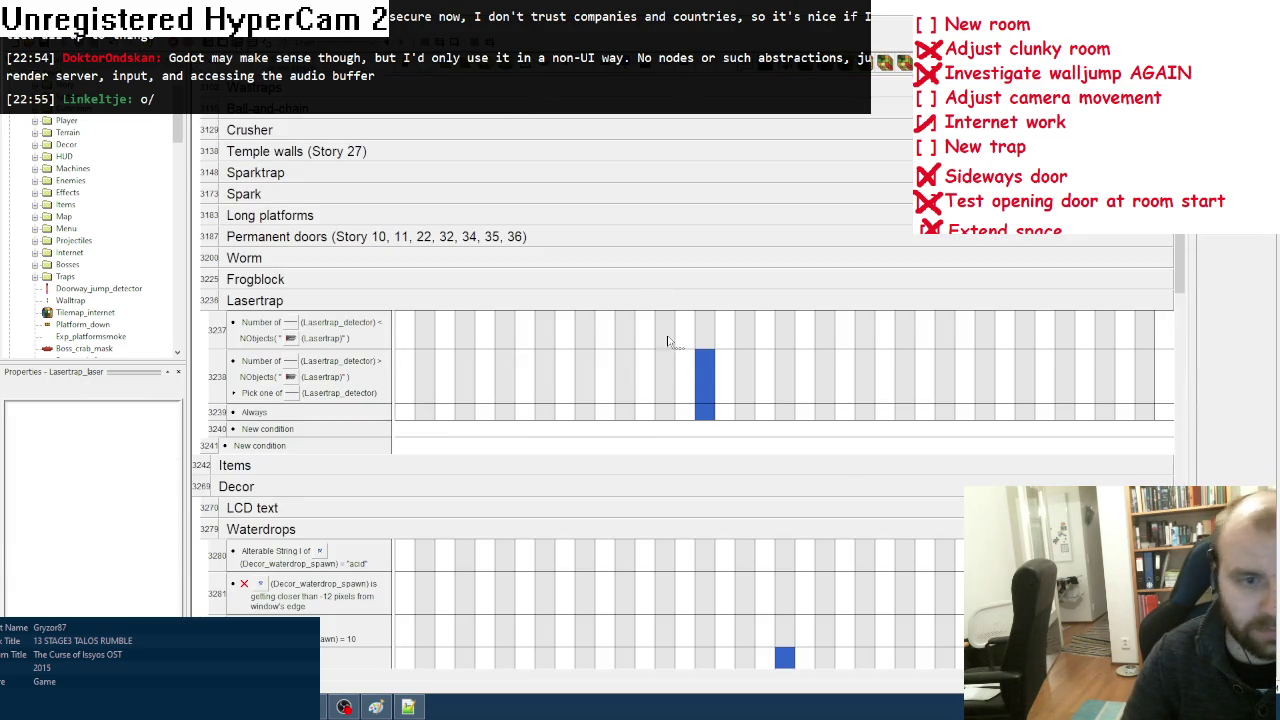
{"action": "mouse_move", "coordinate": [712, 428]}
{"action": "scroll", "coordinate": [700, 422], "scroll_direction": "down", "scroll_amount": 1}
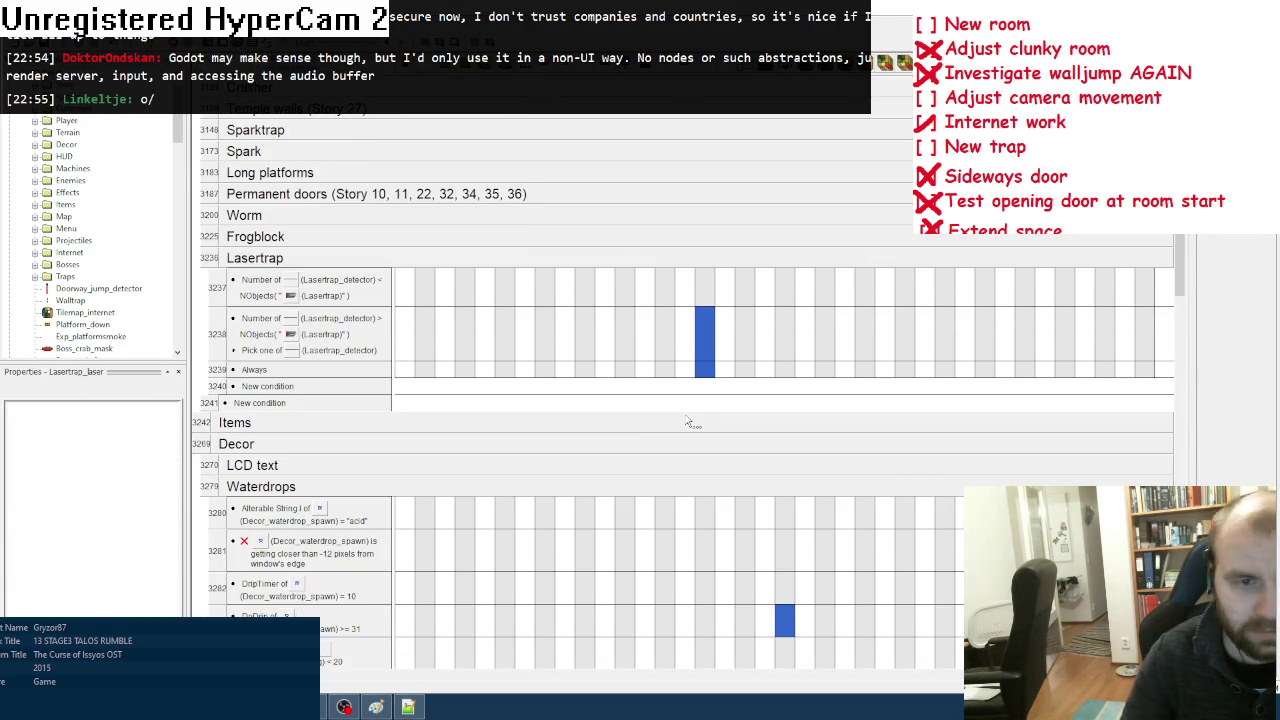
{"action": "left_click", "coordinate": [297, 397]}
{"action": "scroll", "coordinate": [388, 360], "scroll_direction": "down", "scroll_amount": 5}
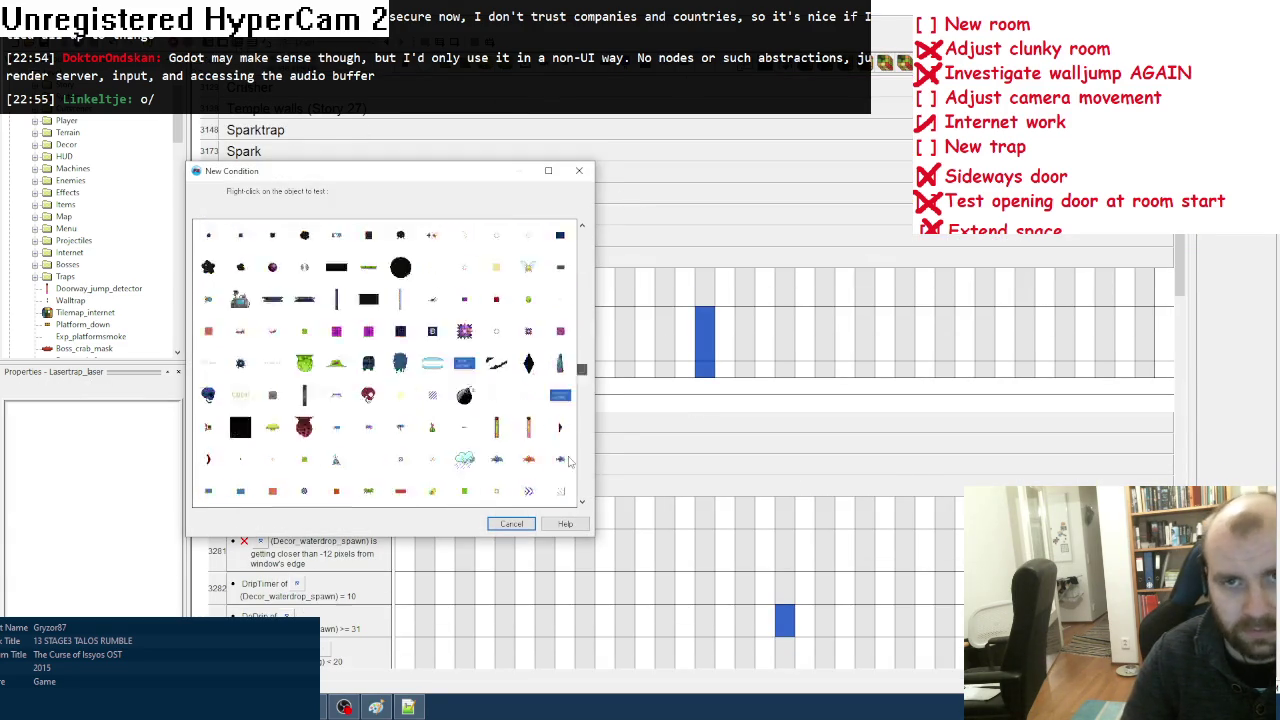
{"action": "right_click", "coordinate": [368, 470]}
{"action": "mouse_move", "coordinate": [410, 479]}
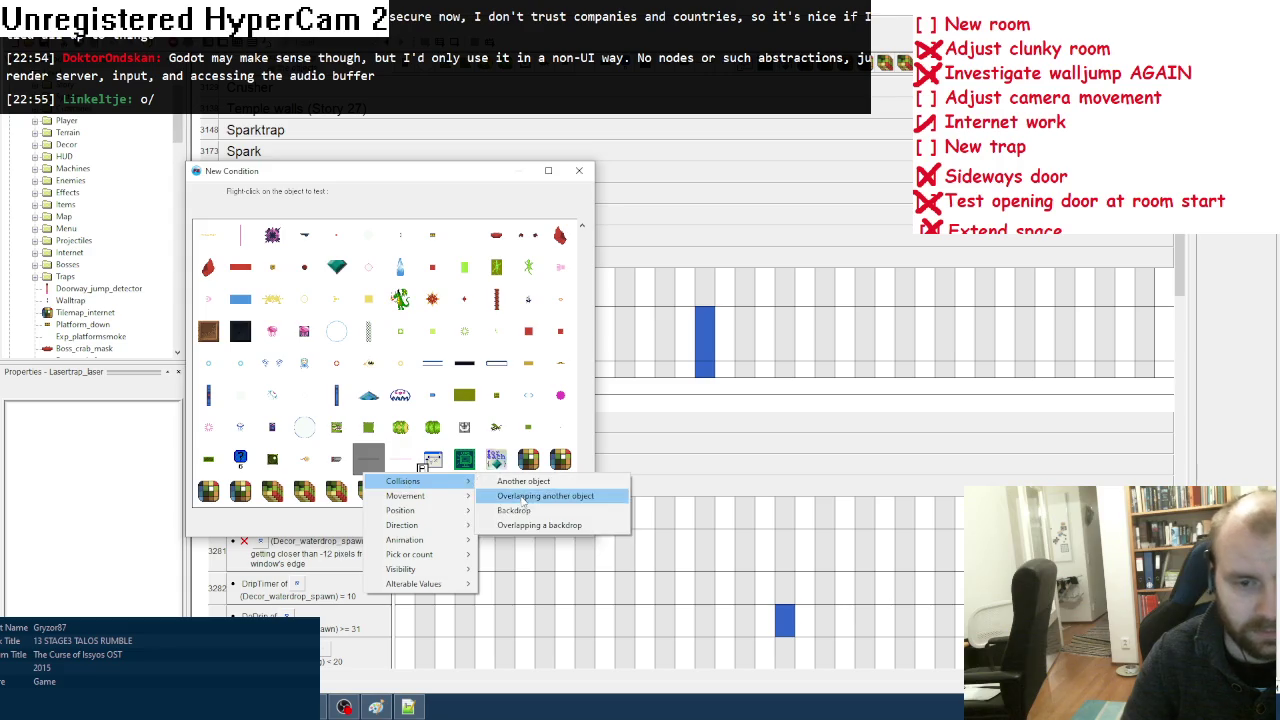
{"action": "left_click", "coordinate": [520, 497]}
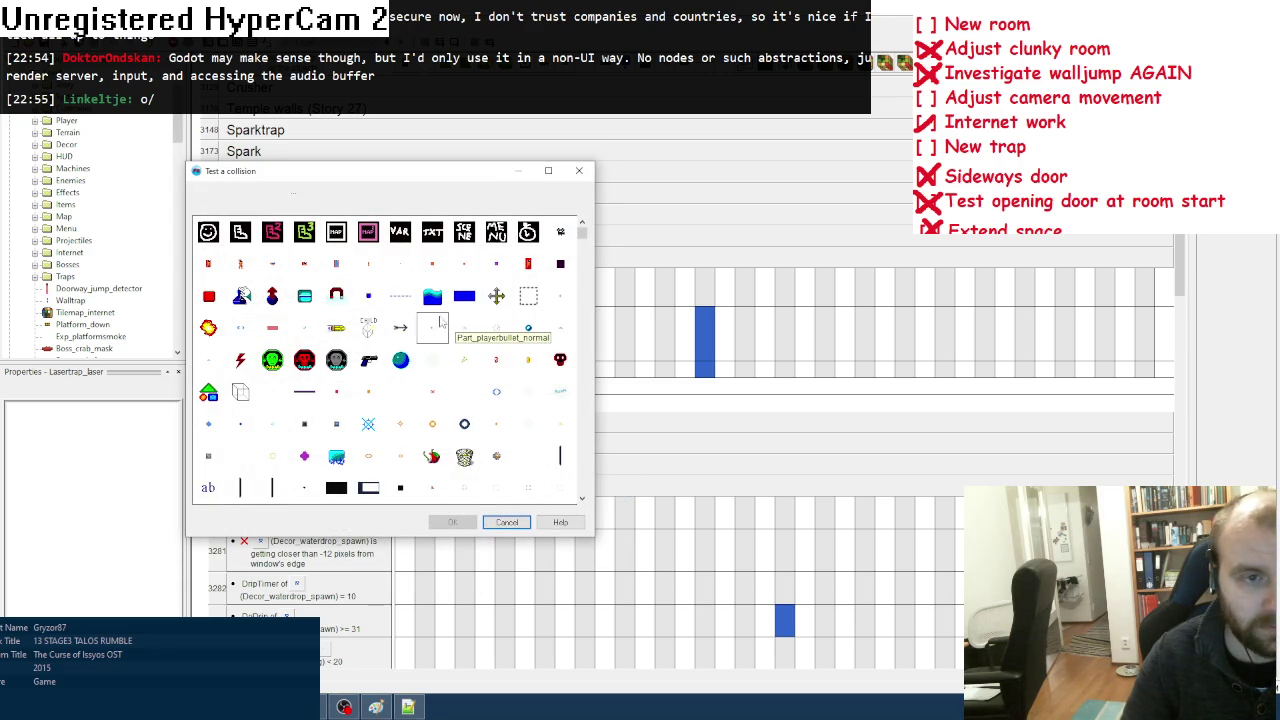
{"action": "double_click", "coordinate": [208, 263]}
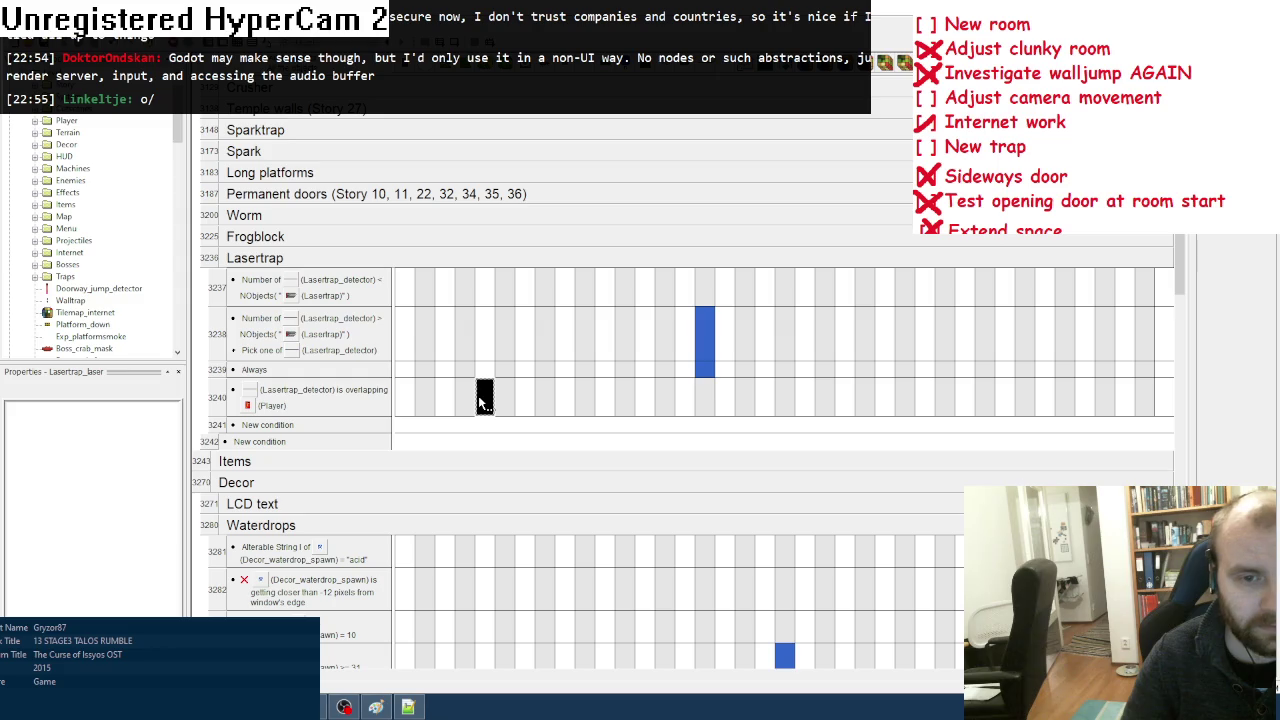
Step: Add a second condition to event 3240 comparing the detector's Alterable Value B to 0
{"action": "right_click", "coordinate": [350, 394]}
{"action": "left_click", "coordinate": [378, 432]}
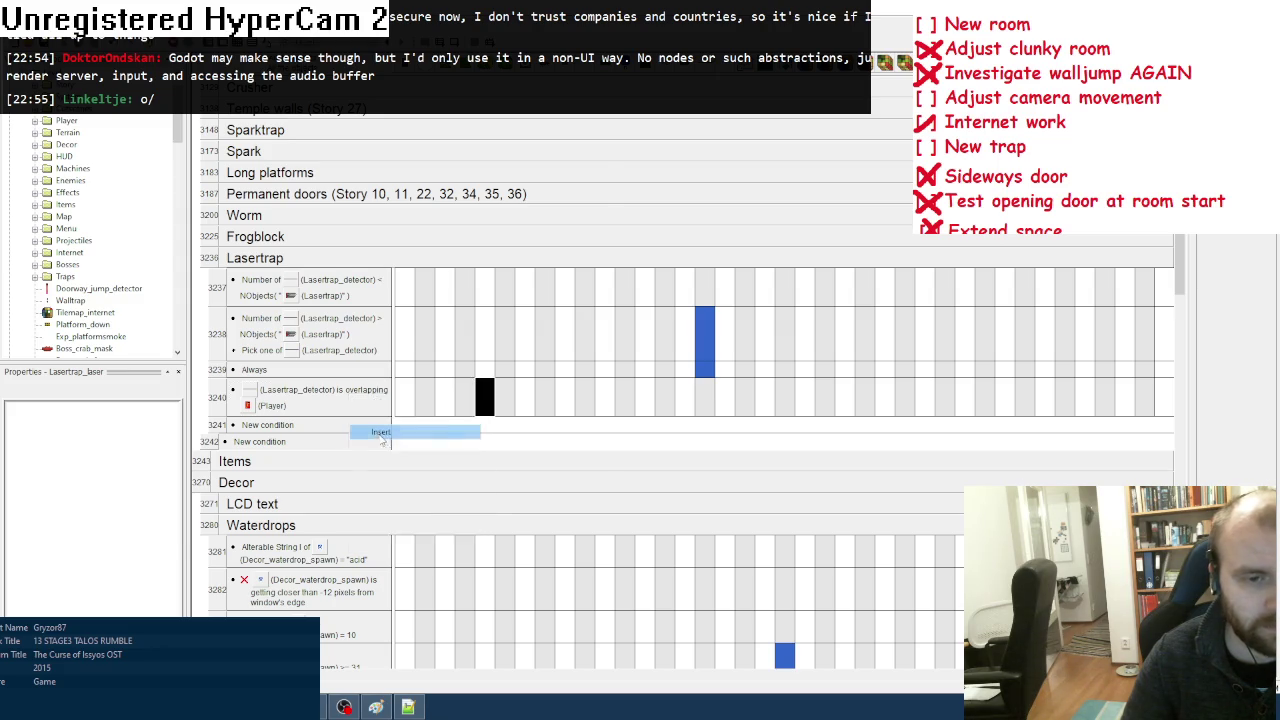
{"action": "scroll", "coordinate": [574, 240], "scroll_direction": "down", "scroll_amount": 10}
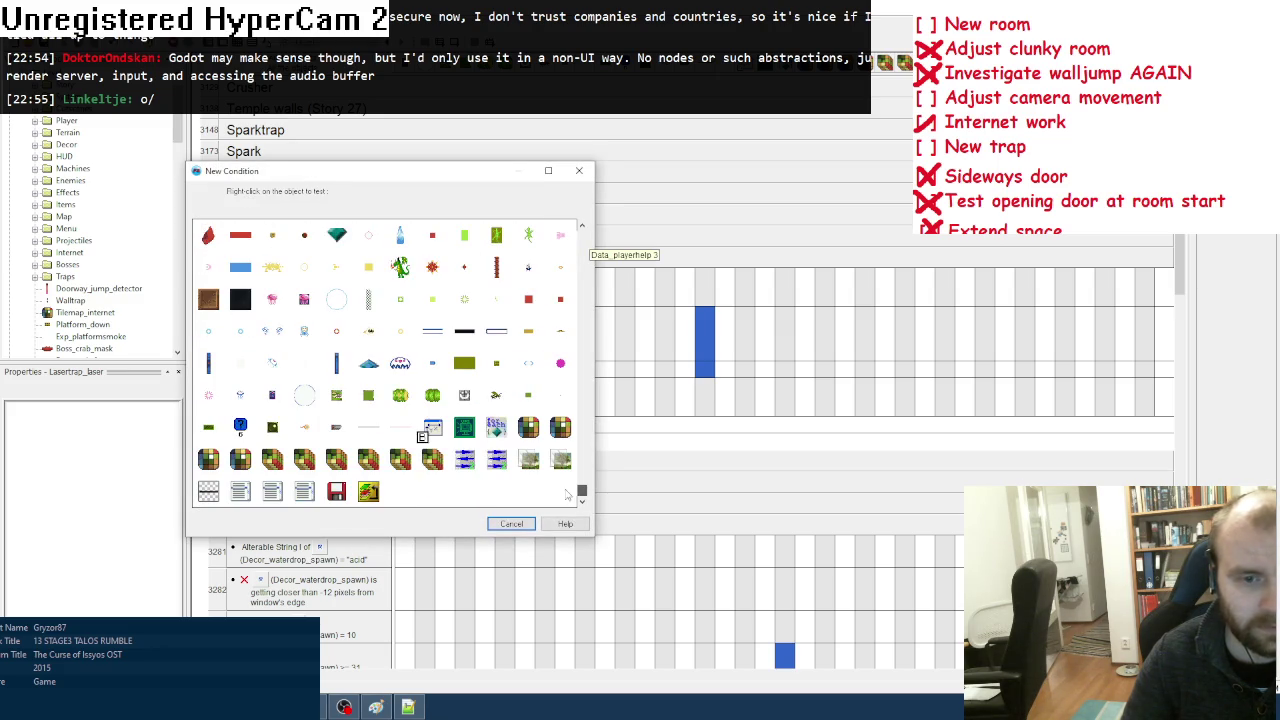
{"action": "right_click", "coordinate": [367, 425]}
{"action": "mouse_move", "coordinate": [460, 535]}
{"action": "left_click", "coordinate": [540, 538]}
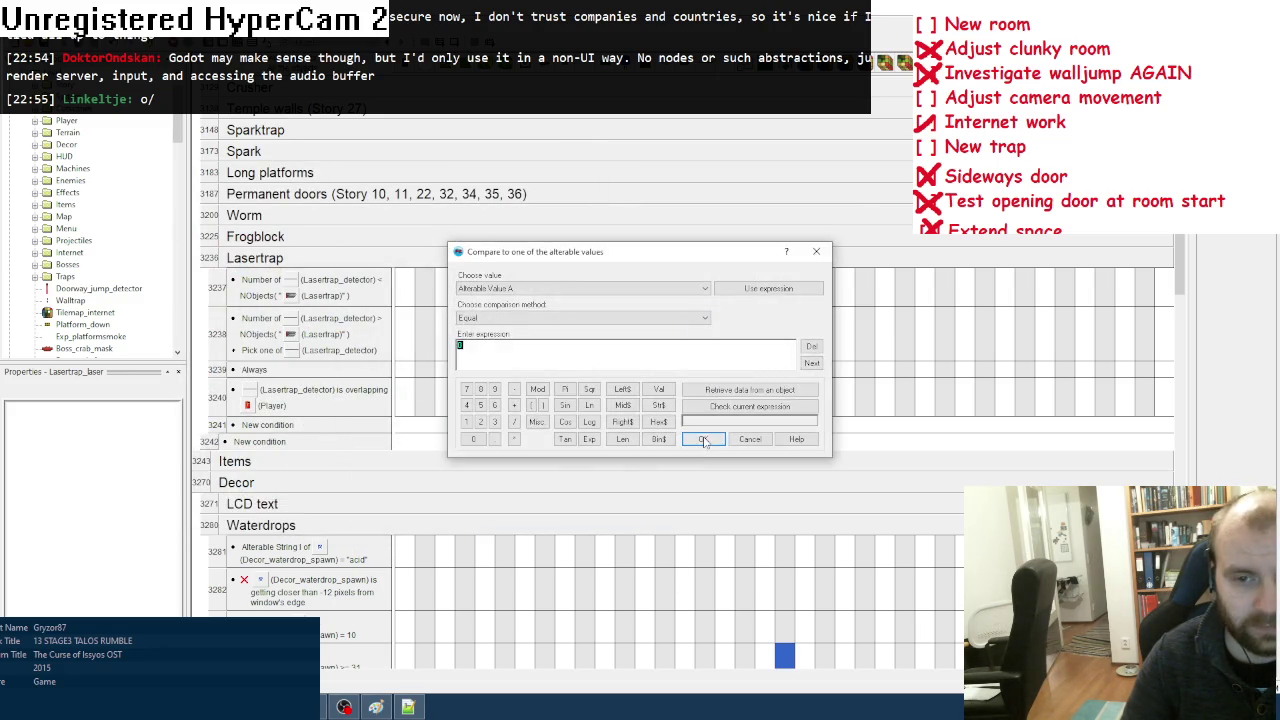
{"action": "left_click", "coordinate": [703, 438]}
{"action": "right_click", "coordinate": [298, 428]}
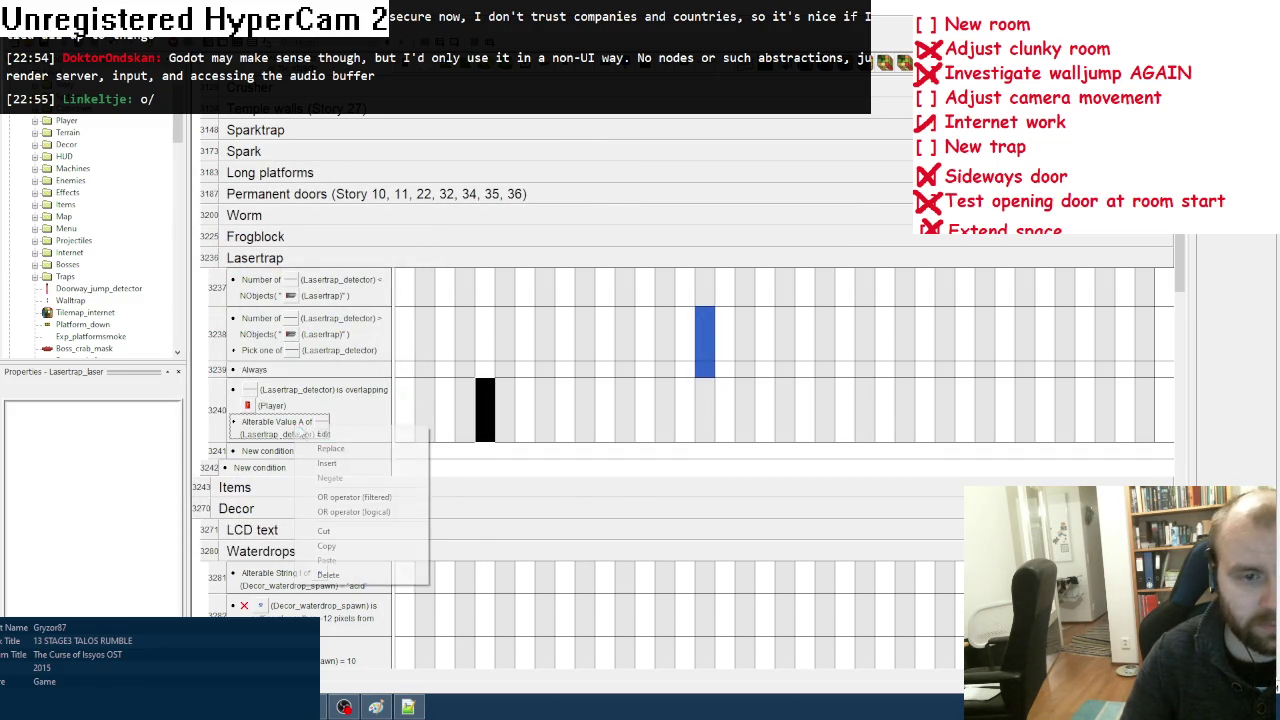
{"action": "left_click", "coordinate": [322, 437]}
{"action": "left_click", "coordinate": [585, 288]}
{"action": "left_click", "coordinate": [500, 312]}
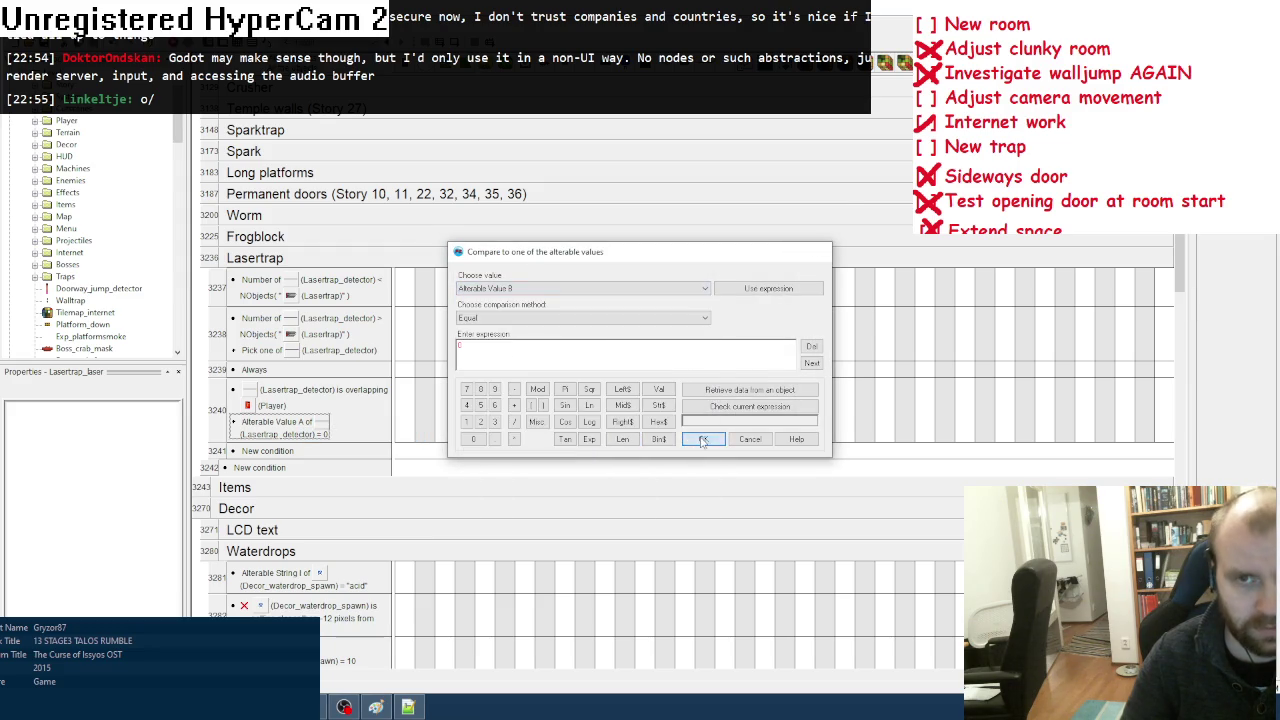
{"action": "left_click", "coordinate": [703, 438]}
Step: Add a ForEach loop action named 'lasertrap' running over Lasertrap_detector
{"action": "right_click", "coordinate": [780, 415]}
{"action": "left_click", "coordinate": [820, 460]}
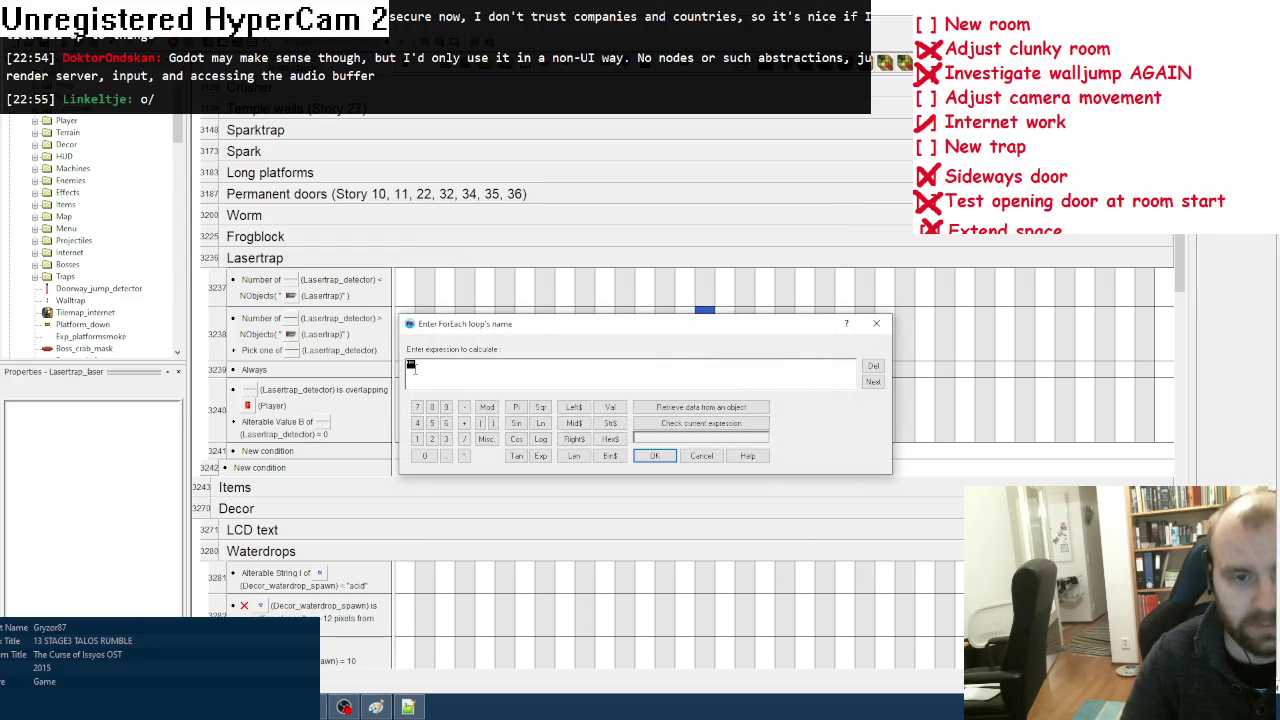
{"action": "type", "text": "trap"}
{"action": "left_click", "coordinate": [654, 455]}
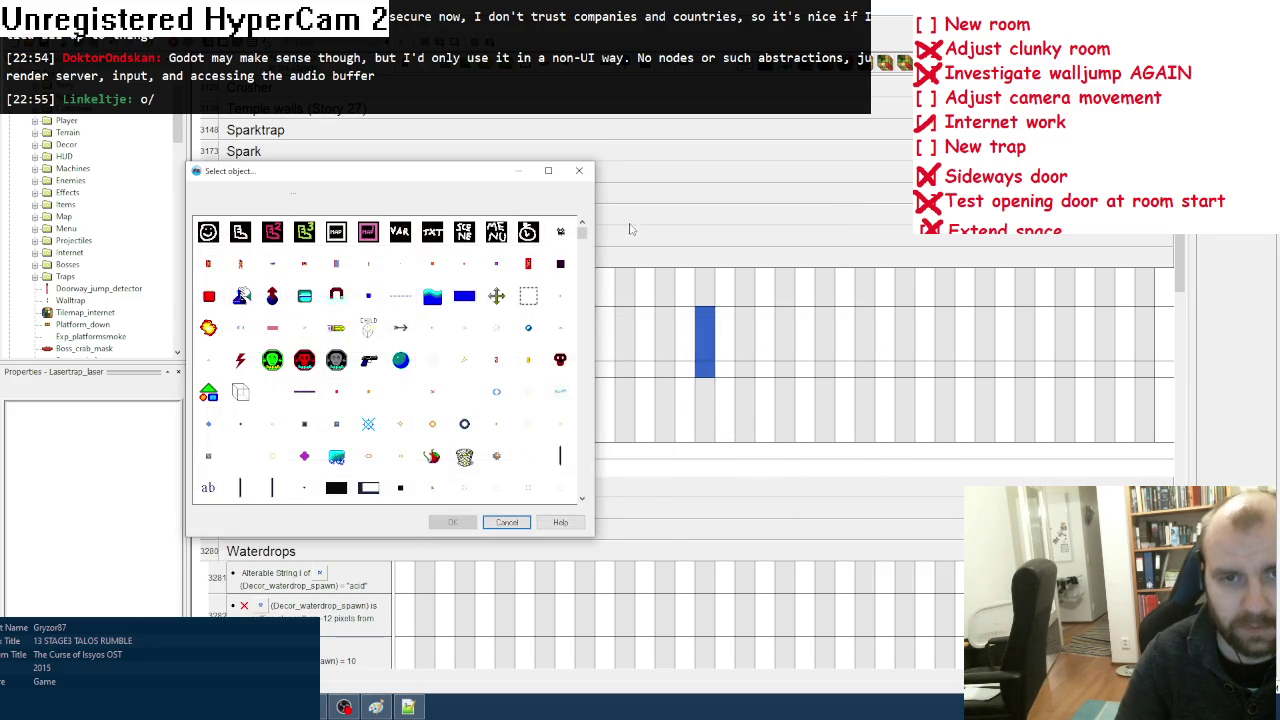
{"action": "left_click_drag", "start_coordinate": [581, 231], "coordinate": [578, 487]}
{"action": "double_click", "coordinate": [494, 466]}
Step: Start a new event with an On ForEach loop 'lasertrap' condition for Lasertrap_detector
{"action": "left_click", "coordinate": [290, 454]}
{"action": "scroll", "coordinate": [573, 465], "scroll_direction": "down", "scroll_amount": 5}
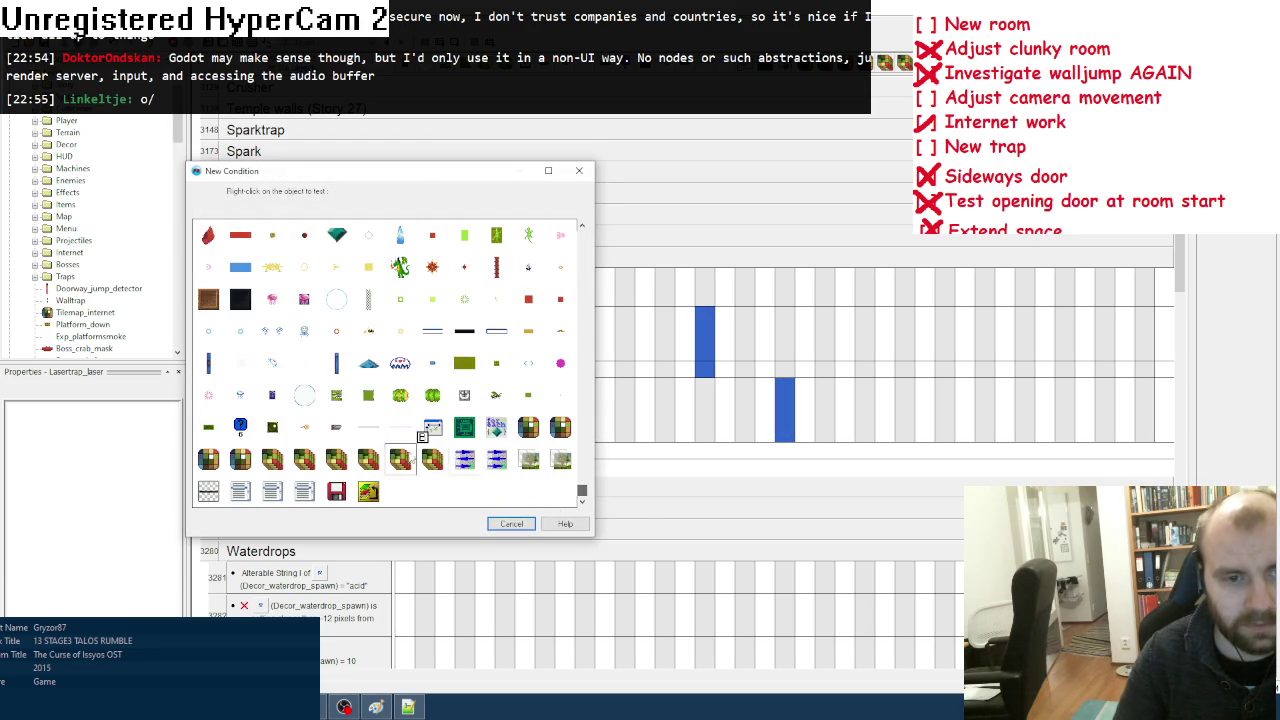
{"action": "right_click", "coordinate": [485, 425]}
{"action": "left_click", "coordinate": [562, 467]}
{"action": "type", "text": "\"lasertrap"}
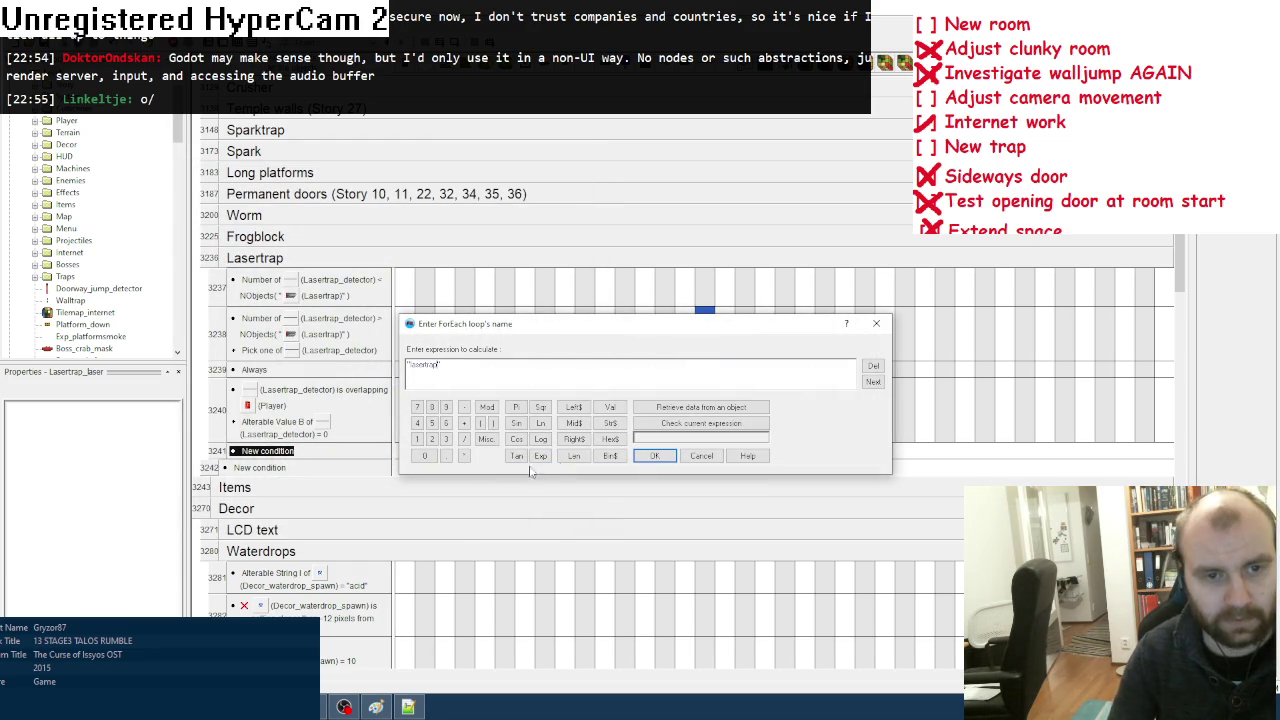
{"action": "left_click", "coordinate": [636, 457]}
{"action": "scroll", "coordinate": [565, 496], "scroll_direction": "down", "scroll_amount": 5}
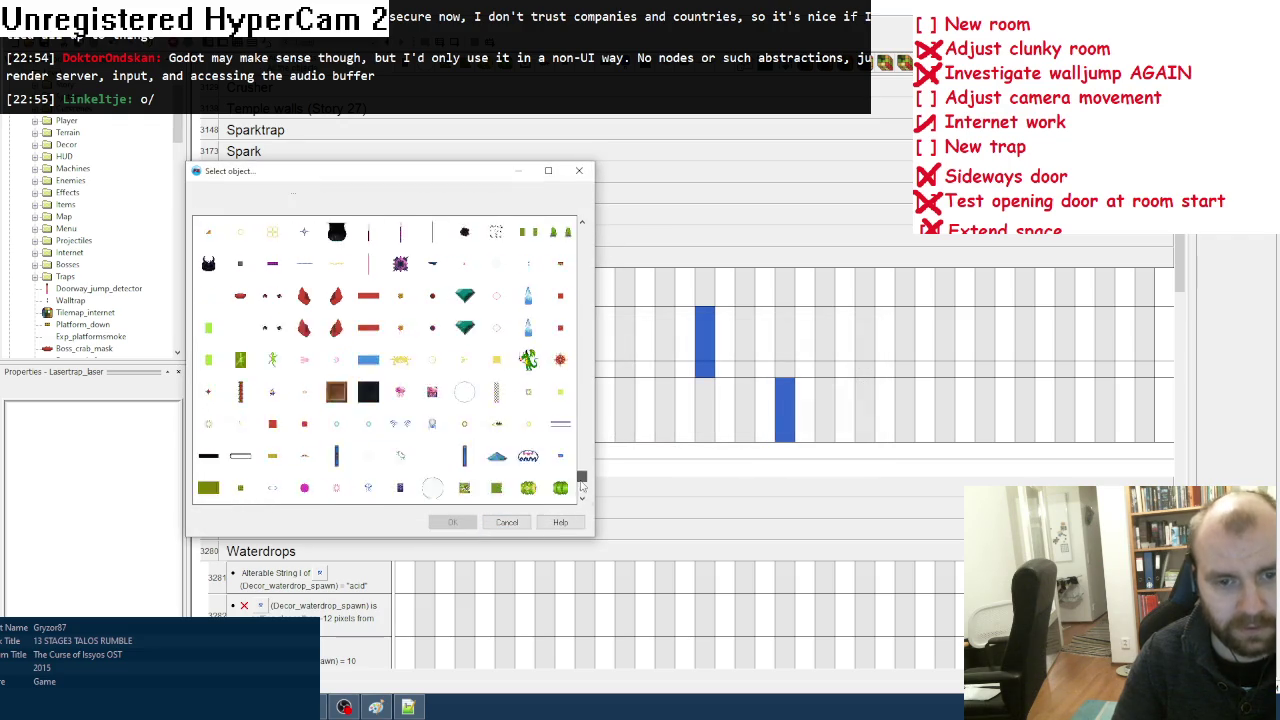
{"action": "double_click", "coordinate": [510, 465]}
{"action": "scroll", "coordinate": [300, 430], "scroll_direction": "down", "scroll_amount": 1}
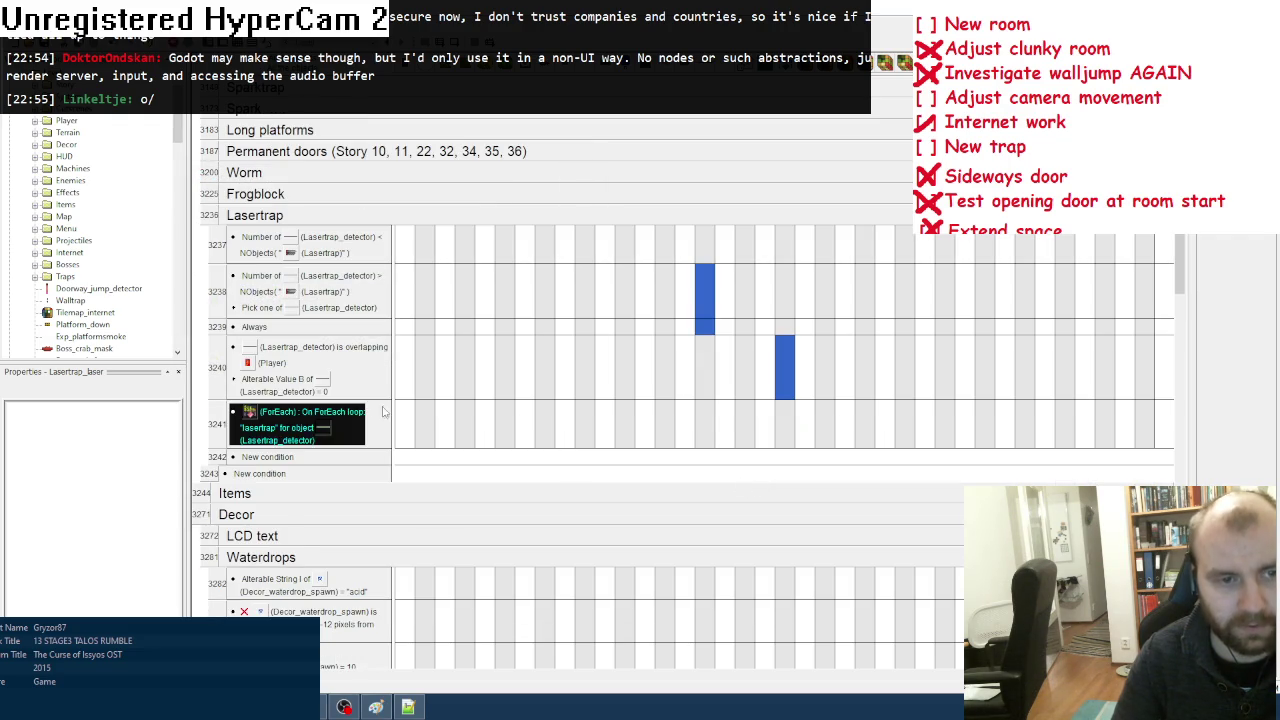
Step: In the overlap event, add a detector action setting Alterable Value B
{"action": "right_click", "coordinate": [298, 421]}
{"action": "left_click", "coordinate": [330, 456]}
{"action": "left_click", "coordinate": [510, 527]}
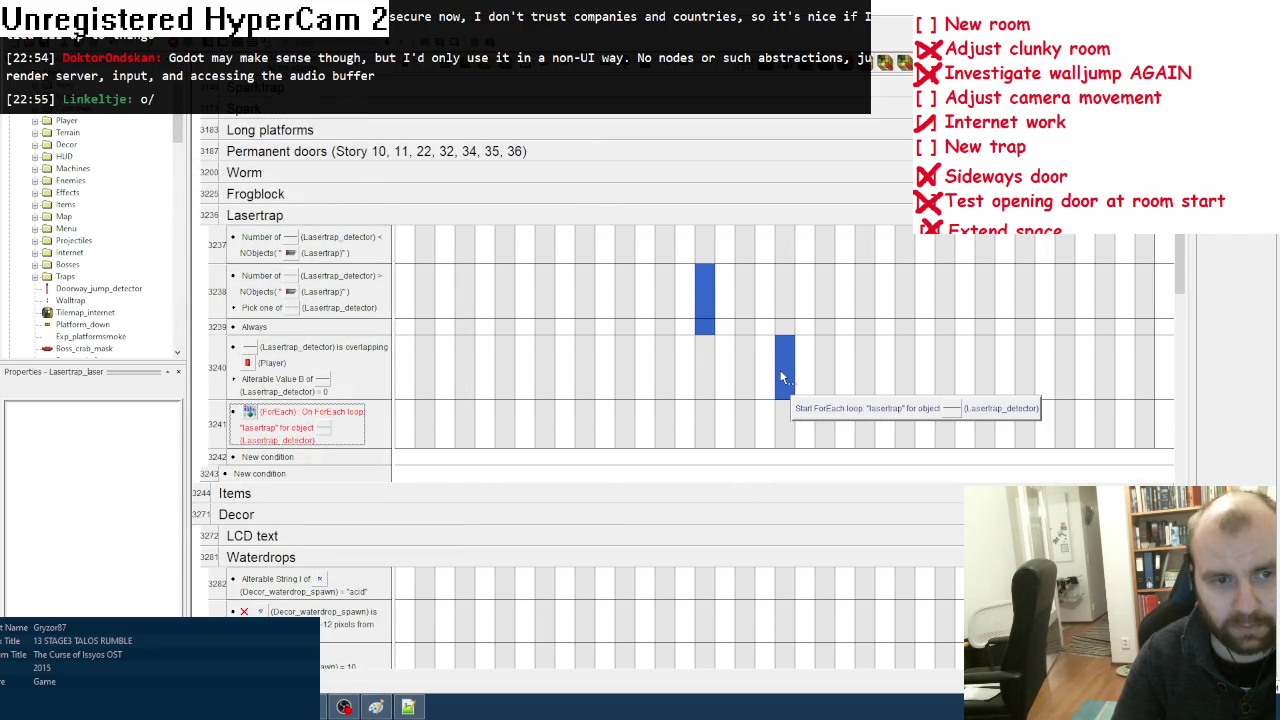
{"action": "right_click", "coordinate": [712, 368]}
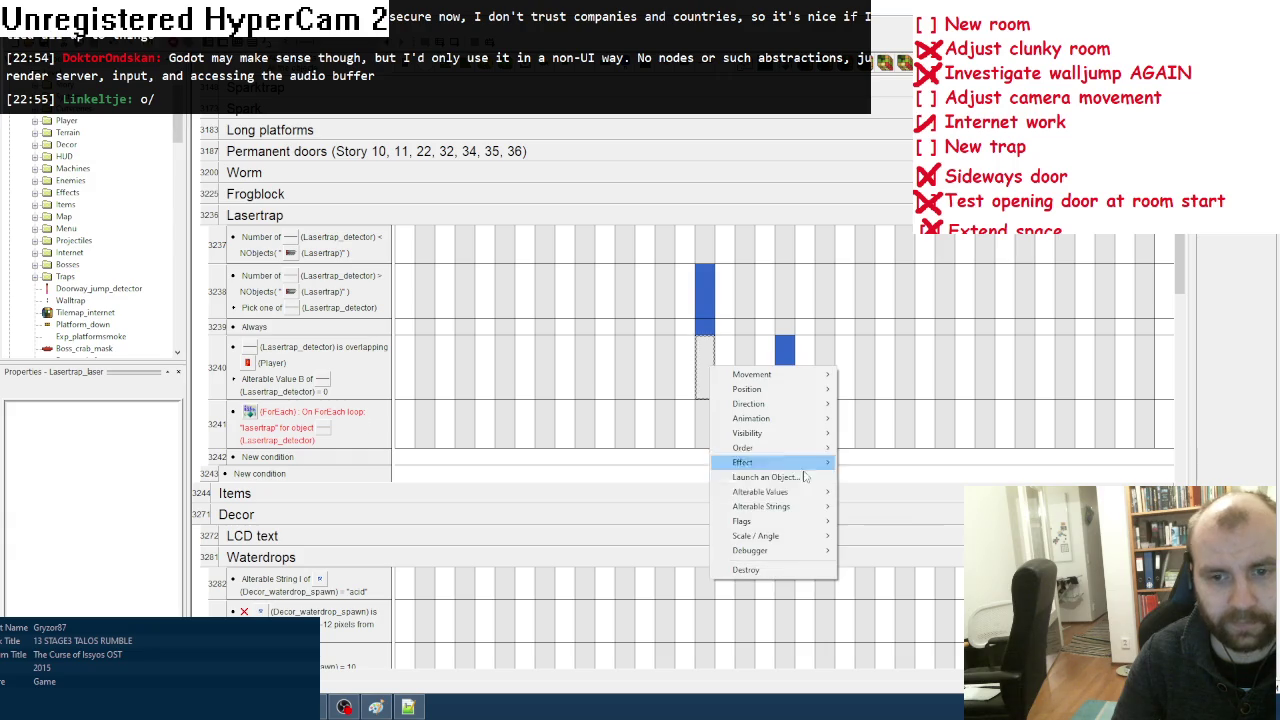
{"action": "left_click", "coordinate": [861, 492]}
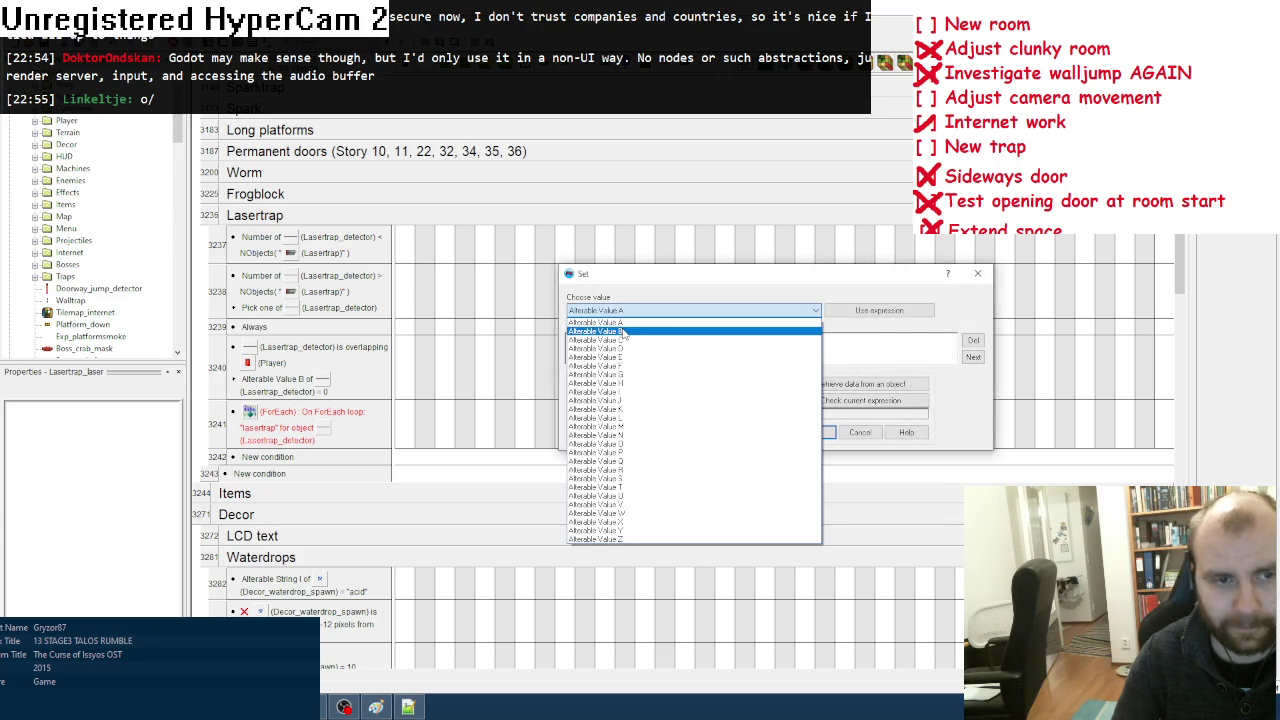
{"action": "left_click", "coordinate": [624, 334]}
{"action": "left_click", "coordinate": [599, 344]}
{"action": "left_click", "coordinate": [814, 436]}
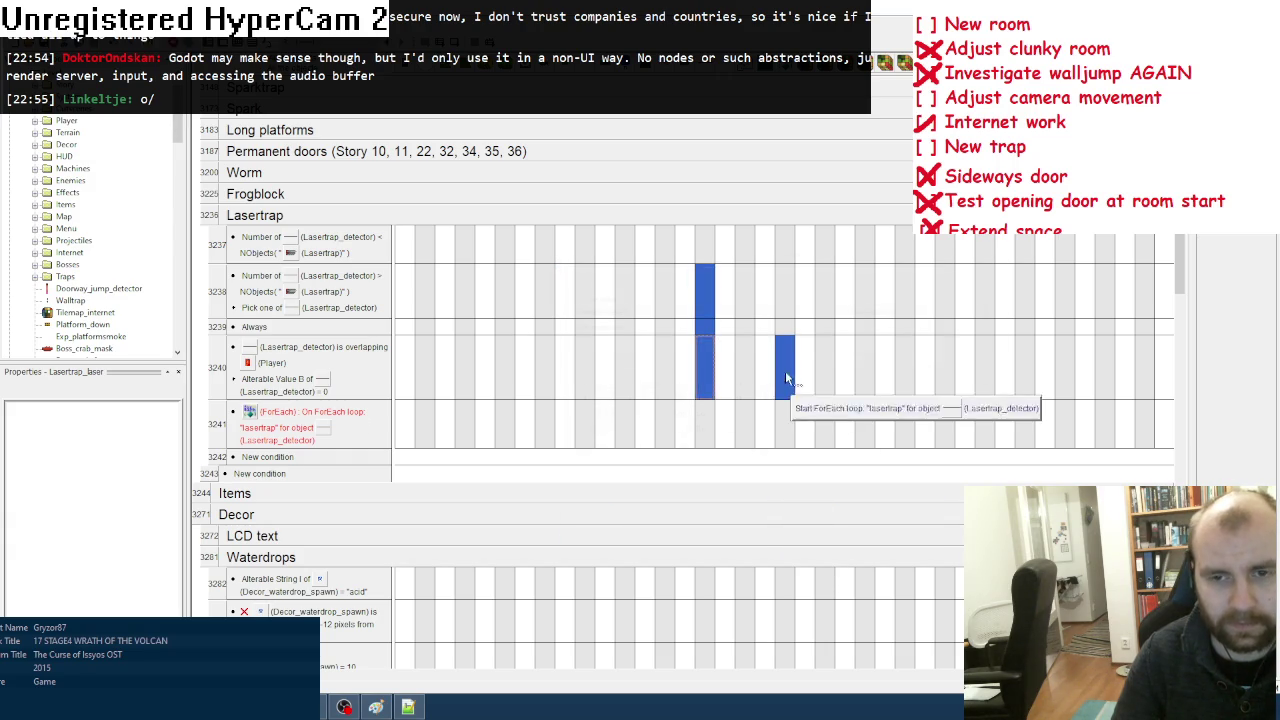
Step: Insert an event above ForEach with the condition Lasertrap_detector Alterable Value B > 0
{"action": "right_click", "coordinate": [243, 410]}
{"action": "mouse_move", "coordinate": [262, 463]}
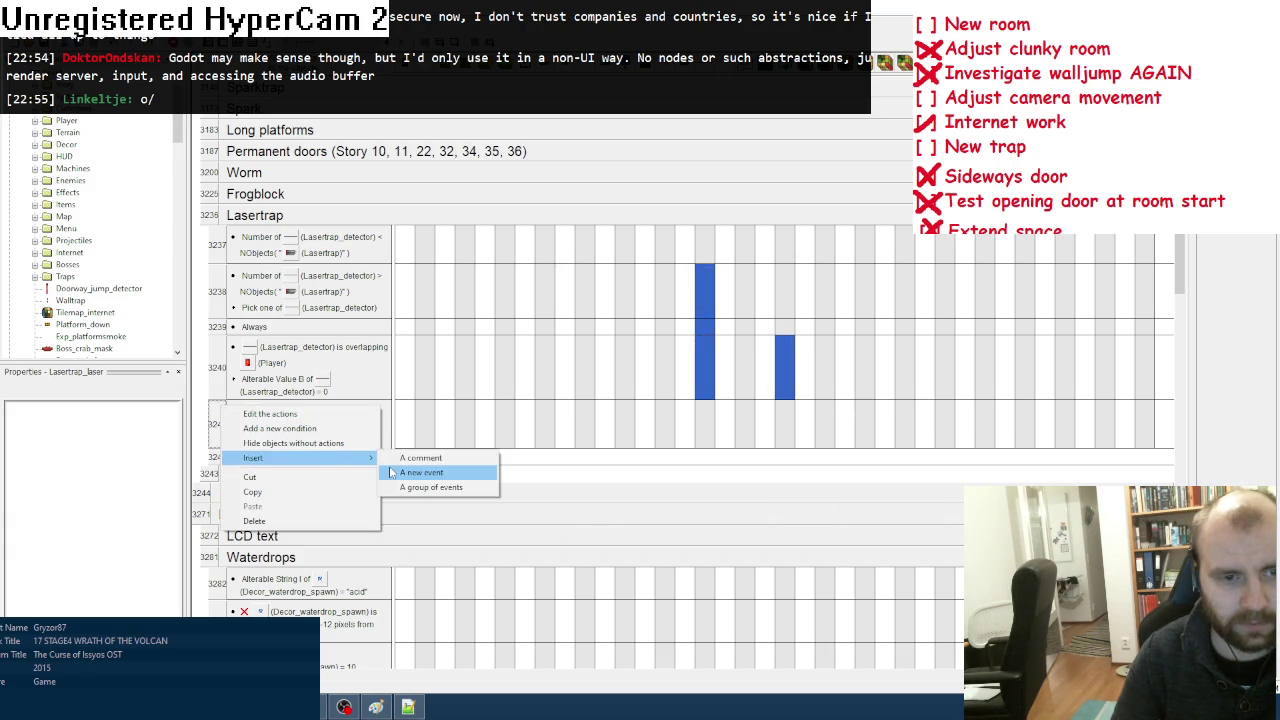
{"action": "left_click", "coordinate": [430, 471]}
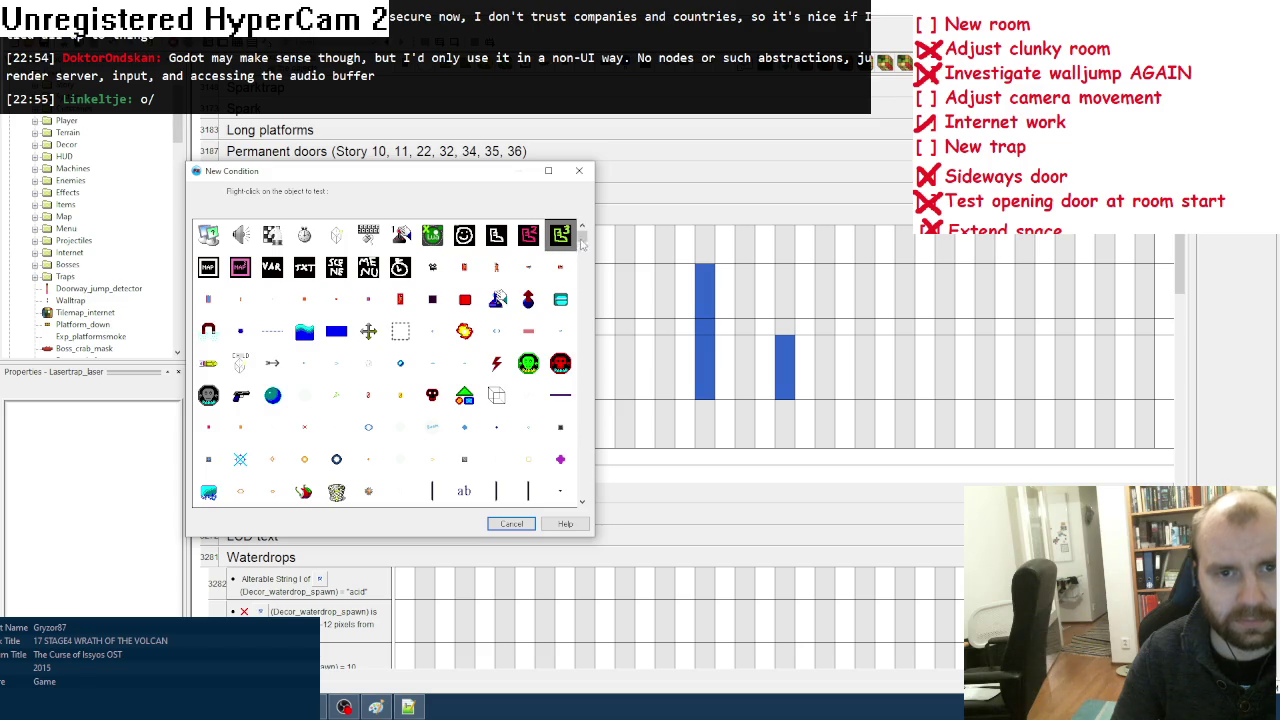
{"action": "left_click_drag", "start_coordinate": [583, 244], "coordinate": [583, 498]}
{"action": "right_click", "coordinate": [368, 424]}
{"action": "mouse_move", "coordinate": [473, 528]}
{"action": "left_click", "coordinate": [540, 526]}
{"action": "left_click", "coordinate": [580, 288]}
{"action": "left_click", "coordinate": [480, 309]}
{"action": "left_click", "coordinate": [481, 318]}
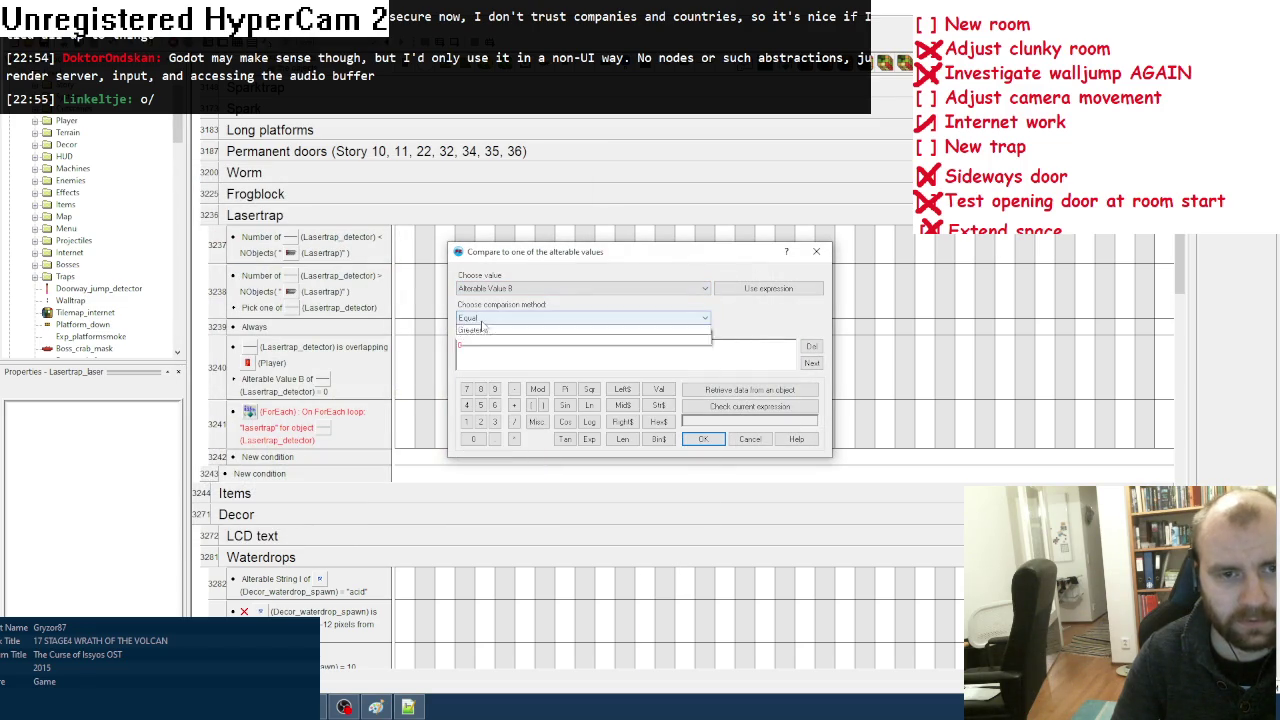
{"action": "left_click", "coordinate": [490, 390]}
{"action": "left_click", "coordinate": [703, 439]}
Step: Make the new event add to the detector's Alterable Value B
{"action": "right_click", "coordinate": [705, 416]}
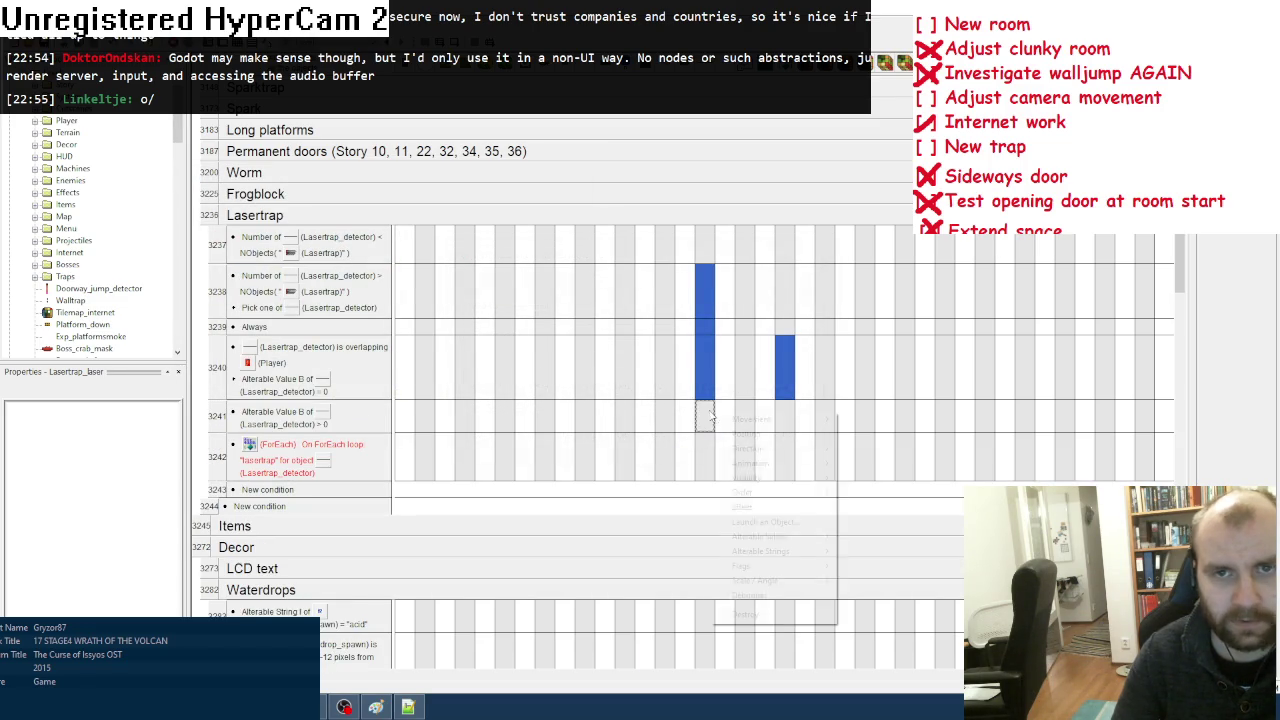
{"action": "mouse_move", "coordinate": [790, 536]}
{"action": "left_click", "coordinate": [870, 552]}
{"action": "left_click", "coordinate": [620, 311]}
{"action": "left_click", "coordinate": [625, 331]}
{"action": "left_click", "coordinate": [816, 433]}
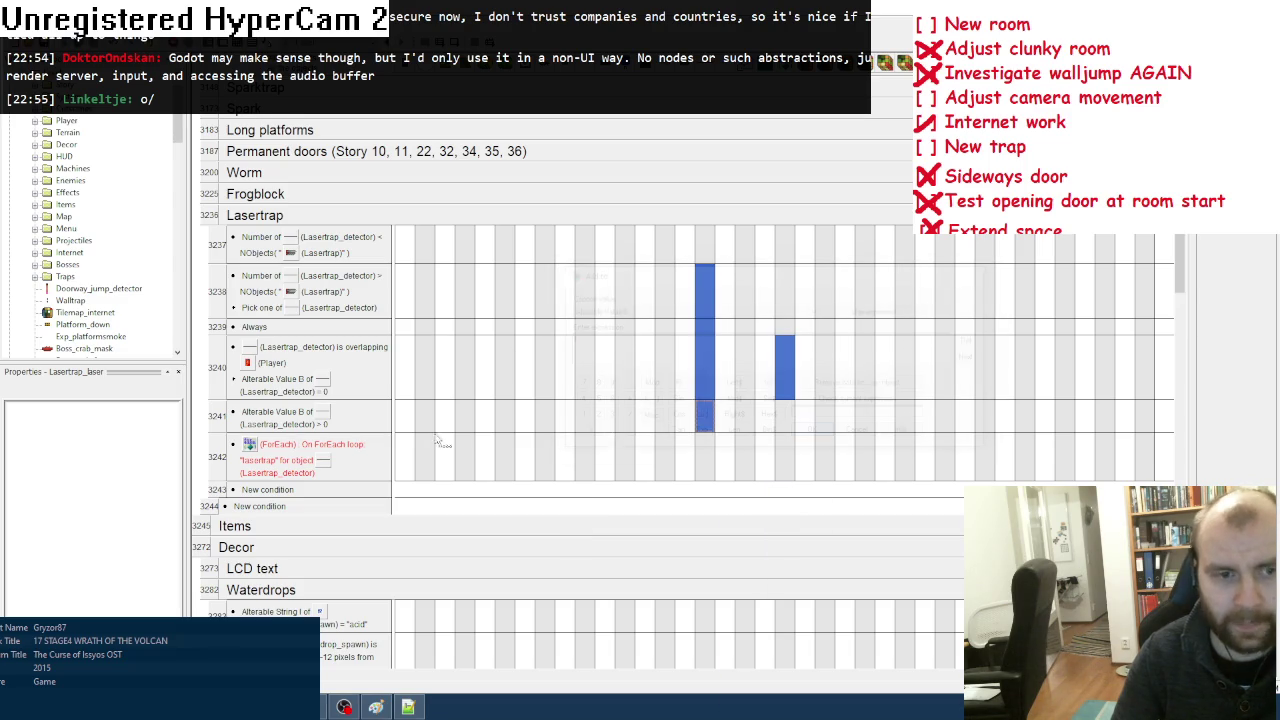
Step: Insert another event comparing the detector's Alterable Value B as Greater or equal to the threshold
{"action": "right_click", "coordinate": [212, 444]}
{"action": "mouse_move", "coordinate": [271, 491]}
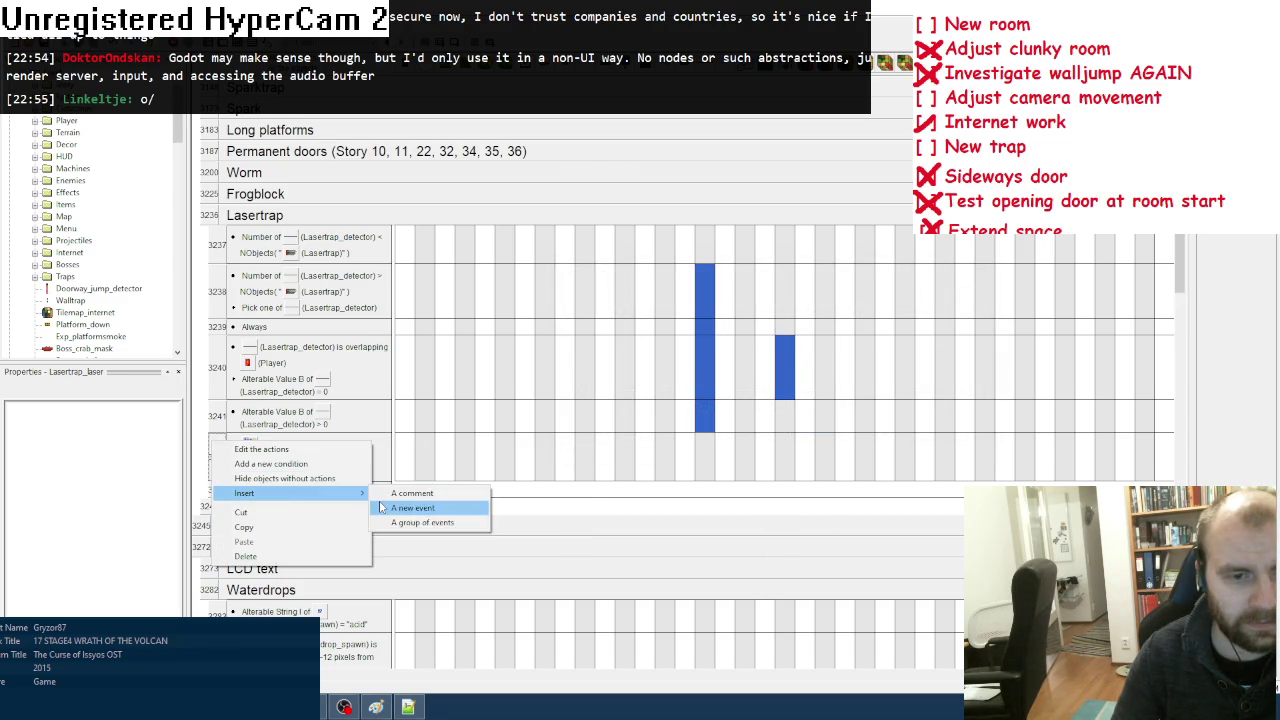
{"action": "left_click", "coordinate": [420, 492]}
{"action": "left_click_drag", "start_coordinate": [582, 237], "coordinate": [582, 495]}
{"action": "right_click", "coordinate": [370, 426]}
{"action": "left_click", "coordinate": [505, 540]}
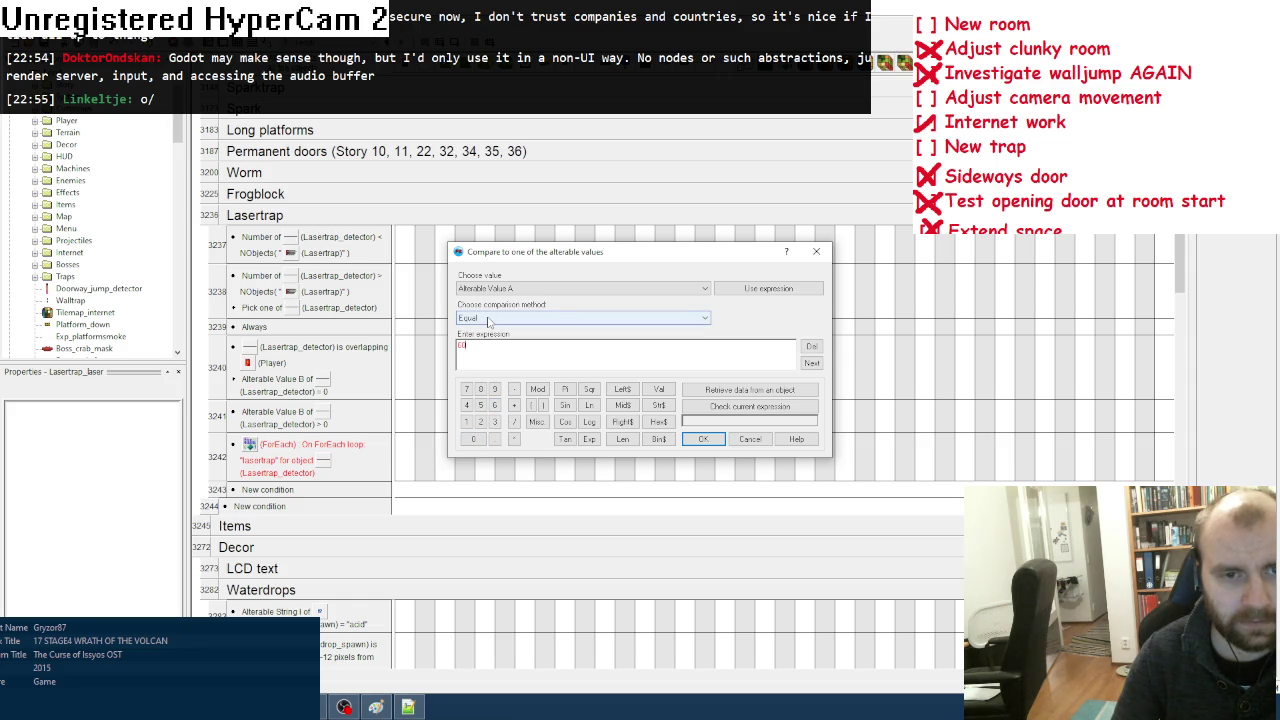
{"action": "left_click", "coordinate": [488, 318]}
{"action": "left_click", "coordinate": [490, 369]}
{"action": "left_click", "coordinate": [490, 288]}
{"action": "left_click", "coordinate": [490, 306]}
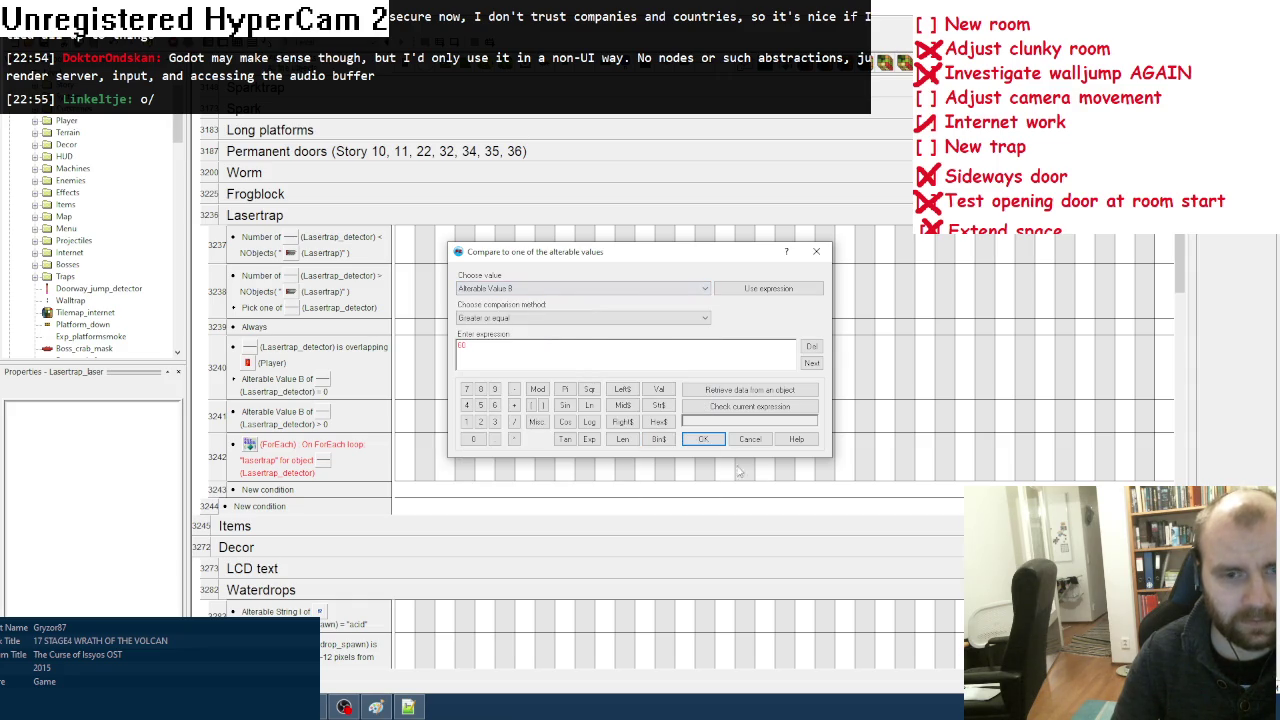
{"action": "left_click", "coordinate": [703, 439]}
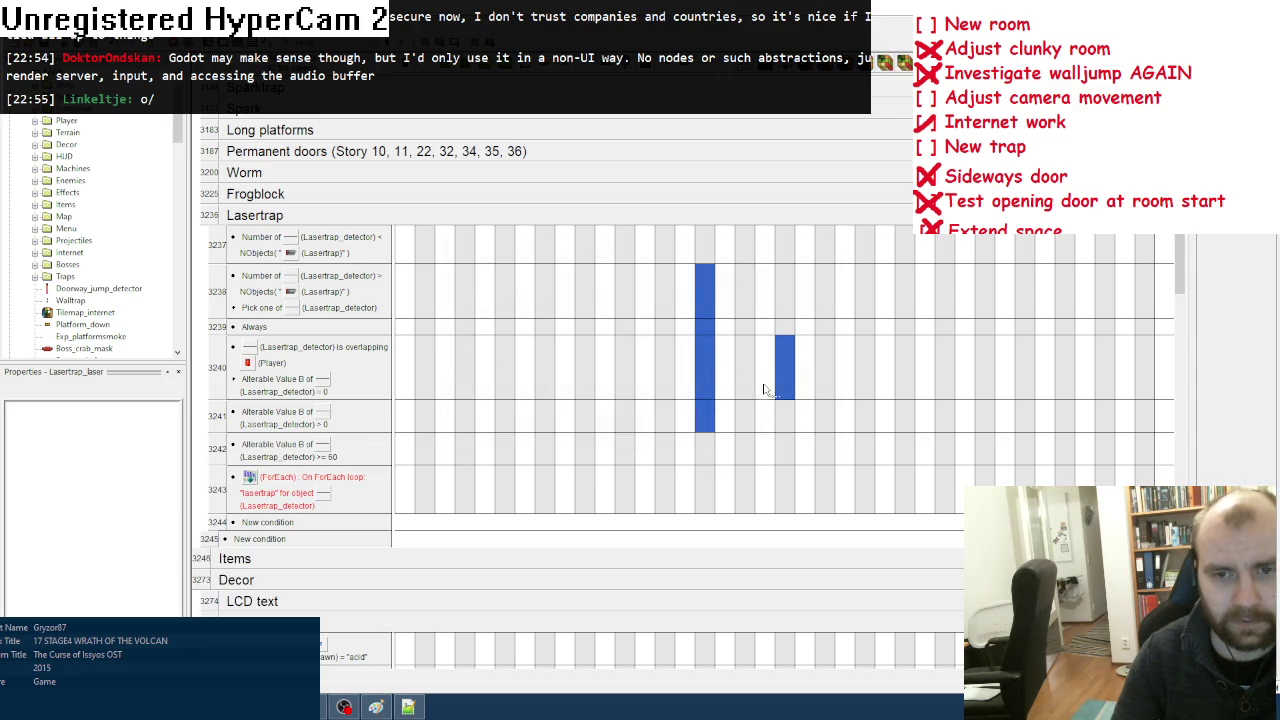
Step: Move the Start loop action into event 3242 and add a reset of Alterable Value B
{"action": "left_click_drag", "start_coordinate": [785, 376], "coordinate": [785, 448]}
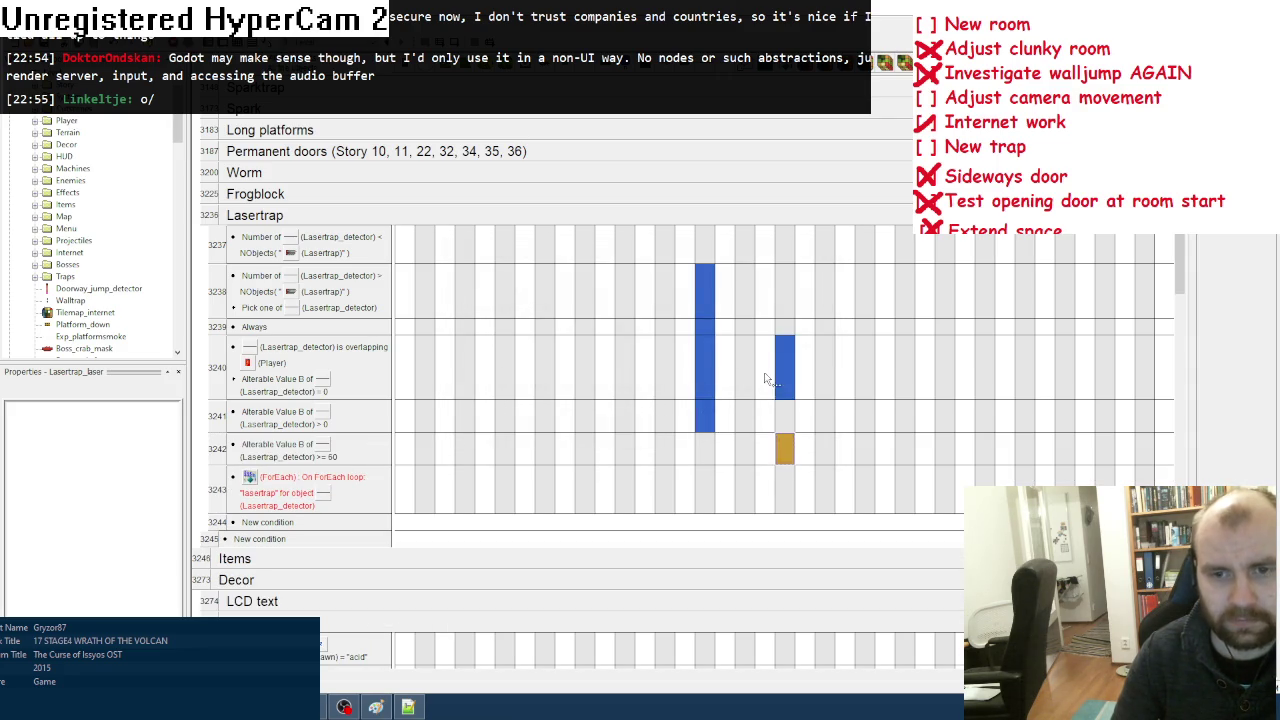
{"action": "right_click", "coordinate": [704, 505]}
{"action": "mouse_move", "coordinate": [790, 403]}
{"action": "left_click", "coordinate": [860, 402]}
{"action": "left_click", "coordinate": [630, 311]}
{"action": "left_click", "coordinate": [600, 336]}
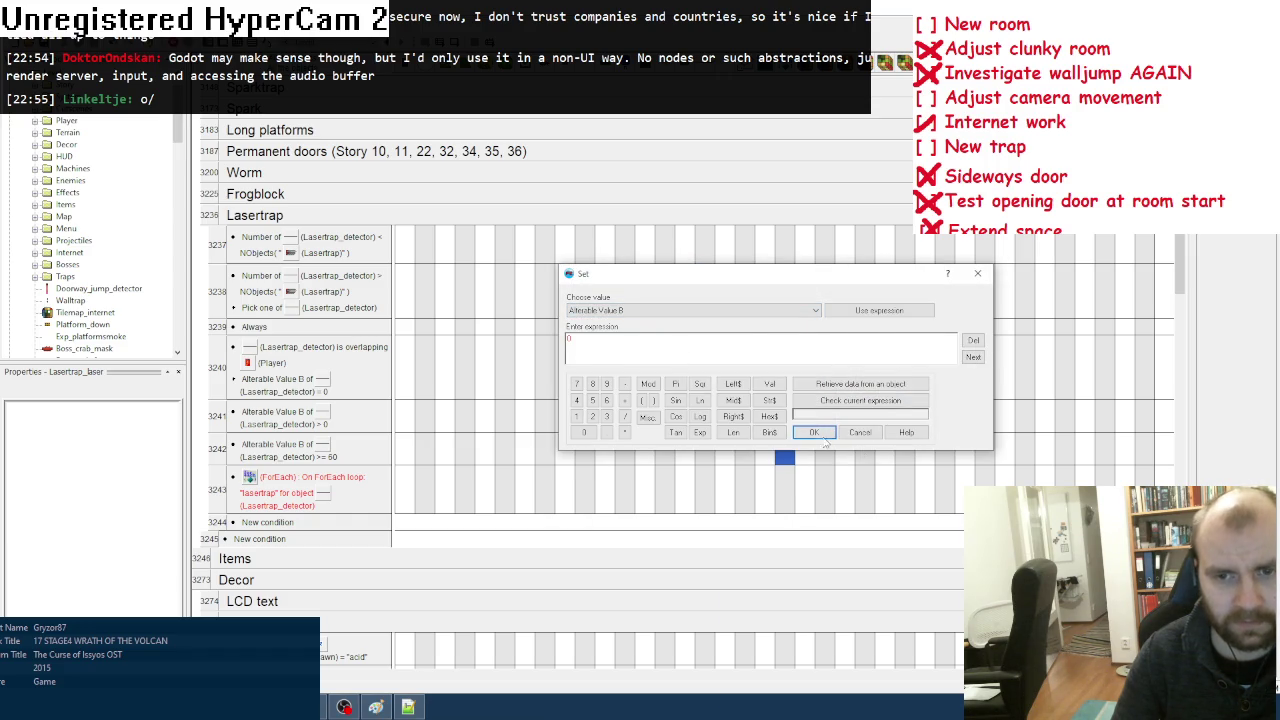
{"action": "left_click", "coordinate": [824, 442]}
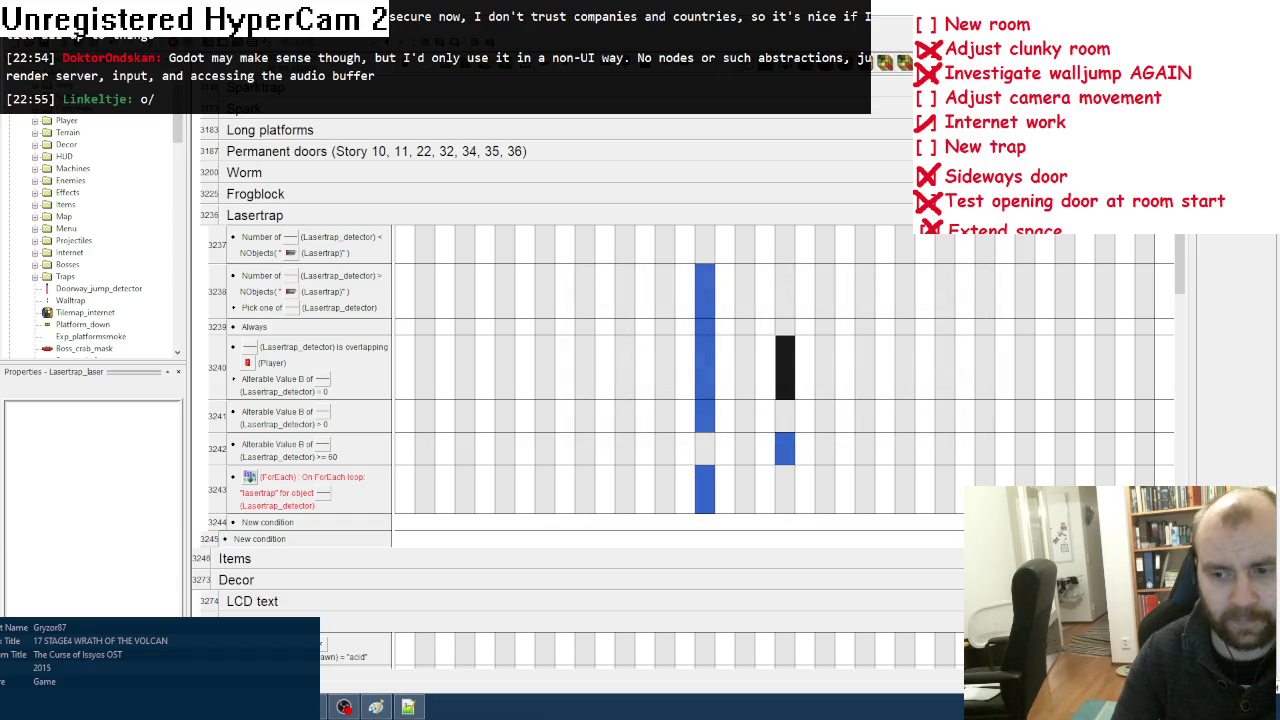
Step: Add a ForEach condition requiring Lasertrap's Fixed value to equal the detector's Alterable Value A
{"action": "scroll", "coordinate": [780, 380], "scroll_direction": "right", "scroll_amount": 3}
{"action": "scroll", "coordinate": [780, 380], "scroll_direction": "left", "scroll_amount": 3}
{"action": "right_click", "coordinate": [343, 490]}
{"action": "left_click", "coordinate": [380, 527]}
{"action": "left_click_drag", "start_coordinate": [582, 238], "coordinate": [582, 492]}
{"action": "right_click", "coordinate": [338, 427]}
{"action": "mouse_move", "coordinate": [390, 537]}
{"action": "left_click", "coordinate": [510, 566]}
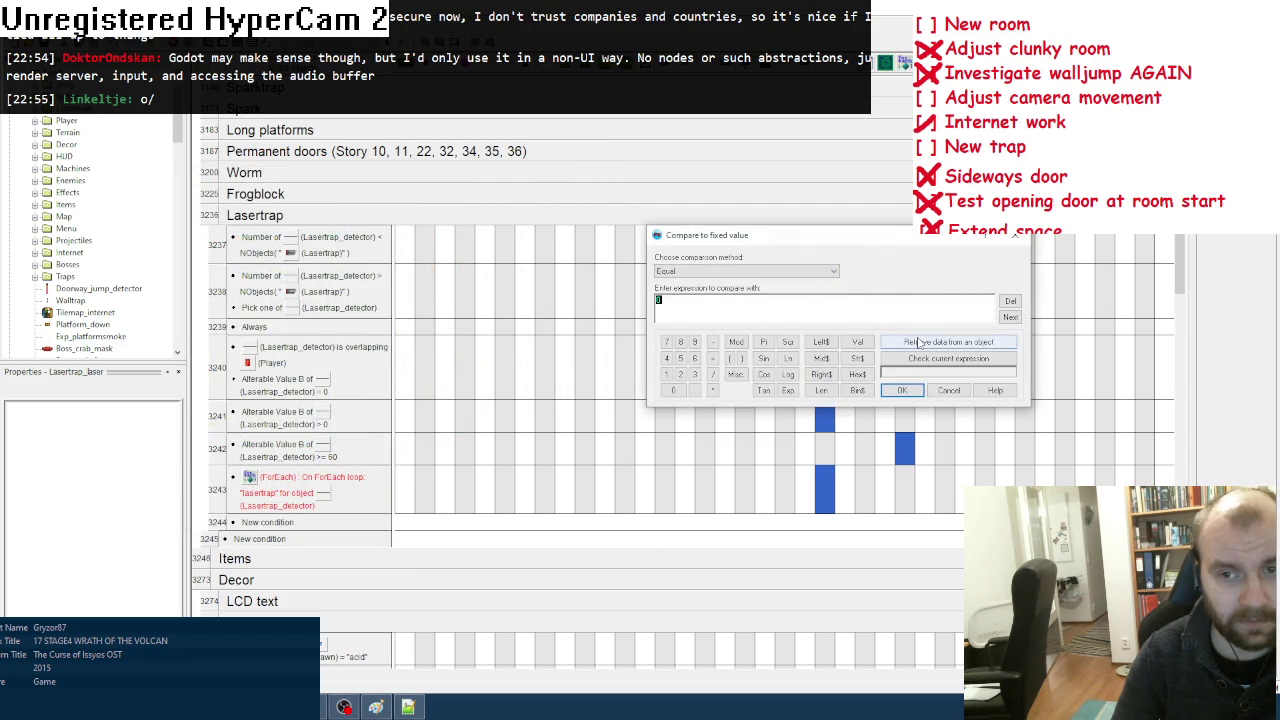
{"action": "left_click", "coordinate": [921, 343]}
{"action": "left_click_drag", "start_coordinate": [584, 238], "coordinate": [582, 492]}
{"action": "right_click", "coordinate": [376, 392]}
{"action": "mouse_move", "coordinate": [460, 460]}
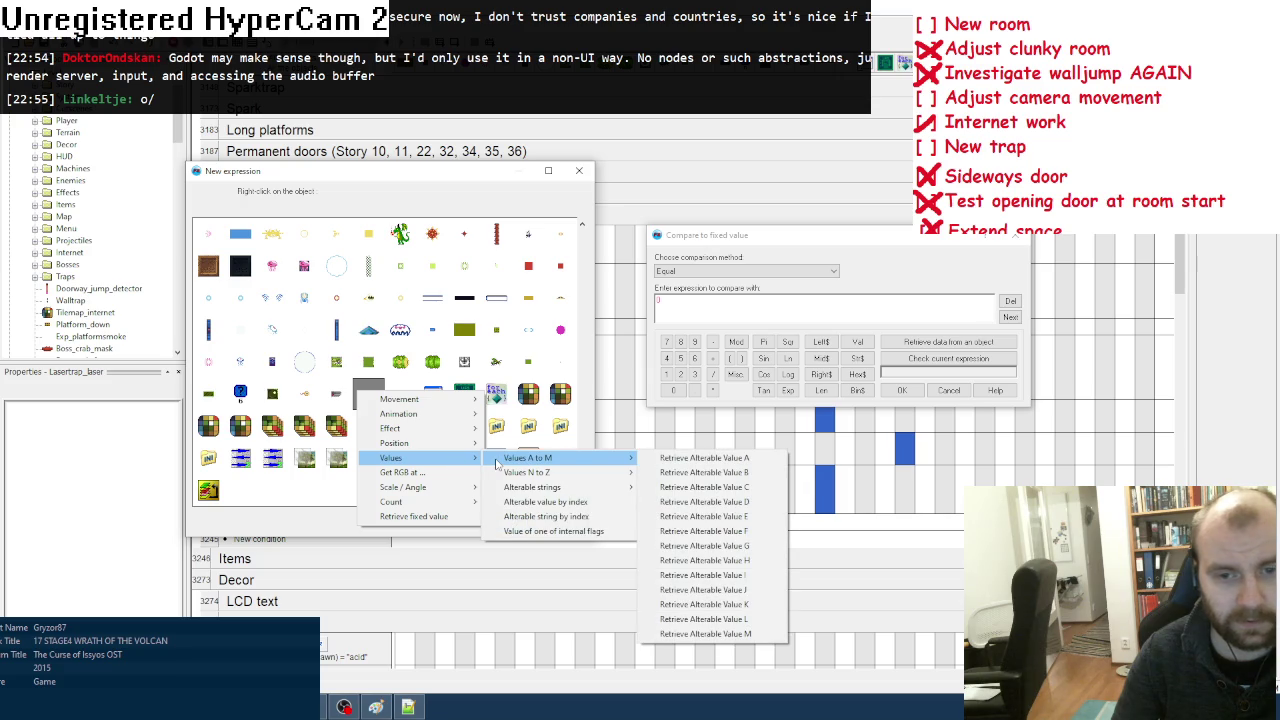
{"action": "left_click", "coordinate": [696, 460]}
{"action": "left_click", "coordinate": [902, 390]}
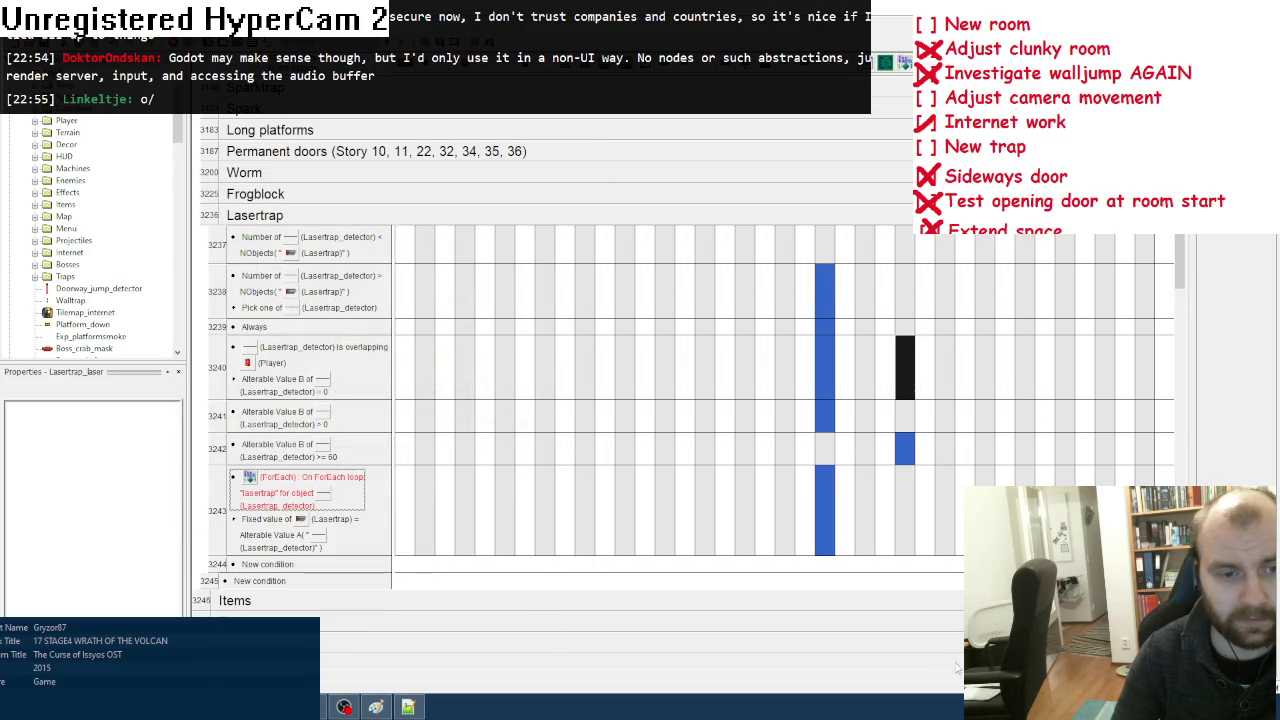
{"action": "left_click", "coordinate": [499, 512]}
{"action": "left_click", "coordinate": [500, 513]}
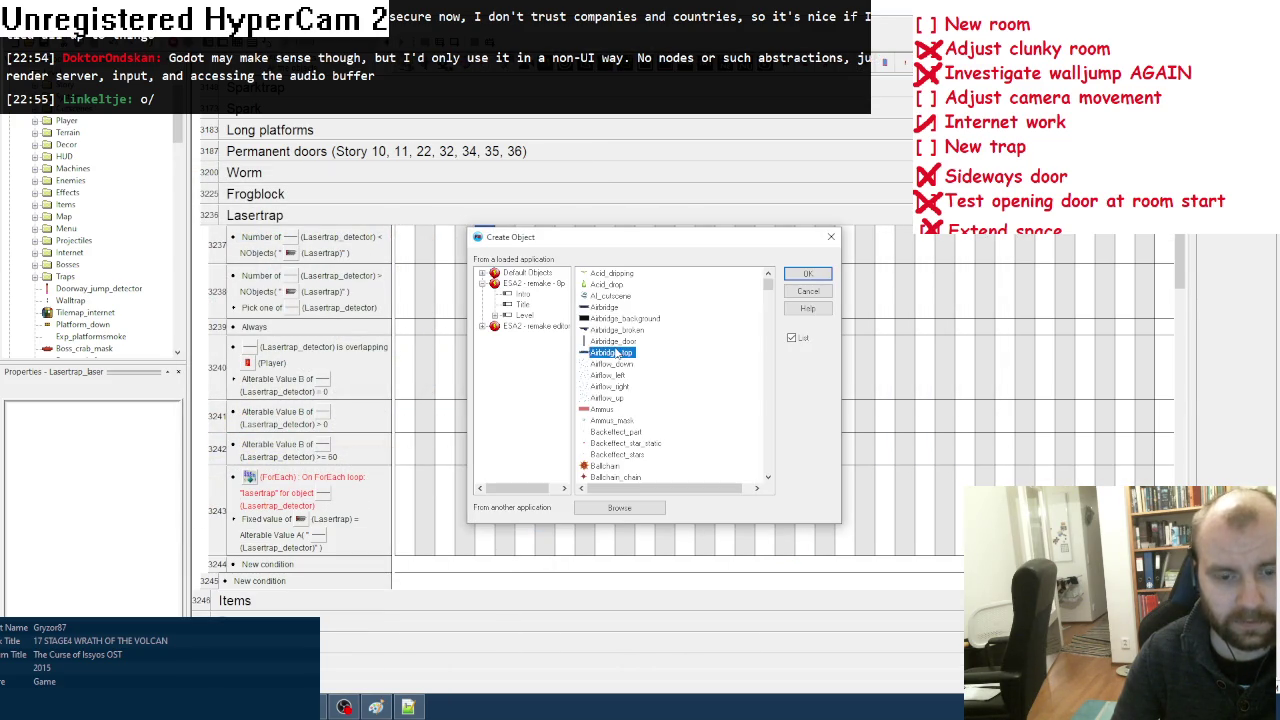
Step: Create Lasertrap_laser relative to Lasertrap, at its action point and in Lasertrap's direction
{"action": "type", "text": "las"}
{"action": "double_click", "coordinate": [605, 308]}
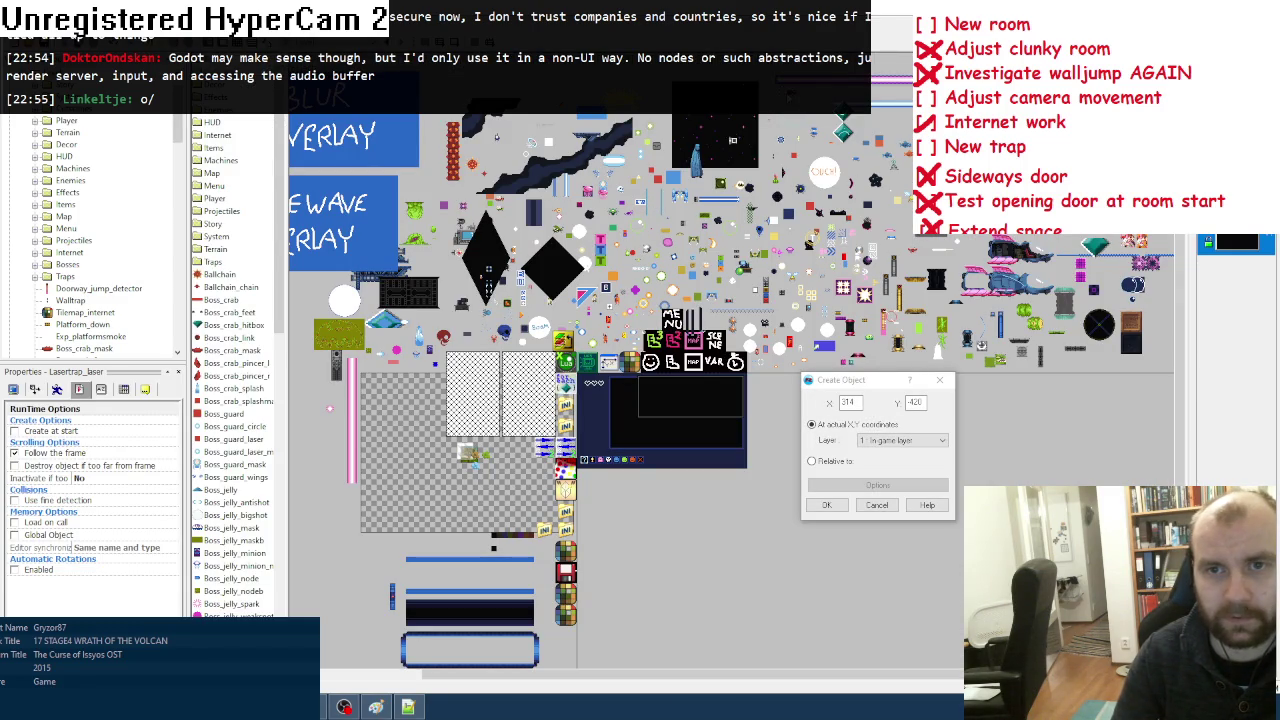
{"action": "left_click", "coordinate": [812, 461]}
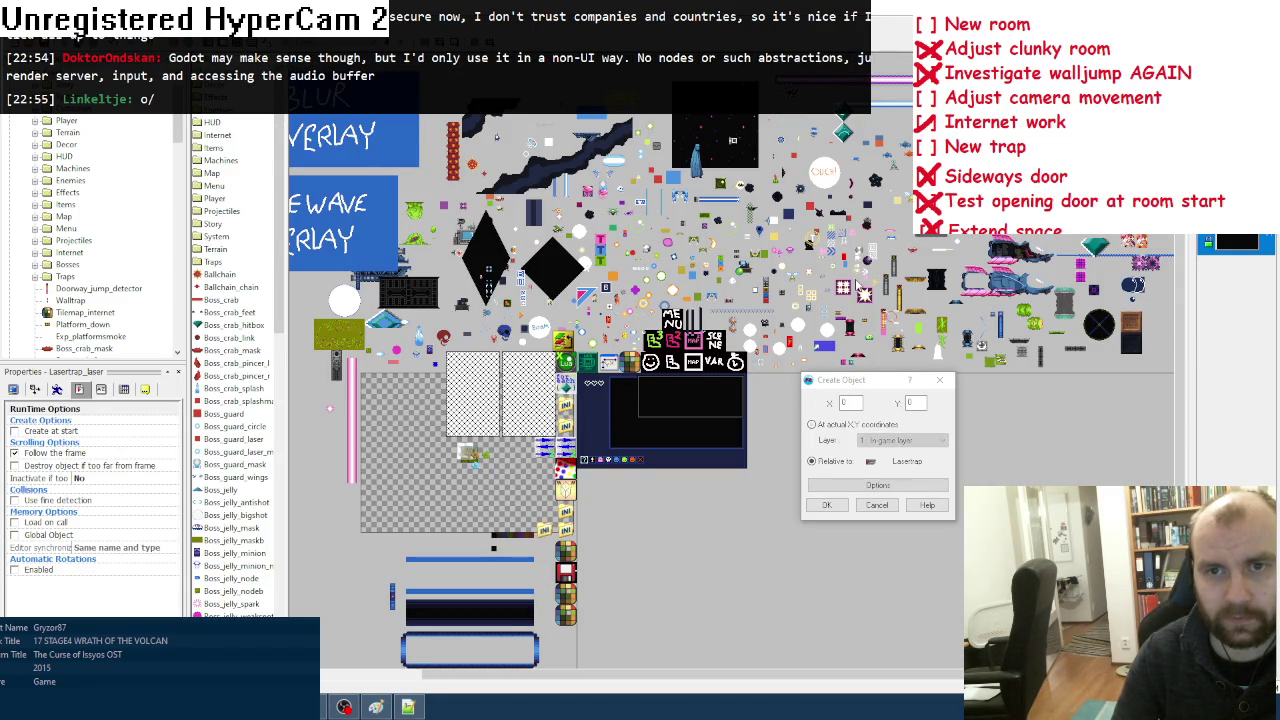
{"action": "left_click", "coordinate": [866, 484]}
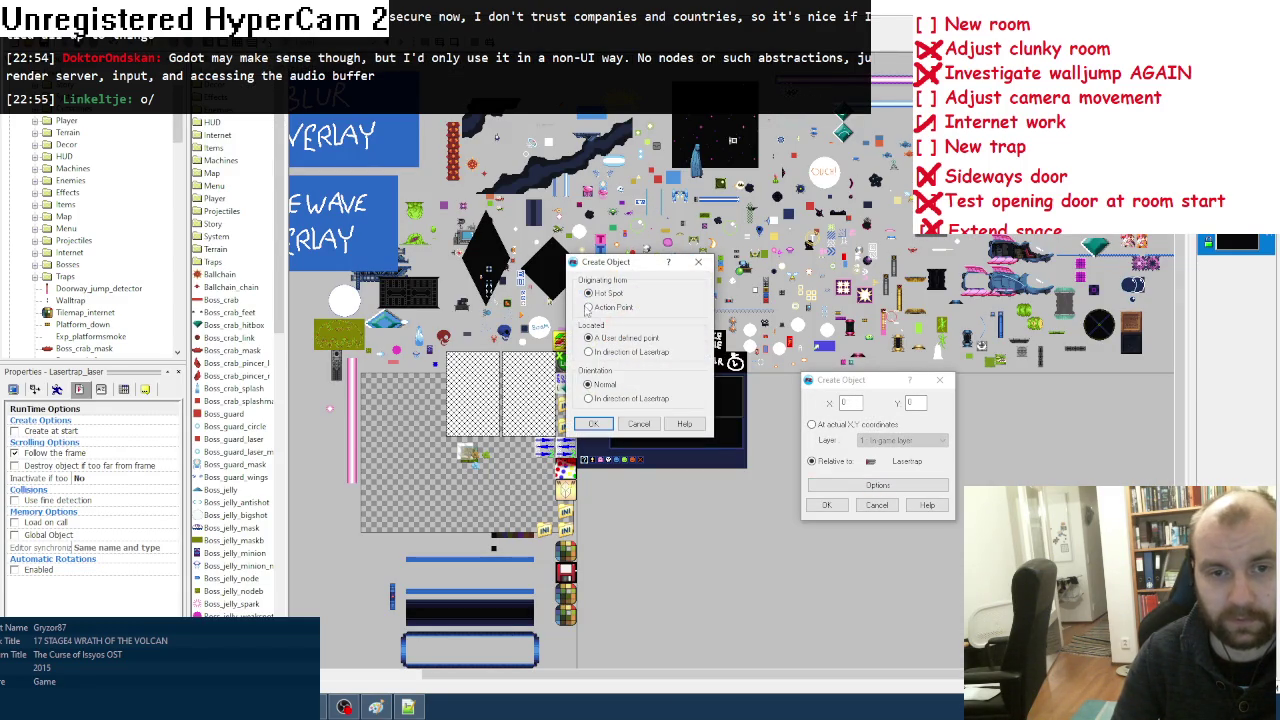
{"action": "left_click", "coordinate": [593, 424]}
{"action": "left_click", "coordinate": [877, 485]}
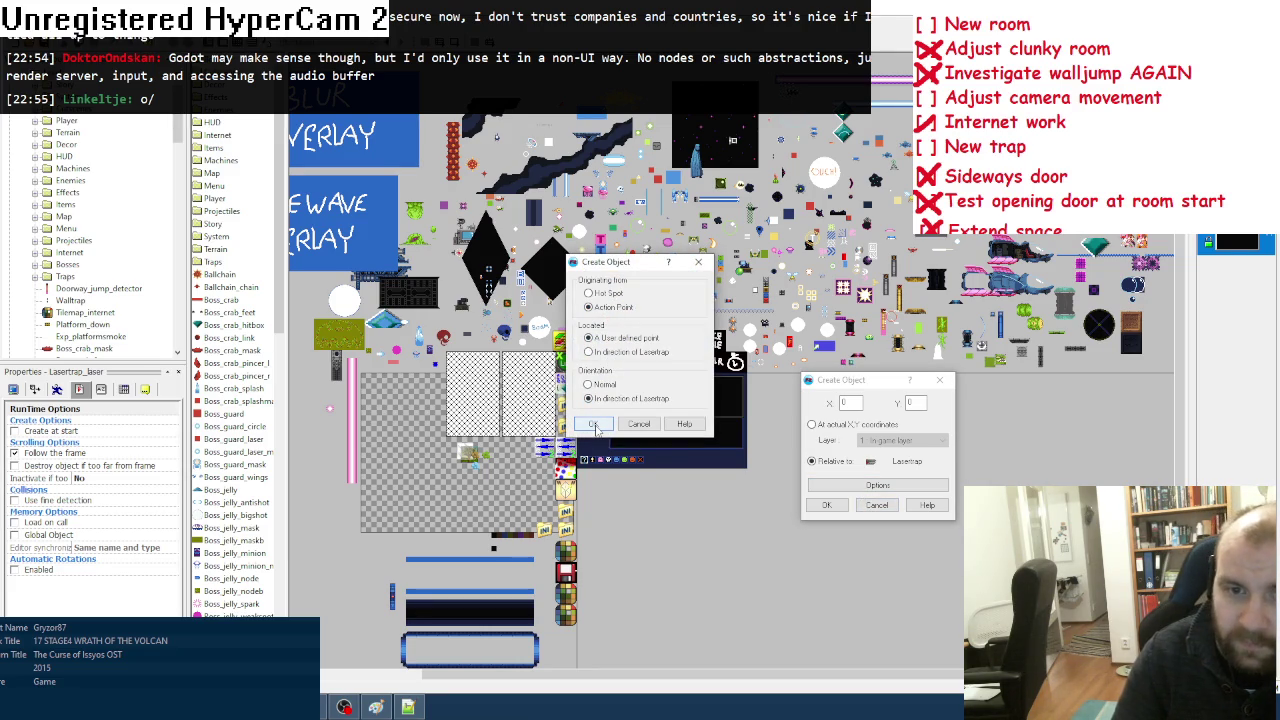
{"action": "left_click", "coordinate": [594, 424]}
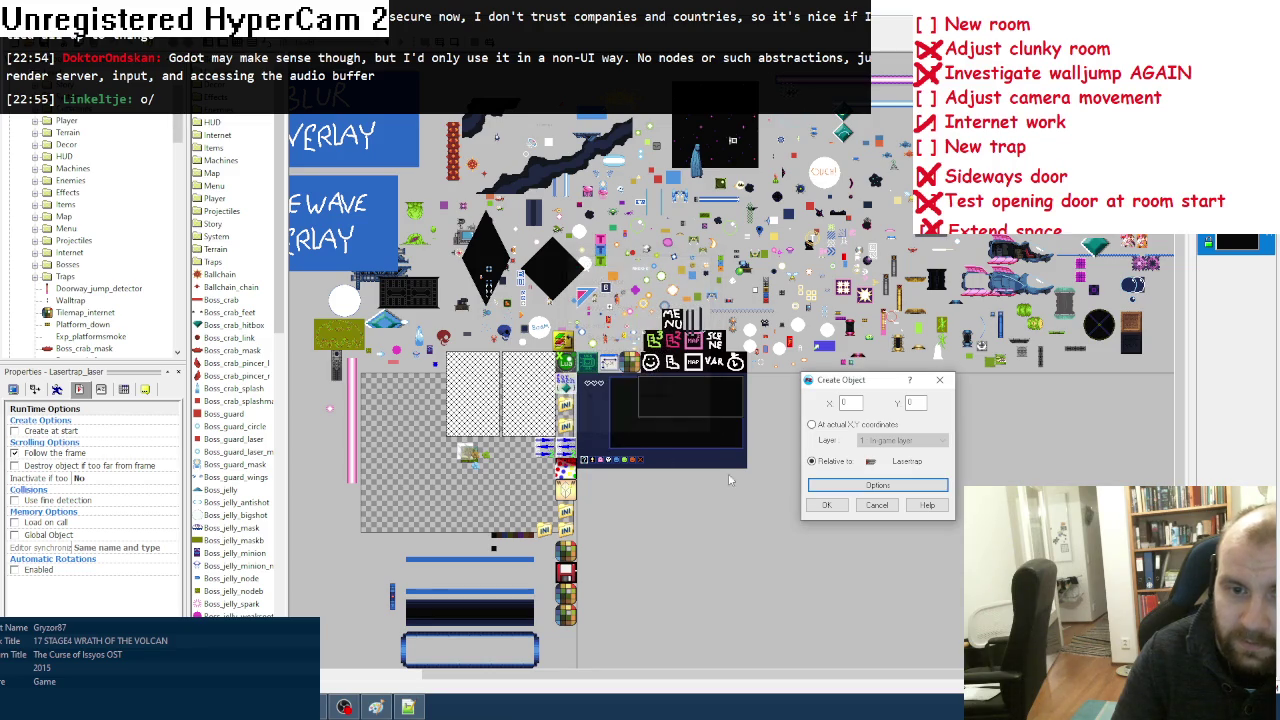
{"action": "left_click", "coordinate": [827, 488]}
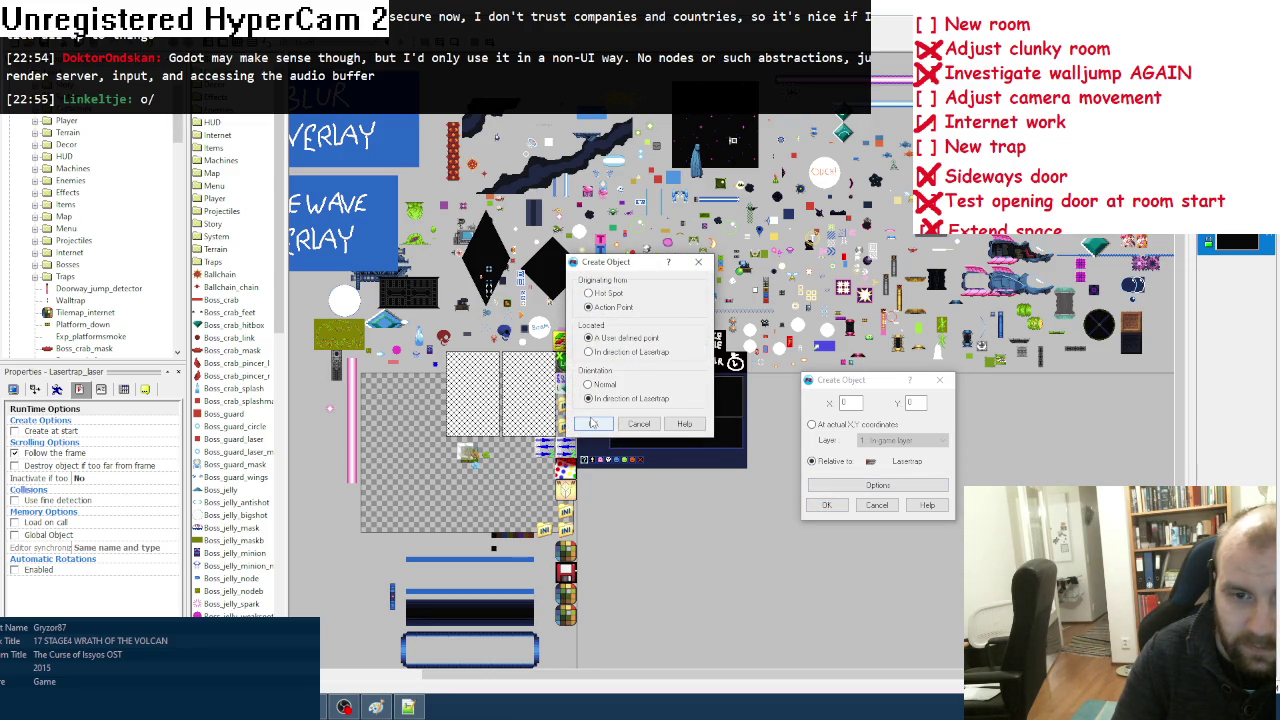
{"action": "left_click", "coordinate": [594, 424]}
{"action": "left_click", "coordinate": [827, 505]}
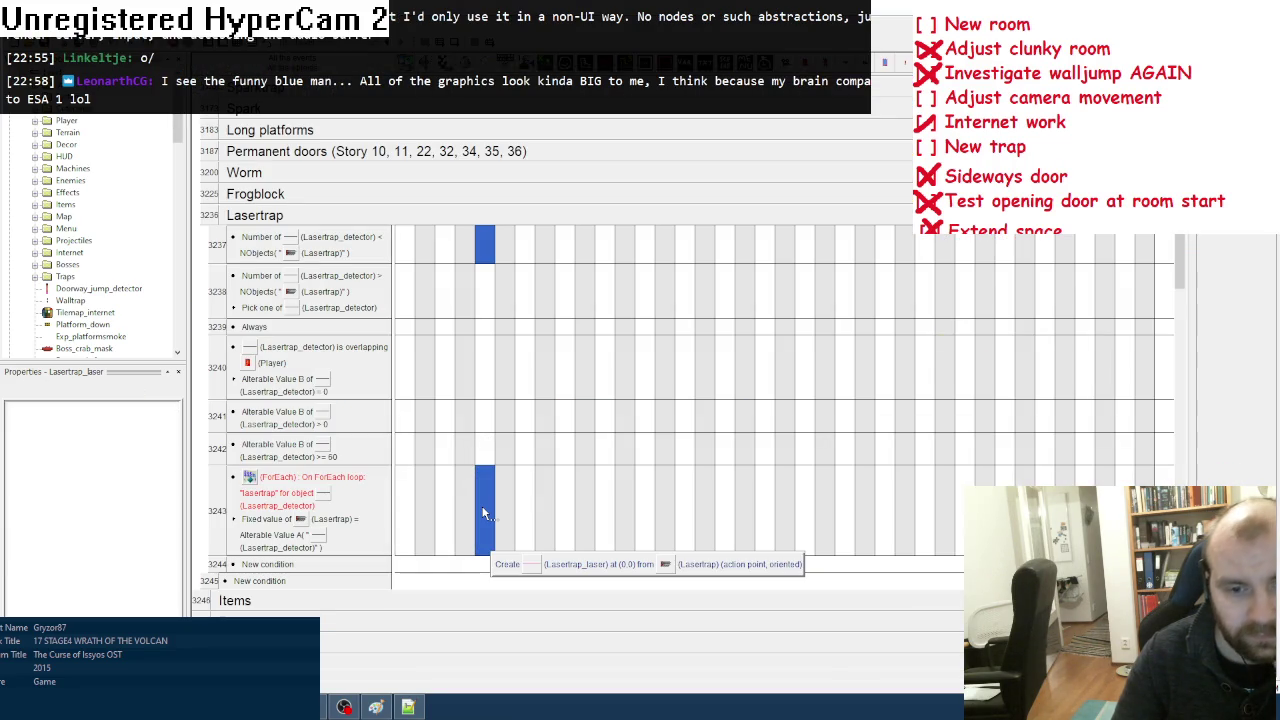
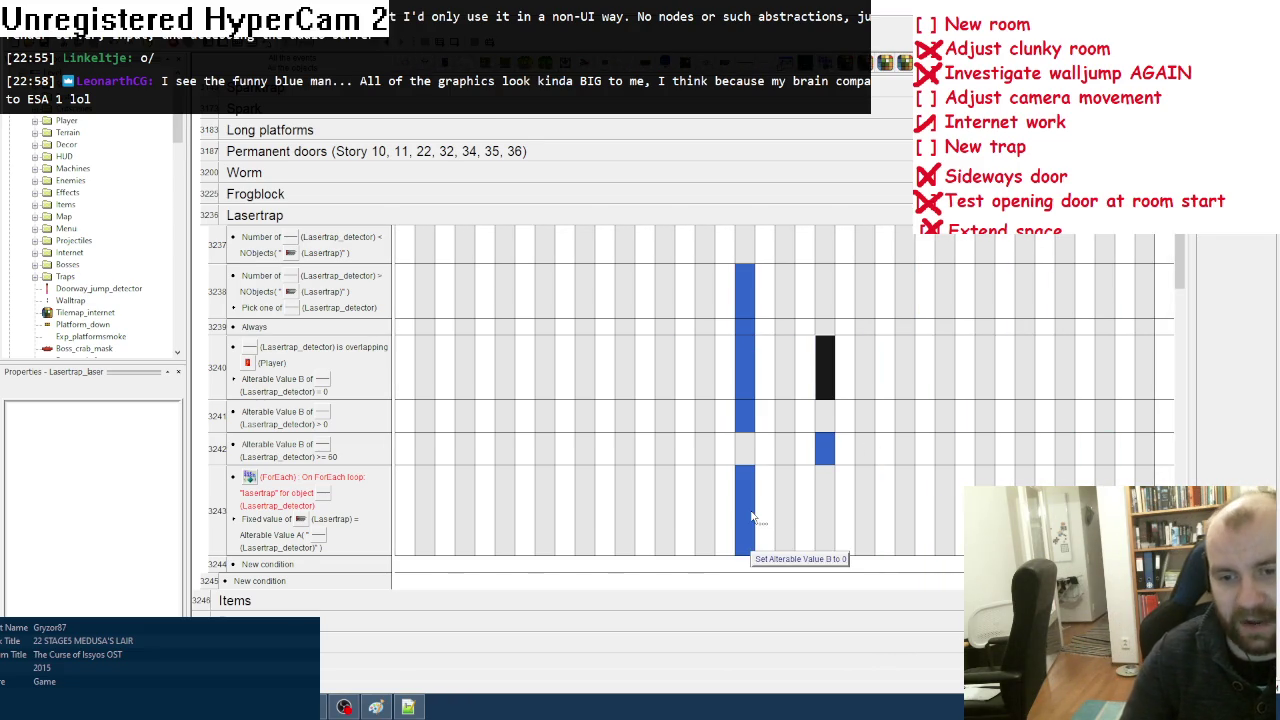
Step: Begin a new condition in the Lasertrap group, then cancel the laser object's condition picker
{"action": "scroll", "coordinate": [752, 517], "scroll_direction": "down", "scroll_amount": 2}
{"action": "left_click", "coordinate": [297, 523]}
{"action": "left_click_drag", "start_coordinate": [584, 252], "coordinate": [592, 510]}
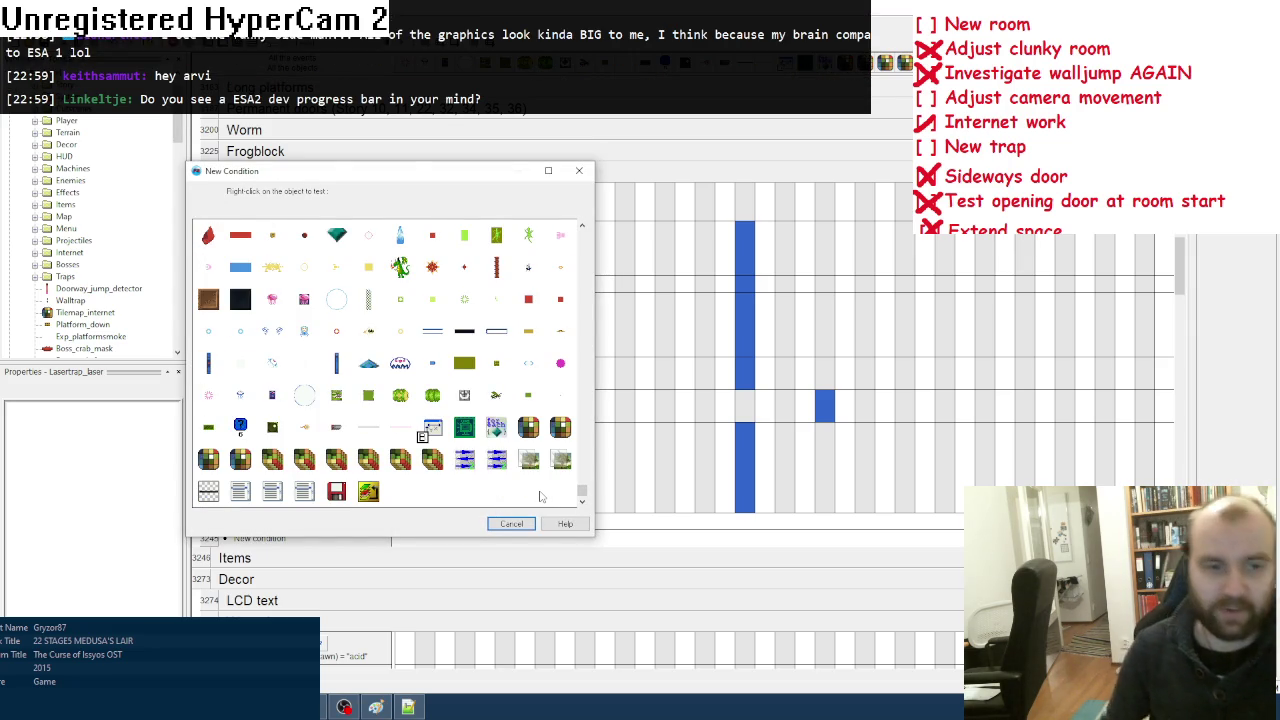
{"action": "right_click", "coordinate": [412, 432]}
{"action": "mouse_move", "coordinate": [465, 542]}
{"action": "left_click", "coordinate": [362, 527]}
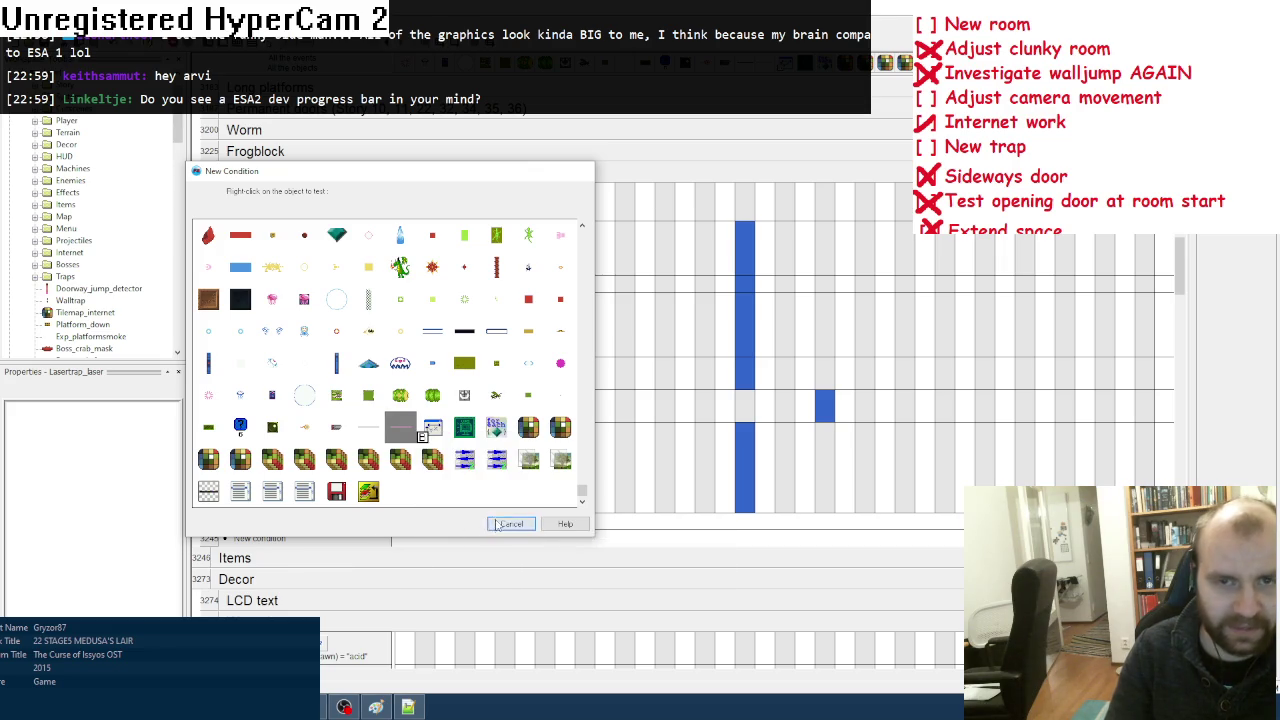
{"action": "left_click", "coordinate": [497, 525]}
{"action": "left_click", "coordinate": [102, 389]}
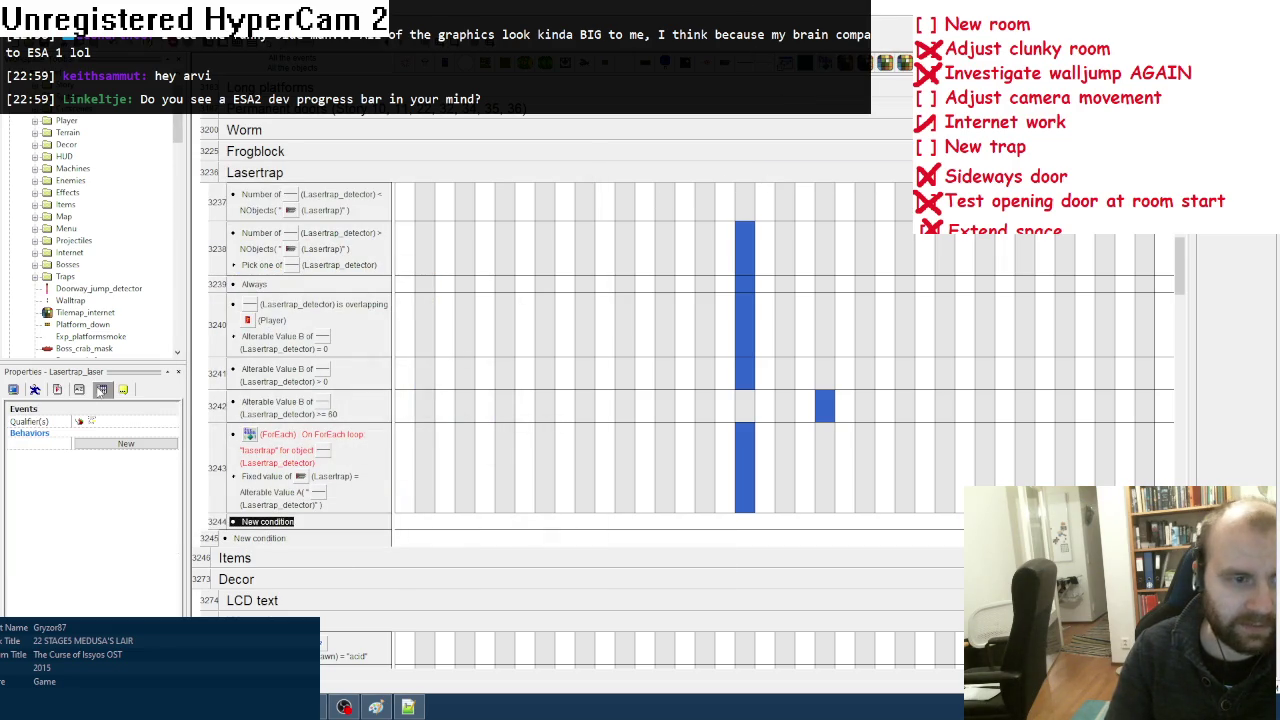
Step: Add a condition requiring Lasertrap_laser's Alterable Value A to be greater than or equal to 0
{"action": "left_click", "coordinate": [315, 522]}
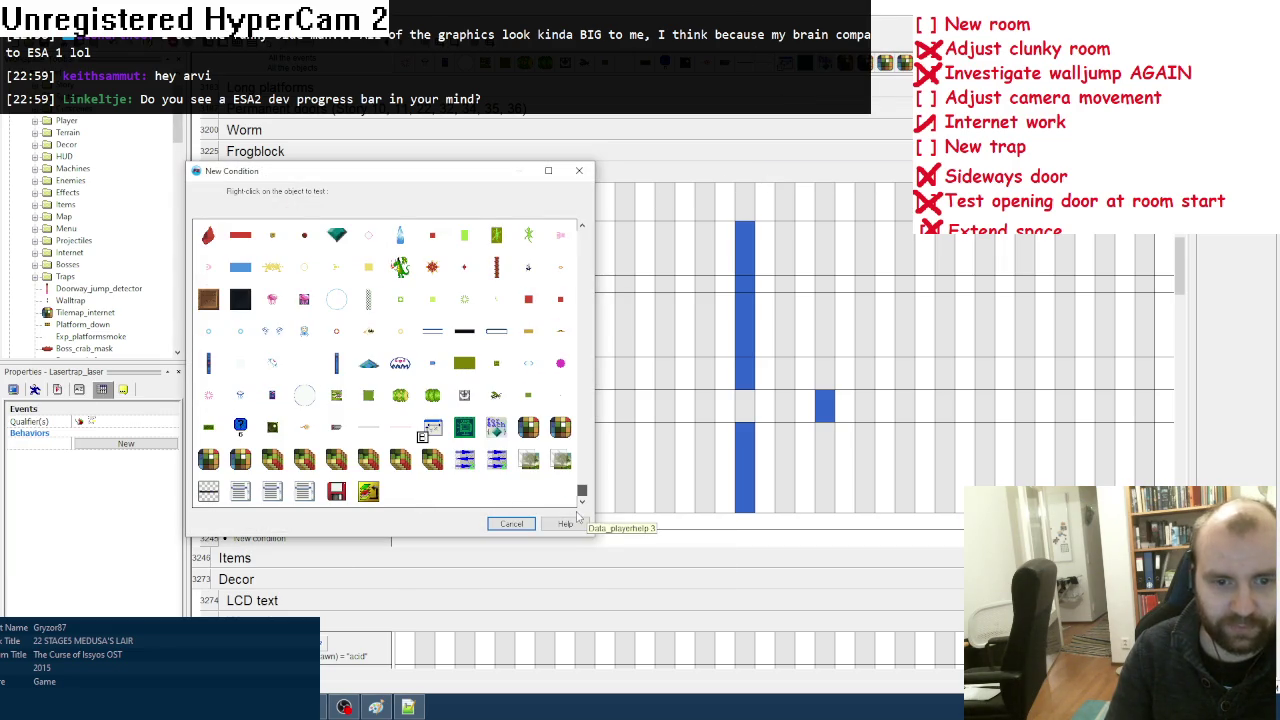
{"action": "right_click", "coordinate": [405, 432]}
{"action": "mouse_move", "coordinate": [480, 531]}
{"action": "left_click", "coordinate": [600, 538]}
{"action": "left_click", "coordinate": [540, 318]}
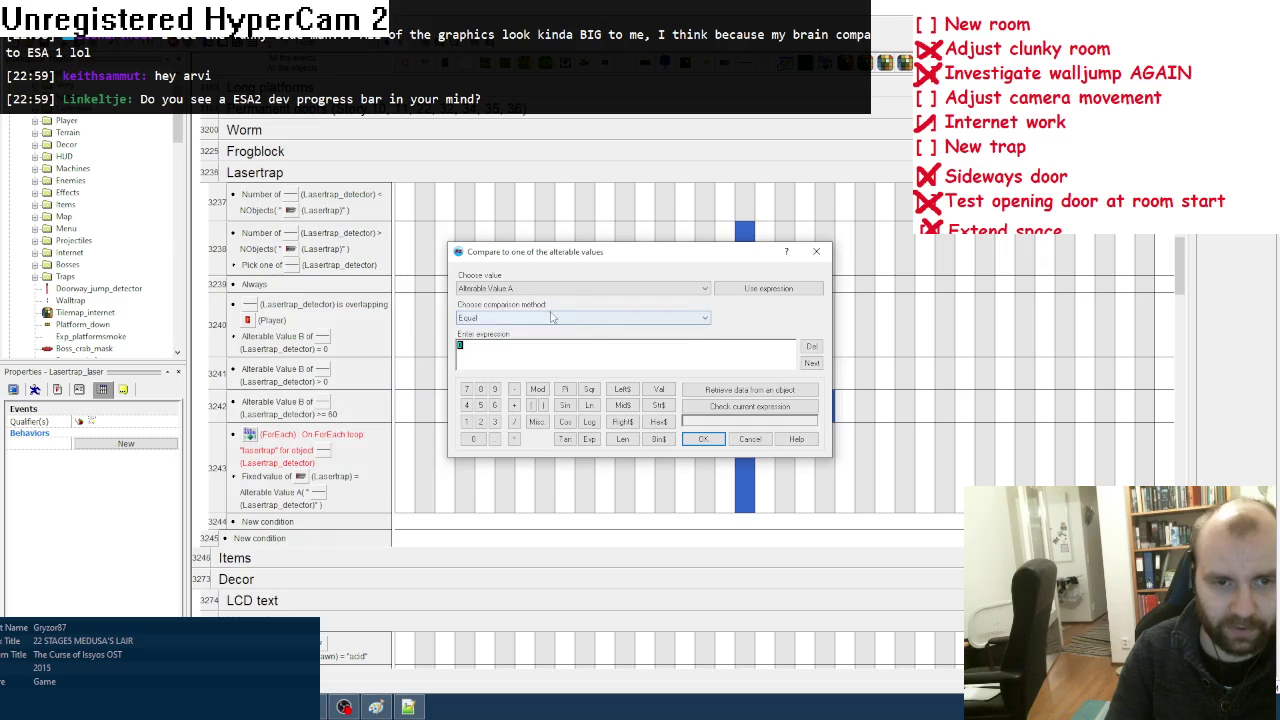
{"action": "left_click", "coordinate": [536, 365]}
{"action": "left_click", "coordinate": [703, 439]}
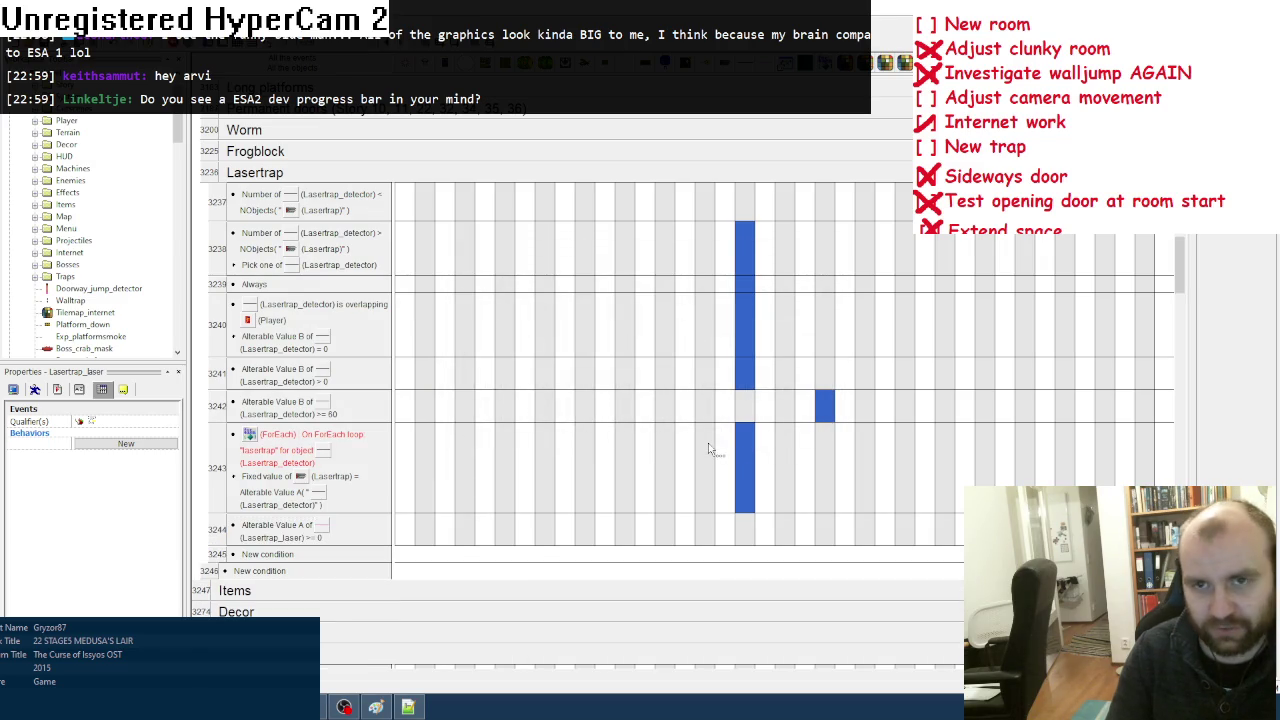
{"action": "left_click", "coordinate": [769, 541]}
Step: Add an action that adds to the laser's Alterable Value A
{"action": "mouse_move", "coordinate": [866, 493]}
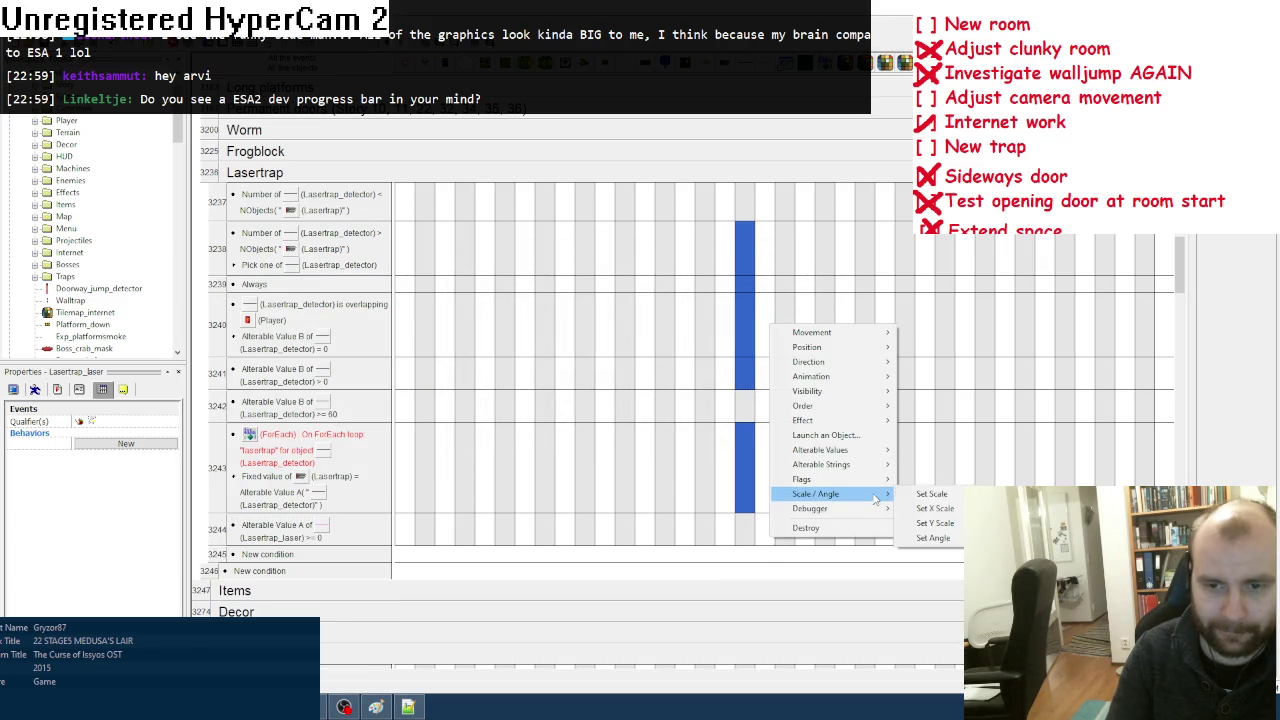
{"action": "mouse_move", "coordinate": [866, 450]}
{"action": "left_click", "coordinate": [920, 465]}
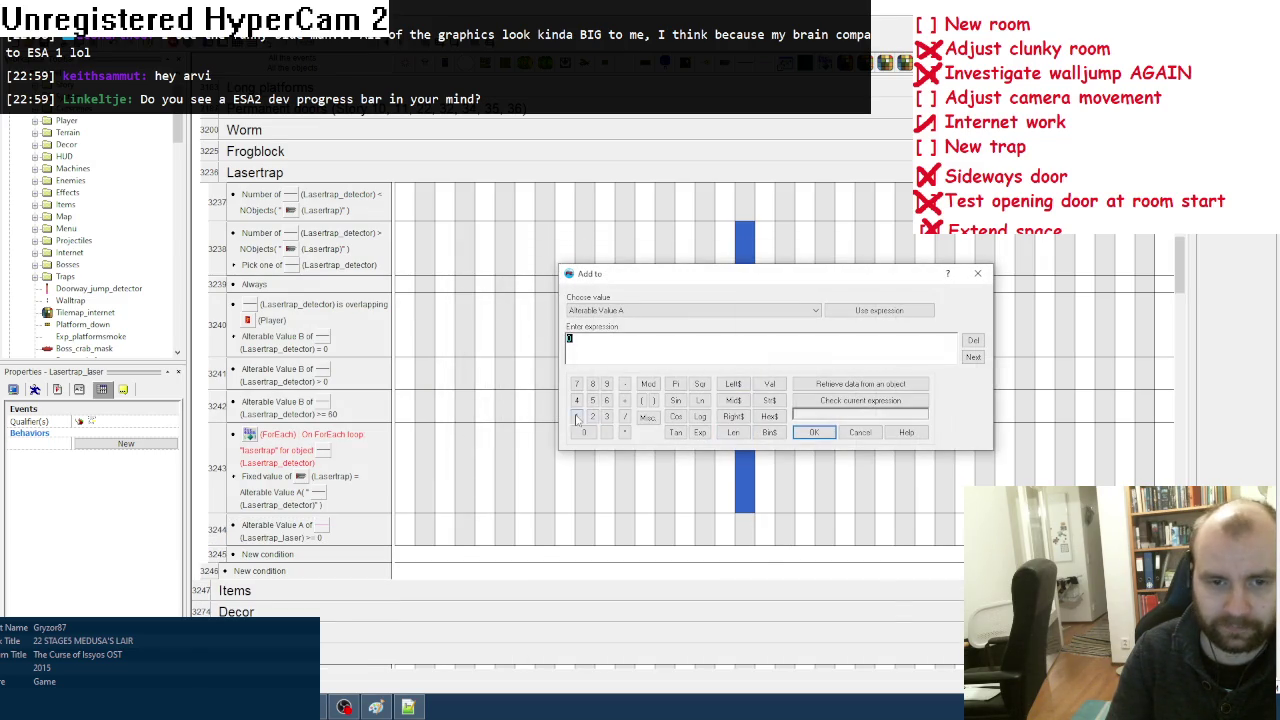
{"action": "left_click", "coordinate": [824, 437]}
Step: Set the laser's Y scale to YScale("Lasertrap_laser") - 0.1 at maximum speed quality
{"action": "left_click", "coordinate": [765, 529]}
{"action": "mouse_move", "coordinate": [843, 449]}
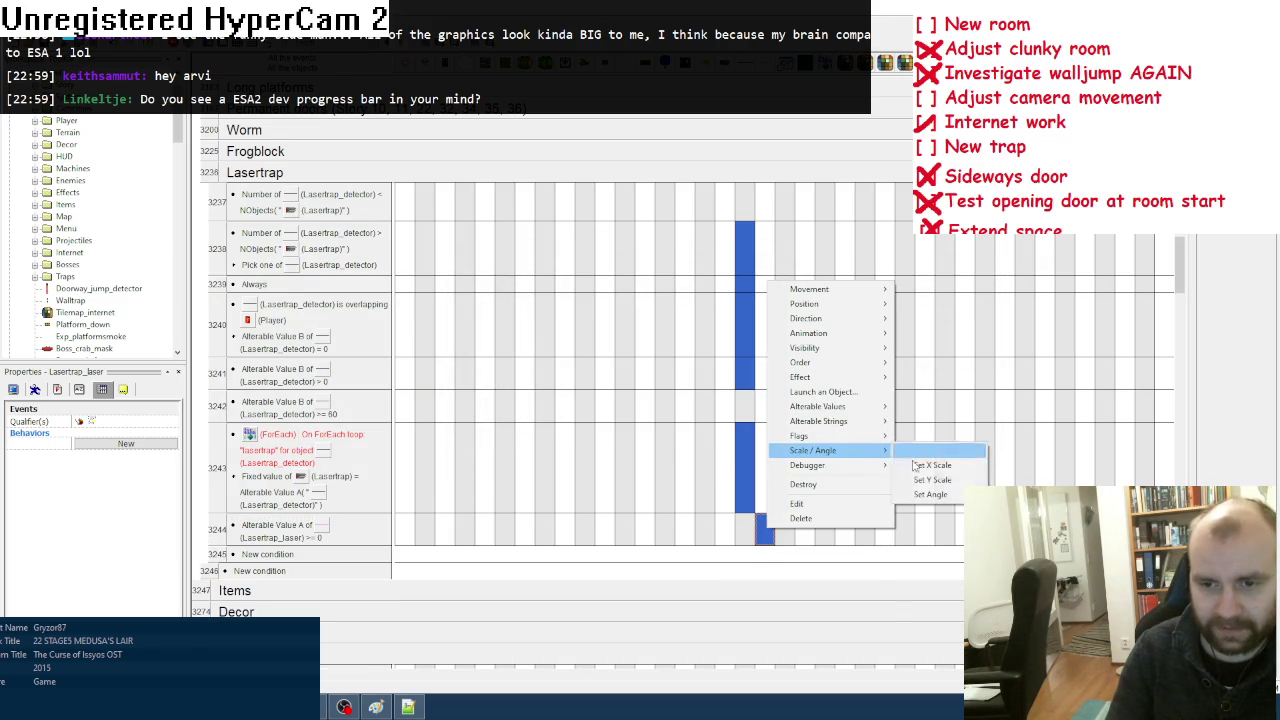
{"action": "left_click", "coordinate": [935, 480]}
{"action": "left_click", "coordinate": [700, 407]}
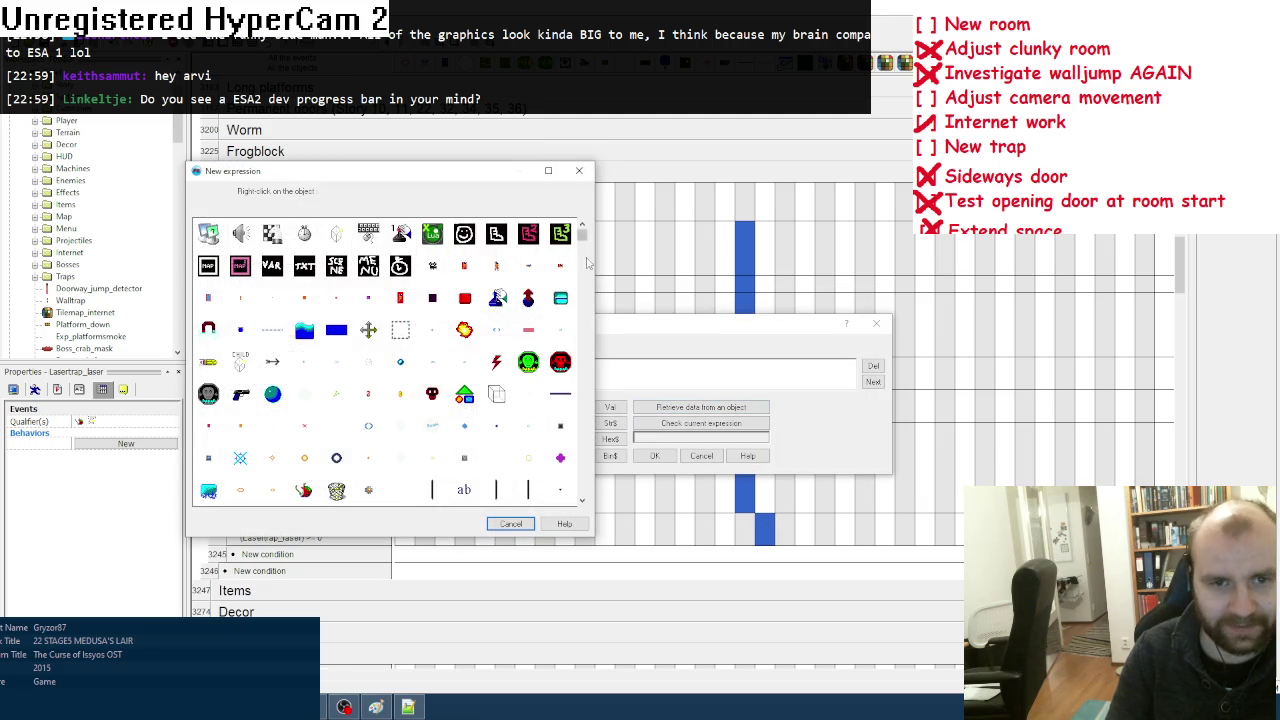
{"action": "right_click", "coordinate": [400, 394]}
{"action": "mouse_move", "coordinate": [470, 492]}
{"action": "left_click", "coordinate": [559, 506]}
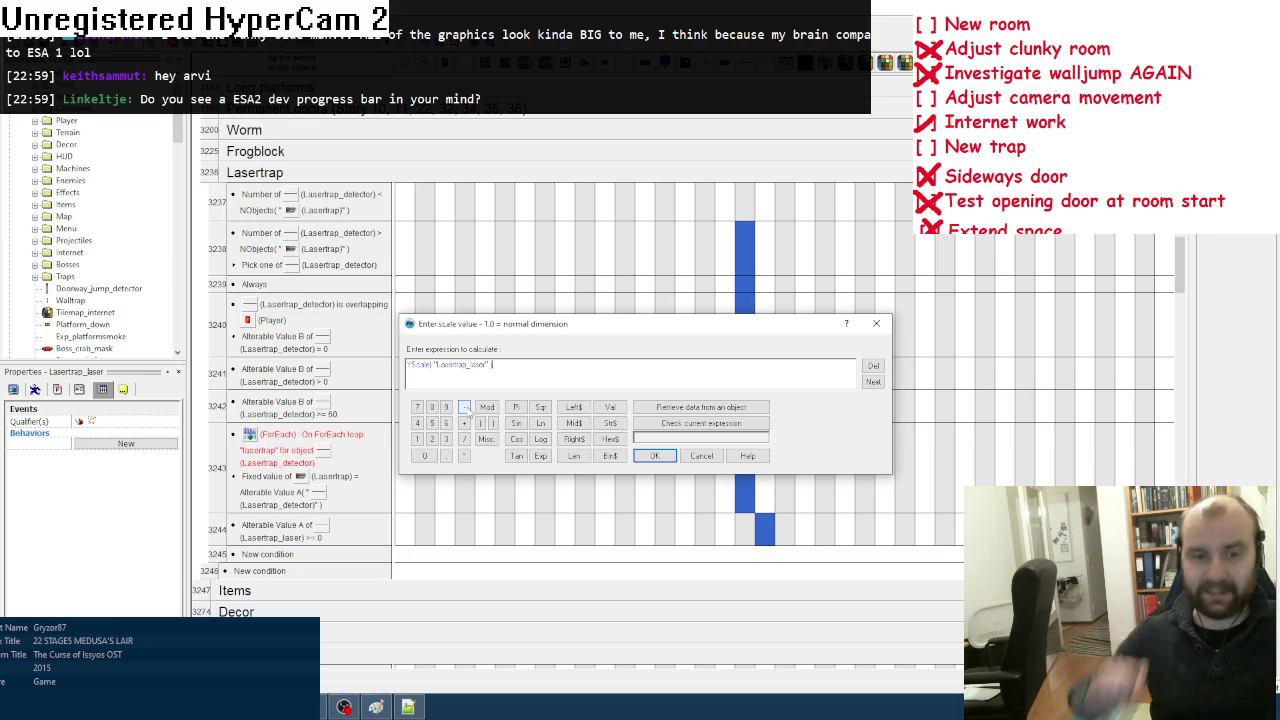
{"action": "type", "text": ")"}
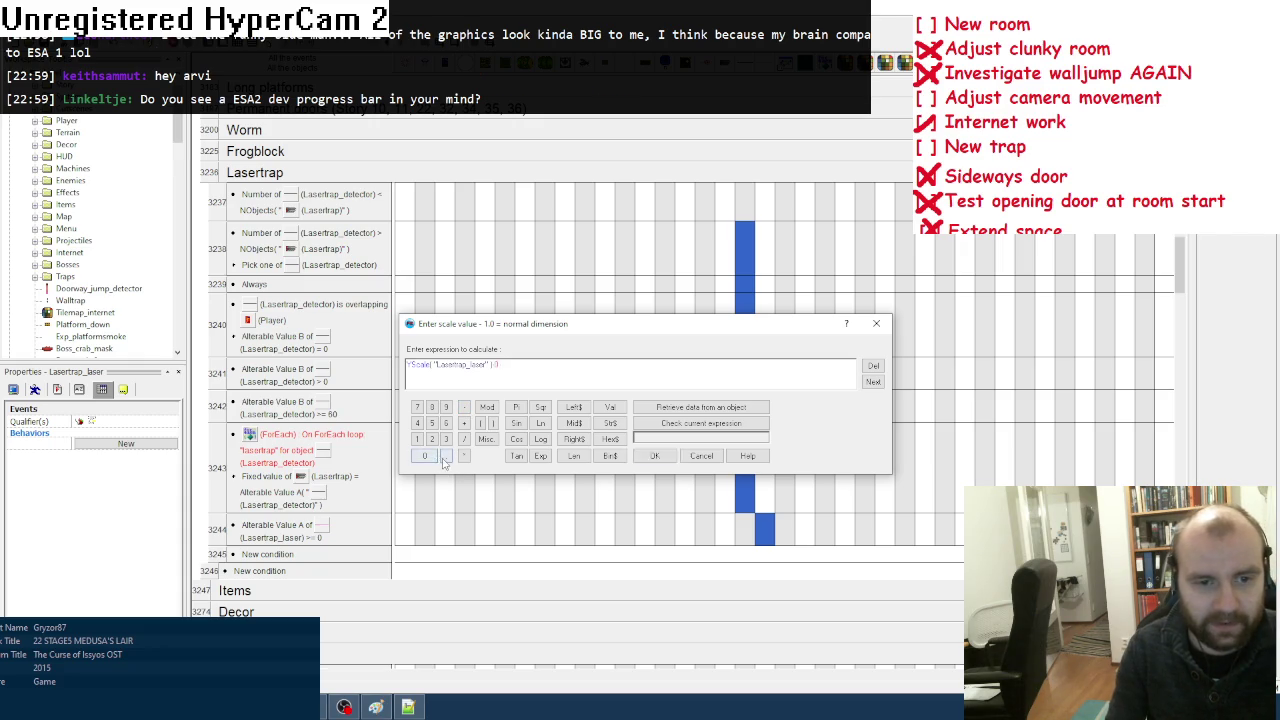
{"action": "left_click", "coordinate": [418, 441]}
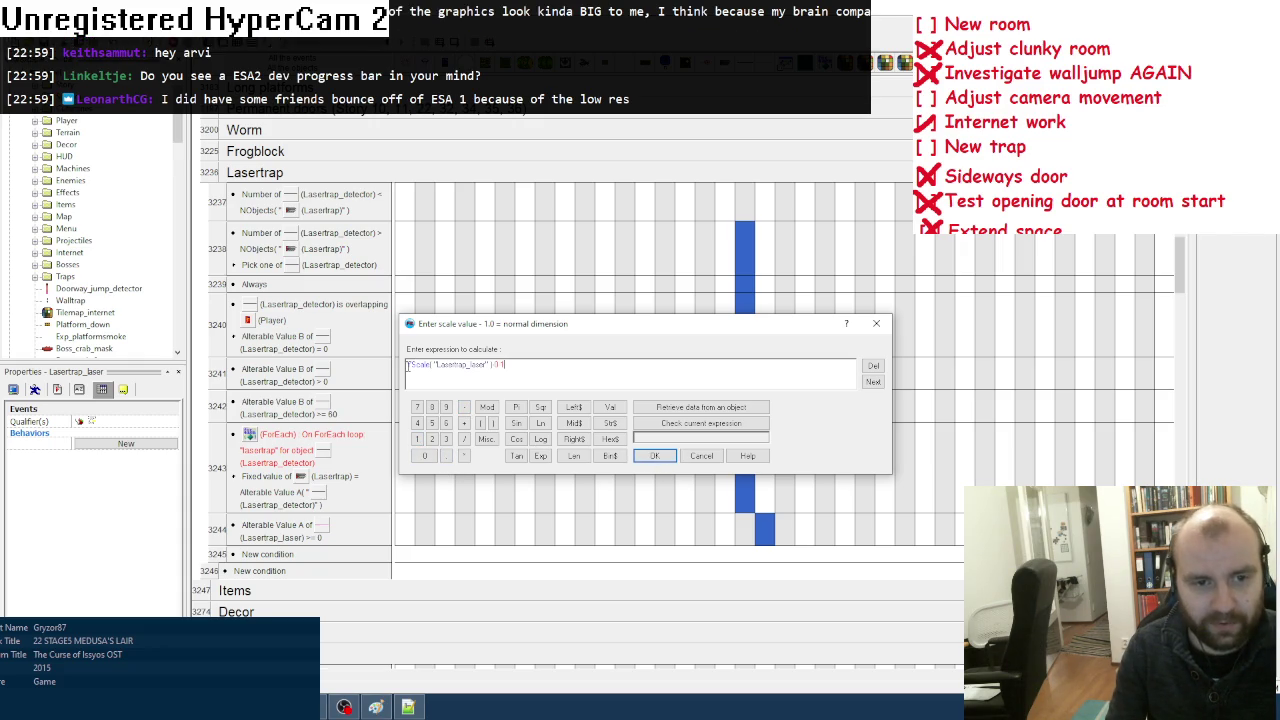
{"action": "left_click", "coordinate": [655, 457]}
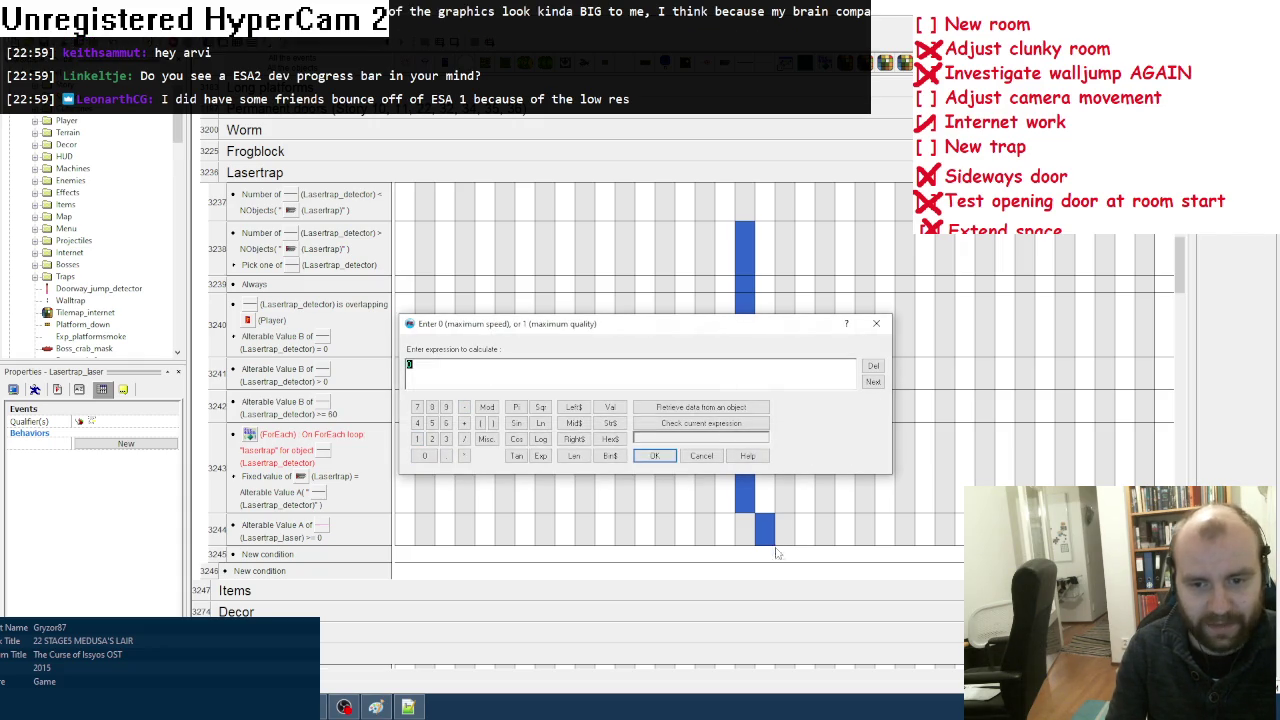
{"action": "left_click", "coordinate": [673, 464]}
{"action": "left_click", "coordinate": [266, 554]}
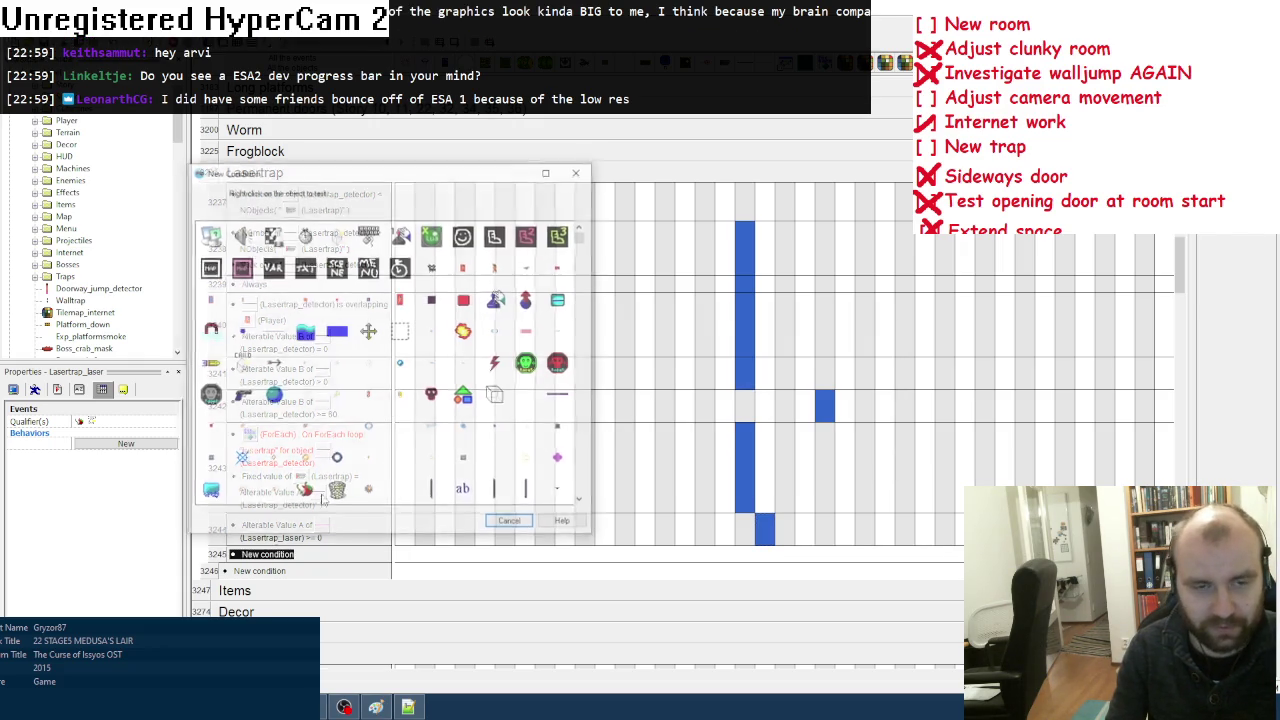
Step: Make event 3245 require Lasertrap_laser's Alterable Value A to be greater than or equal to 10
{"action": "scroll", "coordinate": [390, 435], "scroll_direction": "down", "scroll_amount": 10}
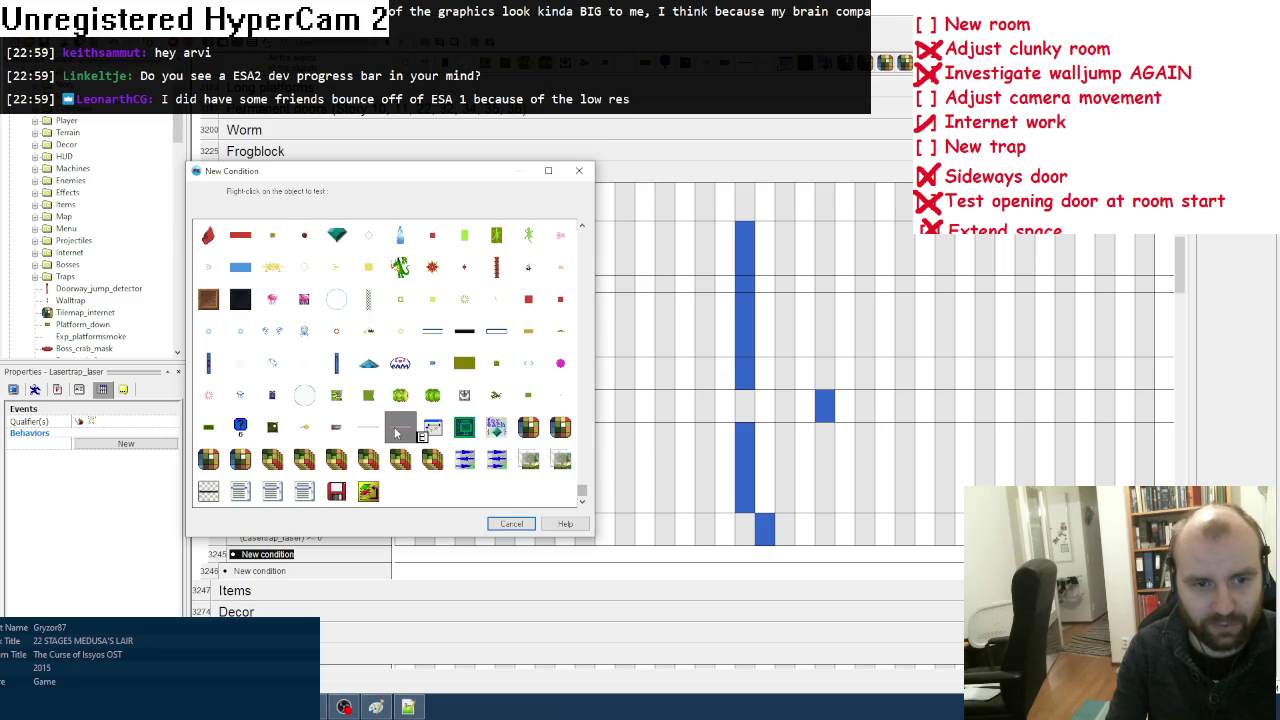
{"action": "right_click", "coordinate": [396, 432]}
{"action": "mouse_move", "coordinate": [490, 534]}
{"action": "left_click", "coordinate": [560, 536]}
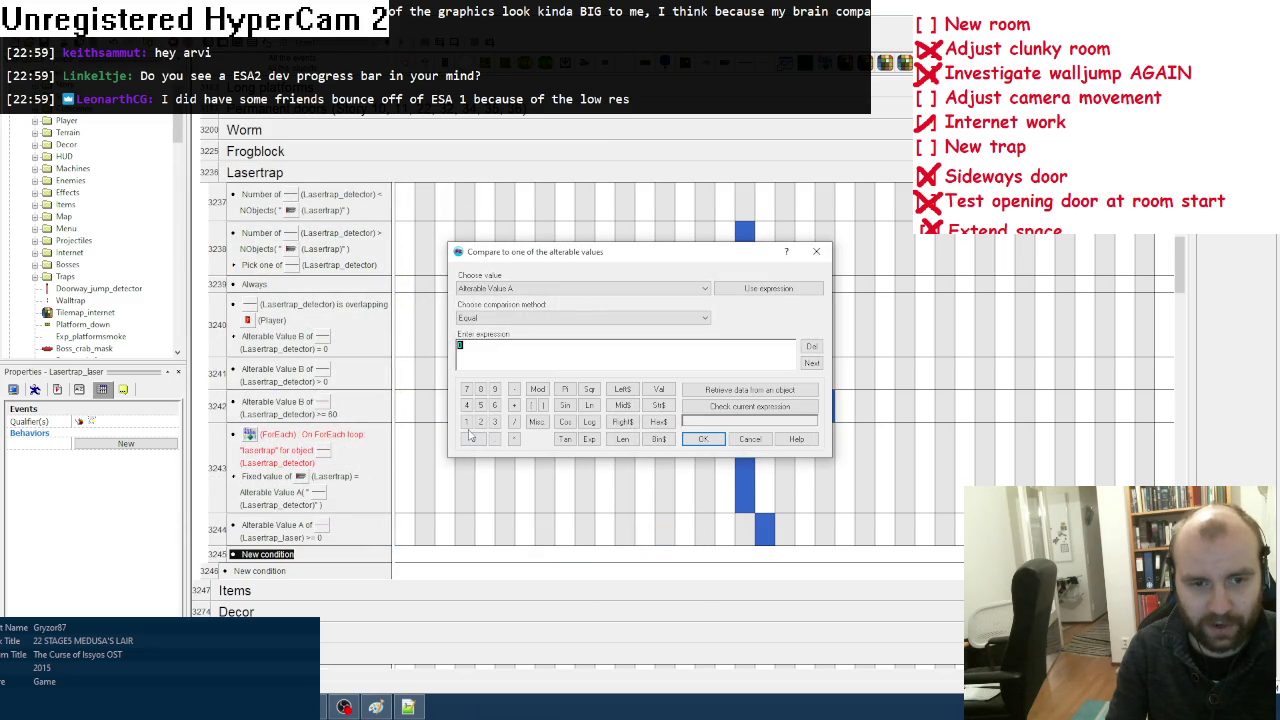
{"action": "type", "text": "10"}
{"action": "left_click", "coordinate": [490, 318]}
{"action": "left_click", "coordinate": [500, 366]}
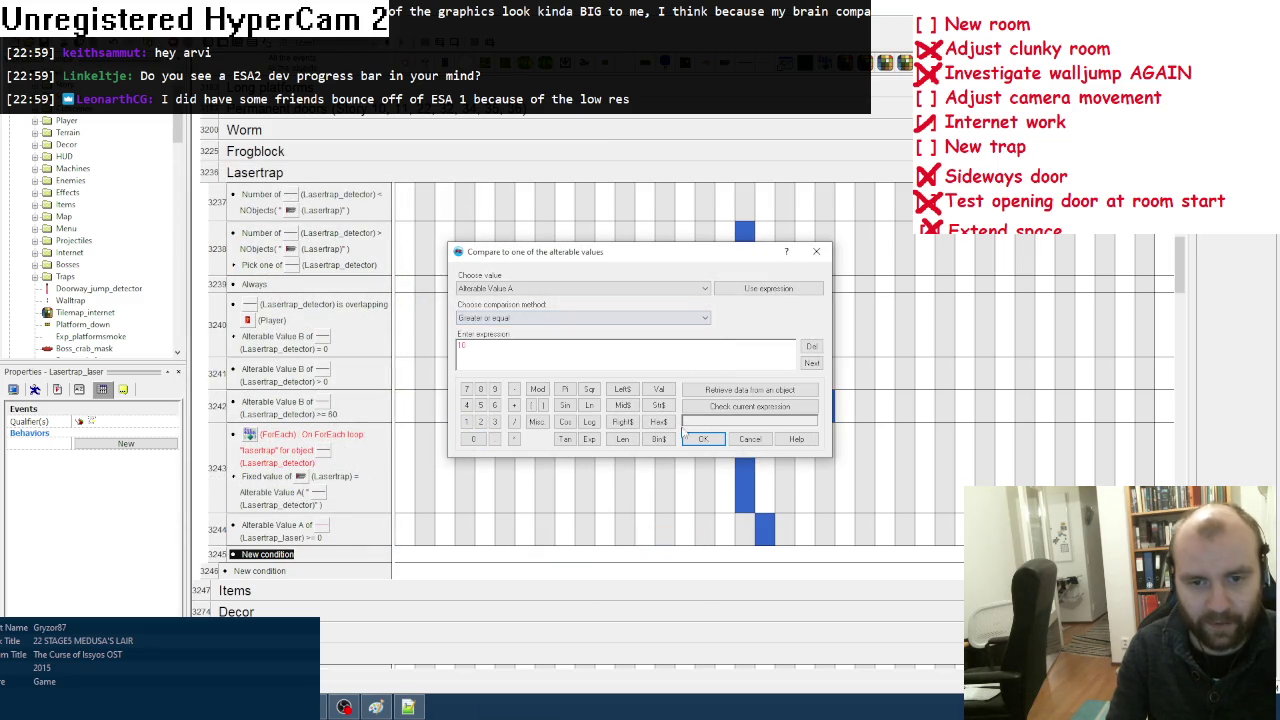
{"action": "left_click", "coordinate": [703, 439]}
Step: Copy event 3244's laser actions into event 3245 and launch a test run
{"action": "left_click_drag", "start_coordinate": [768, 532], "coordinate": [765, 562]}
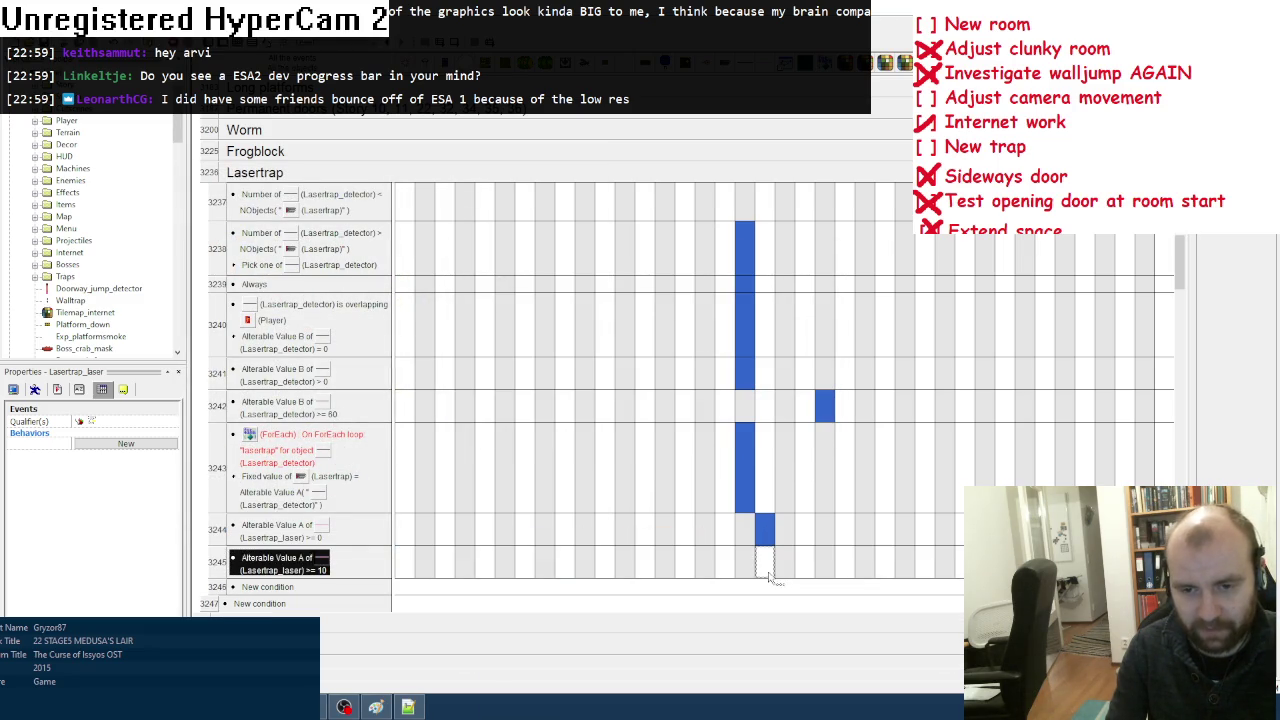
{"action": "mouse_move", "coordinate": [743, 495]}
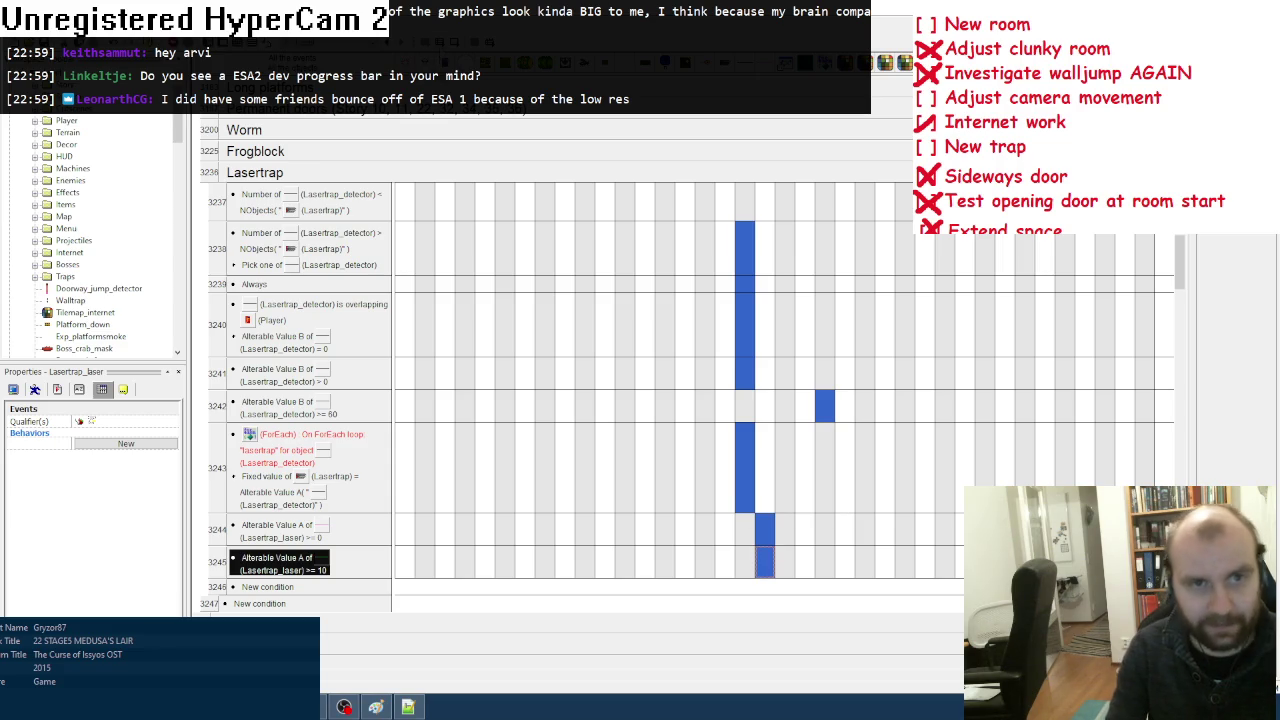
{"action": "key", "text": "F8"}
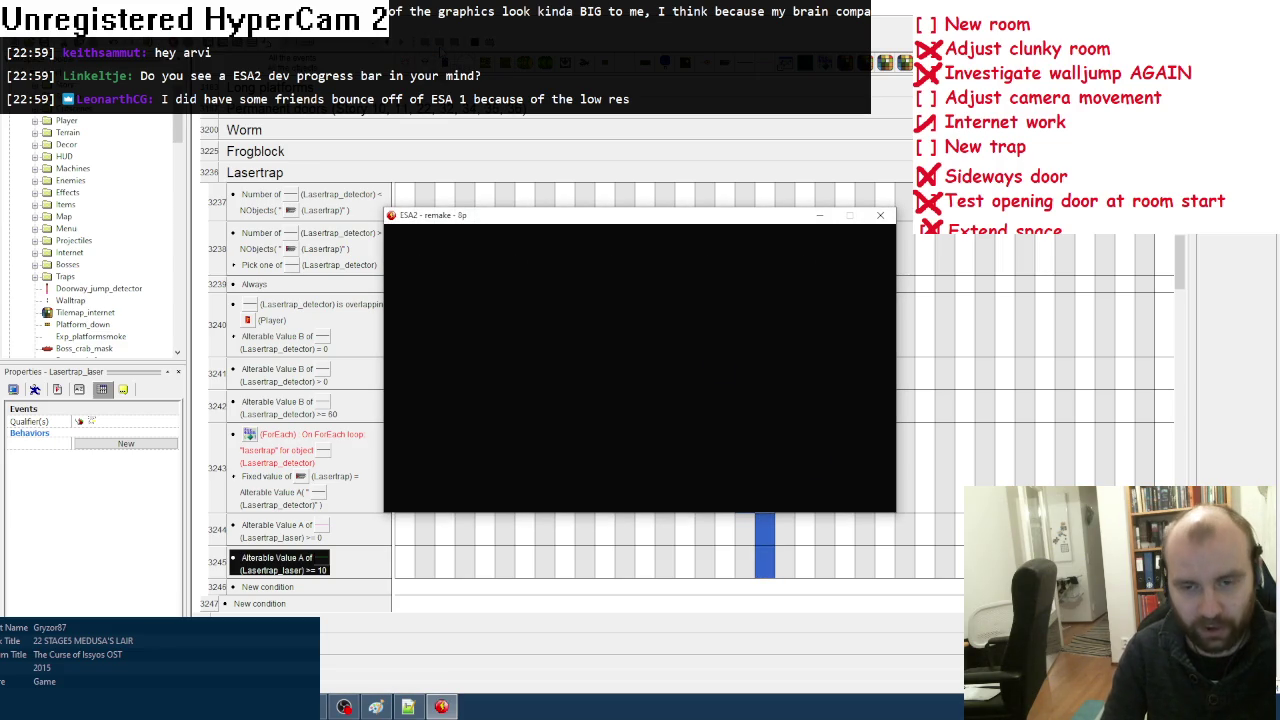
Step: Load the saved game, move the player into the laser trap room, then close the test run
{"action": "key", "text": "Return"}
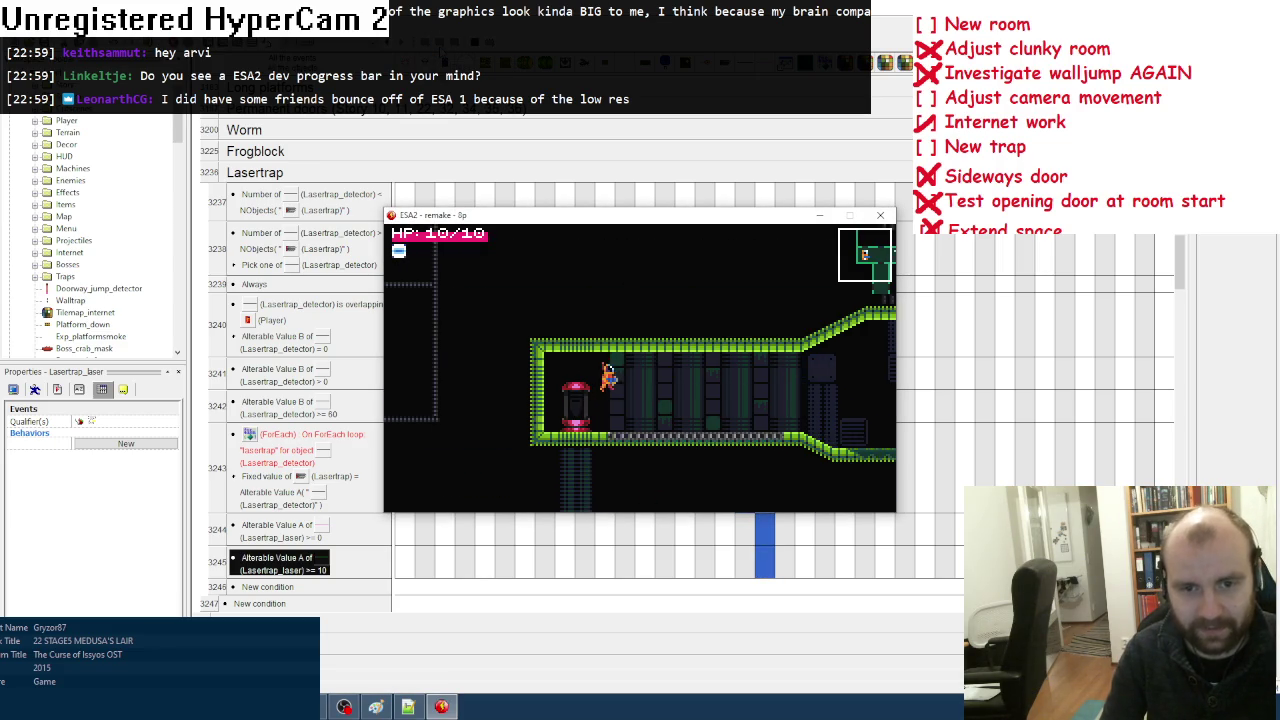
{"action": "key", "text": "Right"}
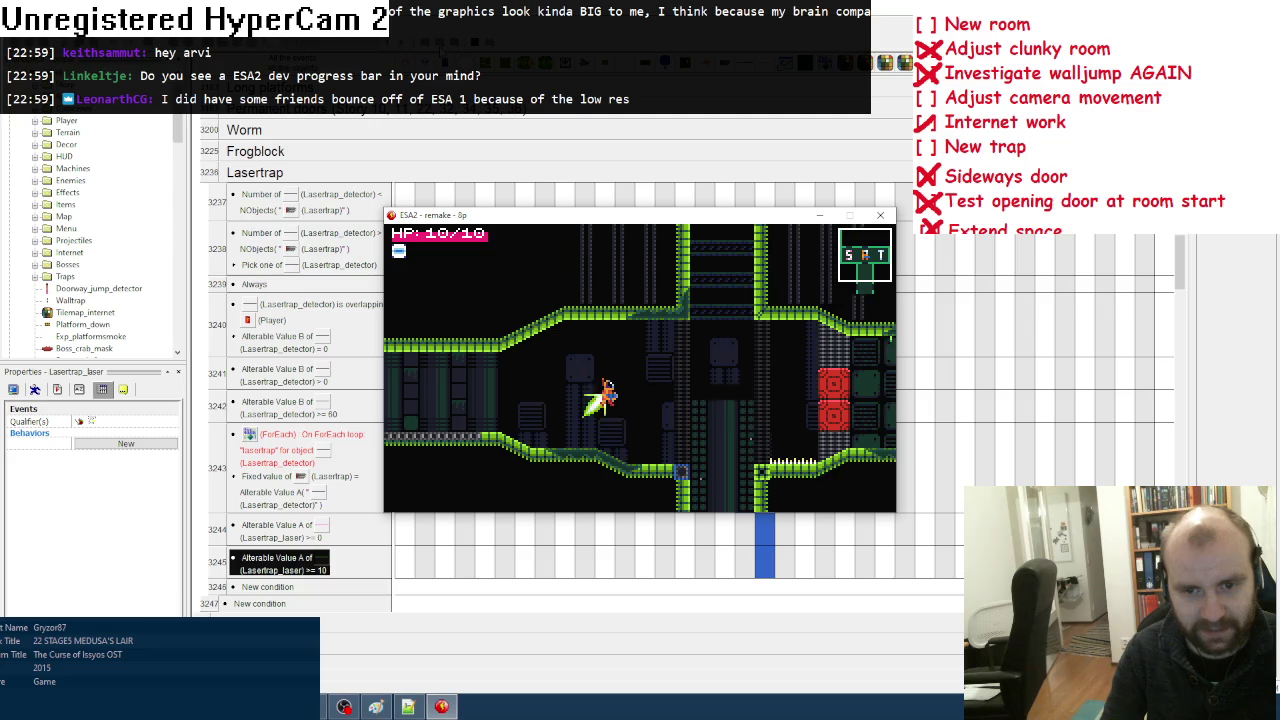
{"action": "key", "text": "Left"}
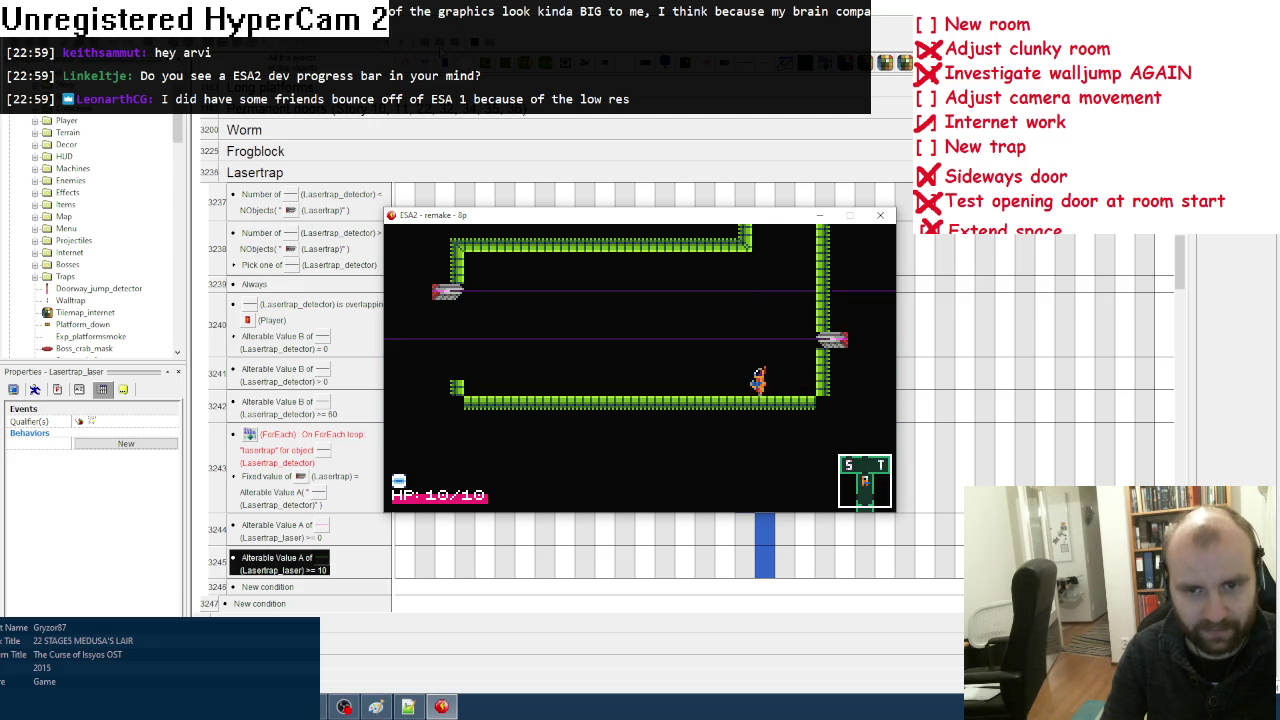
{"action": "key", "text": "Left"}
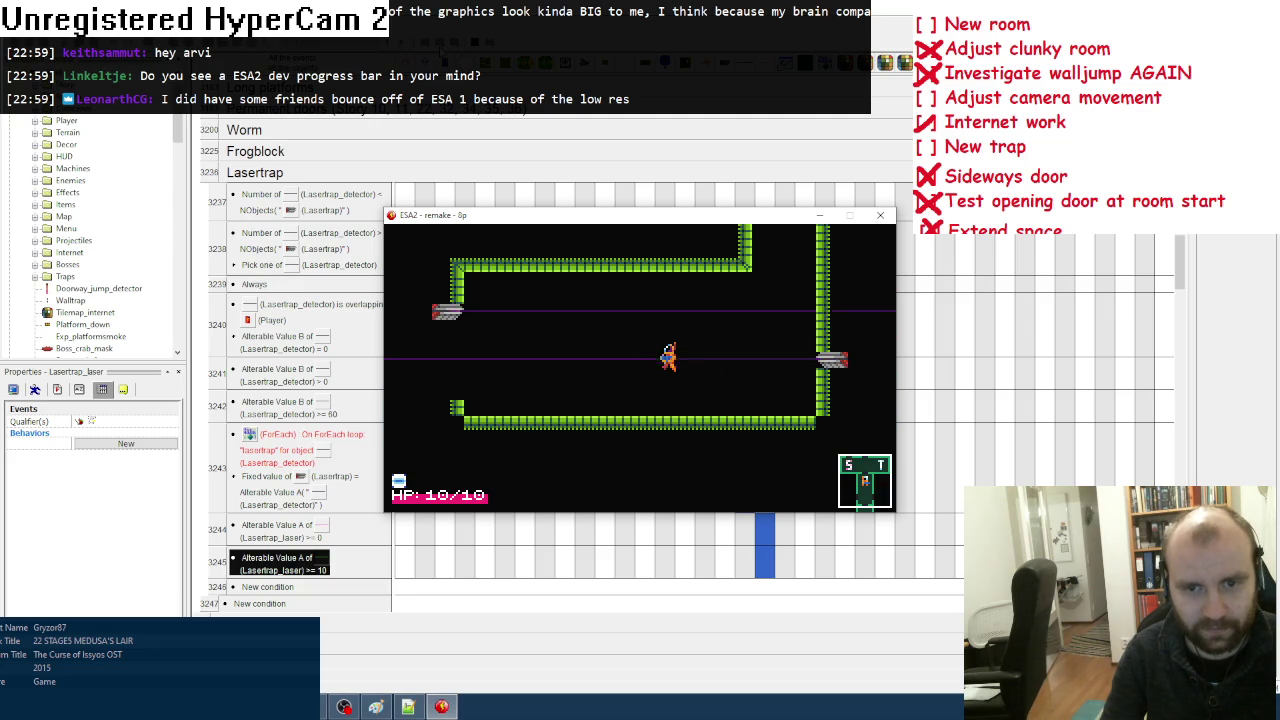
{"action": "key", "text": "Up"}
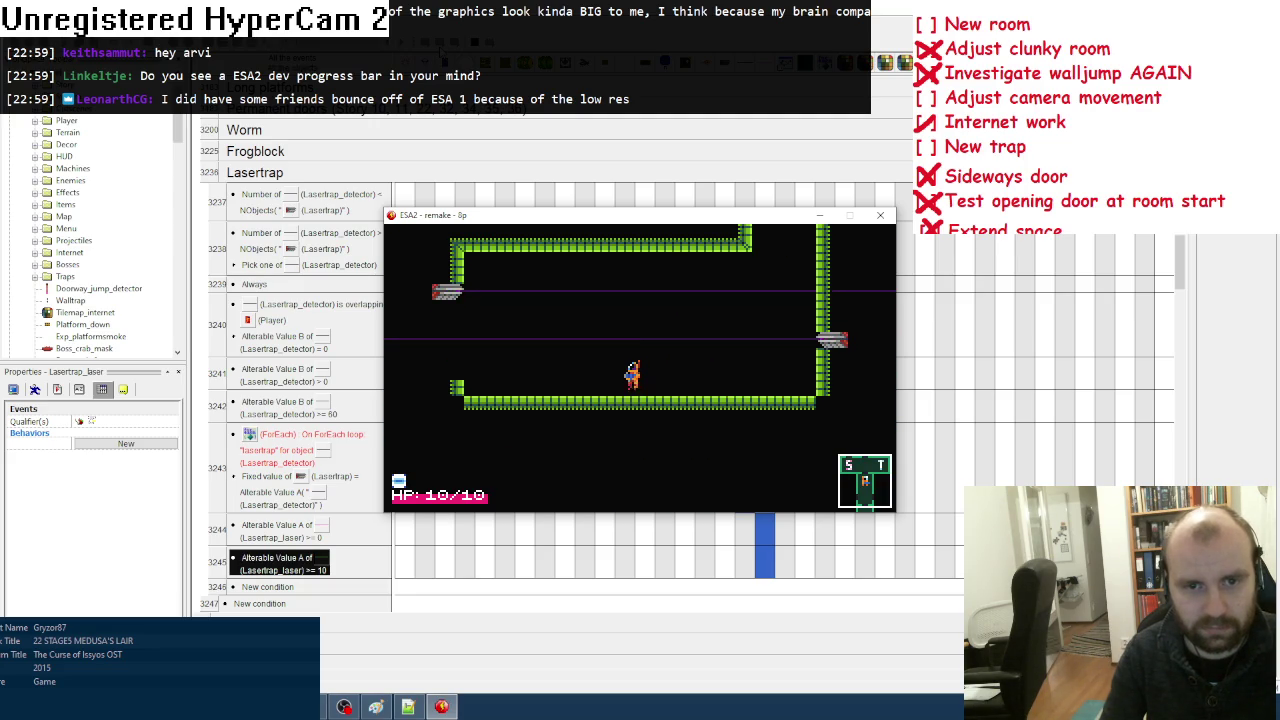
{"action": "key", "text": "Up"}
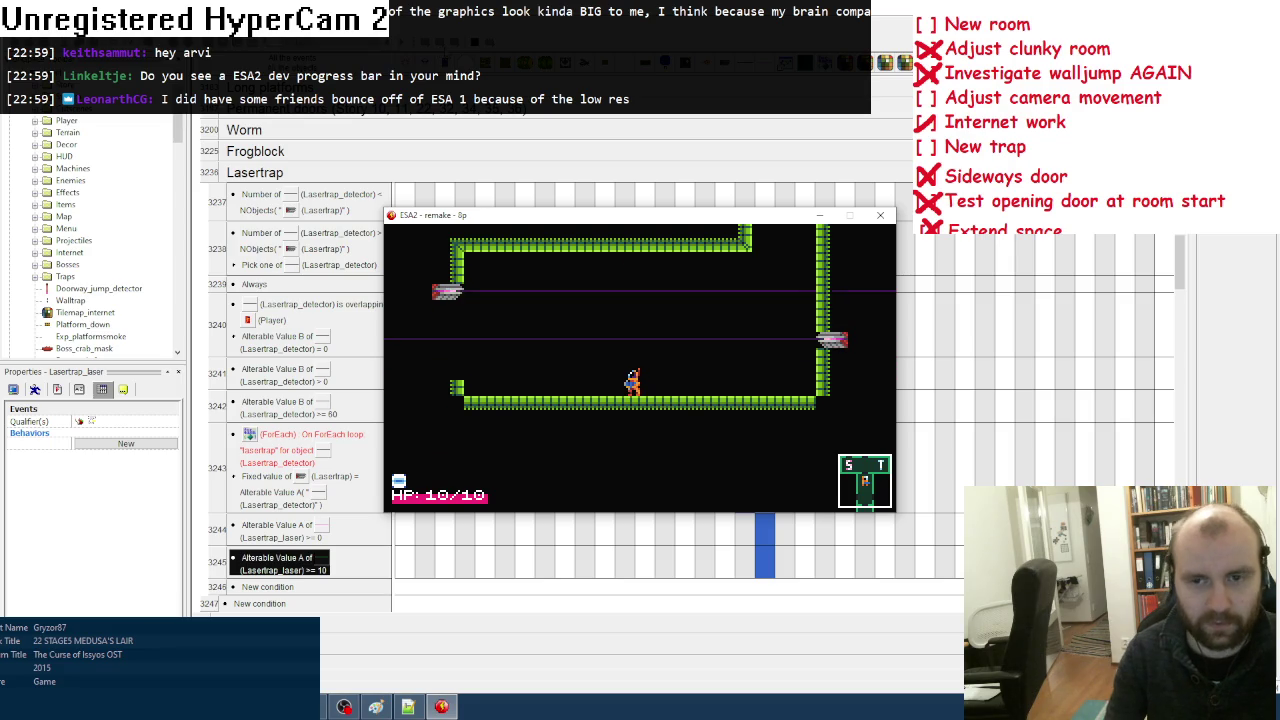
{"action": "left_click", "coordinate": [879, 214]}
{"action": "left_click", "coordinate": [684, 562]}
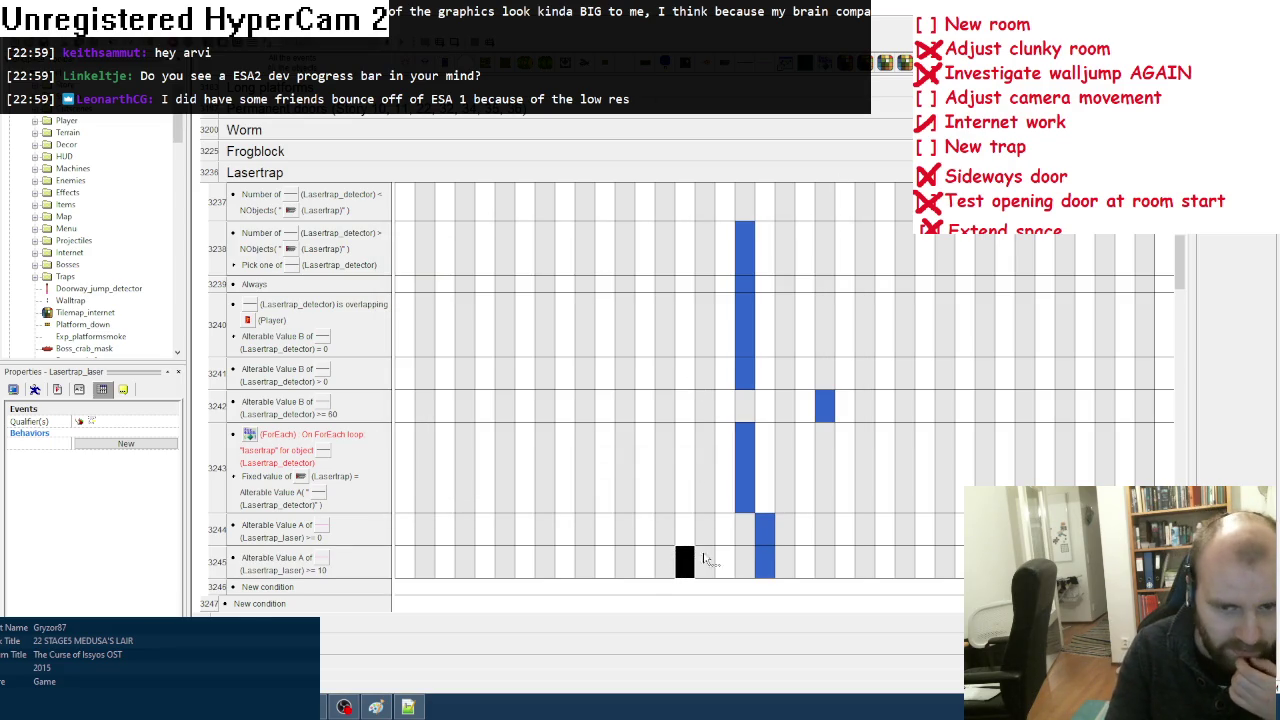
Step: Set the laser's direction in event 3243 to Dir("Lasertrap") and open the laser sprite for editing
{"action": "left_click", "coordinate": [707, 468]}
{"action": "key", "text": "F8"}
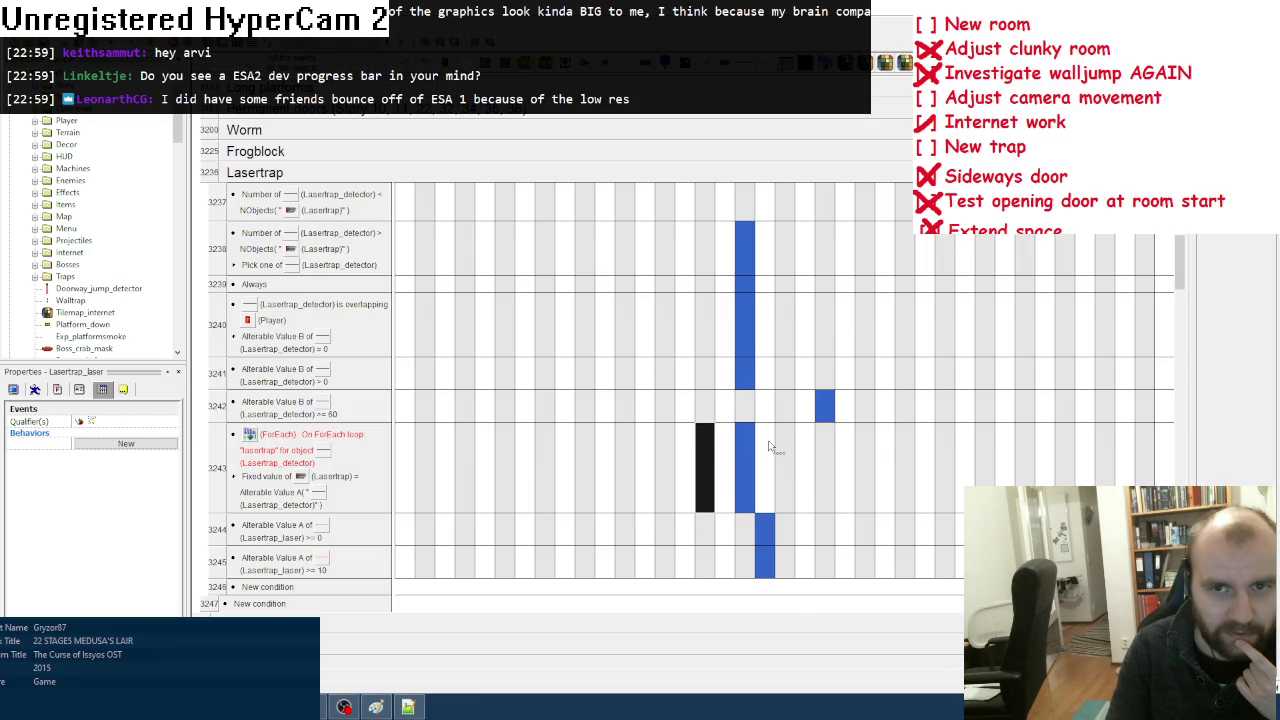
{"action": "right_click", "coordinate": [762, 444]}
{"action": "left_click", "coordinate": [930, 482]}
{"action": "left_click", "coordinate": [575, 424]}
{"action": "left_click", "coordinate": [701, 407]}
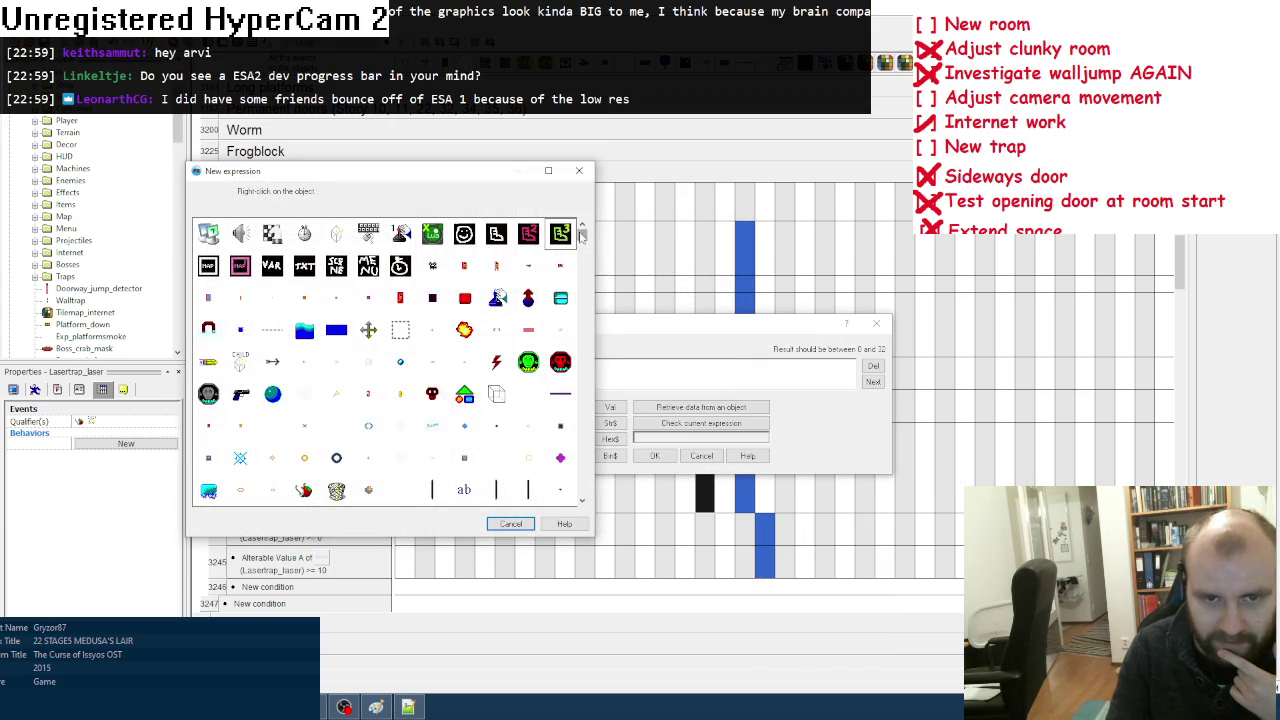
{"action": "left_click_drag", "start_coordinate": [582, 234], "coordinate": [582, 484]}
{"action": "right_click", "coordinate": [358, 430]}
{"action": "mouse_move", "coordinate": [405, 455]}
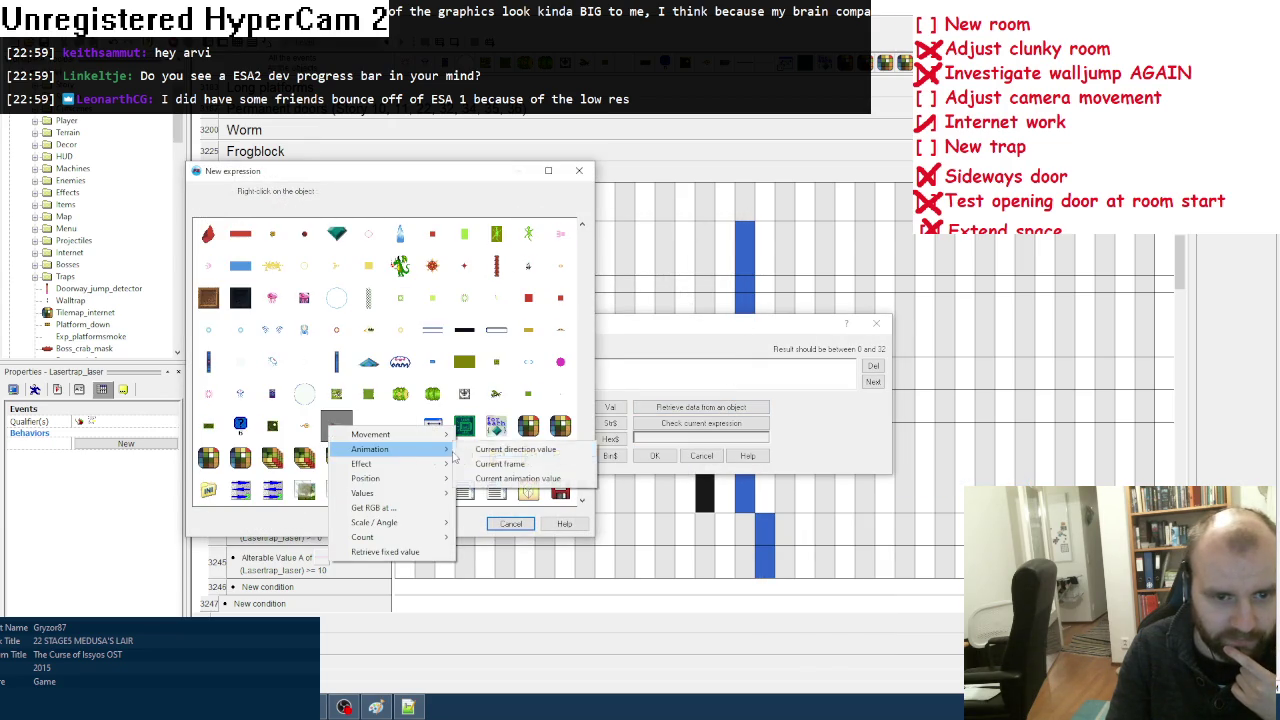
{"action": "left_click", "coordinate": [520, 452]}
{"action": "left_click", "coordinate": [656, 458]}
{"action": "left_click", "coordinate": [900, 110]}
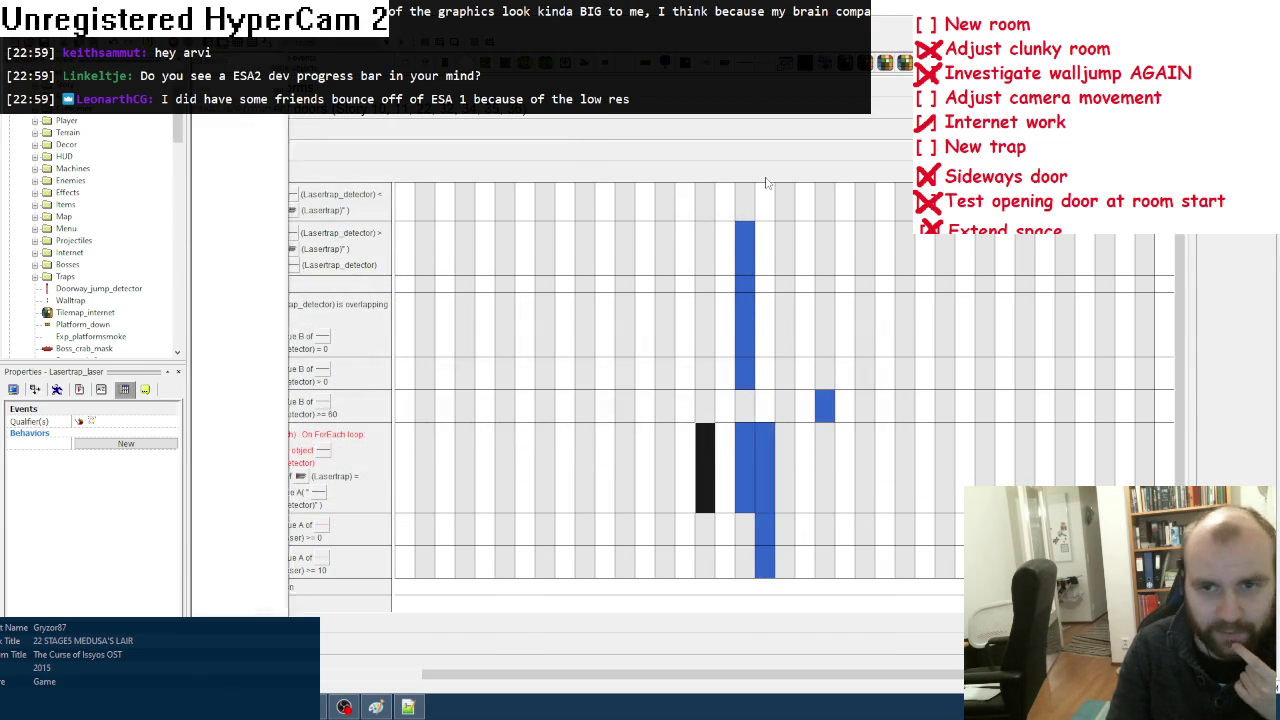
{"action": "double_click", "coordinate": [352, 420]}
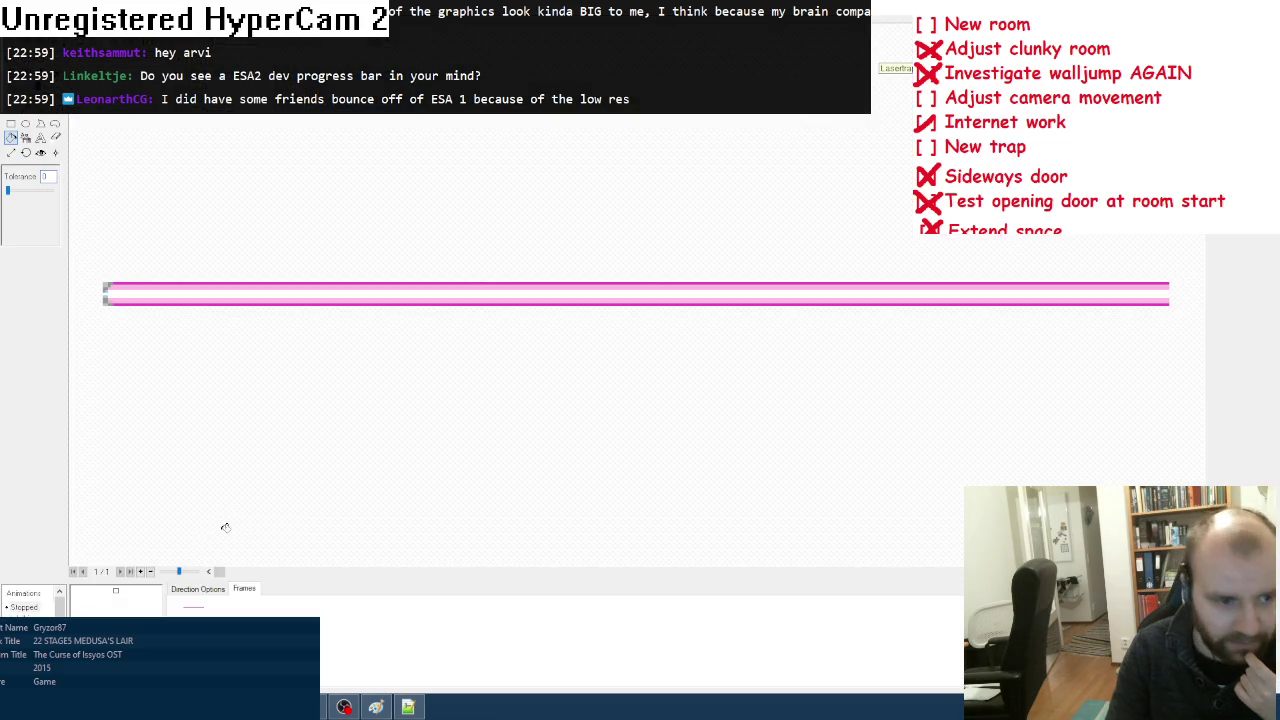
Step: Replace the laser frame with the pasted pink sprite flipped horizontally, then return to the events
{"action": "right_click", "coordinate": [156, 612]}
{"action": "left_click", "coordinate": [170, 506]}
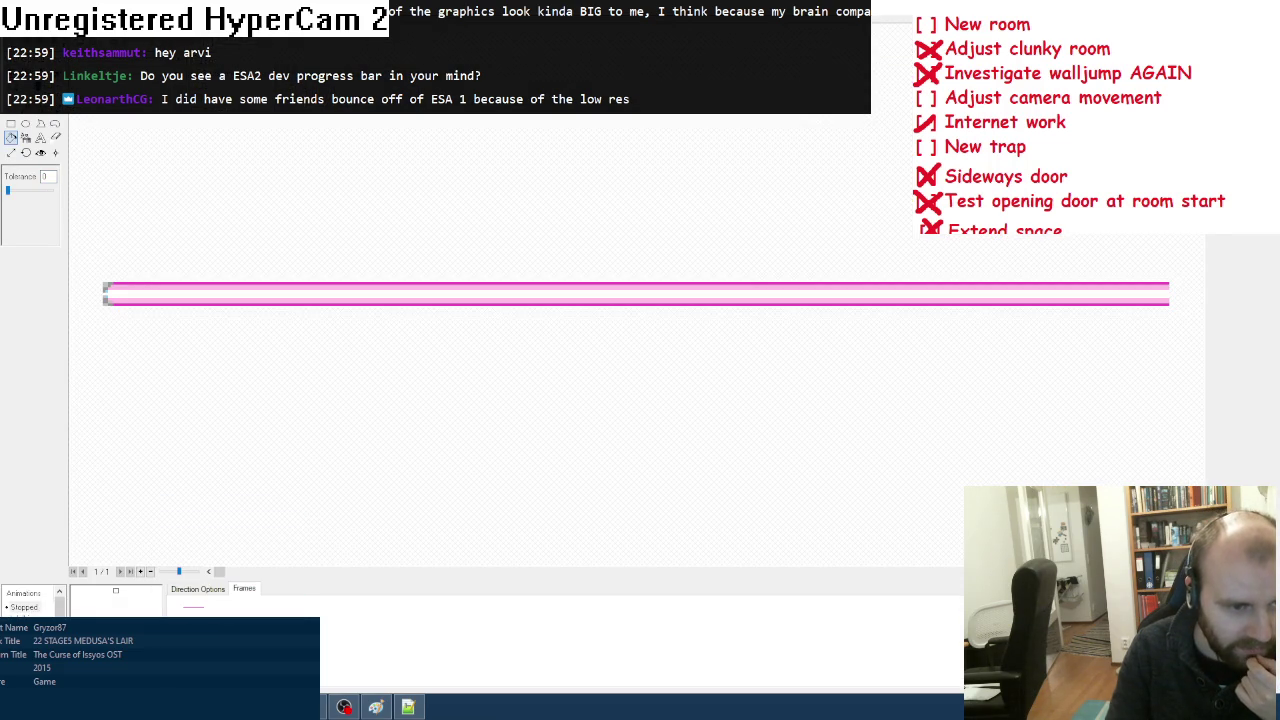
{"action": "right_click", "coordinate": [80, 610]}
{"action": "left_click", "coordinate": [110, 520]}
{"action": "right_click", "coordinate": [190, 610]}
{"action": "left_click", "coordinate": [241, 491]}
{"action": "key", "text": "Escape"}
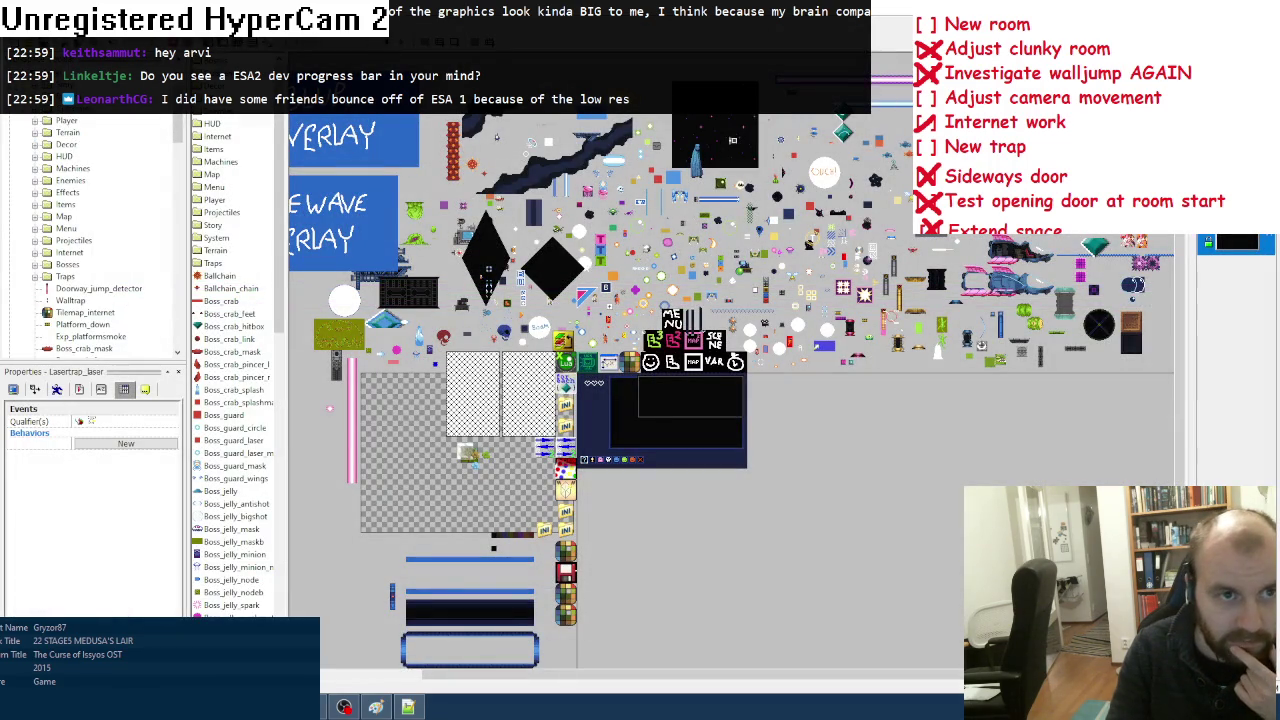
{"action": "key", "text": "ctrl+e"}
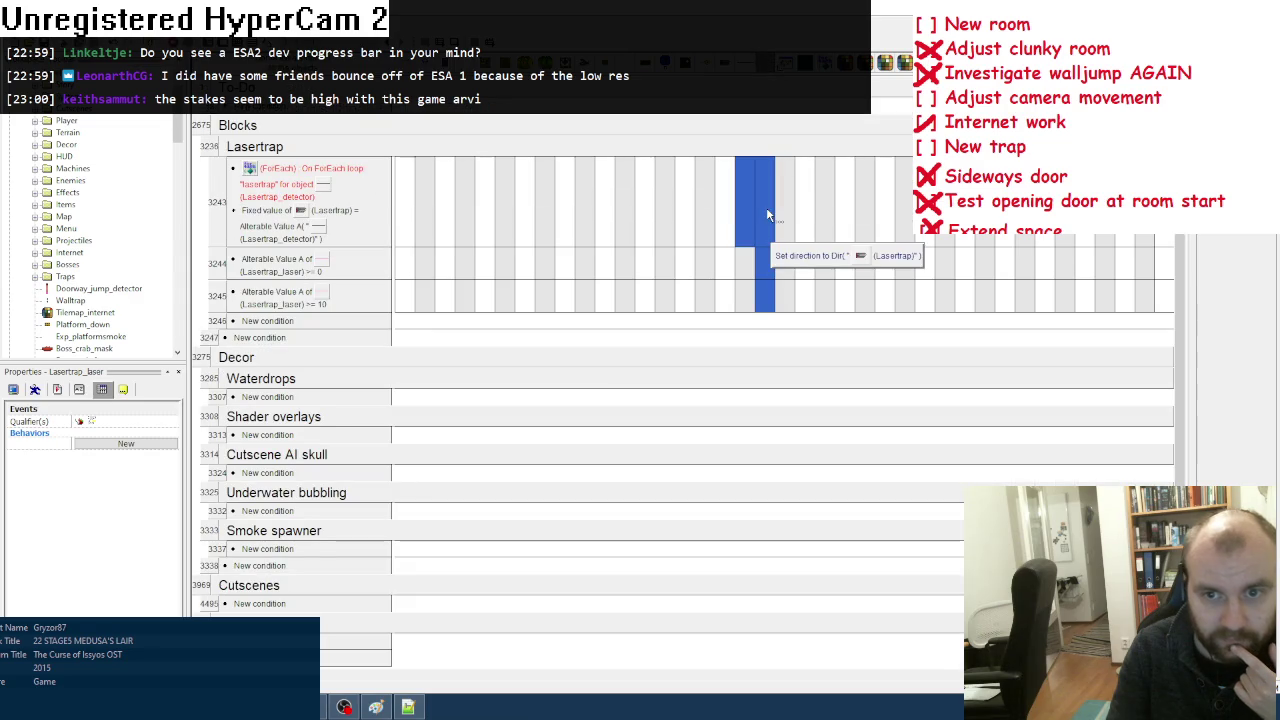
{"action": "key", "text": "F7"}
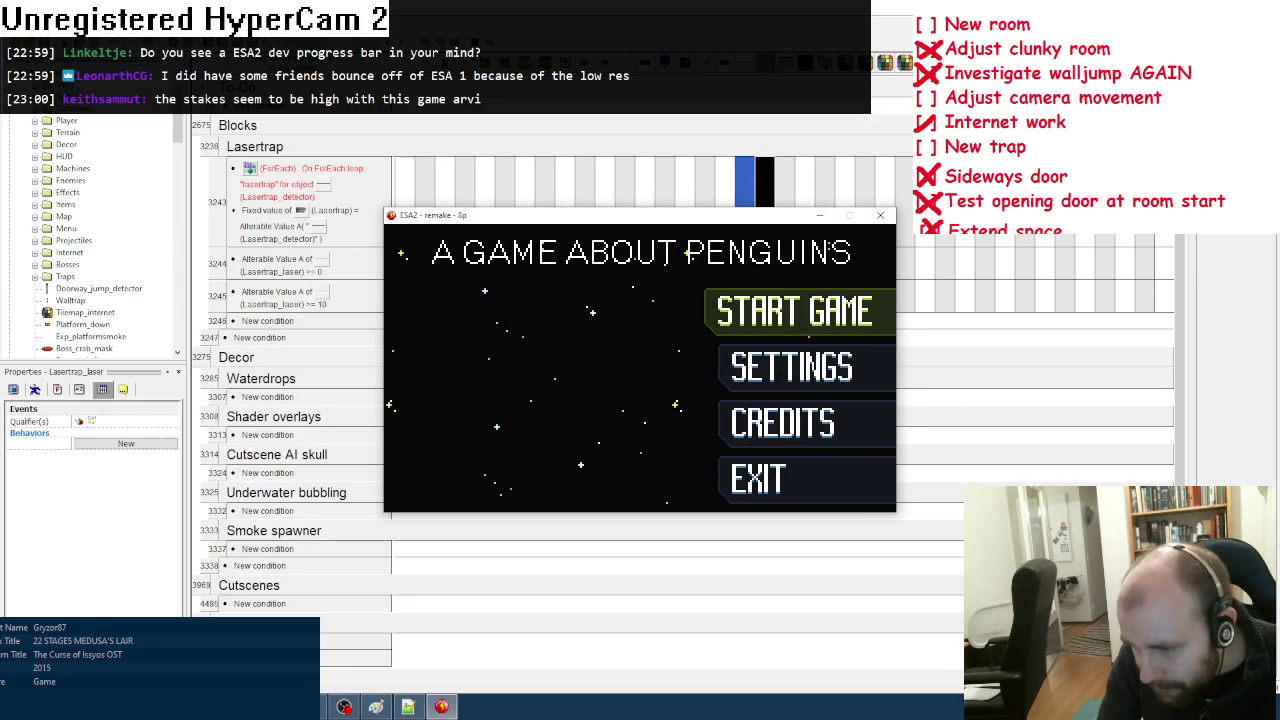
{"action": "key", "text": "Return"}
{"action": "key", "text": "Return"}
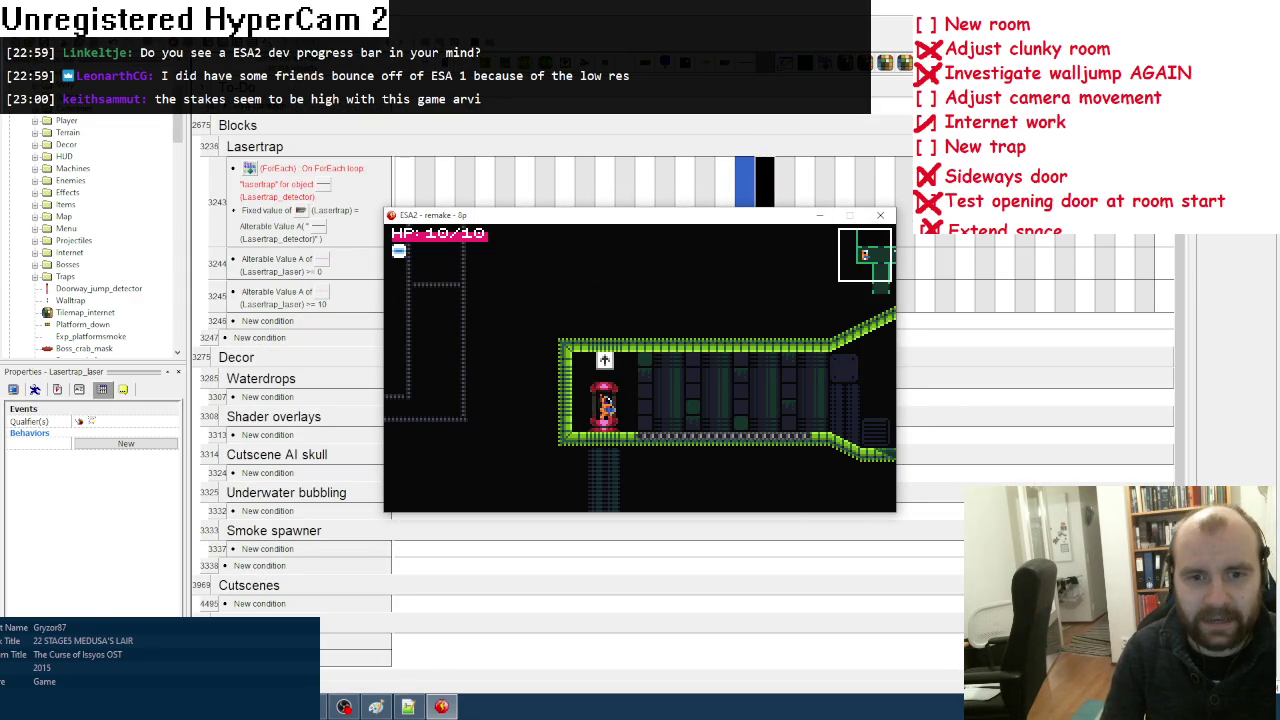
{"action": "key", "text": "Right"}
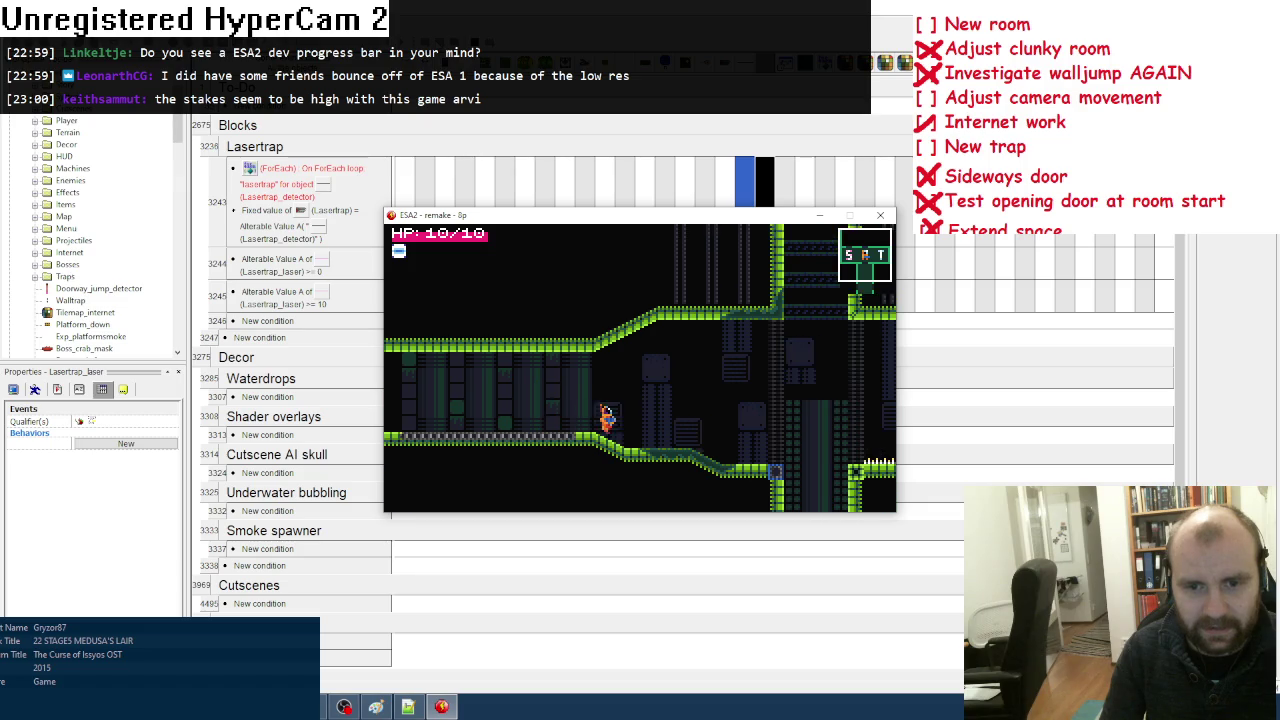
{"action": "key", "text": "Right"}
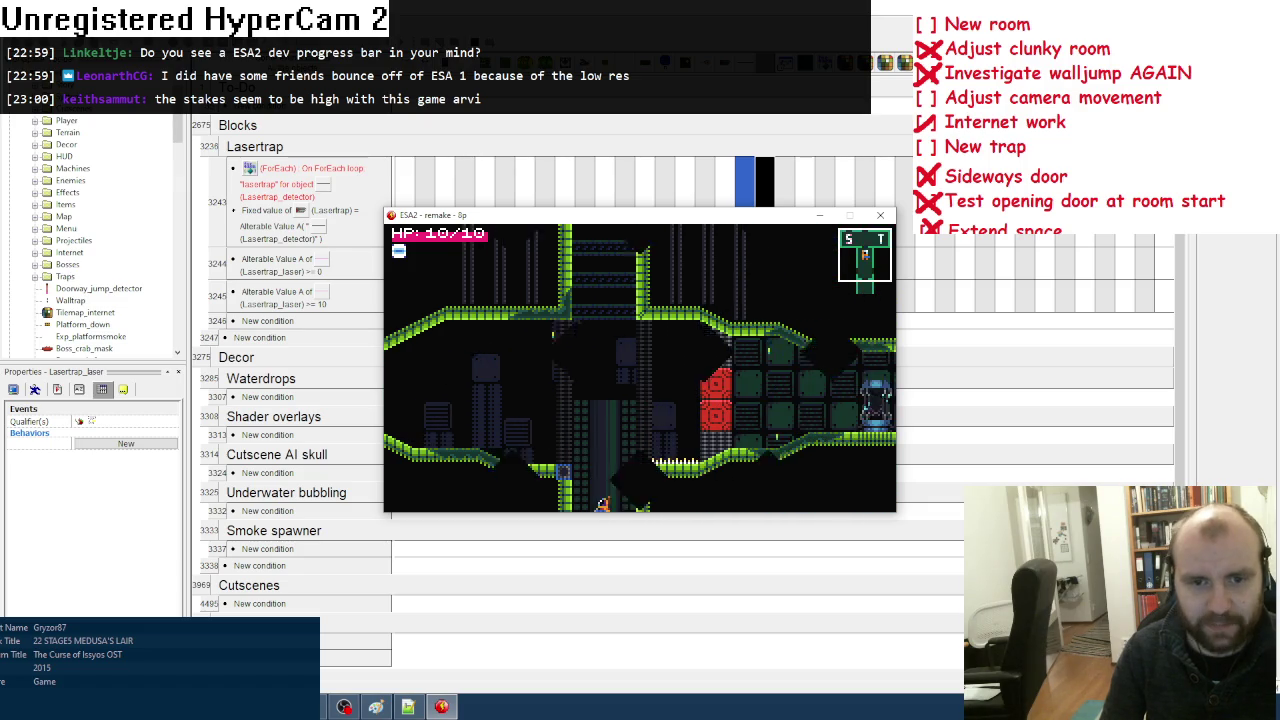
{"action": "key", "text": "Left"}
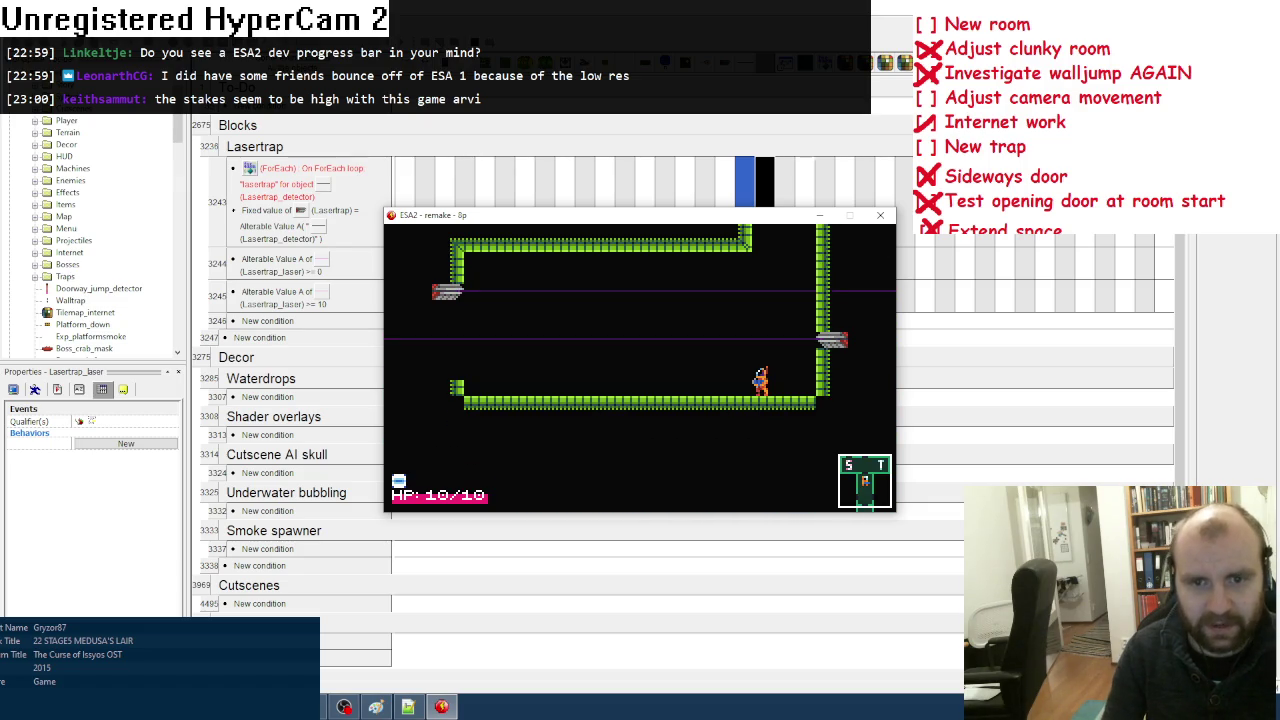
{"action": "left_click", "coordinate": [879, 216]}
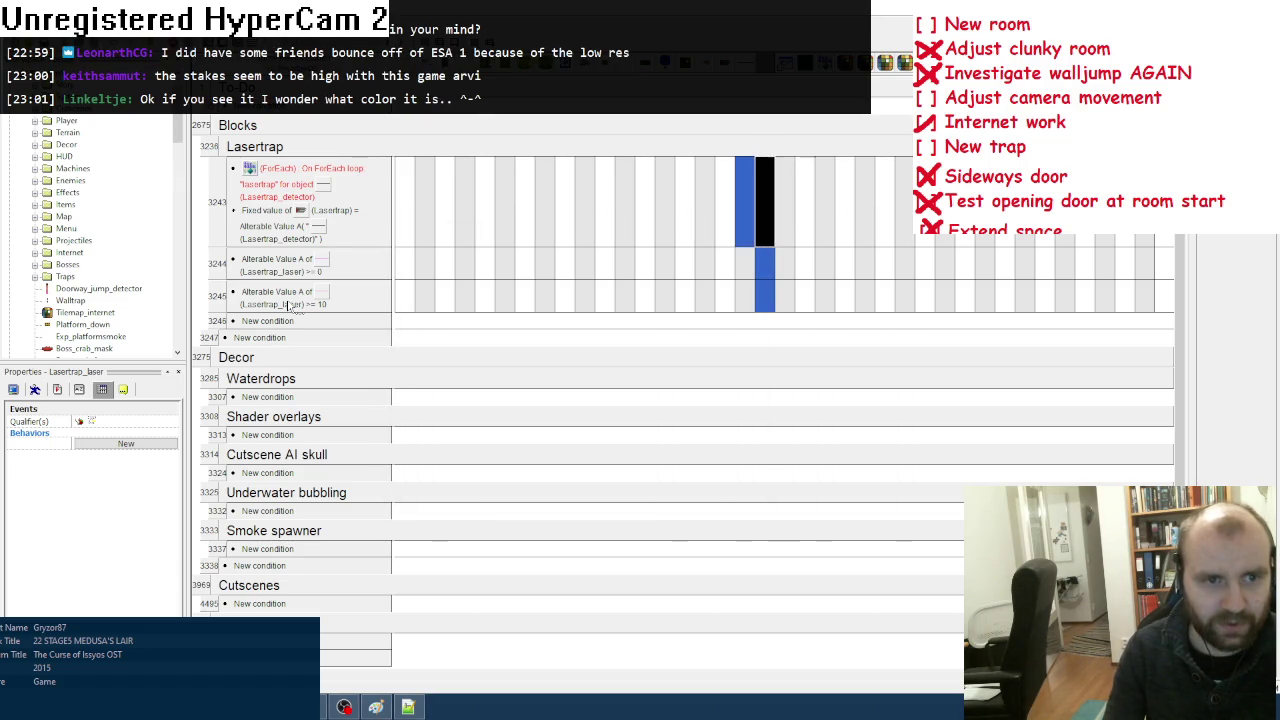
Step: Change event 3242's condition to Alterable Value B >= 40 and start a test run
{"action": "scroll", "coordinate": [656, 300], "scroll_direction": "up", "scroll_amount": 3}
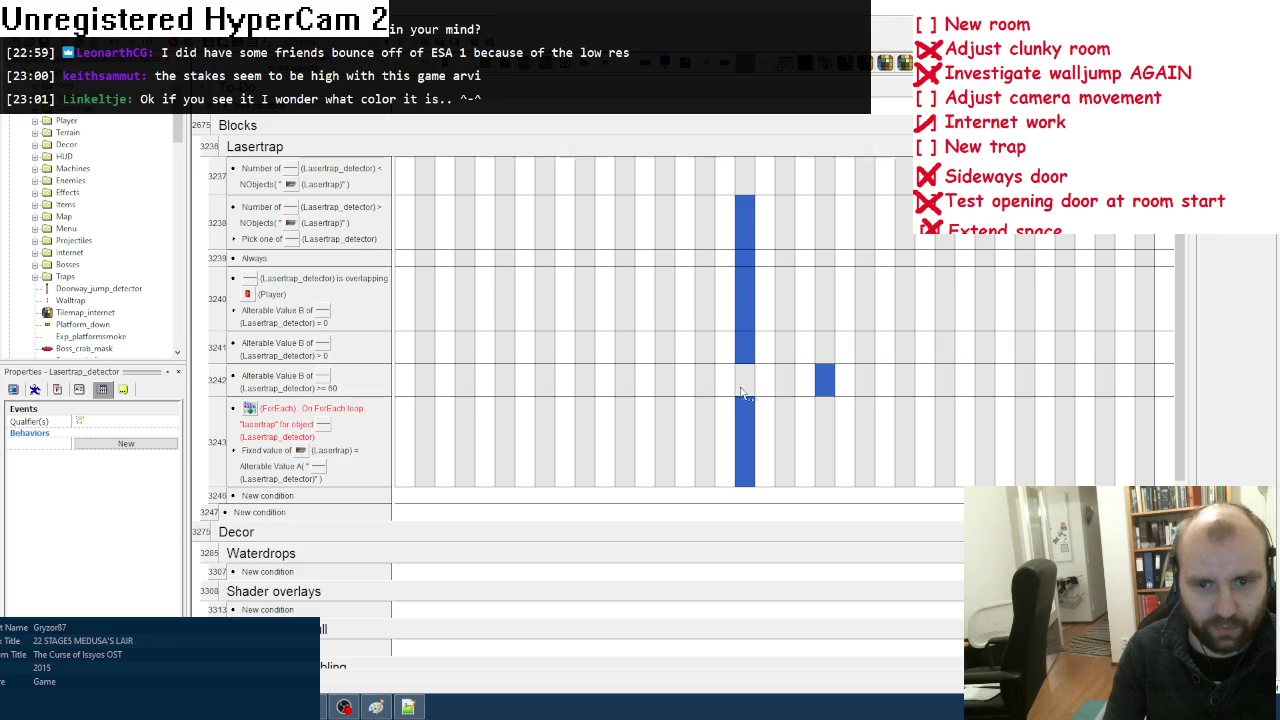
{"action": "right_click", "coordinate": [318, 378]}
{"action": "left_click", "coordinate": [302, 384]}
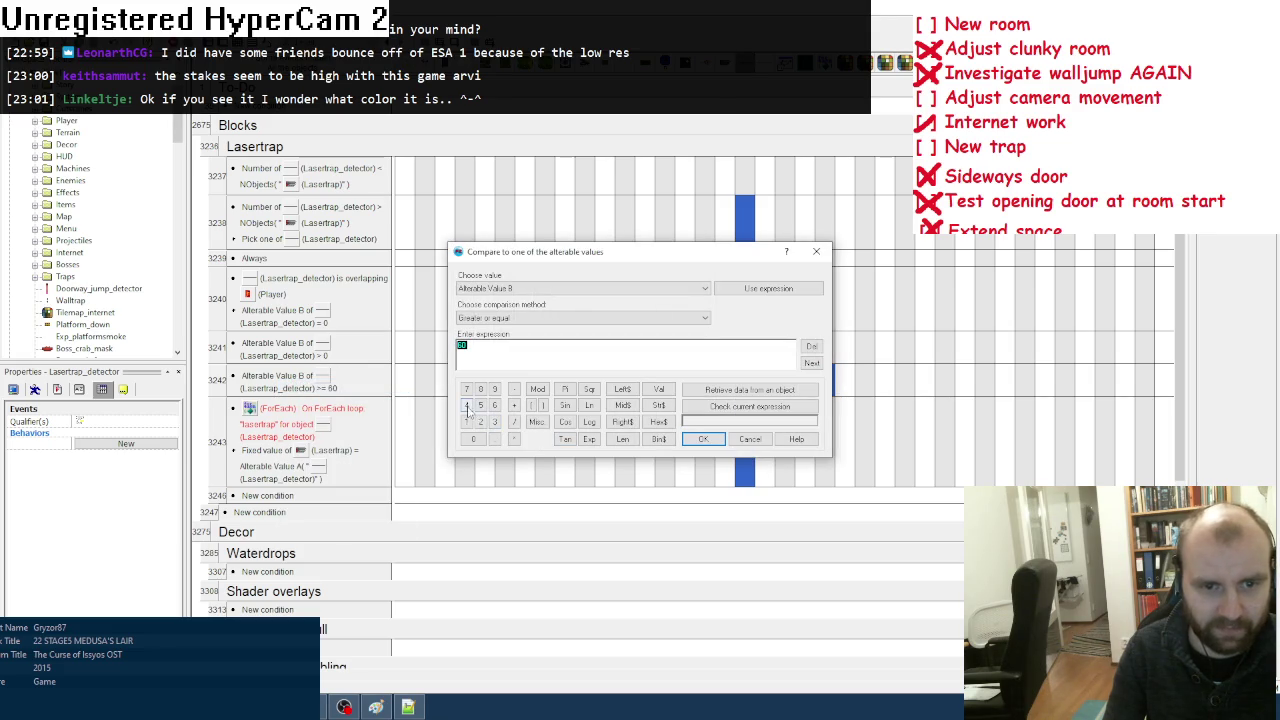
{"action": "left_click", "coordinate": [704, 439]}
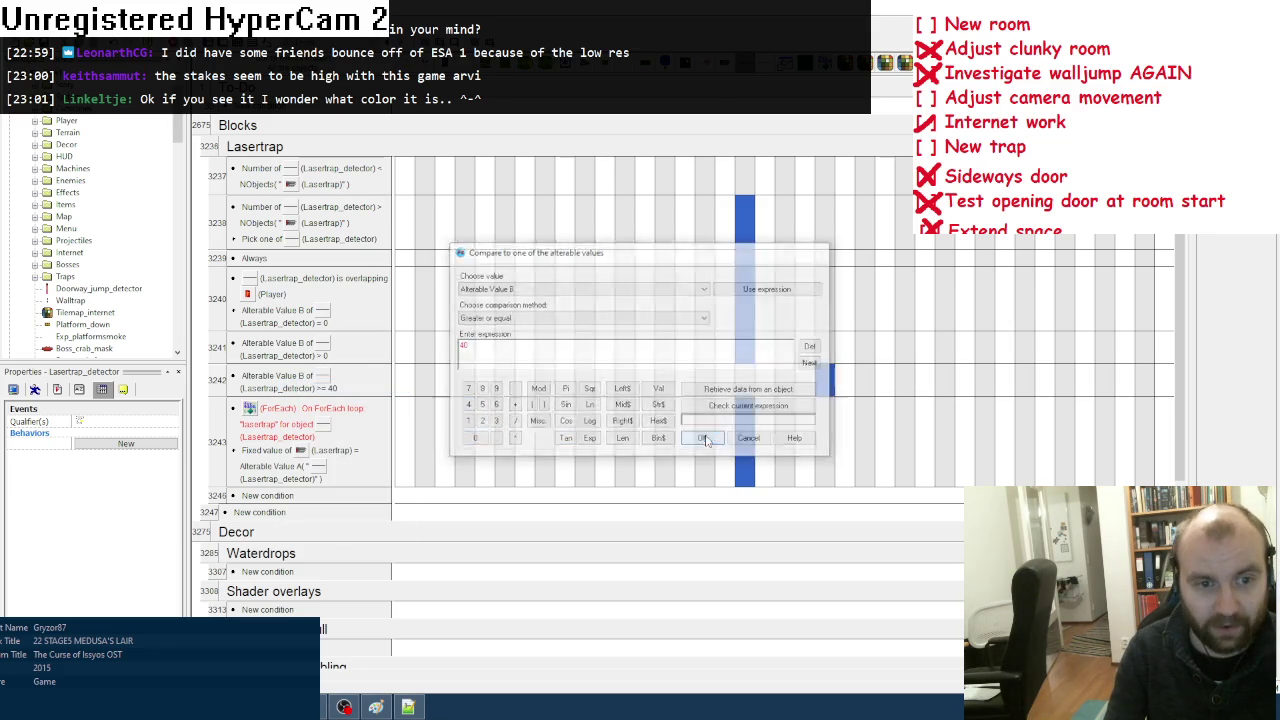
{"action": "key", "text": "F7"}
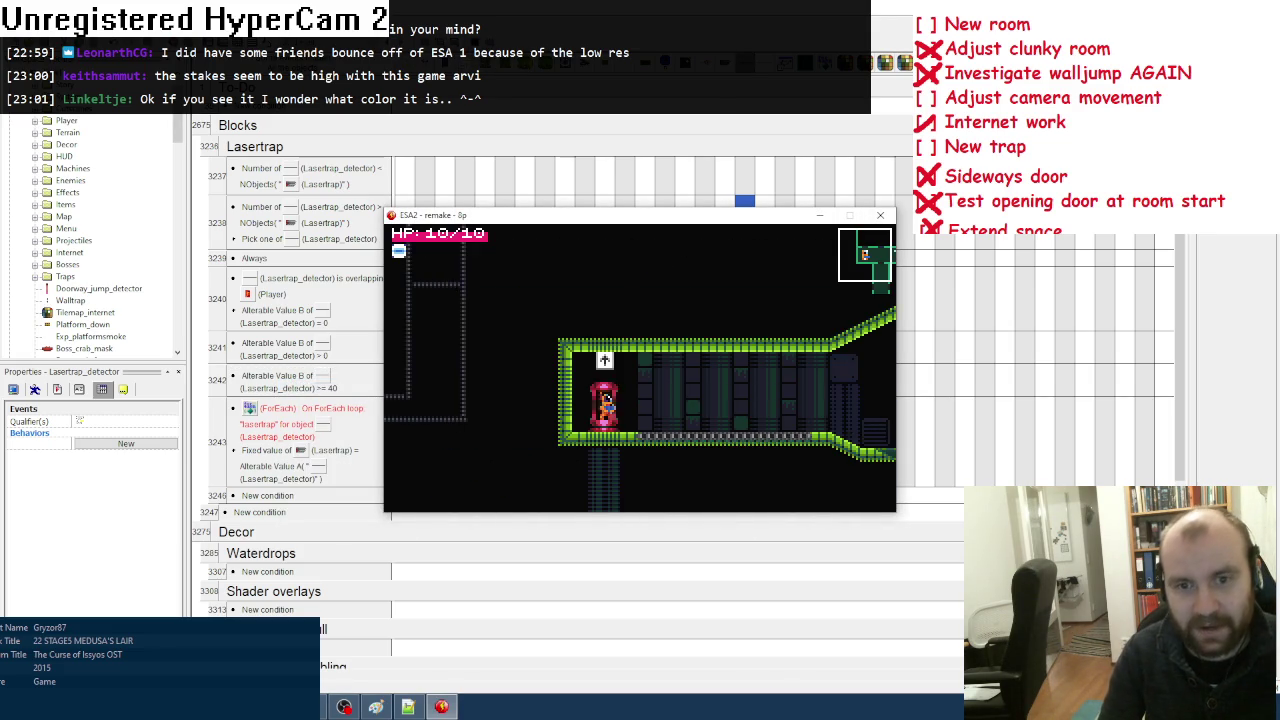
Step: Walk the player into the laser room and jump into a beam, then close the preview
{"action": "key", "text": "Right"}
{"action": "key", "text": "Right"}
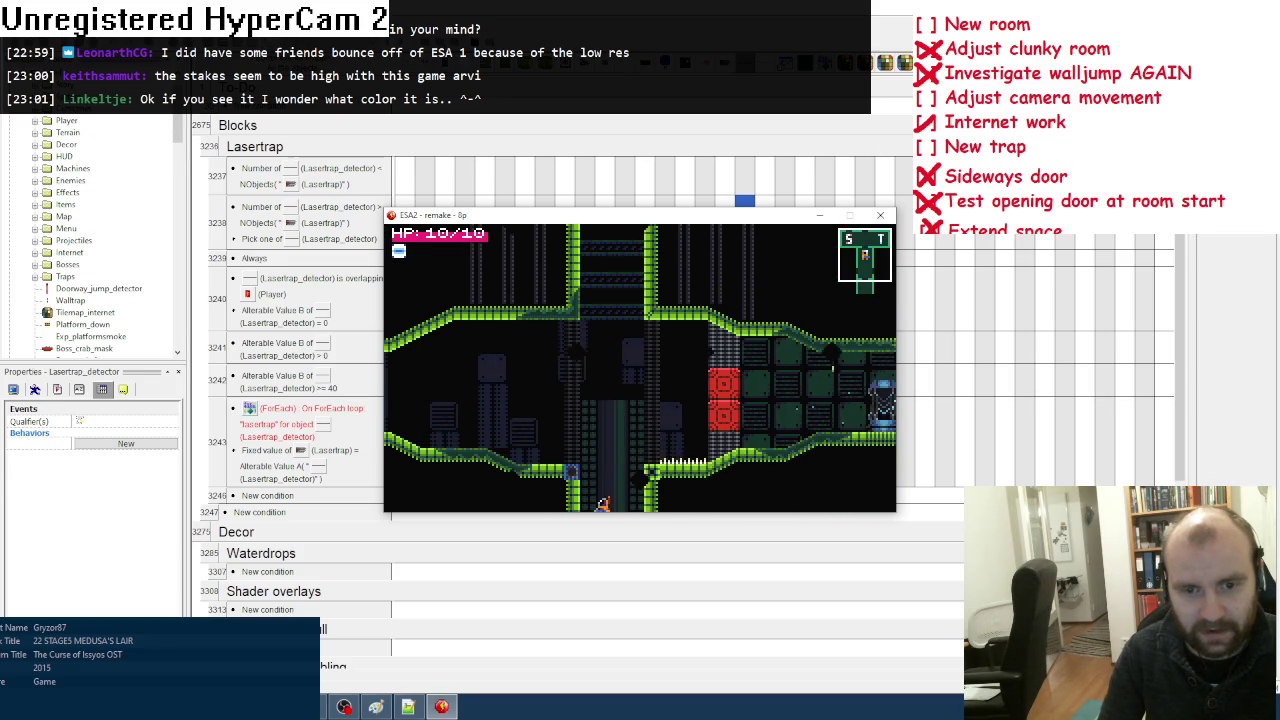
{"action": "key", "text": "Right"}
{"action": "key", "text": "Left"}
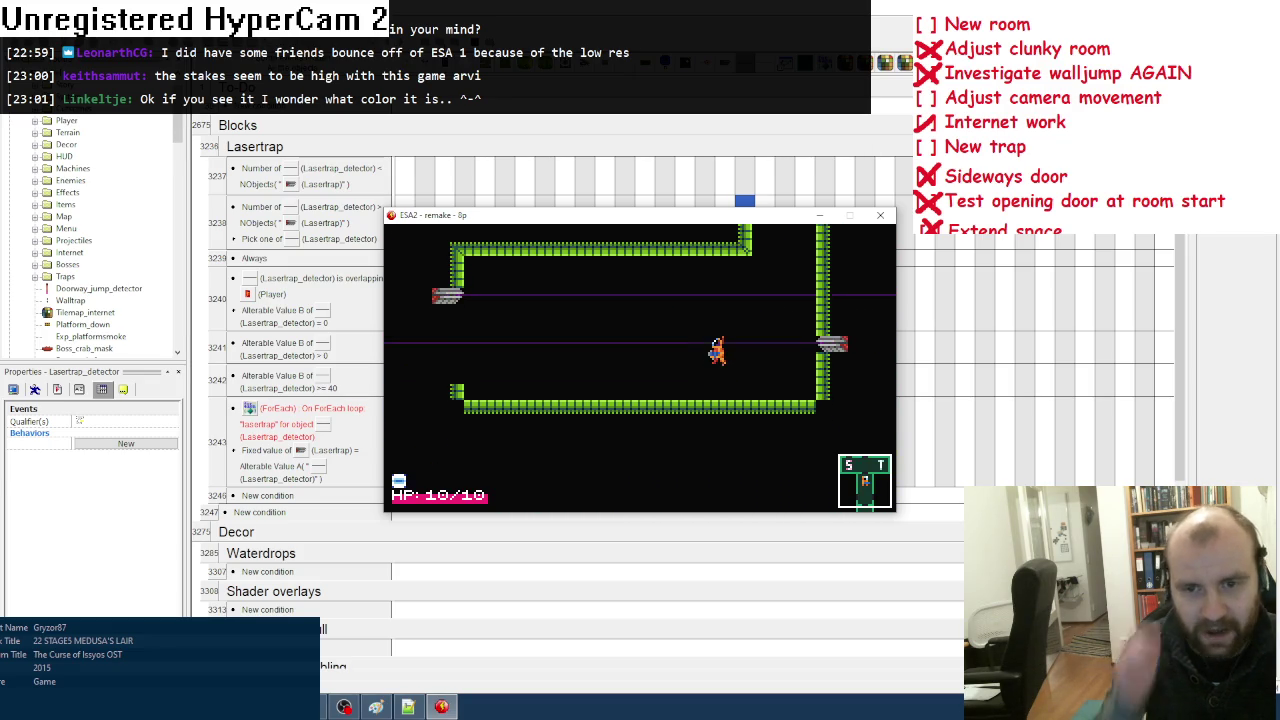
{"action": "key", "text": "Right"}
{"action": "key", "text": "Up"}
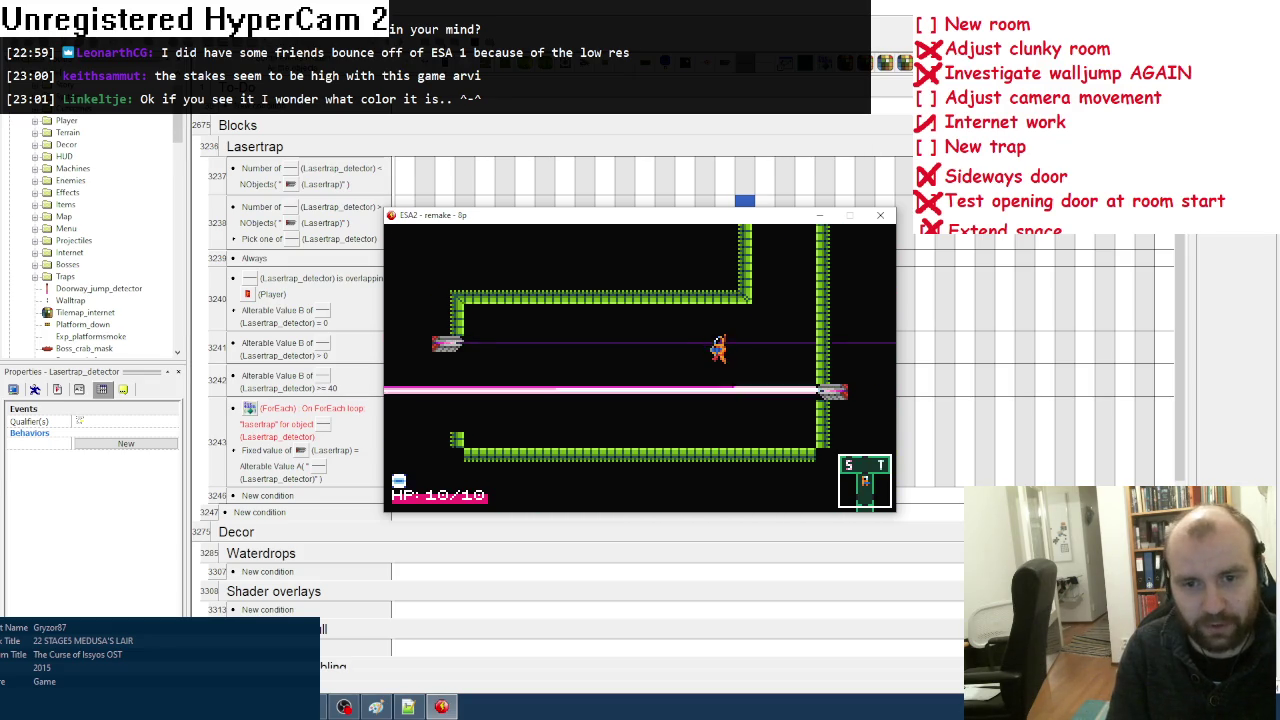
{"action": "key", "text": "Up"}
{"action": "key", "text": "Left"}
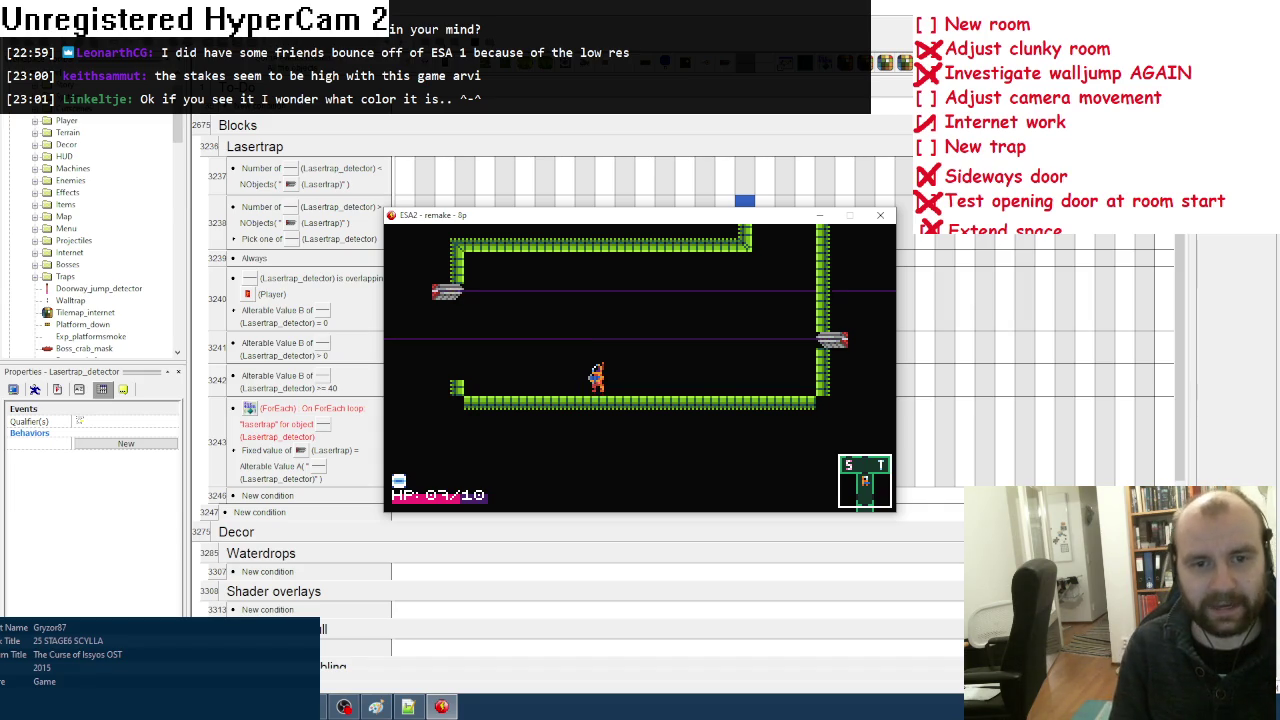
{"action": "key", "text": "space"}
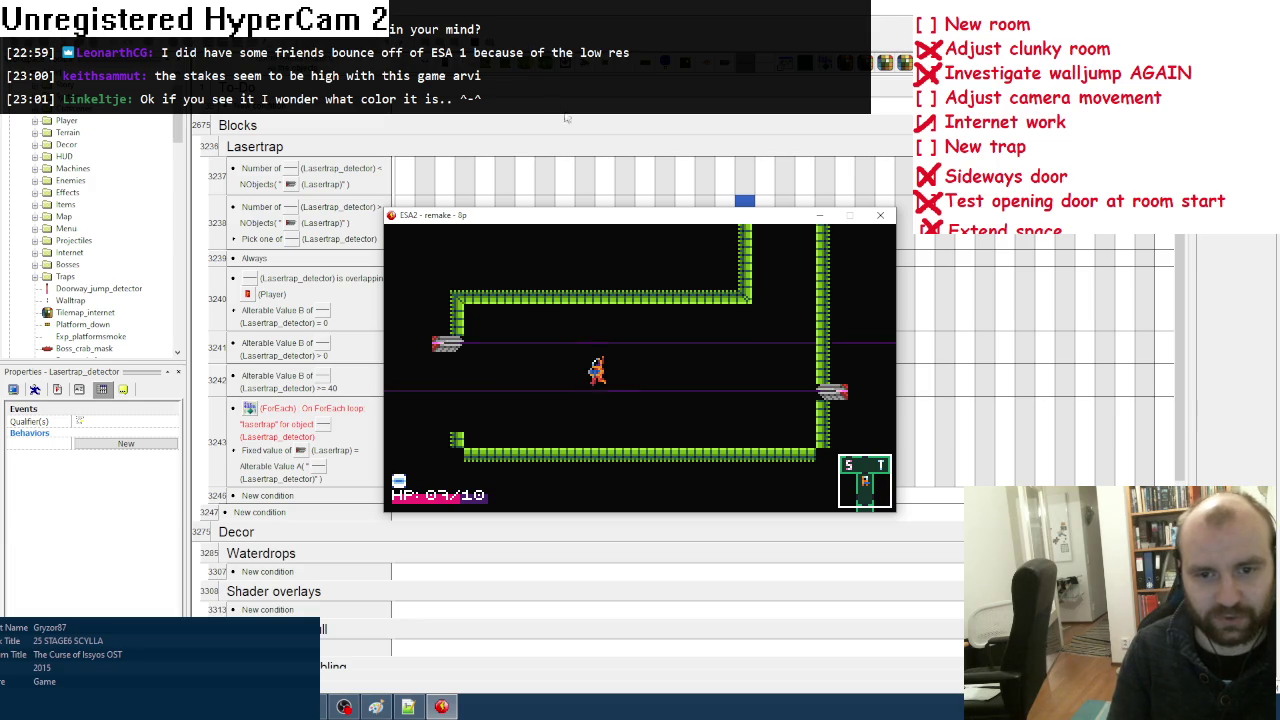
{"action": "left_click", "coordinate": [880, 215]}
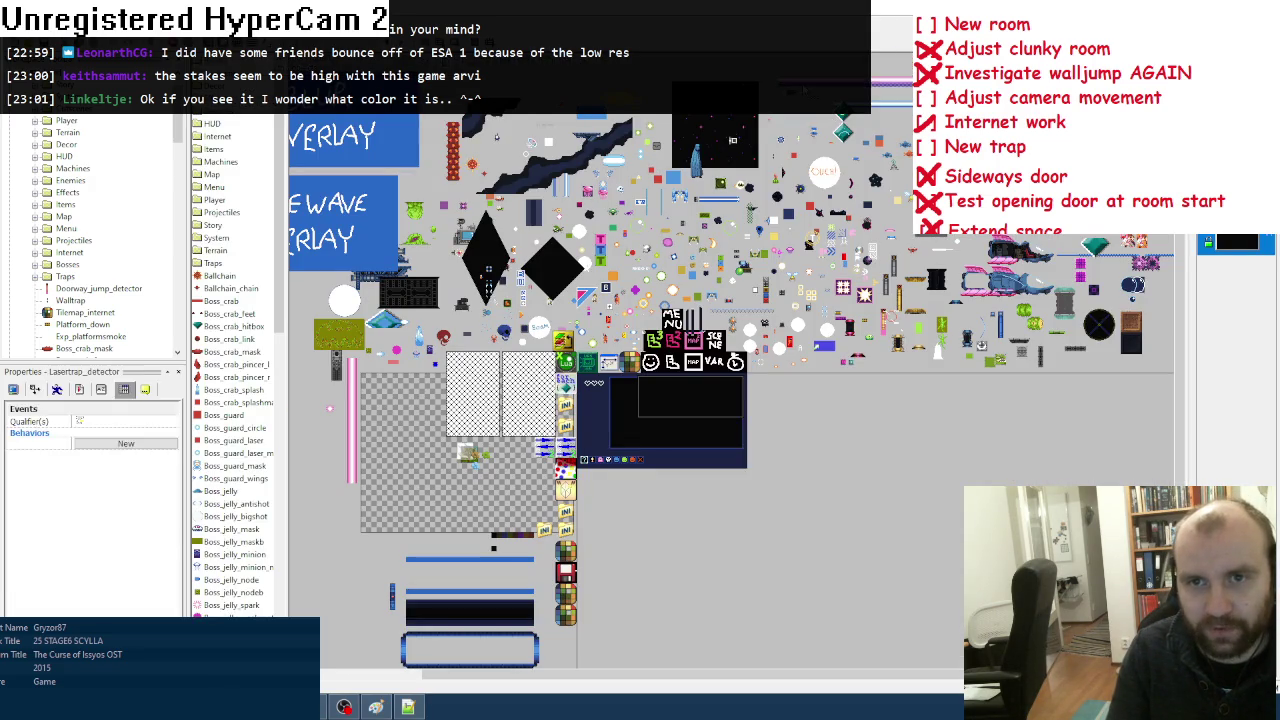
Step: Recolour the line sprite a darker purple and copy it into the second frame
{"action": "double_click", "coordinate": [385, 520]}
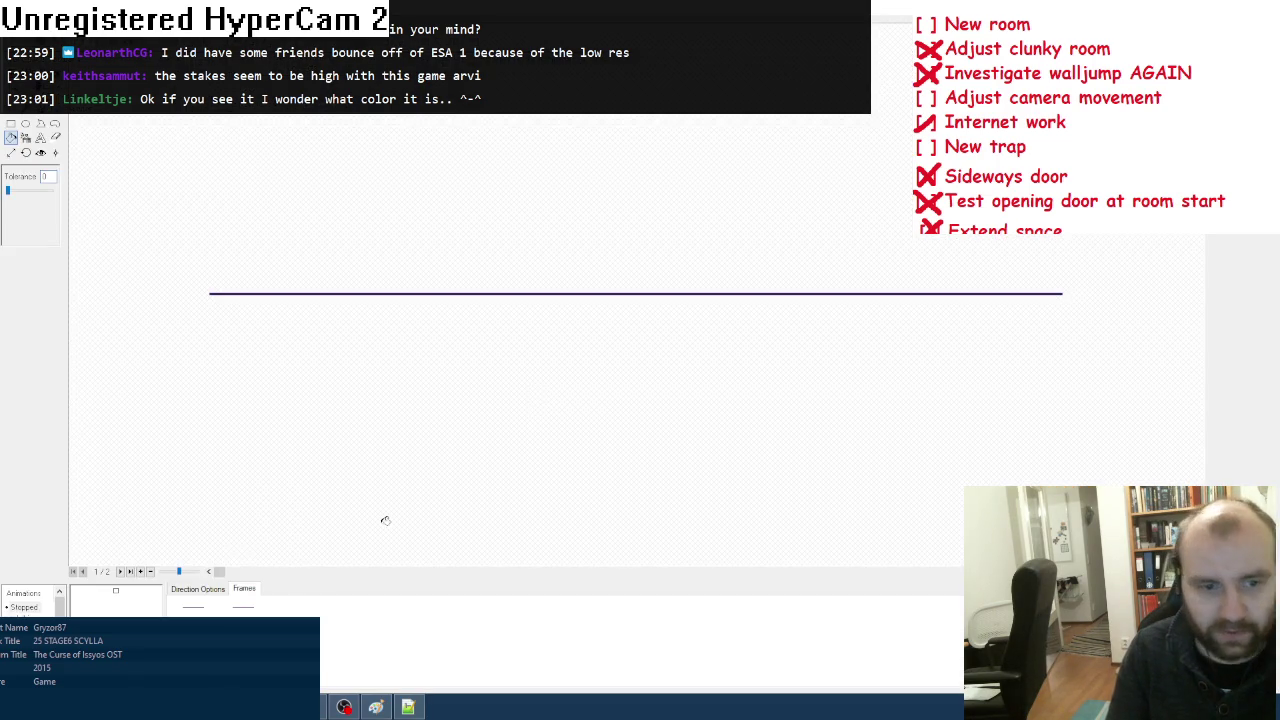
{"action": "left_click", "coordinate": [120, 613]}
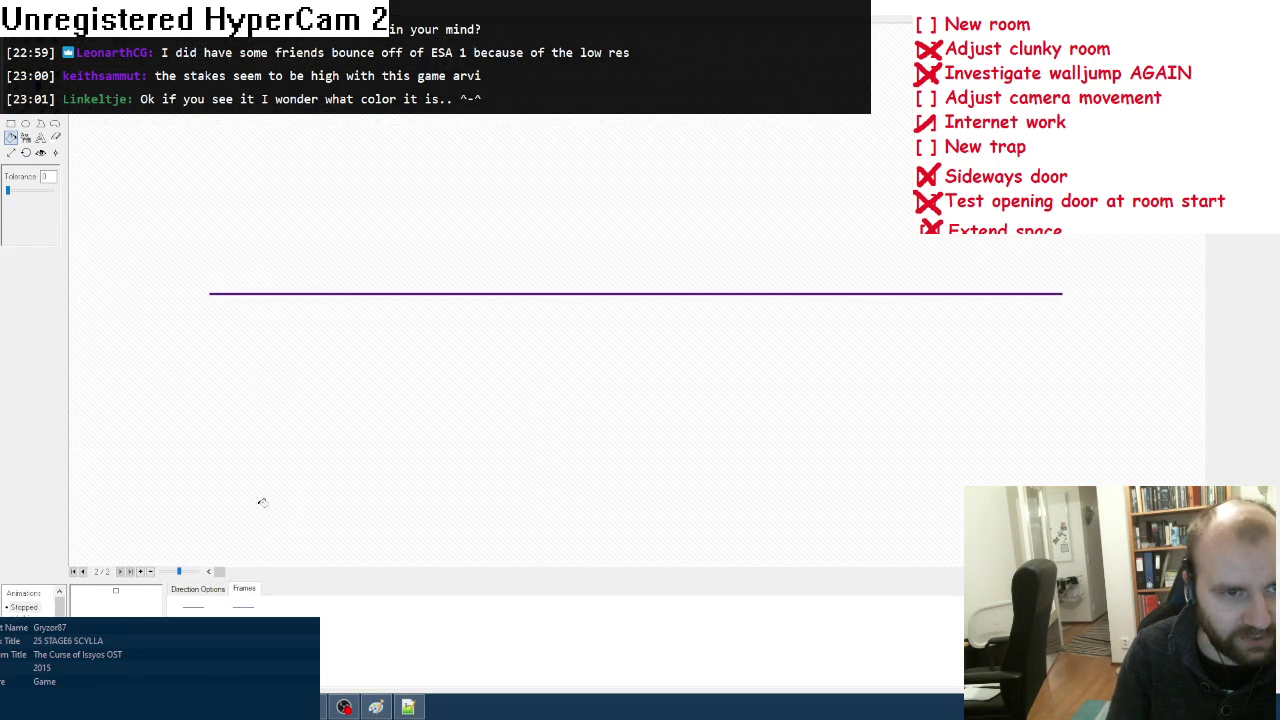
{"action": "left_click", "coordinate": [246, 607]}
{"action": "left_click", "coordinate": [345, 292]}
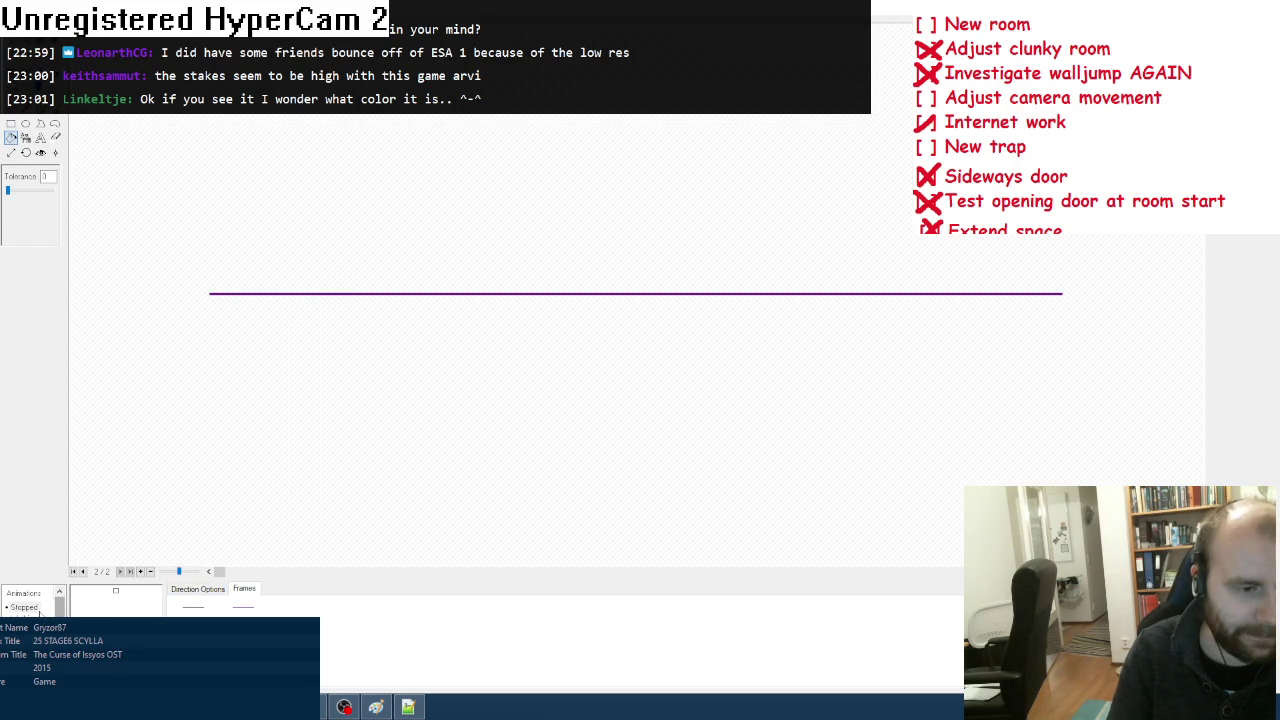
{"action": "right_click", "coordinate": [36, 612]}
{"action": "left_click", "coordinate": [66, 551]}
{"action": "right_click", "coordinate": [36, 612]}
{"action": "left_click", "coordinate": [66, 578]}
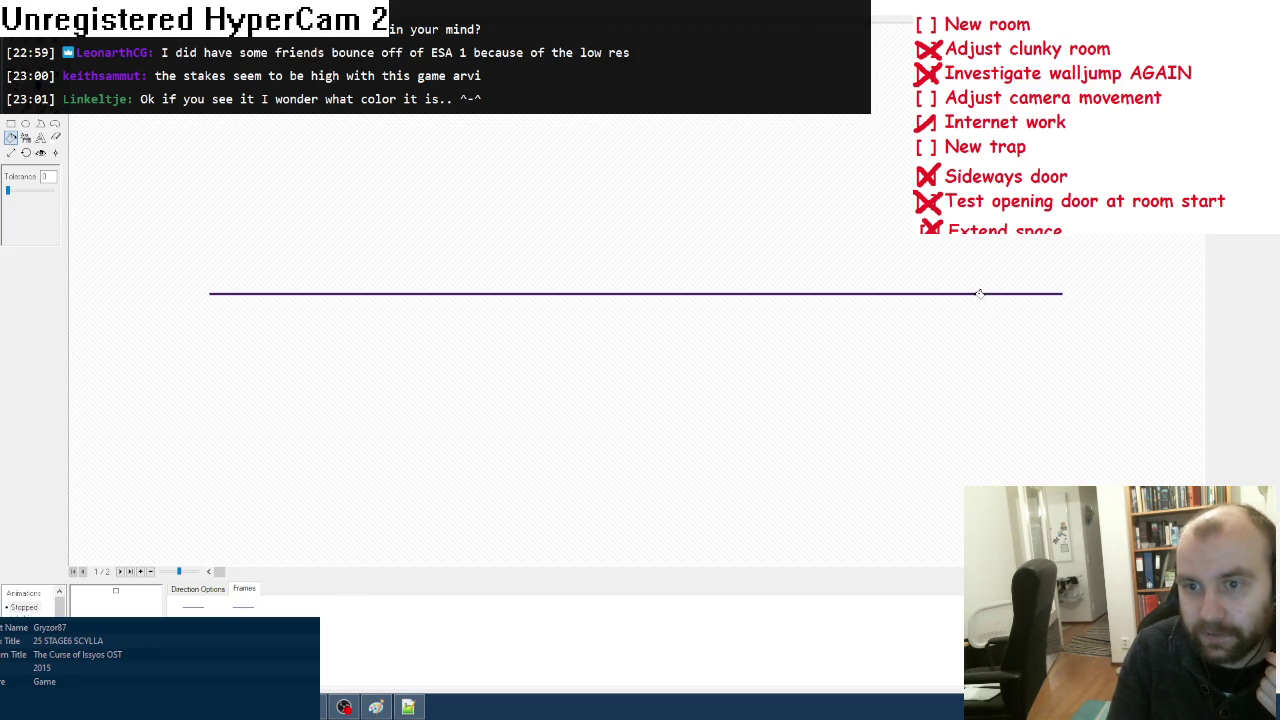
Step: Step through both laser sprite frames, then close the image editor for the event sheet
{"action": "left_click", "coordinate": [118, 567]}
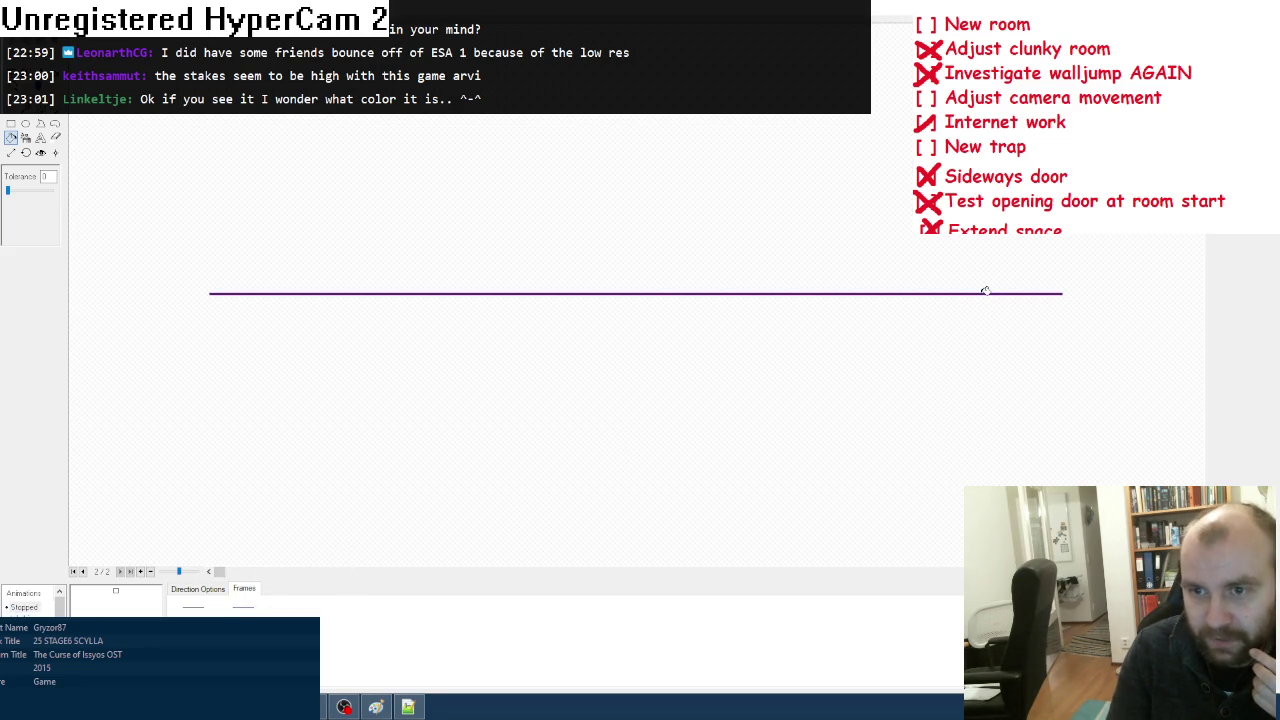
{"action": "key", "text": "Right"}
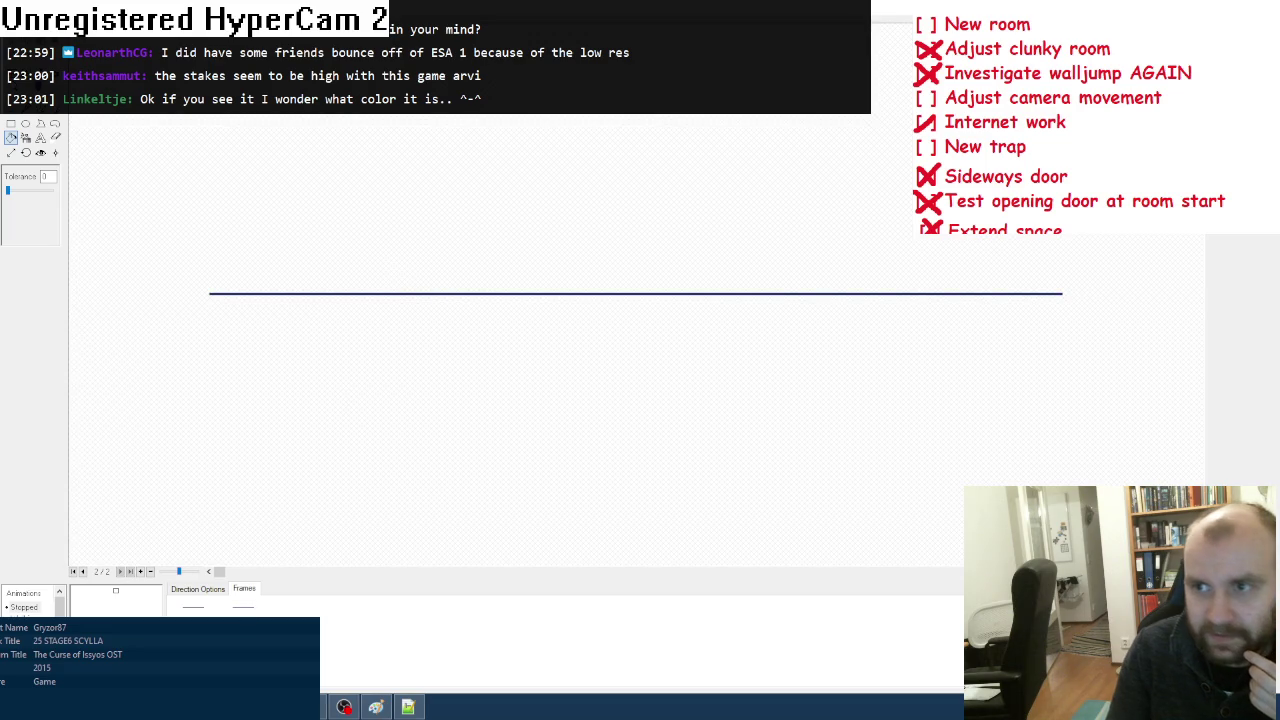
{"action": "key", "text": "Right"}
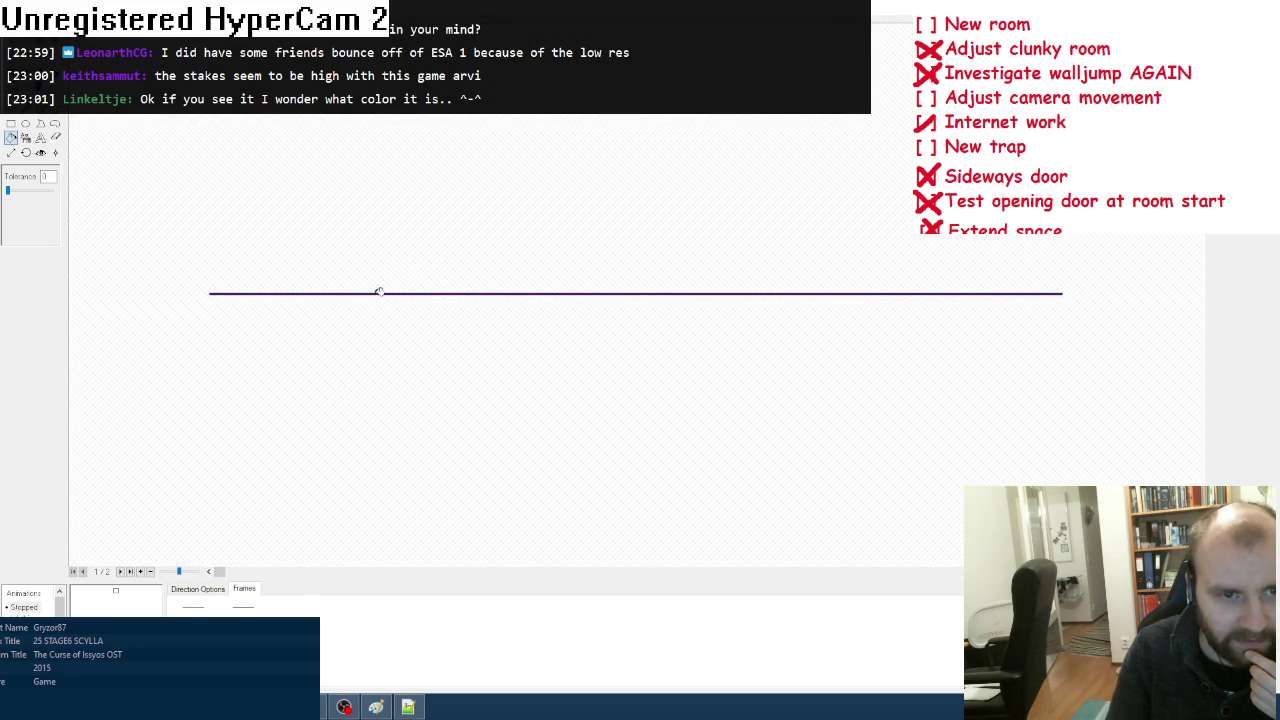
{"action": "key", "text": "Escape"}
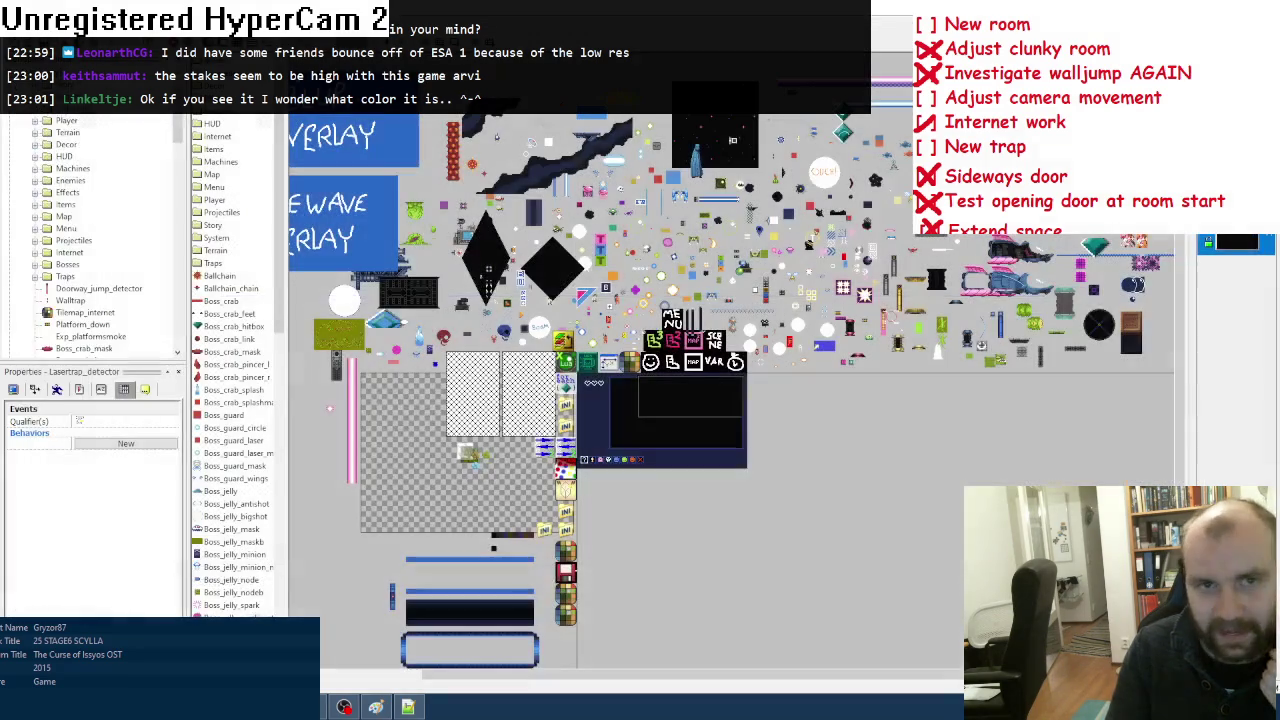
{"action": "key", "text": "ctrl+Tab"}
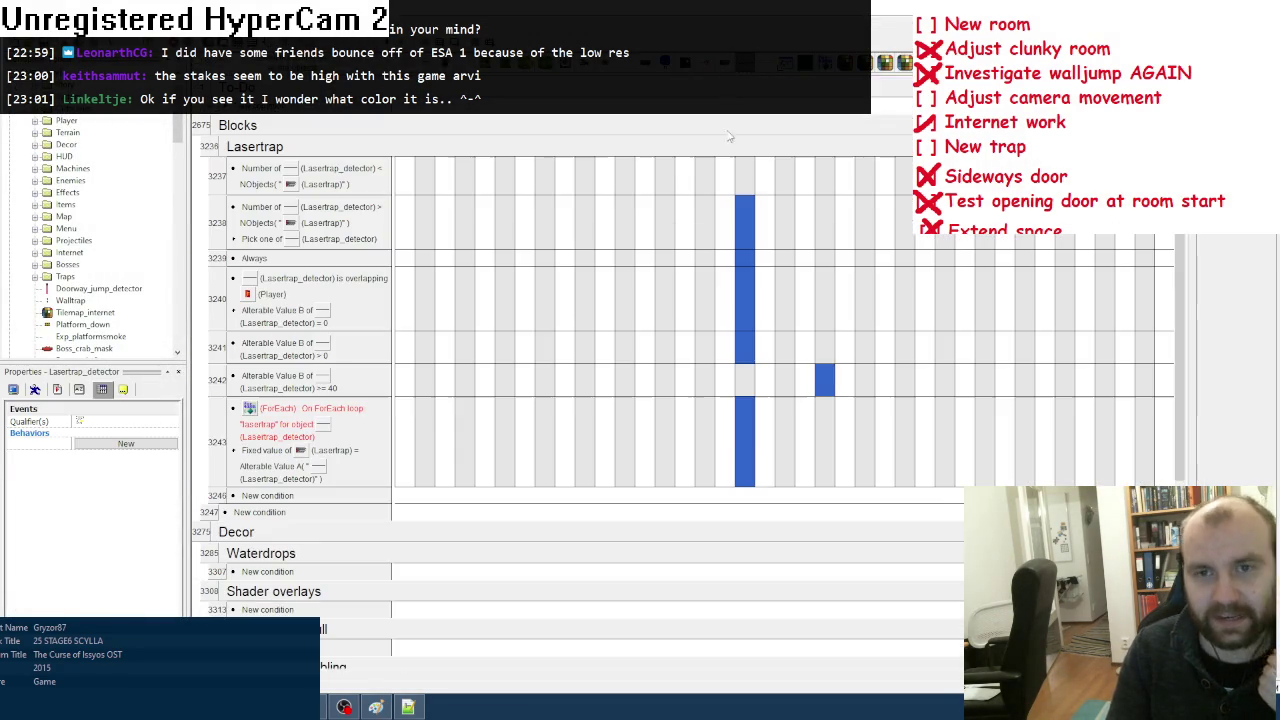
Step: Set the animation sequence to Walking in the first Lasertrap event and in event 3243
{"action": "left_click", "coordinate": [736, 290]}
{"action": "mouse_move", "coordinate": [800, 345]}
{"action": "mouse_move", "coordinate": [941, 379]}
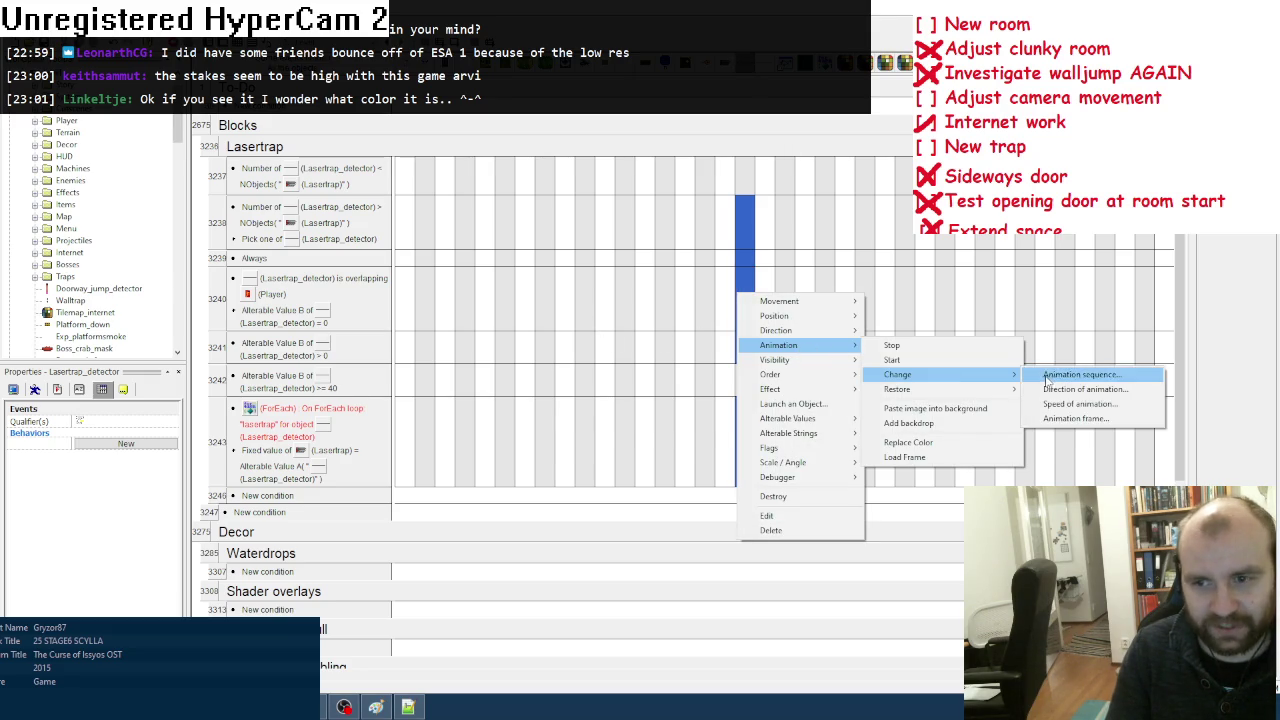
{"action": "left_click", "coordinate": [1050, 376]}
{"action": "double_click", "coordinate": [565, 327]}
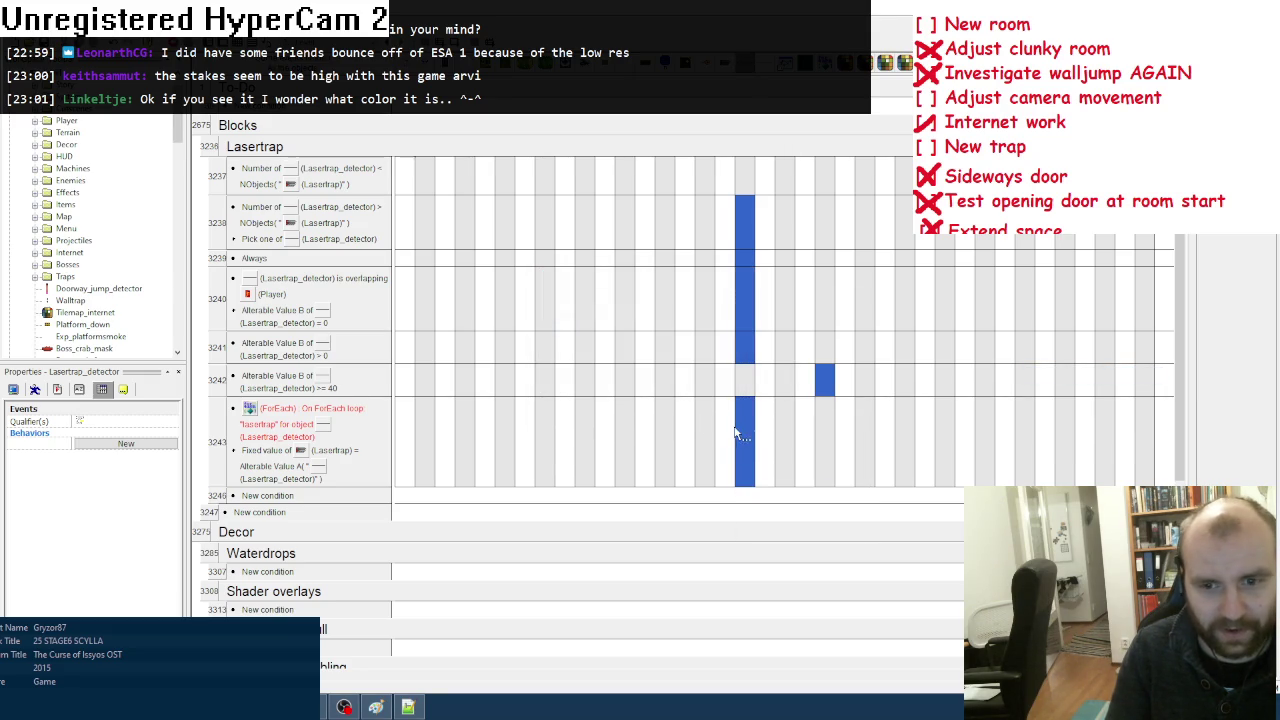
{"action": "left_click", "coordinate": [742, 429]}
{"action": "mouse_move", "coordinate": [806, 484]}
{"action": "mouse_move", "coordinate": [947, 518]}
{"action": "left_click", "coordinate": [1056, 515]}
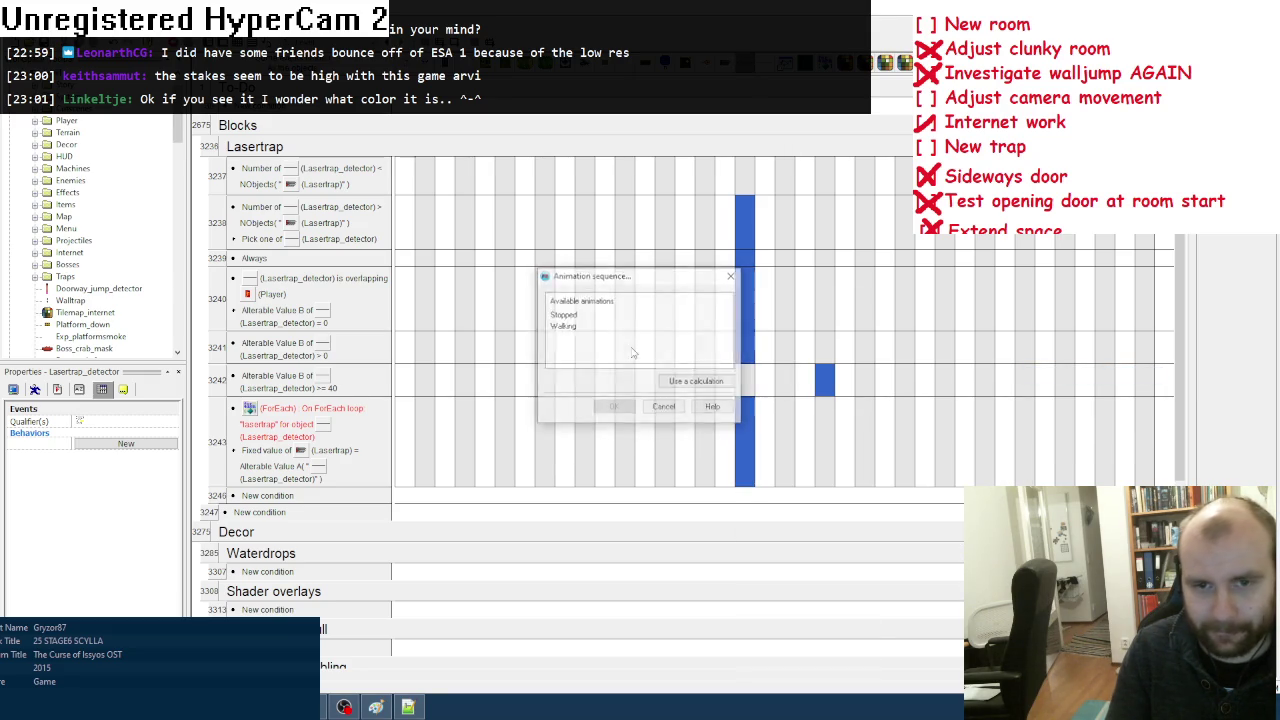
{"action": "double_click", "coordinate": [565, 325]}
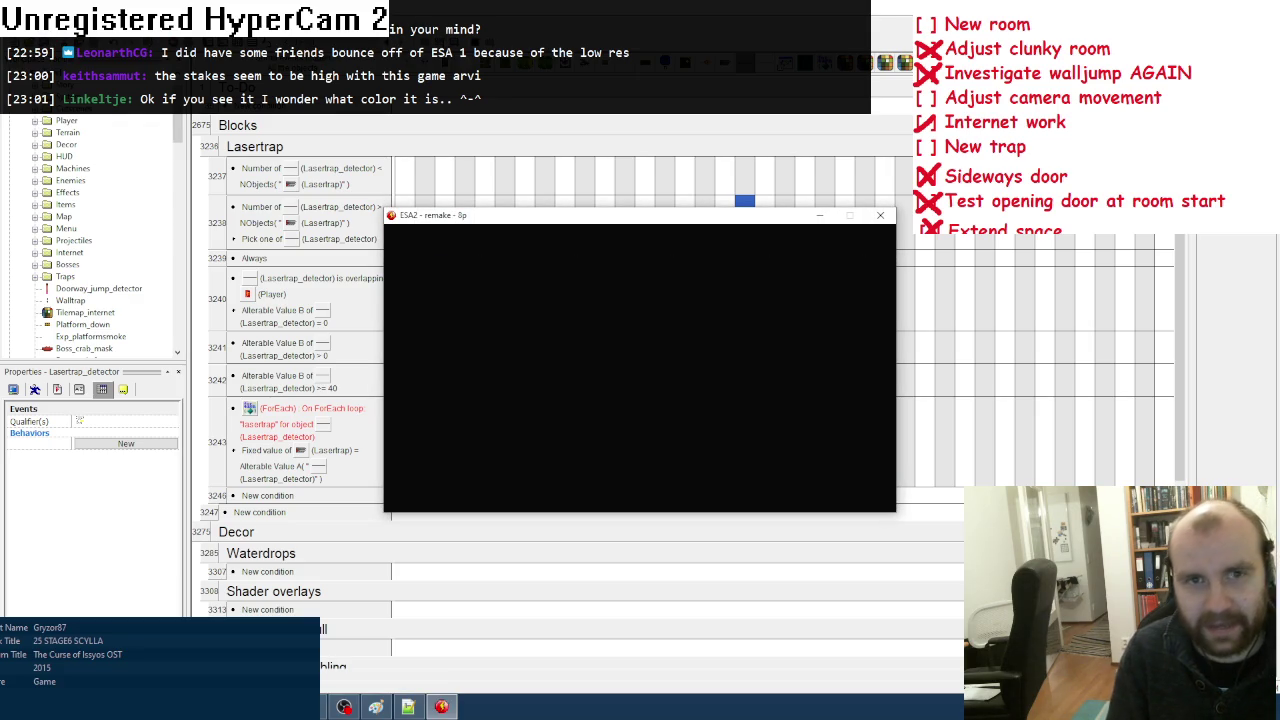
Step: Playtest from a save slot down the shaft into the laser room, then close the test window
{"action": "key", "text": "Return"}
{"action": "key", "text": "Return"}
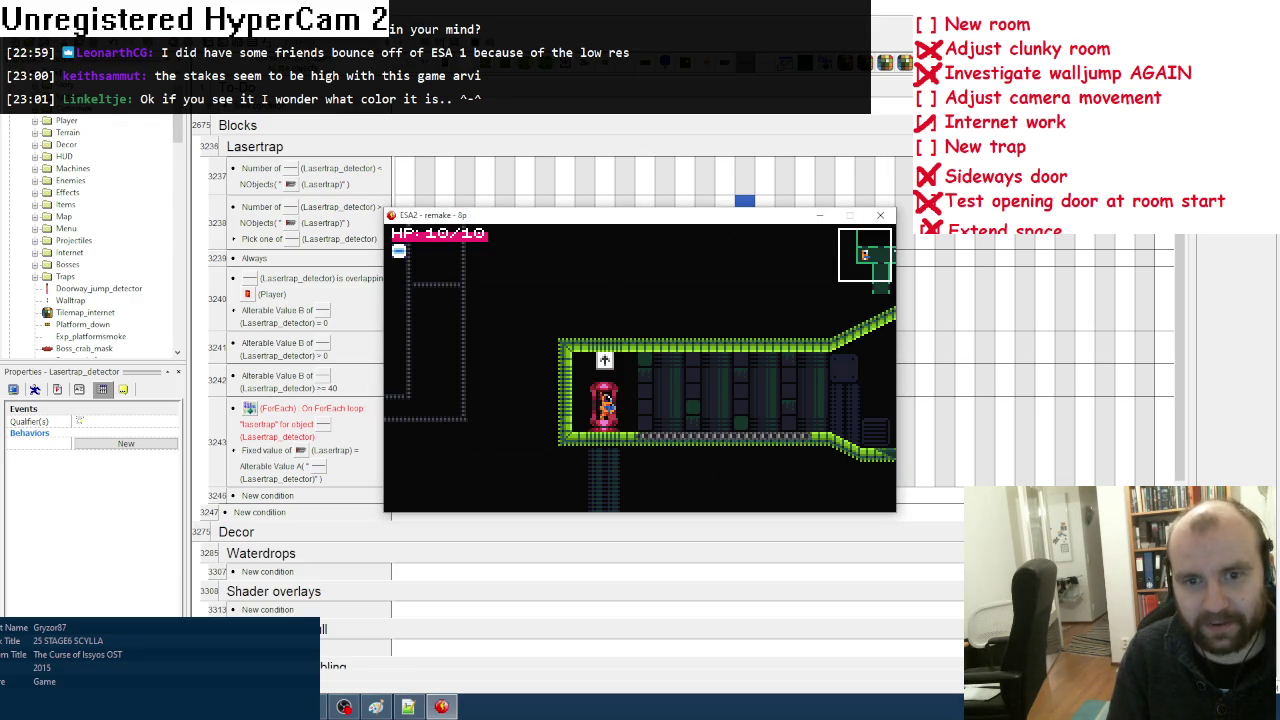
{"action": "key", "text": "Right"}
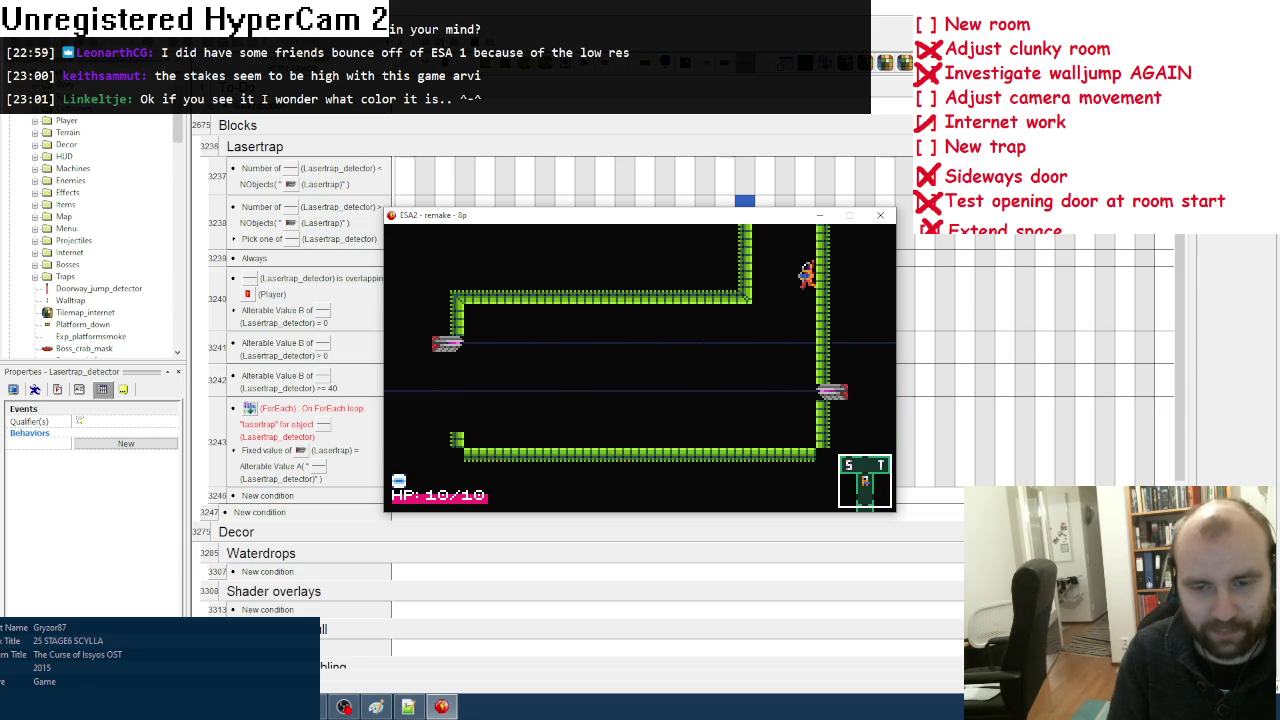
{"action": "key", "text": "Left"}
{"action": "key", "text": "Left"}
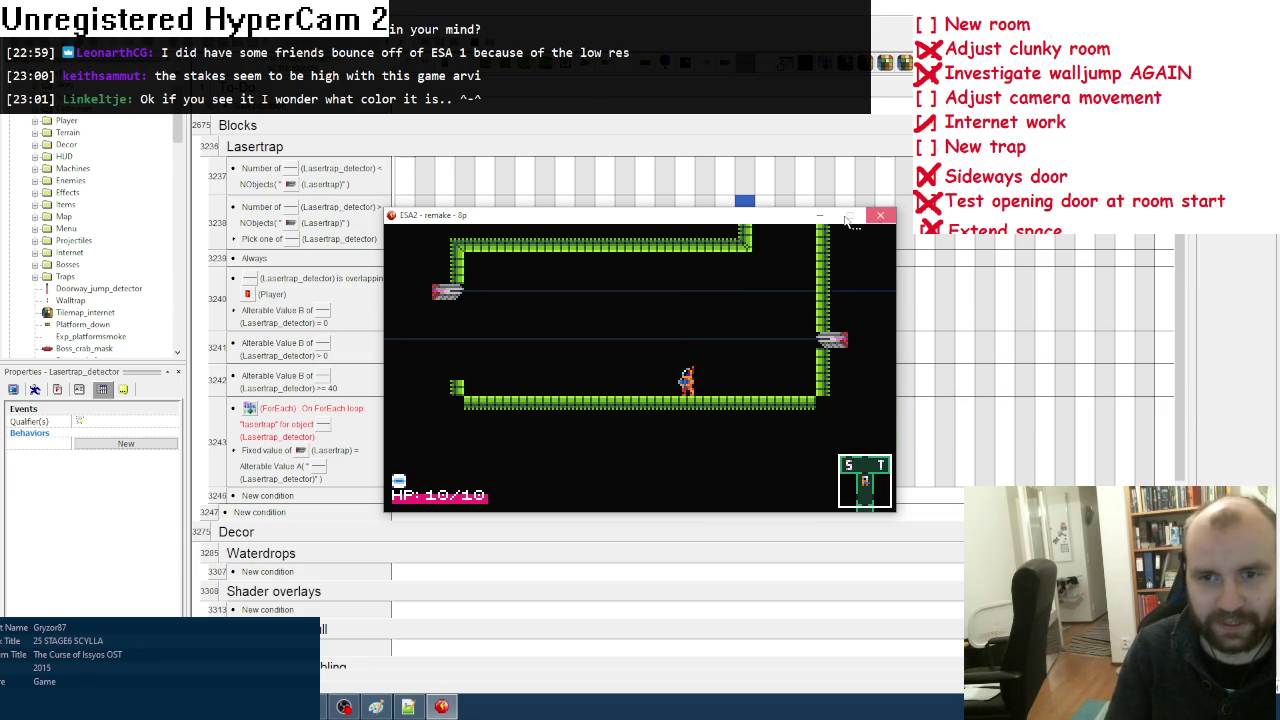
{"action": "key", "text": "Escape"}
{"action": "right_click", "coordinate": [745, 291]}
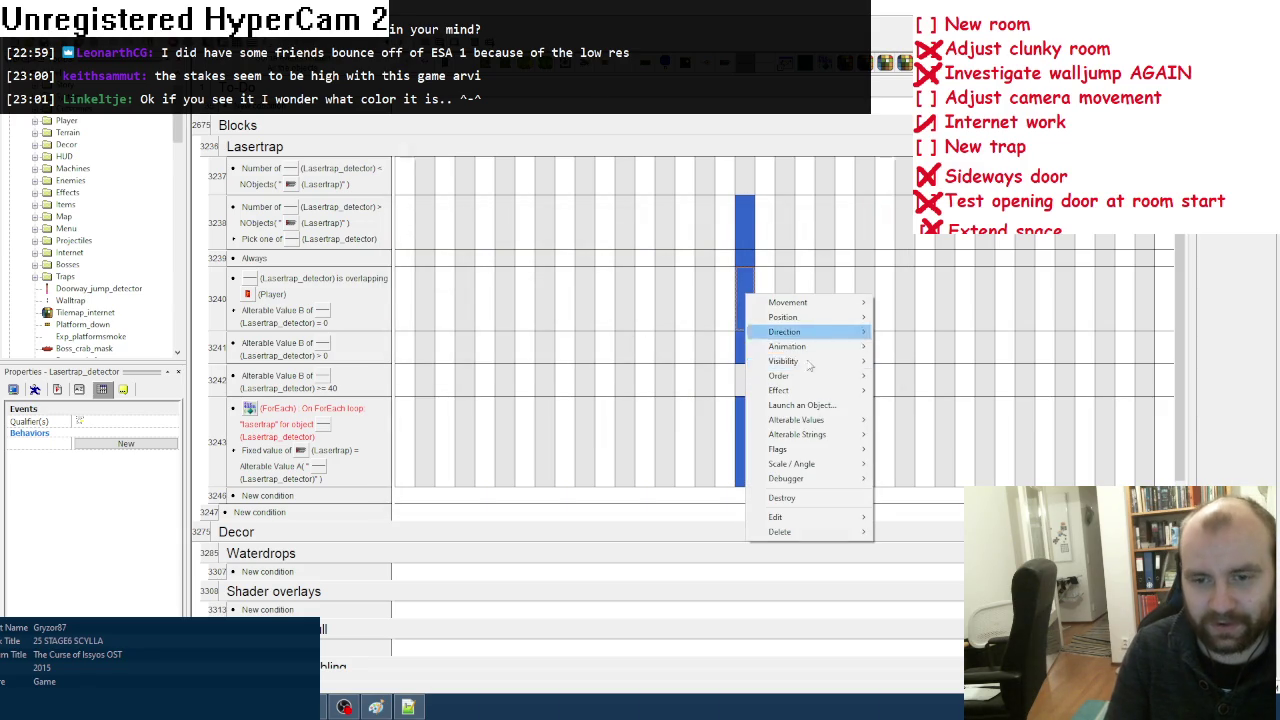
Step: Add a Set alpha-blending coefficient action to the first Lasertrap event and check its Display Options
{"action": "mouse_move", "coordinate": [805, 390]}
{"action": "left_click", "coordinate": [930, 437]}
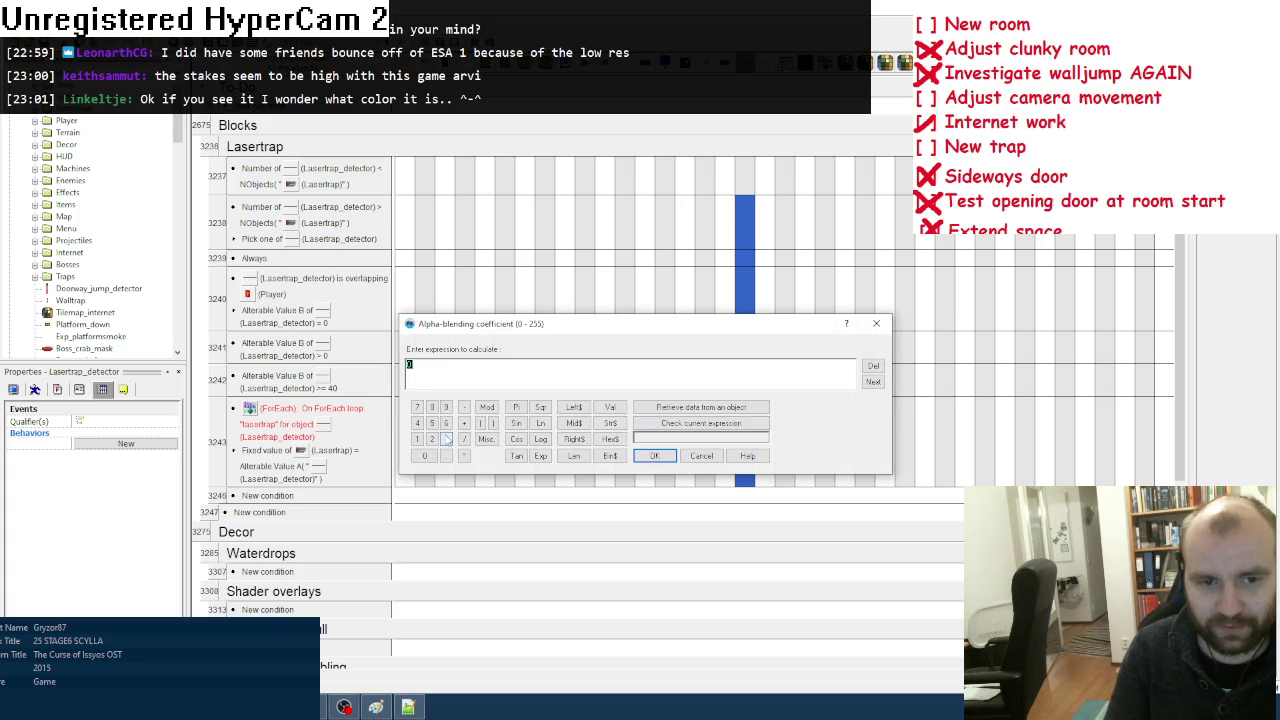
{"action": "left_click", "coordinate": [656, 456]}
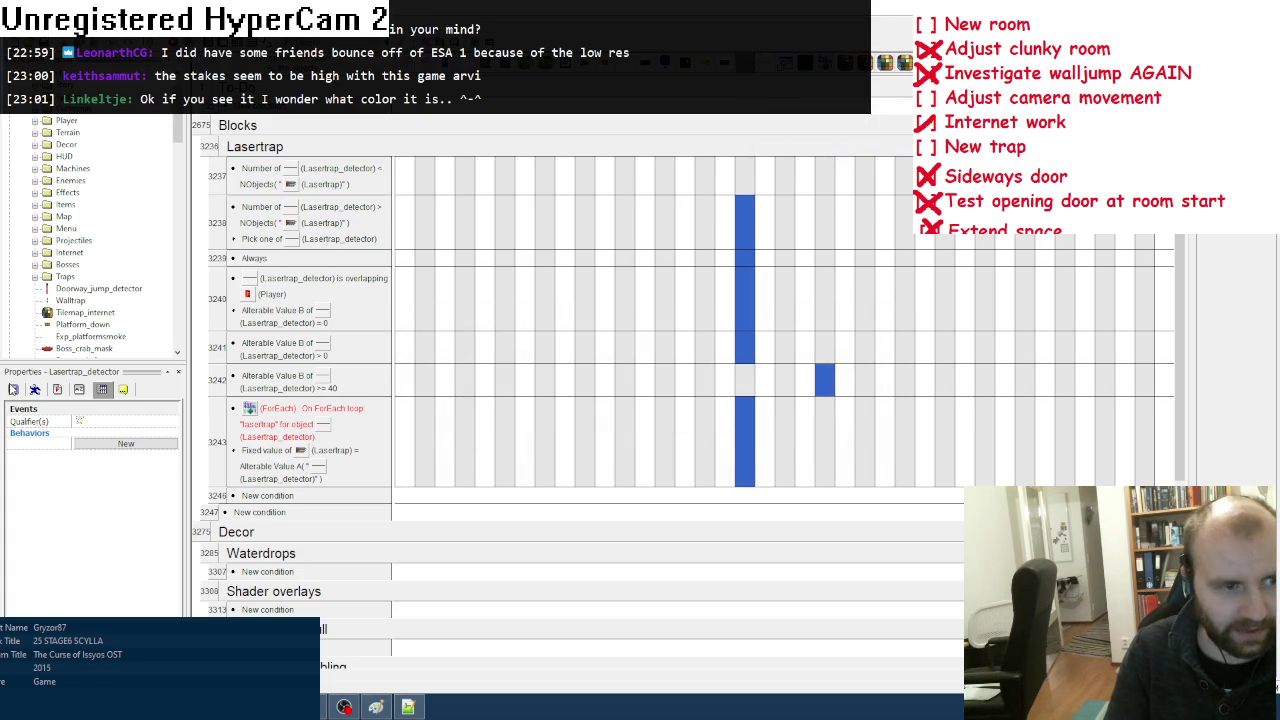
{"action": "left_click", "coordinate": [13, 389]}
Step: Add a Set alpha-blending coefficient action to event 3242 and launch a test run
{"action": "right_click", "coordinate": [767, 456]}
{"action": "mouse_move", "coordinate": [847, 303]}
{"action": "left_click", "coordinate": [1020, 346]}
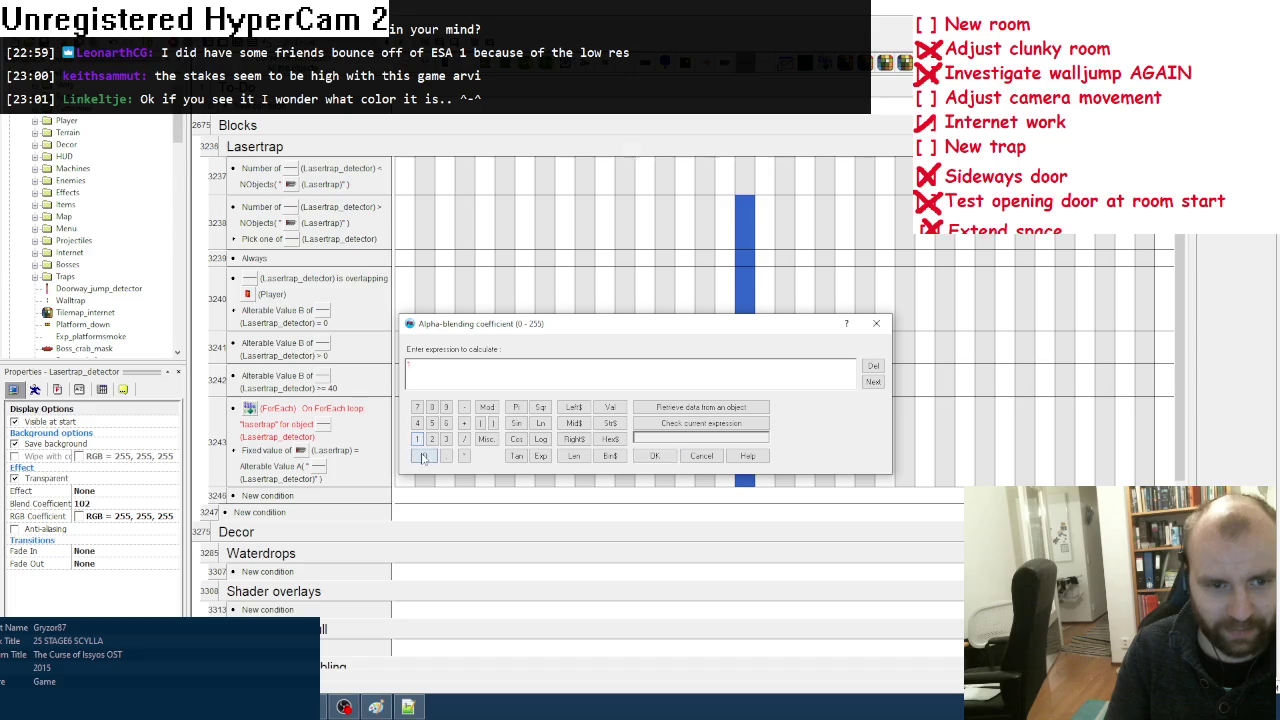
{"action": "left_click", "coordinate": [654, 456]}
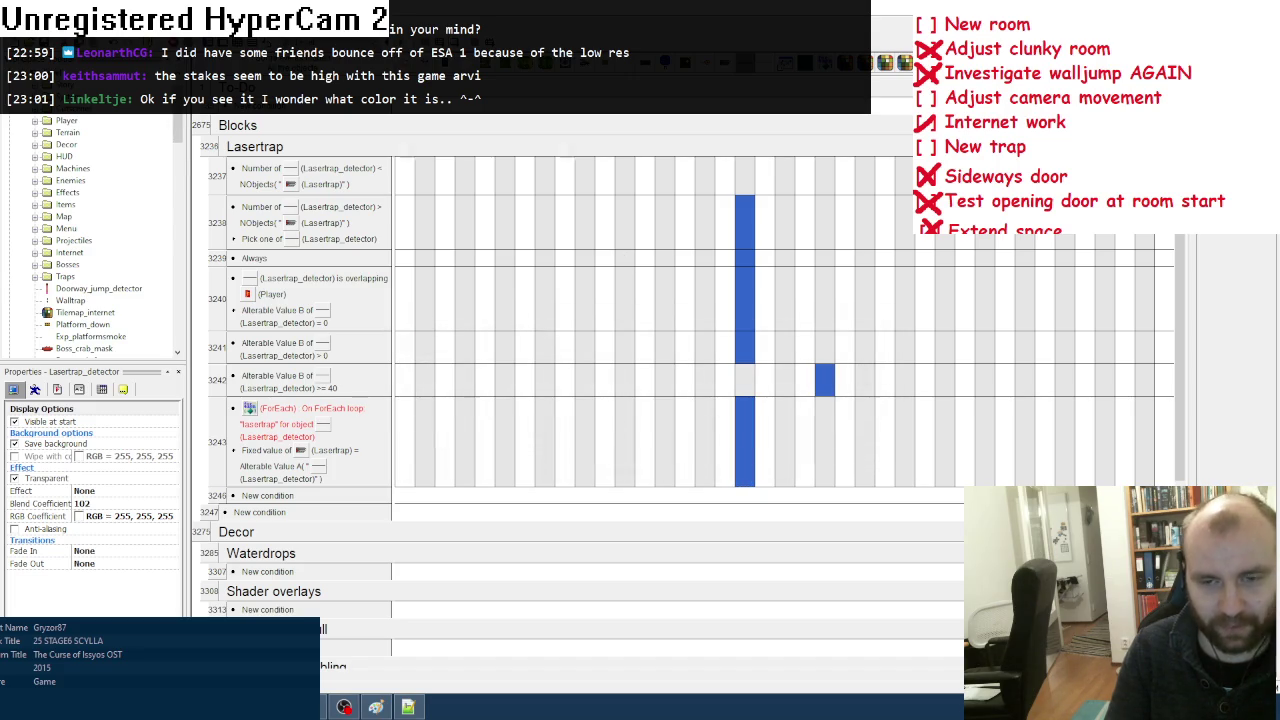
{"action": "key", "text": "F8"}
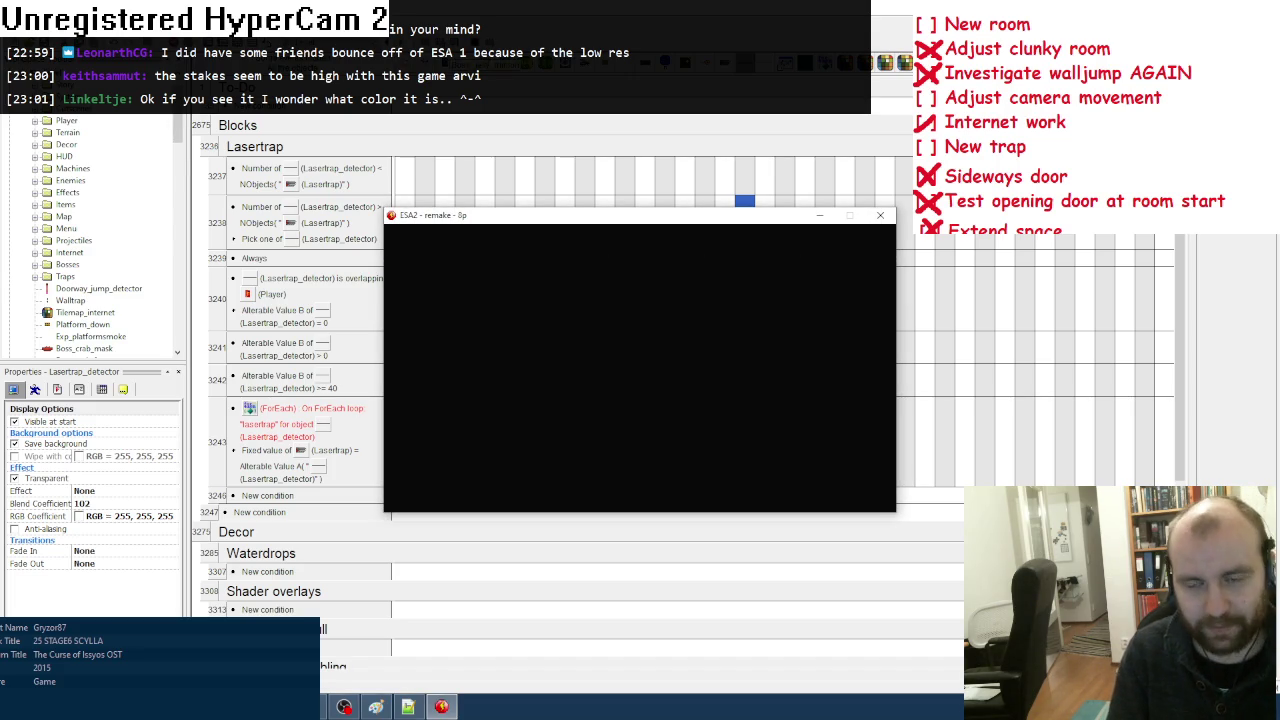
{"action": "key", "text": "Return"}
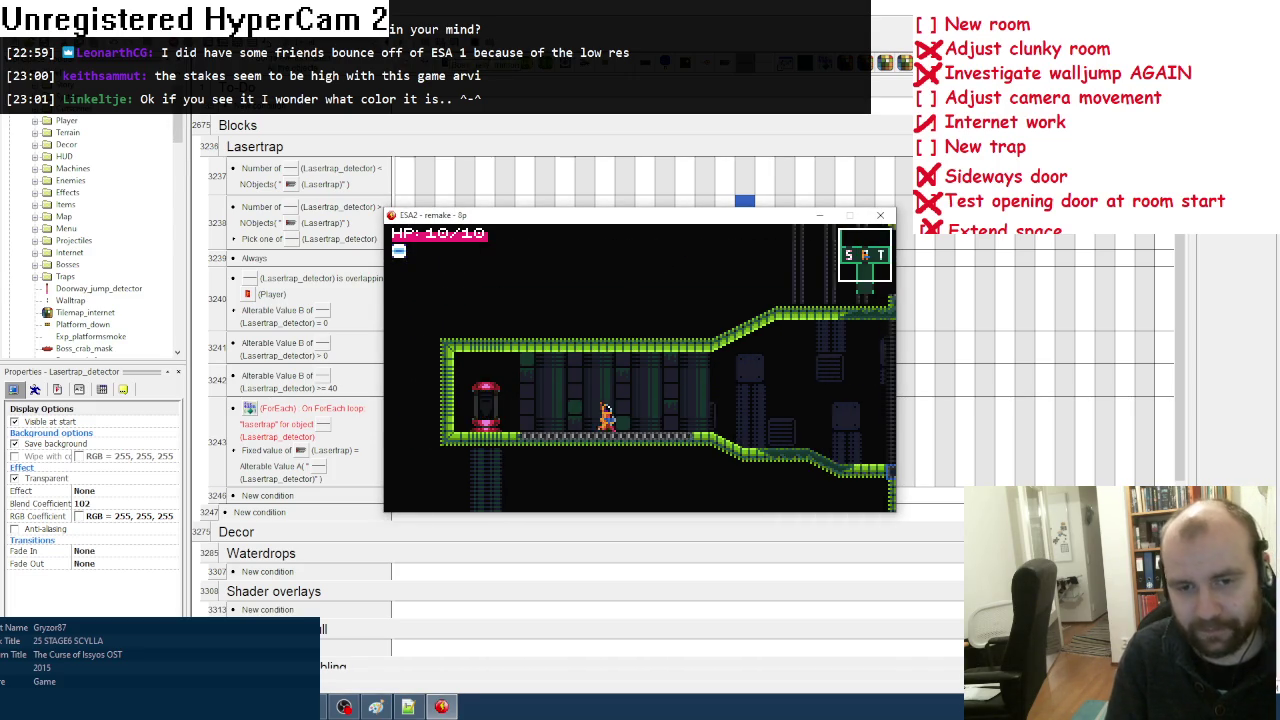
{"action": "key", "text": "Right"}
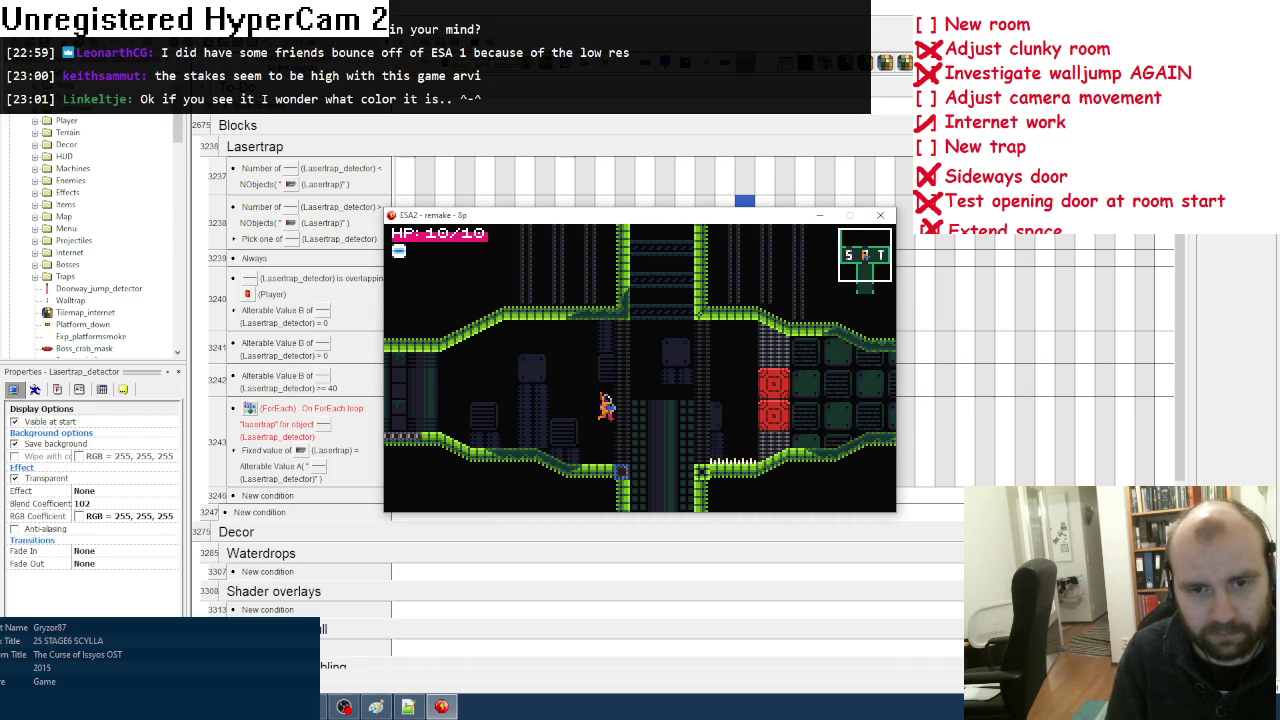
{"action": "key", "text": "Left"}
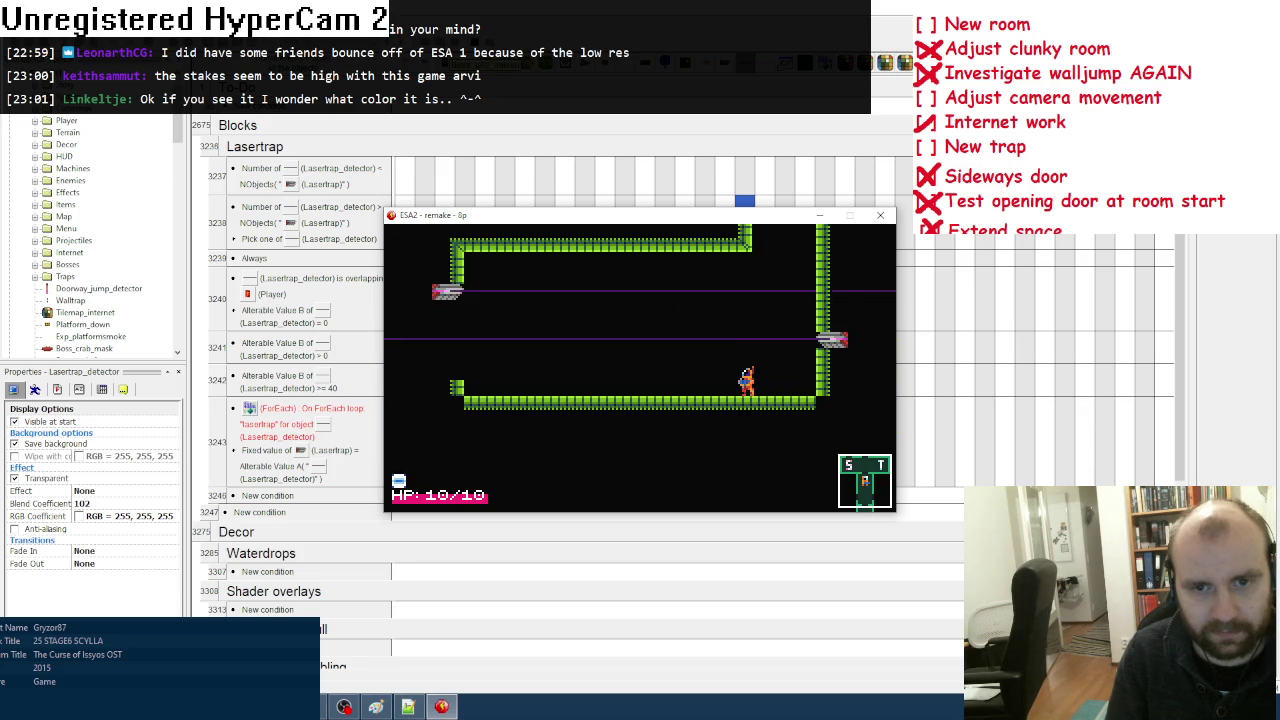
{"action": "key", "text": "Left"}
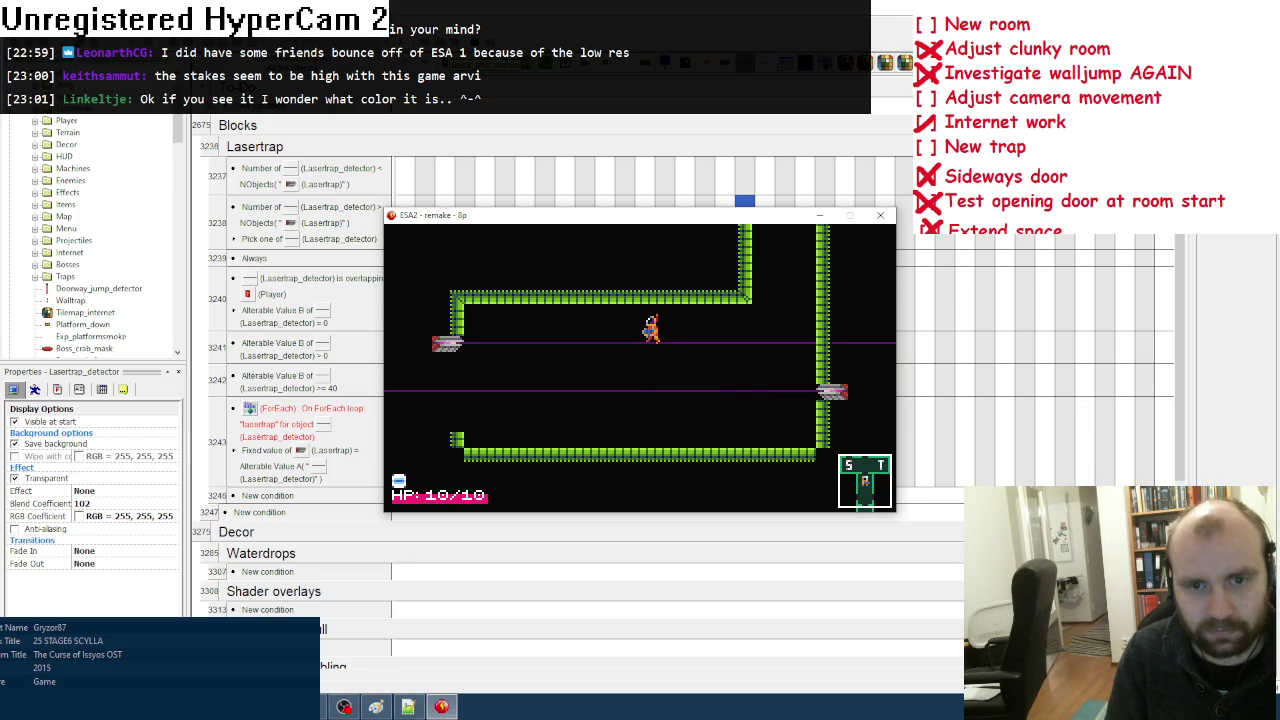
{"action": "key", "text": "Left"}
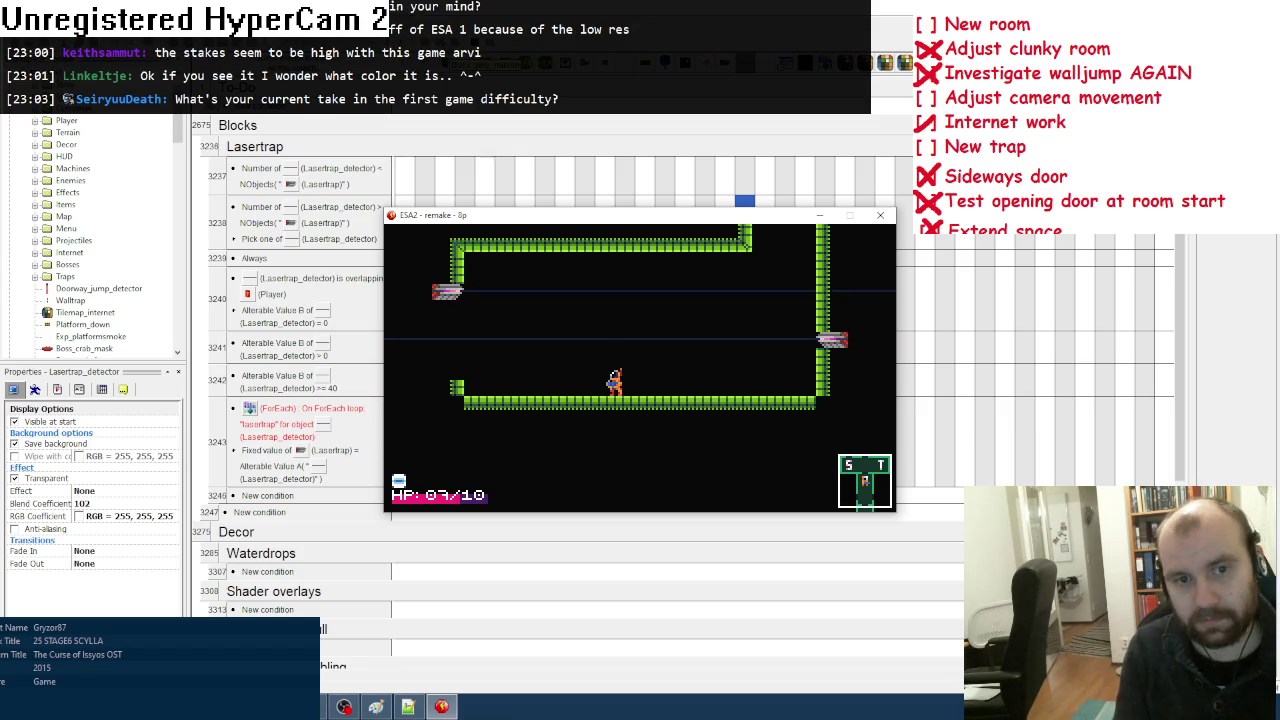
{"action": "key", "text": "Up"}
{"action": "key", "text": "x"}
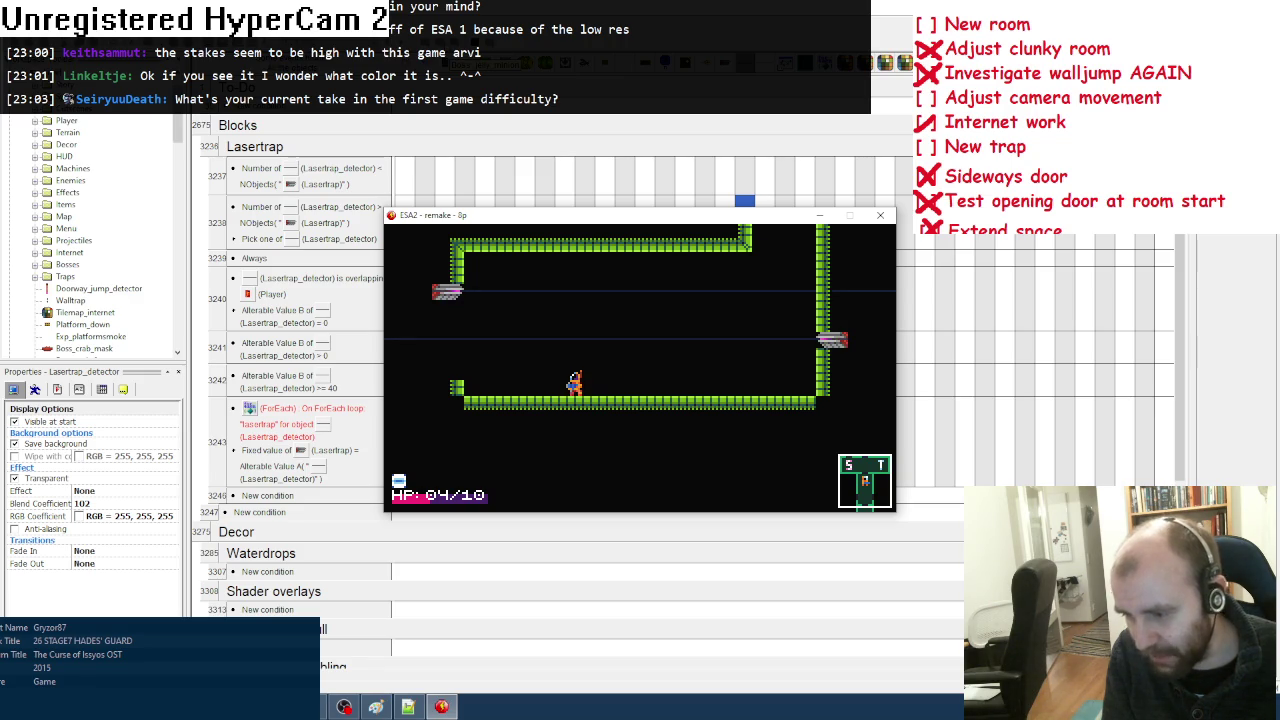
{"action": "key", "text": "Up"}
{"action": "key", "text": "Right"}
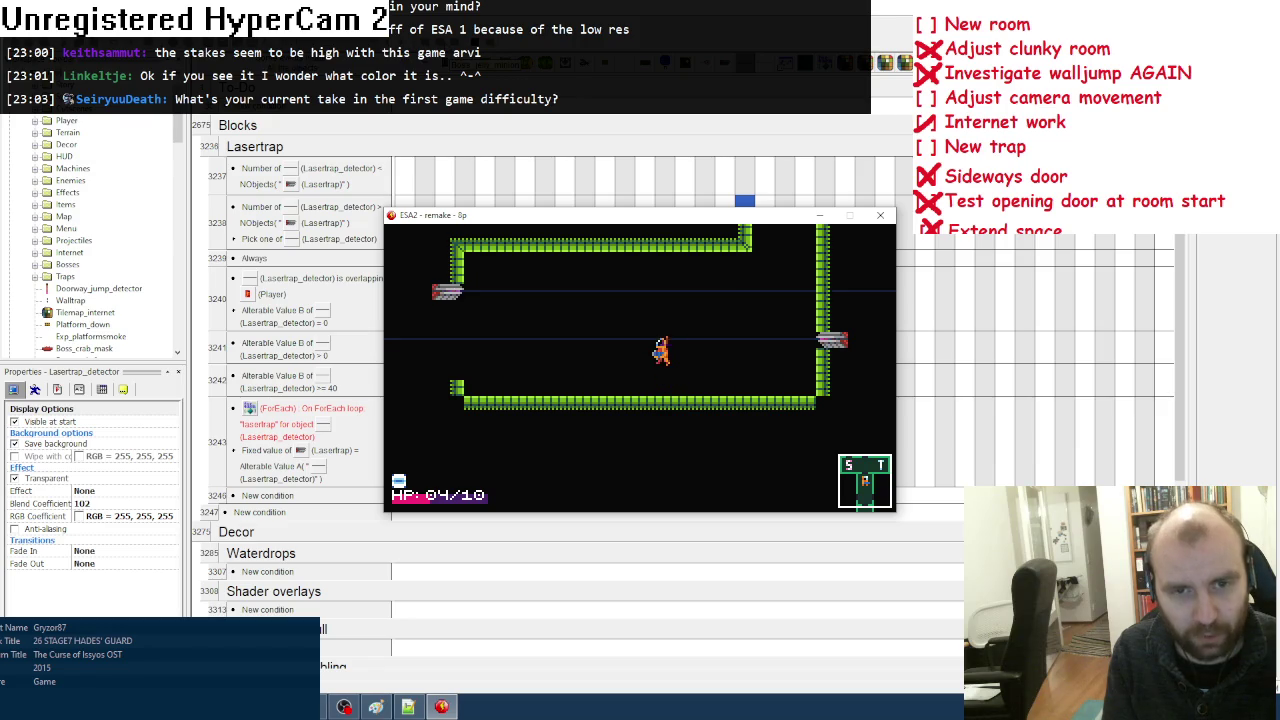
{"action": "key", "text": "Up"}
{"action": "key", "text": "Left"}
{"action": "key", "text": "Right"}
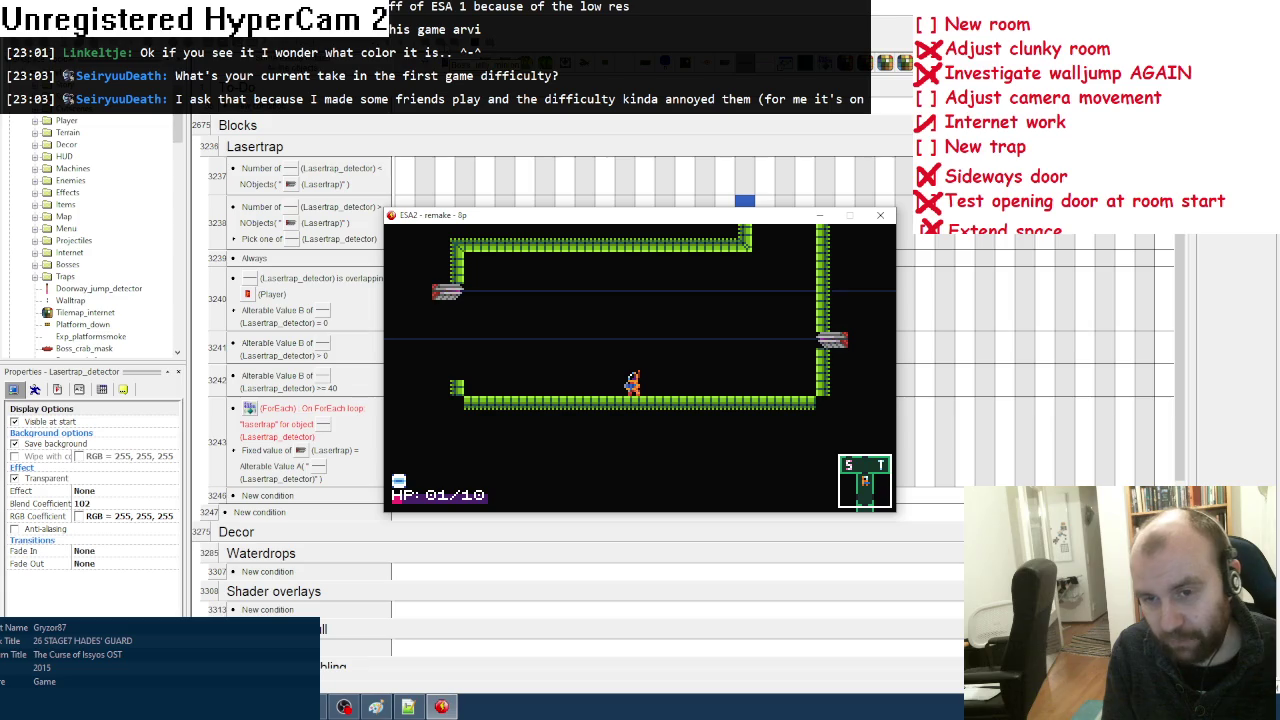
{"action": "key", "text": "Up"}
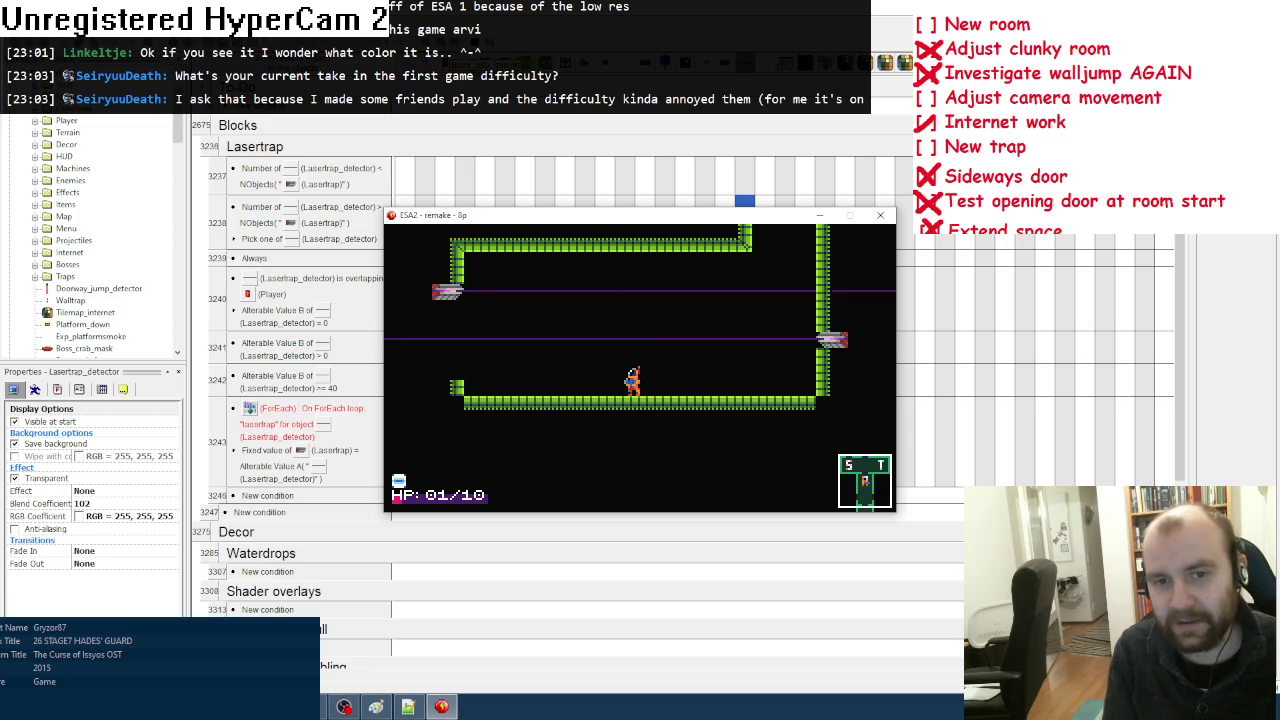
{"action": "left_click", "coordinate": [878, 217]}
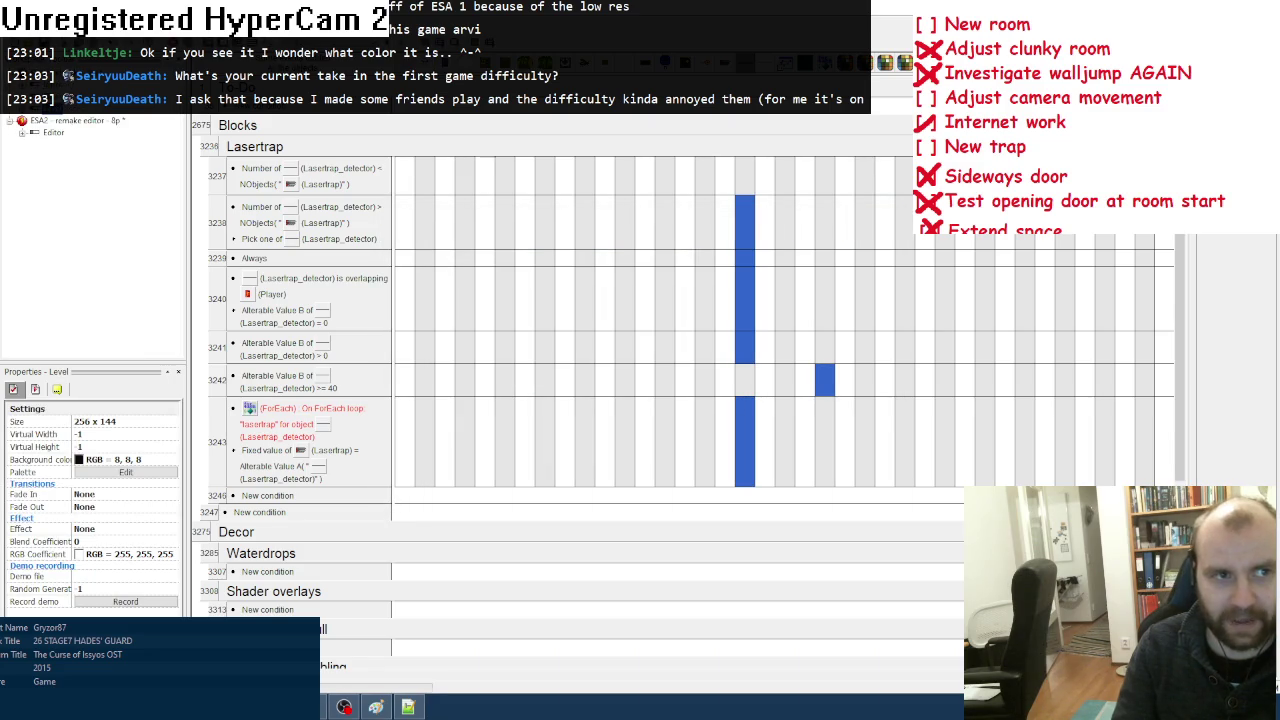
Step: Run the Editor frame and open room 41,36 from the map
{"action": "double_click", "coordinate": [53, 133]}
{"action": "key", "text": "F7"}
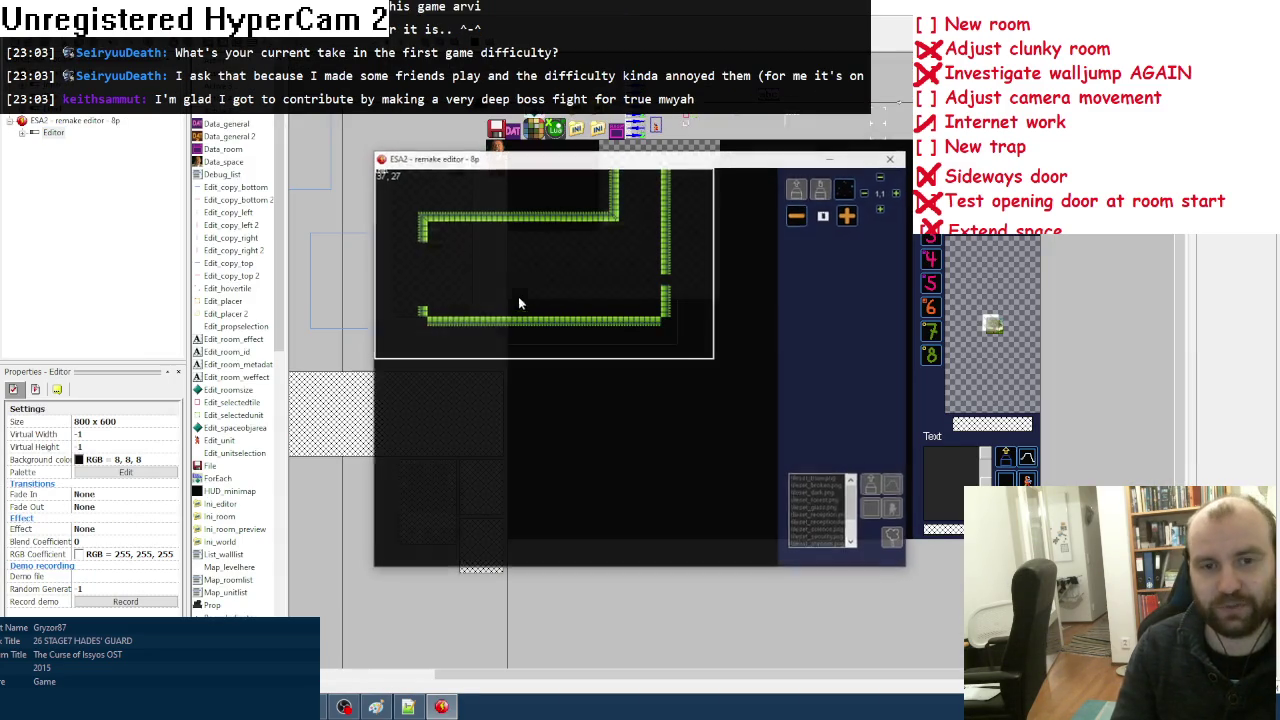
{"action": "key", "text": "m"}
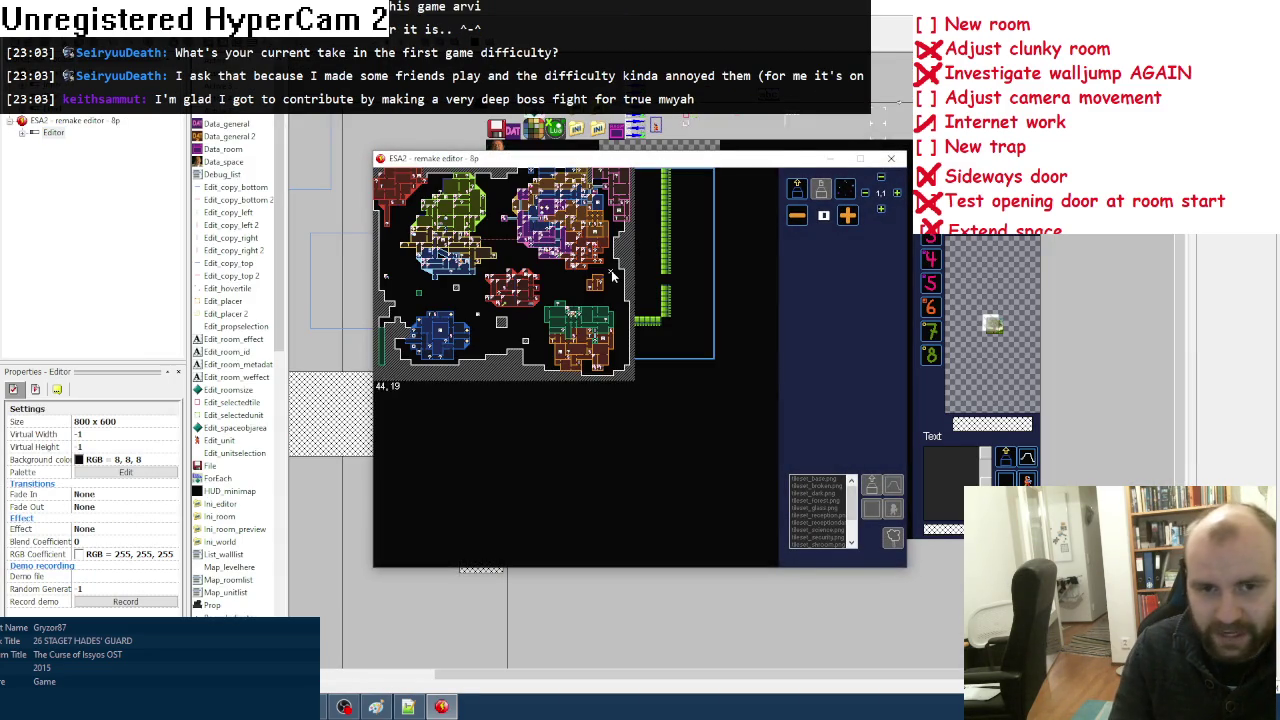
{"action": "left_click", "coordinate": [566, 296]}
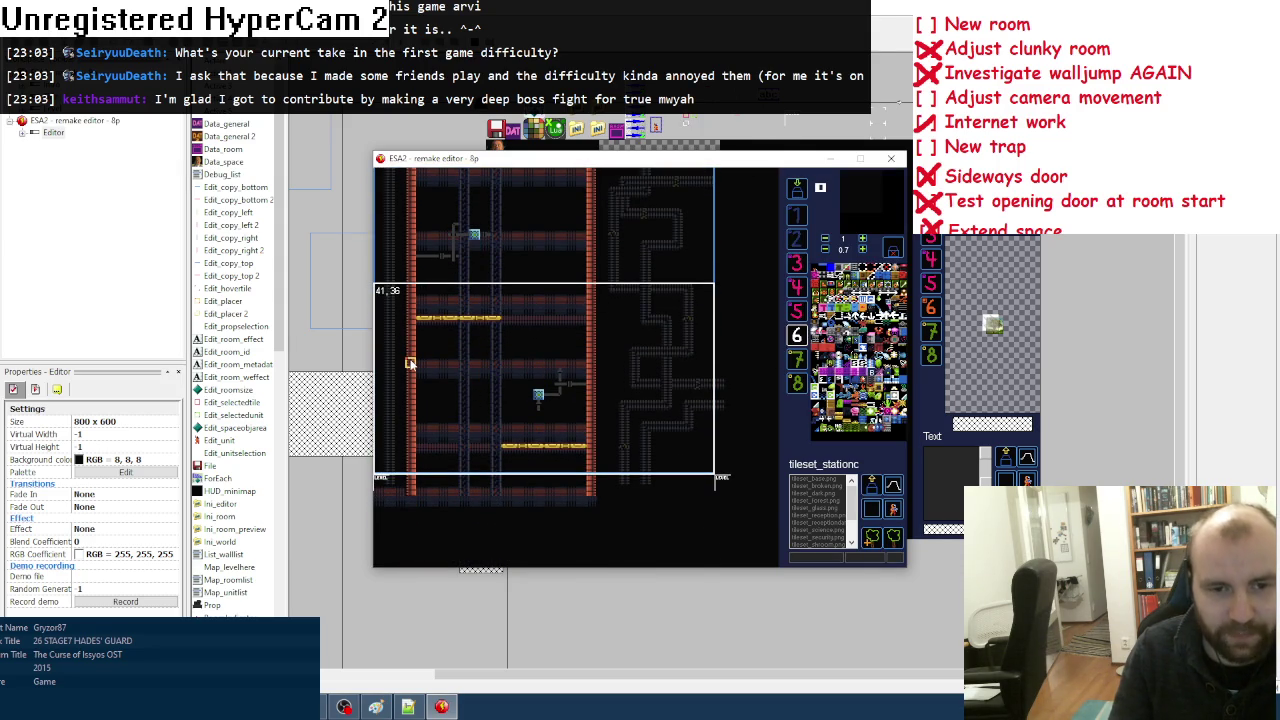
{"action": "scroll", "coordinate": [411, 363], "scroll_direction": "up", "scroll_amount": 1}
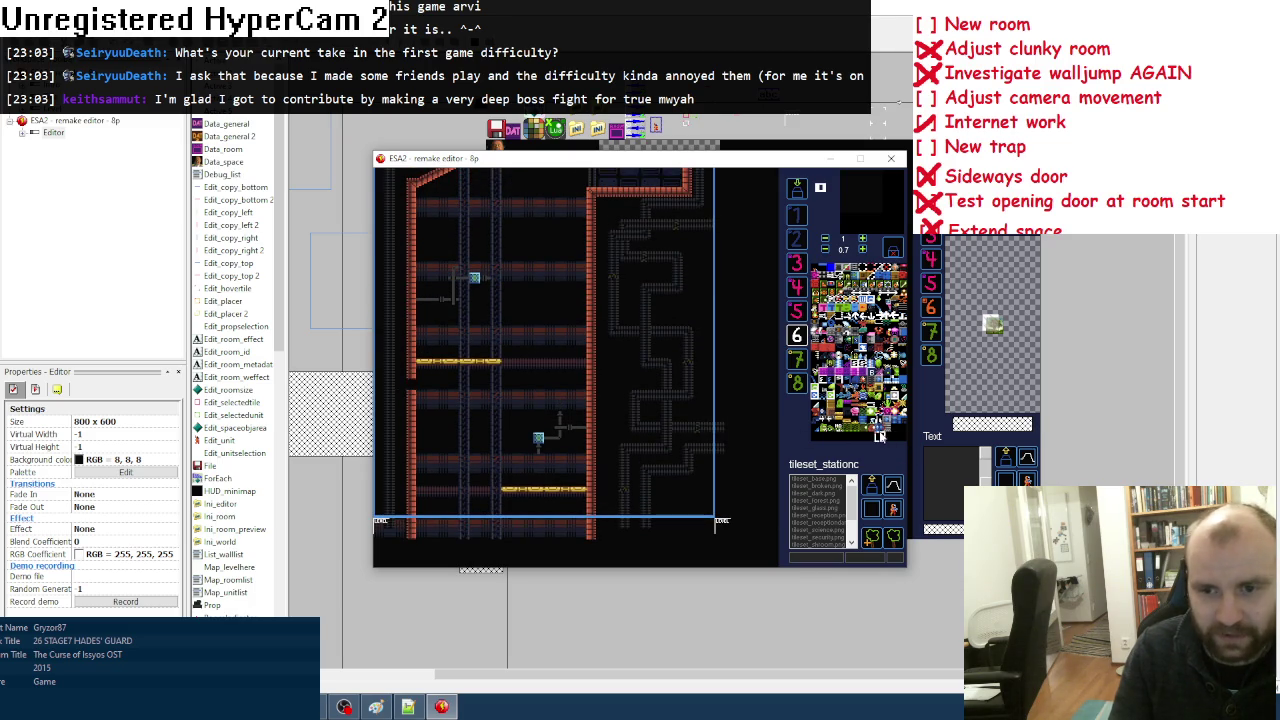
{"action": "left_click_drag", "start_coordinate": [385, 390], "coordinate": [403, 390]}
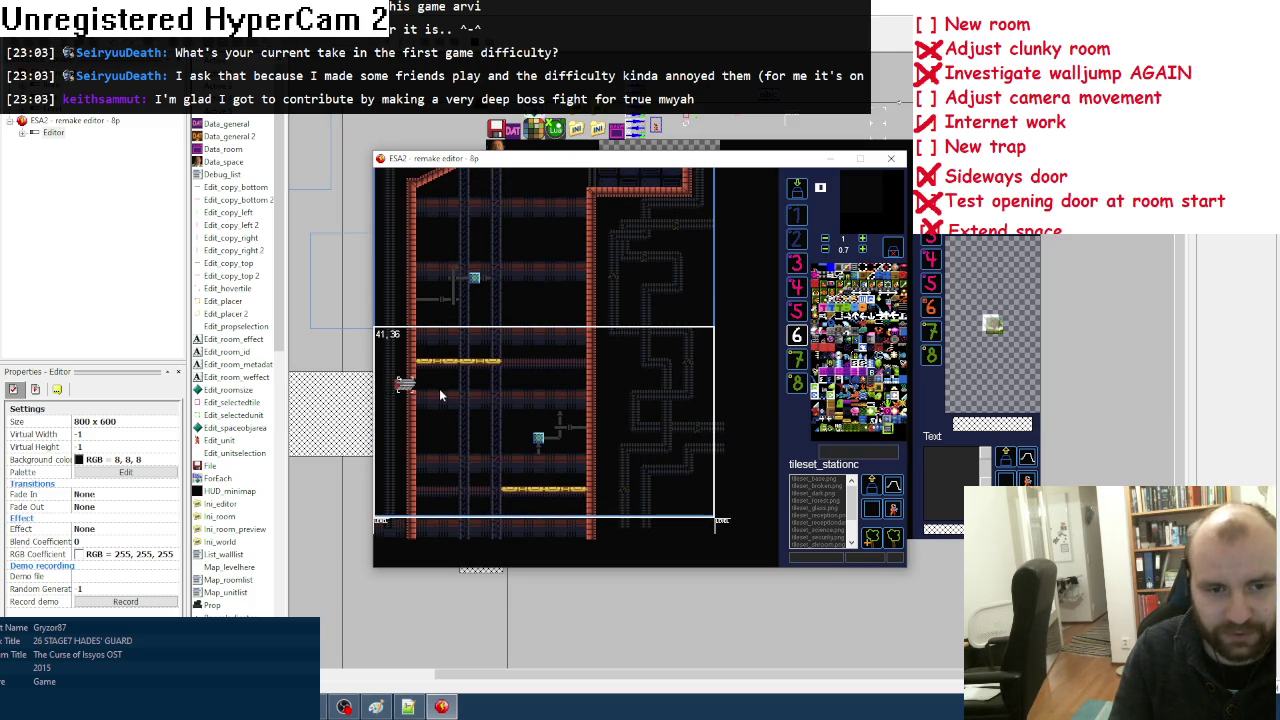
{"action": "scroll", "coordinate": [540, 365], "scroll_direction": "up", "scroll_amount": 1}
{"action": "scroll", "coordinate": [575, 330], "scroll_direction": "up", "scroll_amount": 1}
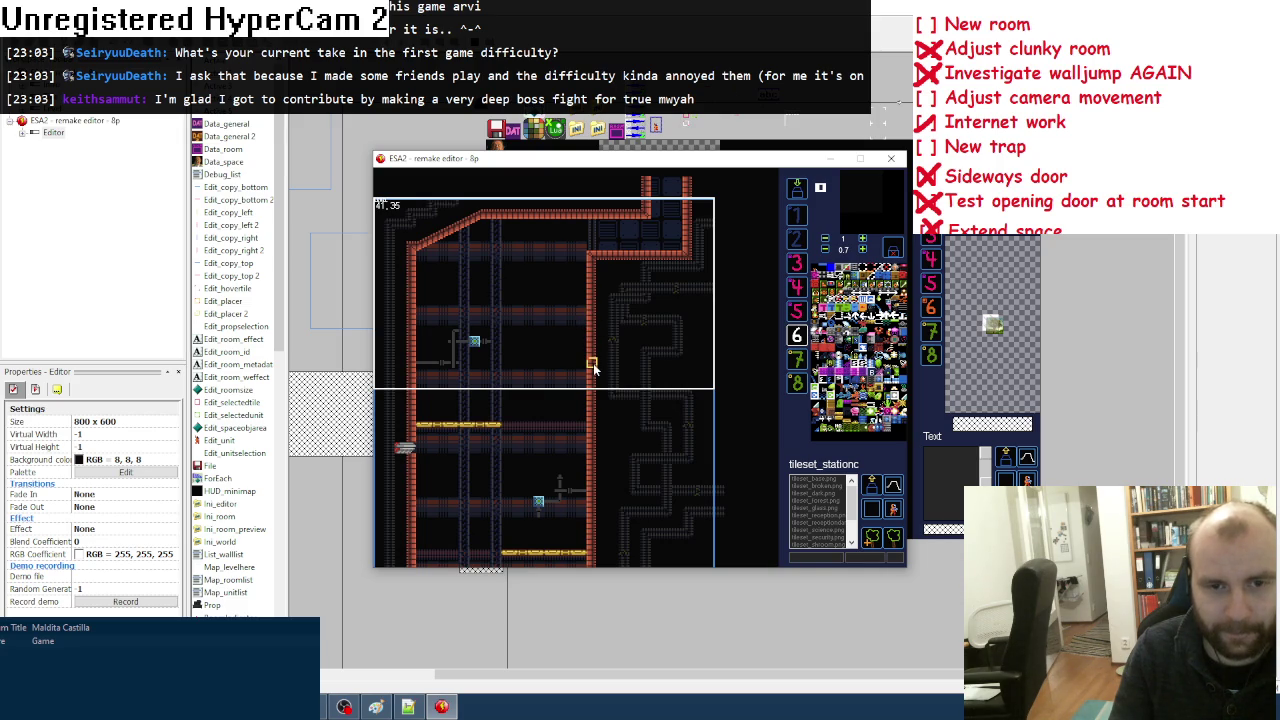
Step: Erase two right-wall tiles and place a Lasertrap in each gap
{"action": "right_click", "coordinate": [593, 366]}
{"action": "right_click", "coordinate": [592, 290]}
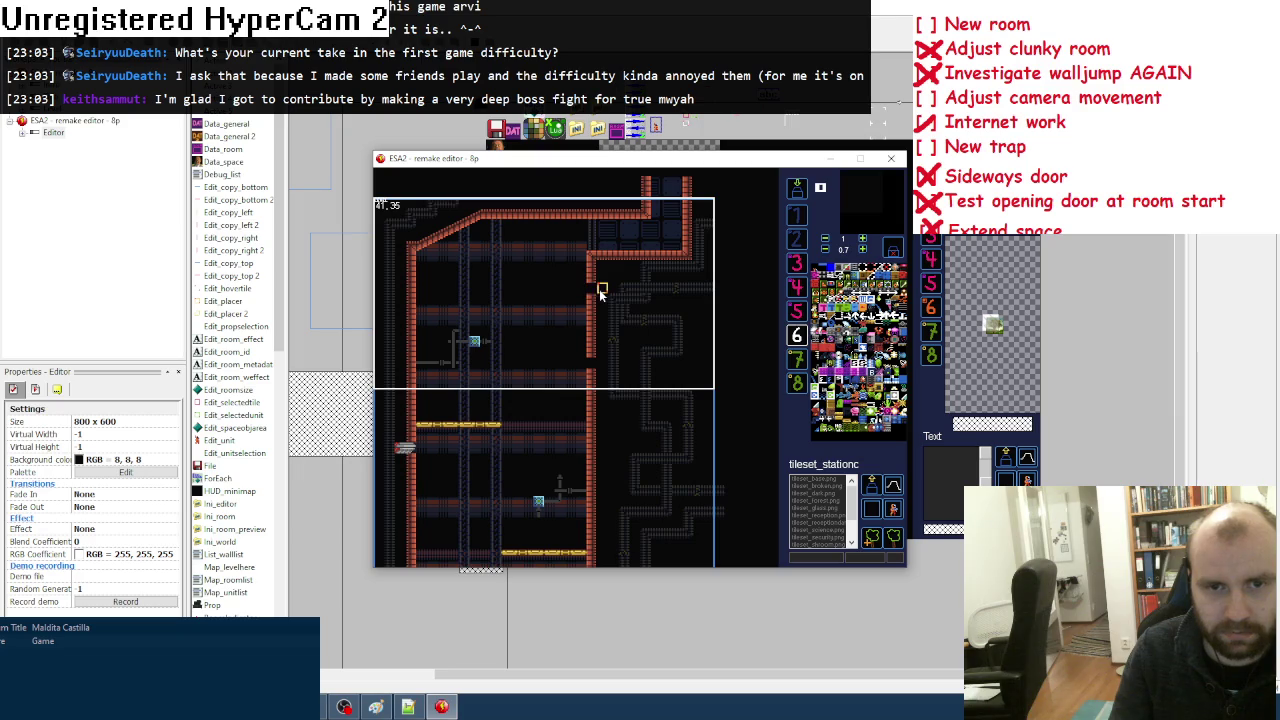
{"action": "left_click", "coordinate": [595, 365]}
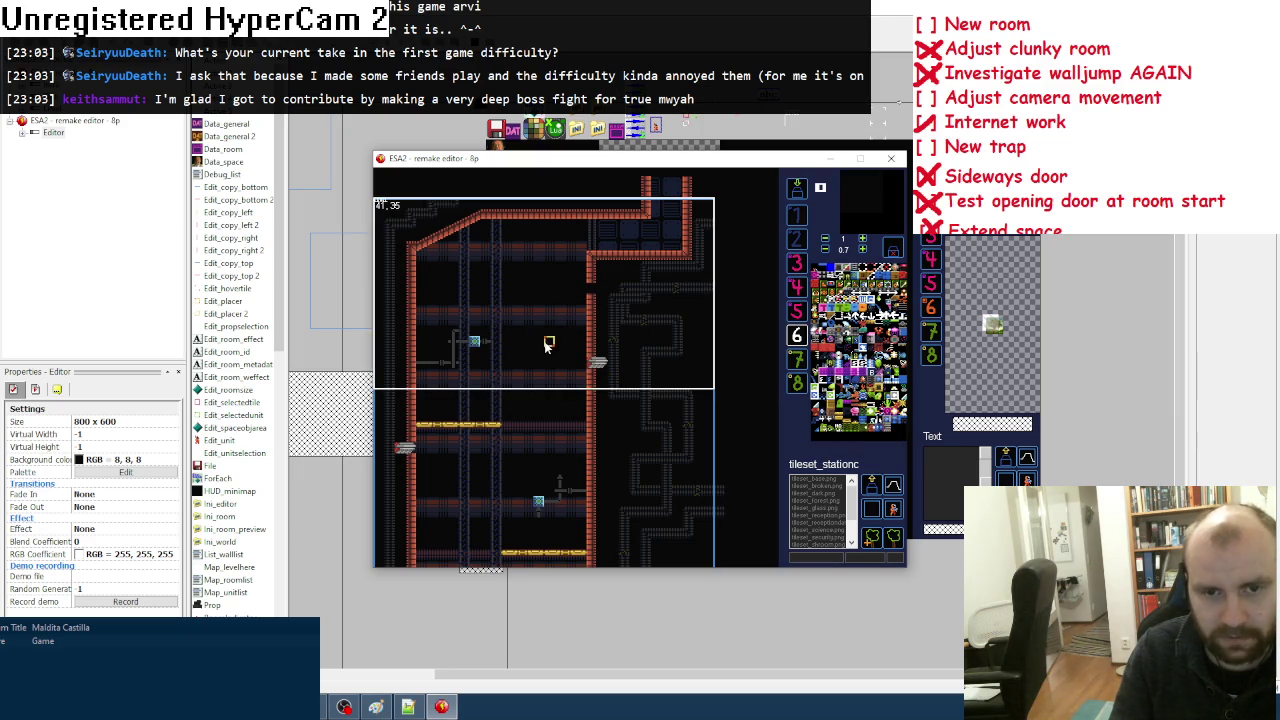
{"action": "left_click", "coordinate": [597, 292]}
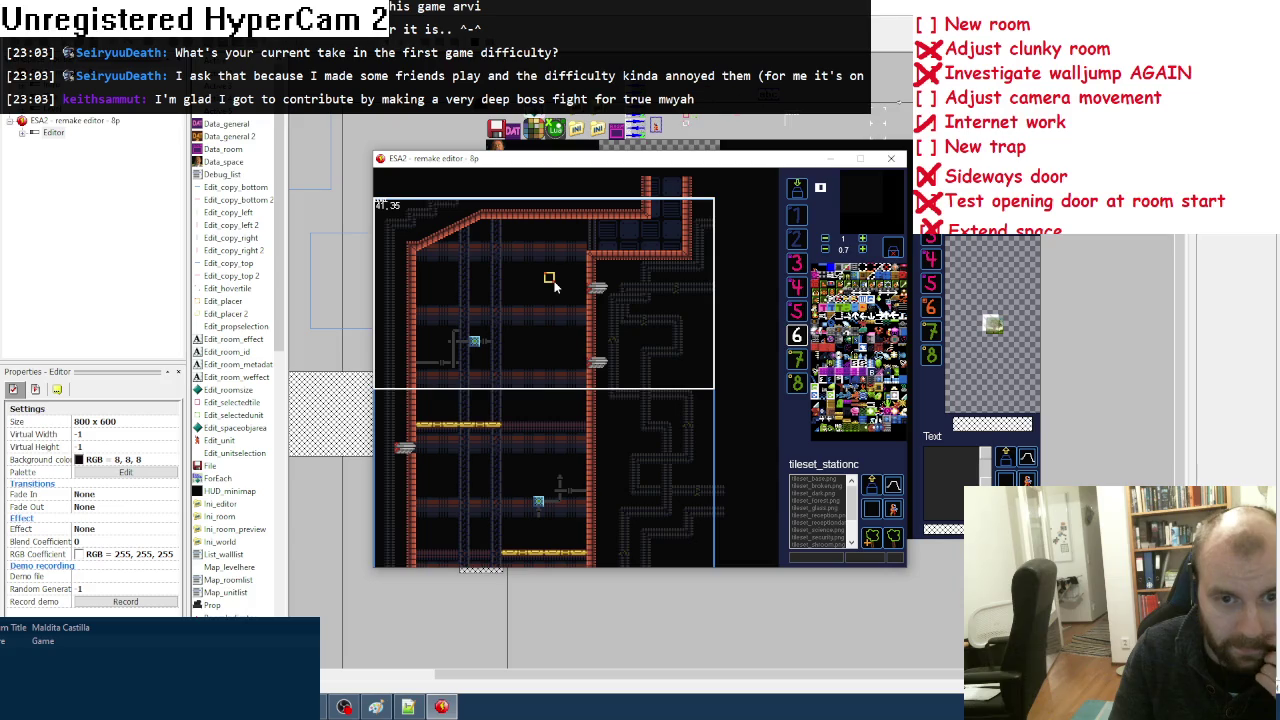
{"action": "left_click", "coordinate": [797, 192]}
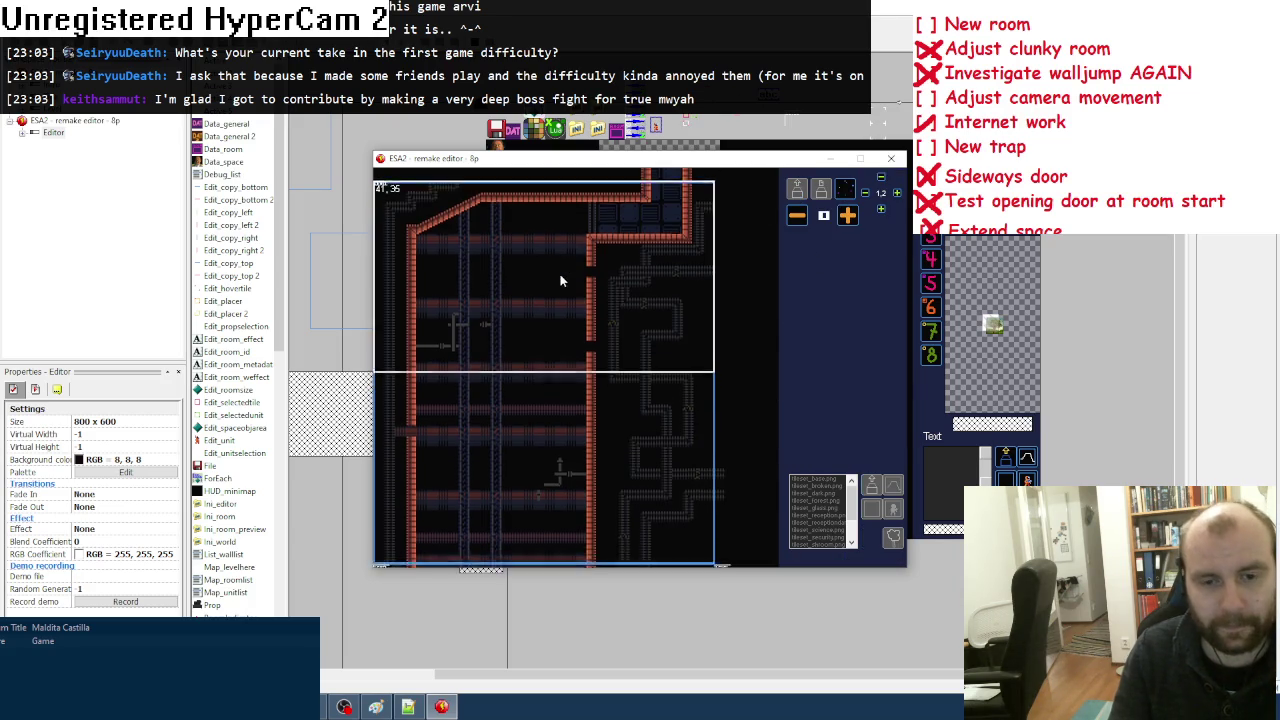
Step: Place a Lasertrap at the left edge of room 41,37, then close the running level editor
{"action": "left_click", "coordinate": [579, 522]}
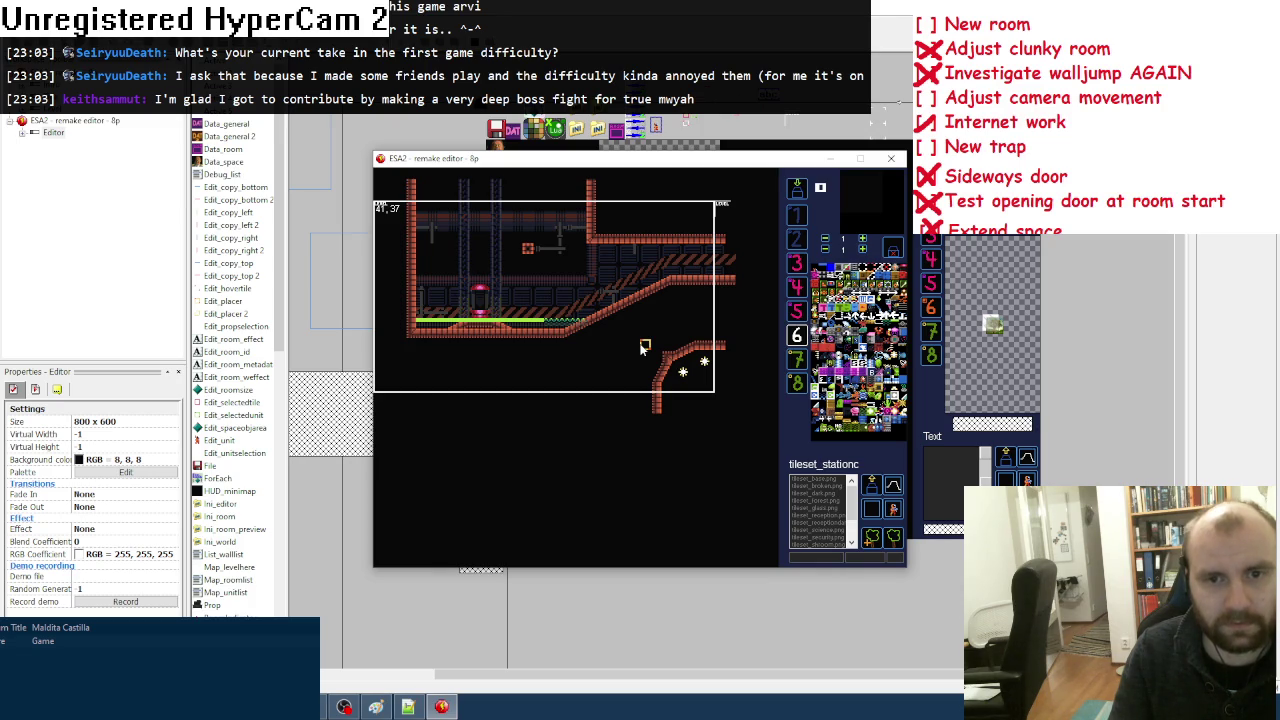
{"action": "left_click", "coordinate": [394, 283]}
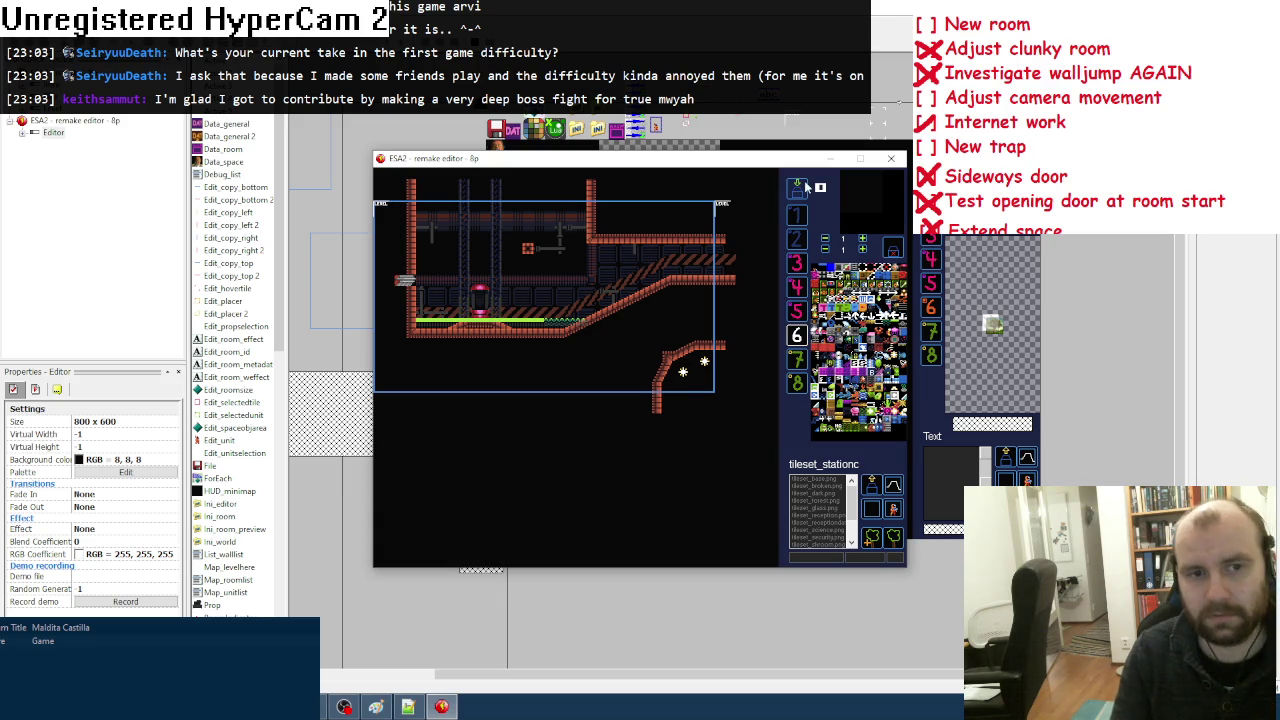
{"action": "left_click", "coordinate": [893, 248]}
{"action": "key", "text": "Up"}
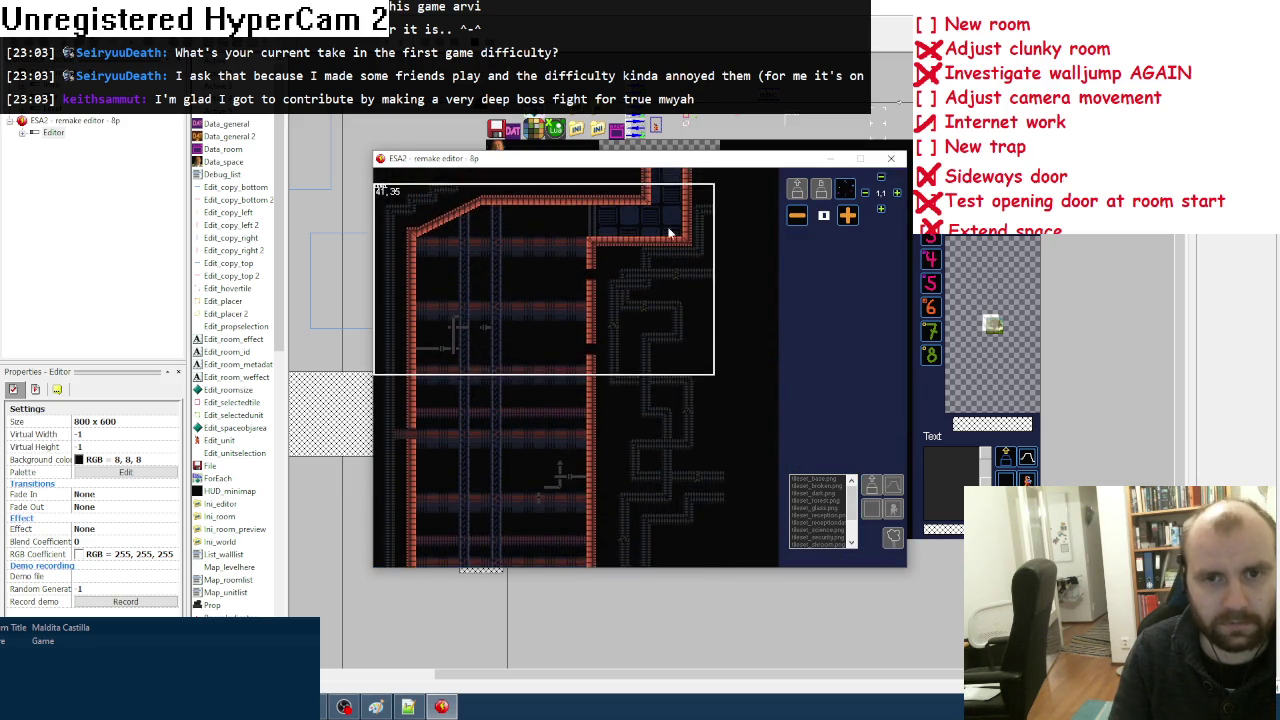
{"action": "left_click", "coordinate": [891, 158]}
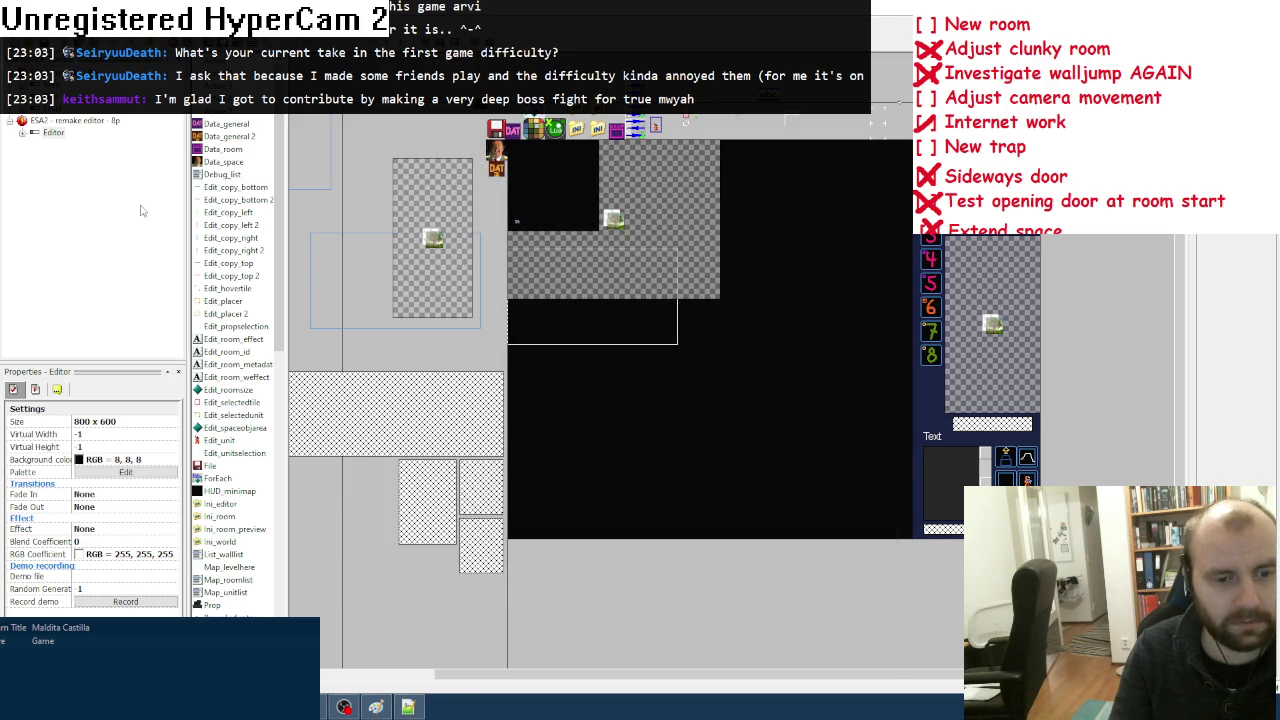
{"action": "left_click", "coordinate": [376, 707]}
Step: Draw a red cross over 'New trap' on the Paint to-do list and return to Fusion
{"action": "mouse_move", "coordinate": [17, 268]}
{"action": "left_mouse_down"}
{"action": "mouse_move", "coordinate": [36, 250]}
{"action": "mouse_move", "coordinate": [36, 265]}
{"action": "left_mouse_up"}
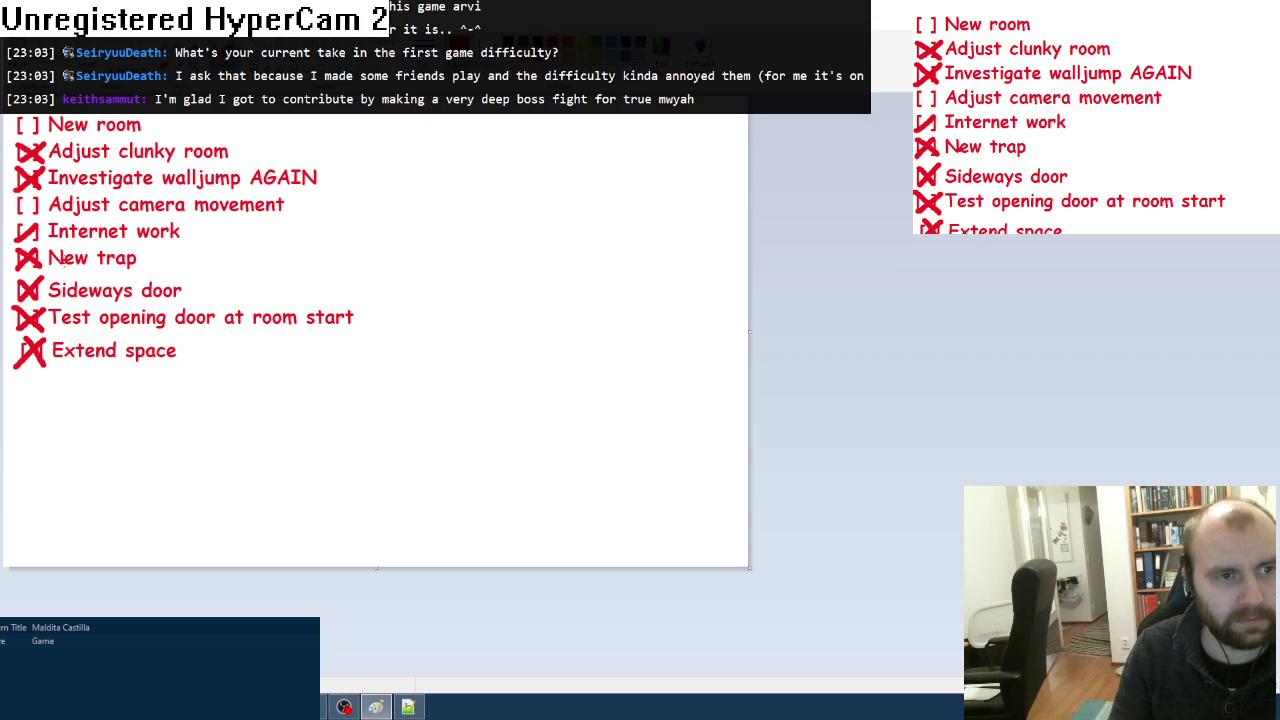
{"action": "key", "text": "alt+Tab"}
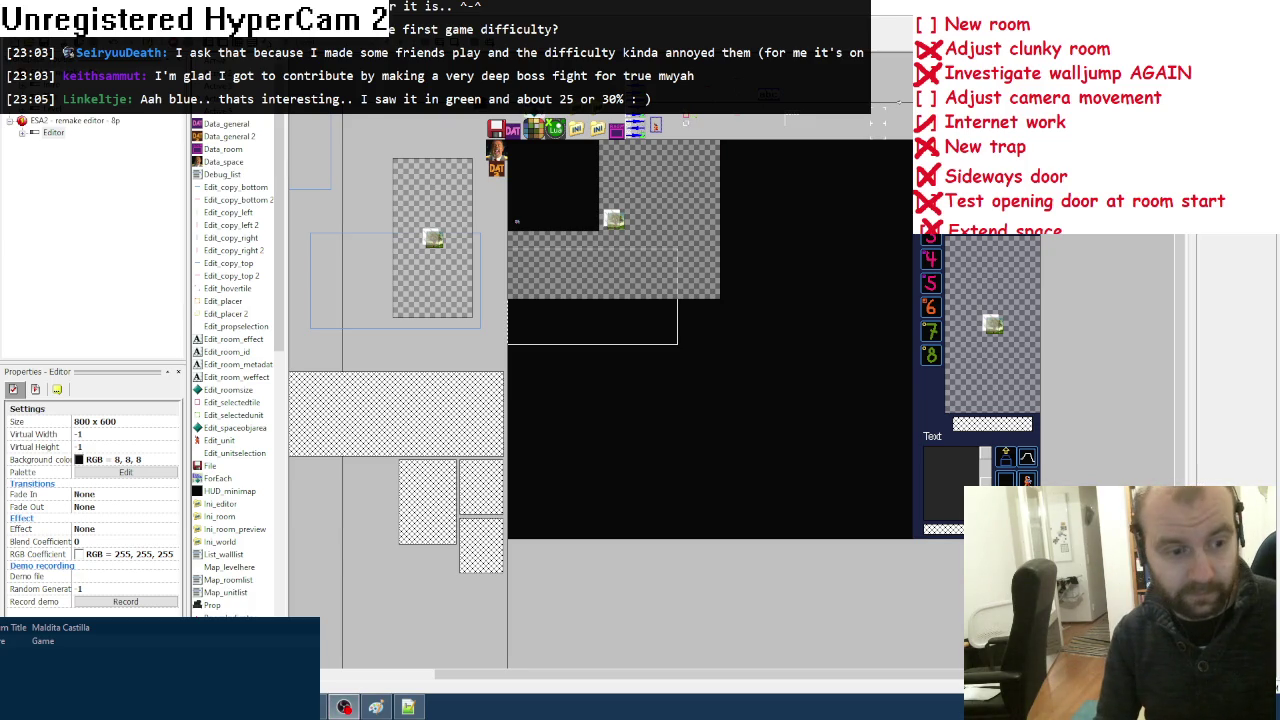
Step: Bring the foobar2000 player with the Maldita Castilla playlist forward
{"action": "left_click", "coordinate": [376, 707]}
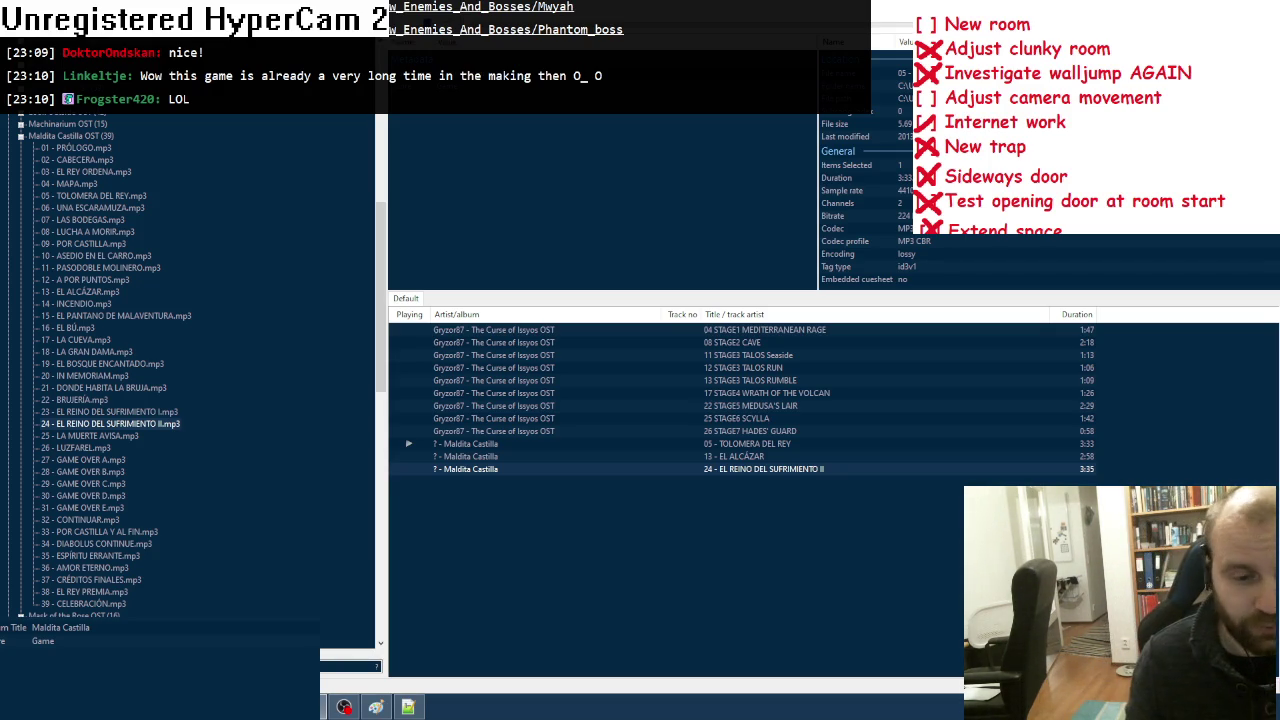
Step: In File Explorer, go from Pictures into the ESA 2 screenshots folder
{"action": "key", "text": "alt+Tab"}
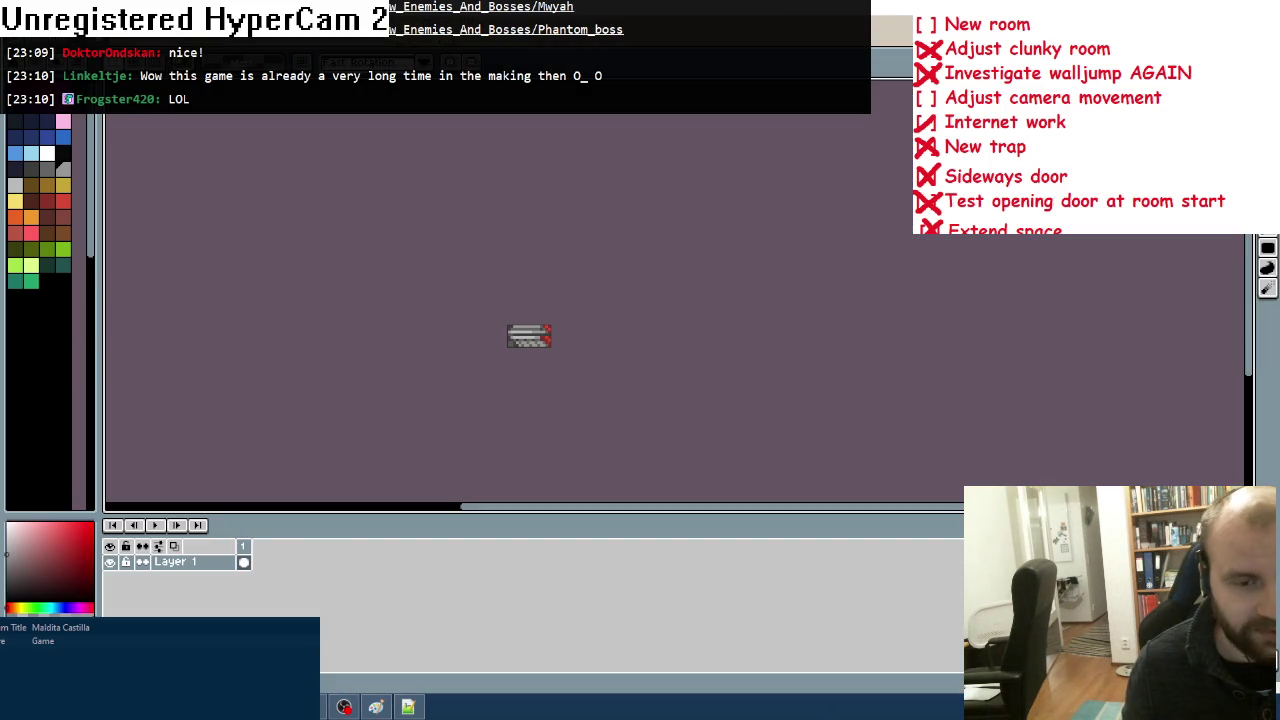
{"action": "key", "text": "alt+Tab"}
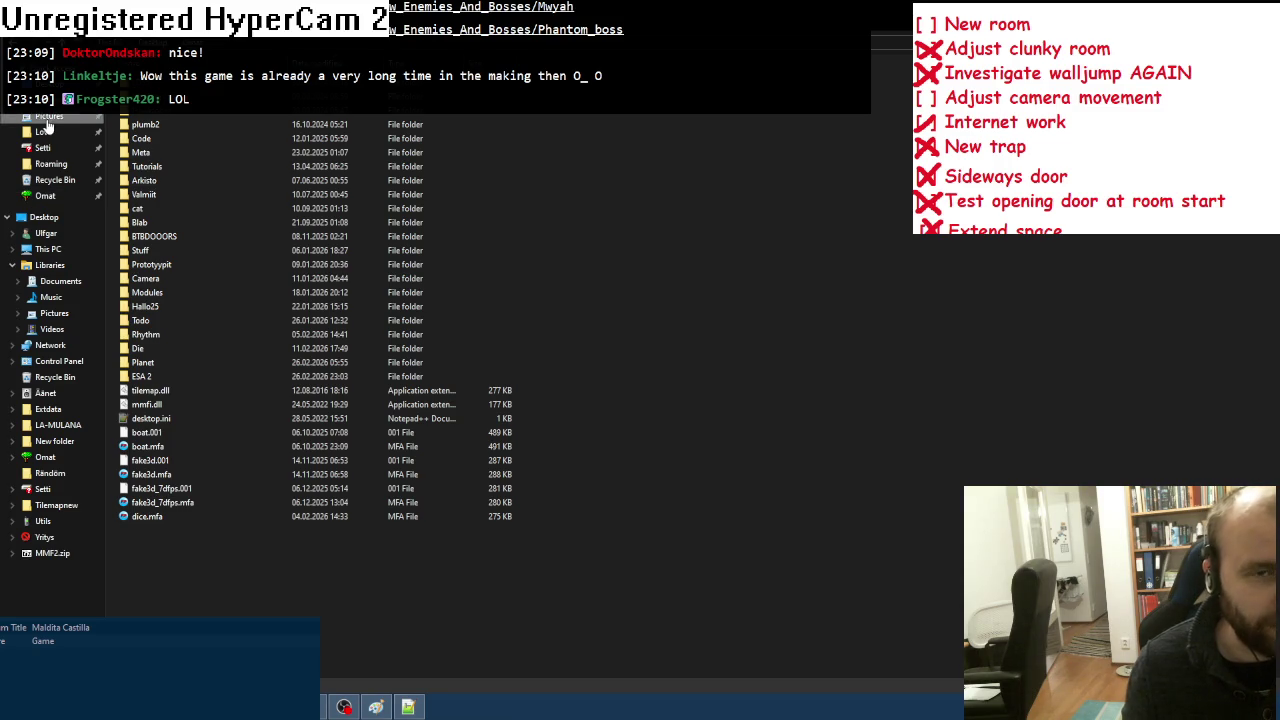
{"action": "left_click", "coordinate": [54, 313]}
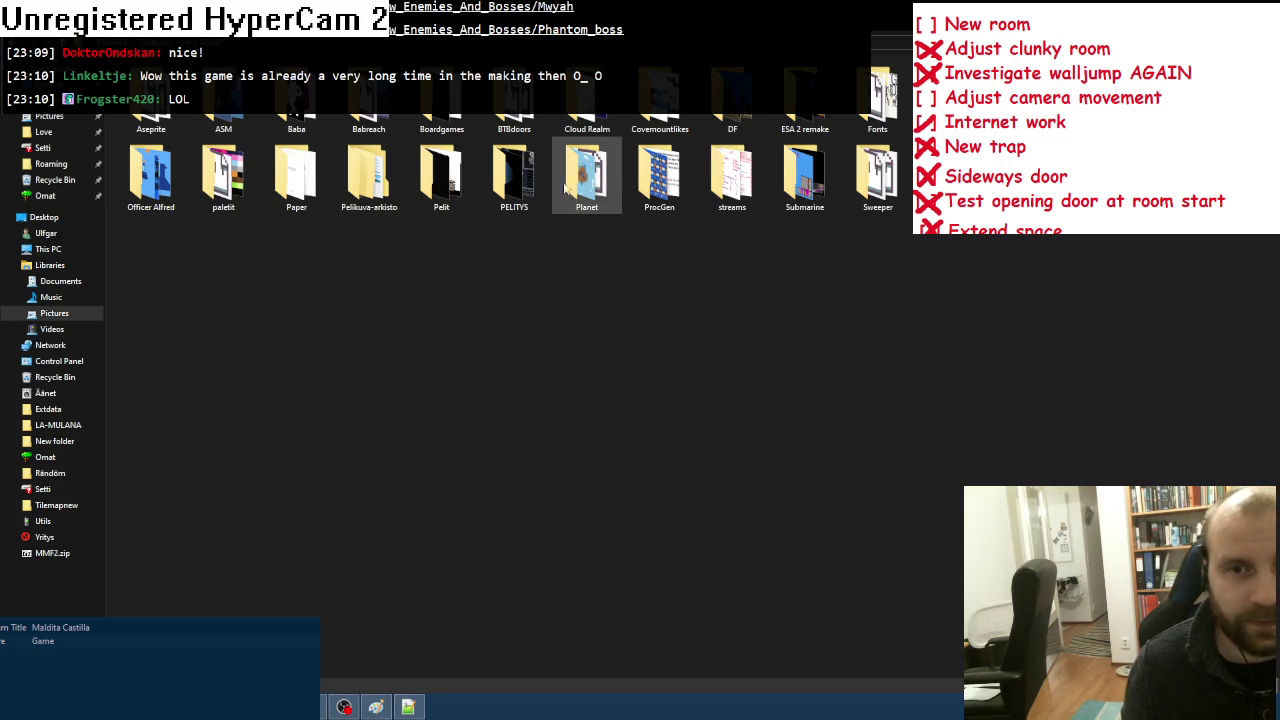
{"action": "double_click", "coordinate": [771, 127]}
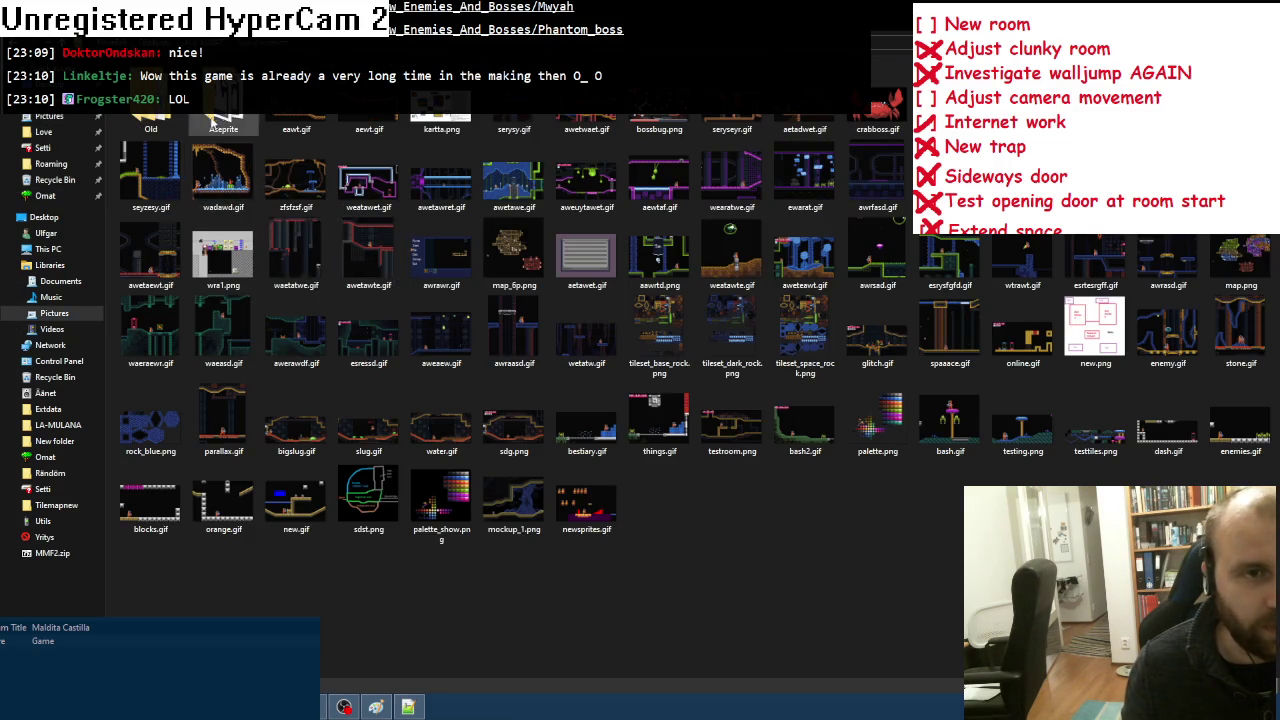
{"action": "key", "text": "alt+Left"}
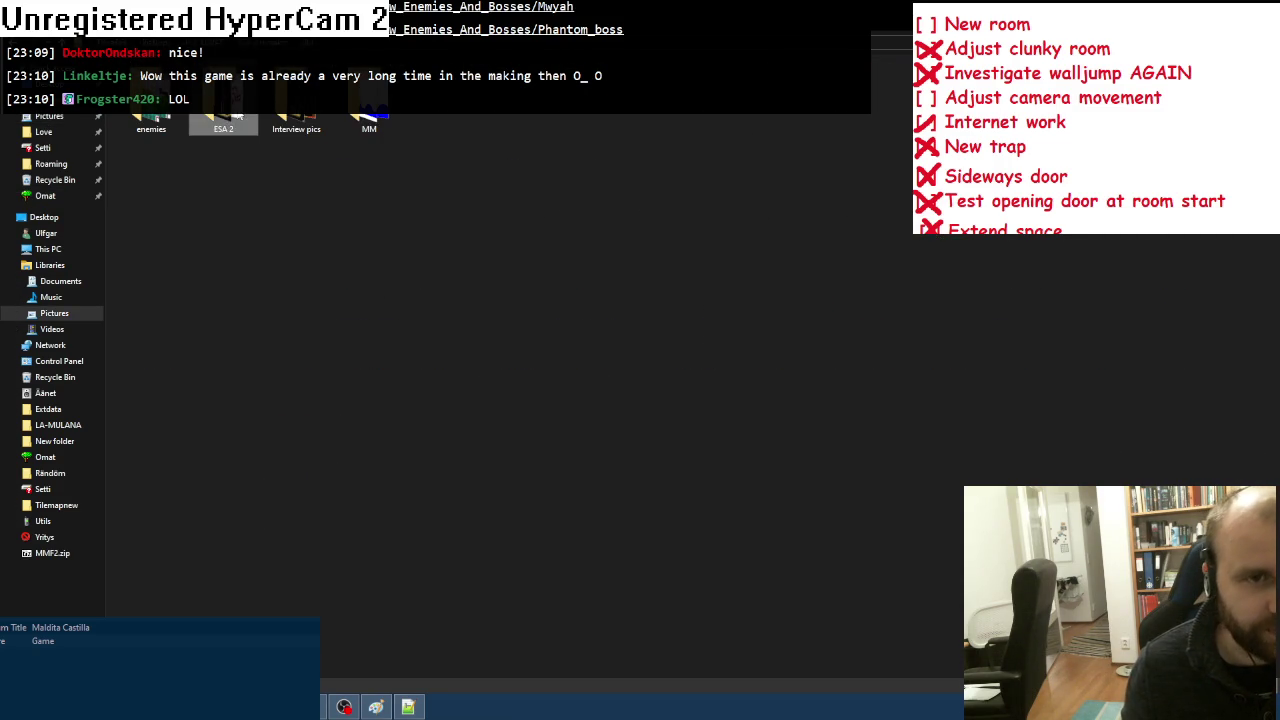
{"action": "double_click", "coordinate": [223, 110]}
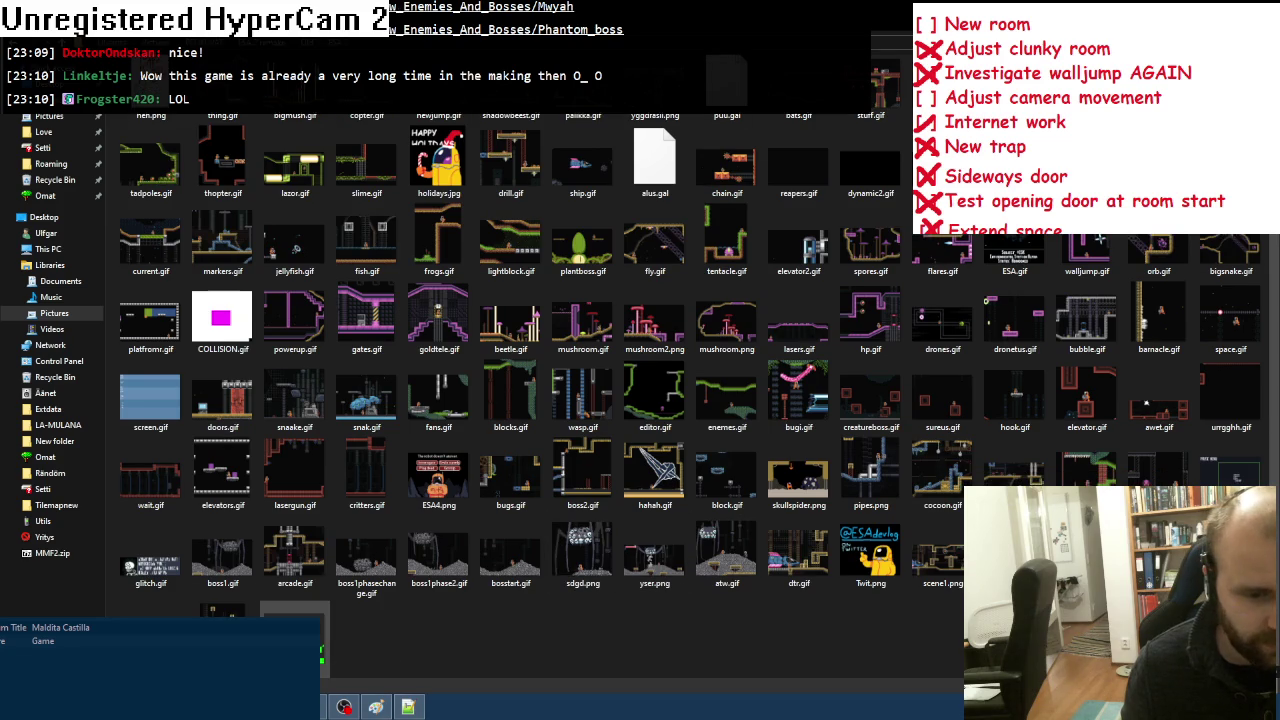
Step: View the properties of huu.png, then return to the level image in Aseprite
{"action": "right_click", "coordinate": [320, 642]}
{"action": "left_click", "coordinate": [326, 630]}
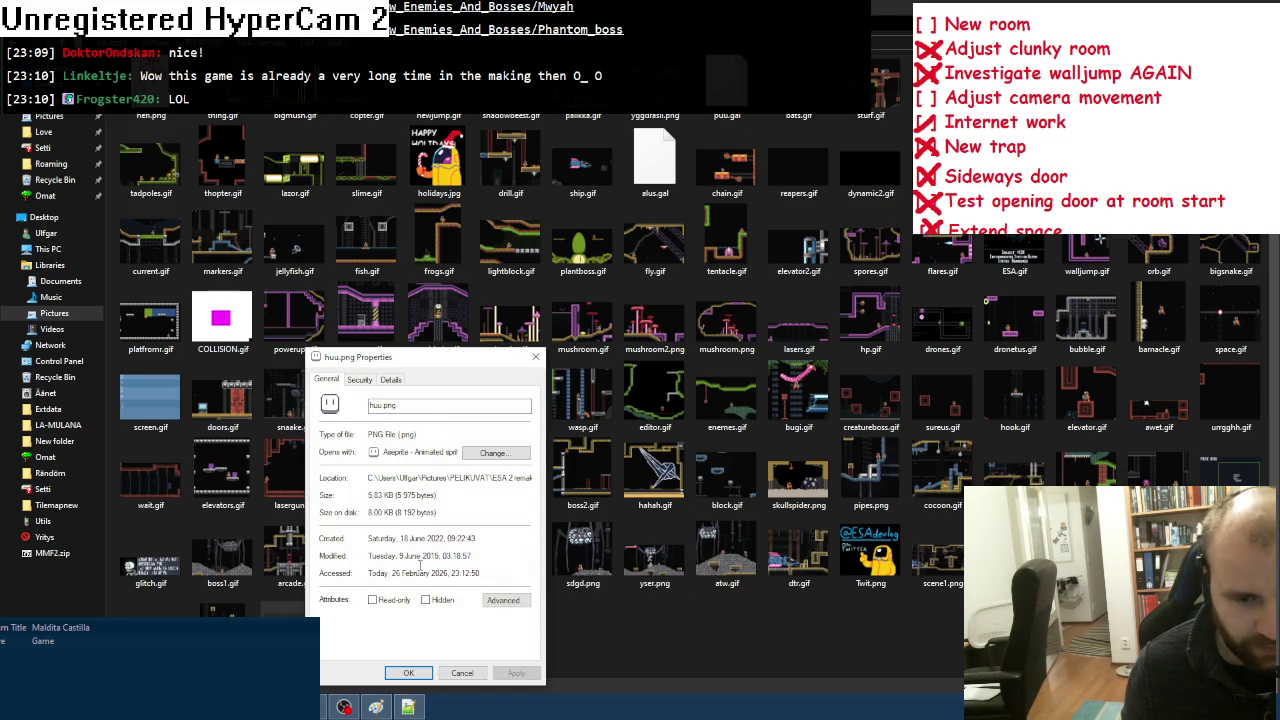
{"action": "left_click", "coordinate": [460, 672]}
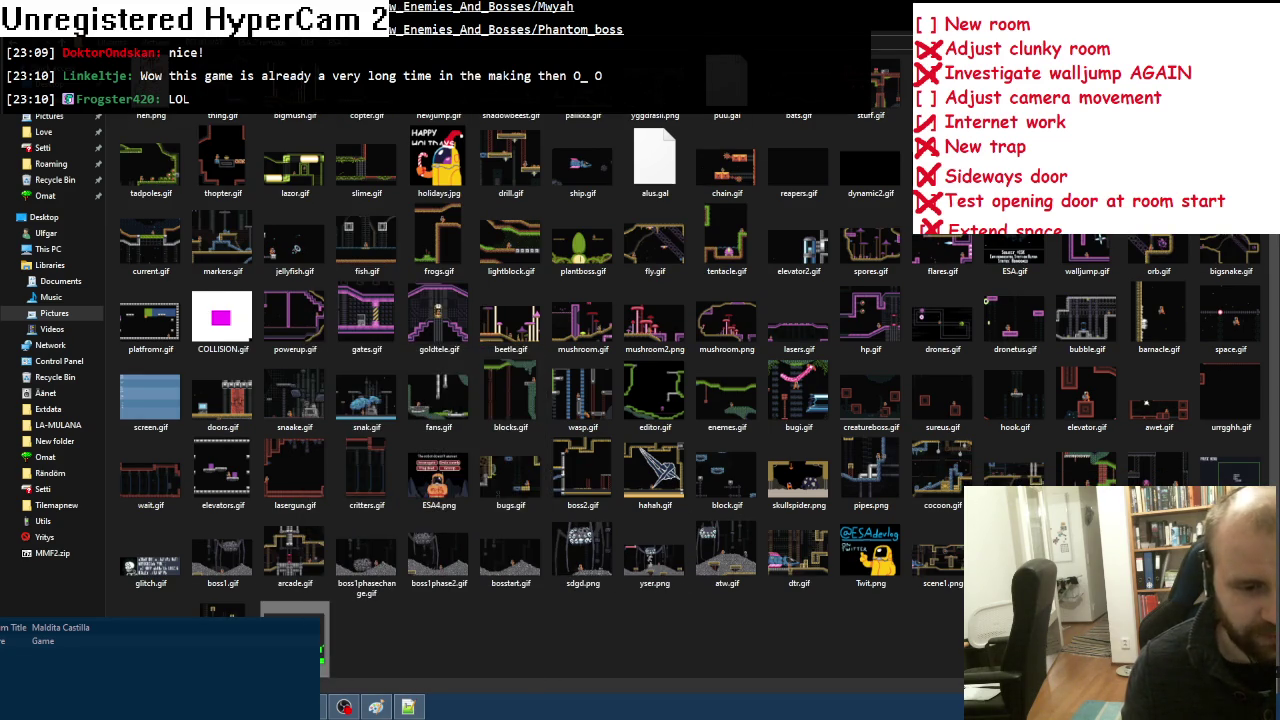
{"action": "key", "text": "alt+F4"}
{"action": "scroll", "coordinate": [776, 287], "scroll_direction": "up", "scroll_amount": 1}
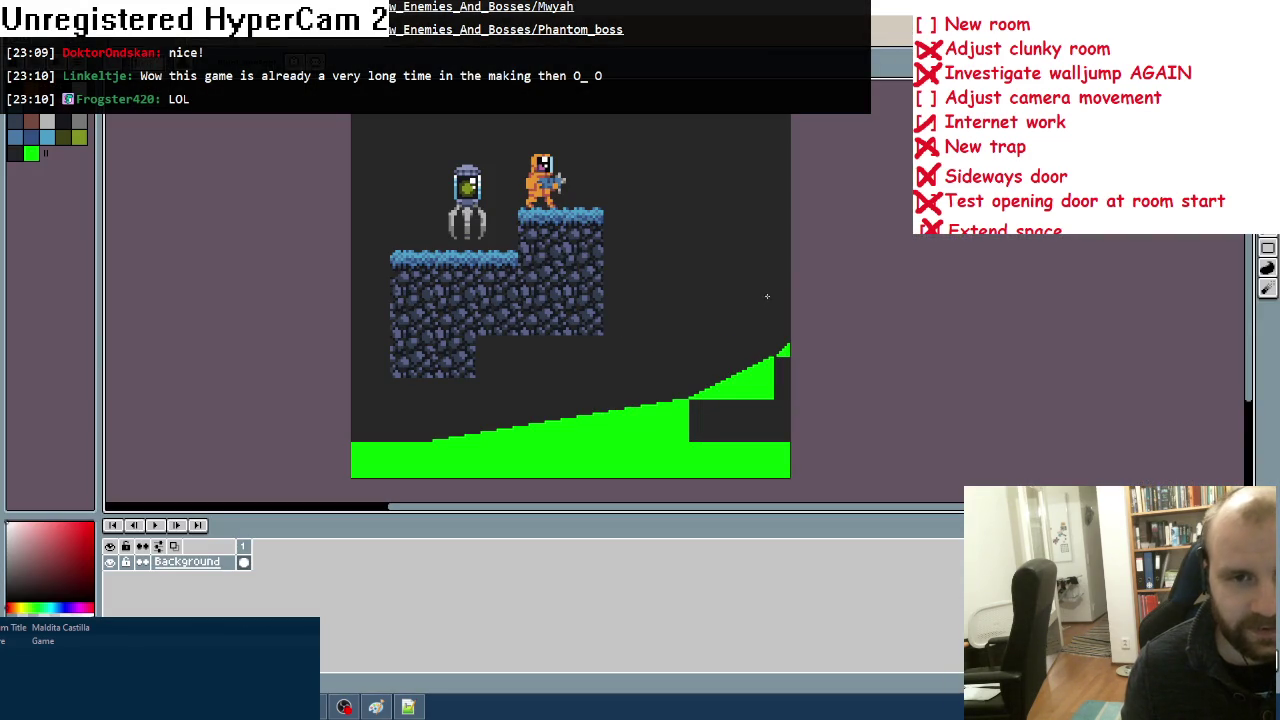
Step: Back in the screenshots folder, check the properties of tiletys.png
{"action": "key", "text": "alt+Tab"}
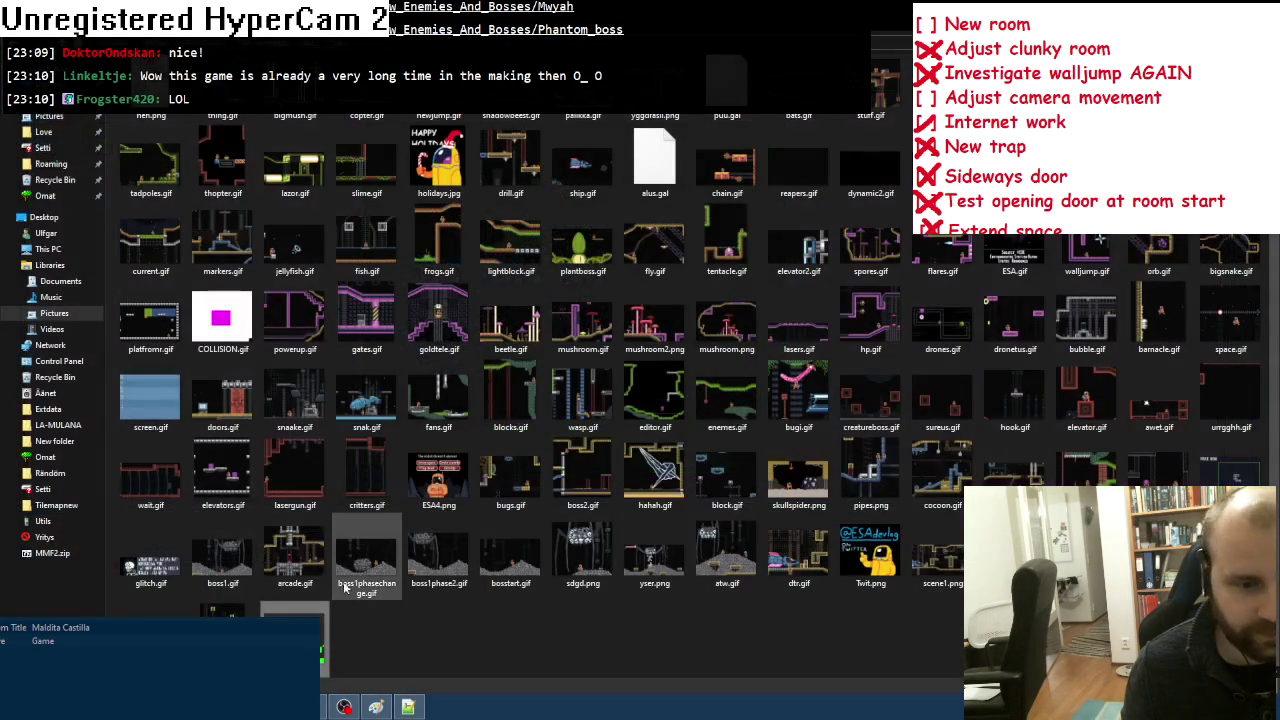
{"action": "right_click", "coordinate": [224, 258]}
{"action": "key", "text": "Escape"}
{"action": "key", "text": "alt+Return"}
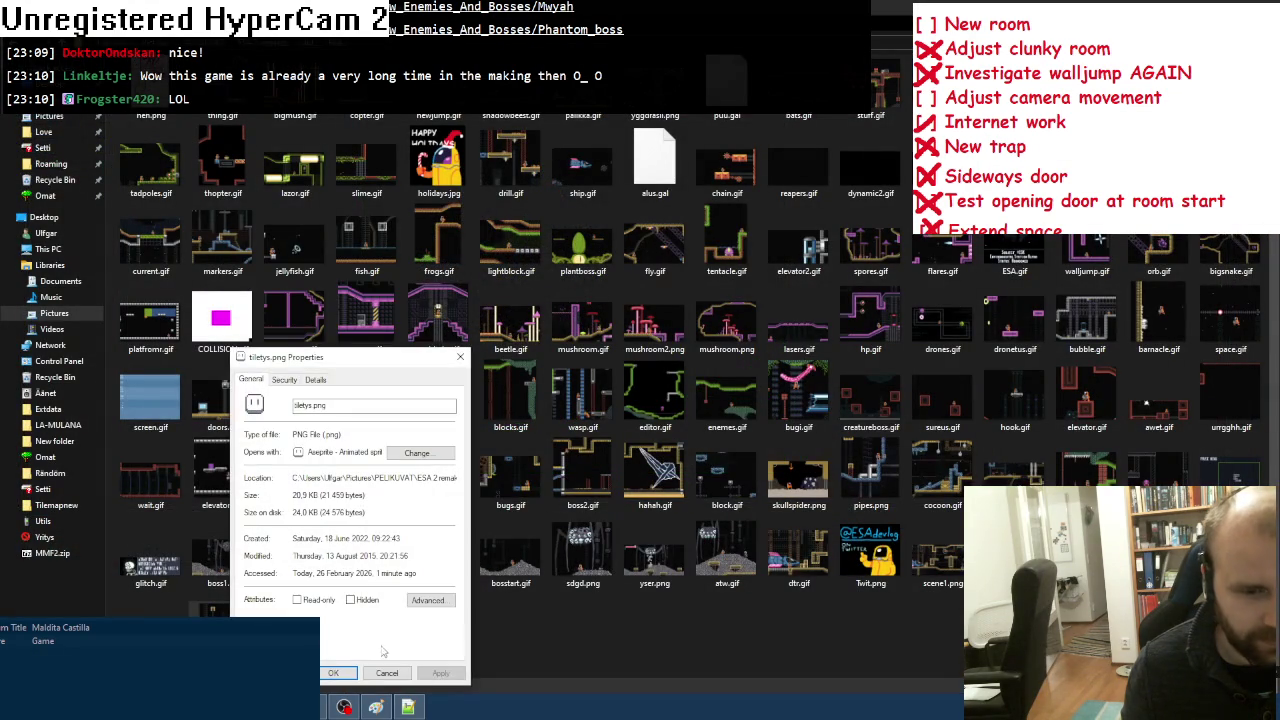
{"action": "left_click", "coordinate": [338, 672]}
Step: Inspect the level sprite near the yellow block in Aseprite, then open cocoon.gif
{"action": "key", "text": "alt+Tab"}
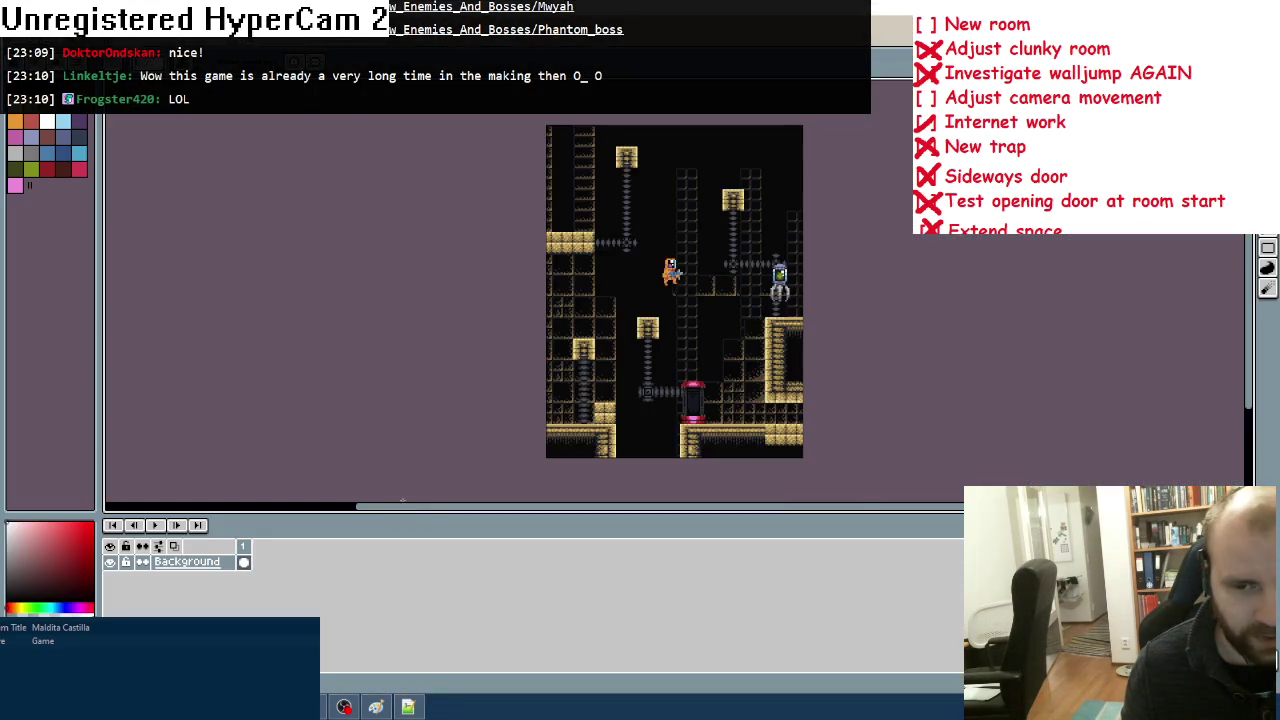
{"action": "scroll", "coordinate": [742, 276], "scroll_direction": "up", "scroll_amount": 1}
{"action": "scroll", "coordinate": [742, 276], "scroll_direction": "down", "scroll_amount": 1}
{"action": "left_click_drag", "start_coordinate": [742, 276], "coordinate": [649, 317]}
{"action": "scroll", "coordinate": [649, 317], "scroll_direction": "up", "scroll_amount": 1}
{"action": "left_click_drag", "start_coordinate": [648, 160], "coordinate": [611, 303]}
{"action": "scroll", "coordinate": [611, 303], "scroll_direction": "up", "scroll_amount": 2}
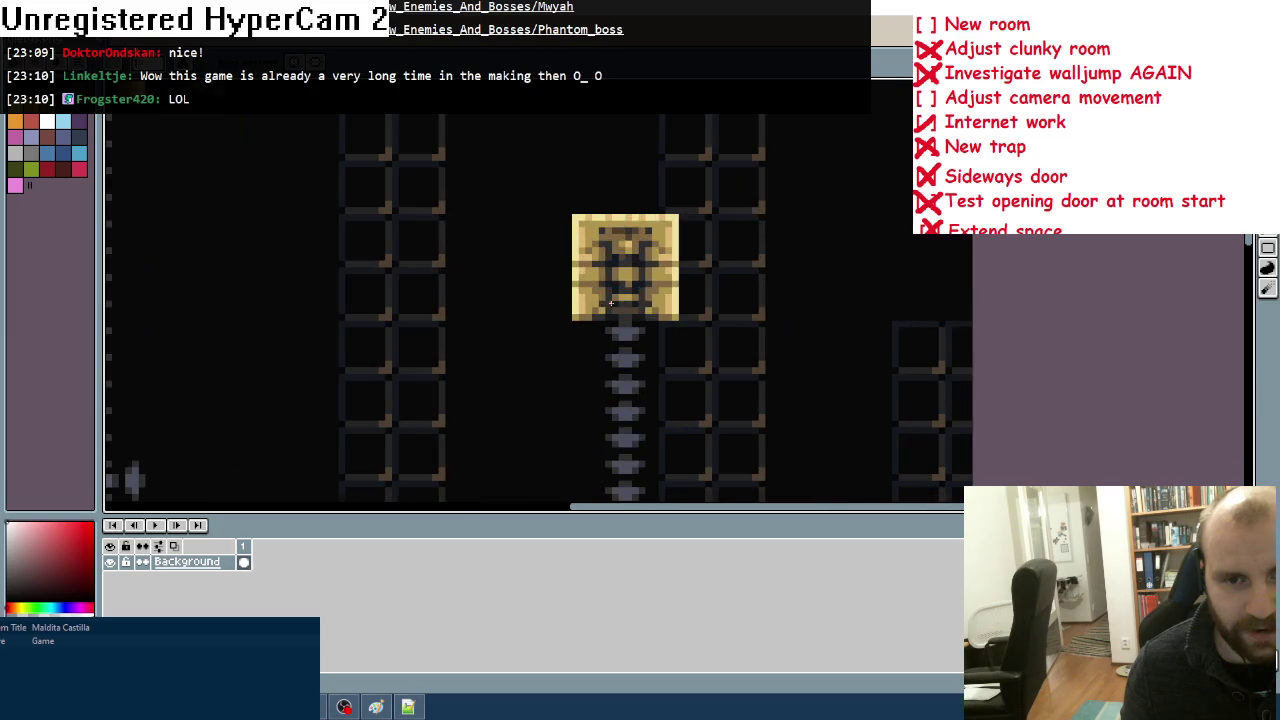
{"action": "scroll", "coordinate": [626, 237], "scroll_direction": "down", "scroll_amount": 4}
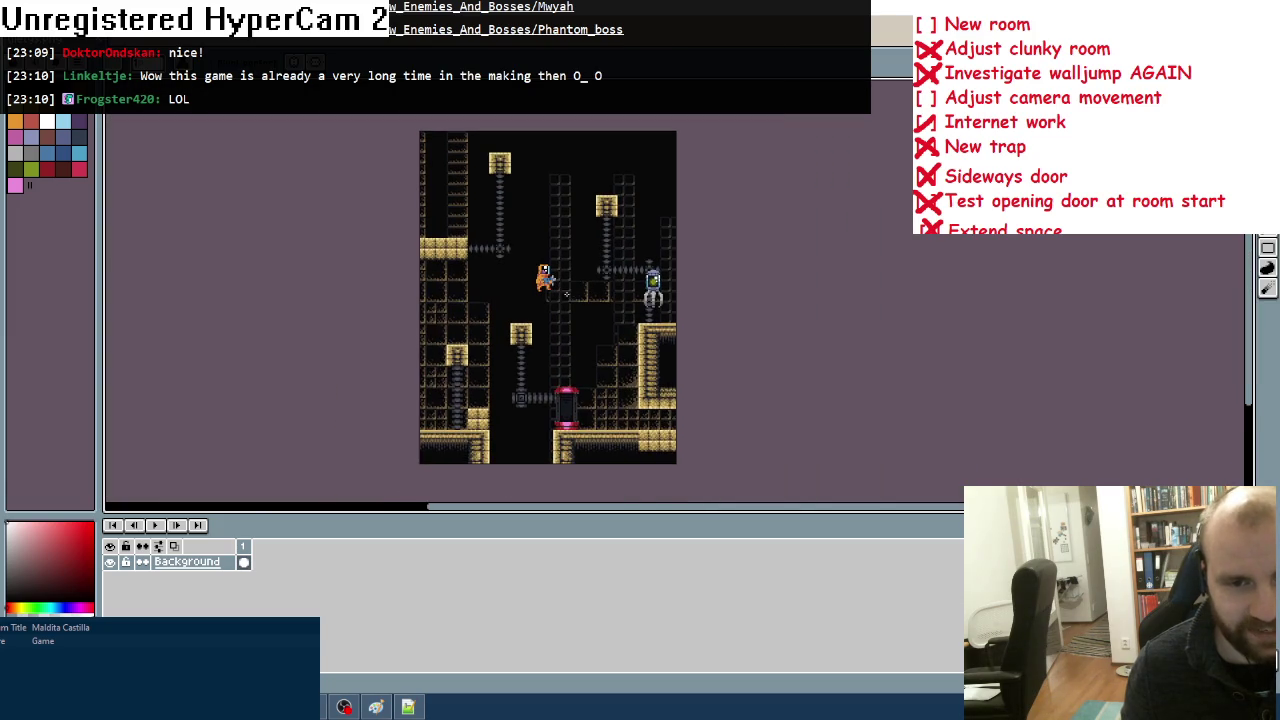
{"action": "key", "text": "alt+Tab"}
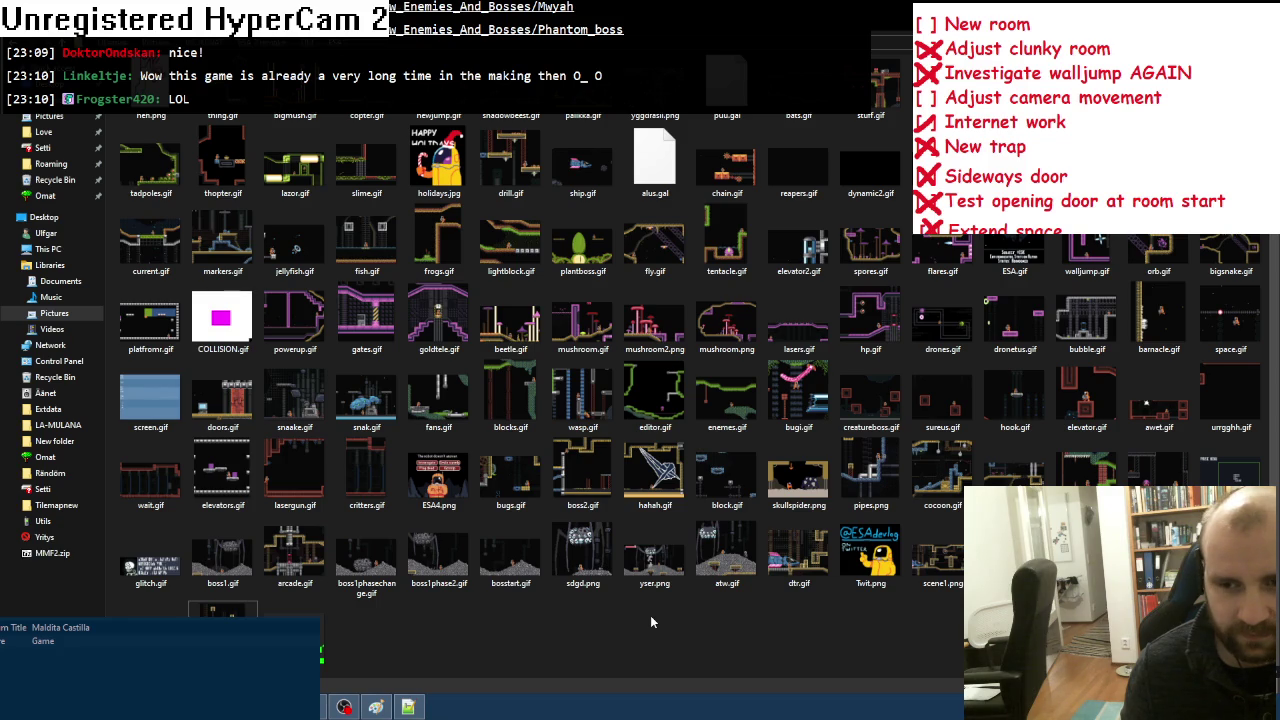
{"action": "double_click", "coordinate": [955, 470]}
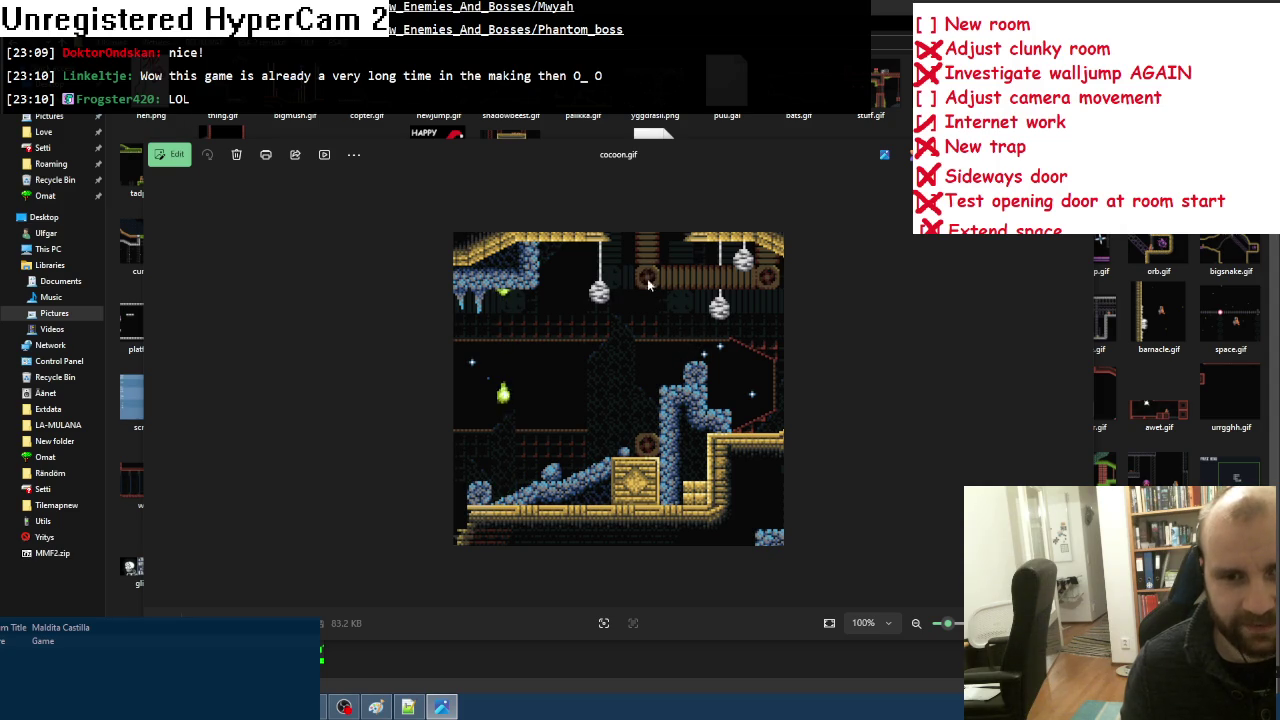
Step: Close cocoon.gif, open the Omat folder, and switch via Paint and Aseprite to the room editor
{"action": "key", "text": "Escape"}
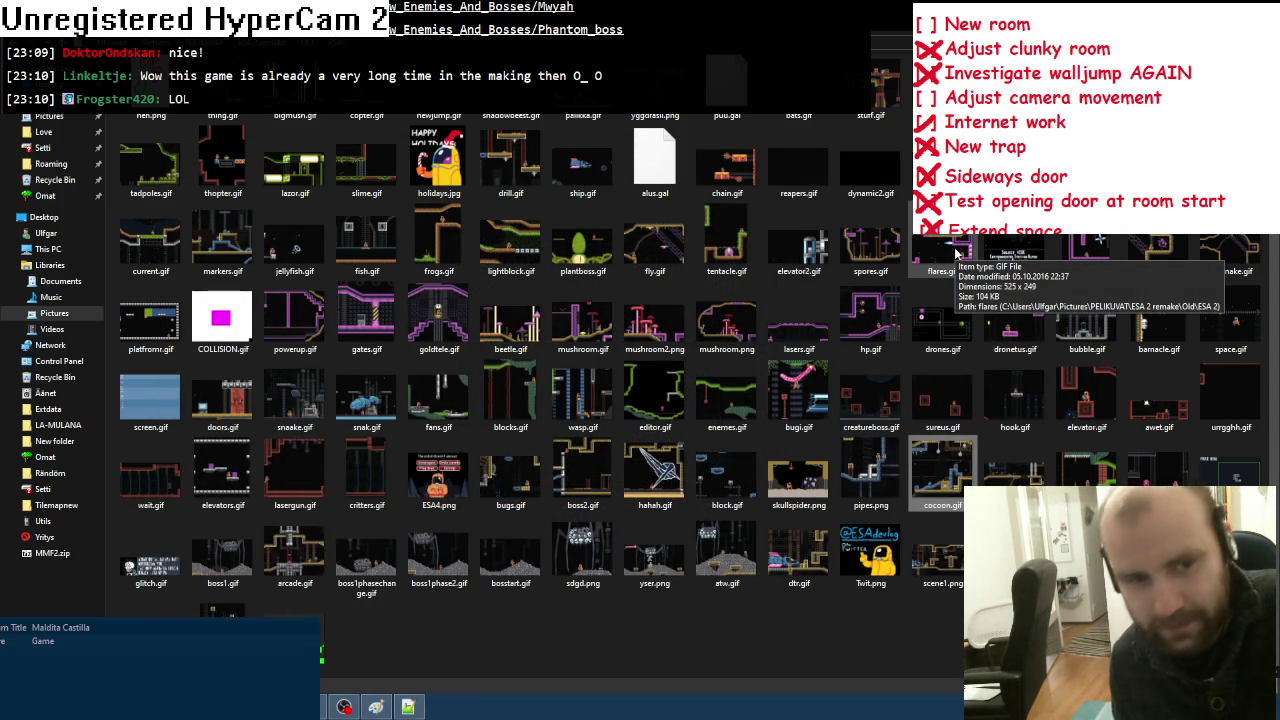
{"action": "left_click", "coordinate": [45, 195]}
{"action": "left_click", "coordinate": [374, 707]}
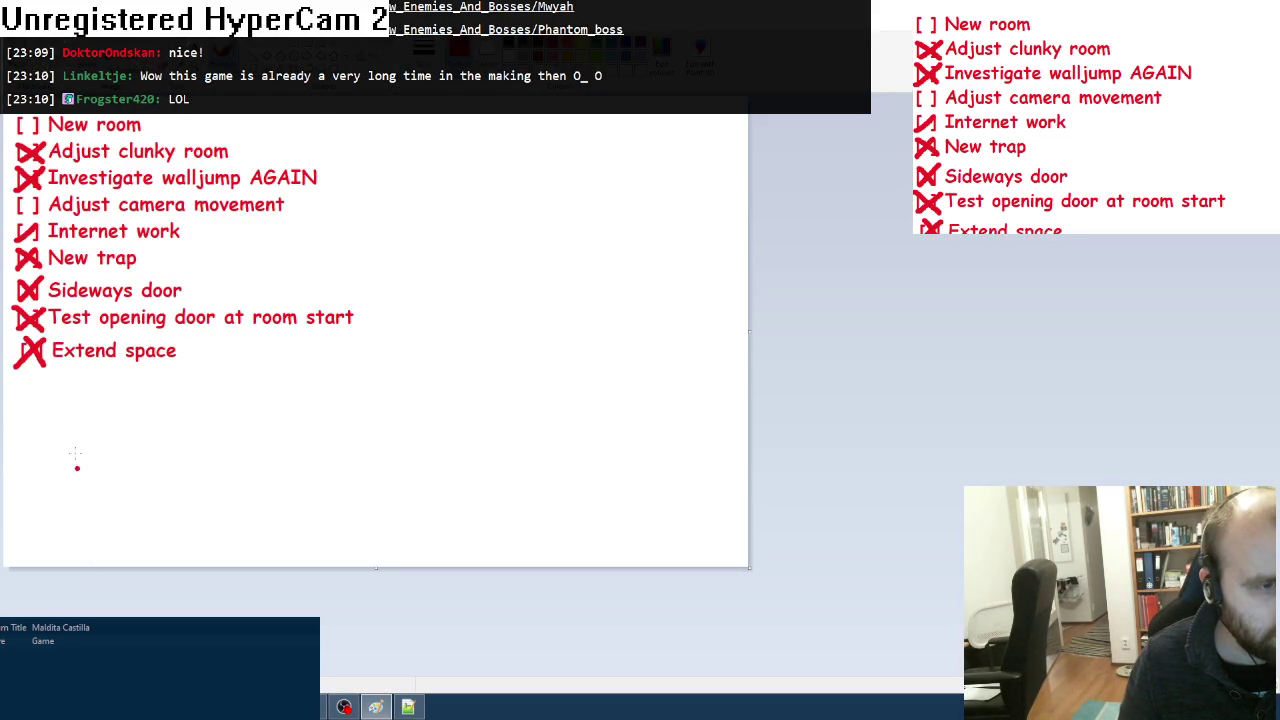
{"action": "key", "text": "alt+Tab"}
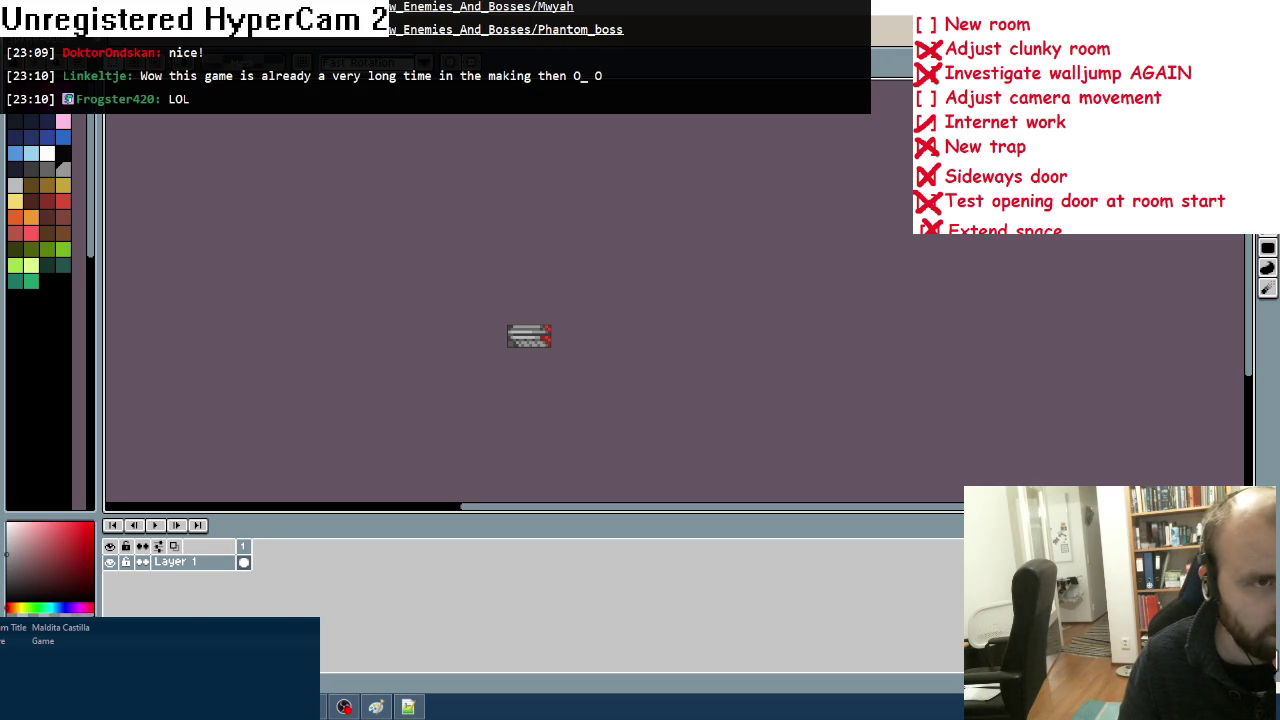
{"action": "key", "text": "alt+Tab"}
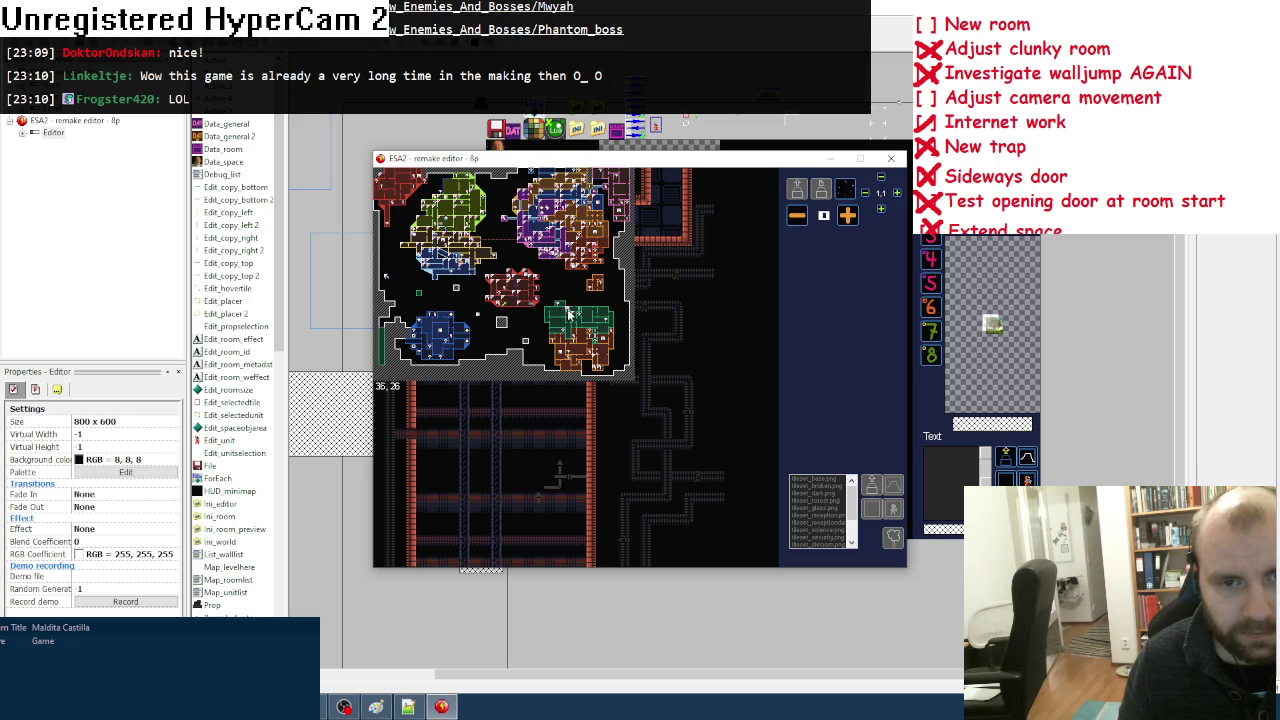
Step: Jump to the green room and stack two Frogblocks in the corridor
{"action": "left_click", "coordinate": [570, 313]}
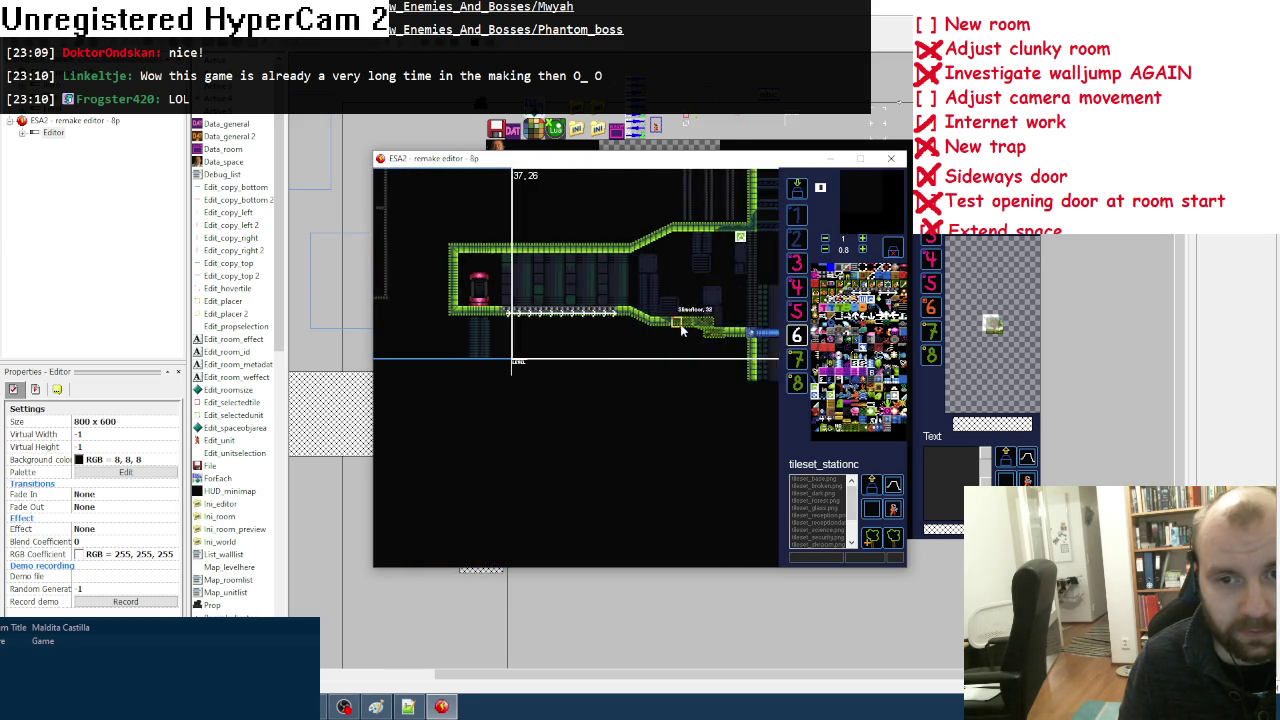
{"action": "key", "text": "Right"}
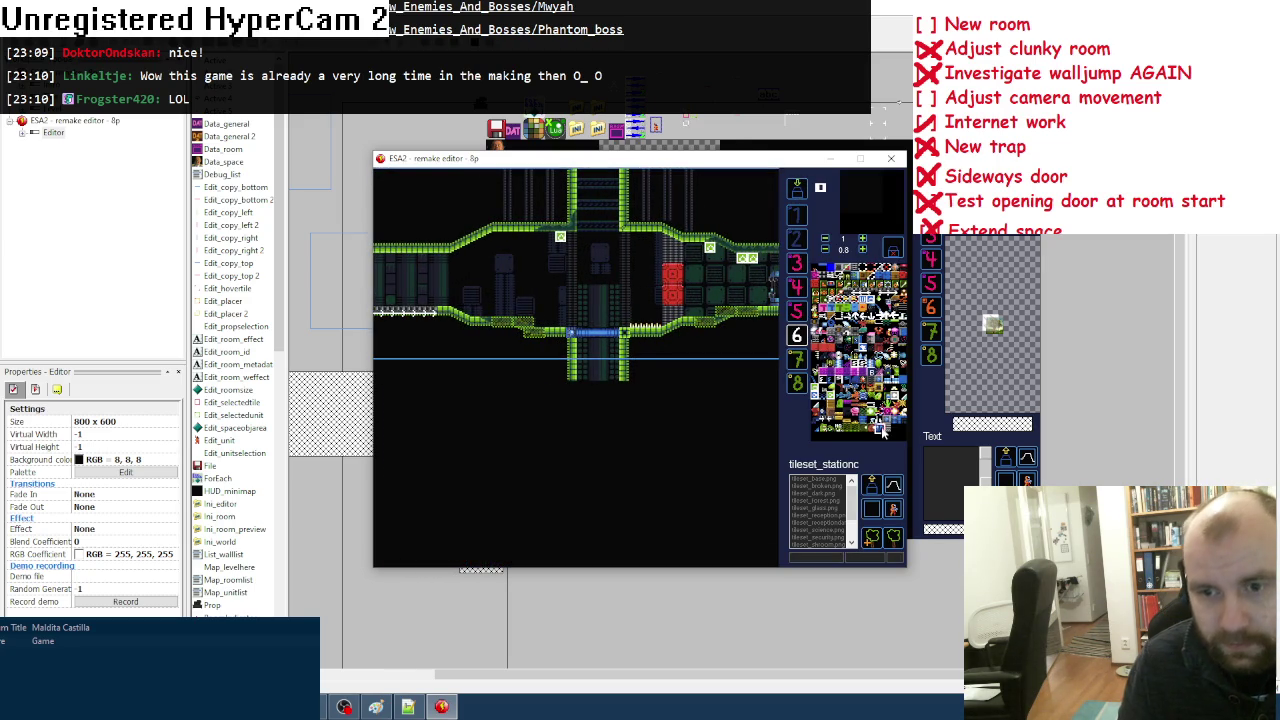
{"action": "left_click", "coordinate": [600, 307]}
{"action": "left_click_drag", "start_coordinate": [600, 307], "coordinate": [567, 316]}
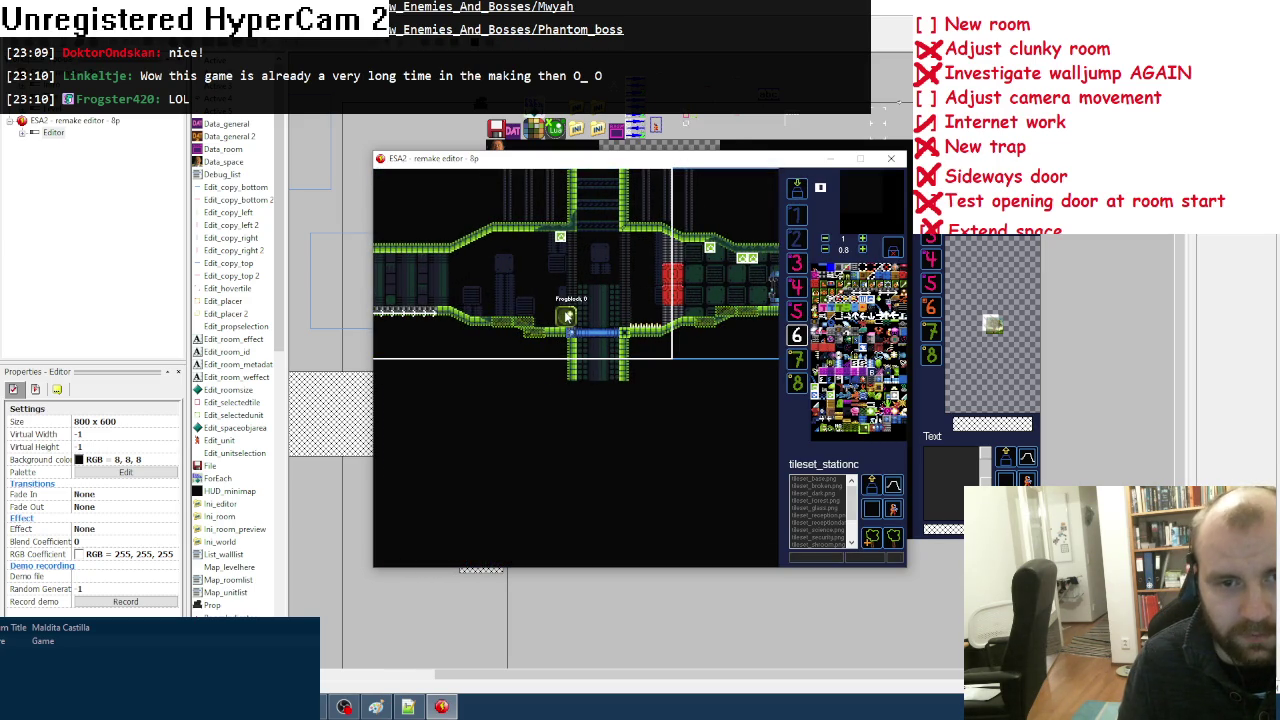
{"action": "left_click", "coordinate": [589, 315]}
{"action": "left_click_drag", "start_coordinate": [597, 314], "coordinate": [561, 286]}
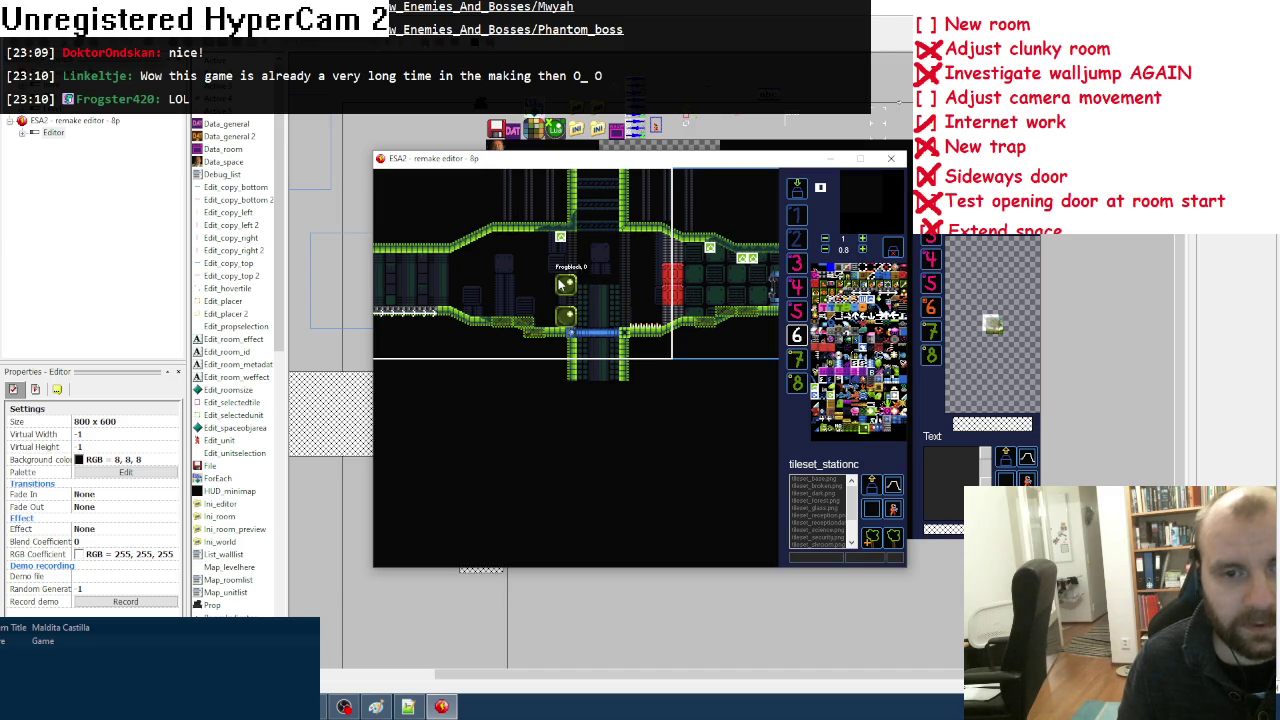
{"action": "left_click_drag", "start_coordinate": [563, 287], "coordinate": [564, 295]}
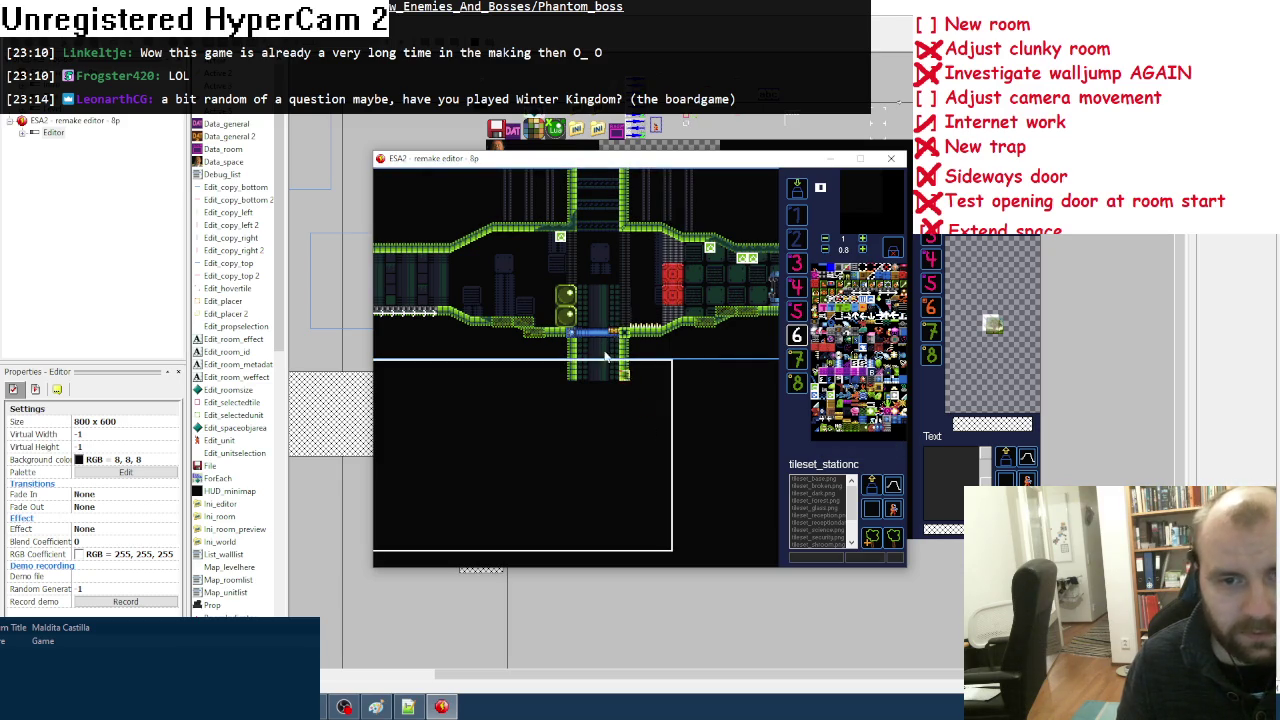
Step: Add more Frogblocks on the corridor floor and place a red Vulkan frog among them
{"action": "left_click", "coordinate": [567, 302]}
{"action": "mouse_move", "coordinate": [567, 302]}
{"action": "left_mouse_down"}
{"action": "mouse_move", "coordinate": [582, 301]}
{"action": "mouse_move", "coordinate": [565, 250]}
{"action": "left_mouse_up"}
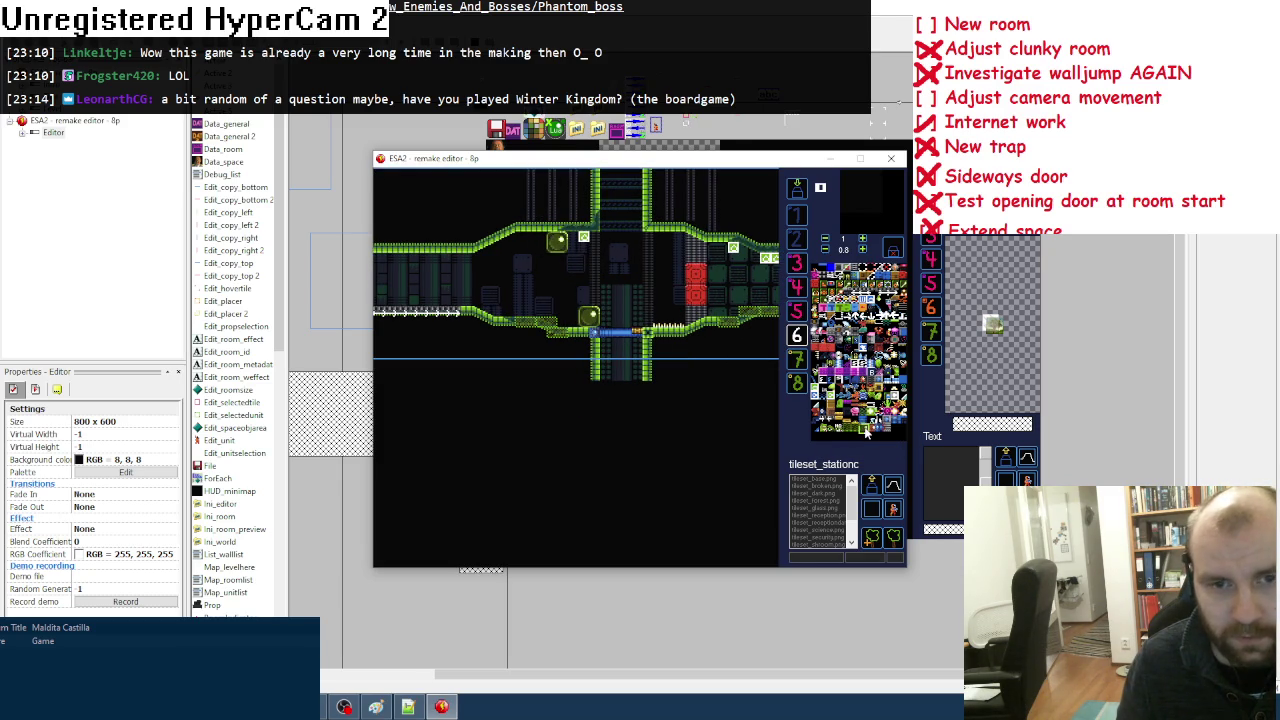
{"action": "left_click", "coordinate": [557, 318]}
{"action": "left_click_drag", "start_coordinate": [556, 317], "coordinate": [564, 316]}
{"action": "left_click", "coordinate": [578, 294]}
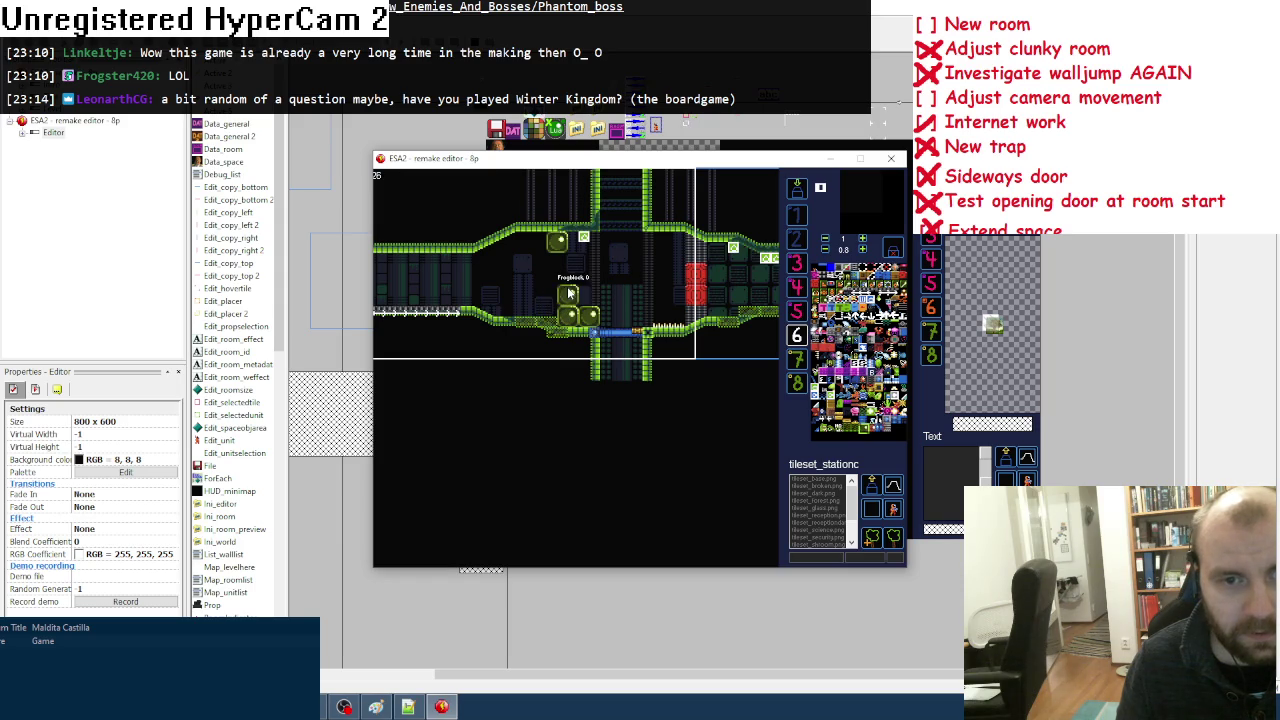
{"action": "left_click", "coordinate": [868, 430]}
{"action": "left_click", "coordinate": [556, 294]}
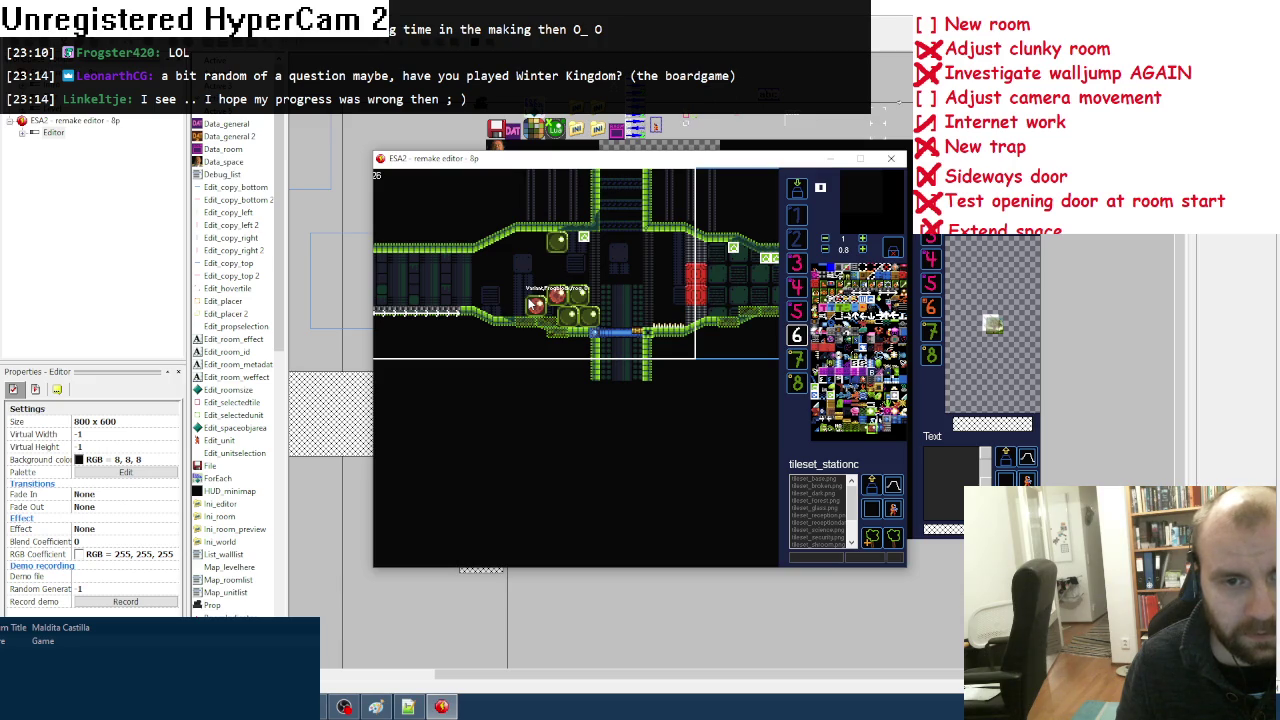
Step: Add two more red Vulkan frogs and several Frogblocks around the block cluster
{"action": "left_click", "coordinate": [534, 302]}
{"action": "left_click", "coordinate": [849, 425]}
{"action": "left_click", "coordinate": [514, 305]}
{"action": "left_click", "coordinate": [536, 283]}
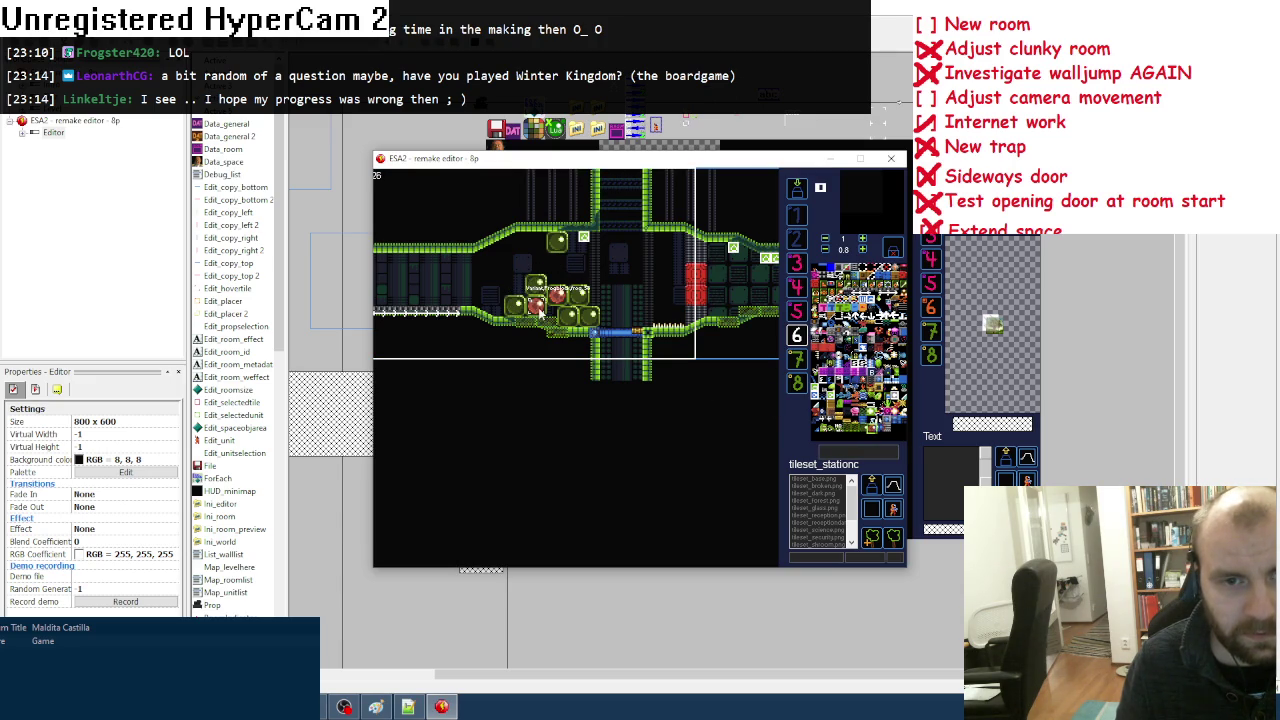
{"action": "left_click", "coordinate": [537, 263]}
{"action": "left_click", "coordinate": [860, 432]}
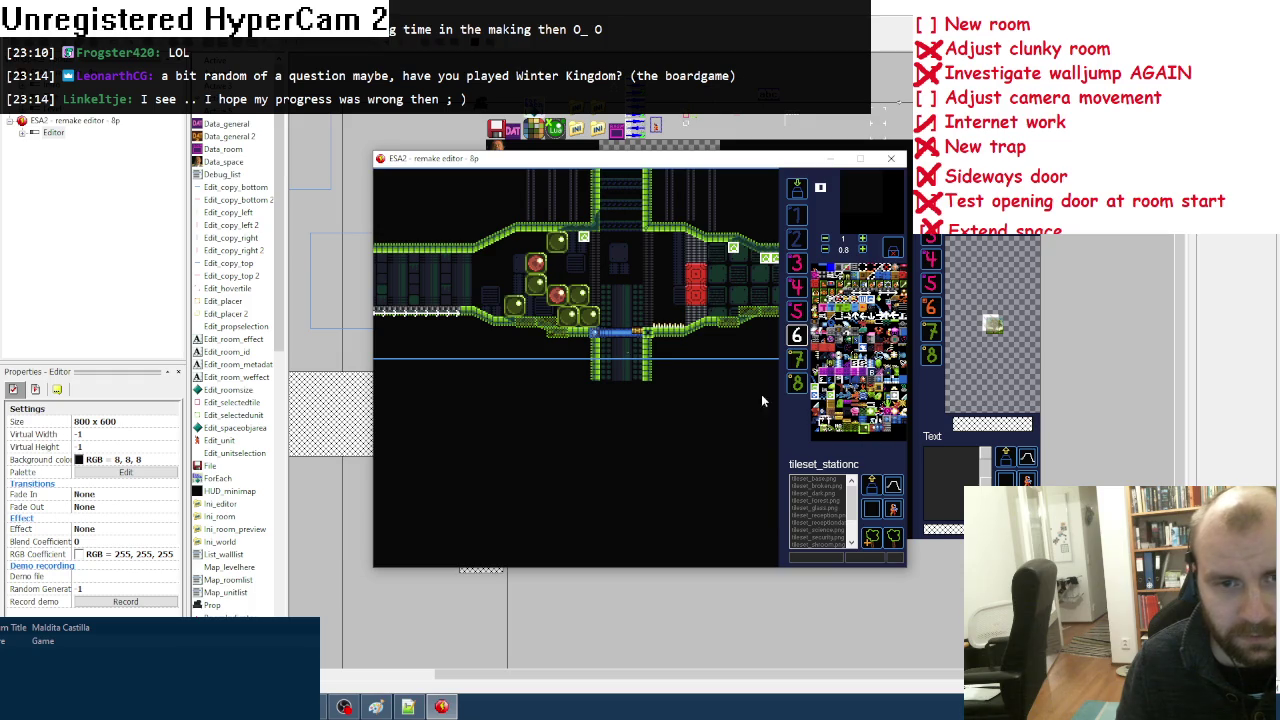
{"action": "left_click", "coordinate": [536, 284]}
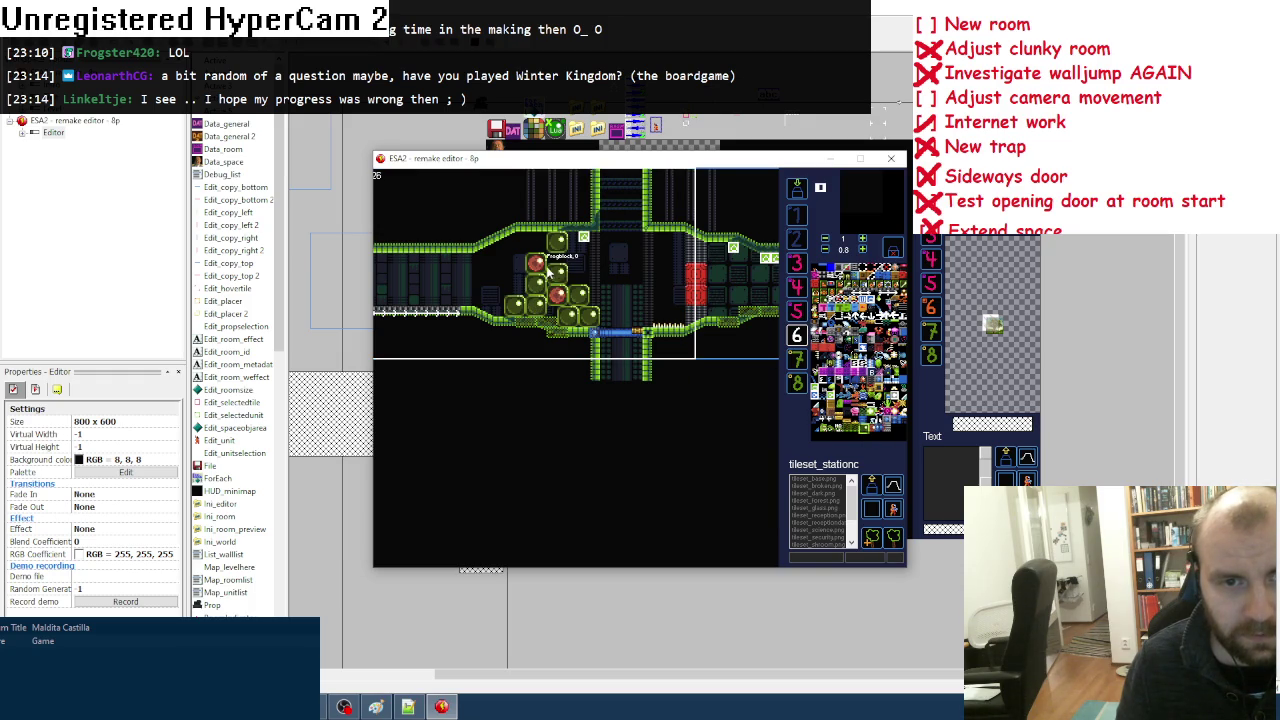
{"action": "left_click", "coordinate": [536, 242]}
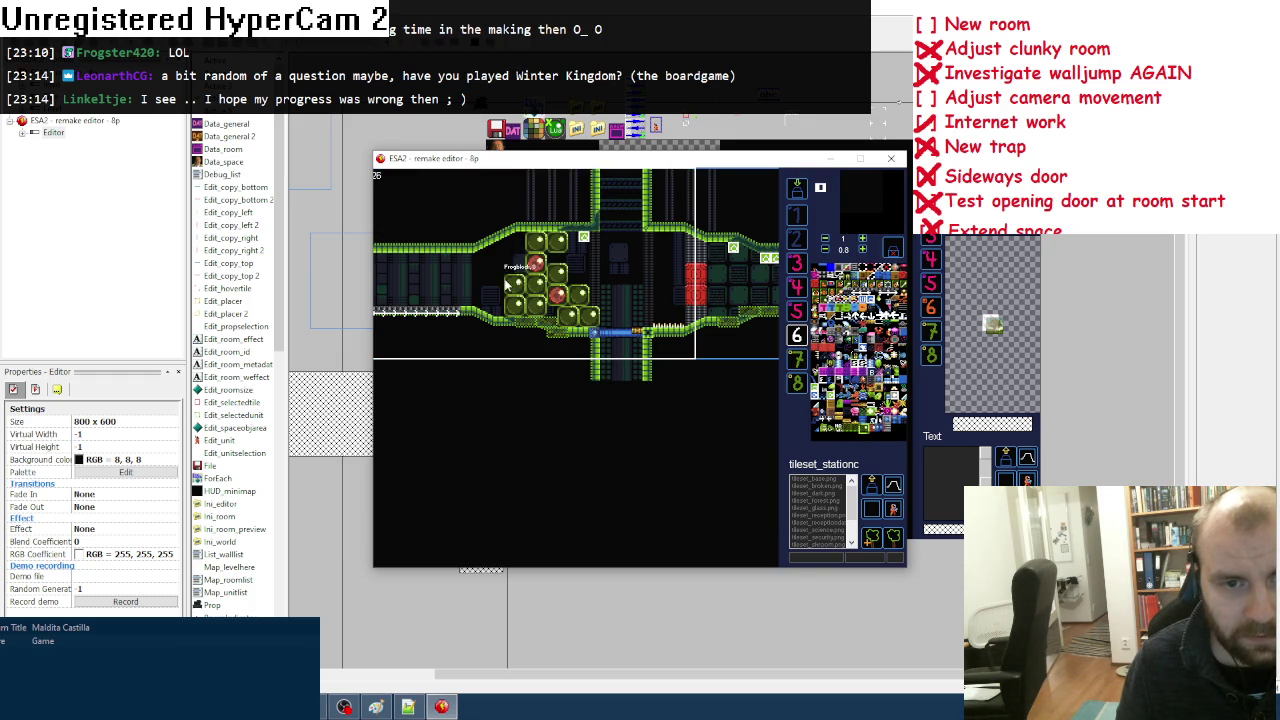
{"action": "left_click", "coordinate": [510, 273]}
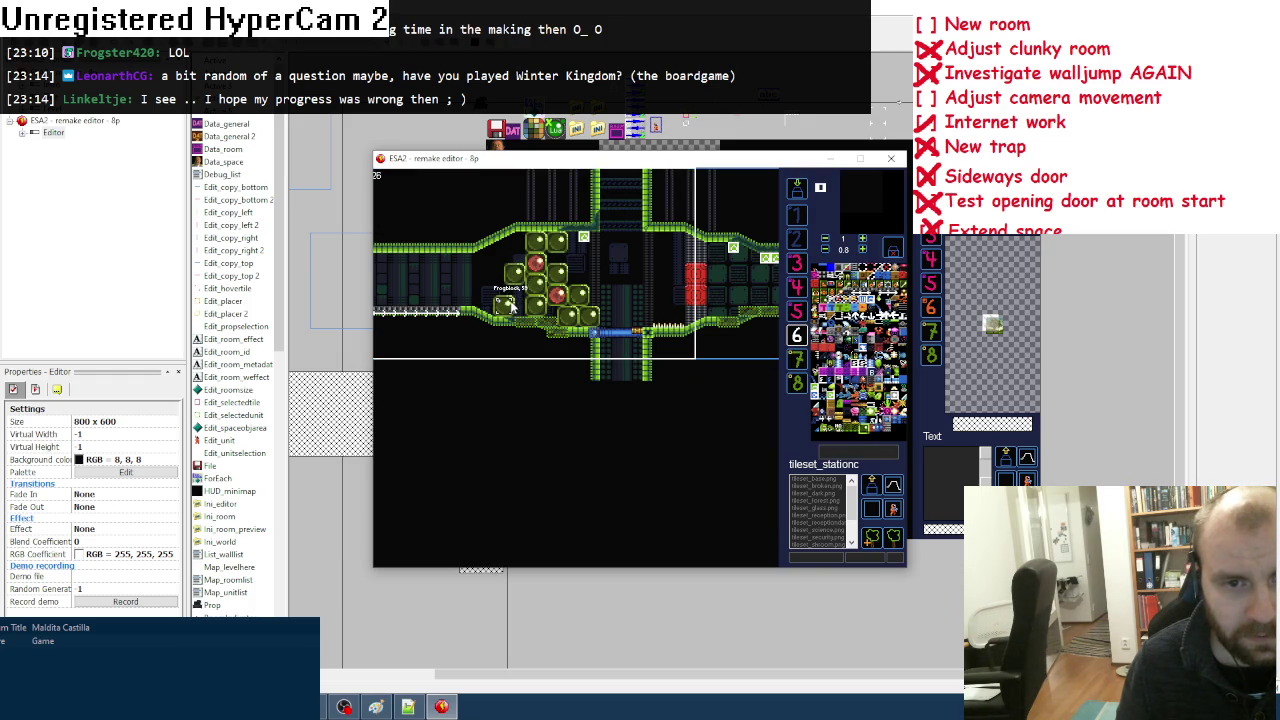
{"action": "left_click", "coordinate": [514, 295]}
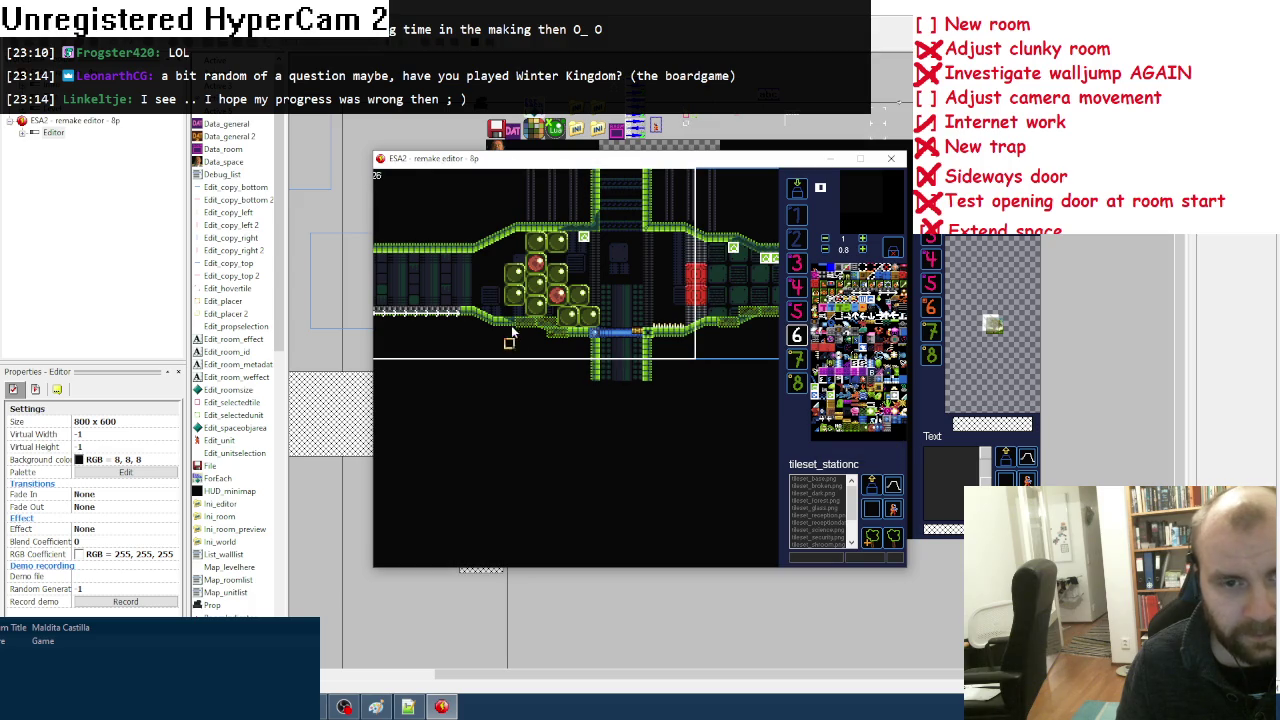
Step: Place two stacked Frogblocks further left in the corridor
{"action": "left_click", "coordinate": [548, 422]}
{"action": "left_click", "coordinate": [530, 278]}
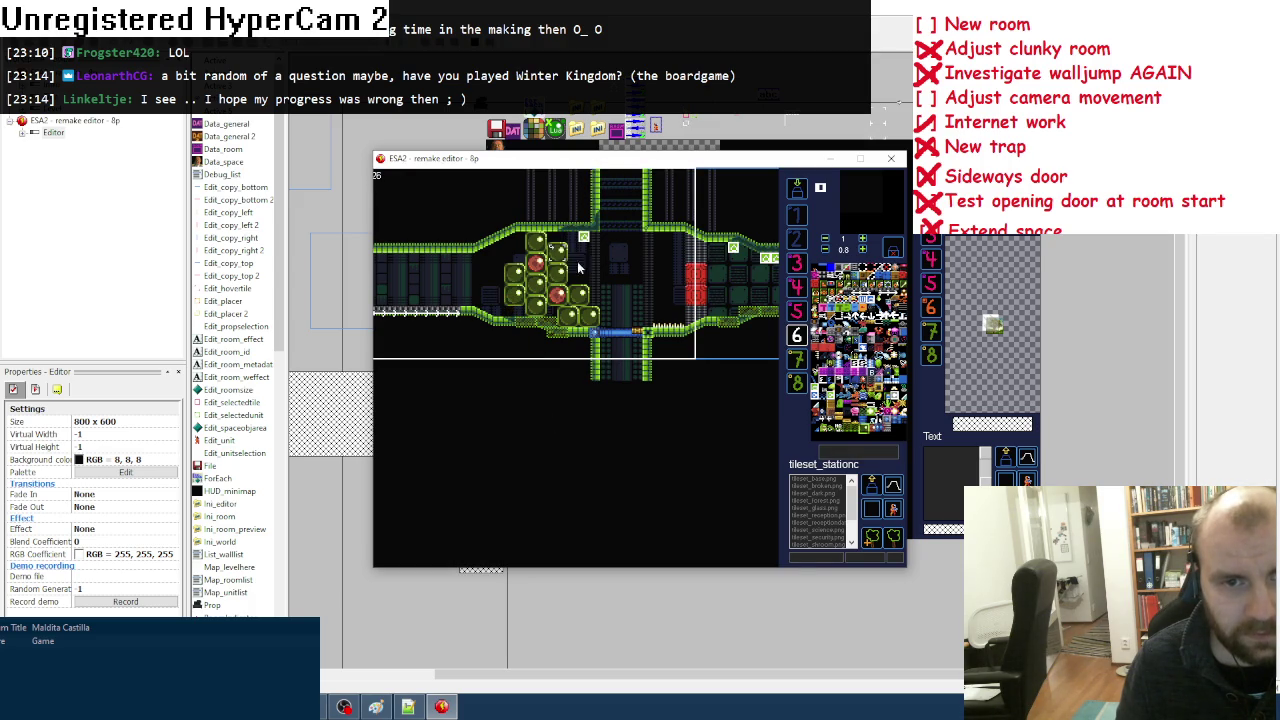
{"action": "key", "text": "Left"}
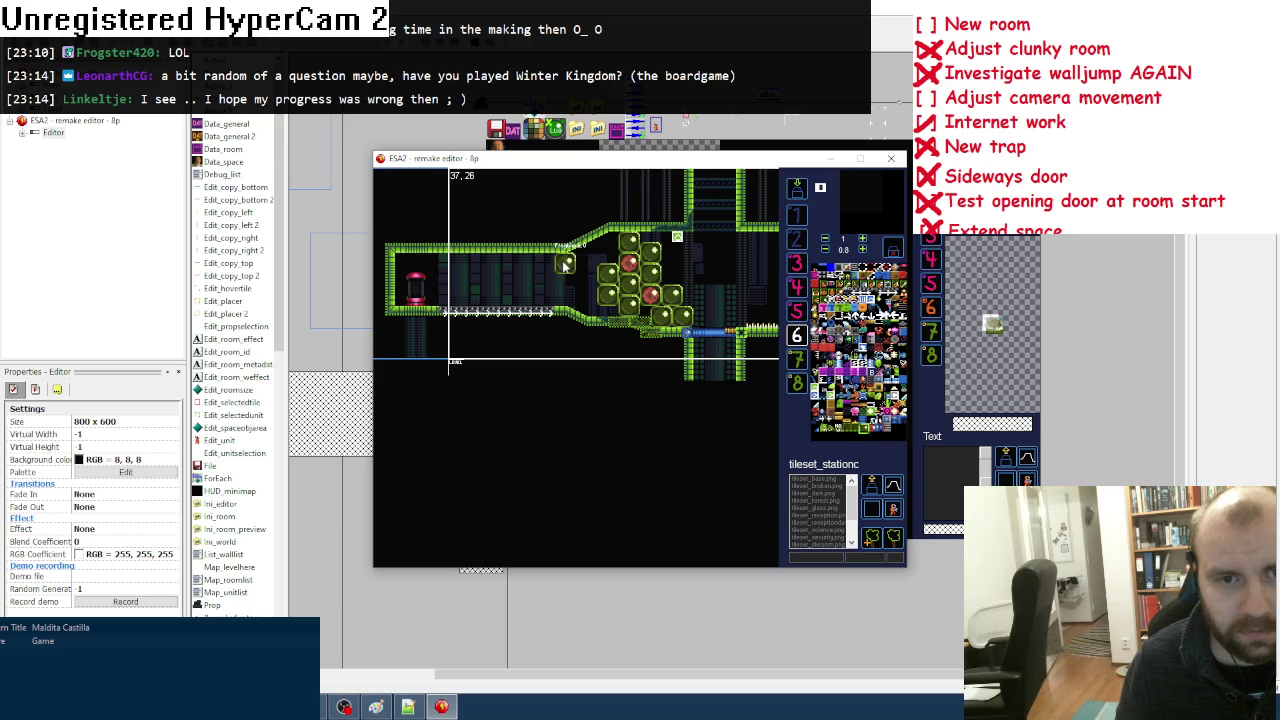
{"action": "left_click", "coordinate": [557, 297]}
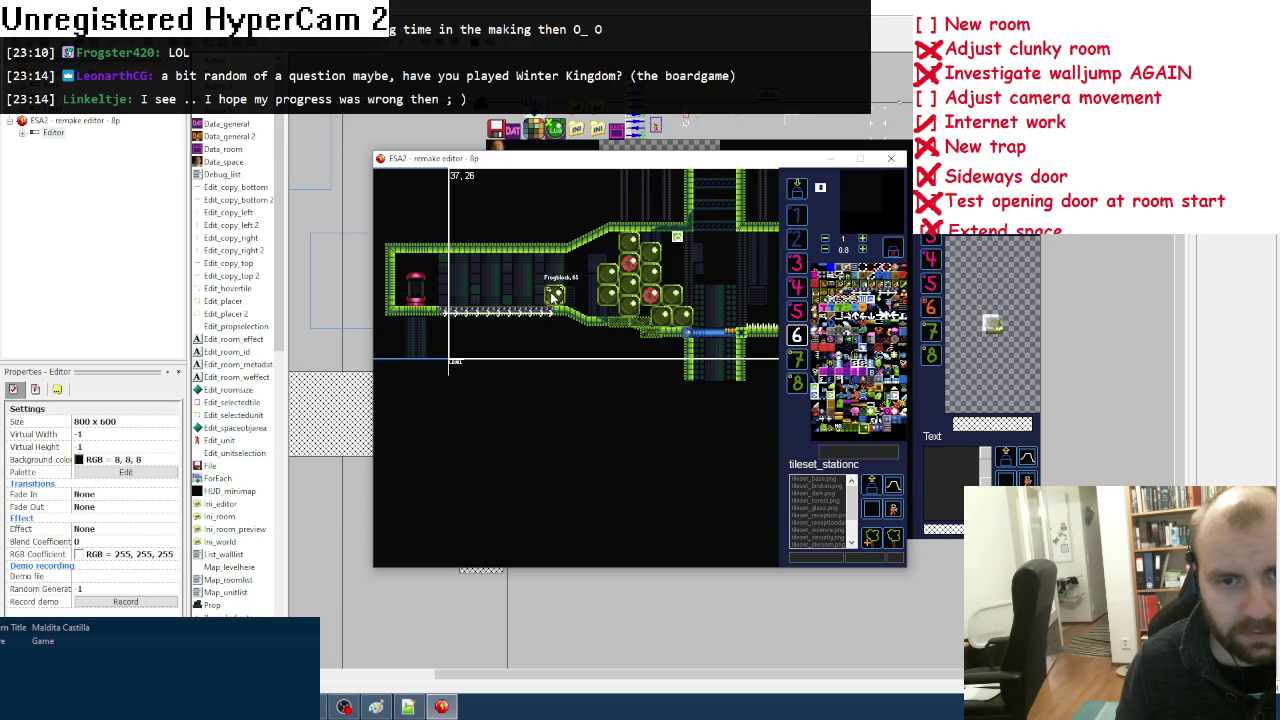
{"action": "key", "text": "Right"}
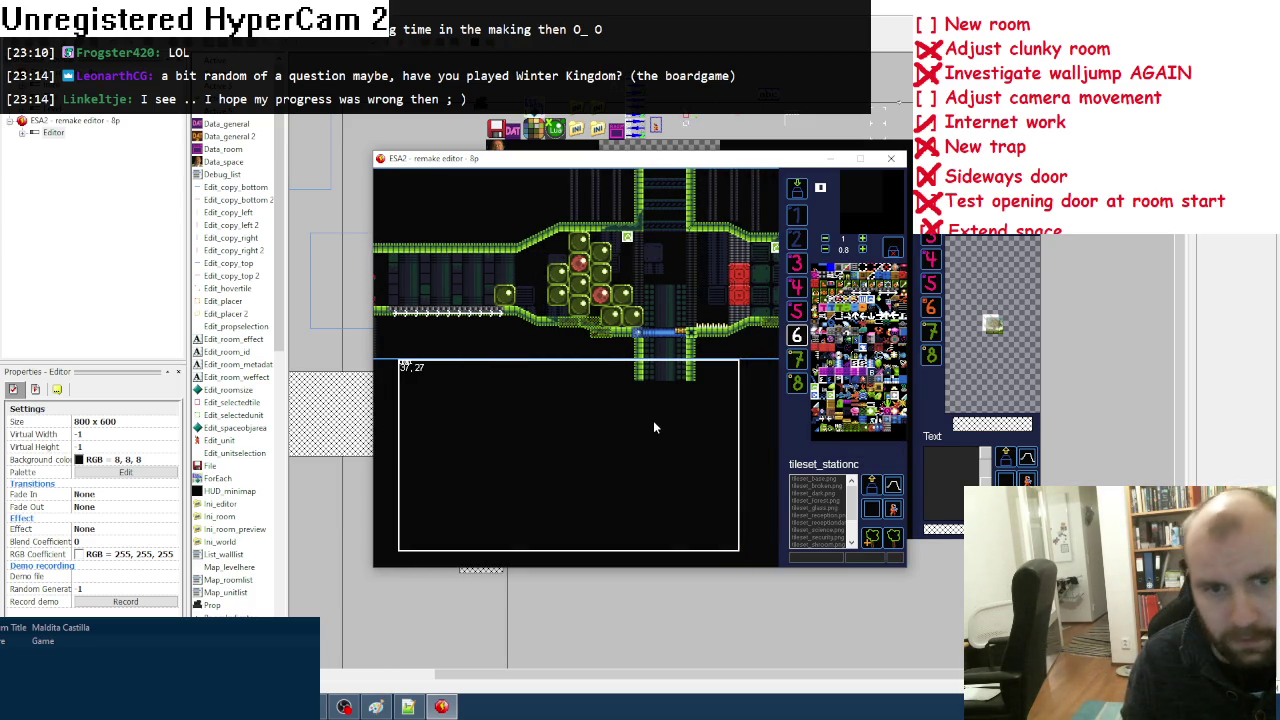
{"action": "left_click", "coordinate": [557, 254]}
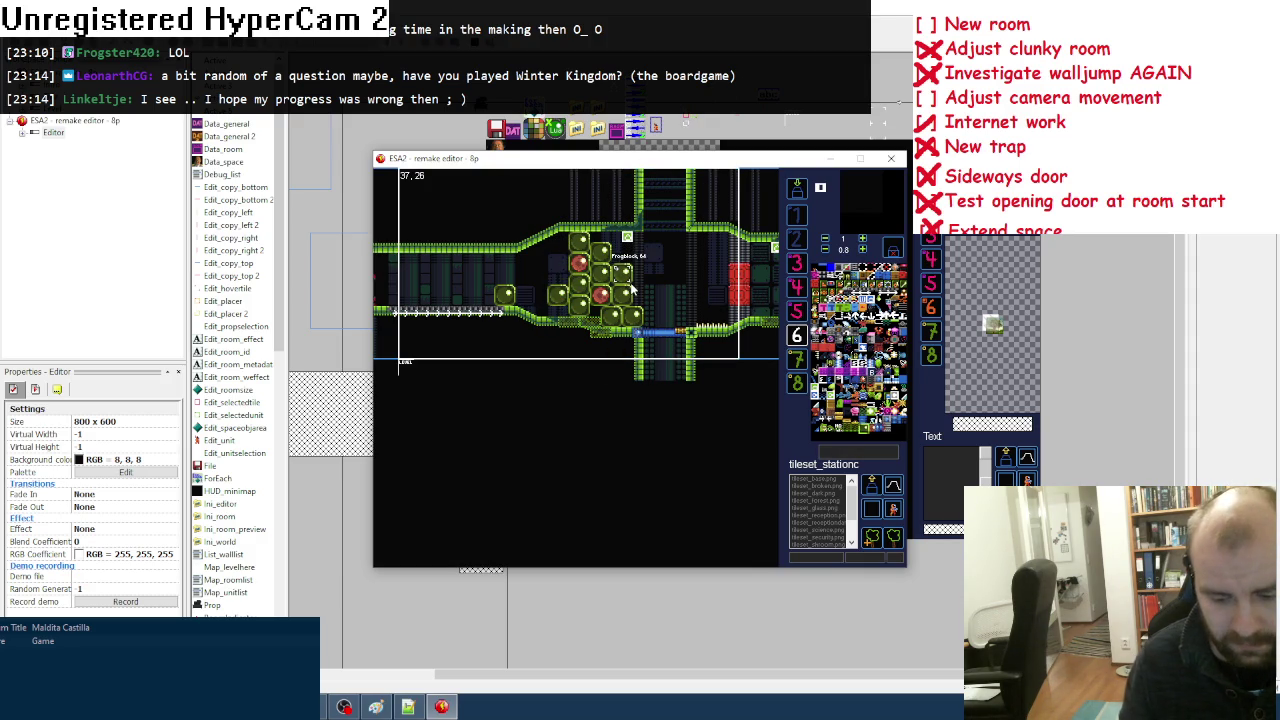
Step: Fit one more Frogblock into the cluster, then close the room editor
{"action": "key", "text": "Right"}
{"action": "left_click", "coordinate": [520, 297]}
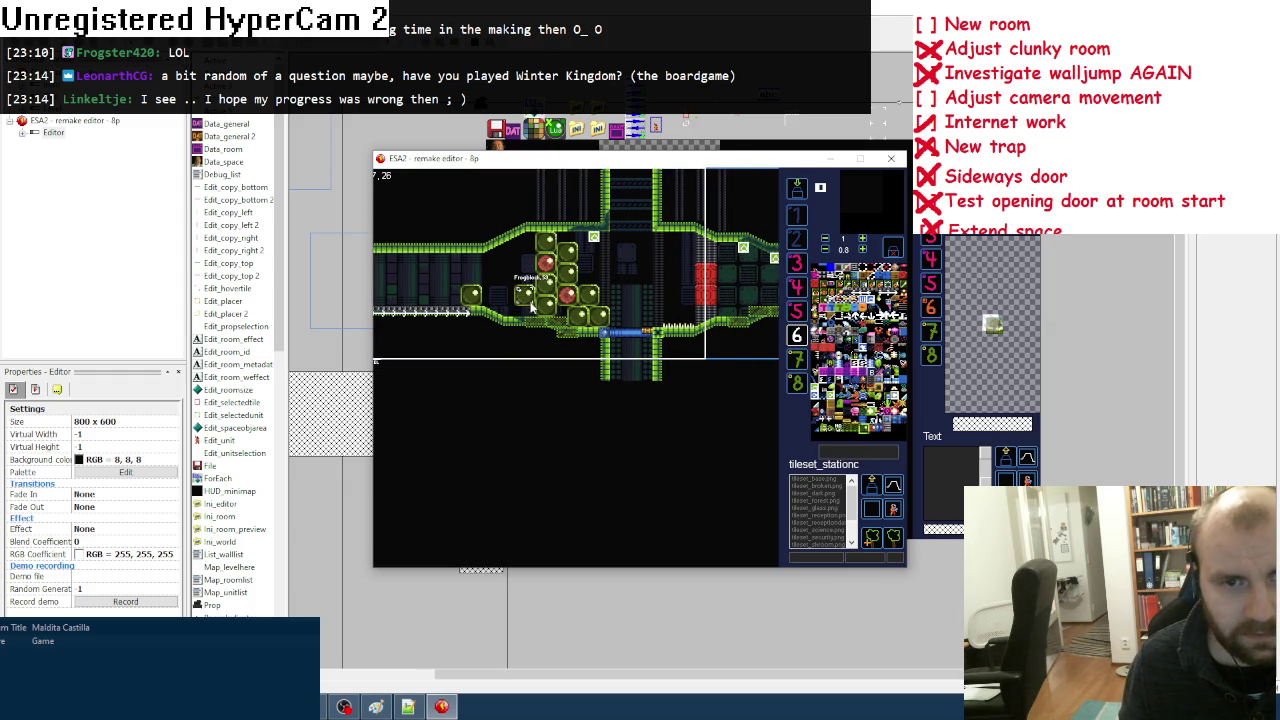
{"action": "left_click", "coordinate": [521, 245]}
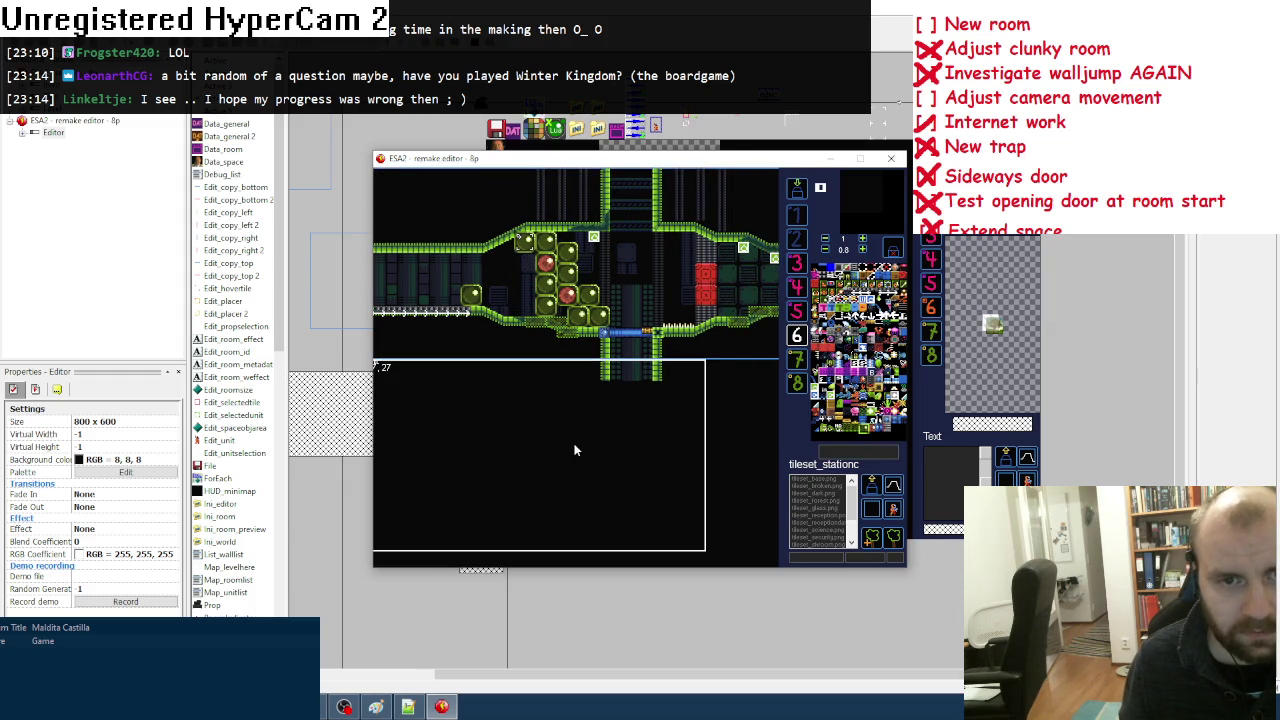
{"action": "left_click_drag", "start_coordinate": [524, 252], "coordinate": [525, 295]}
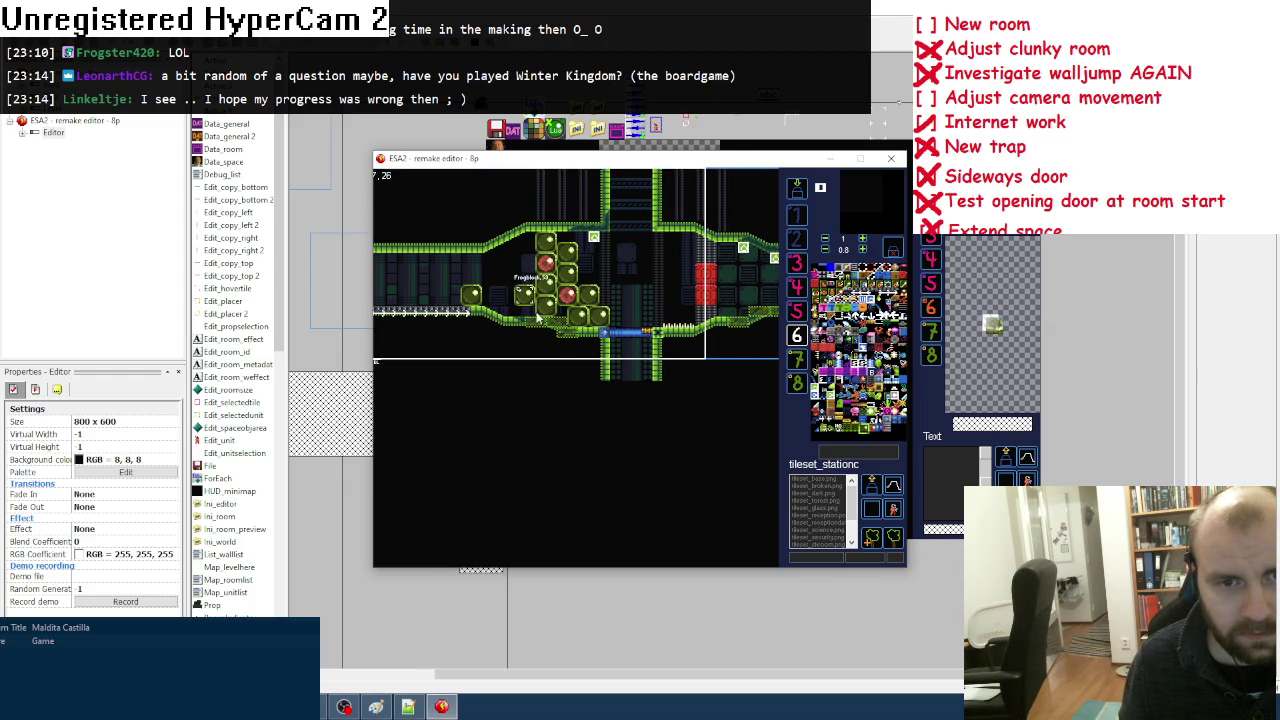
{"action": "left_click", "coordinate": [524, 272]}
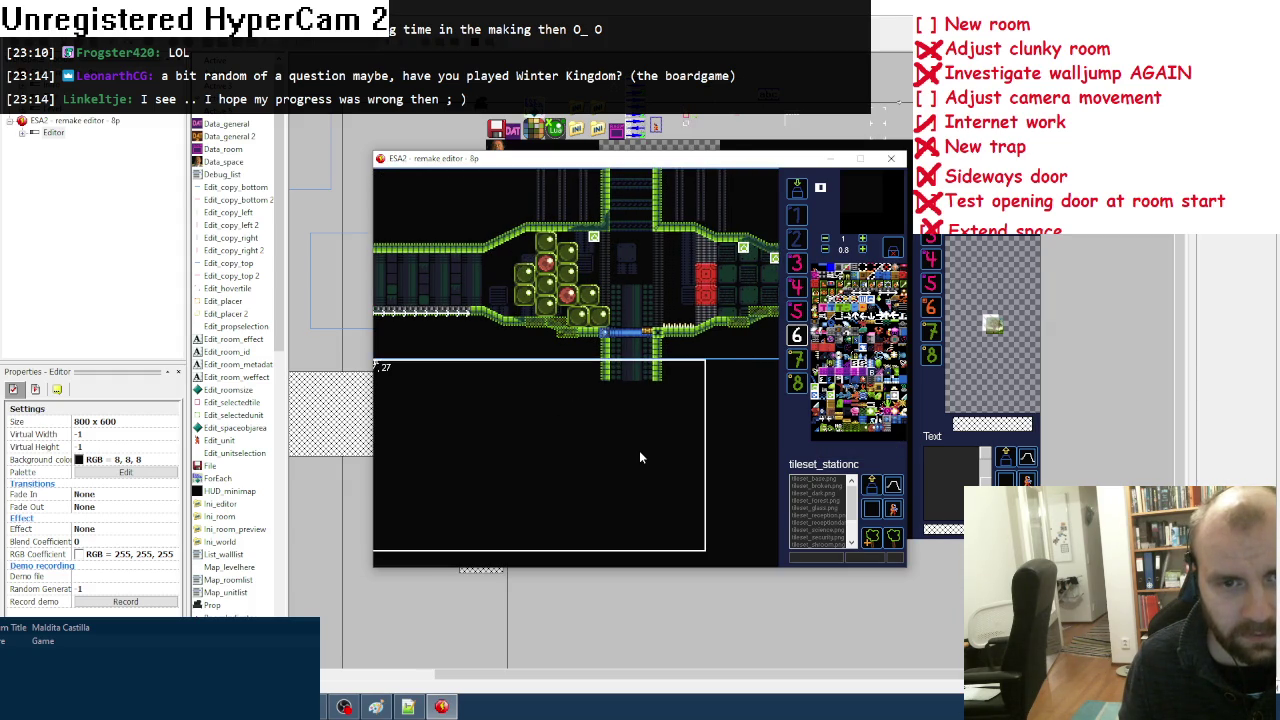
{"action": "key", "text": "Right"}
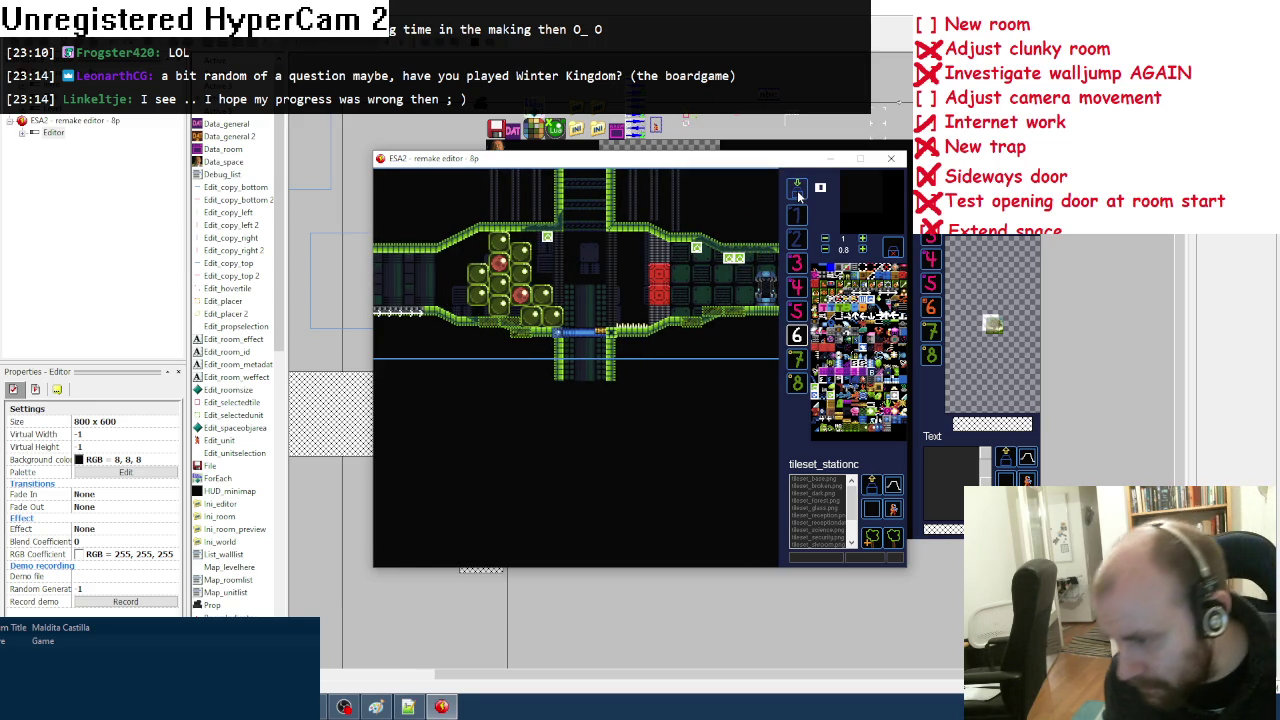
{"action": "left_click", "coordinate": [892, 160]}
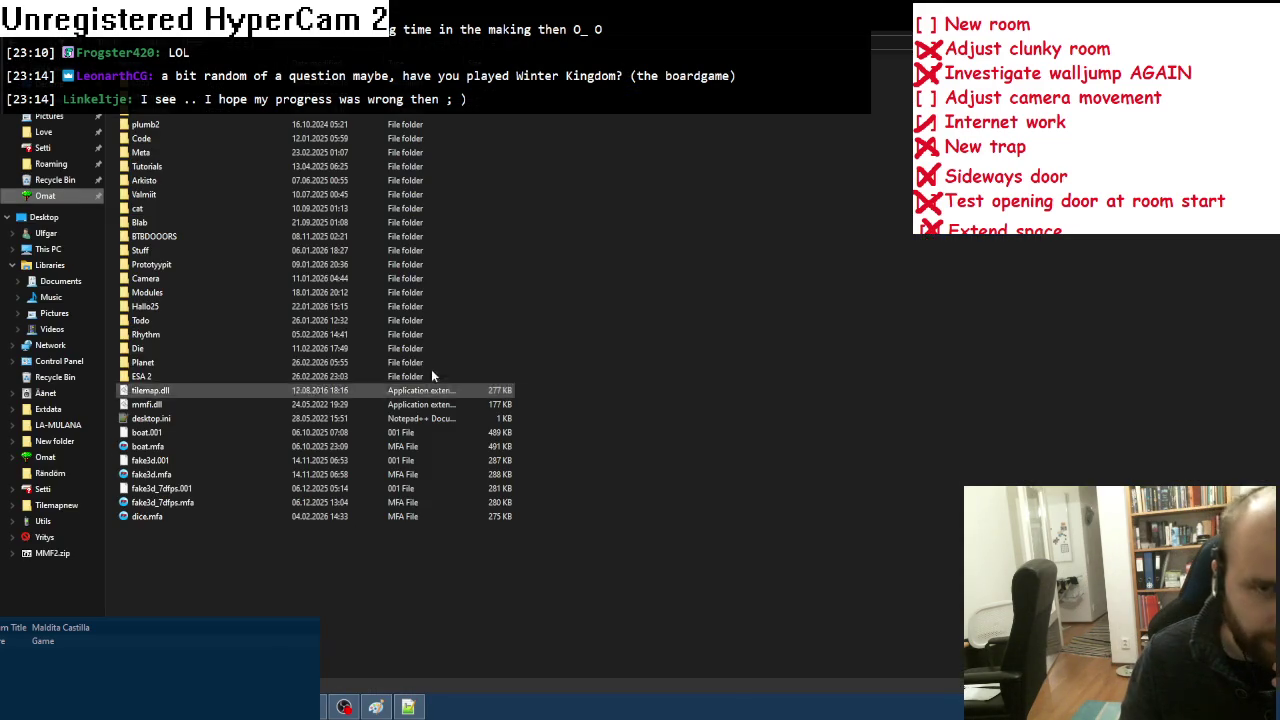
Step: Browse from Pictures into the ESA 2 remake\Old\ESA 2 screenshot folder
{"action": "left_click", "coordinate": [48, 117]}
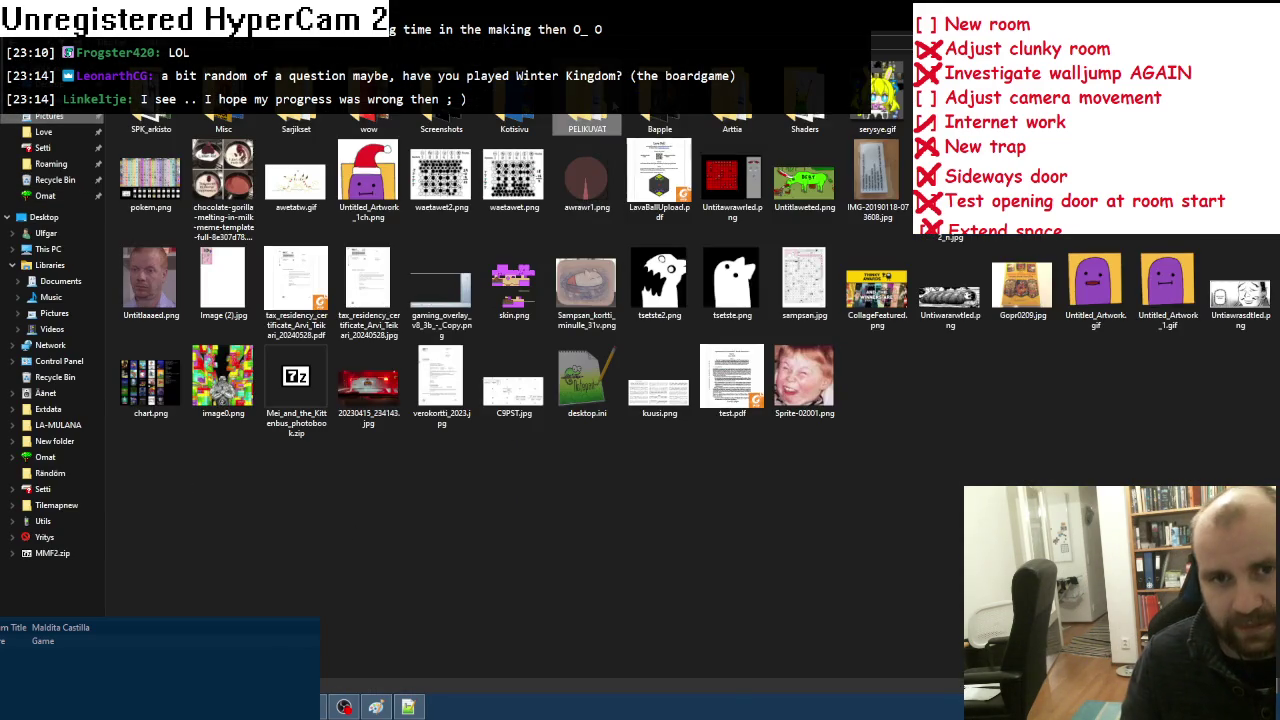
{"action": "left_click", "coordinate": [54, 313]}
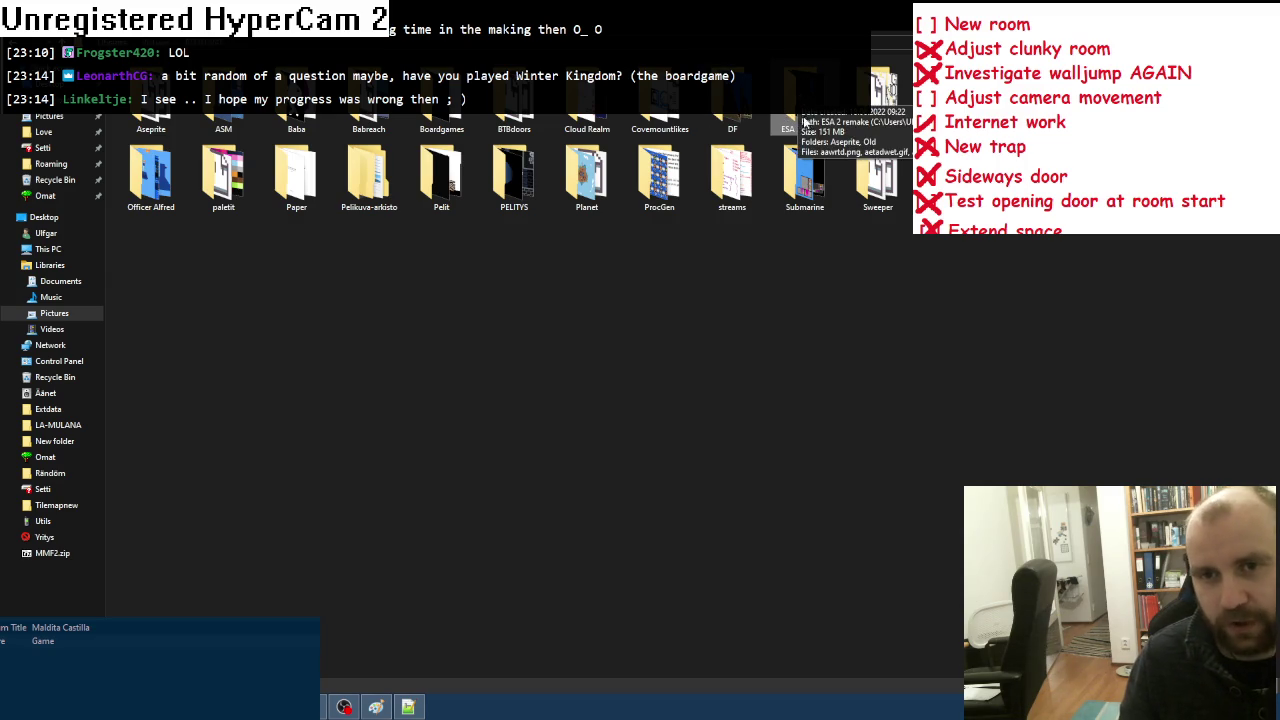
{"action": "double_click", "coordinate": [805, 175]}
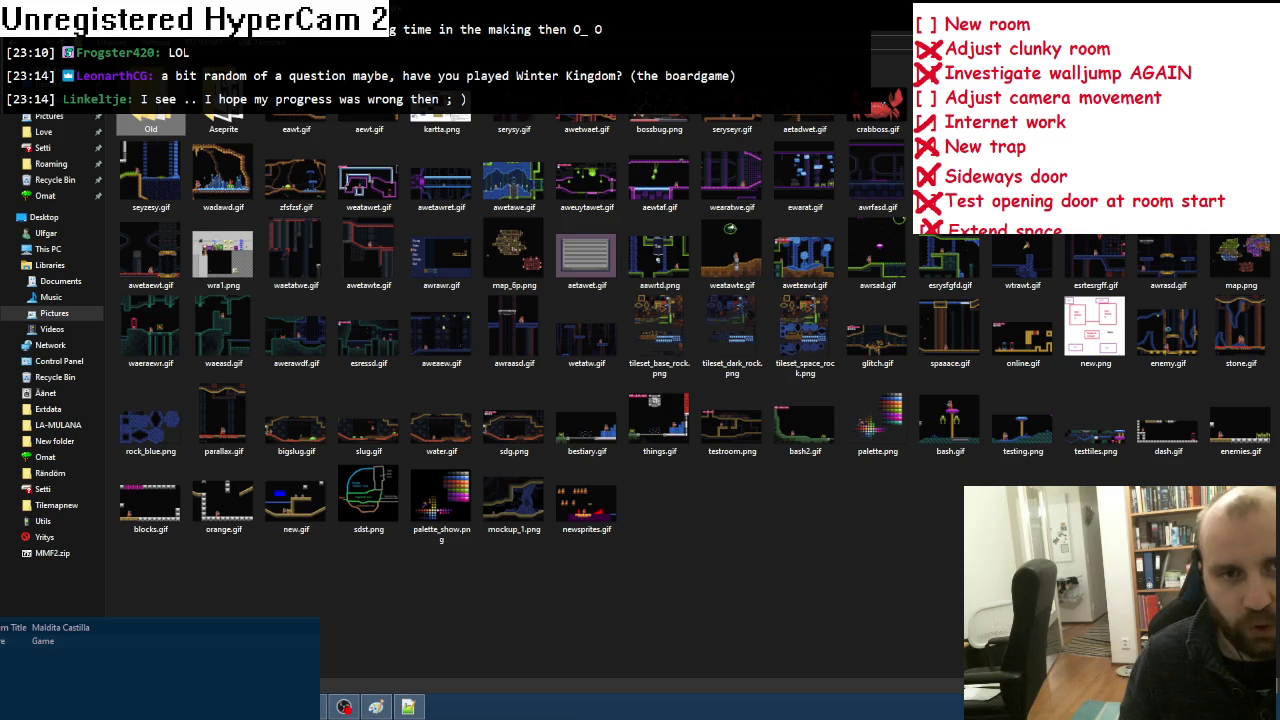
{"action": "double_click", "coordinate": [150, 118]}
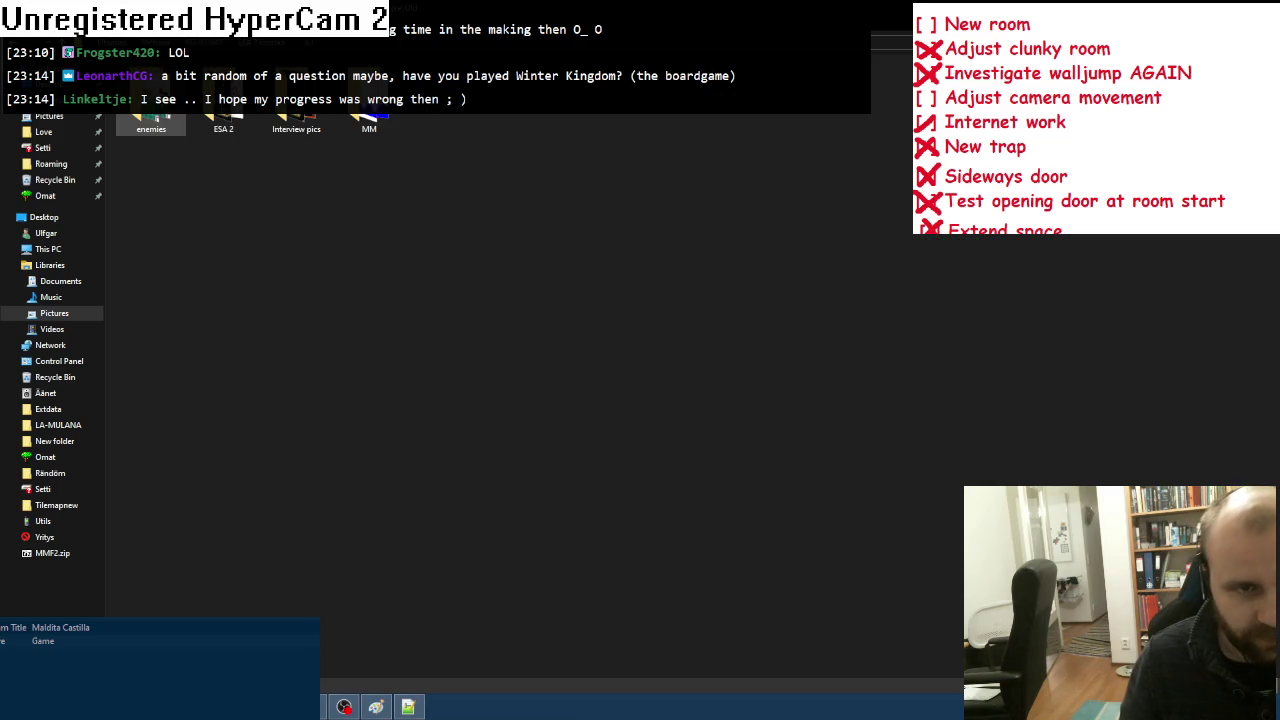
{"action": "double_click", "coordinate": [222, 120]}
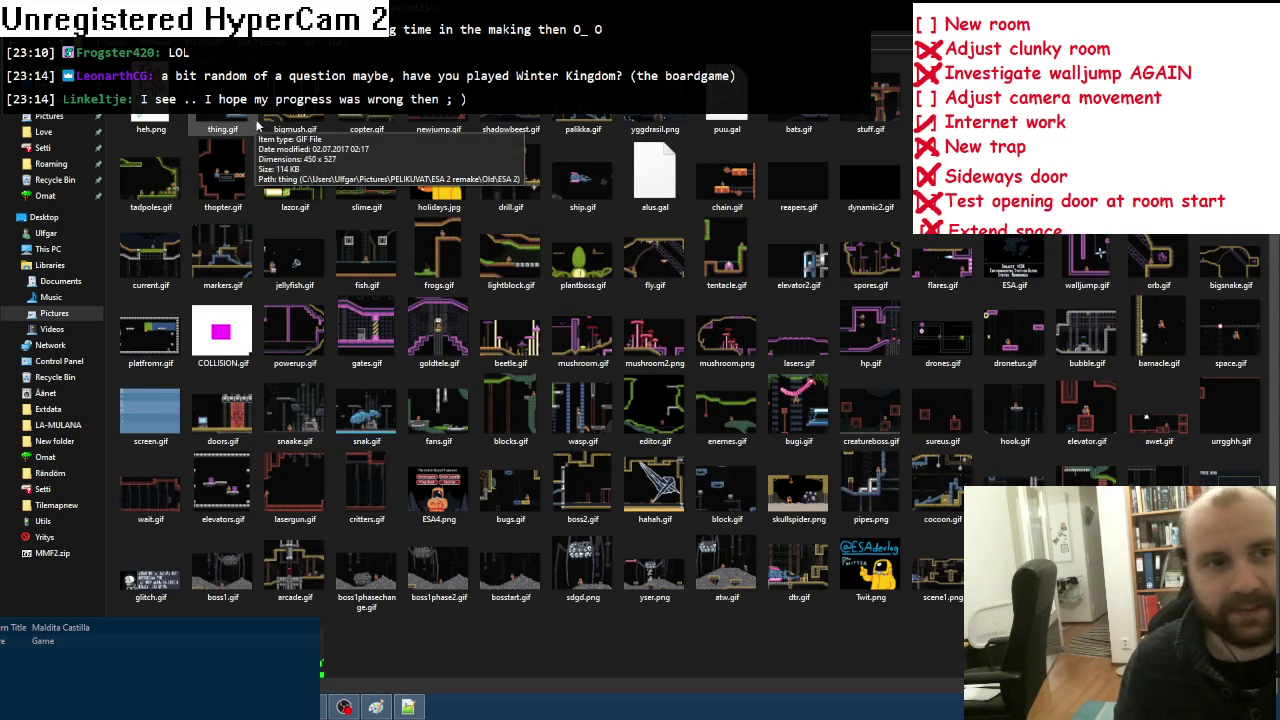
Step: Check the Modified dates of thing.gif and newsprites.gif in their Properties
{"action": "right_click", "coordinate": [233, 110]}
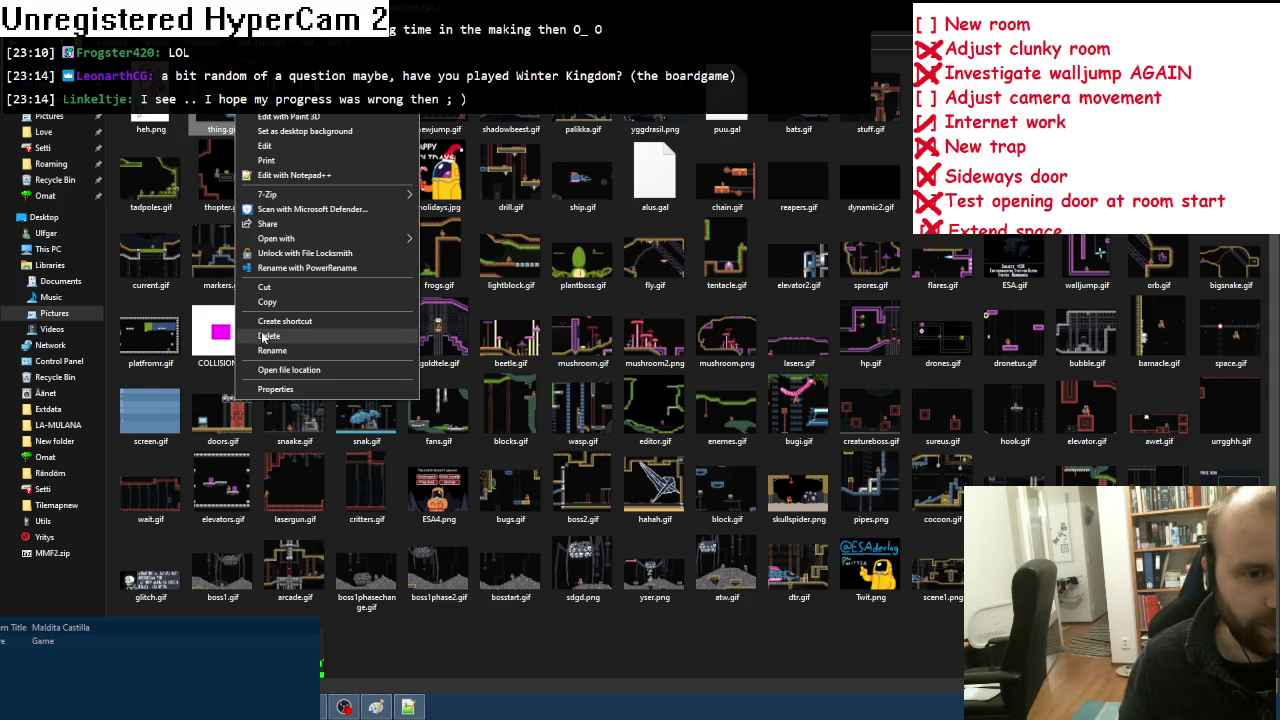
{"action": "left_click", "coordinate": [280, 390]}
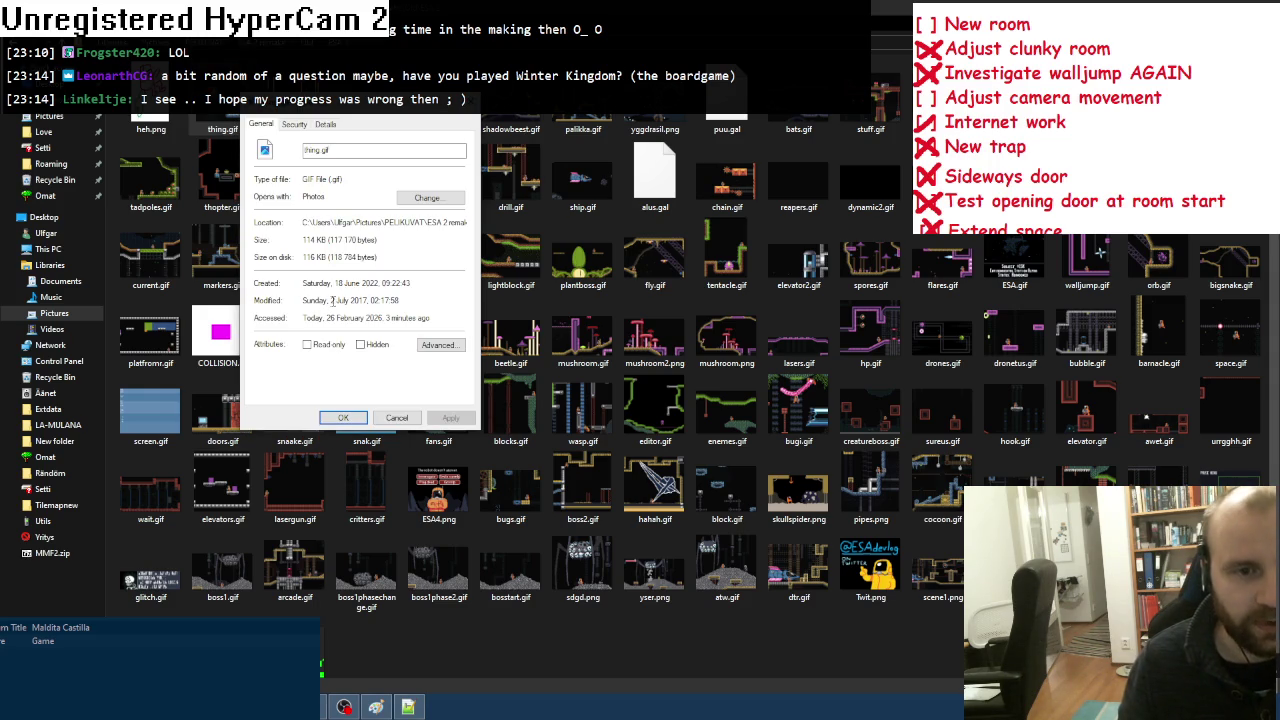
{"action": "left_click_drag", "start_coordinate": [336, 300], "coordinate": [368, 300]}
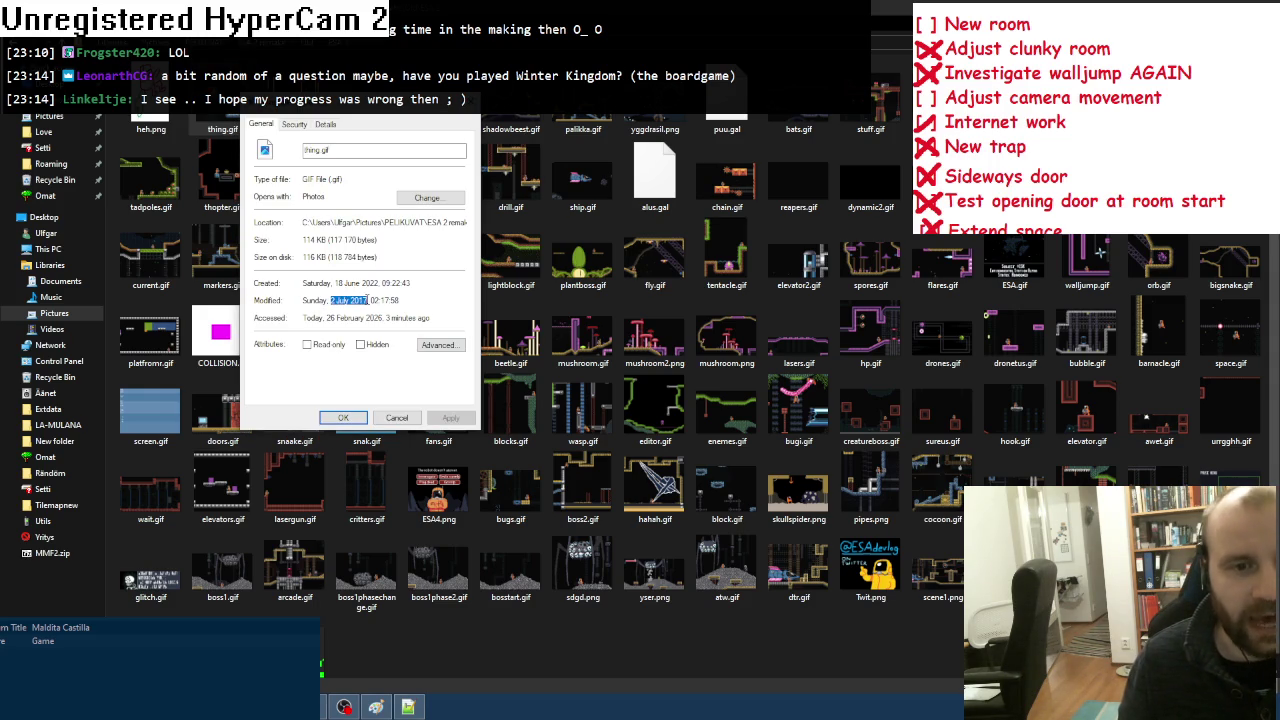
{"action": "left_click", "coordinate": [408, 419]}
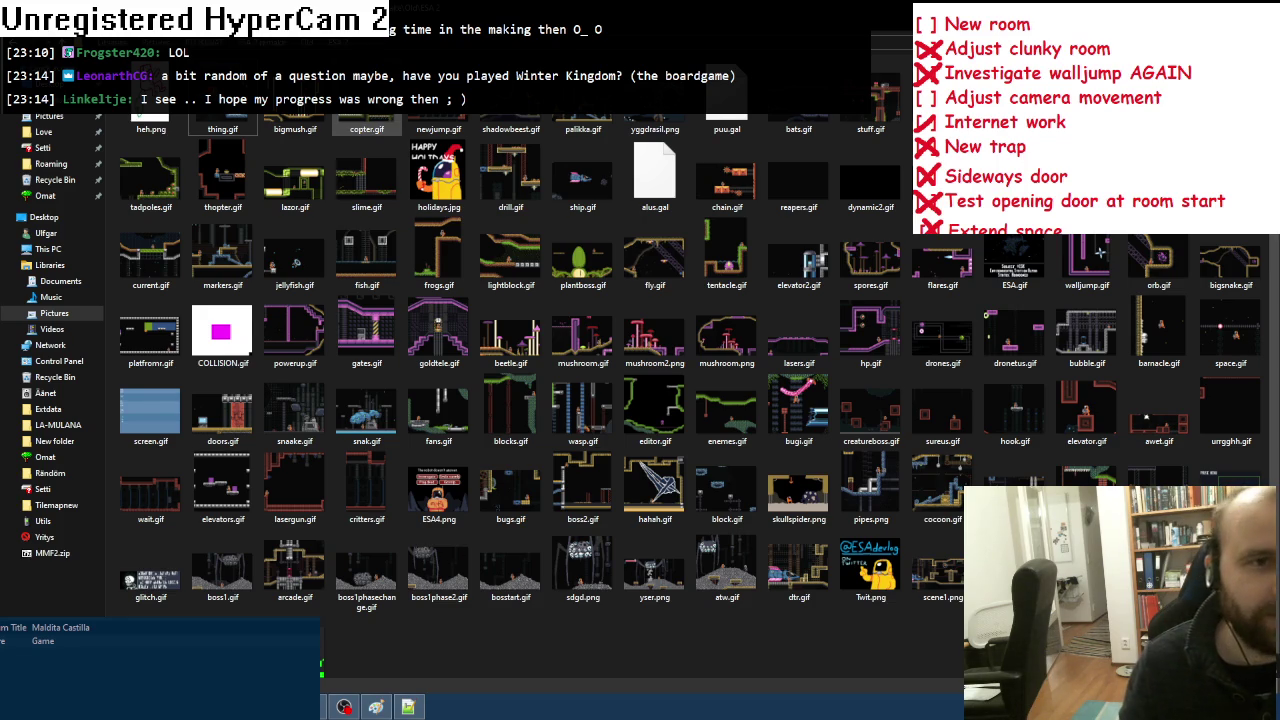
{"action": "scroll", "coordinate": [760, 560], "scroll_direction": "down", "scroll_amount": 10}
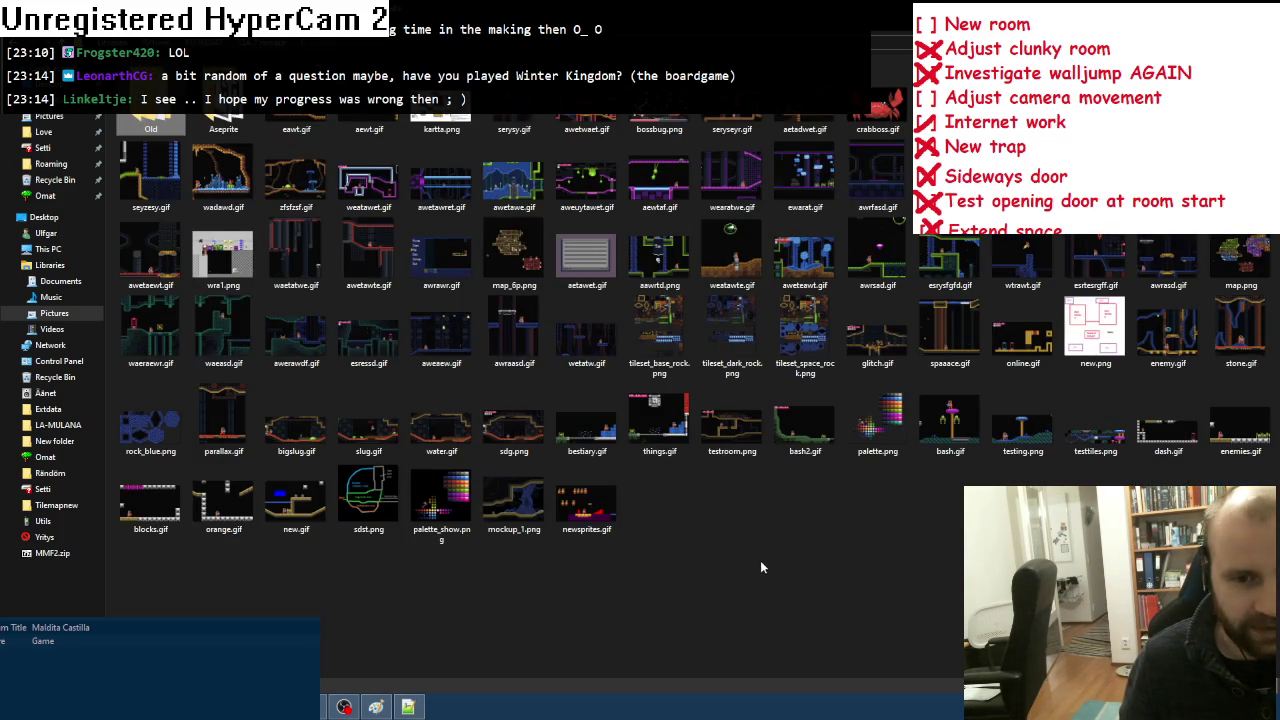
{"action": "right_click", "coordinate": [601, 521]}
{"action": "left_click", "coordinate": [640, 510]}
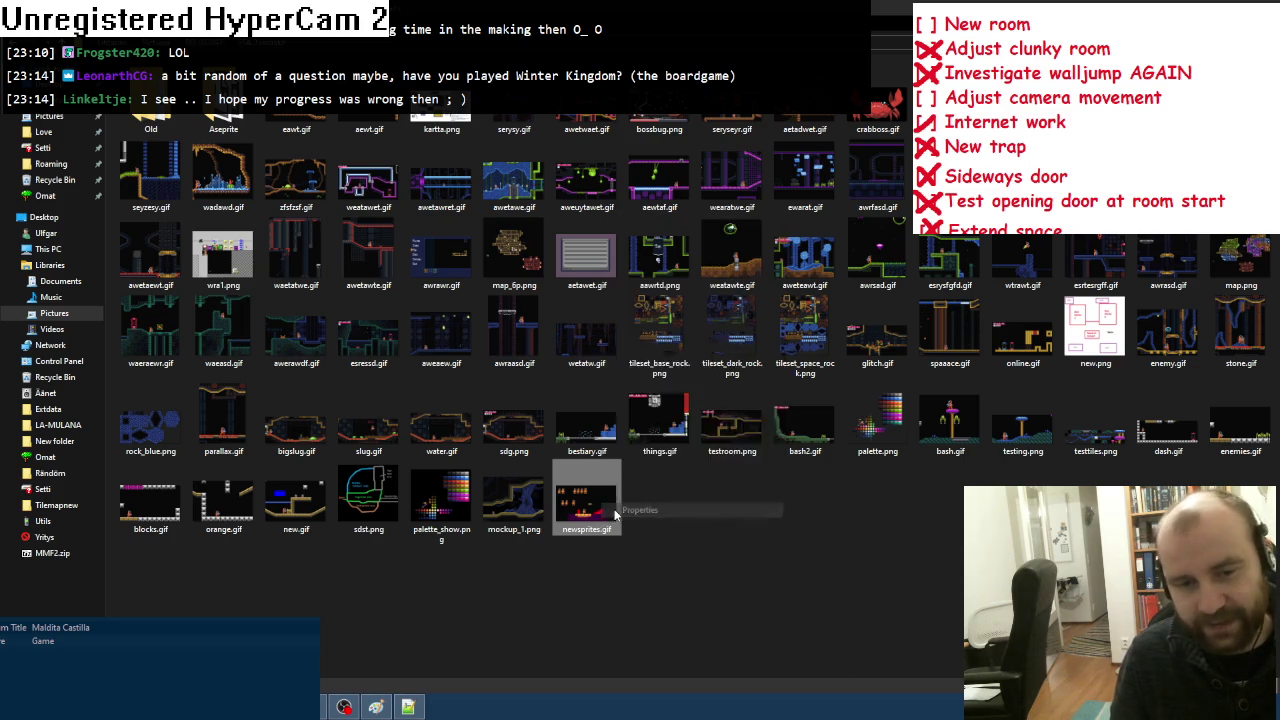
{"action": "left_click_drag", "start_coordinate": [740, 435], "coordinate": [602, 157]}
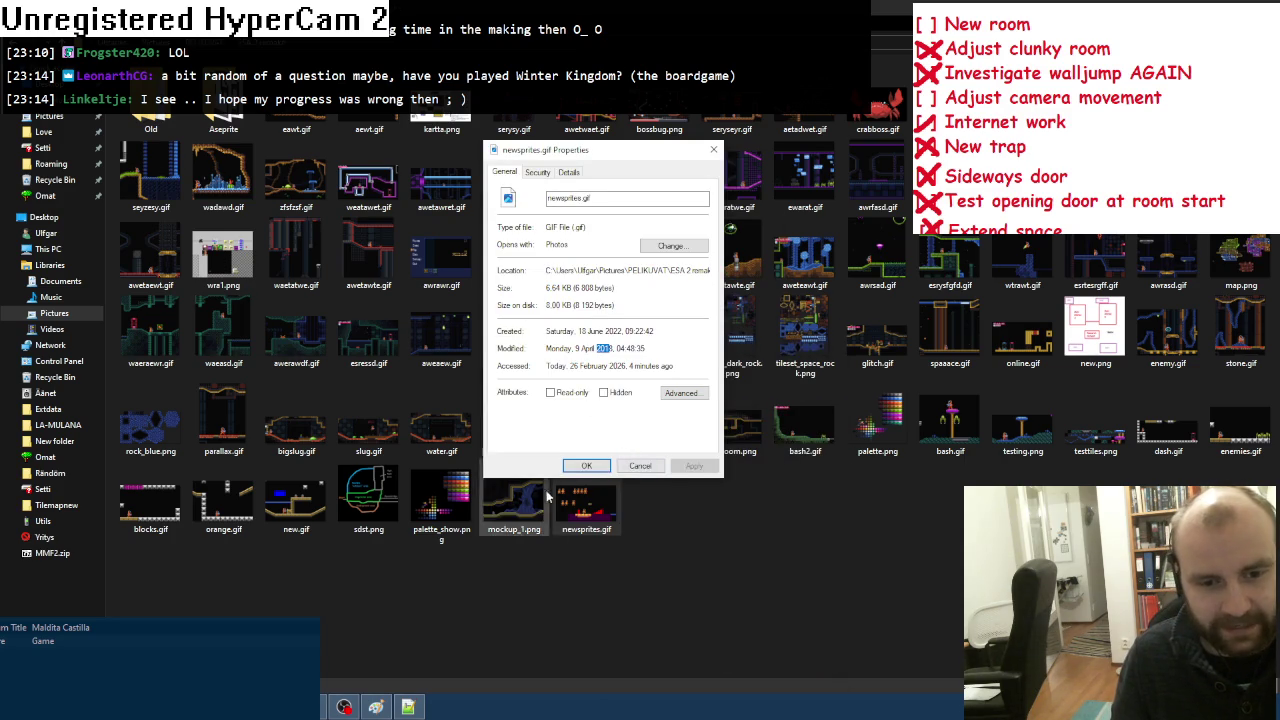
{"action": "left_click", "coordinate": [587, 466]}
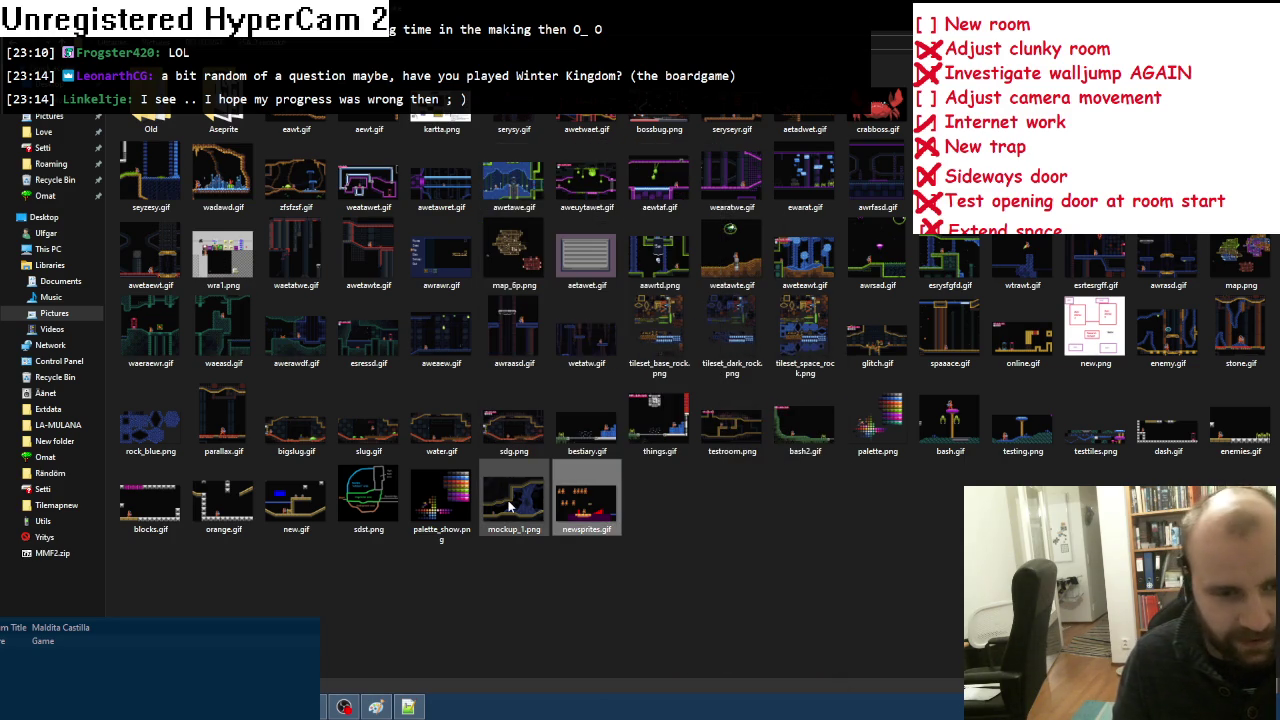
Step: Check the Modified dates of new.gif and testing.png in their Properties
{"action": "right_click", "coordinate": [310, 508]}
{"action": "left_click", "coordinate": [342, 503]}
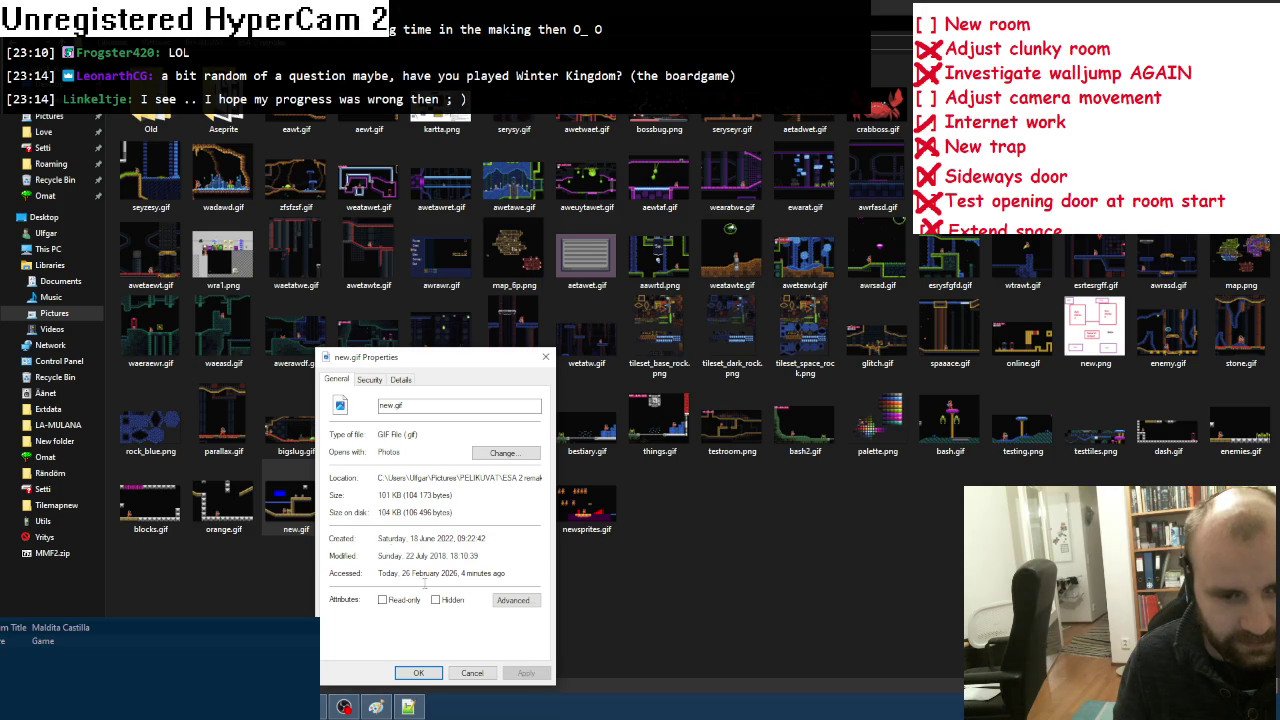
{"action": "left_click", "coordinate": [470, 673]}
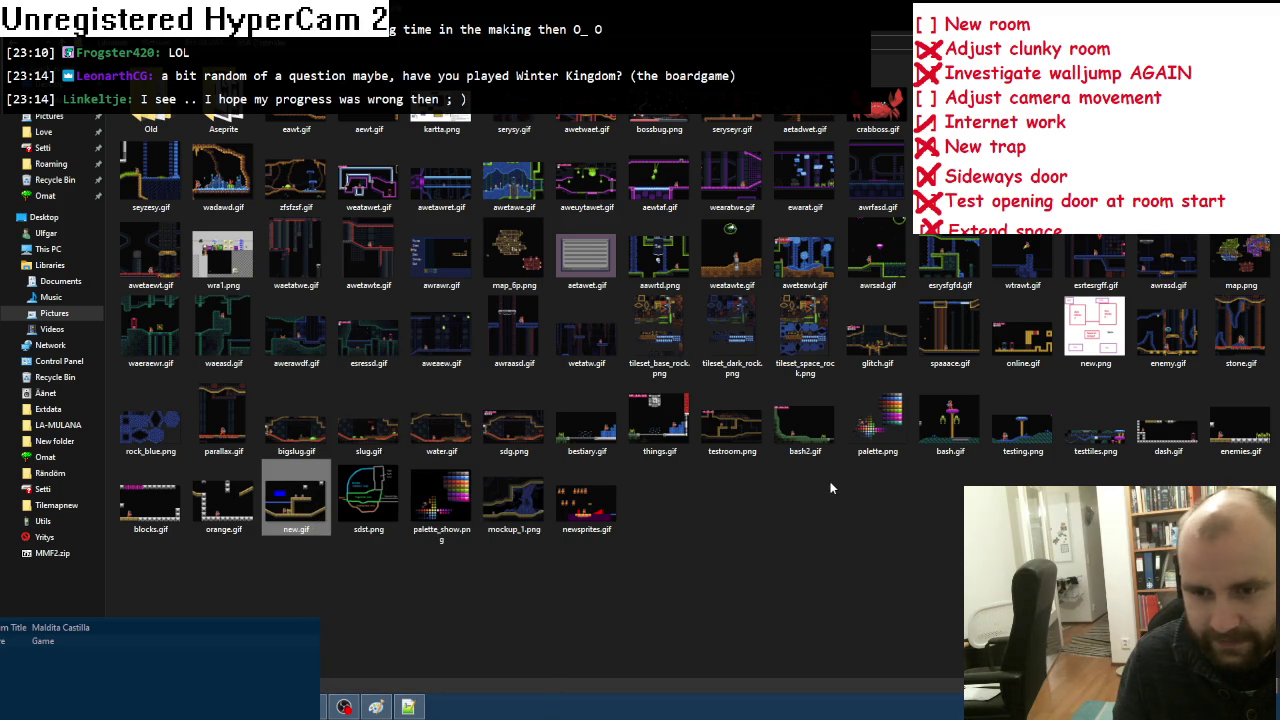
{"action": "right_click", "coordinate": [1008, 430]}
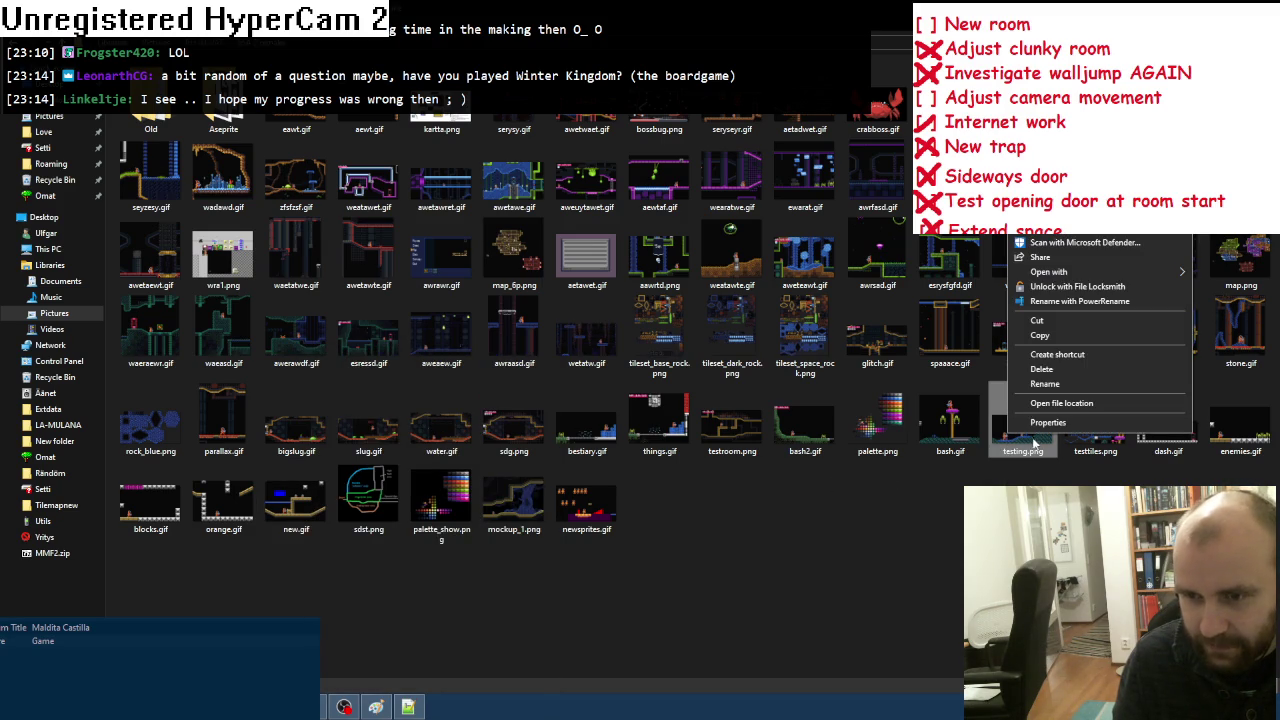
{"action": "left_click", "coordinate": [1039, 424]}
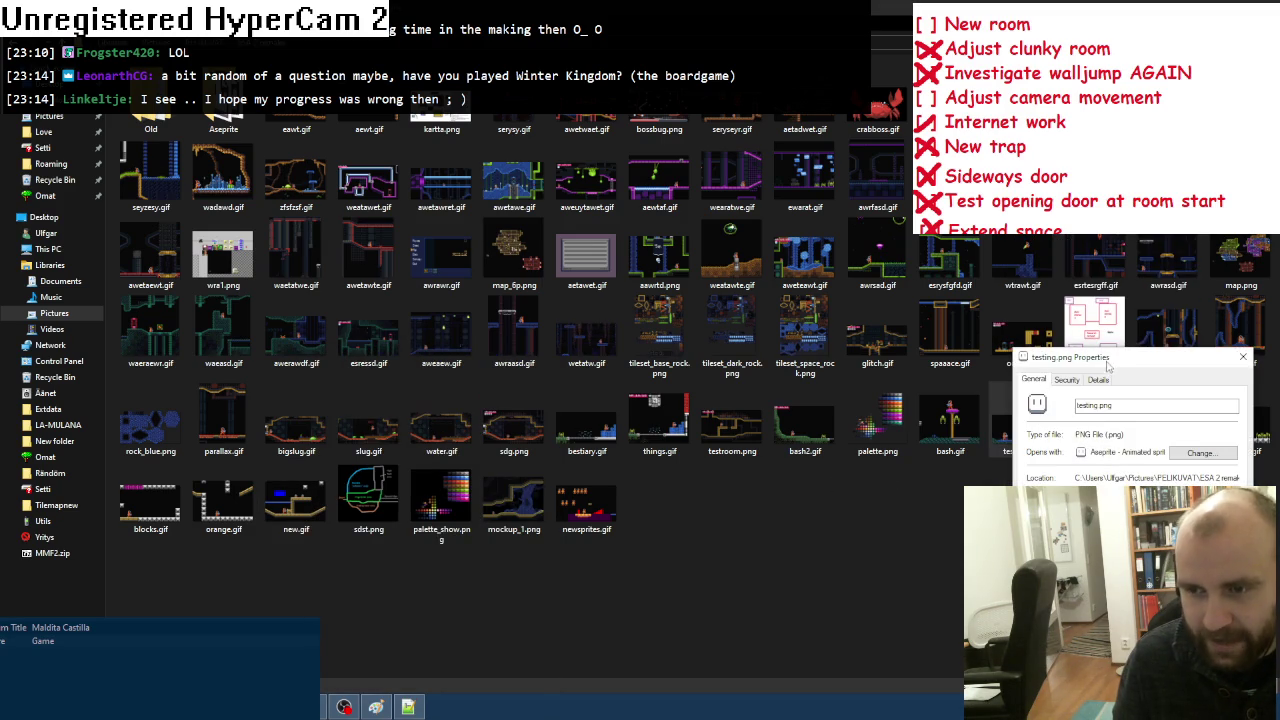
{"action": "left_click_drag", "start_coordinate": [1107, 368], "coordinate": [517, 155]}
{"action": "left_click_drag", "start_coordinate": [531, 343], "coordinate": [587, 343]}
{"action": "left_click", "coordinate": [583, 461]}
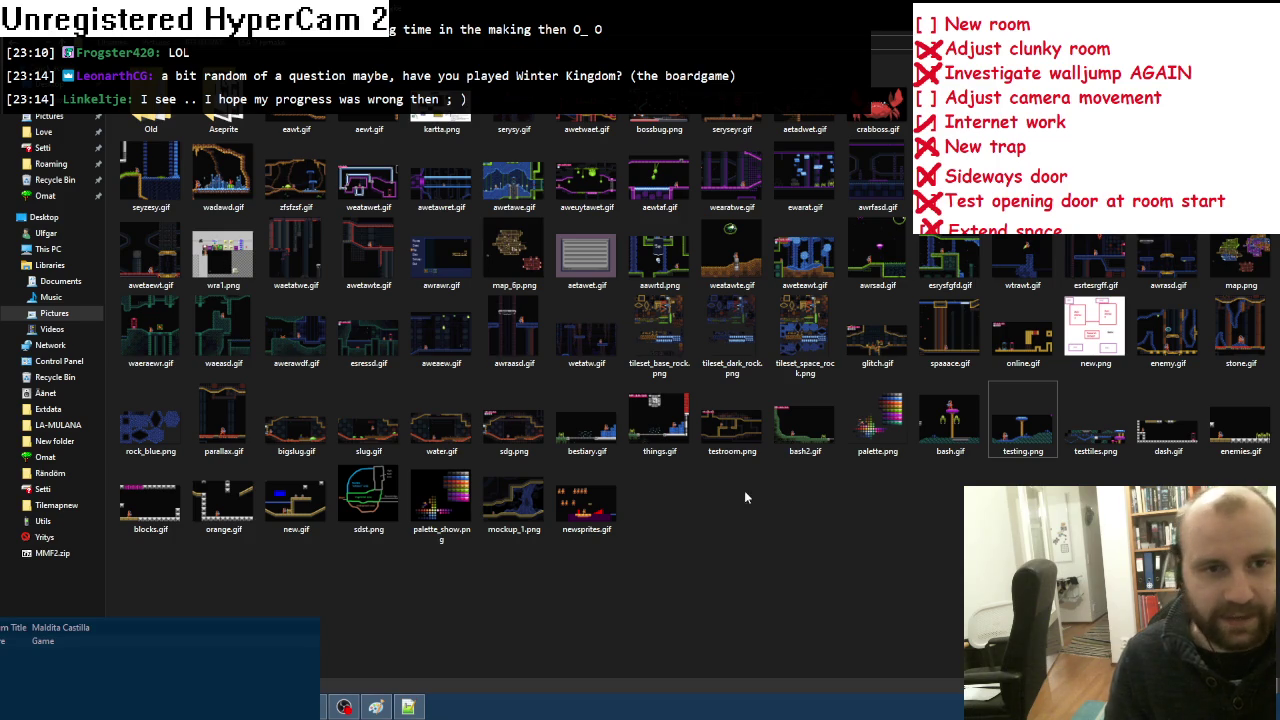
Step: Switch Explorer to the Desktop listing and bring the Paint to-do list forward
{"action": "left_click", "coordinate": [44, 217]}
{"action": "left_click", "coordinate": [376, 707]}
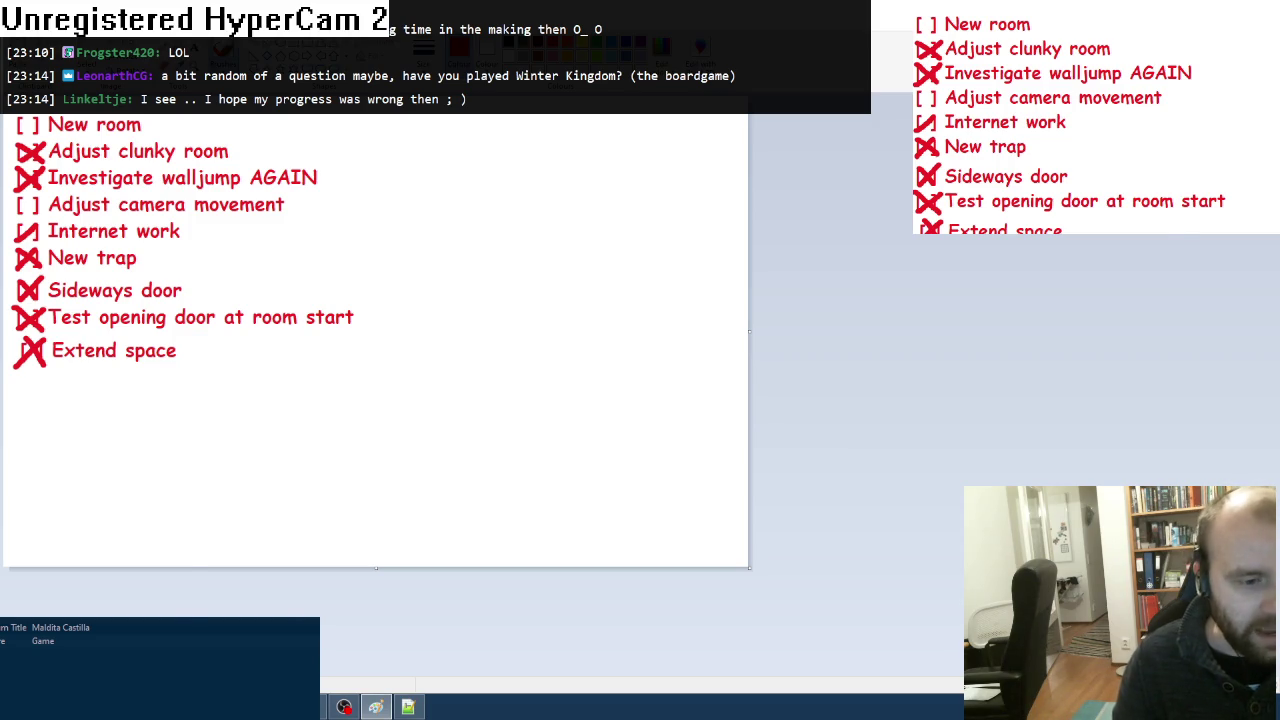
Step: Glance at the editor, reread the Paint to-do list, then return to the ESA2 editor
{"action": "key", "text": "alt+Tab"}
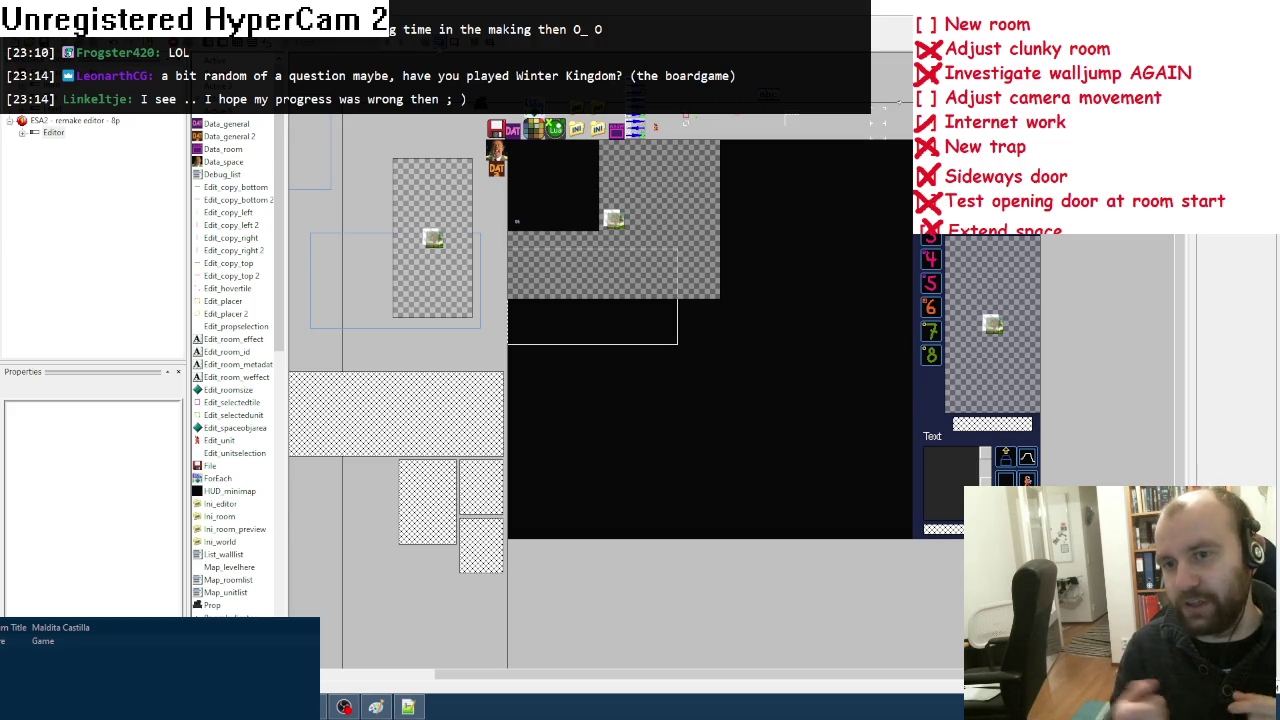
{"action": "left_click", "coordinate": [378, 707]}
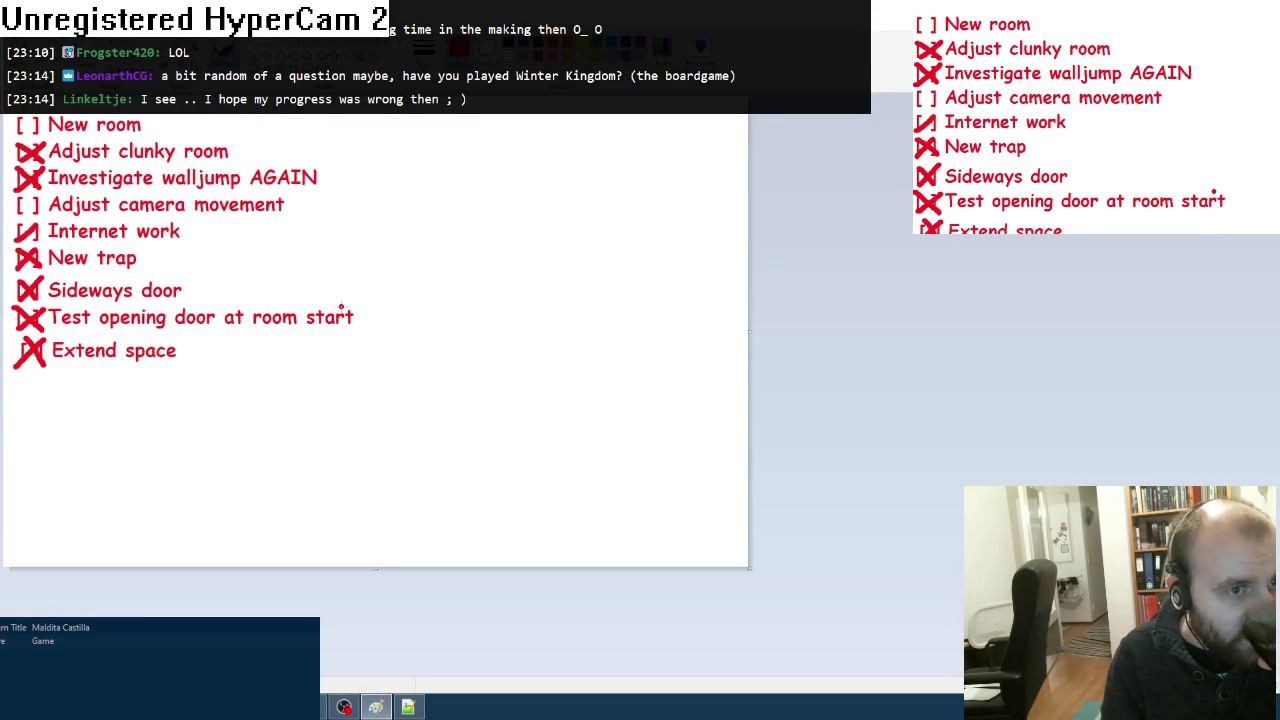
{"action": "key", "text": "alt+Tab"}
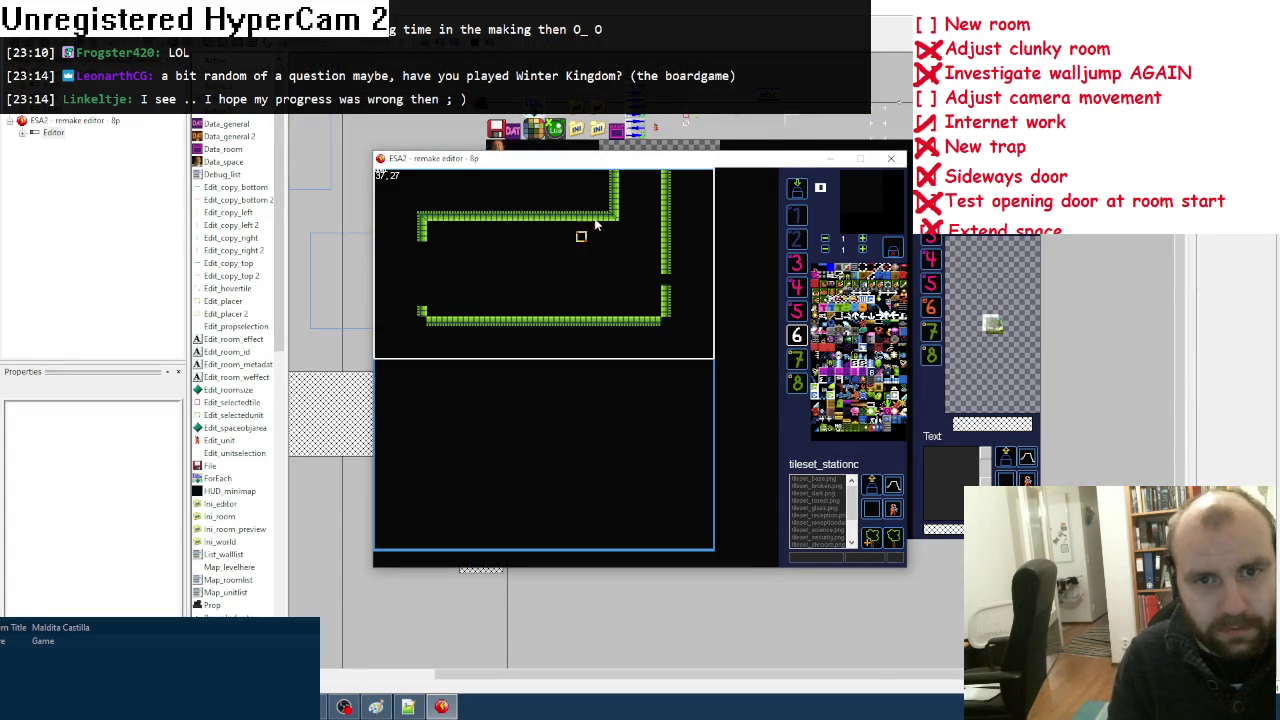
Step: Erase the room's top and long bottom walls and trim the left green column
{"action": "mouse_move", "coordinate": [600, 218]}
{"action": "left_mouse_down"}
{"action": "mouse_move", "coordinate": [443, 215]}
{"action": "mouse_move", "coordinate": [423, 250]}
{"action": "left_mouse_up"}
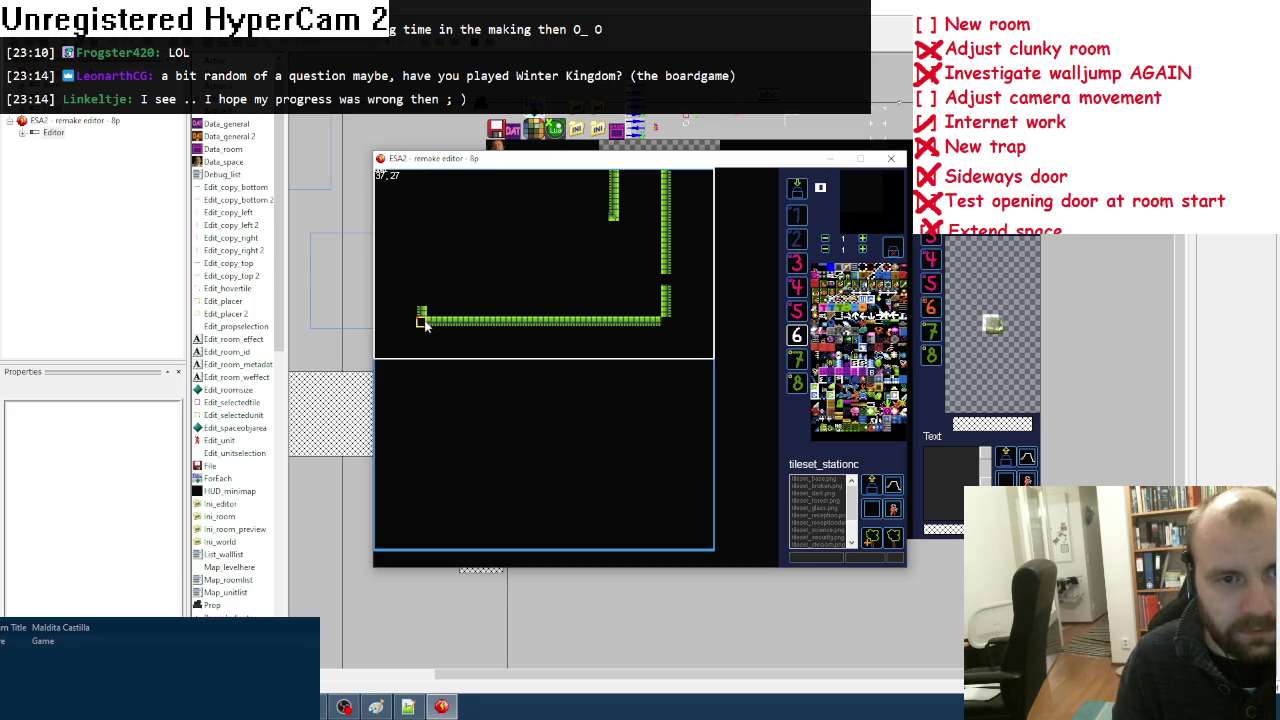
{"action": "left_click_drag", "start_coordinate": [423, 323], "coordinate": [649, 321]}
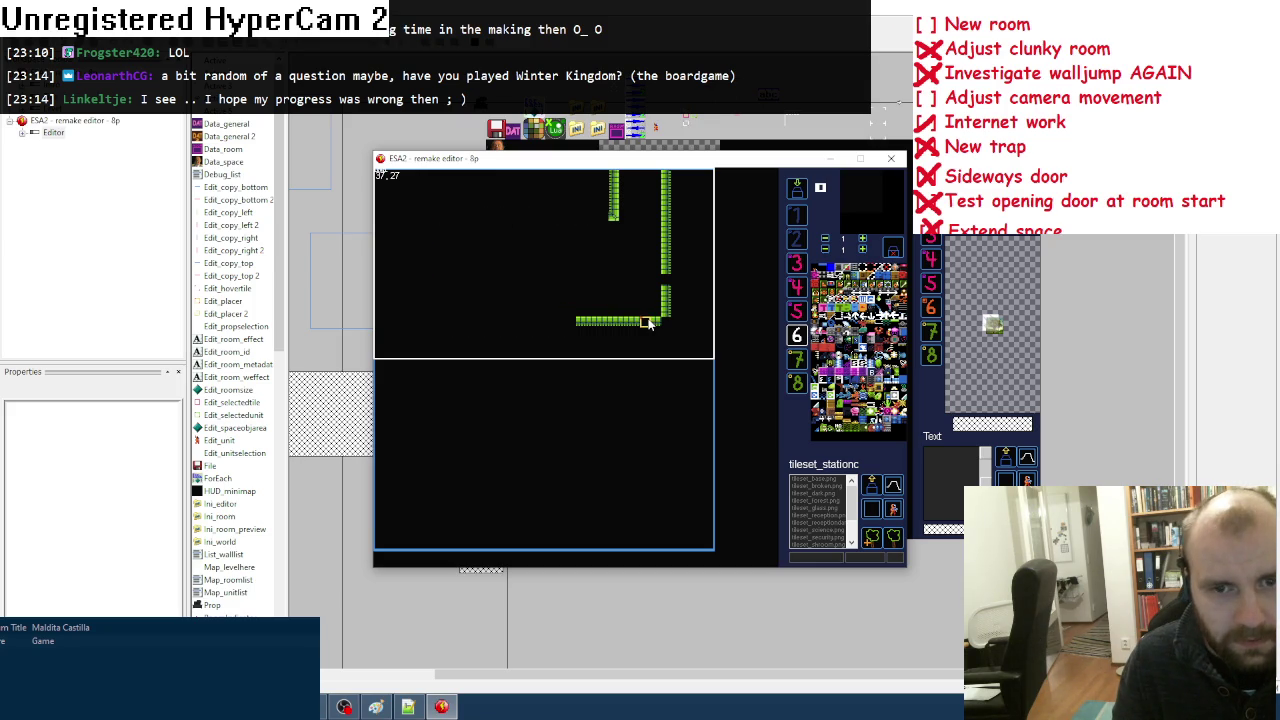
{"action": "right_click", "coordinate": [614, 200]}
{"action": "left_click_drag", "start_coordinate": [614, 212], "coordinate": [614, 272]}
{"action": "right_click", "coordinate": [666, 241]}
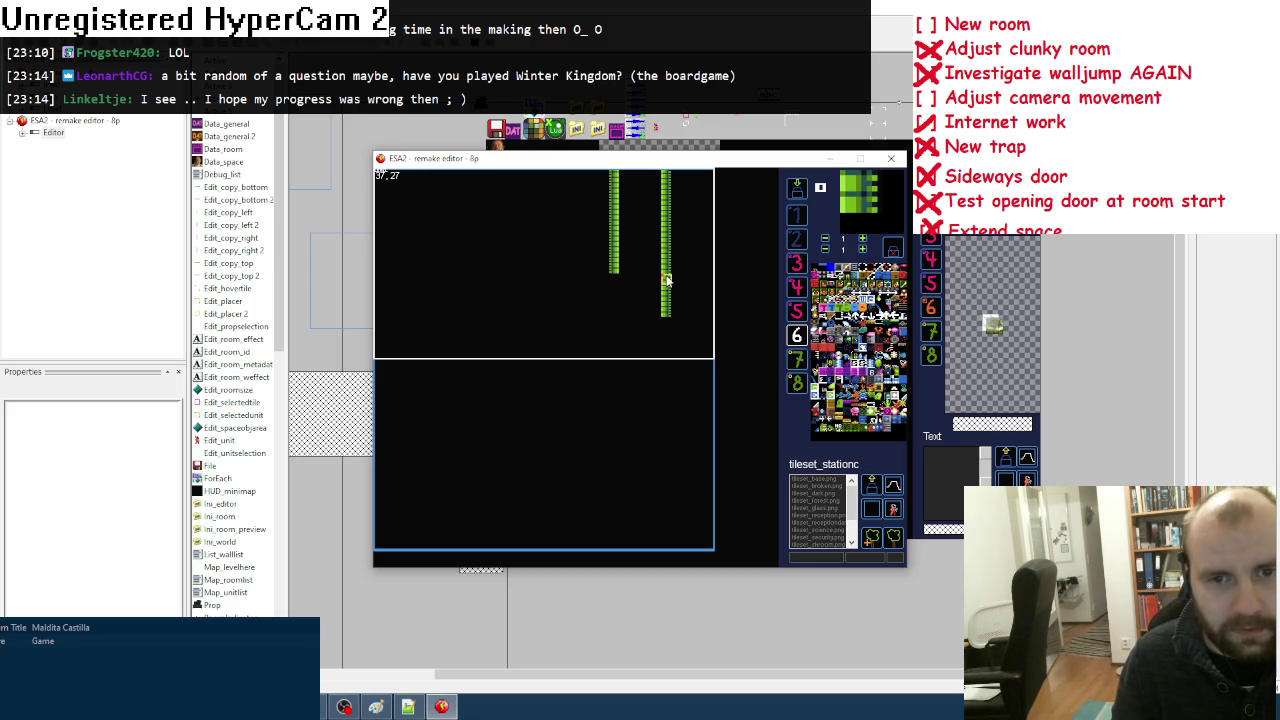
{"action": "right_click", "coordinate": [614, 282]}
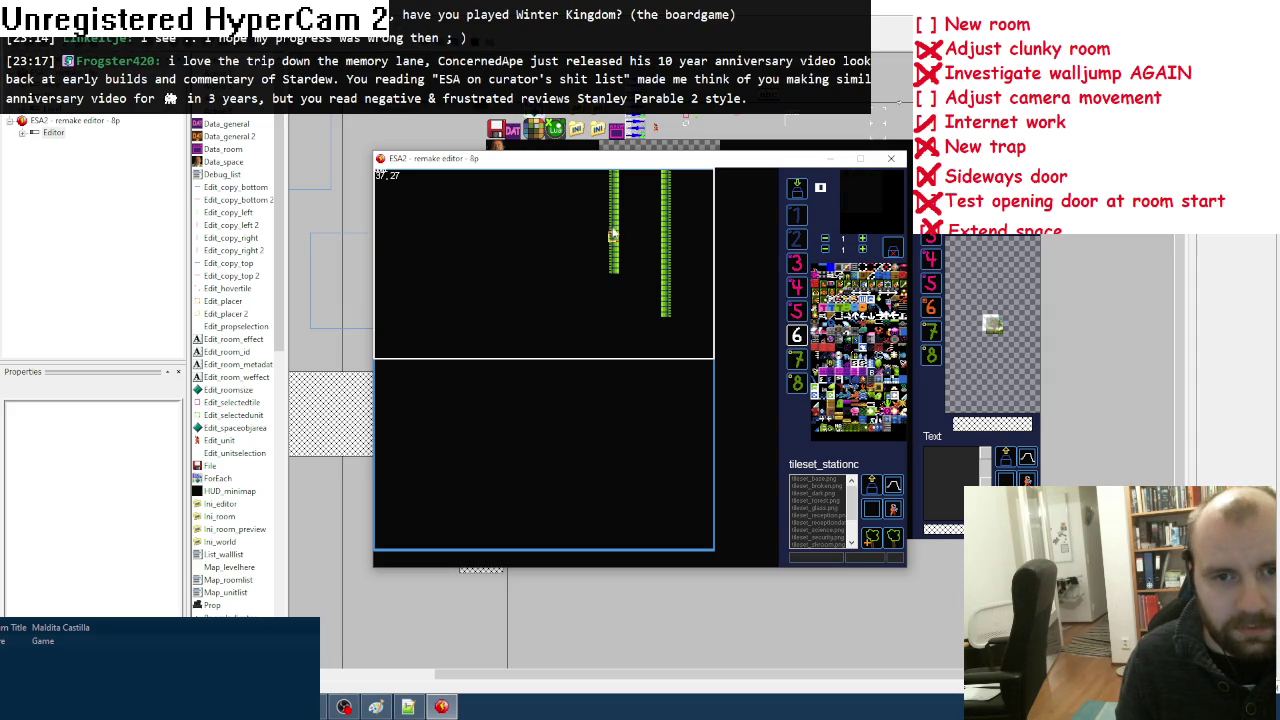
{"action": "left_click_drag", "start_coordinate": [612, 248], "coordinate": [613, 282]}
Step: Paint a green wall leftward from the column and pick a green slope tile
{"action": "key", "text": "space"}
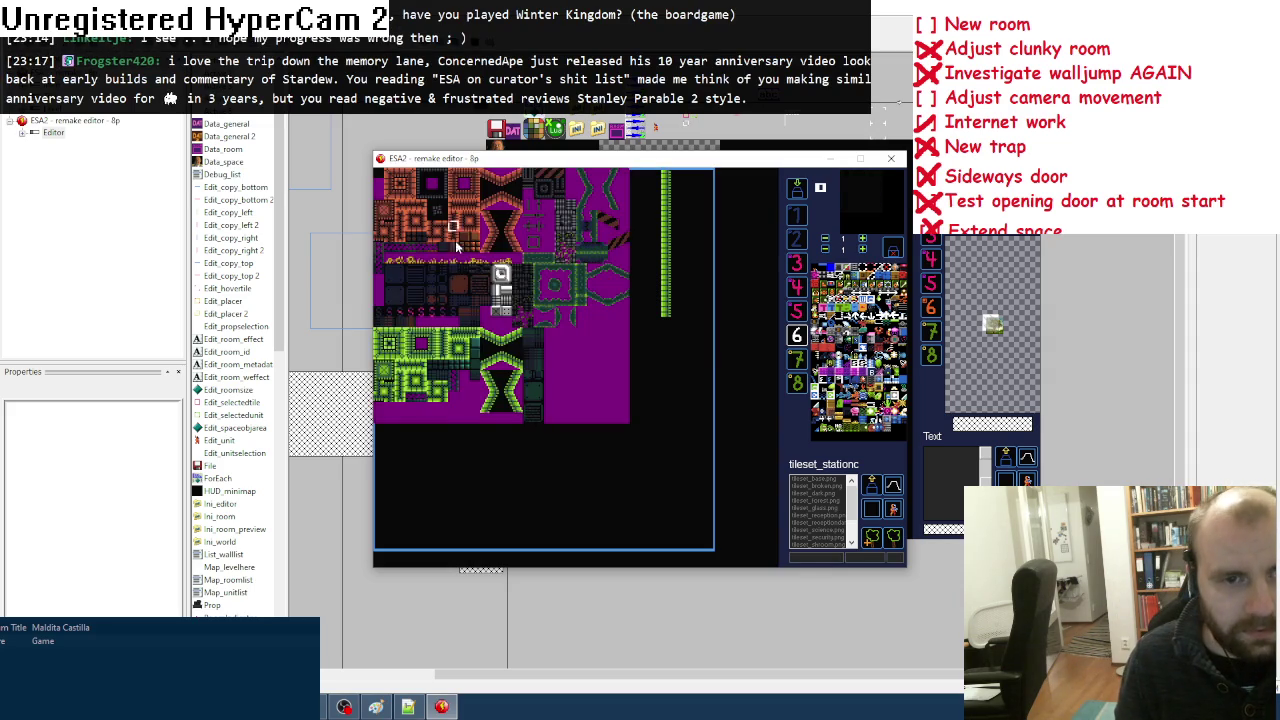
{"action": "left_click", "coordinate": [401, 355]}
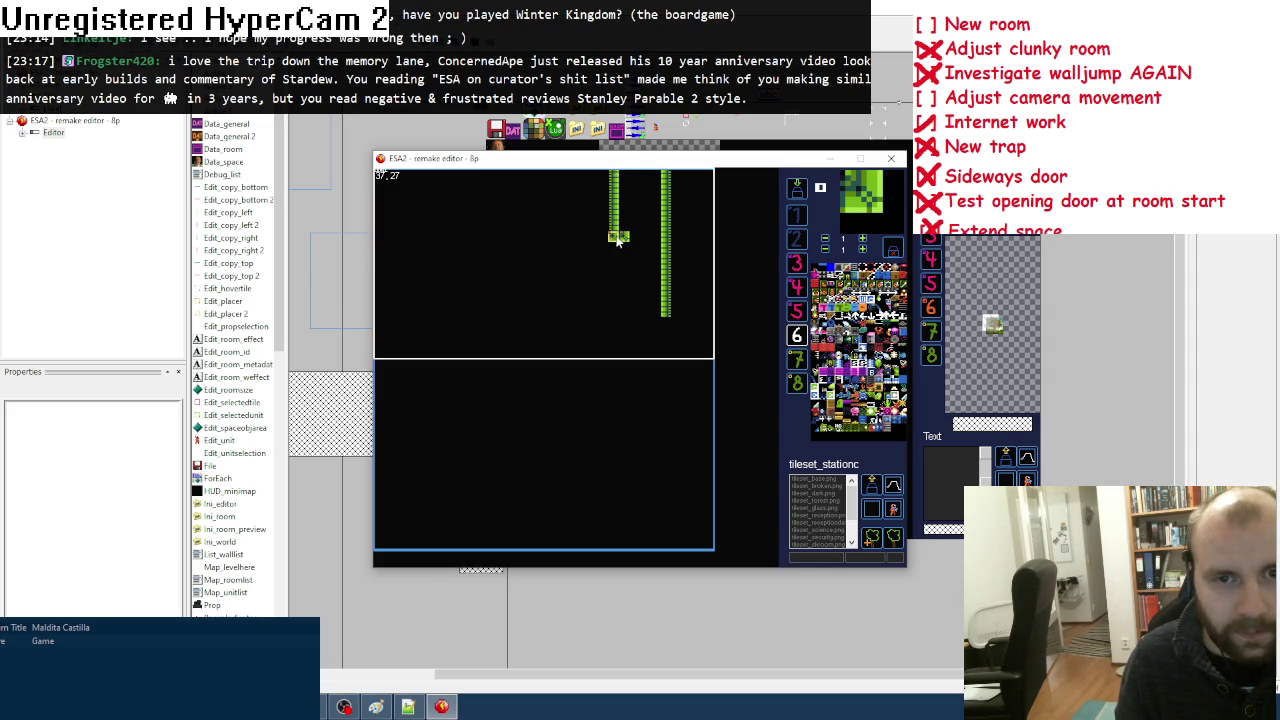
{"action": "right_click", "coordinate": [618, 240]}
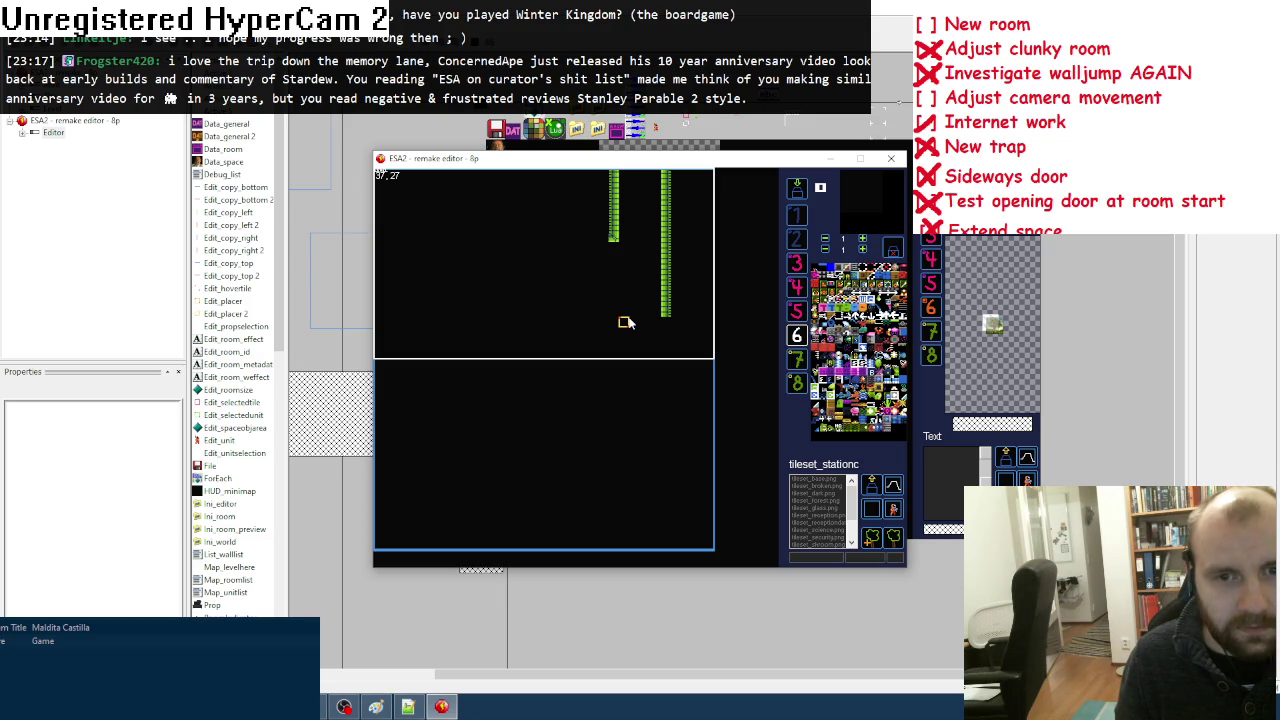
{"action": "key", "text": "space"}
{"action": "left_click", "coordinate": [388, 340]}
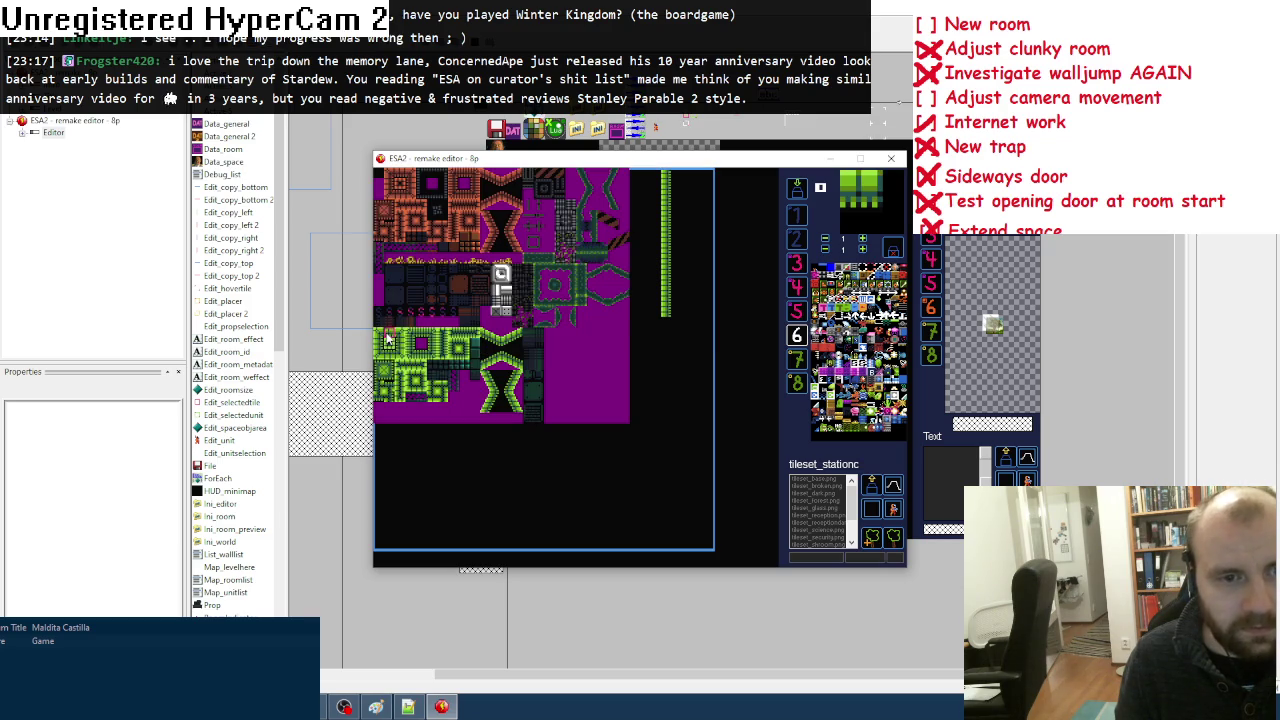
{"action": "left_click_drag", "start_coordinate": [606, 240], "coordinate": [492, 240]}
{"action": "right_click", "coordinate": [474, 240]}
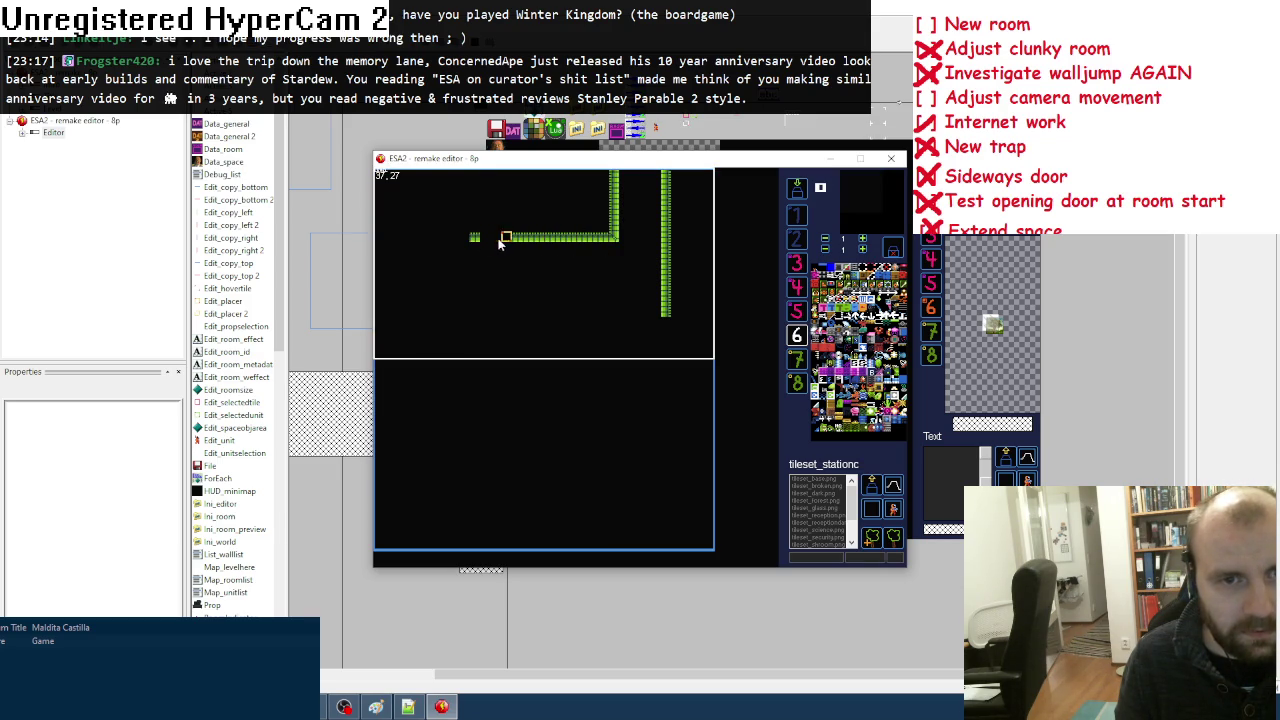
{"action": "key", "text": "space"}
{"action": "left_click", "coordinate": [491, 361]}
{"action": "key", "text": "space"}
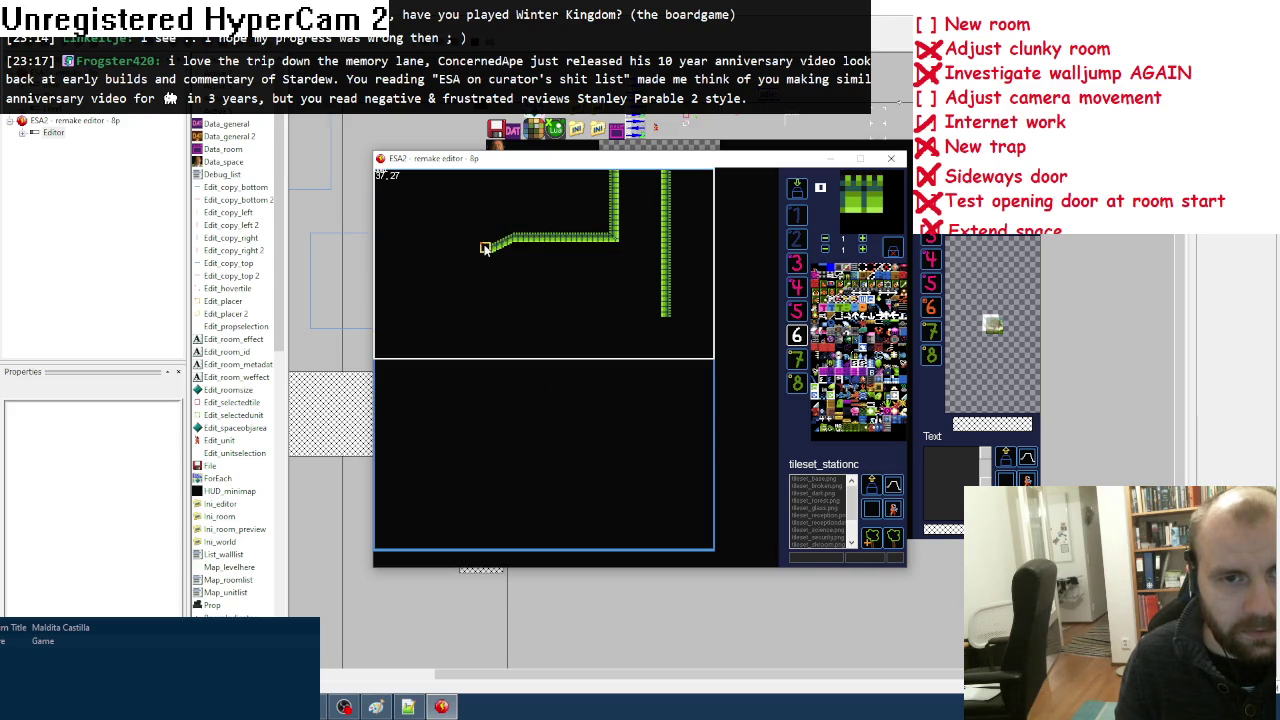
Step: Extend the wall further left, turn it down, and add a horizontal green wall below
{"action": "key", "text": "m"}
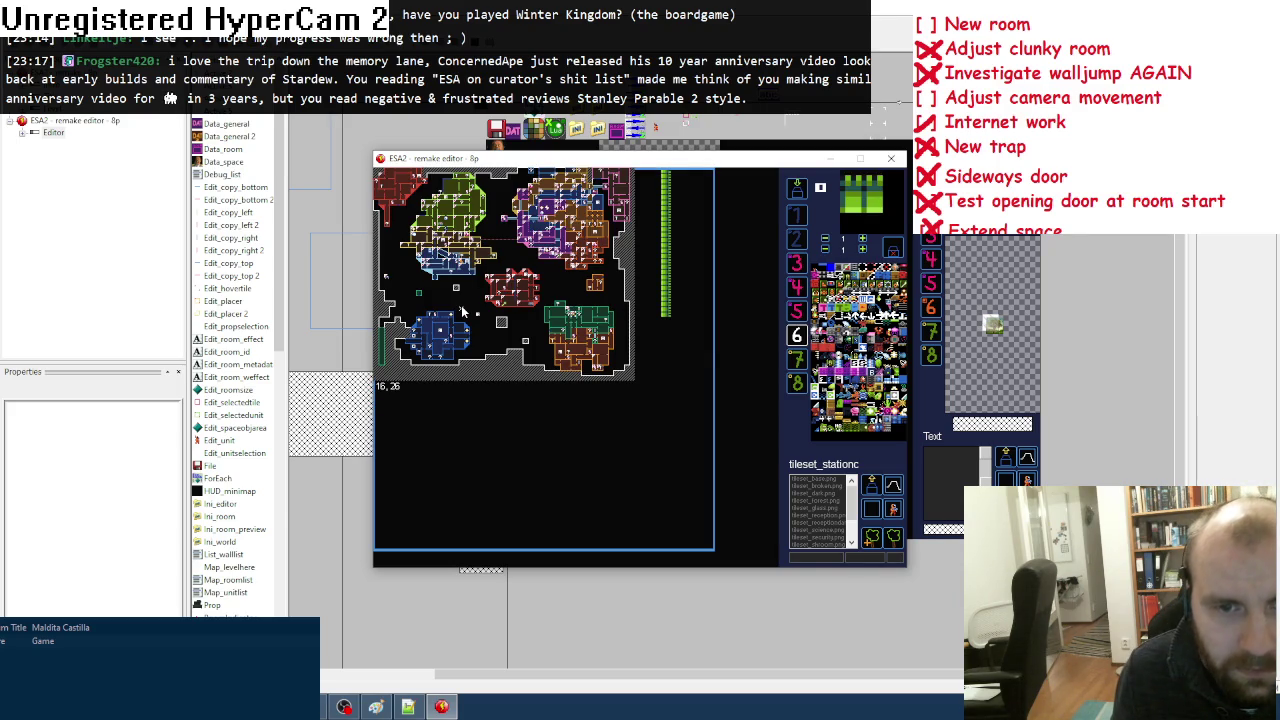
{"action": "key", "text": "m"}
{"action": "left_click_drag", "start_coordinate": [500, 249], "coordinate": [460, 249]}
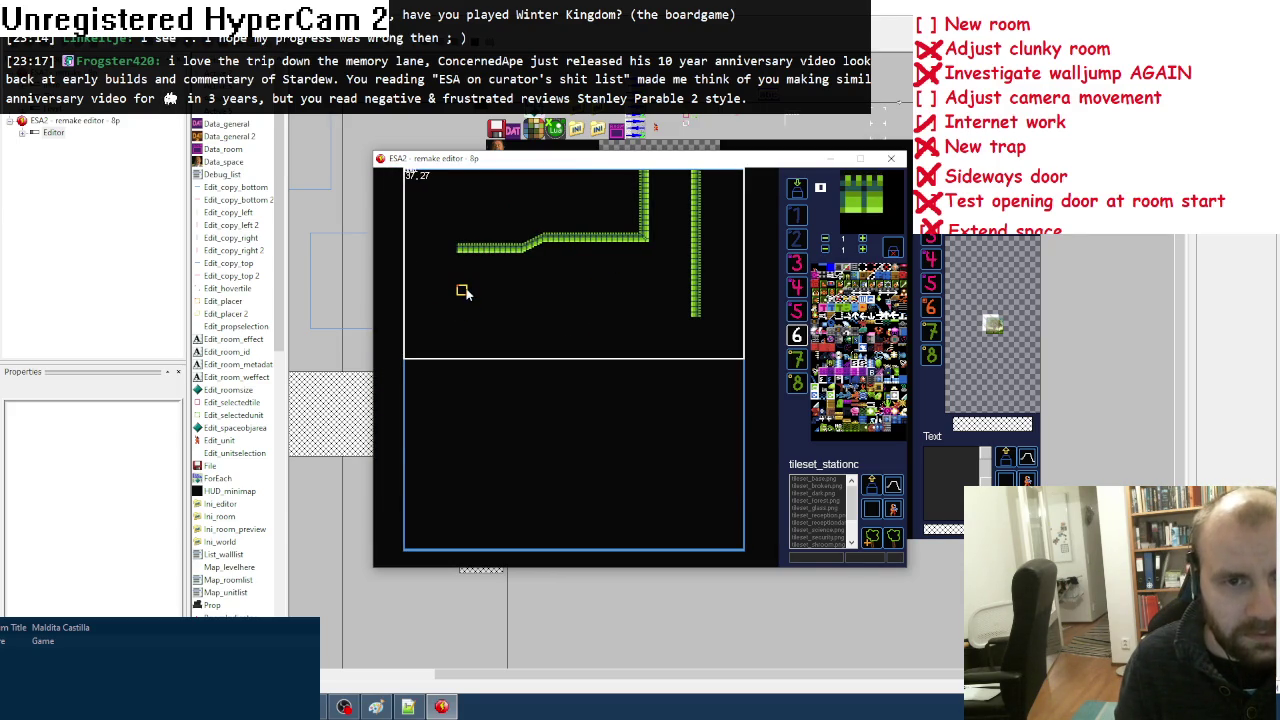
{"action": "key", "text": "m"}
{"action": "key", "text": "m"}
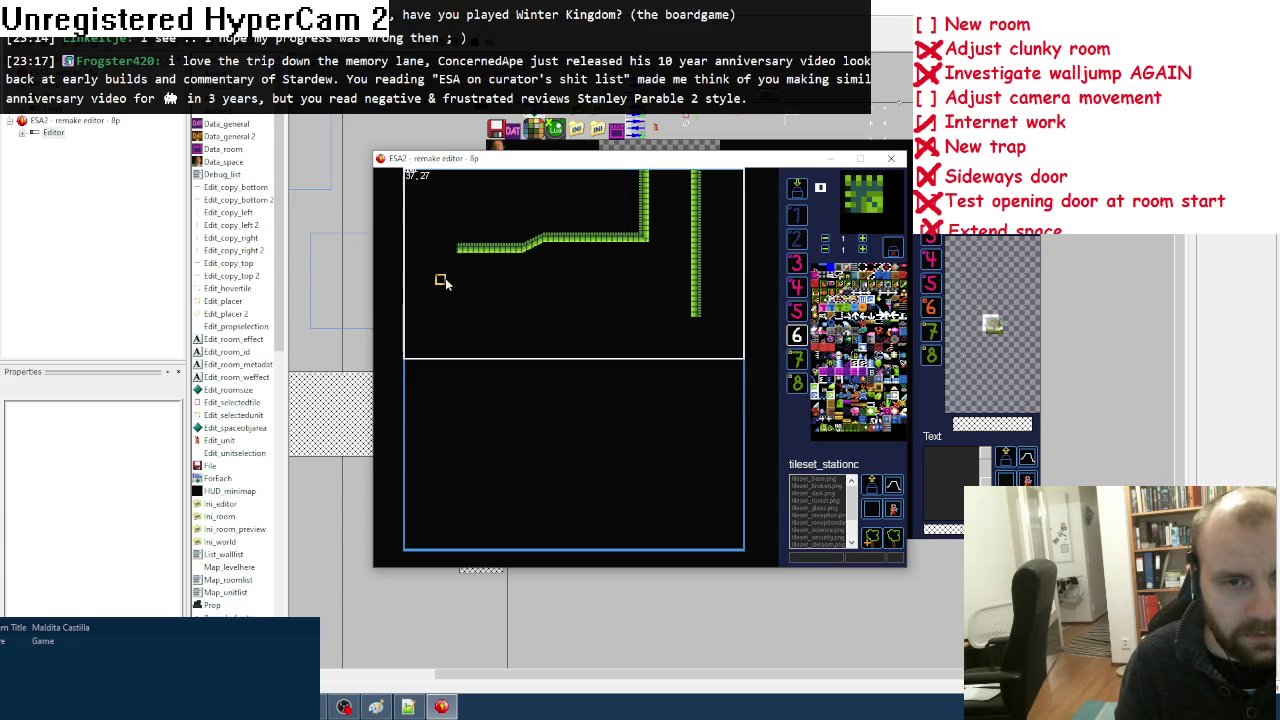
{"action": "key", "text": "m"}
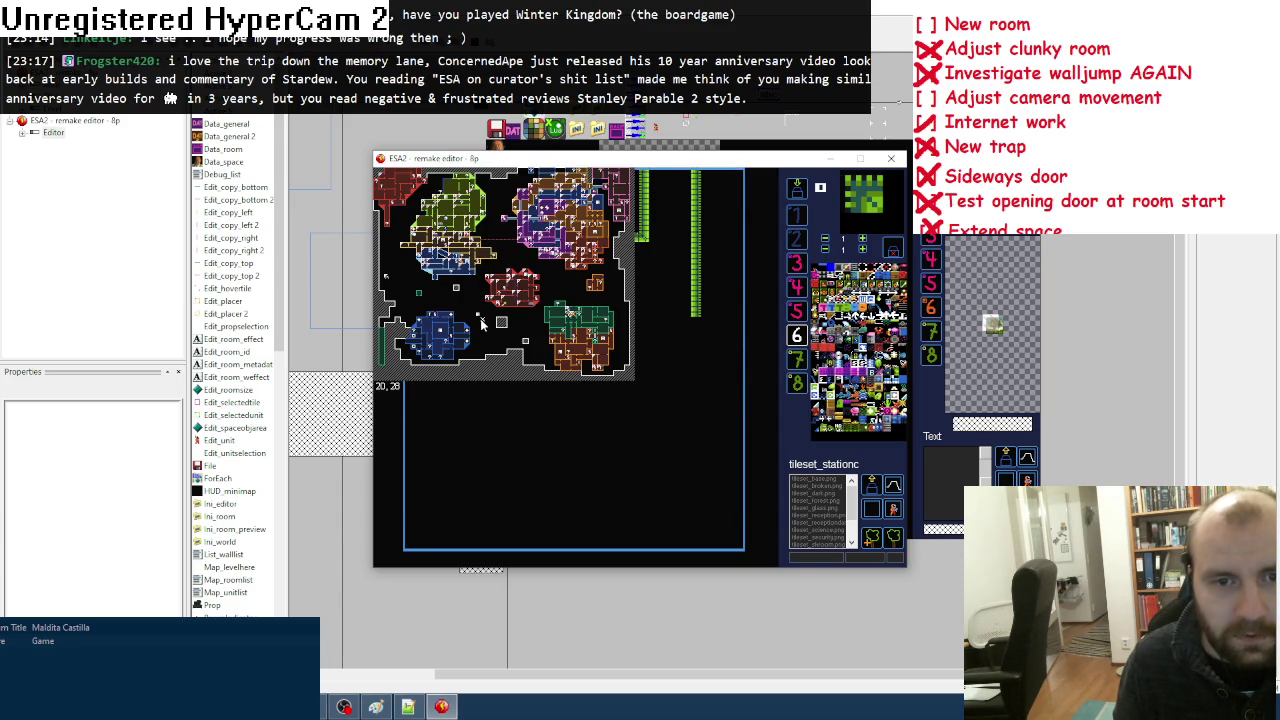
{"action": "key", "text": "m"}
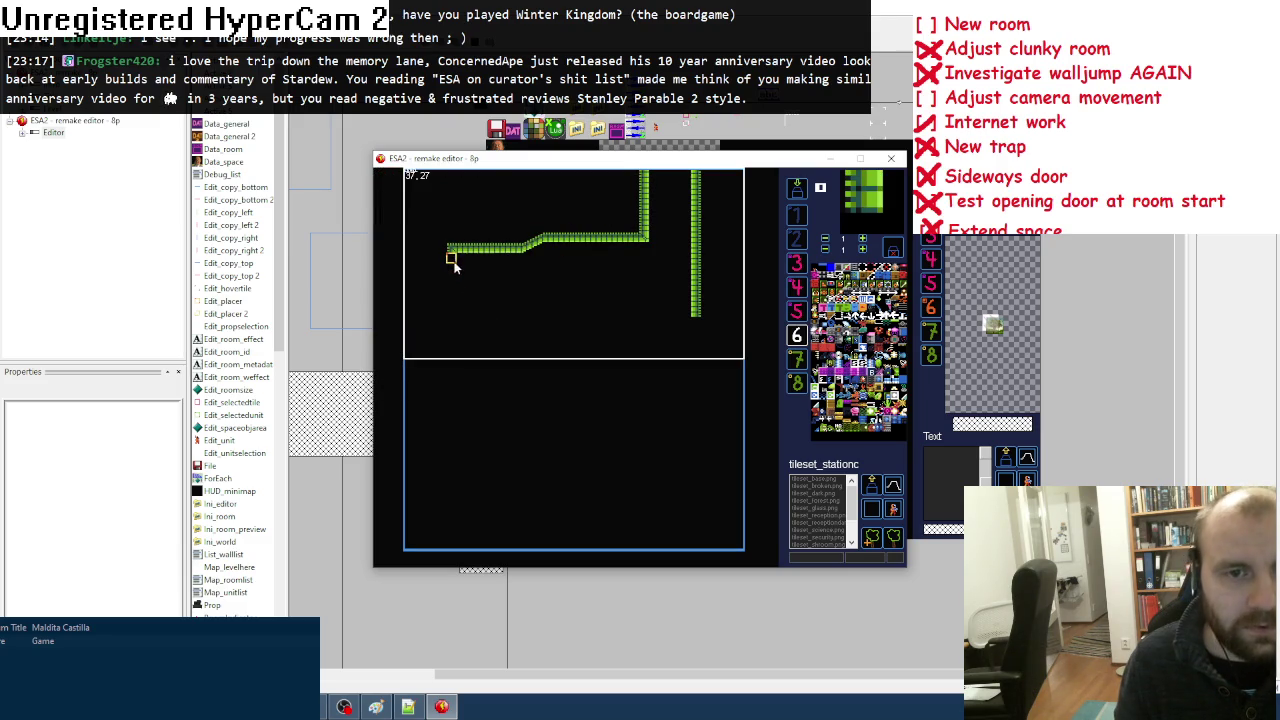
{"action": "left_click_drag", "start_coordinate": [453, 268], "coordinate": [452, 283]}
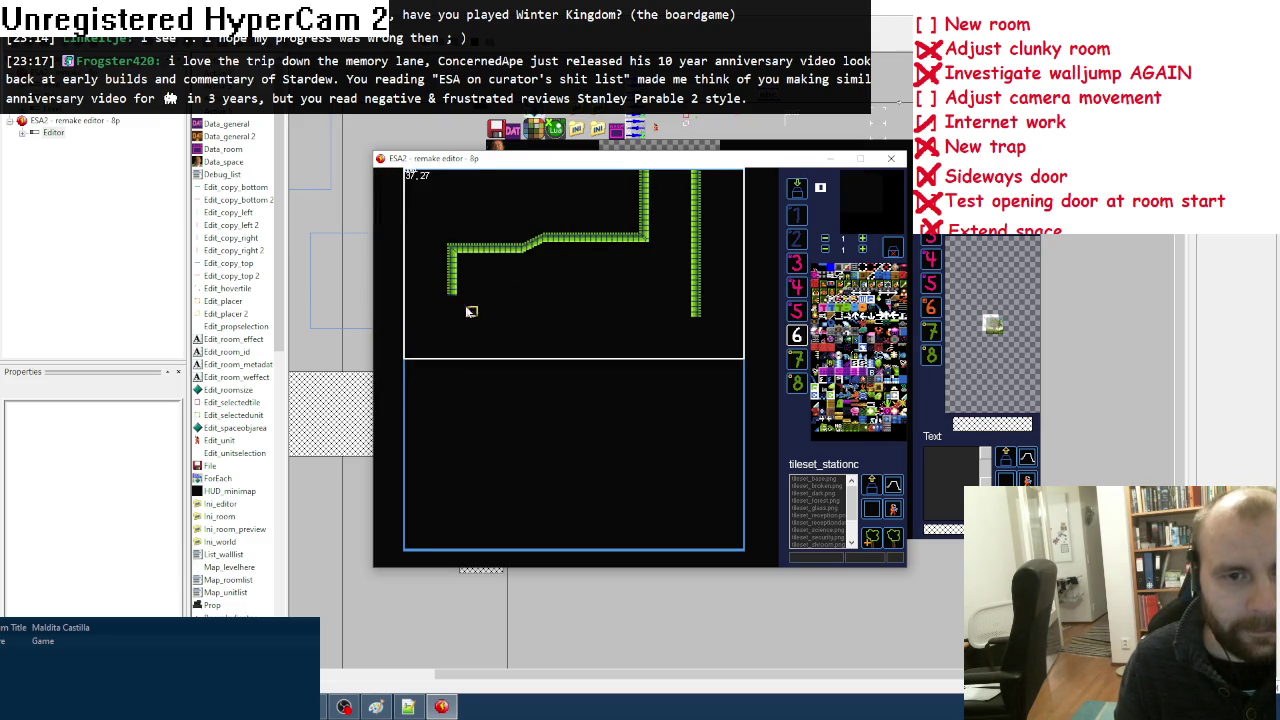
{"action": "key", "text": "Tab"}
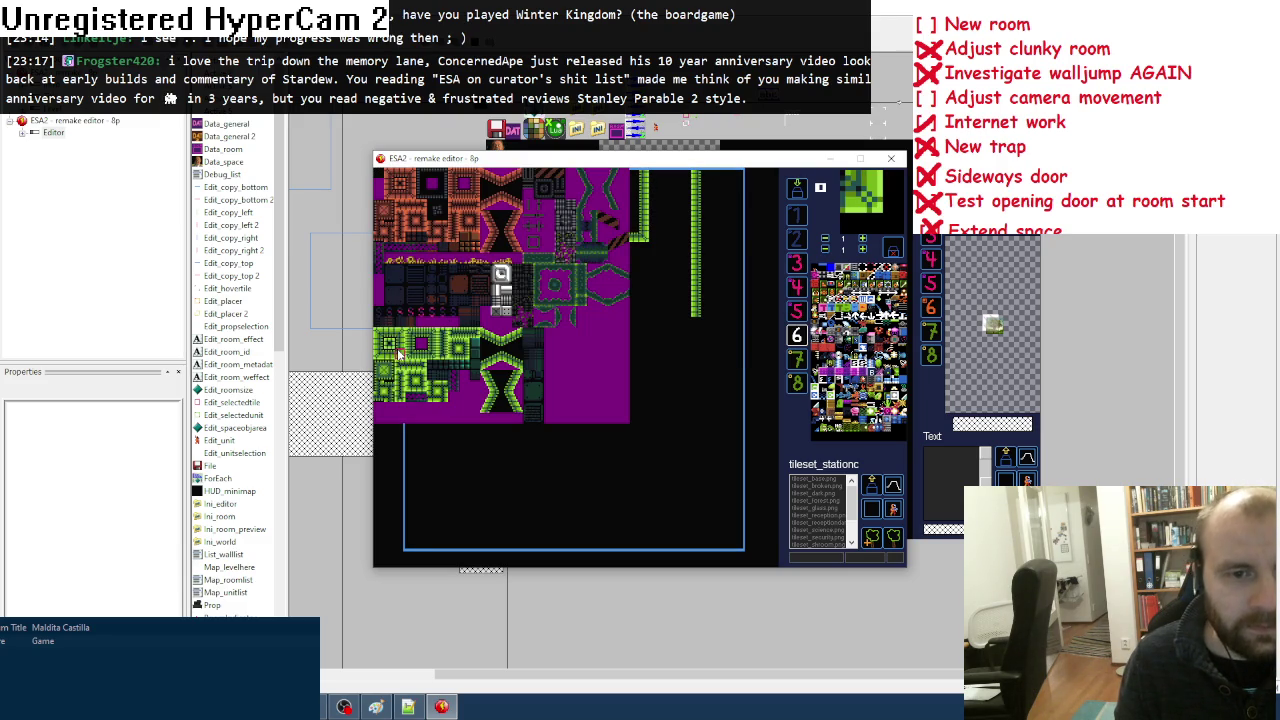
{"action": "key", "text": "Tab"}
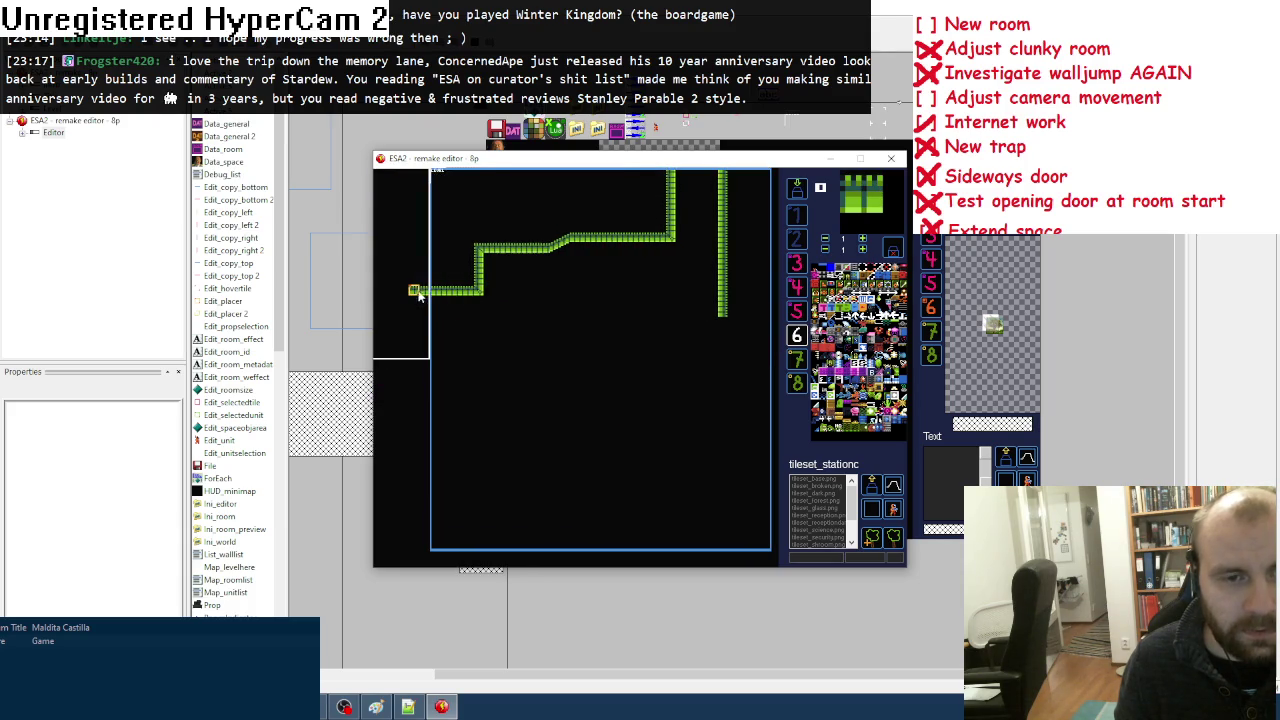
{"action": "key", "text": "Tab"}
{"action": "mouse_move", "coordinate": [415, 333]}
{"action": "left_mouse_down"}
{"action": "mouse_move", "coordinate": [483, 330]}
{"action": "mouse_move", "coordinate": [422, 323]}
{"action": "left_mouse_up"}
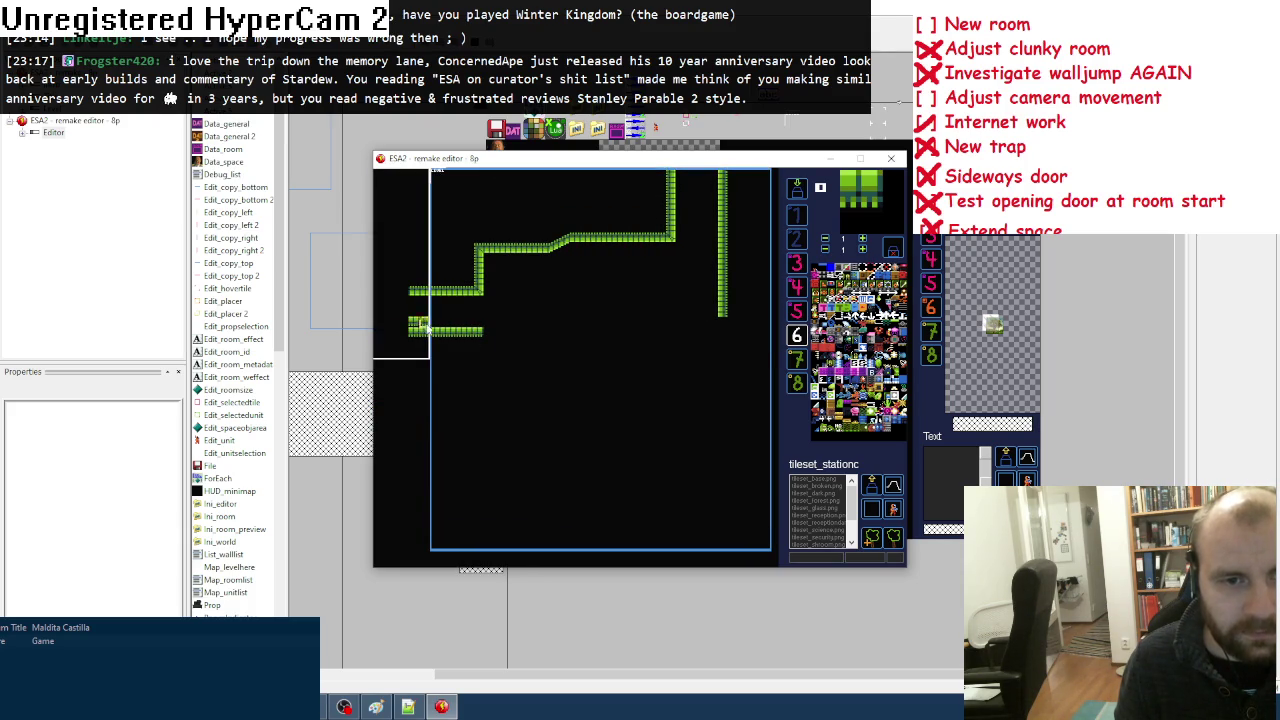
{"action": "right_click", "coordinate": [500, 334]}
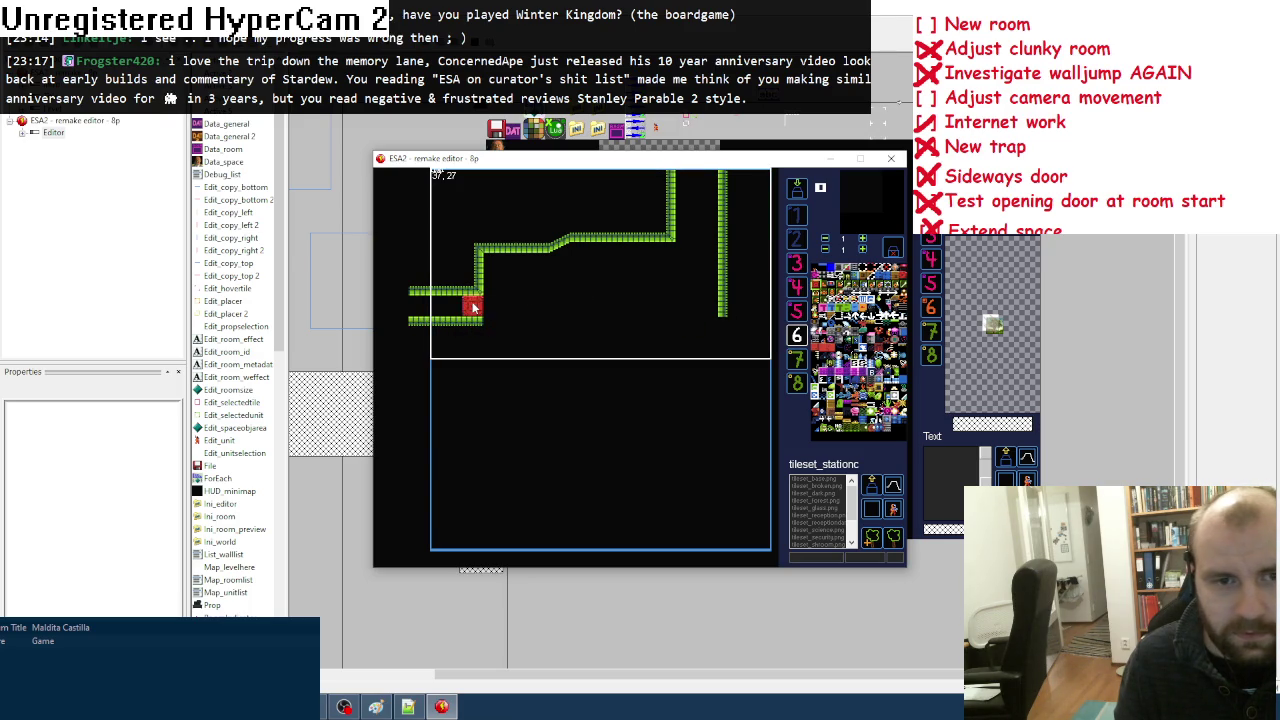
Step: Extend the left green wall column down into the lower room
{"action": "key", "text": "space"}
{"action": "left_click", "coordinate": [398, 340]}
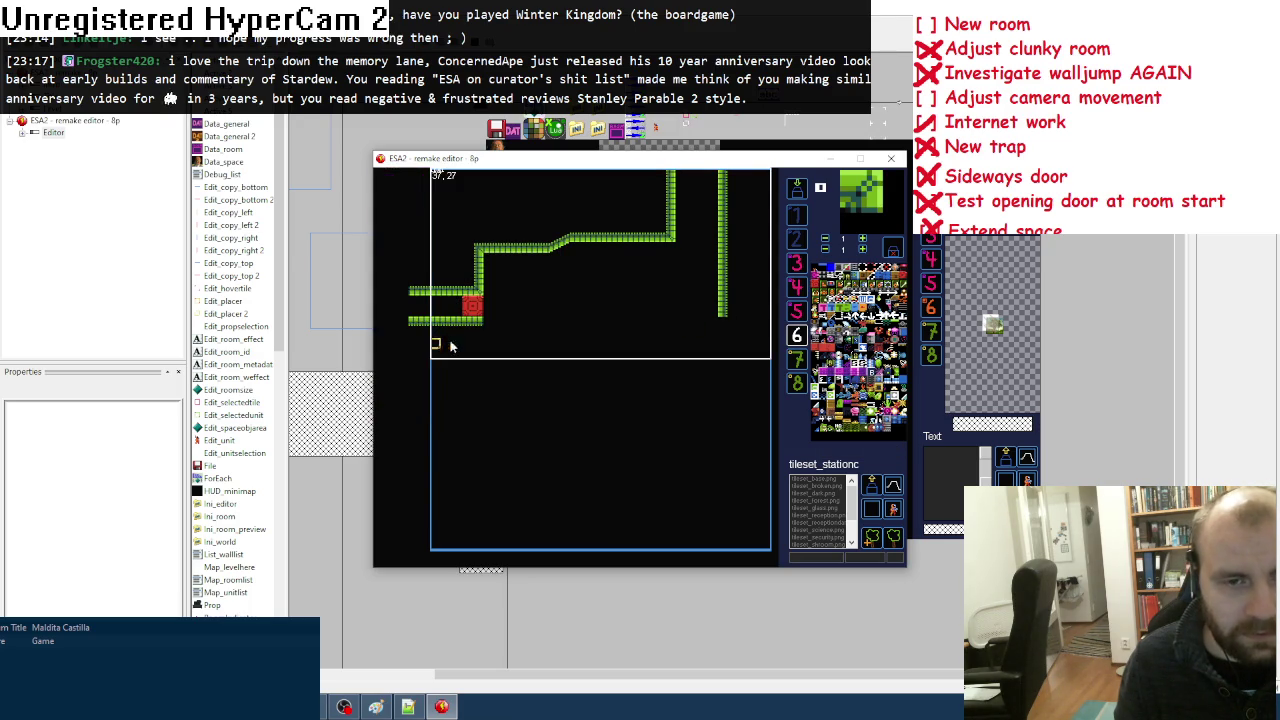
{"action": "left_click", "coordinate": [476, 340]}
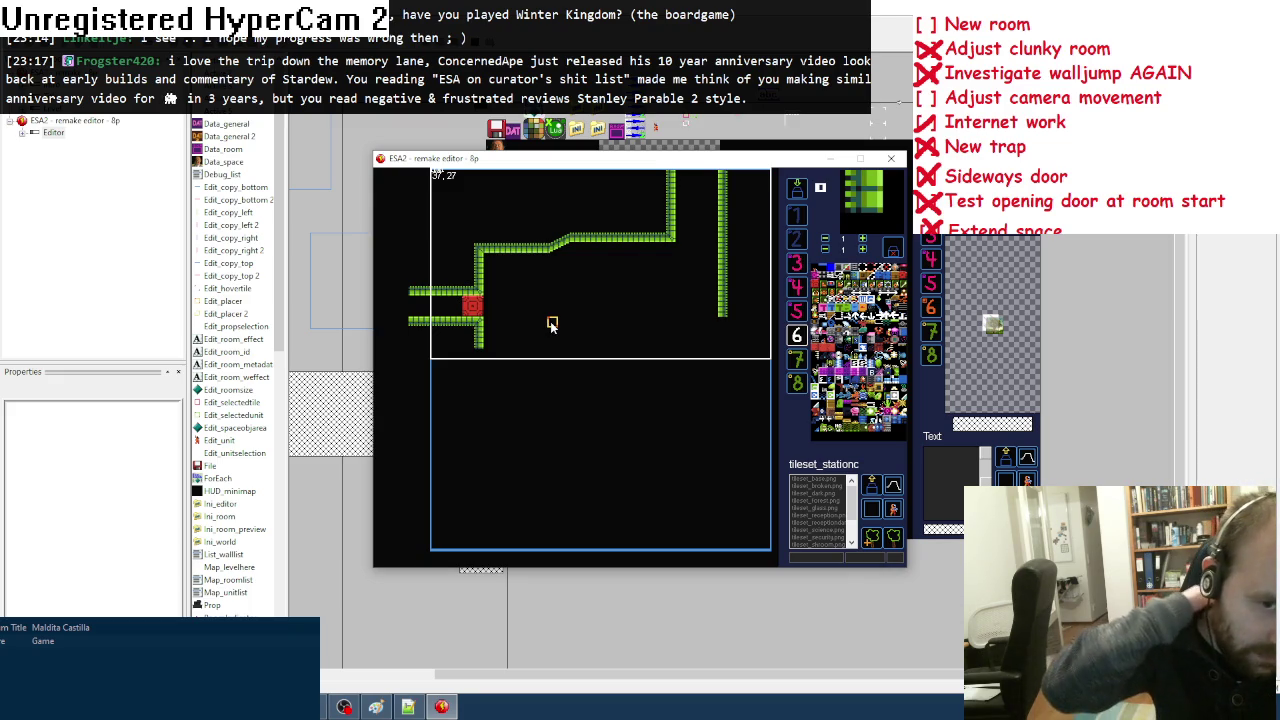
{"action": "left_click", "coordinate": [478, 354]}
{"action": "left_click_drag", "start_coordinate": [478, 362], "coordinate": [480, 410]}
Step: Give the right column a diagonal green piece and extend it further down
{"action": "left_click", "coordinate": [722, 302]}
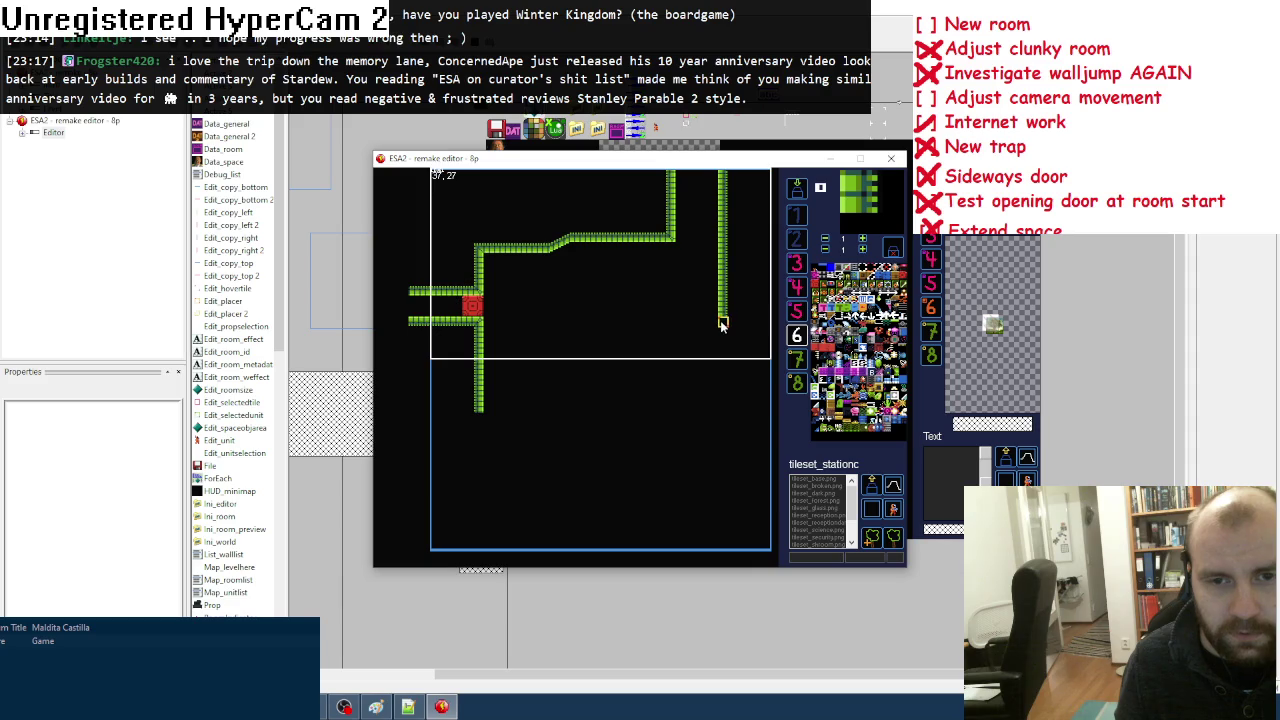
{"action": "key", "text": "space"}
{"action": "left_click", "coordinate": [492, 390]}
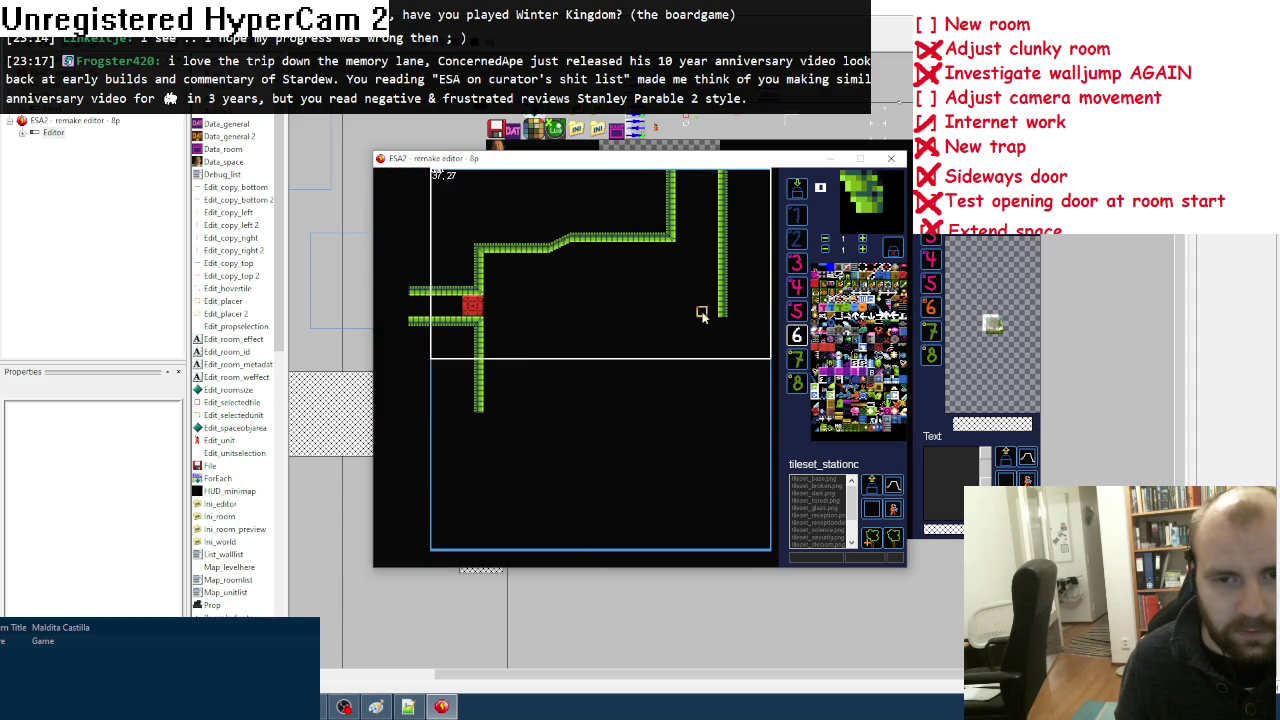
{"action": "left_click", "coordinate": [726, 306]}
{"action": "left_click_drag", "start_coordinate": [733, 325], "coordinate": [735, 385]}
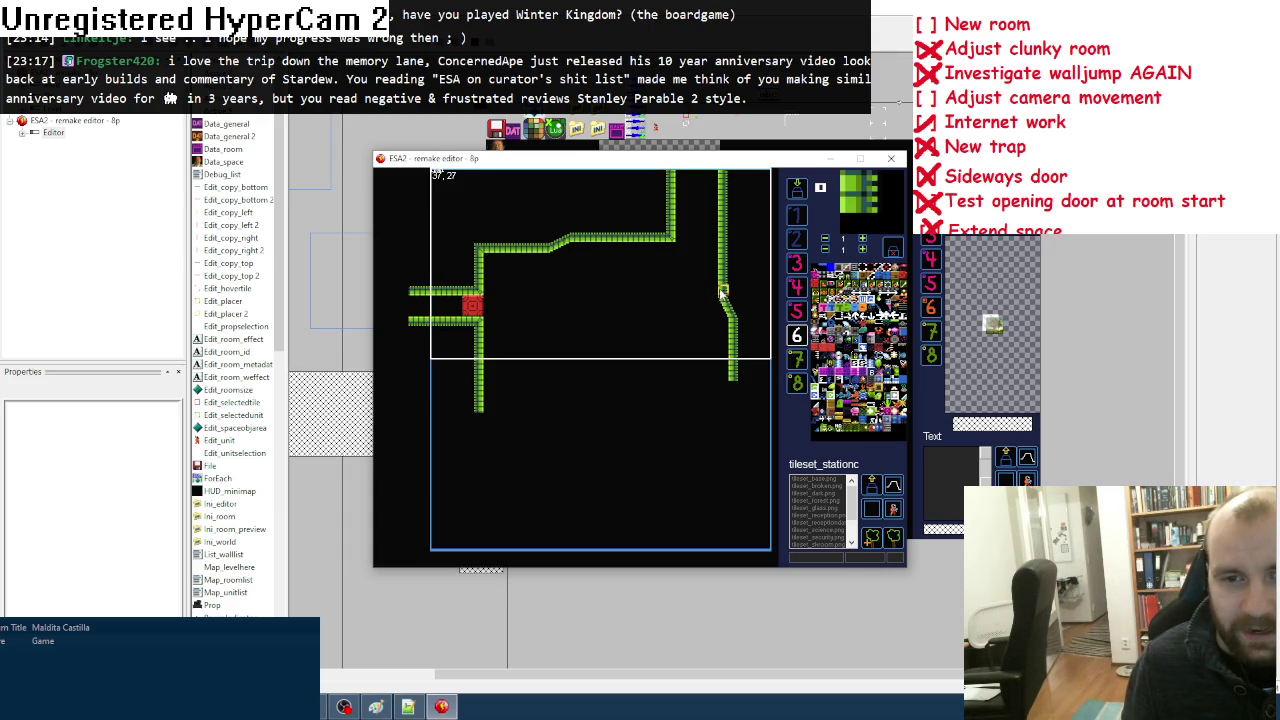
Step: Extend the right wall down, undo stray tiles, and extend the left wall downward
{"action": "key", "text": "space"}
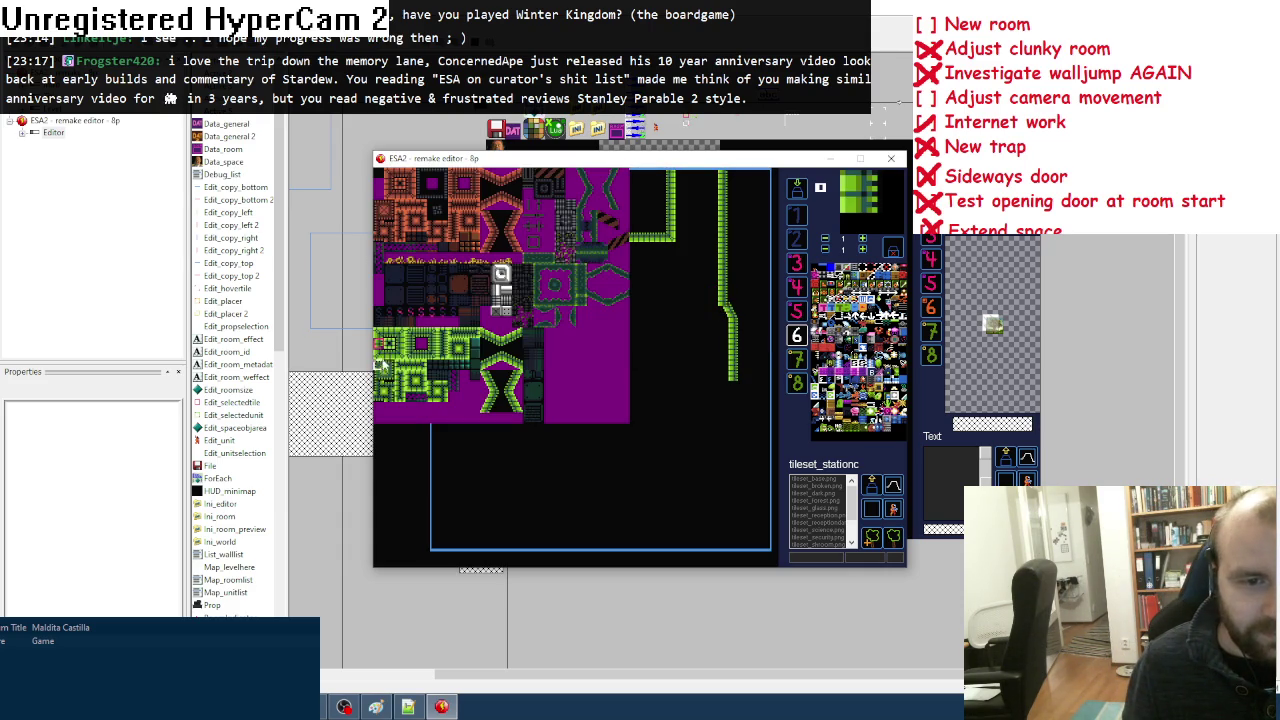
{"action": "key", "text": "space"}
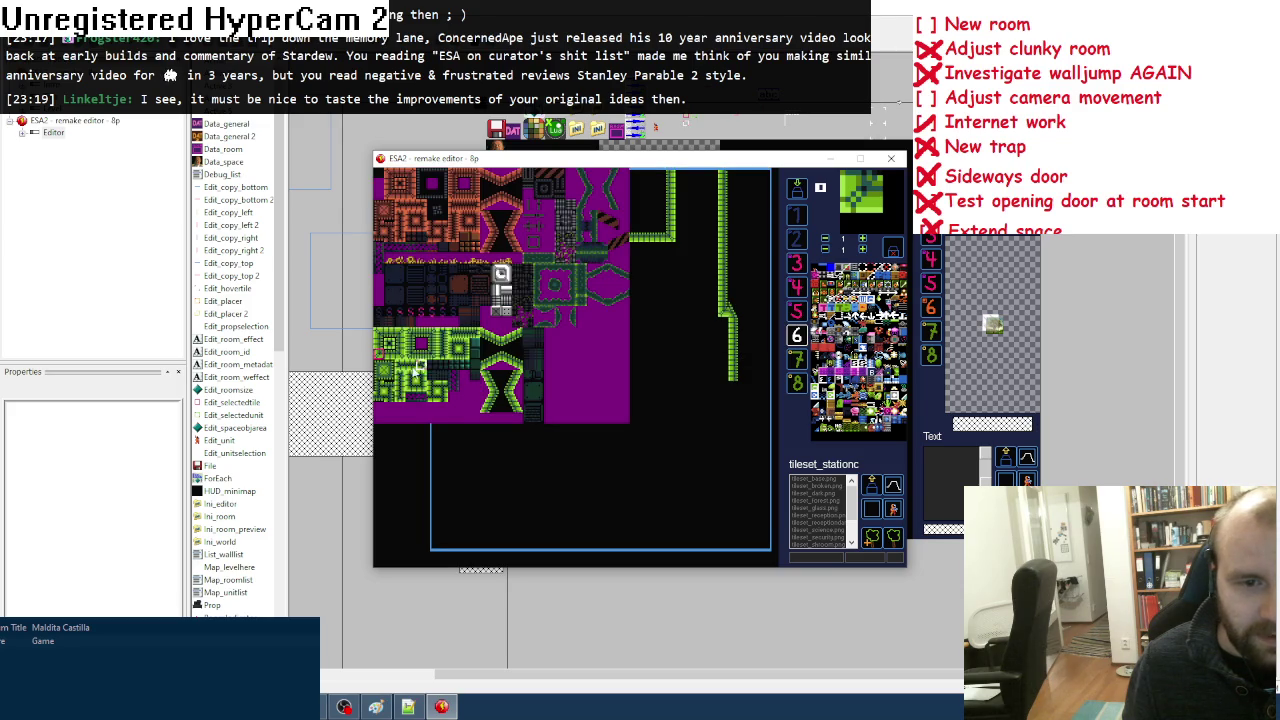
{"action": "right_click", "coordinate": [734, 300]}
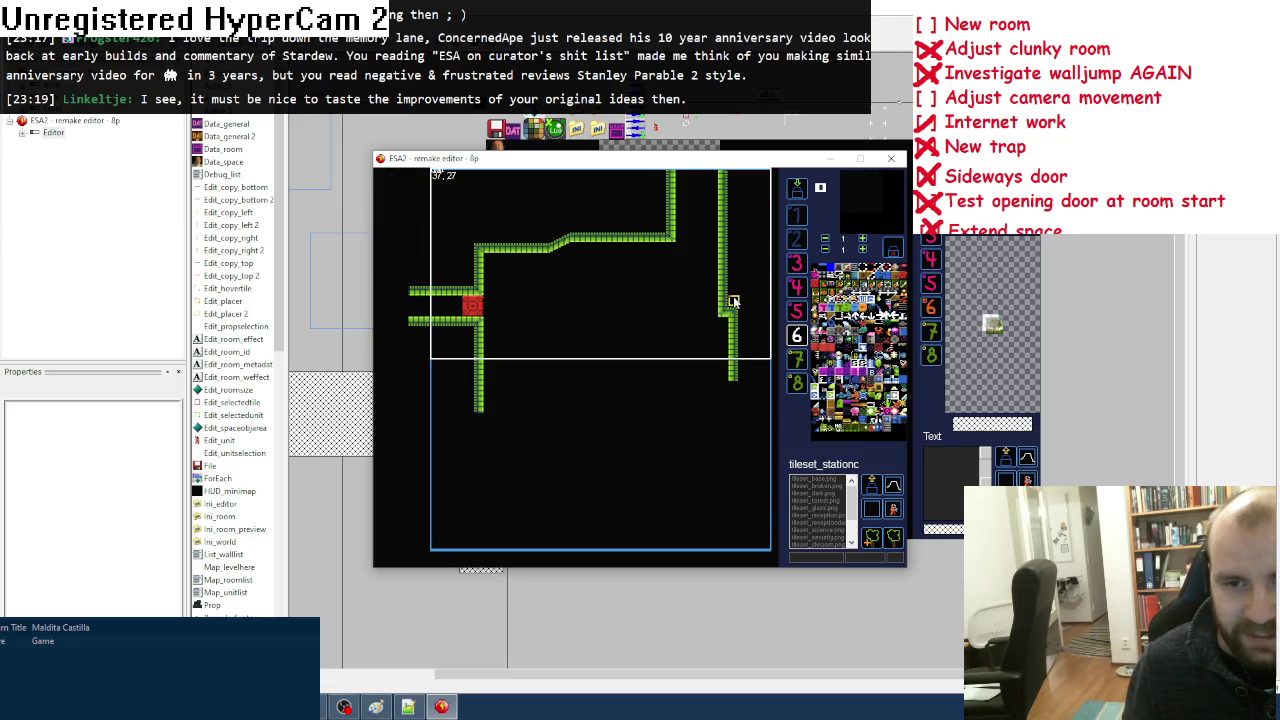
{"action": "right_click", "coordinate": [734, 380]}
{"action": "left_click", "coordinate": [735, 392]}
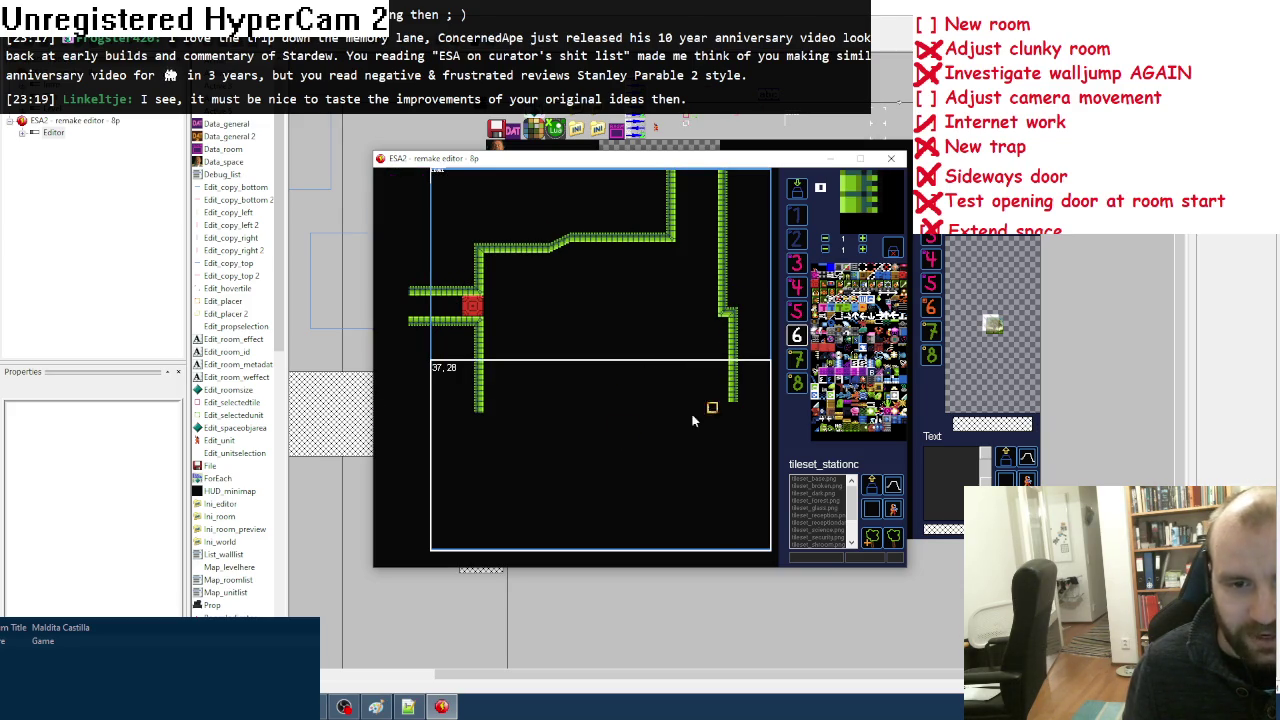
{"action": "key", "text": "space"}
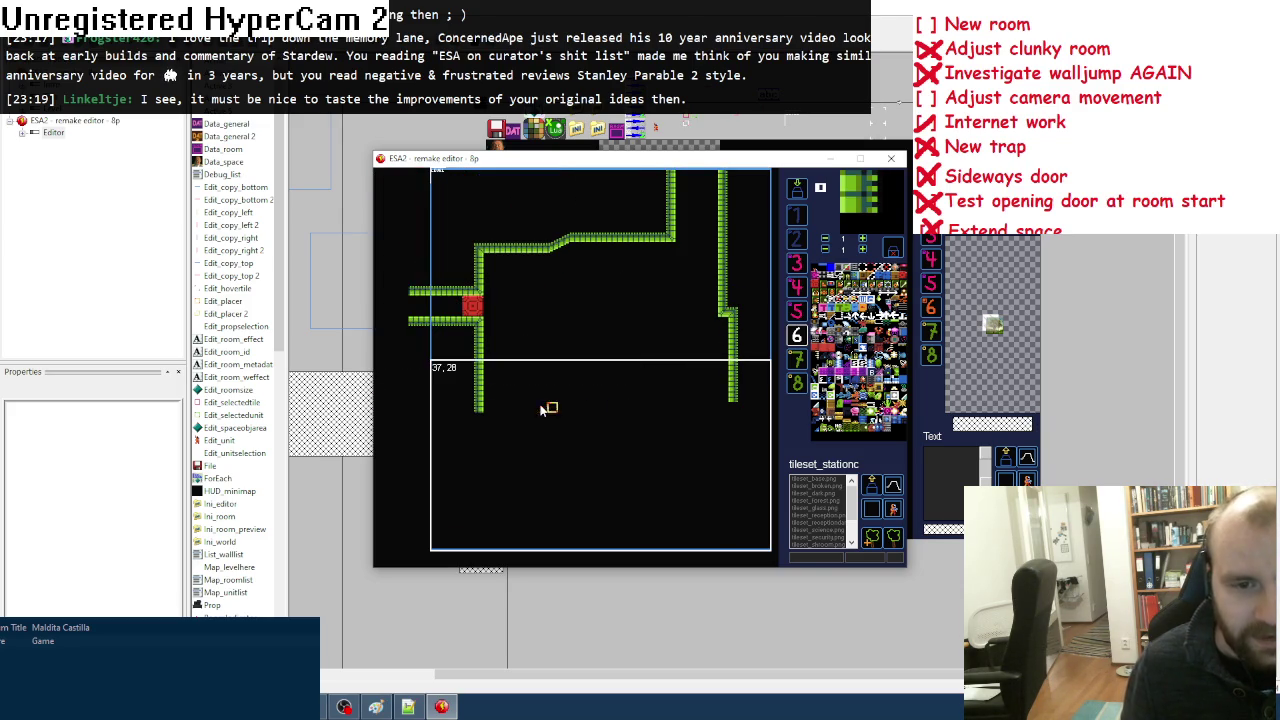
{"action": "scroll", "coordinate": [540, 408], "scroll_direction": "down", "scroll_amount": 1}
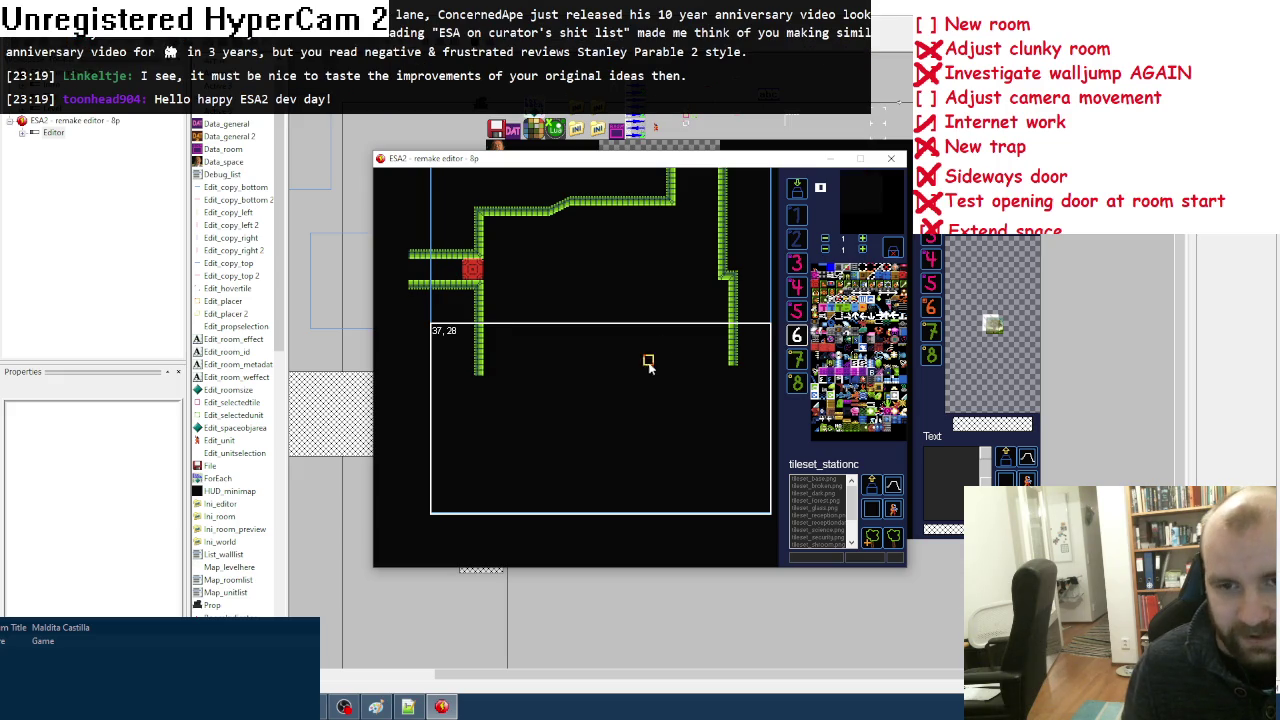
{"action": "scroll", "coordinate": [729, 271], "scroll_direction": "up", "scroll_amount": 1}
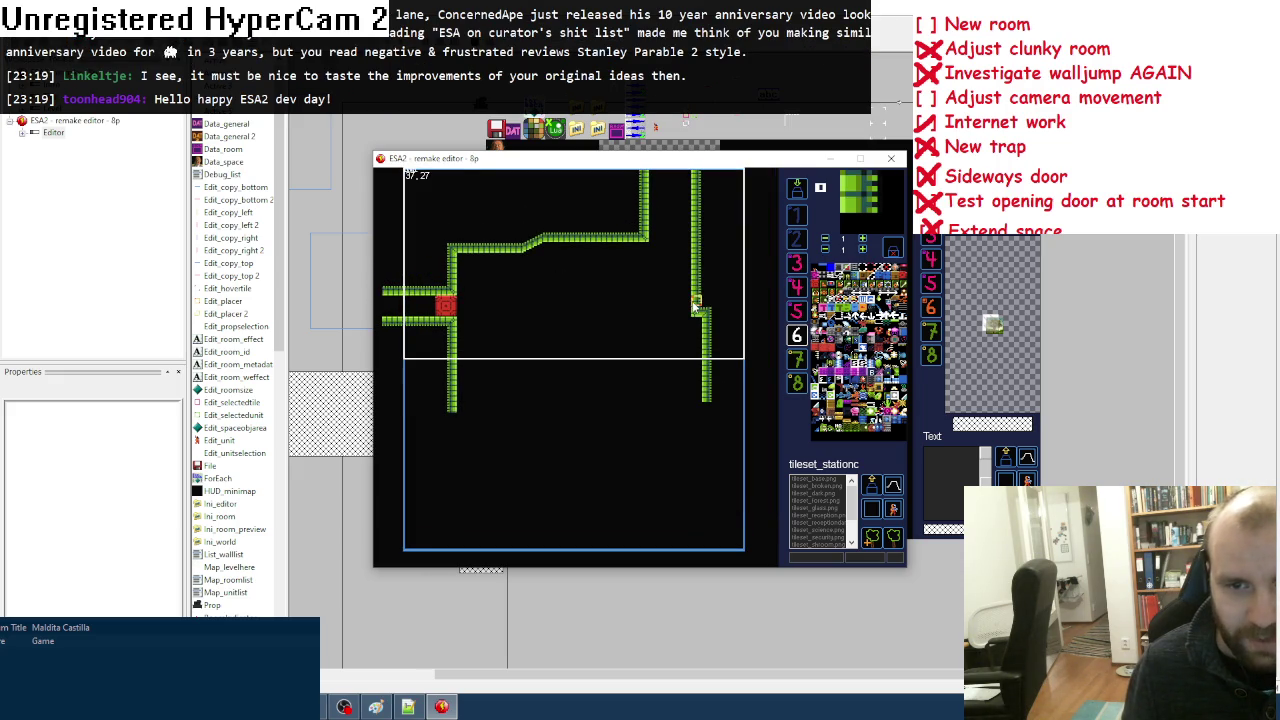
{"action": "left_click_drag", "start_coordinate": [700, 305], "coordinate": [694, 375]}
{"action": "key", "text": "ctrl+z"}
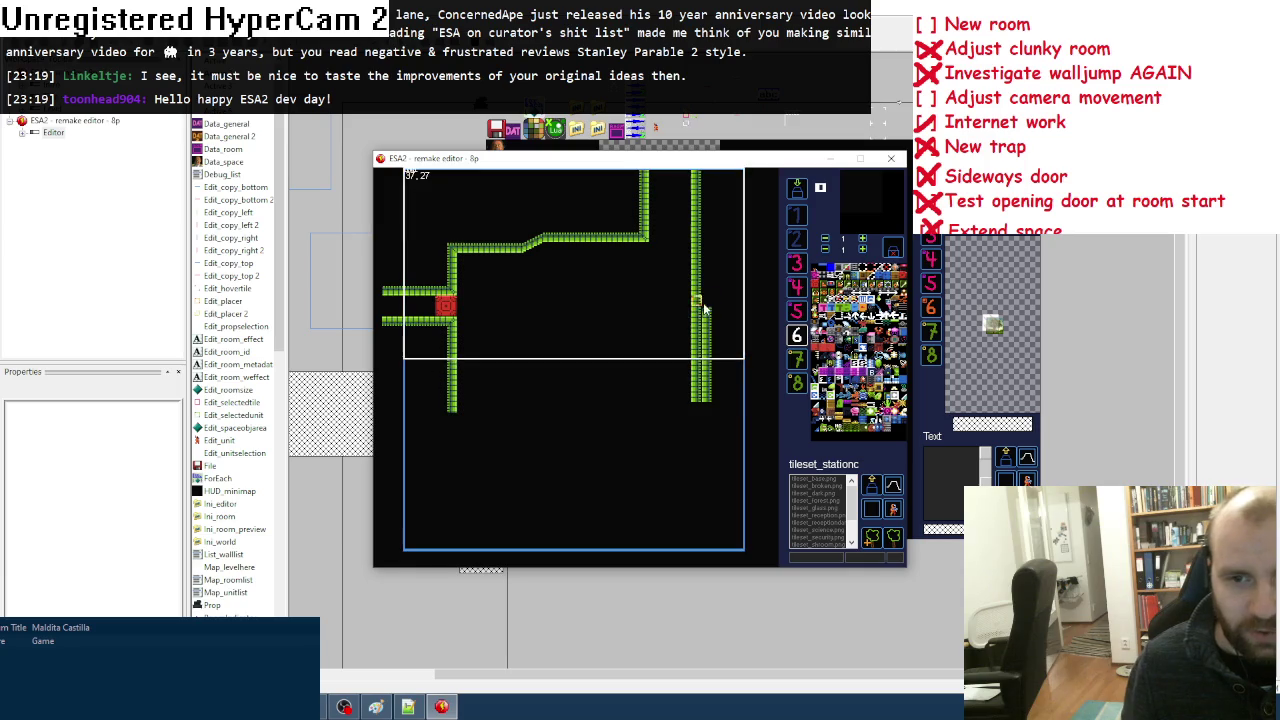
{"action": "scroll", "coordinate": [428, 405], "scroll_direction": "down", "scroll_amount": 1}
{"action": "left_click_drag", "start_coordinate": [428, 405], "coordinate": [493, 438]}
Step: Jump to the new room via the world map, erase the sloped top wall, and set a teal background
{"action": "key", "text": "m"}
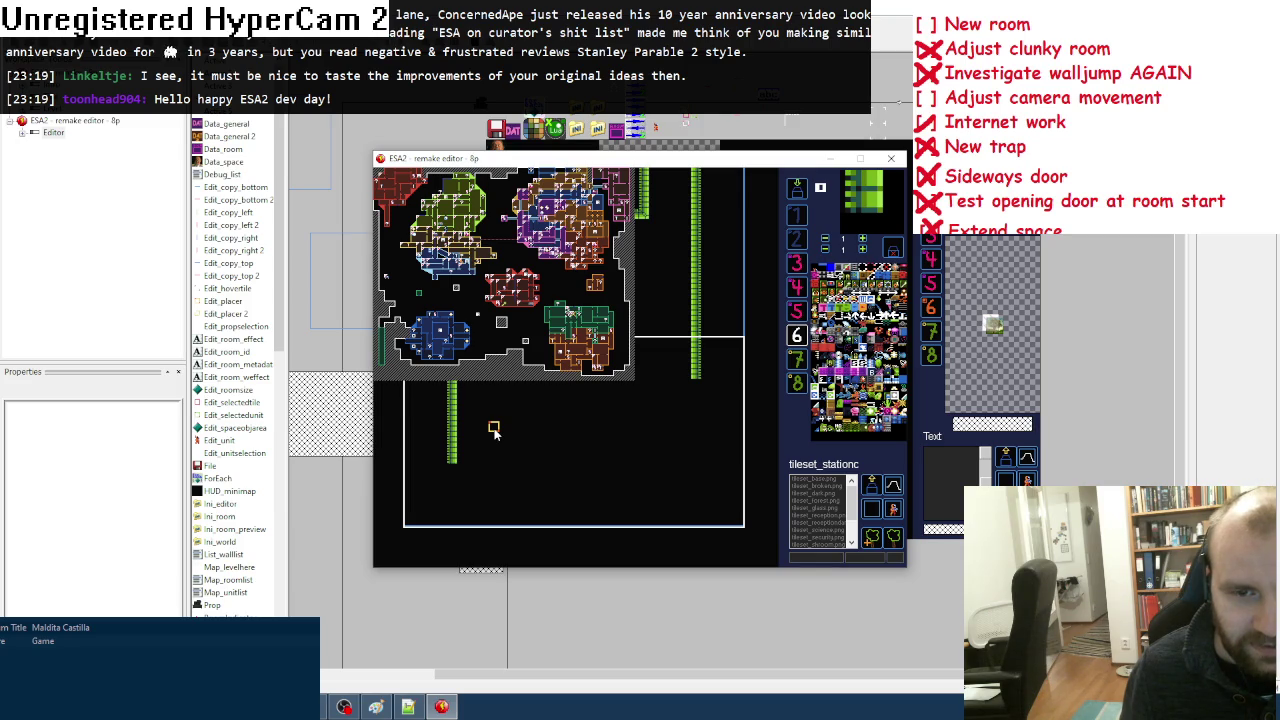
{"action": "scroll", "coordinate": [493, 432], "scroll_direction": "up", "scroll_amount": 3}
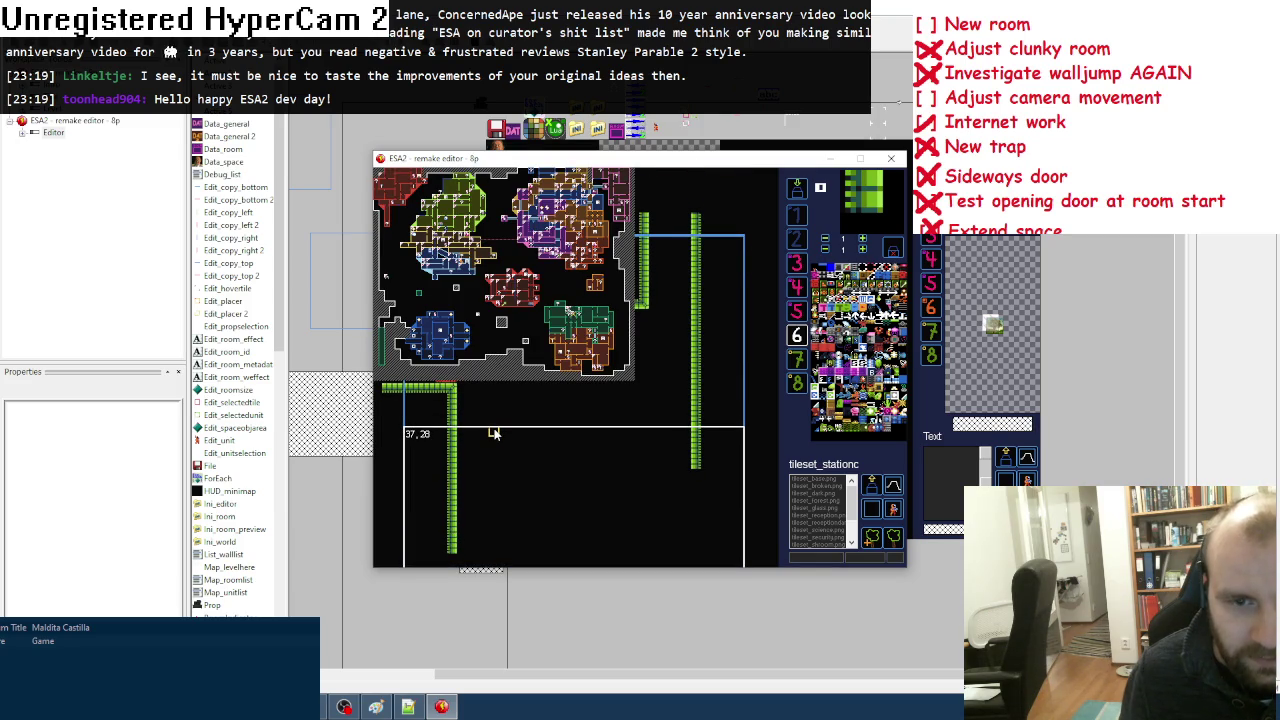
{"action": "scroll", "coordinate": [493, 432], "scroll_direction": "left", "scroll_amount": 5}
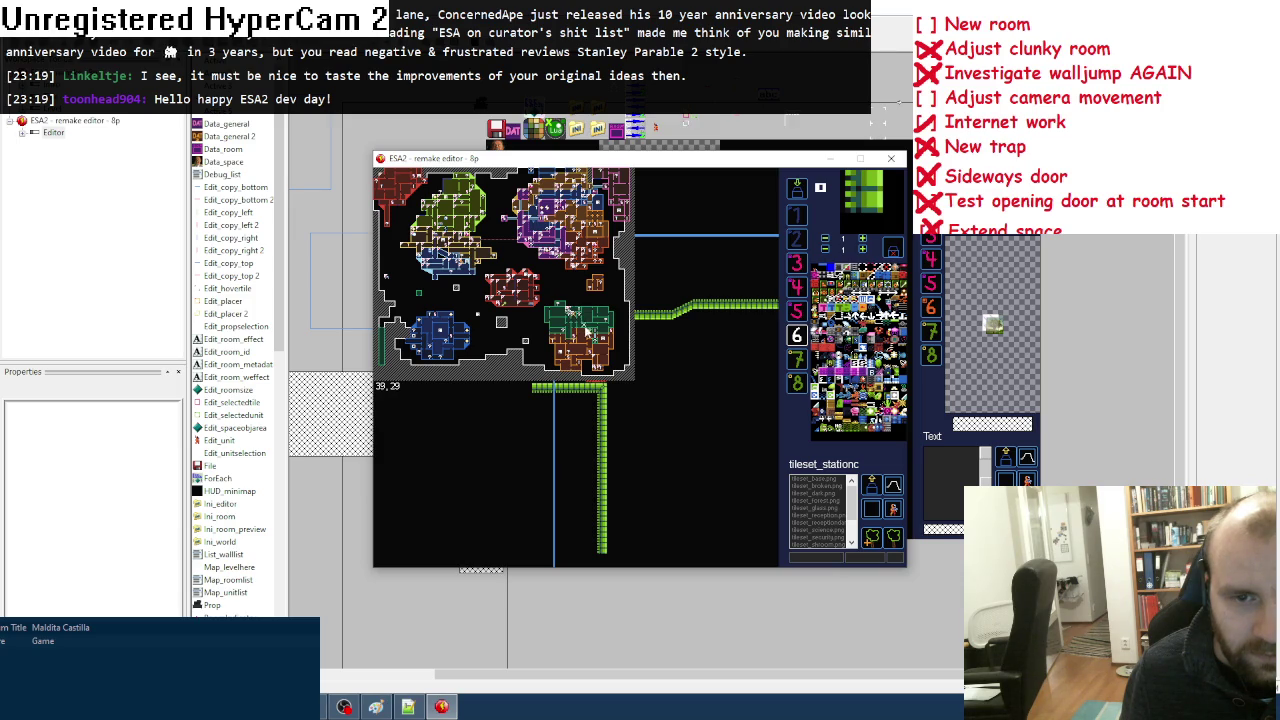
{"action": "left_click", "coordinate": [590, 333]}
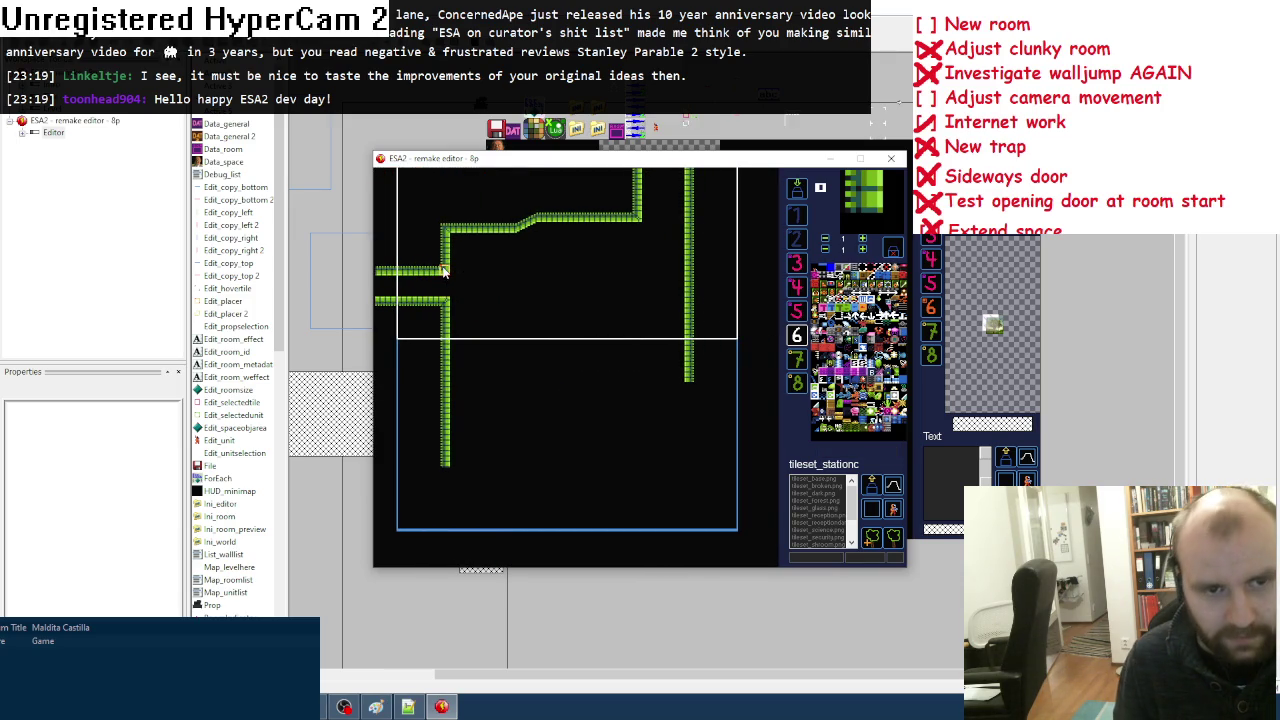
{"action": "mouse_move", "coordinate": [540, 294]}
{"action": "left_mouse_down"}
{"action": "mouse_move", "coordinate": [636, 290]}
{"action": "mouse_move", "coordinate": [455, 298]}
{"action": "left_mouse_up"}
{"action": "key", "text": "b"}
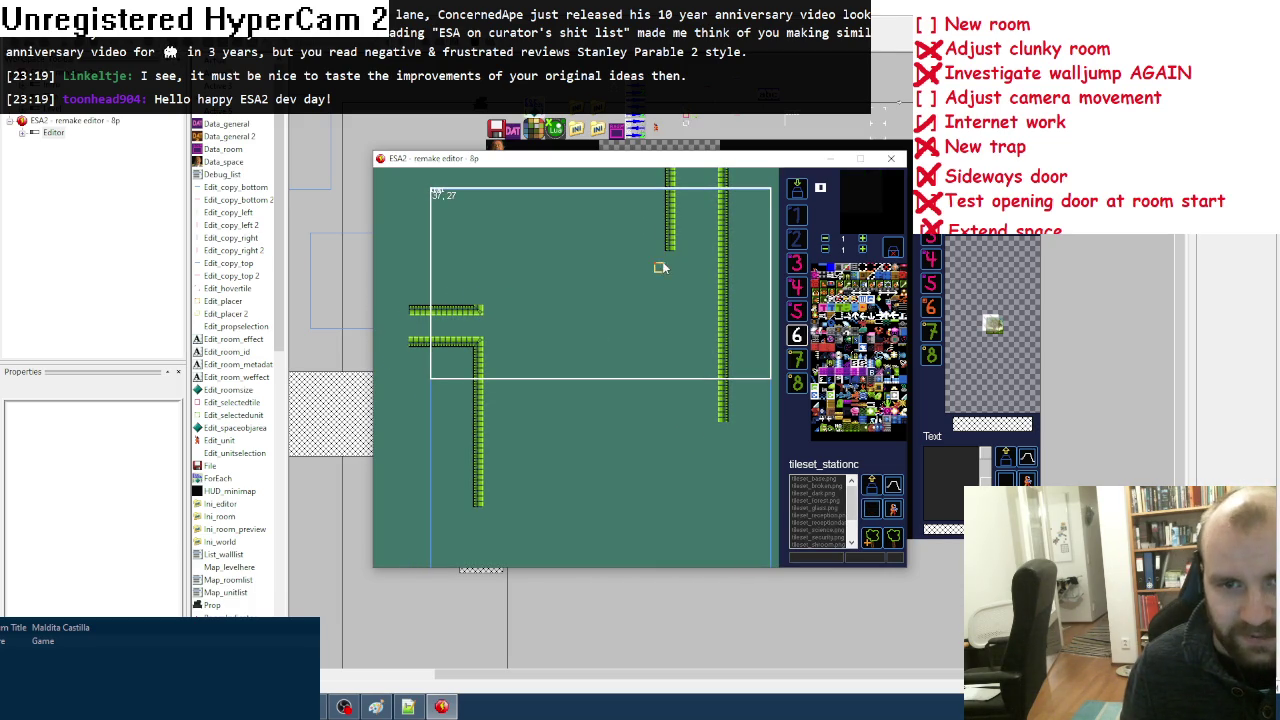
Step: Paint a new flat green top wall across the upper corridor
{"action": "key", "text": "space"}
{"action": "left_click", "coordinate": [400, 360]}
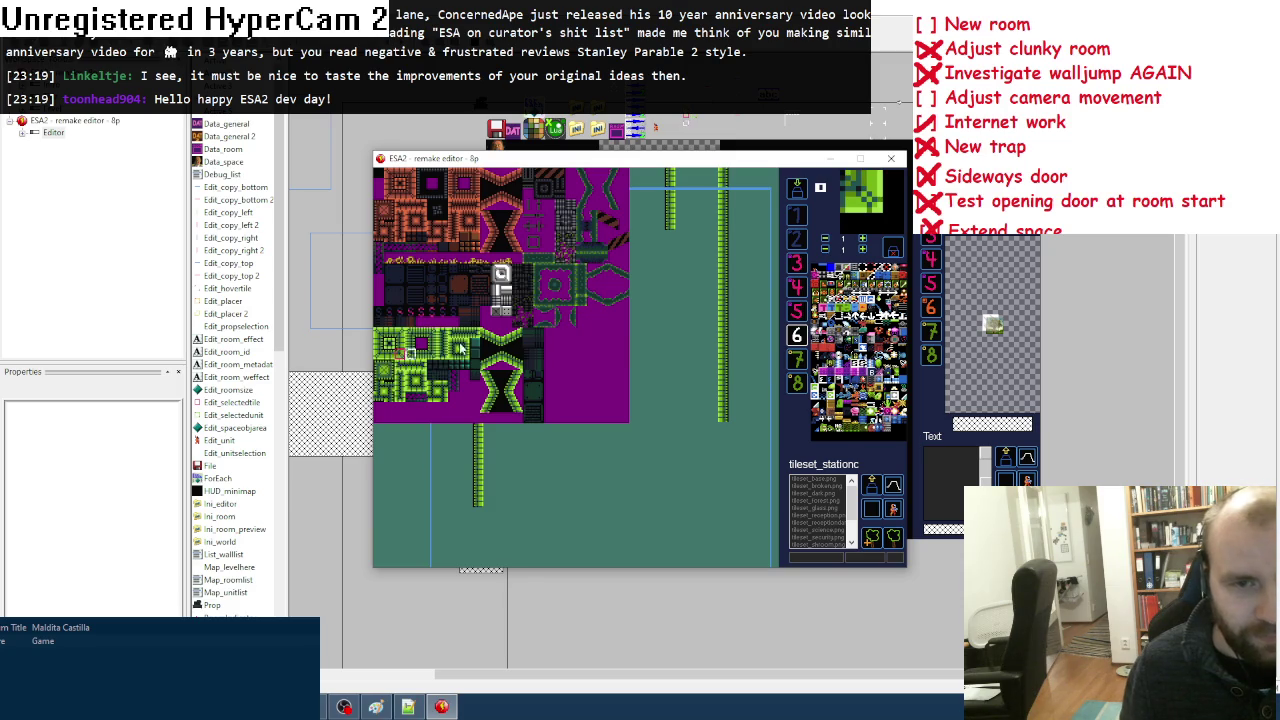
{"action": "key", "text": "space"}
{"action": "left_click", "coordinate": [391, 357]}
{"action": "left_click_drag", "start_coordinate": [658, 226], "coordinate": [572, 226]}
Step: Place a short vertical green wall strip in the middle of the room
{"action": "key", "text": "space"}
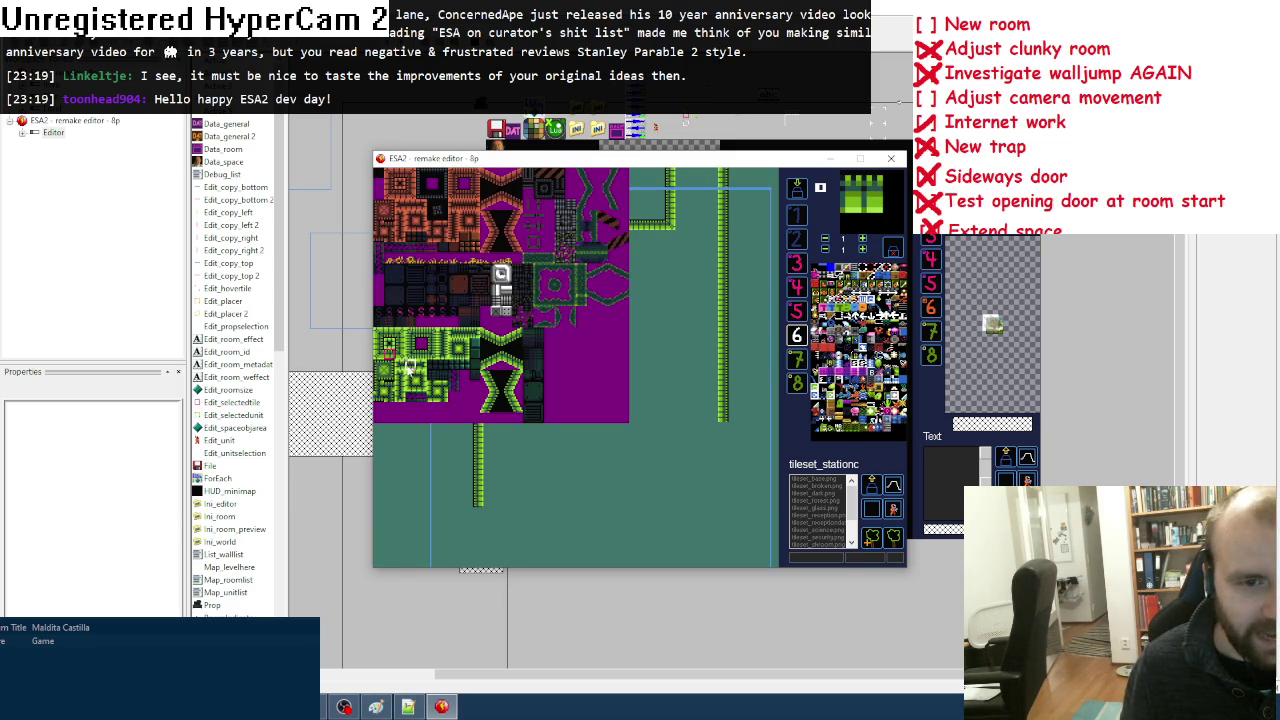
{"action": "left_click", "coordinate": [390, 366]}
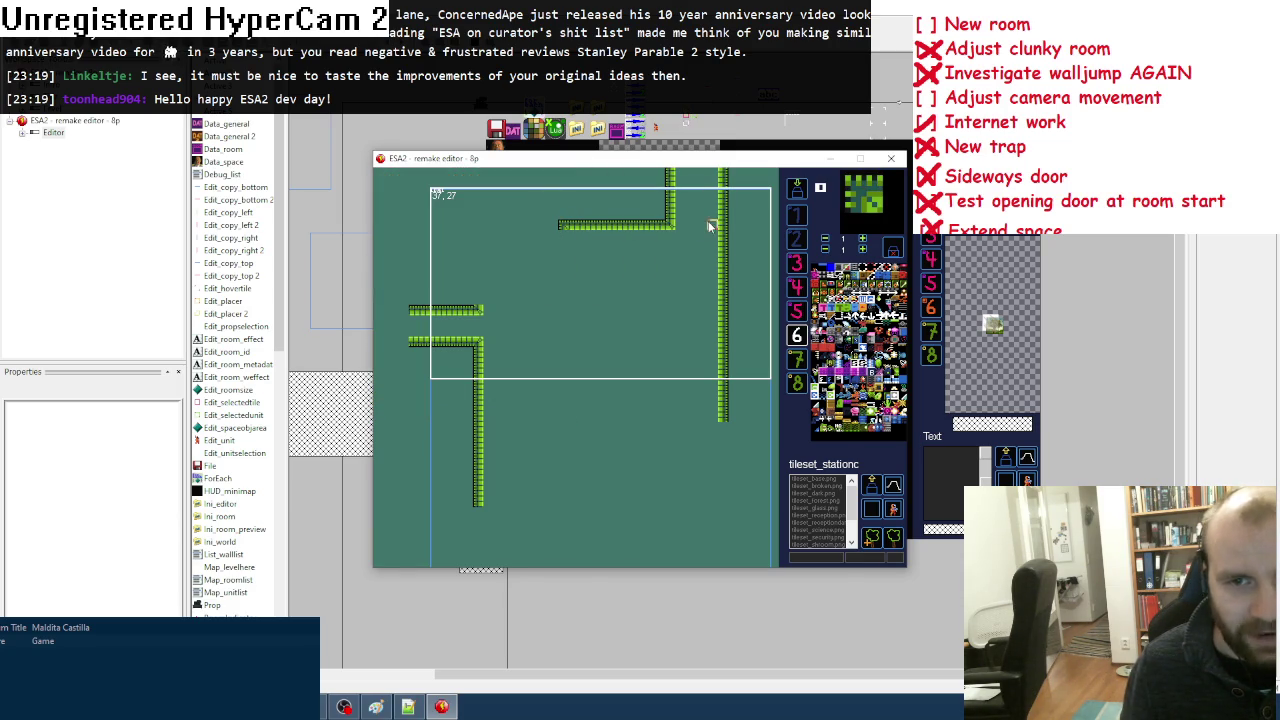
{"action": "key", "text": "space"}
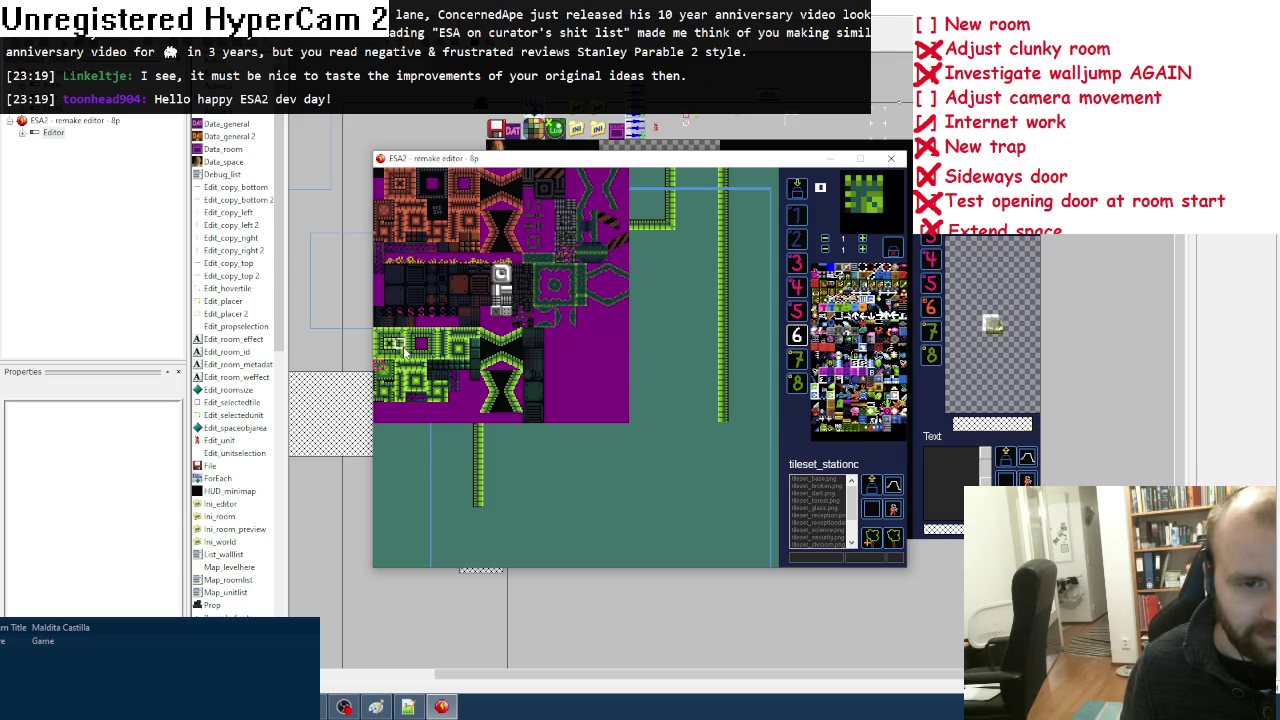
{"action": "left_click", "coordinate": [396, 344]}
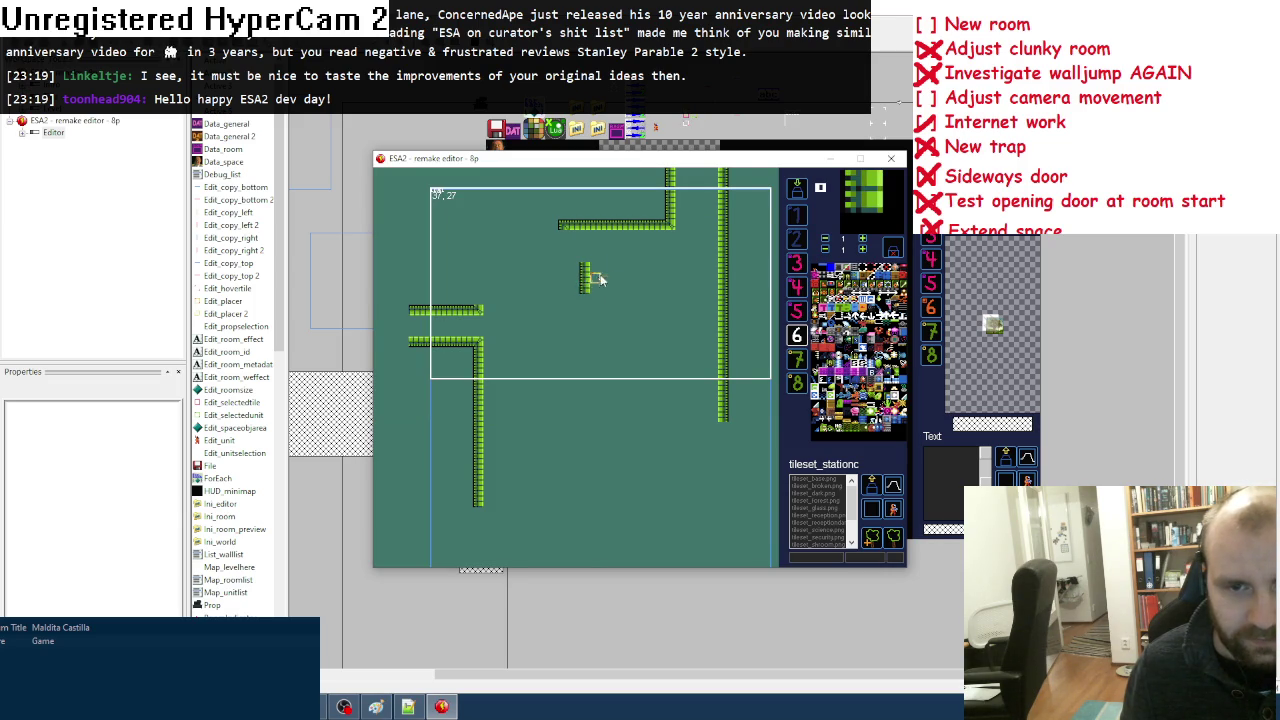
{"action": "left_click", "coordinate": [576, 293]}
{"action": "key", "text": "space"}
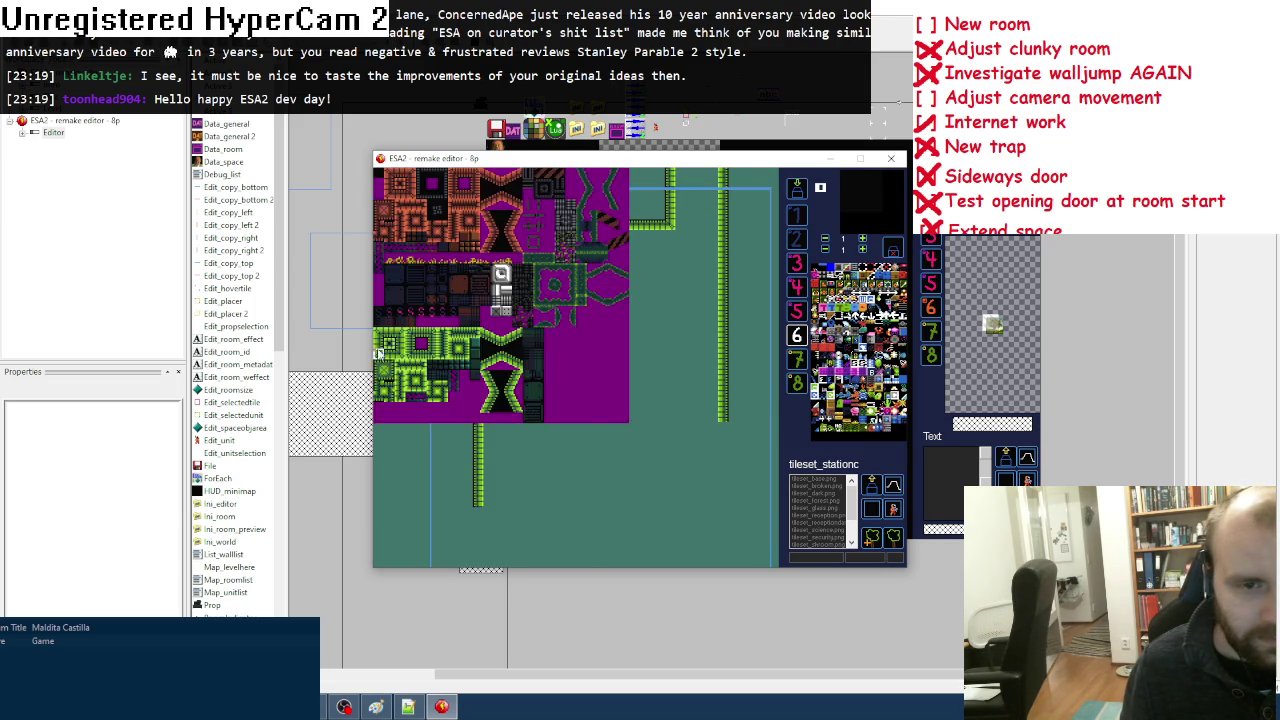
{"action": "left_click", "coordinate": [585, 280]}
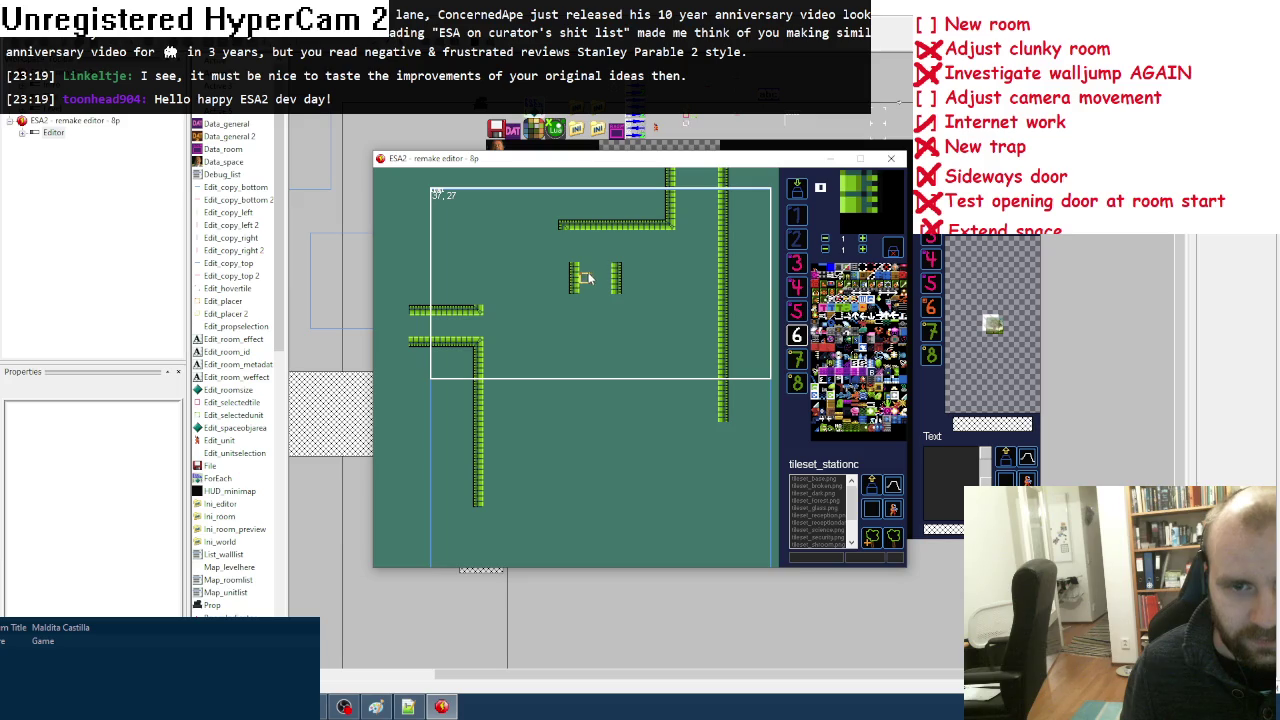
{"action": "key", "text": "Right"}
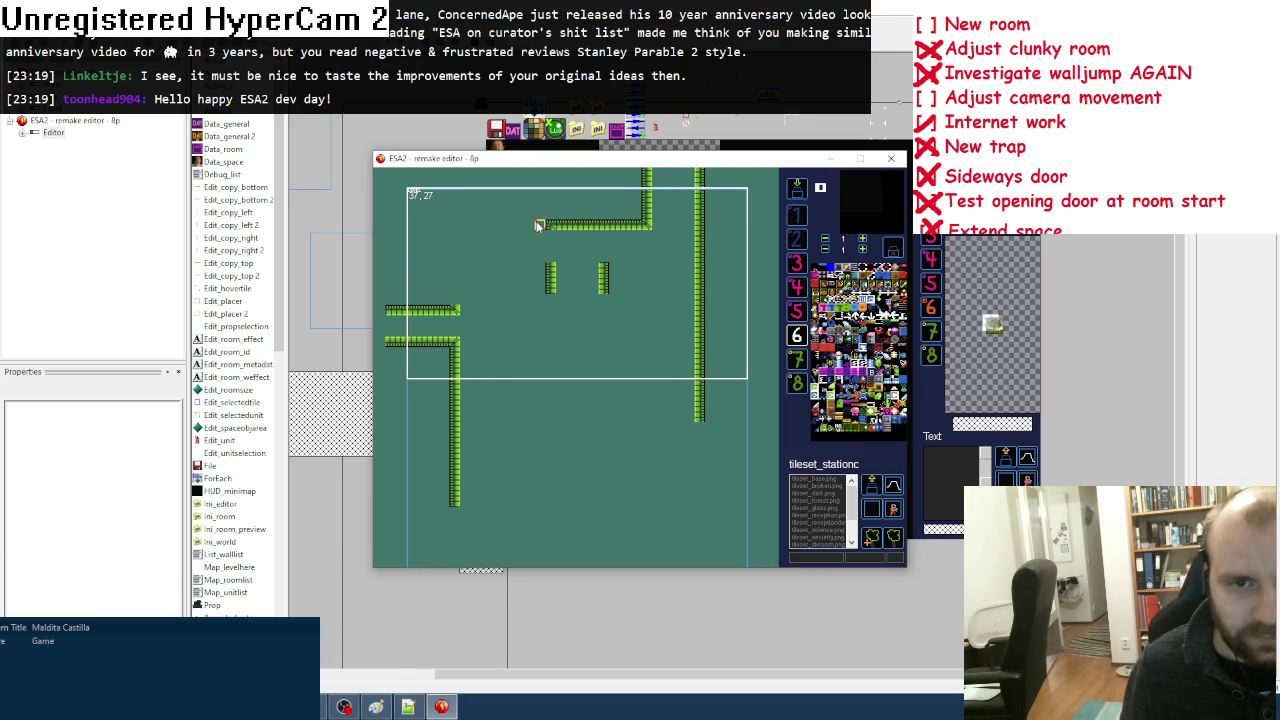
Step: Fill the wall column under the top wall's left end and run a horizontal wall to the right wall
{"action": "key", "text": "space"}
{"action": "left_click", "coordinate": [400, 350]}
{"action": "left_click_drag", "start_coordinate": [551, 240], "coordinate": [551, 262]}
{"action": "key", "text": "space"}
{"action": "left_click", "coordinate": [388, 334]}
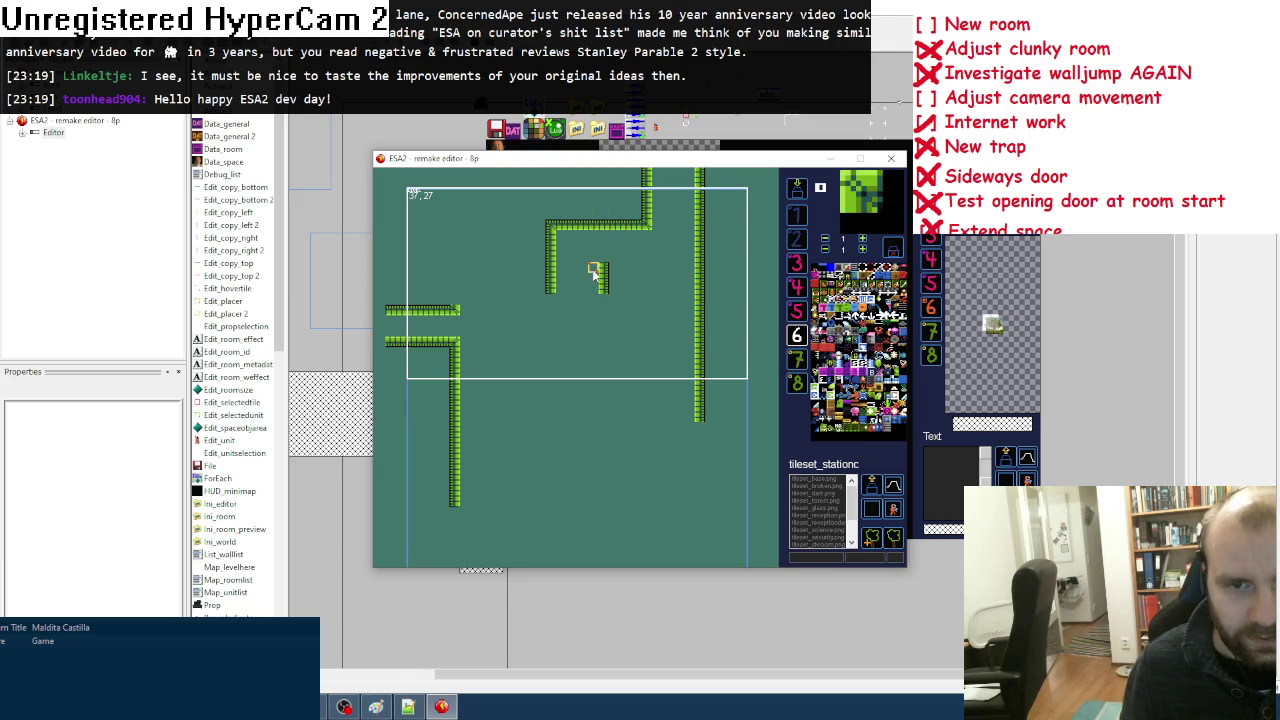
{"action": "right_click", "coordinate": [588, 268]}
{"action": "key", "text": "space"}
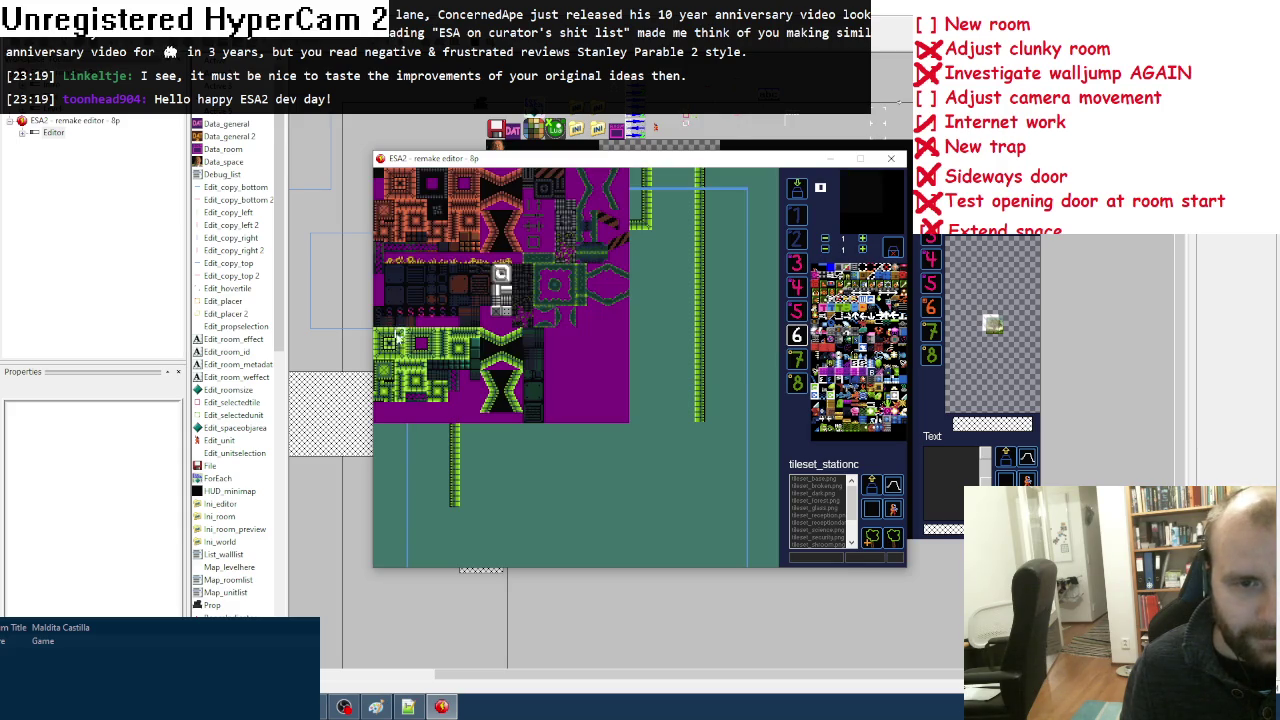
{"action": "left_click", "coordinate": [395, 335]}
{"action": "left_click_drag", "start_coordinate": [624, 279], "coordinate": [692, 278]}
{"action": "key", "text": "space"}
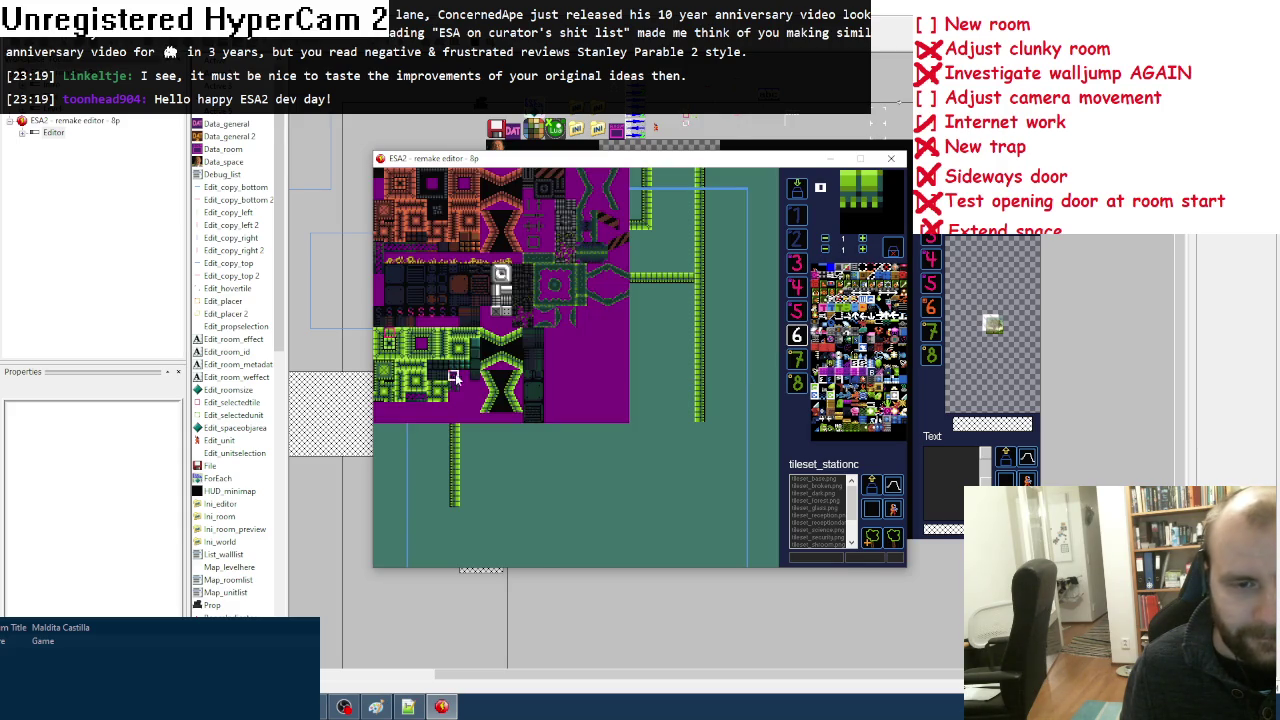
Step: Cap the wall end with a junction tile and erase the walls below it and in the left corridor
{"action": "left_click", "coordinate": [399, 357]}
{"action": "left_click", "coordinate": [697, 277]}
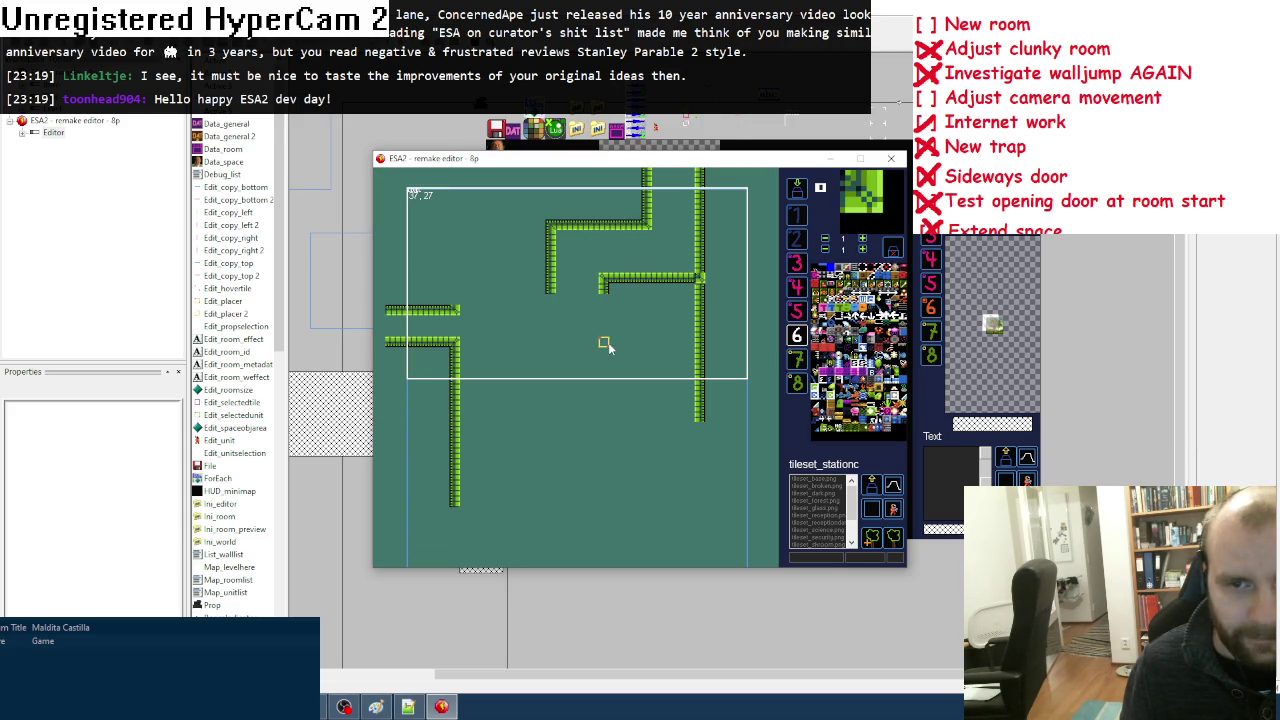
{"action": "key", "text": "space"}
{"action": "left_click", "coordinate": [386, 377]}
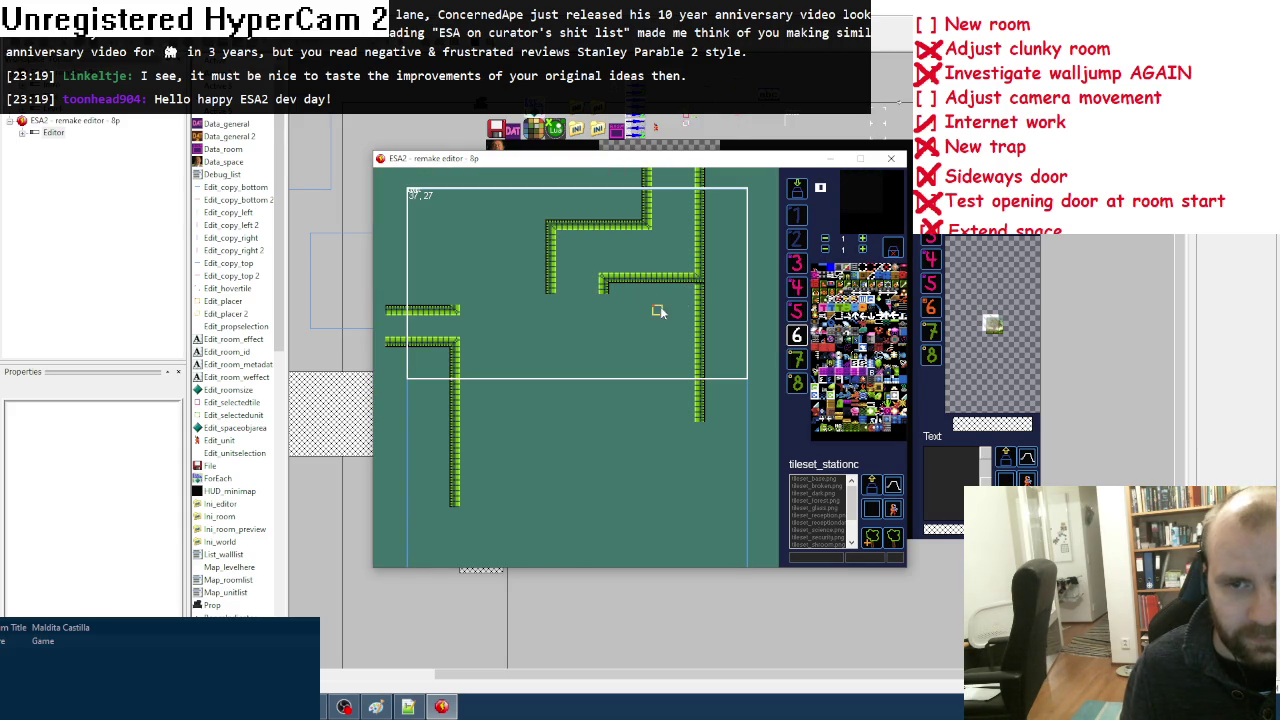
{"action": "left_click_drag", "start_coordinate": [697, 297], "coordinate": [700, 417]}
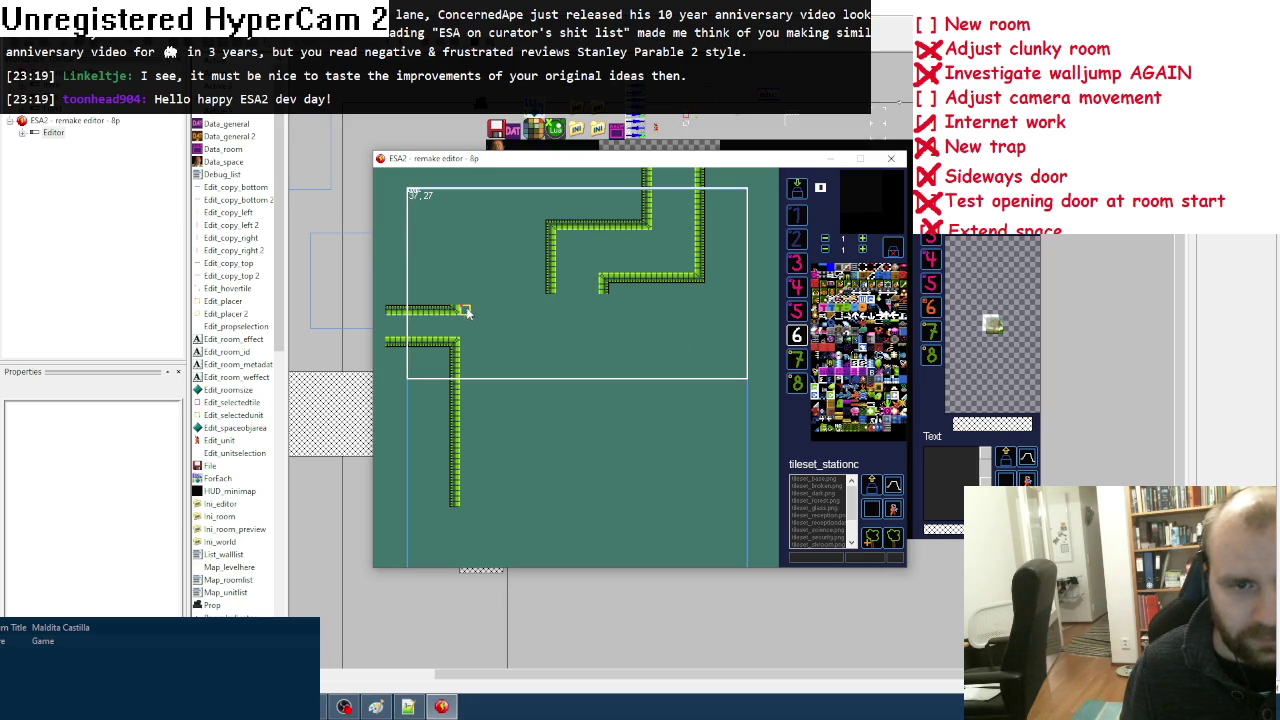
{"action": "mouse_move", "coordinate": [431, 312]}
{"action": "left_mouse_down"}
{"action": "mouse_move", "coordinate": [391, 338]}
{"action": "mouse_move", "coordinate": [438, 346]}
{"action": "left_mouse_up"}
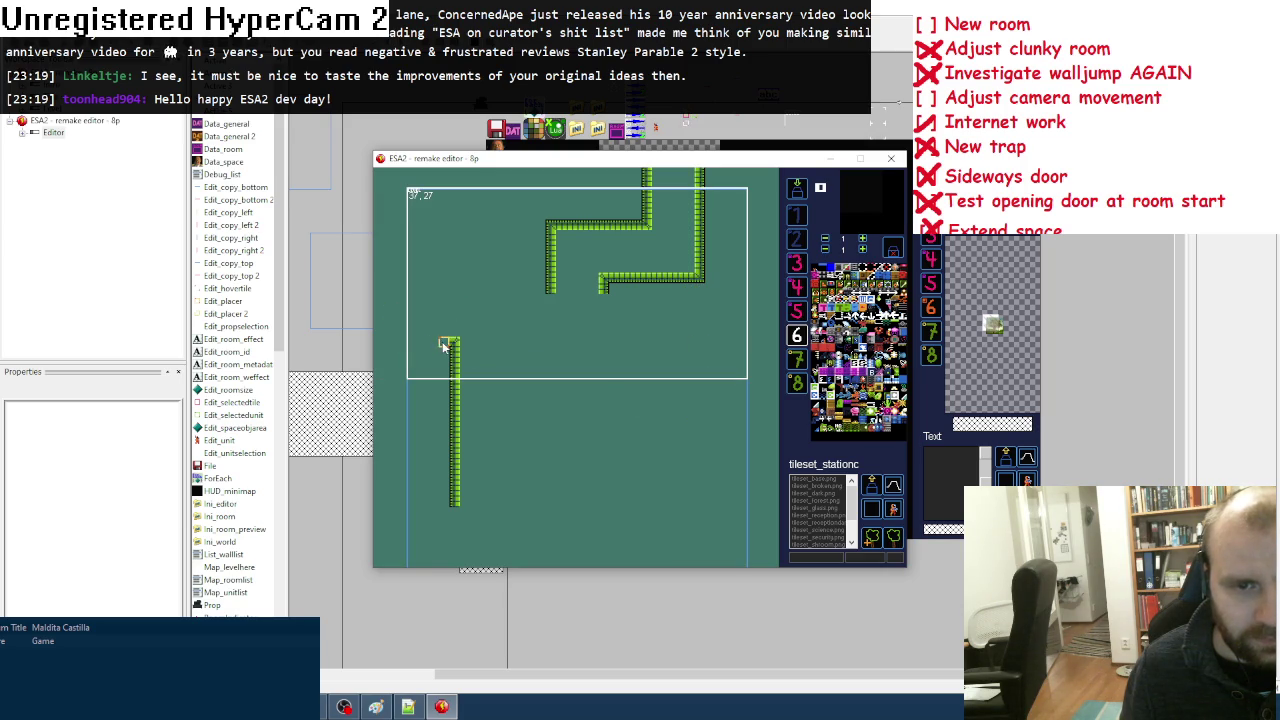
Step: Paint a green diagonal slope running down-left
{"action": "key", "text": "space"}
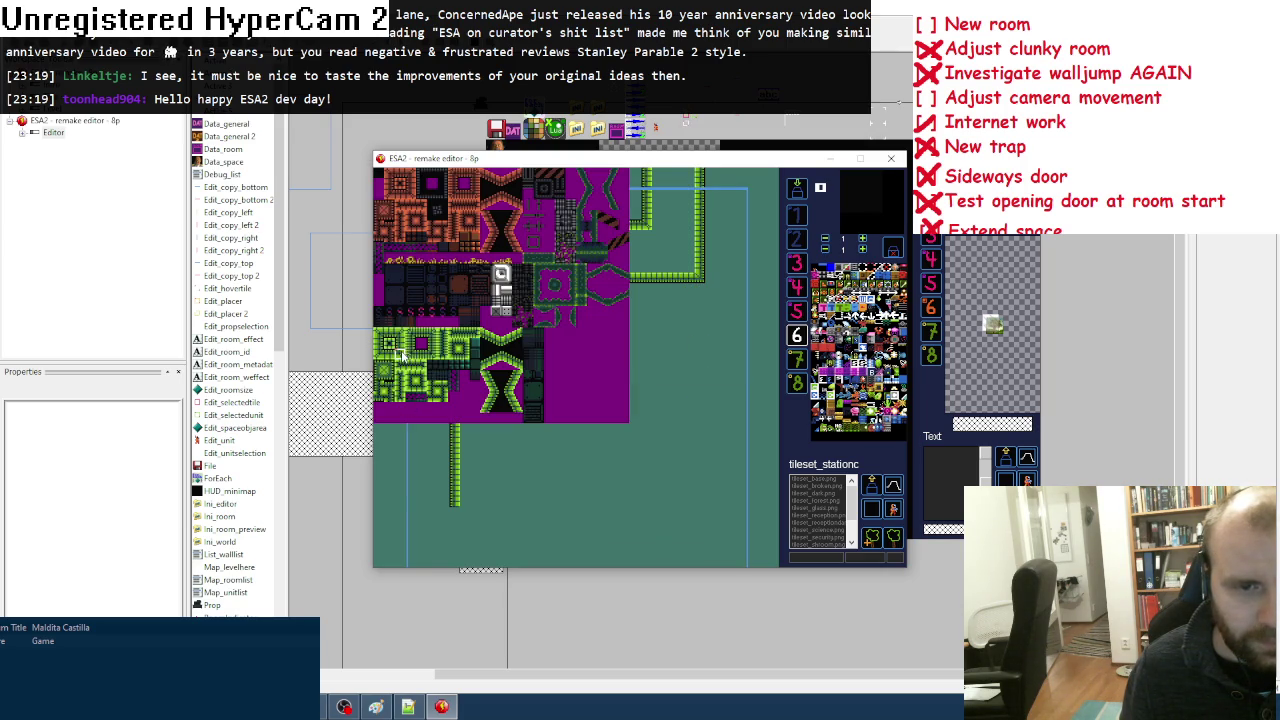
{"action": "left_click", "coordinate": [405, 357]}
{"action": "key", "text": "space"}
{"action": "left_click", "coordinate": [379, 357]}
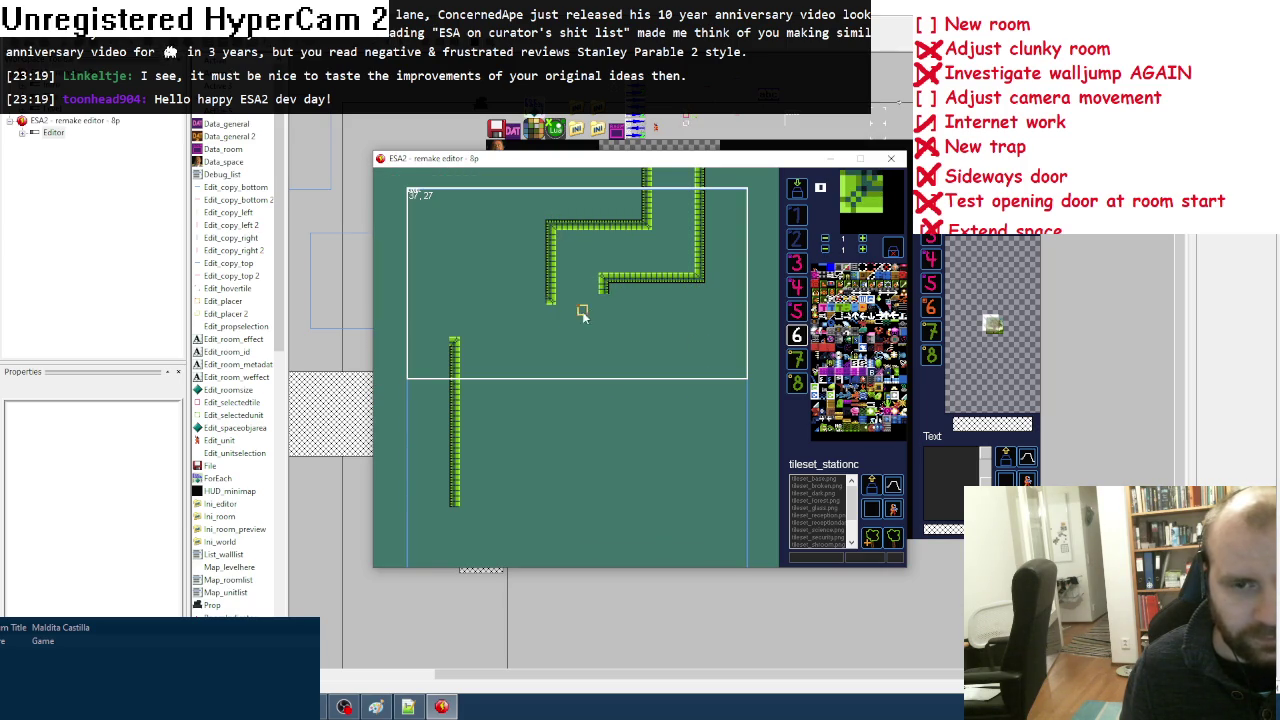
{"action": "key", "text": "space"}
{"action": "left_click", "coordinate": [488, 362]}
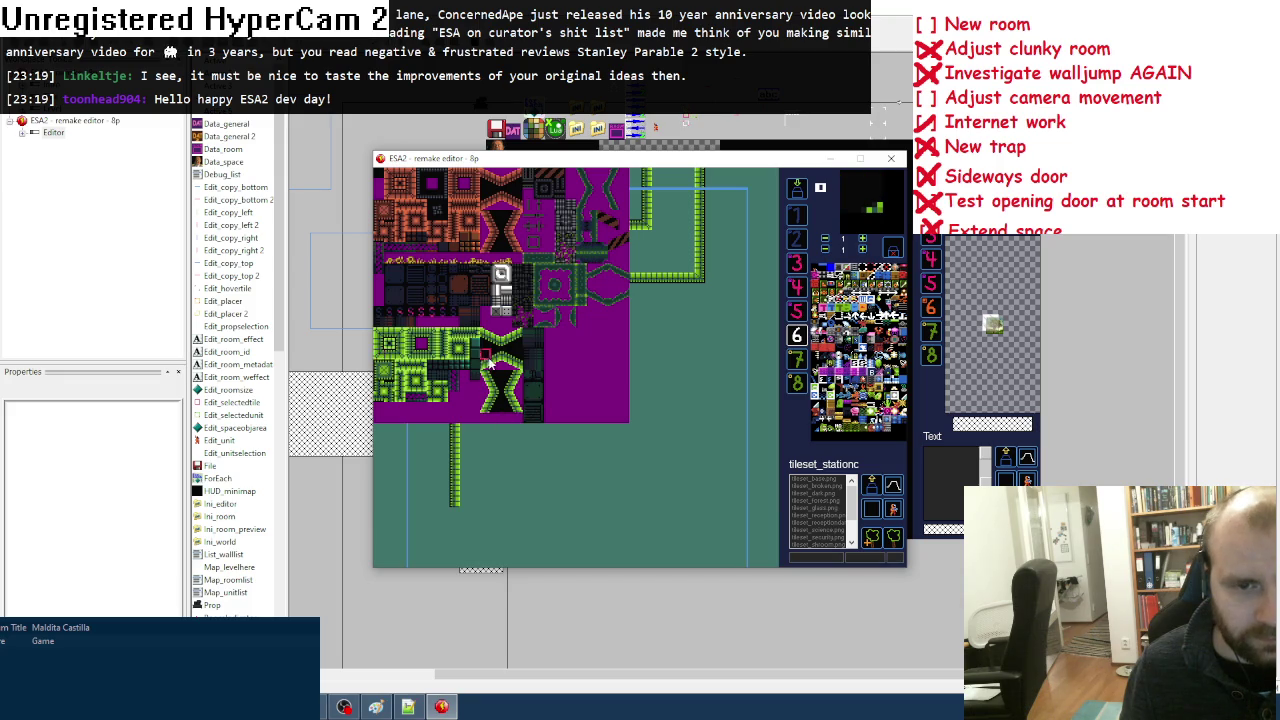
{"action": "left_click_drag", "start_coordinate": [506, 315], "coordinate": [479, 332]}
Step: Paint a green slope down to the right, ending in a vertical wall run
{"action": "key", "text": "space"}
{"action": "left_click", "coordinate": [378, 373]}
{"action": "key", "text": "space"}
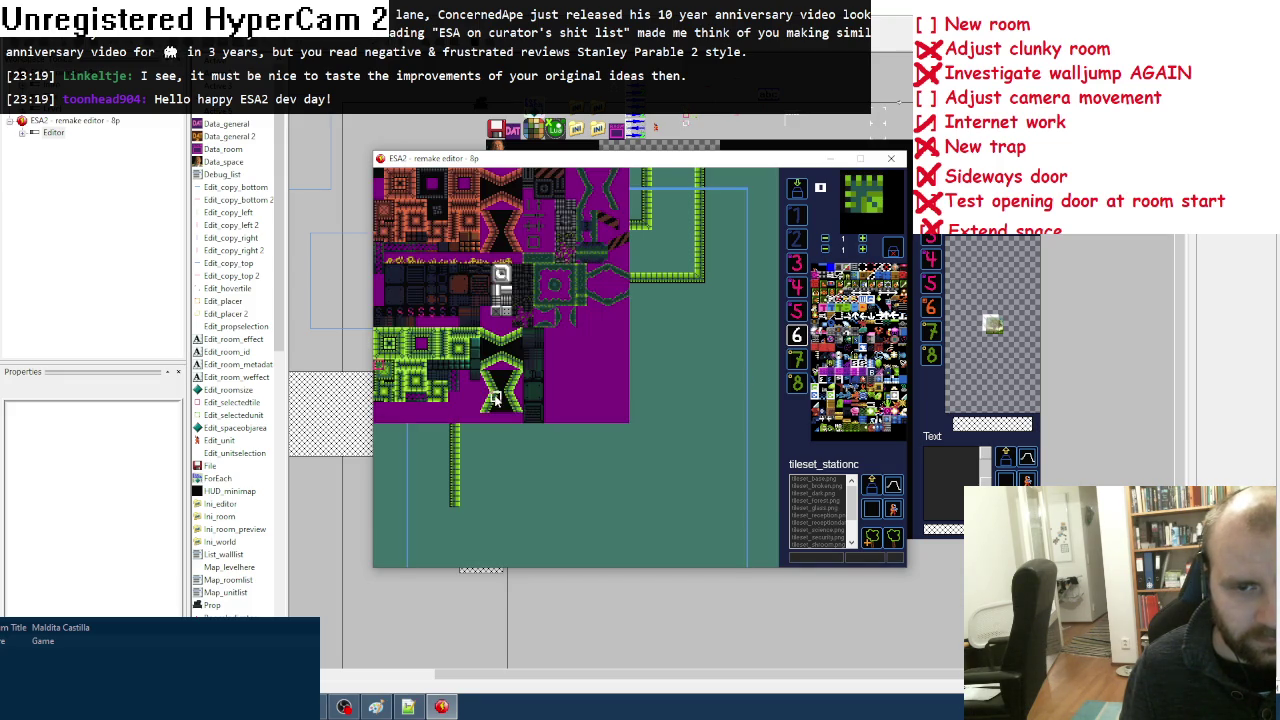
{"action": "left_click", "coordinate": [518, 362]}
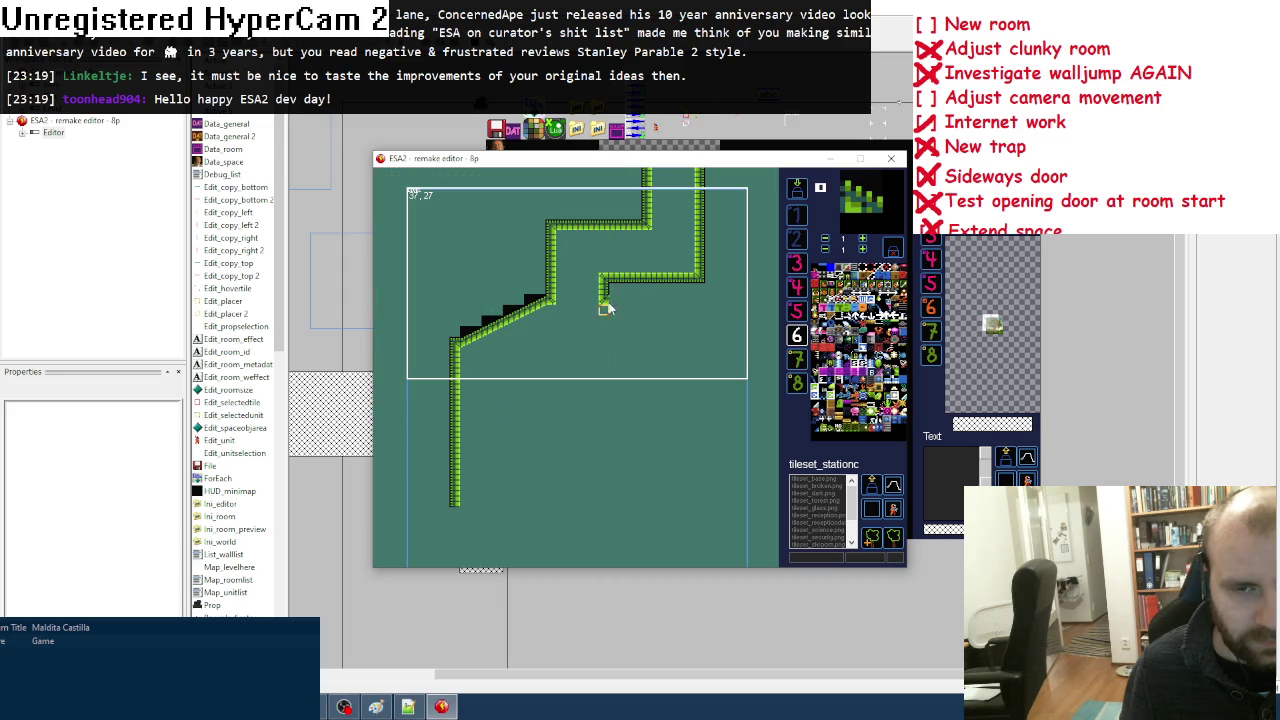
{"action": "left_click_drag", "start_coordinate": [616, 299], "coordinate": [666, 332]}
{"action": "key", "text": "space"}
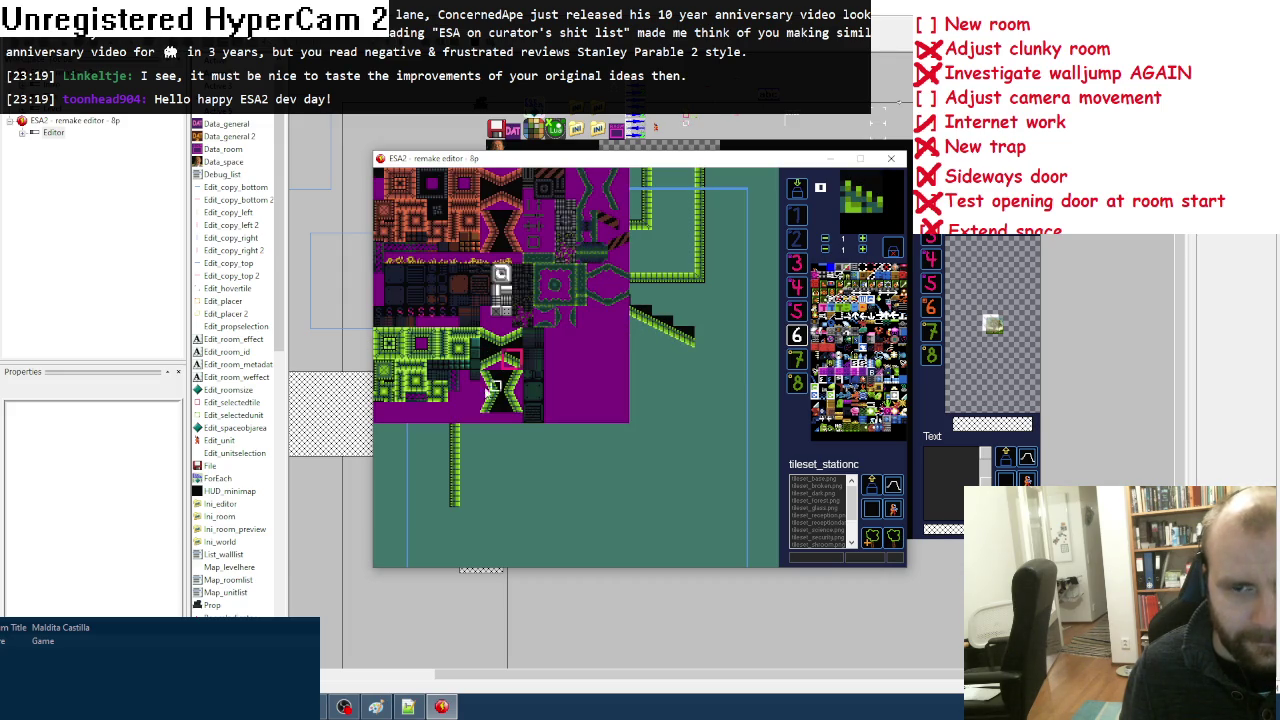
{"action": "left_click", "coordinate": [512, 360]}
{"action": "left_click", "coordinate": [698, 344]}
{"action": "key", "text": "space"}
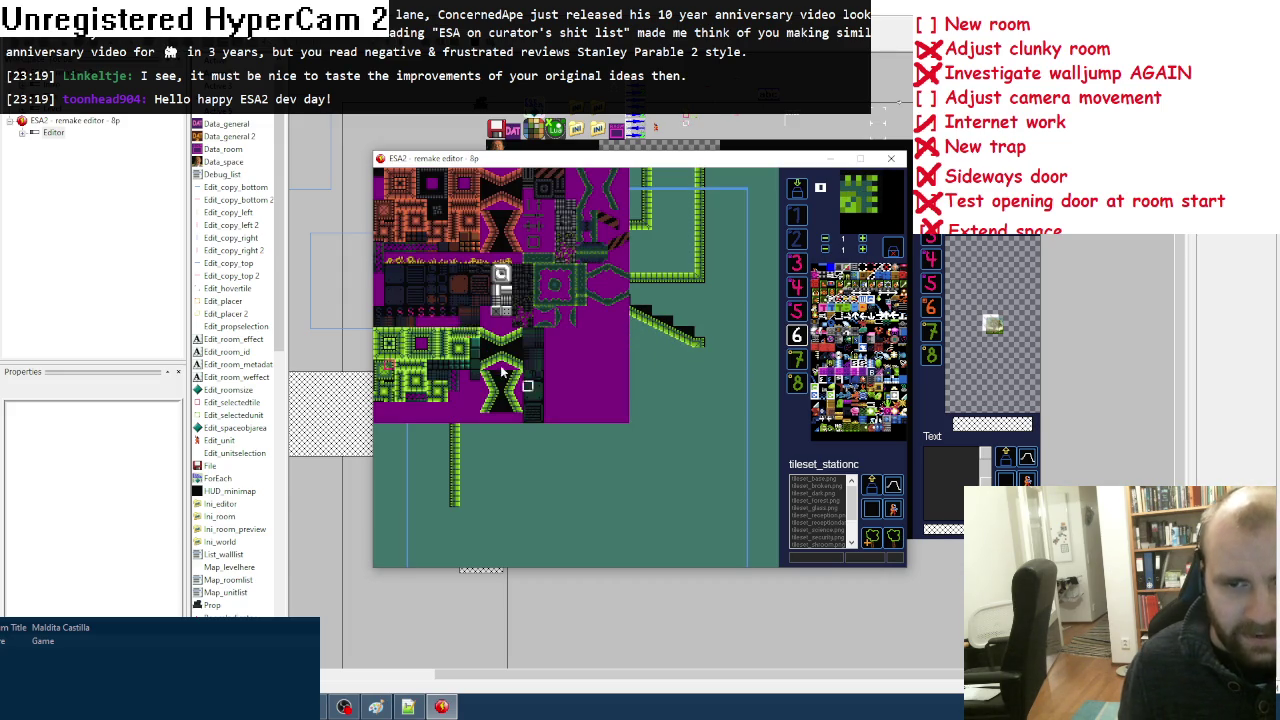
{"action": "left_click", "coordinate": [380, 350]}
{"action": "left_click_drag", "start_coordinate": [697, 357], "coordinate": [700, 378]}
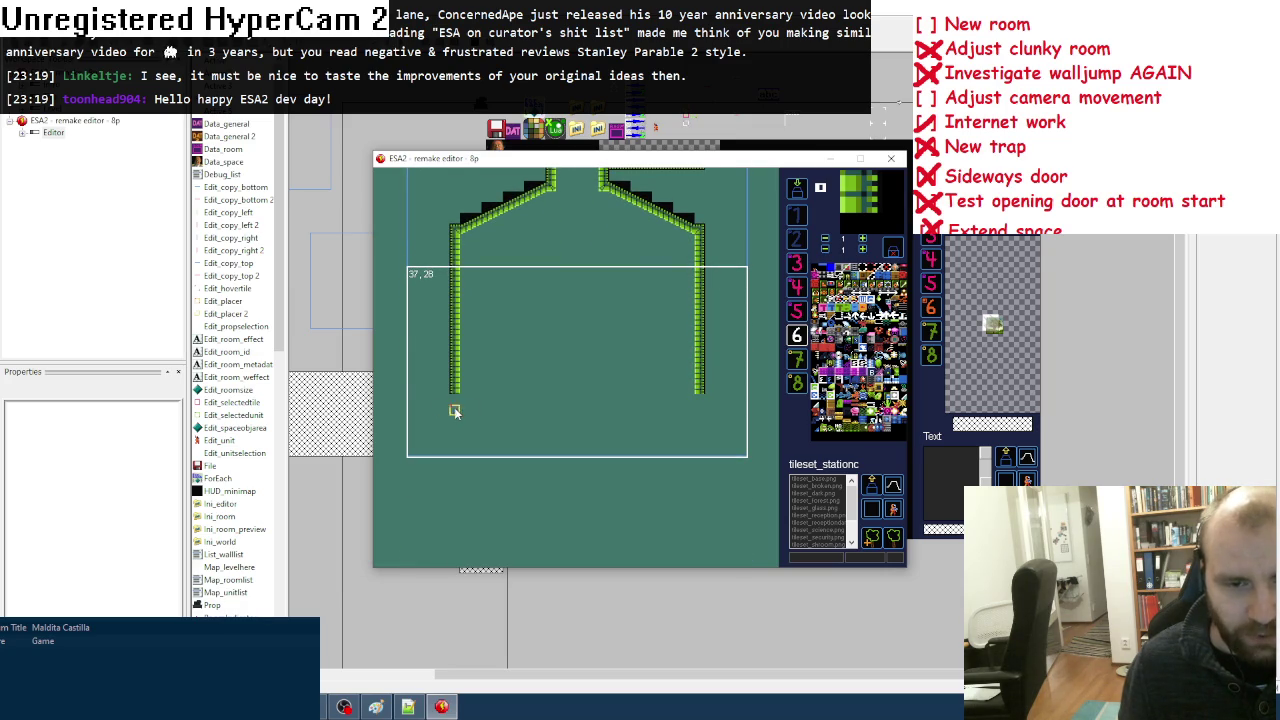
Step: Paint a green floor row between the walls and erase the walls' lower ends
{"action": "key", "text": "space"}
{"action": "left_click", "coordinate": [386, 338]}
{"action": "left_click_drag", "start_coordinate": [456, 410], "coordinate": [698, 410]}
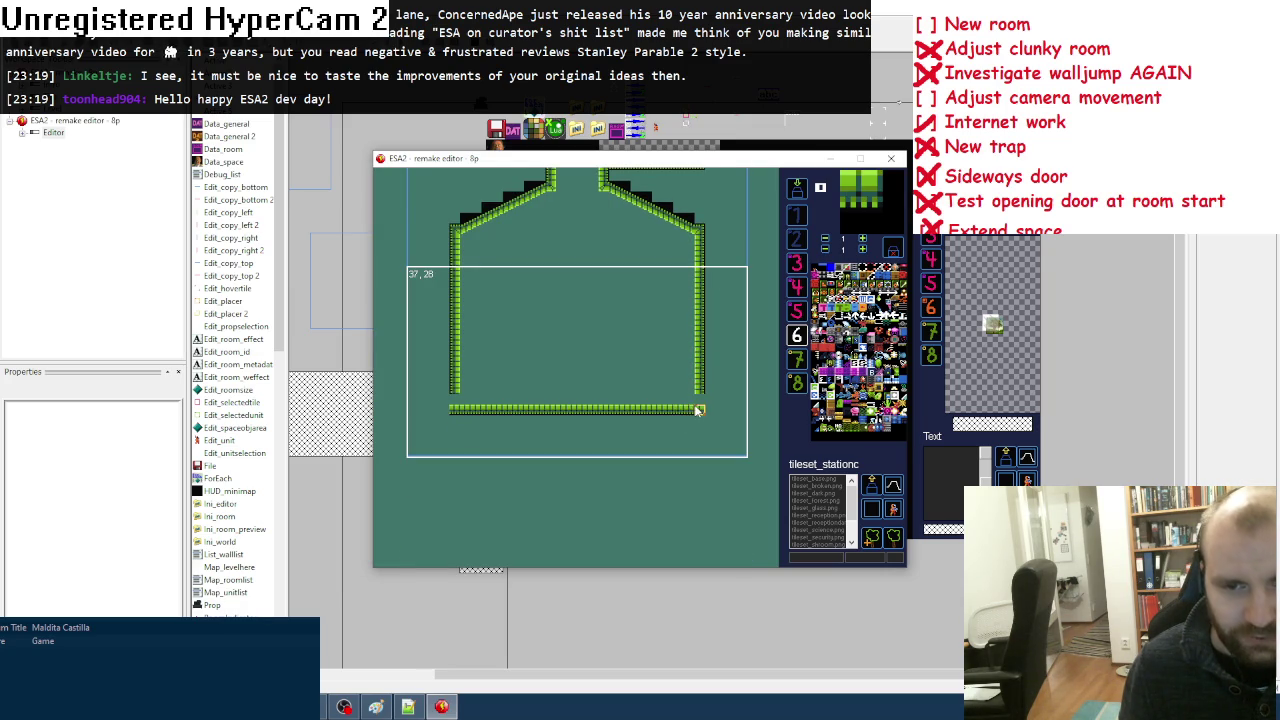
{"action": "right_click", "coordinate": [691, 386]}
{"action": "left_click_drag", "start_coordinate": [699, 364], "coordinate": [700, 390]}
{"action": "left_click_drag", "start_coordinate": [452, 366], "coordinate": [456, 400]}
Step: Place a corner tile at the left wall's end and extend the left ledge outward
{"action": "key", "text": "space"}
{"action": "left_click", "coordinate": [390, 364]}
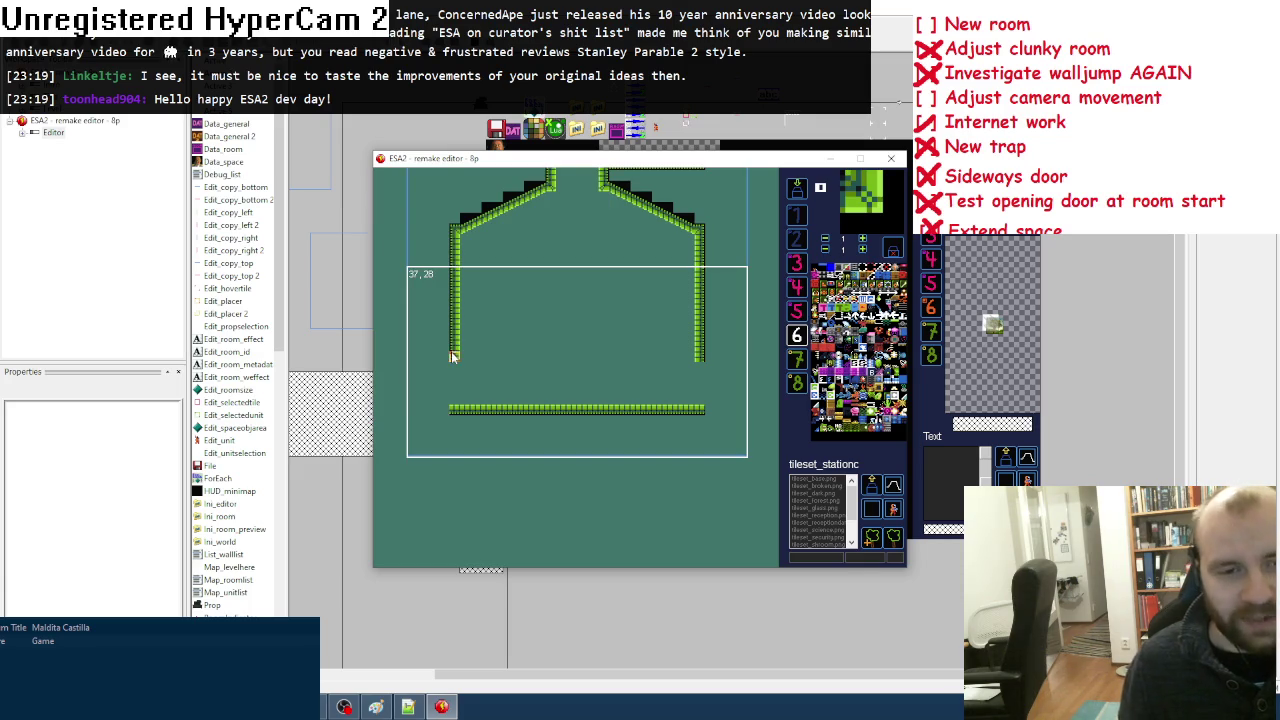
{"action": "key", "text": "space"}
{"action": "left_click", "coordinate": [392, 357]}
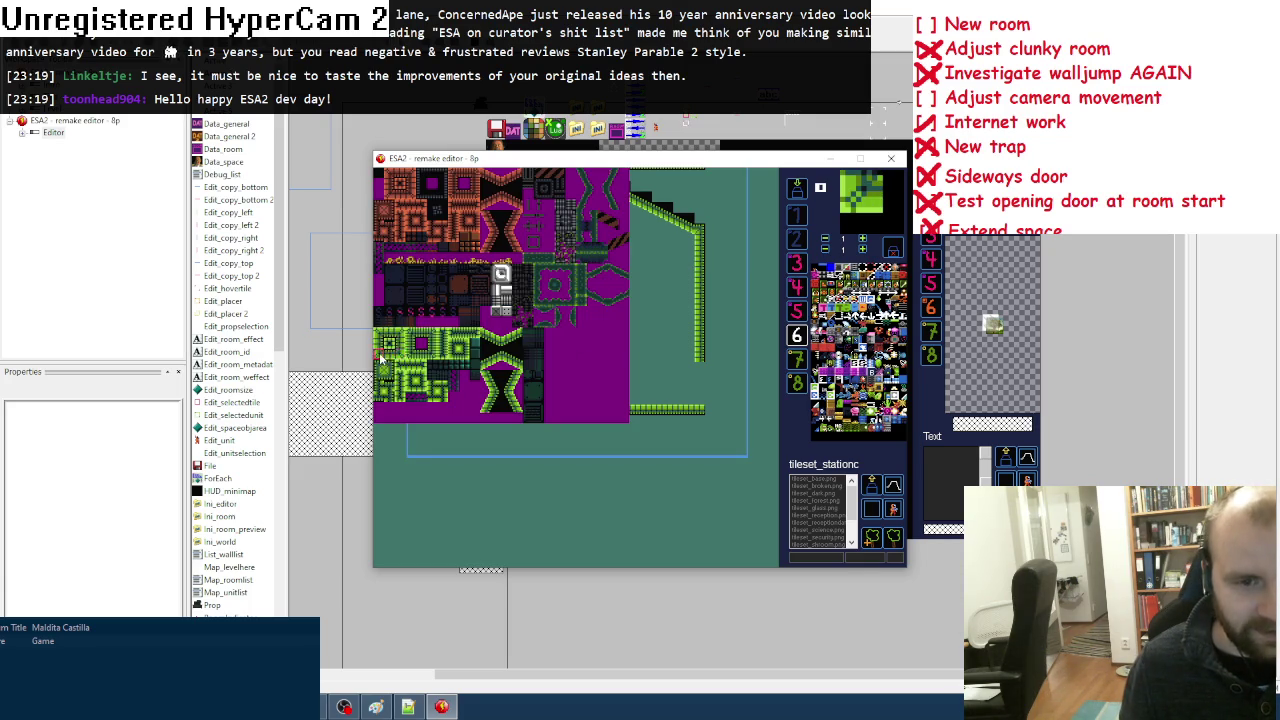
{"action": "key", "text": "space"}
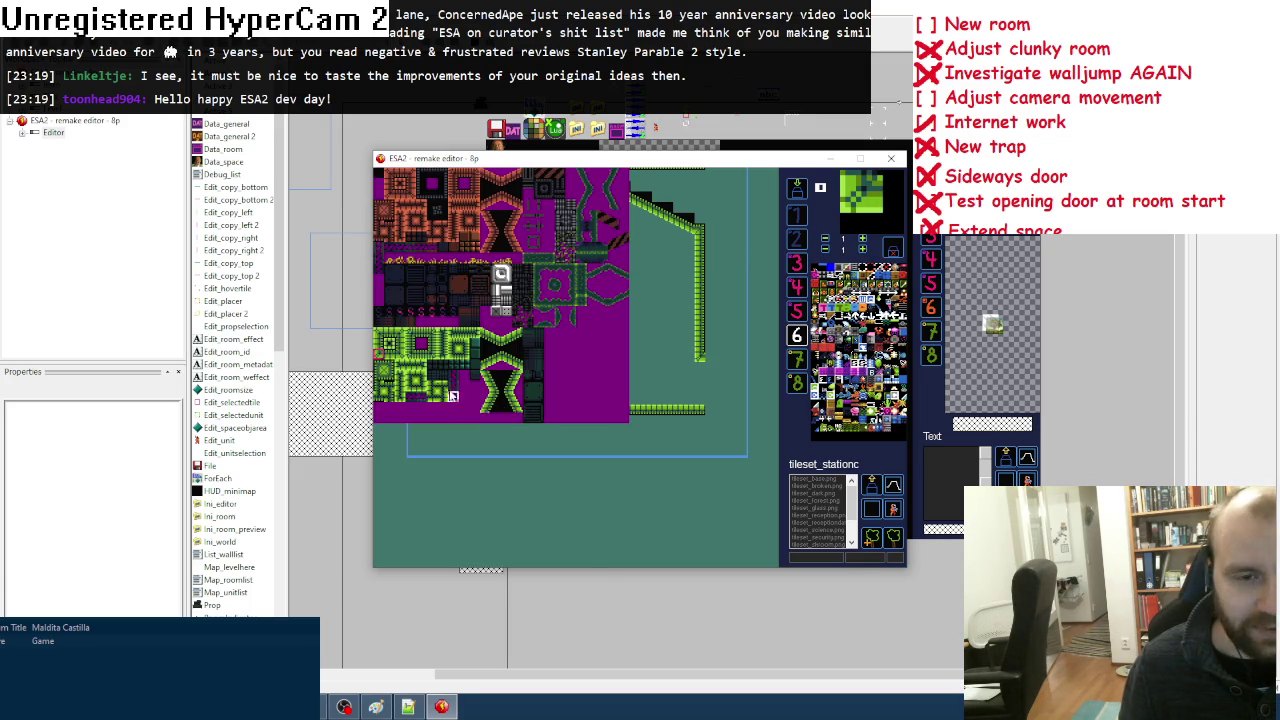
{"action": "left_click", "coordinate": [390, 358]}
{"action": "left_click", "coordinate": [447, 357]}
{"action": "left_click_drag", "start_coordinate": [425, 362], "coordinate": [392, 400]}
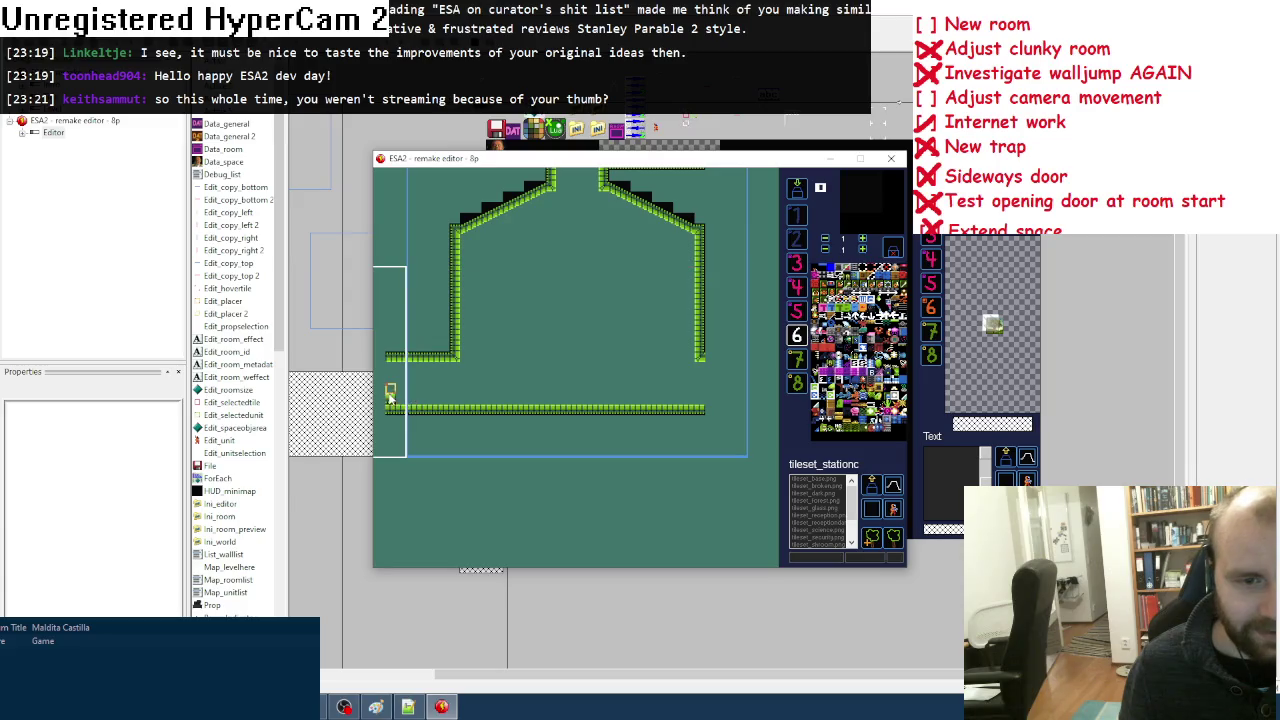
Step: Paint the right ledge outward, extend the floor right, and erase a gap mid-floor
{"action": "key", "text": "space"}
{"action": "left_click", "coordinate": [395, 359]}
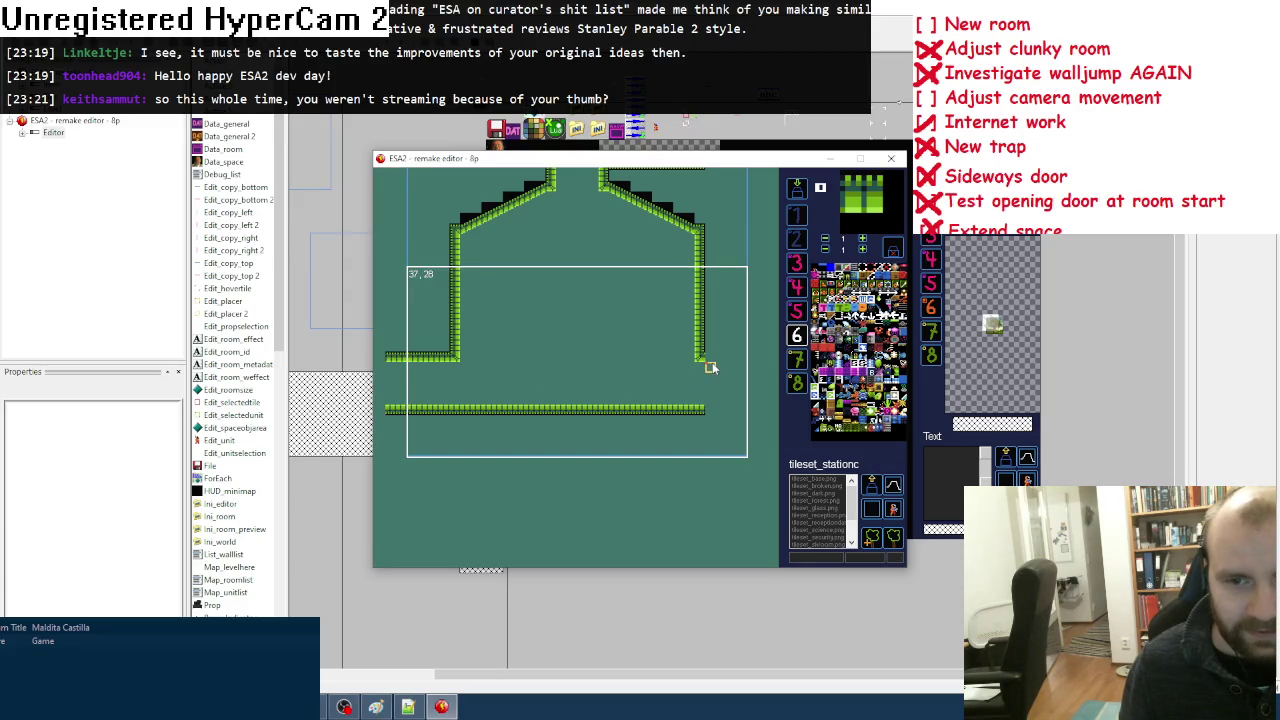
{"action": "left_click_drag", "start_coordinate": [713, 364], "coordinate": [766, 362]}
{"action": "key", "text": "space"}
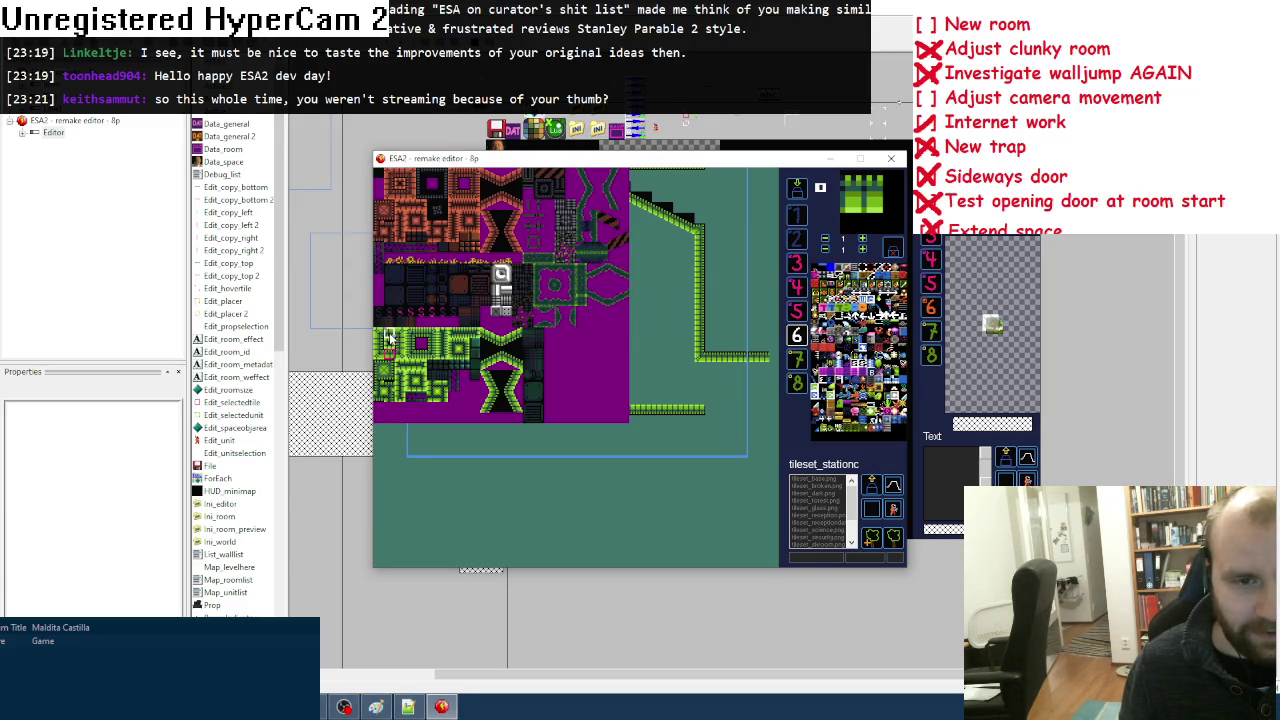
{"action": "left_click", "coordinate": [395, 337]}
{"action": "left_click_drag", "start_coordinate": [729, 413], "coordinate": [762, 413]}
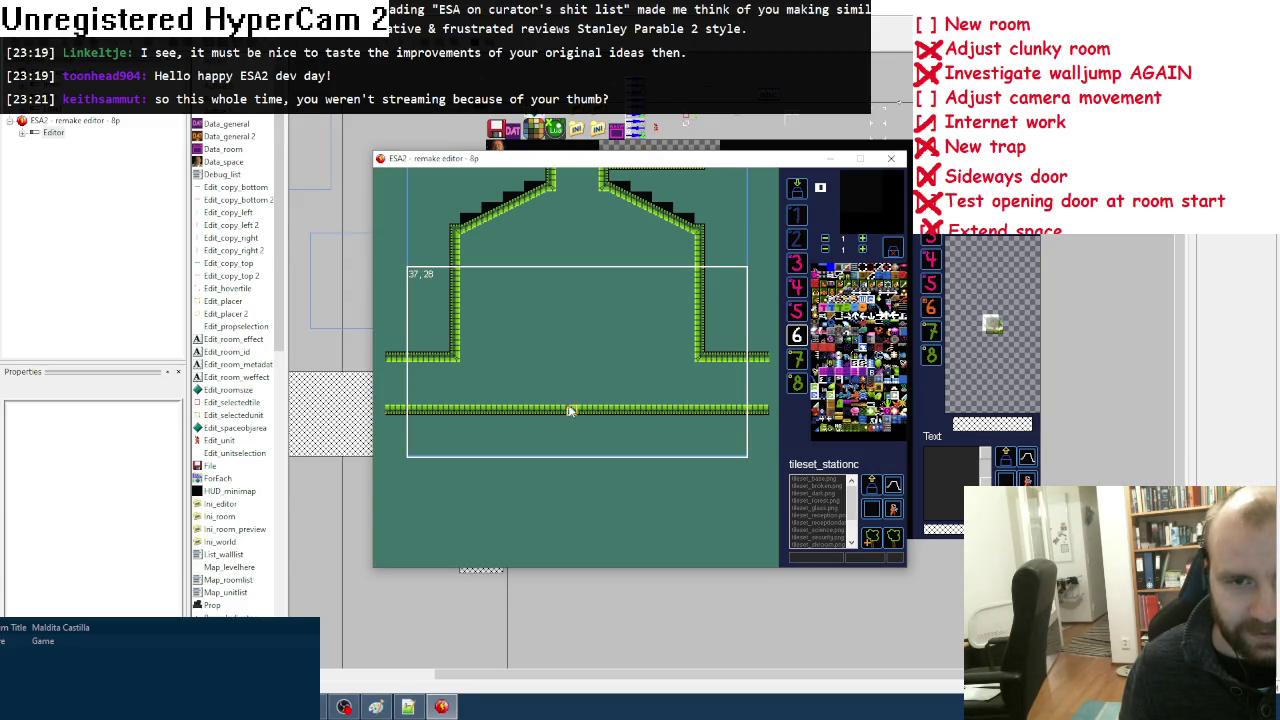
{"action": "left_click_drag", "start_coordinate": [560, 412], "coordinate": [594, 418]}
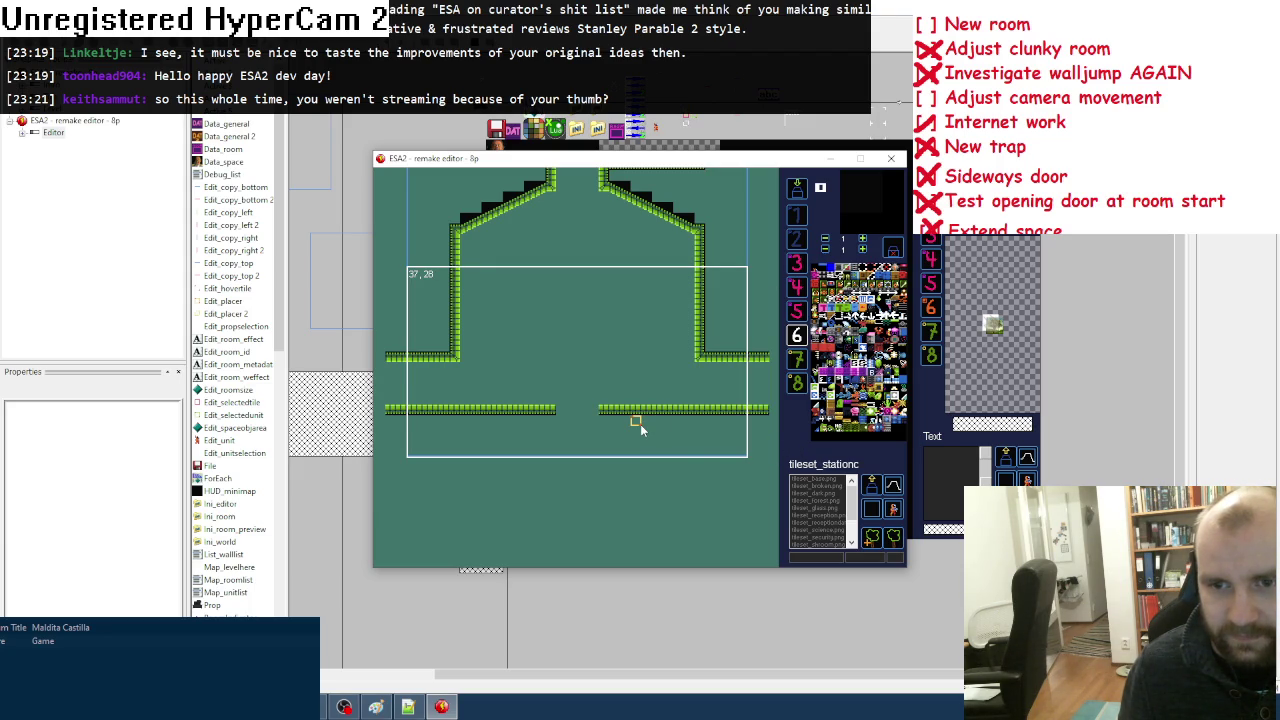
{"action": "left_click", "coordinate": [824, 338]}
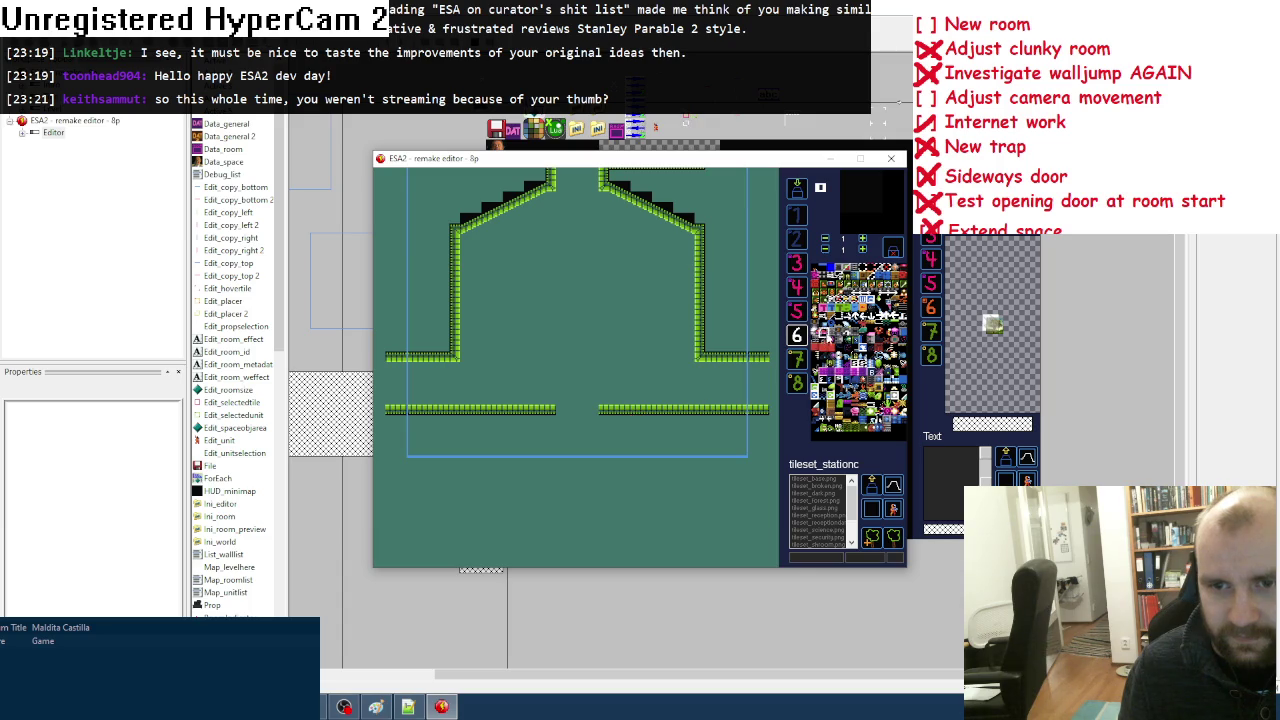
Step: Place two Elevator_square pieces in the floor gap and paint a green wall down on its right
{"action": "left_click", "coordinate": [589, 418]}
{"action": "left_click", "coordinate": [563, 421]}
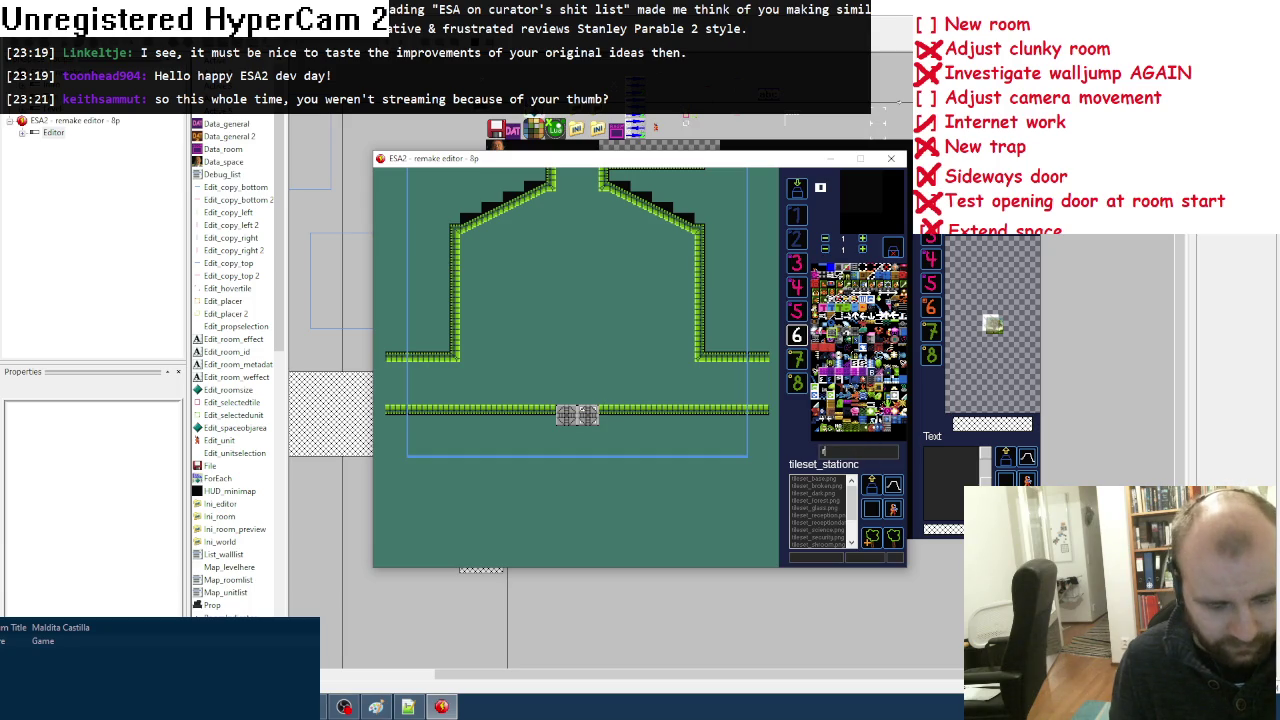
{"action": "key", "text": "space"}
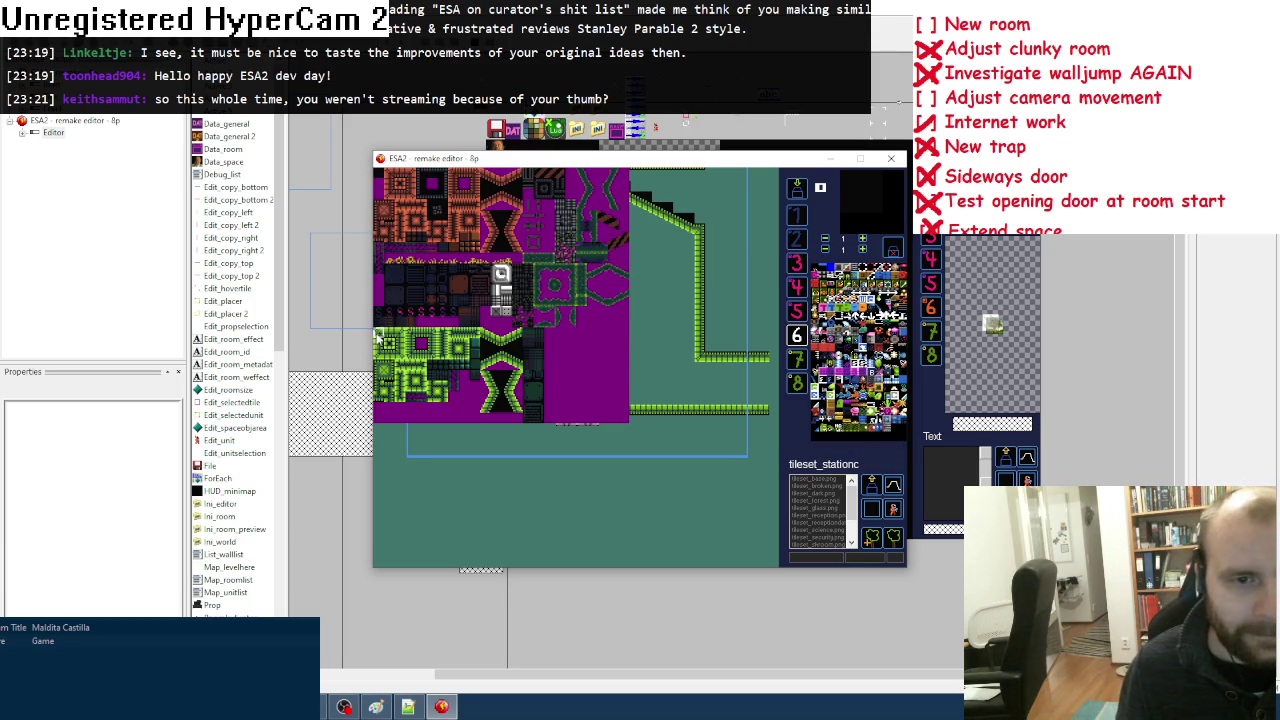
{"action": "left_click", "coordinate": [378, 338]}
{"action": "key", "text": "space"}
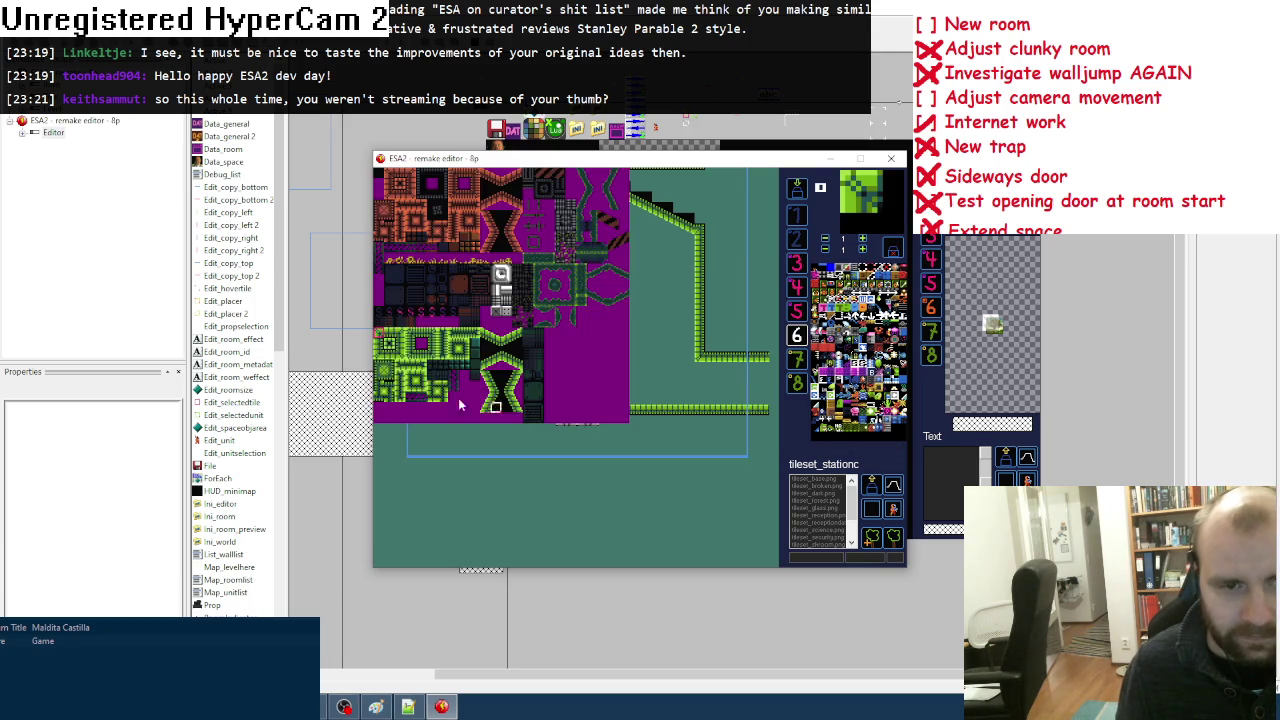
{"action": "left_click", "coordinate": [380, 343]}
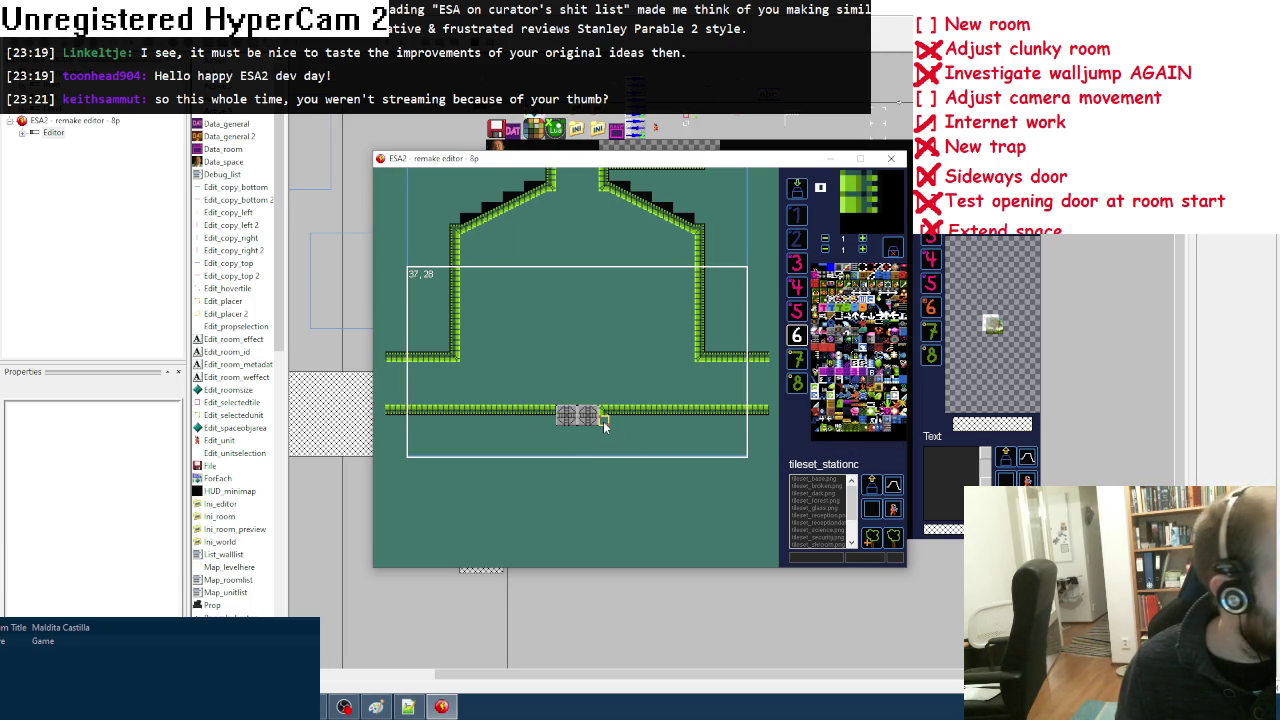
{"action": "left_click_drag", "start_coordinate": [604, 425], "coordinate": [608, 465]}
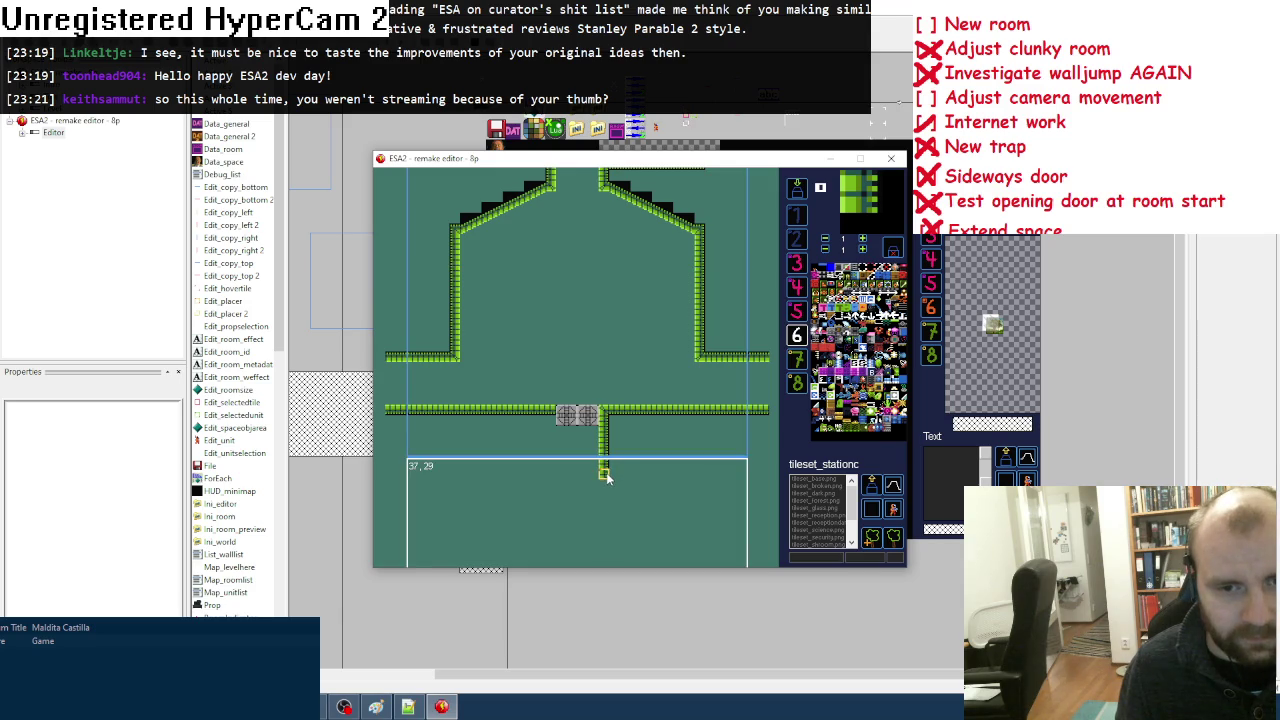
Step: Paint a matching green wall column down on the left side of the door
{"action": "key", "text": "space"}
{"action": "left_click", "coordinate": [396, 339]}
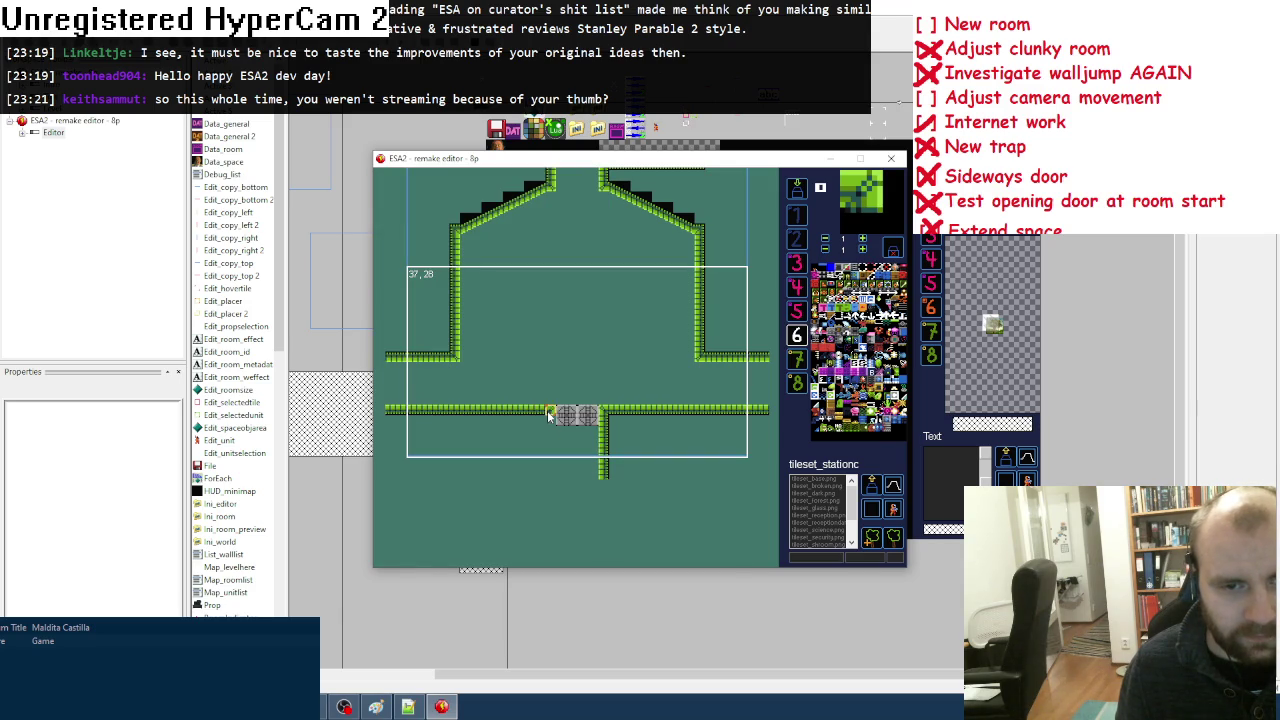
{"action": "key", "text": "space"}
{"action": "left_click", "coordinate": [549, 438]}
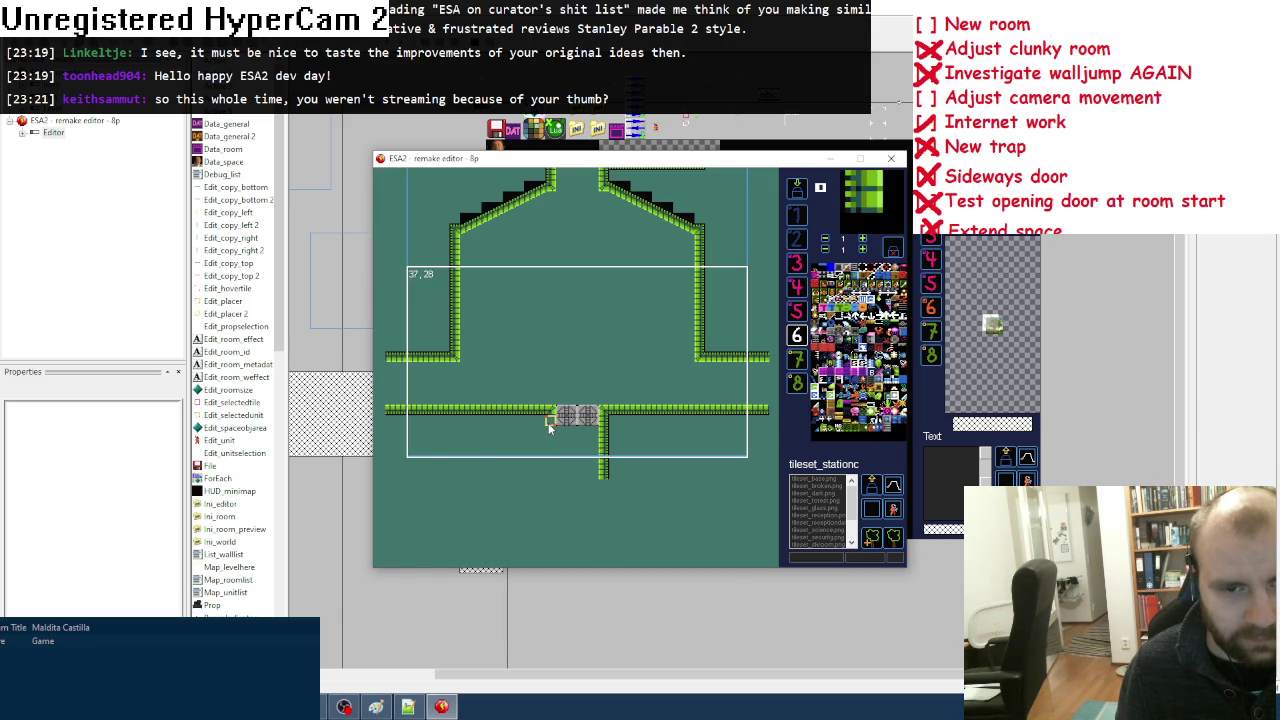
{"action": "left_click_drag", "start_coordinate": [548, 426], "coordinate": [552, 476]}
{"action": "scroll", "coordinate": [645, 350], "scroll_direction": "up", "scroll_amount": 2}
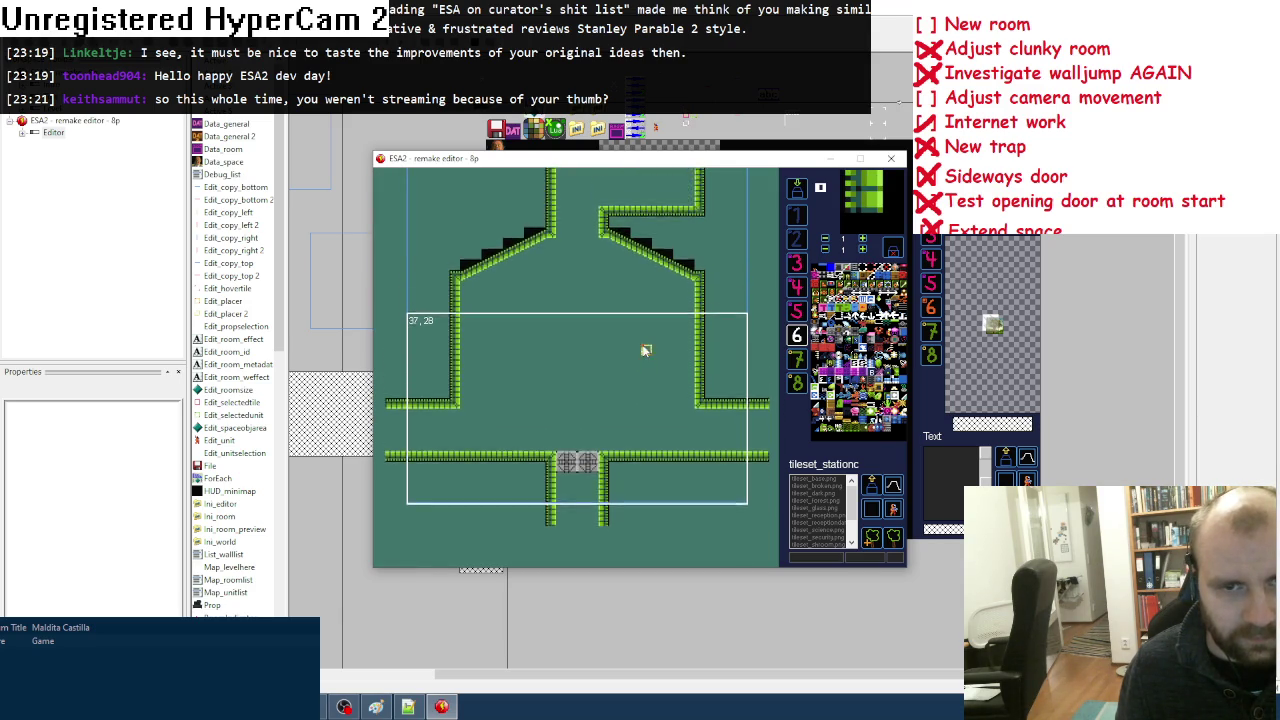
Step: Choose the empty black tile so the room background turns black instead of teal
{"action": "scroll", "coordinate": [645, 350], "scroll_direction": "up", "scroll_amount": 4}
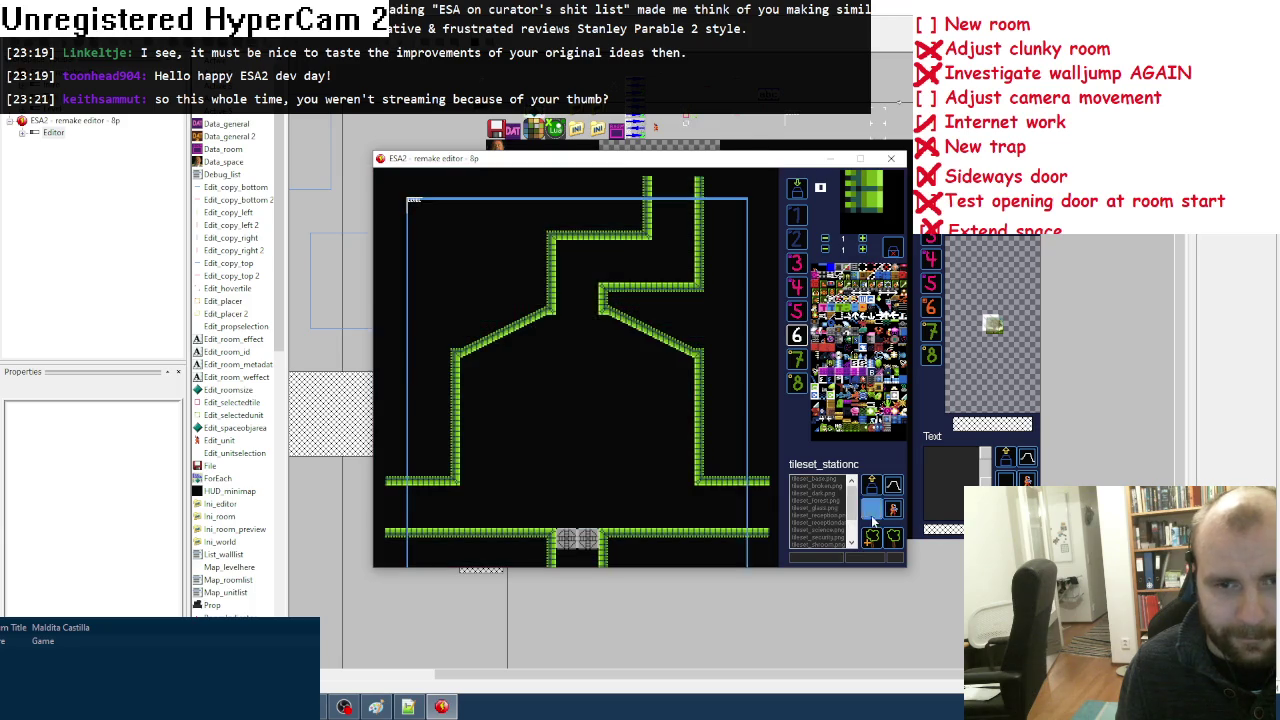
{"action": "key", "text": "space"}
{"action": "left_click", "coordinate": [450, 282]}
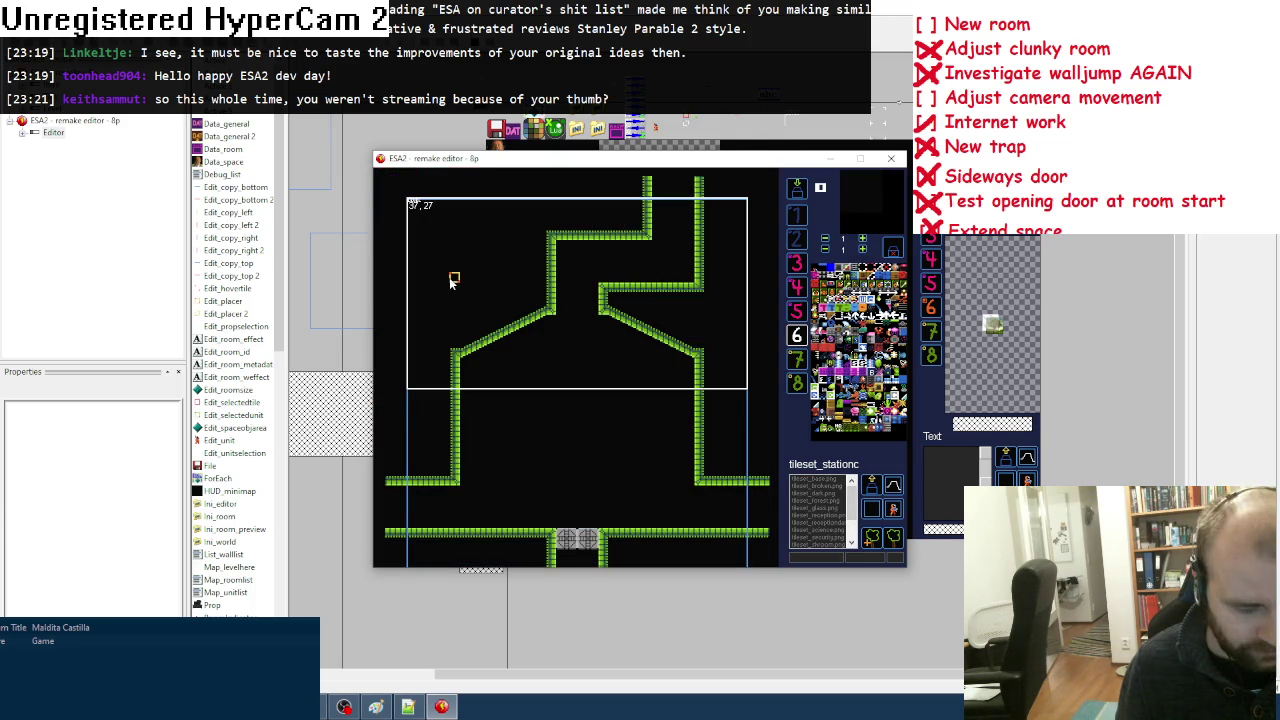
{"action": "scroll", "coordinate": [537, 455], "scroll_direction": "down", "scroll_amount": 4}
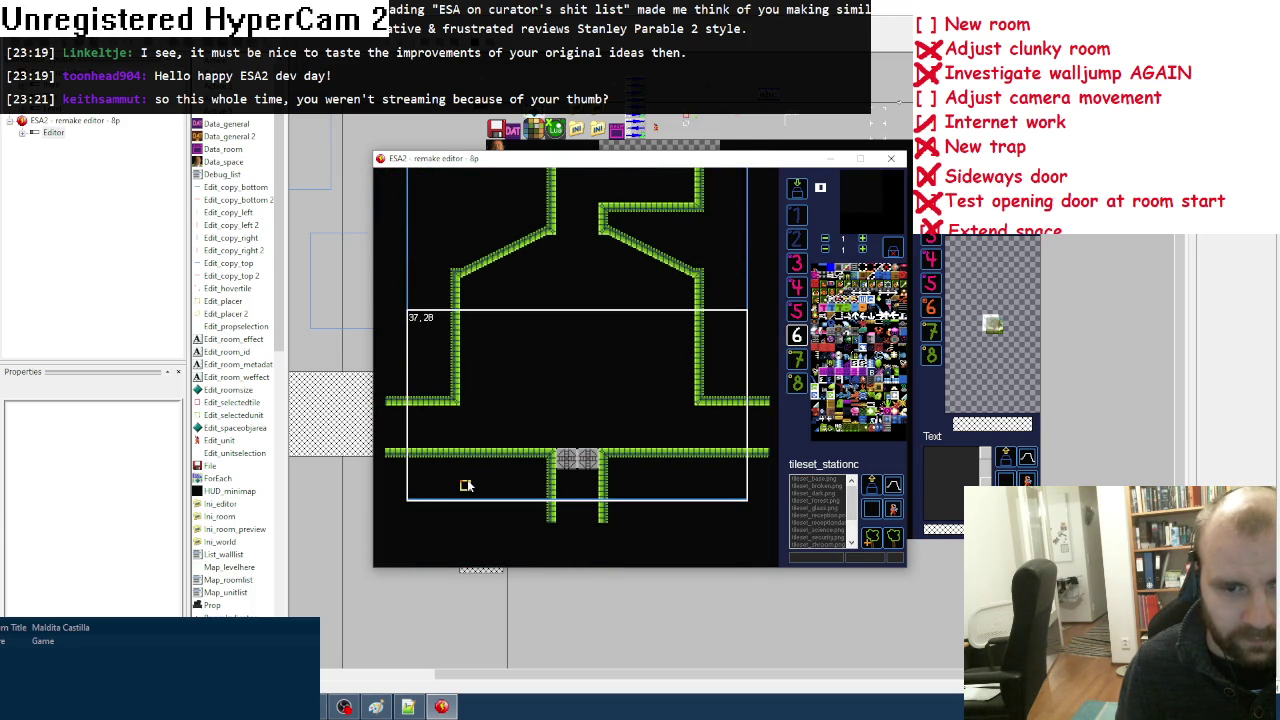
{"action": "scroll", "coordinate": [645, 478], "scroll_direction": "up", "scroll_amount": 2}
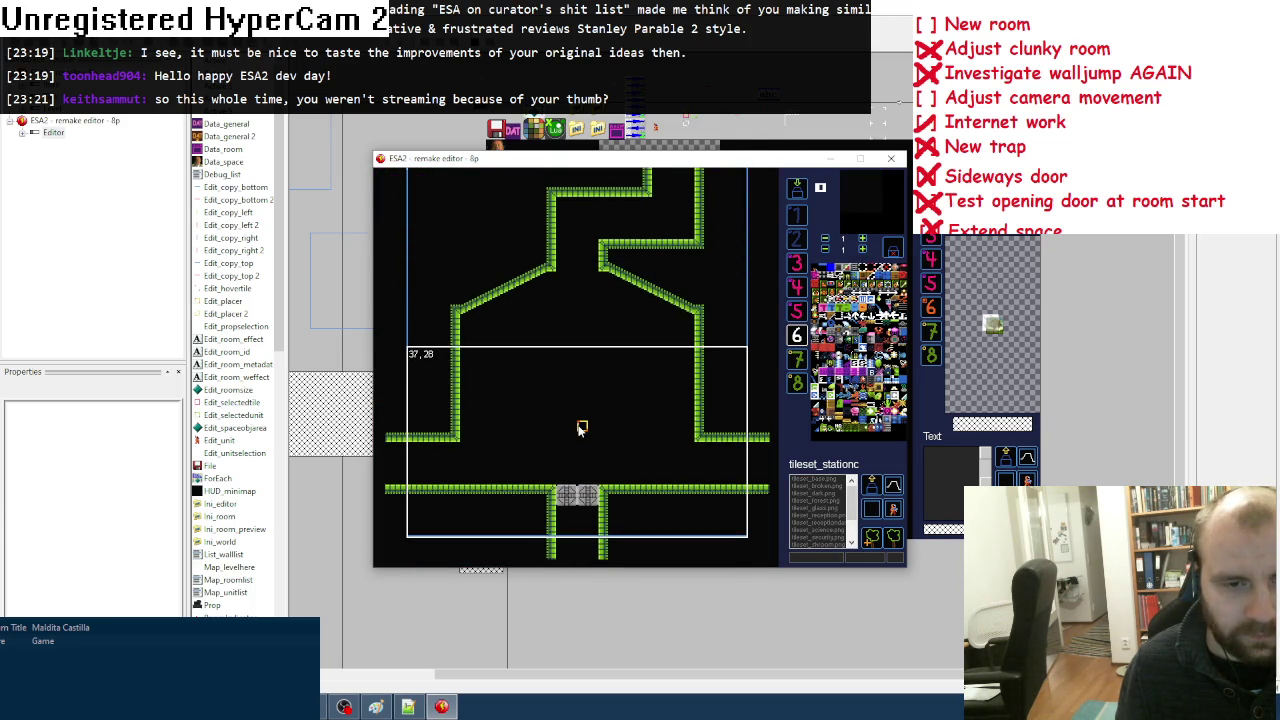
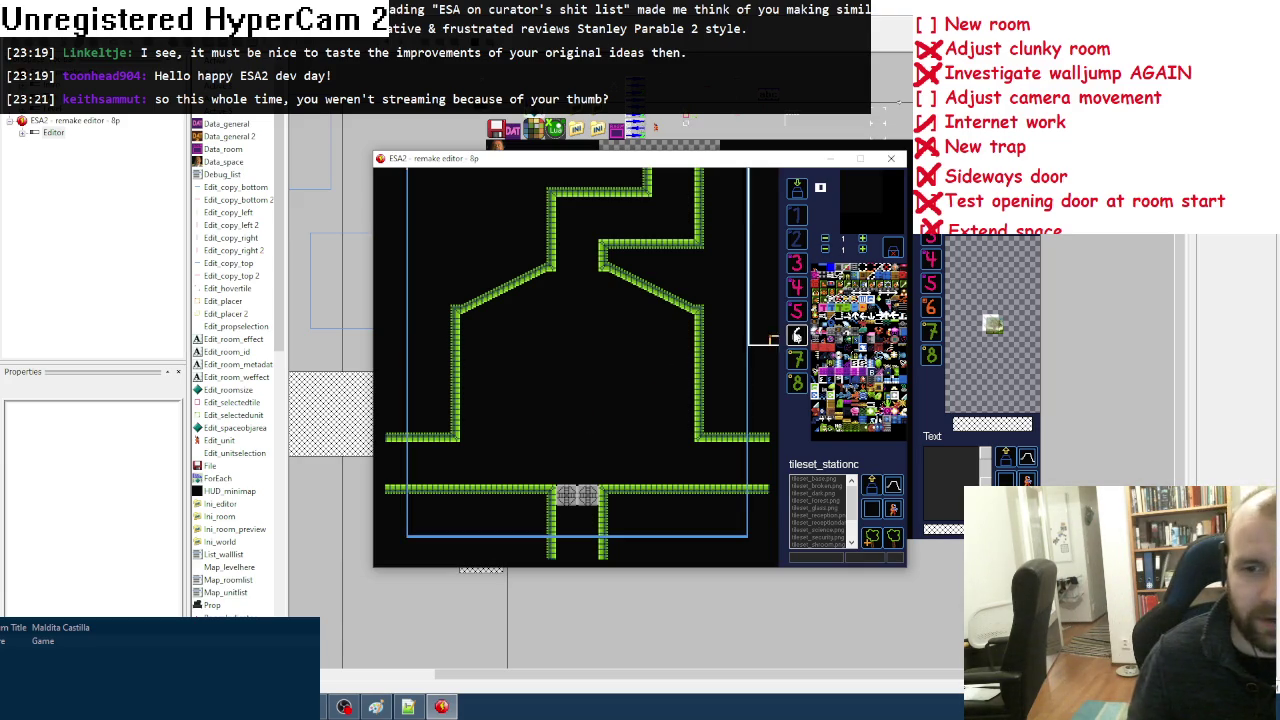
Step: On layer 5, paint dark background tiles beneath the left wall and both side ledges
{"action": "left_click", "coordinate": [872, 509]}
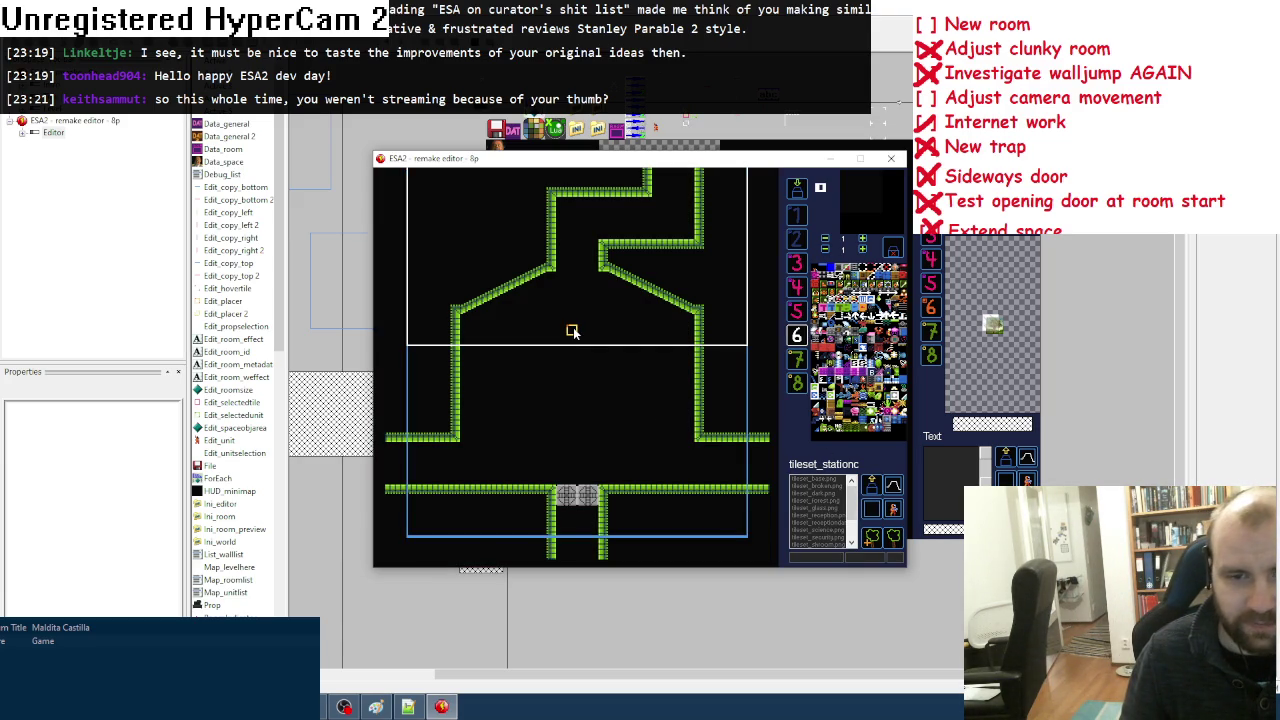
{"action": "left_click", "coordinate": [796, 311]}
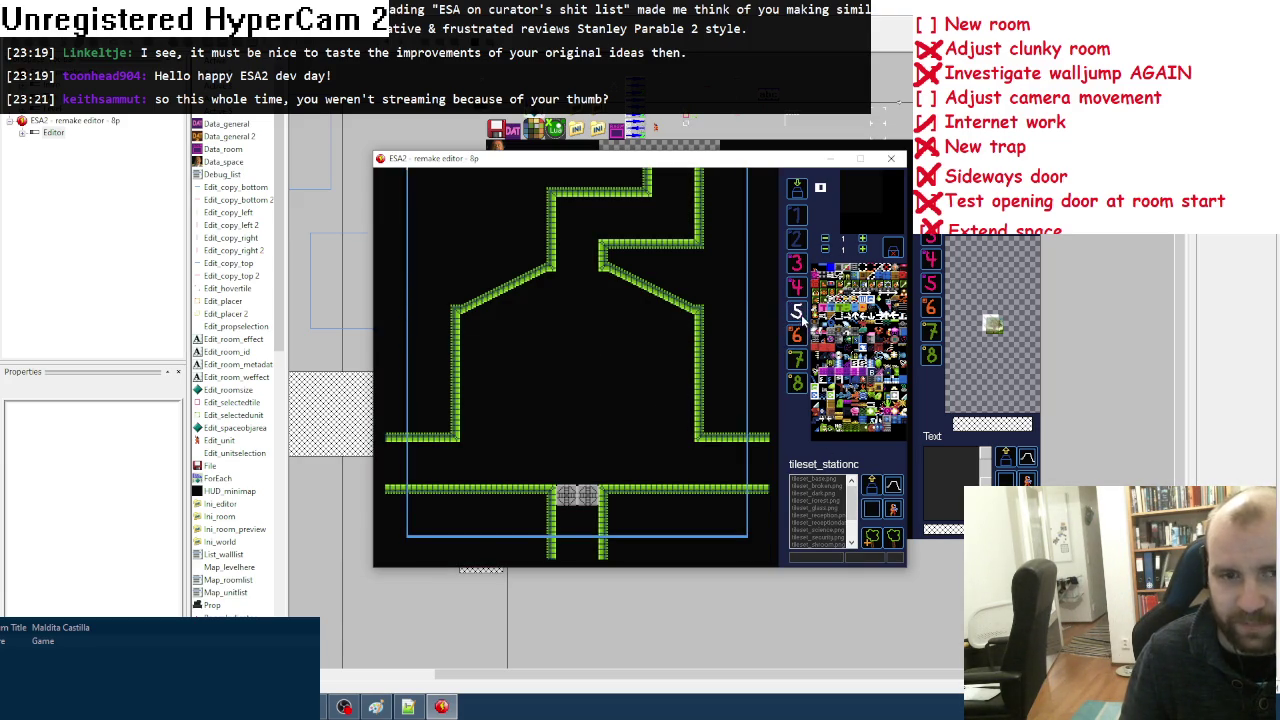
{"action": "mouse_move", "coordinate": [390, 400]}
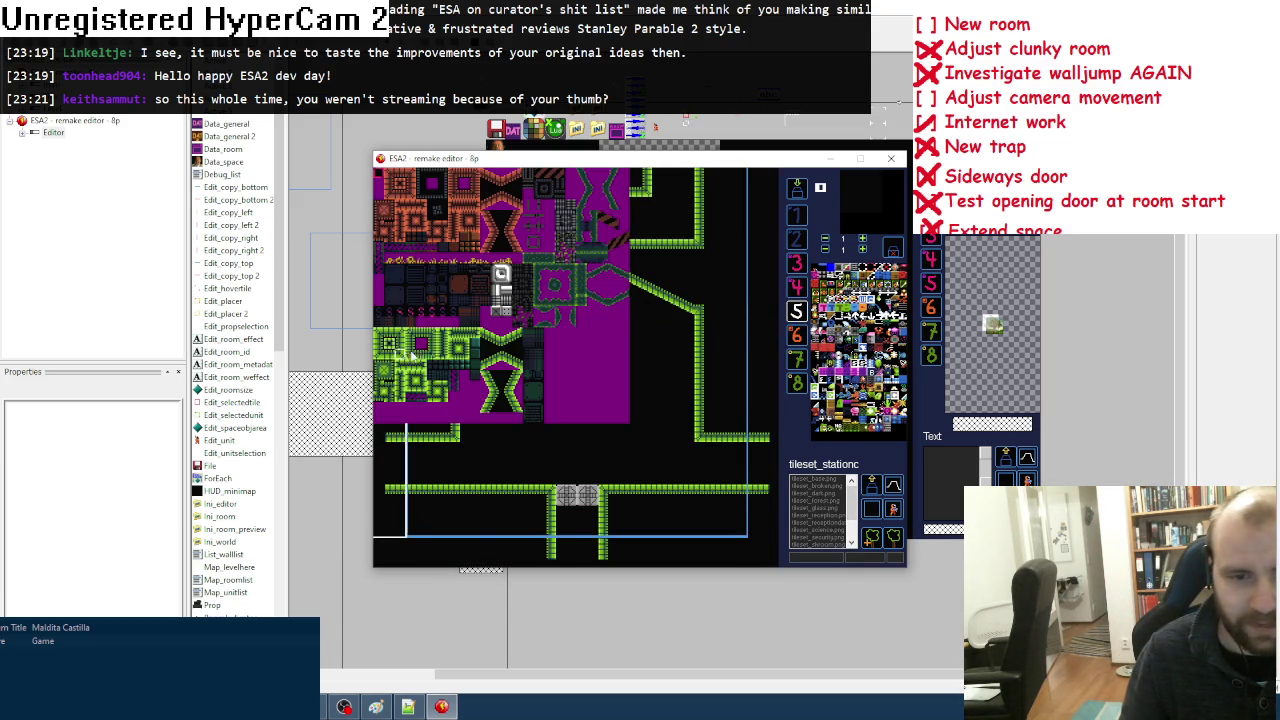
{"action": "left_click", "coordinate": [472, 378]}
{"action": "left_click_drag", "start_coordinate": [450, 444], "coordinate": [455, 477]}
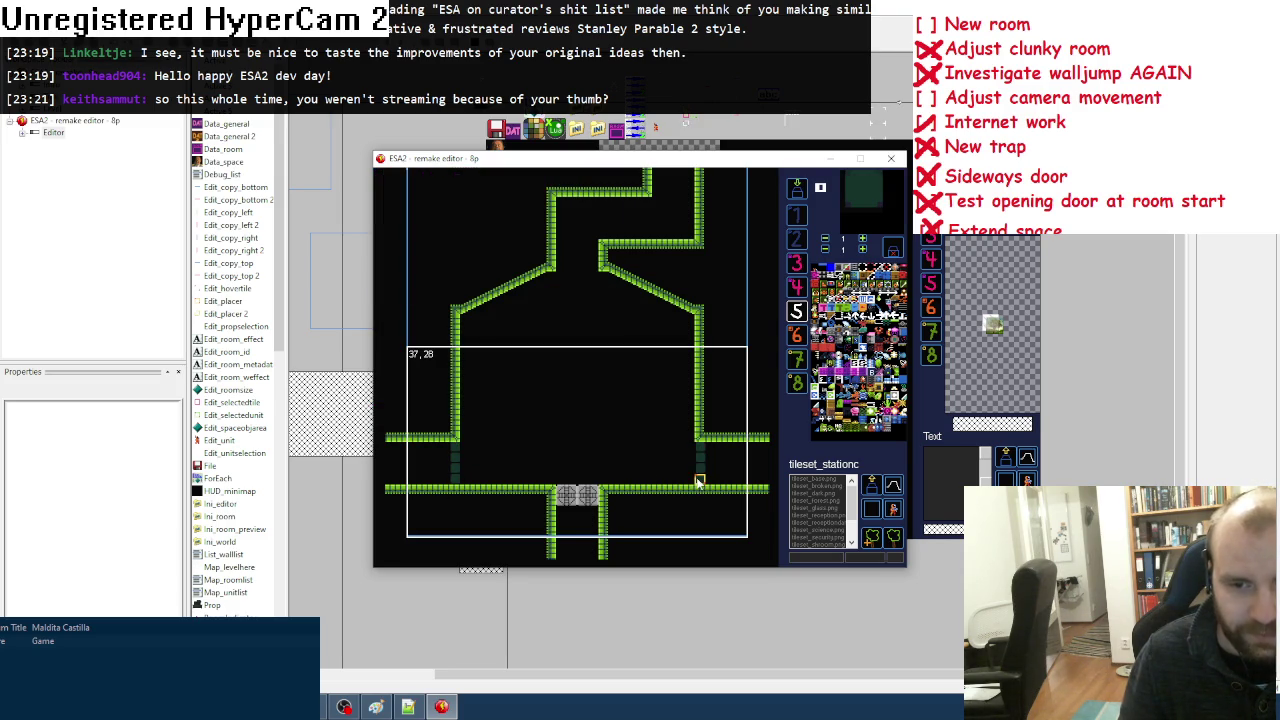
{"action": "key", "text": "space"}
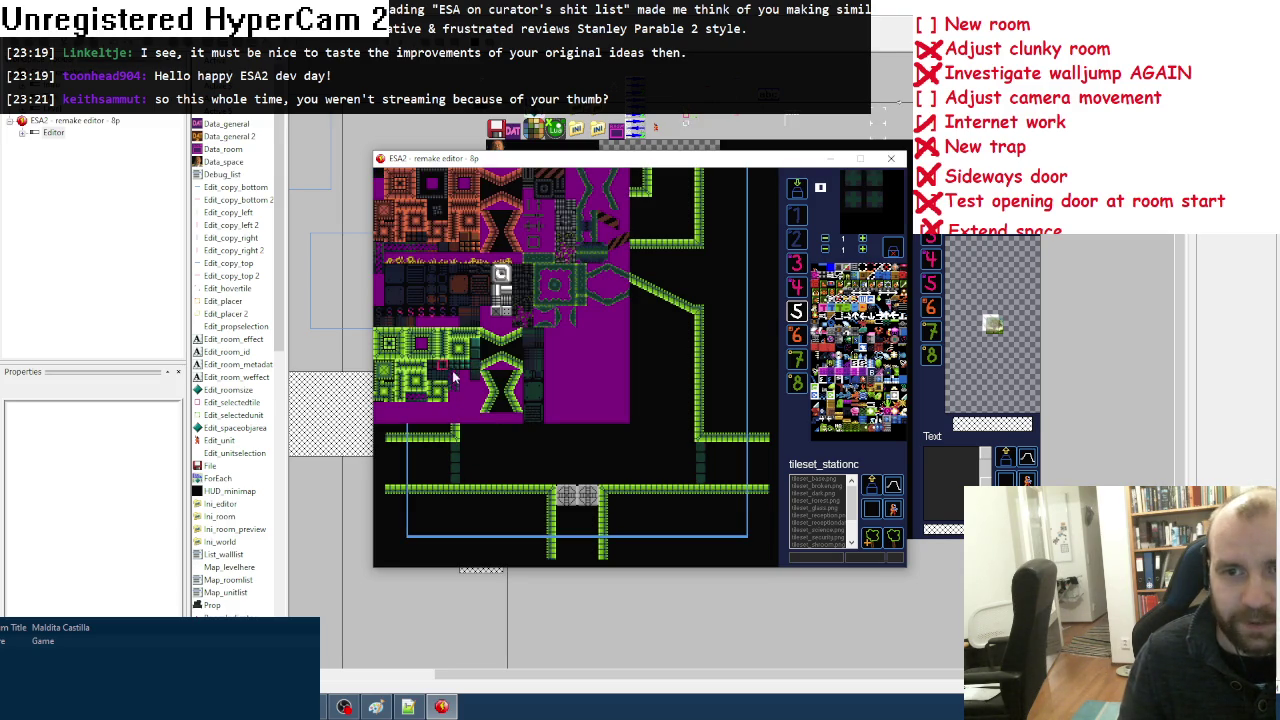
{"action": "left_click", "coordinate": [452, 377]}
{"action": "mouse_move", "coordinate": [718, 460]}
{"action": "left_mouse_down"}
{"action": "mouse_move", "coordinate": [711, 449]}
{"action": "mouse_move", "coordinate": [730, 458]}
{"action": "left_mouse_up"}
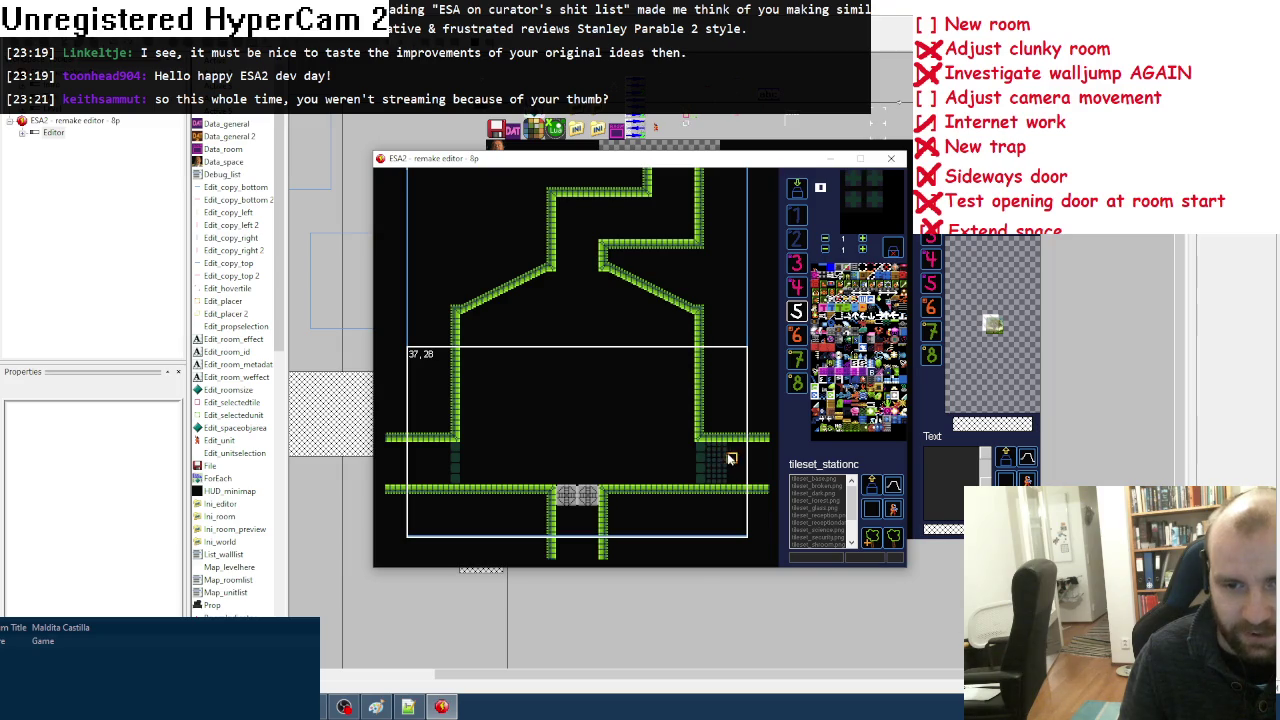
{"action": "mouse_move", "coordinate": [444, 448]}
{"action": "left_mouse_down"}
{"action": "mouse_move", "coordinate": [443, 477]}
{"action": "mouse_move", "coordinate": [434, 449]}
{"action": "left_mouse_up"}
Step: Paint a different dark tile down the room's left and right edges
{"action": "key", "text": "space"}
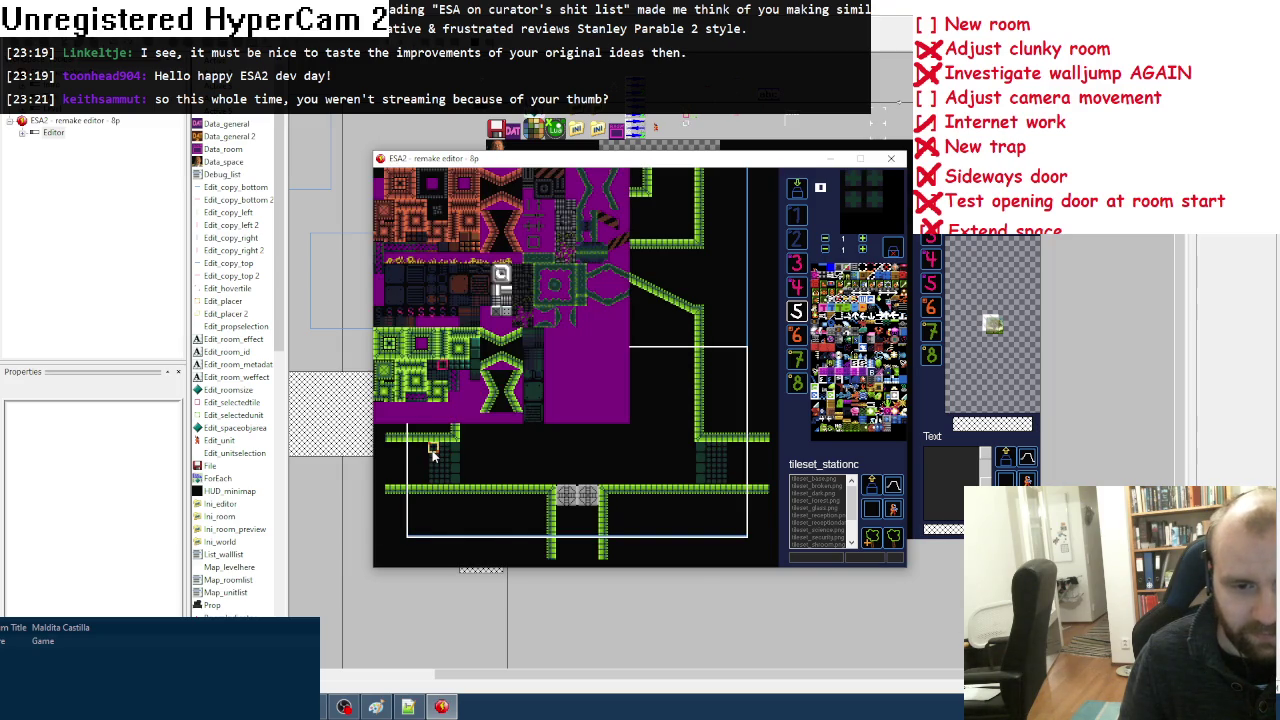
{"action": "left_click", "coordinate": [527, 410]}
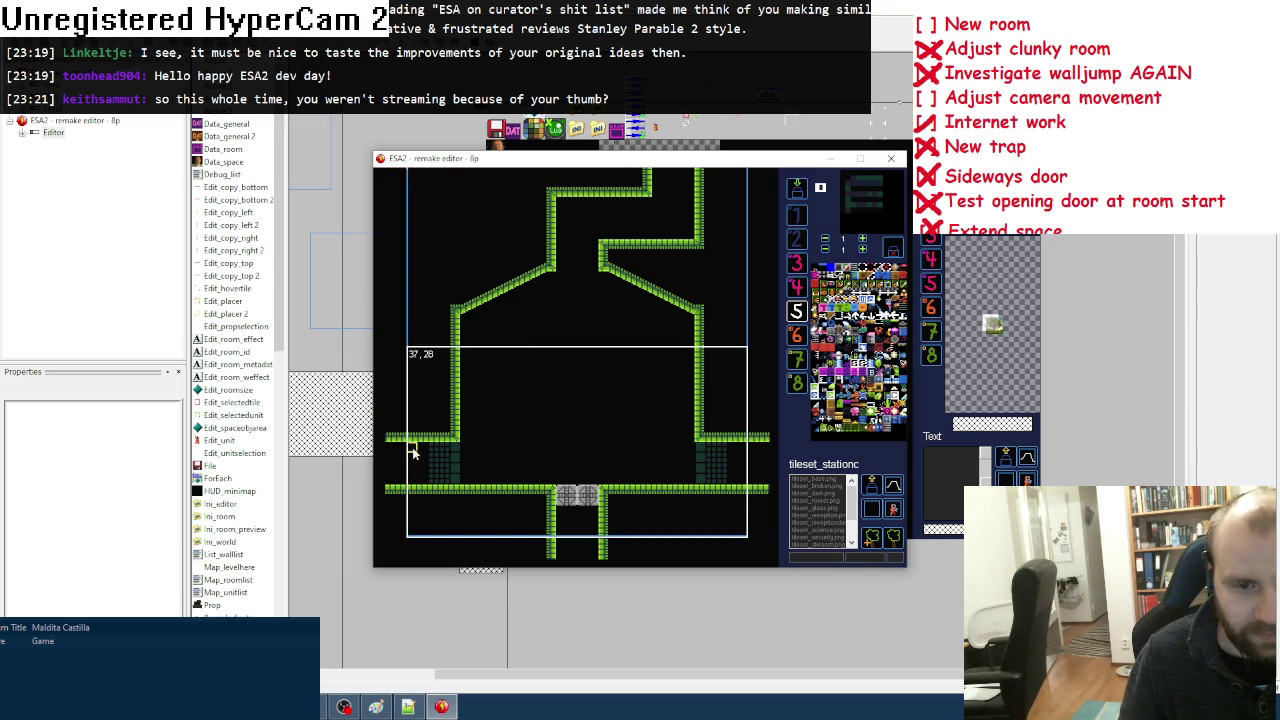
{"action": "left_click_drag", "start_coordinate": [390, 453], "coordinate": [412, 468]}
{"action": "left_click_drag", "start_coordinate": [733, 453], "coordinate": [732, 470]}
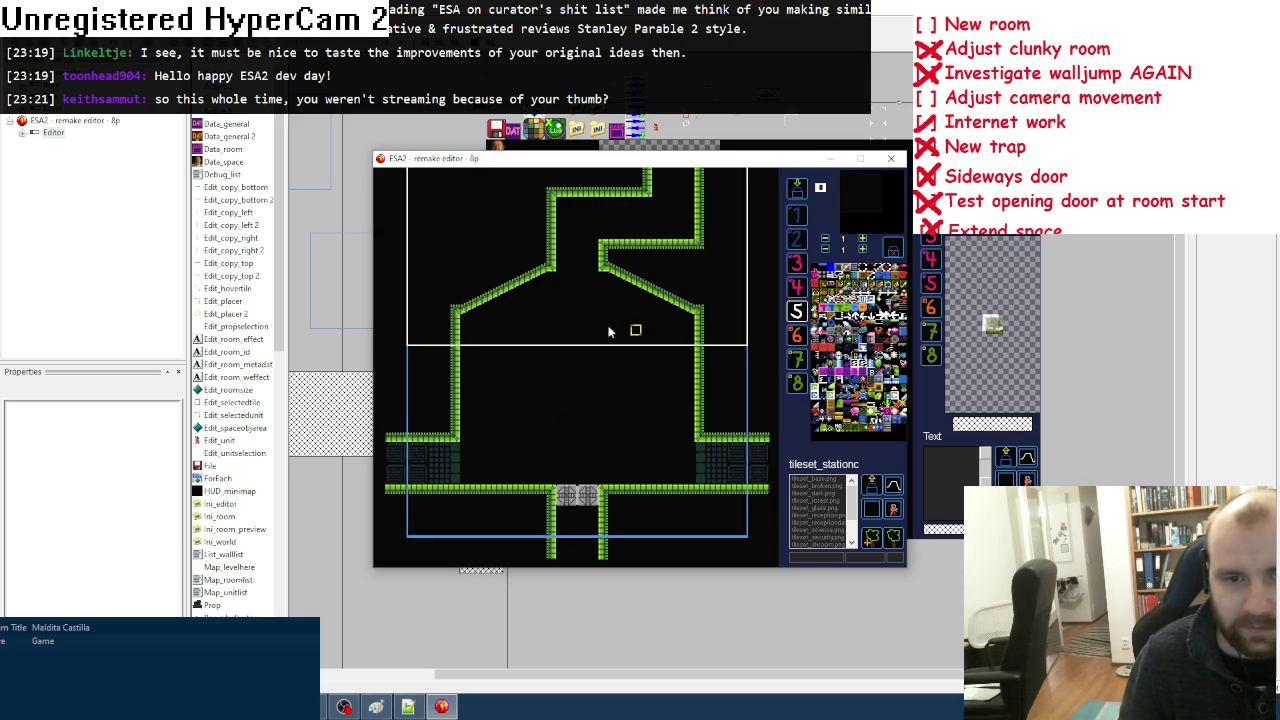
Step: Fill the gap between the two upper green walls with dark background tiles
{"action": "key", "text": "space"}
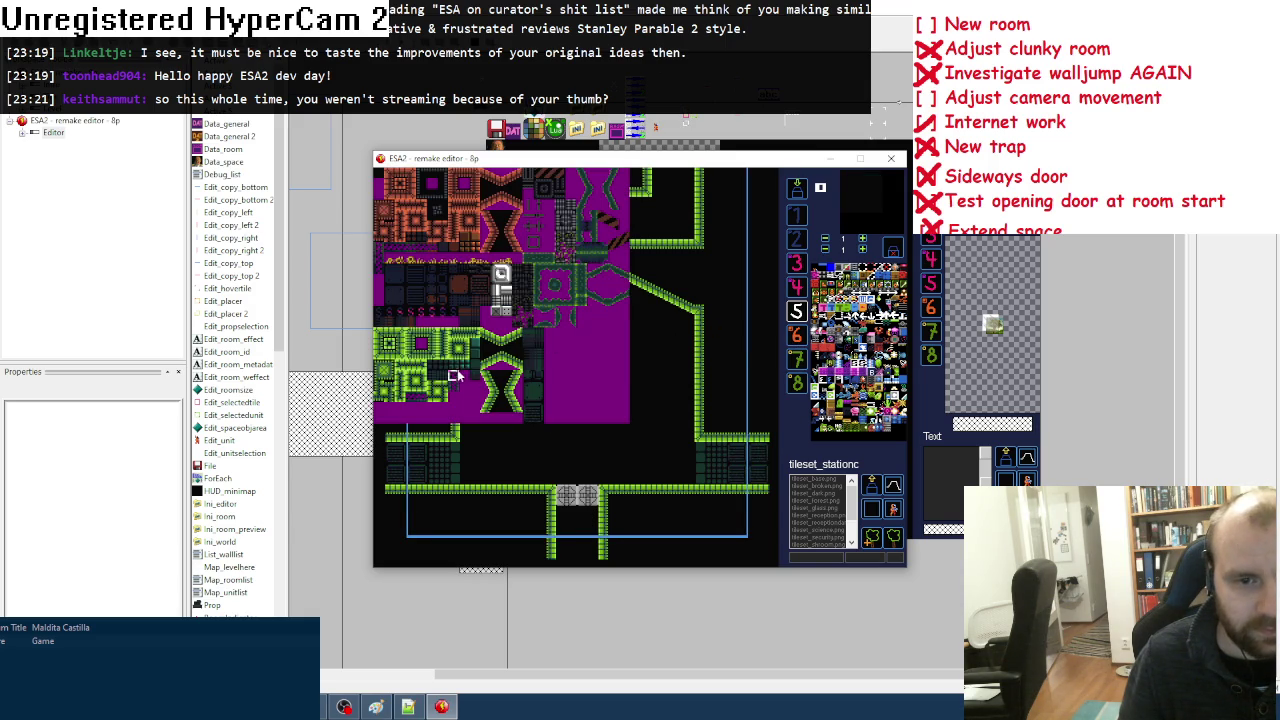
{"action": "left_click", "coordinate": [455, 375]}
{"action": "left_click_drag", "start_coordinate": [561, 270], "coordinate": [588, 271]}
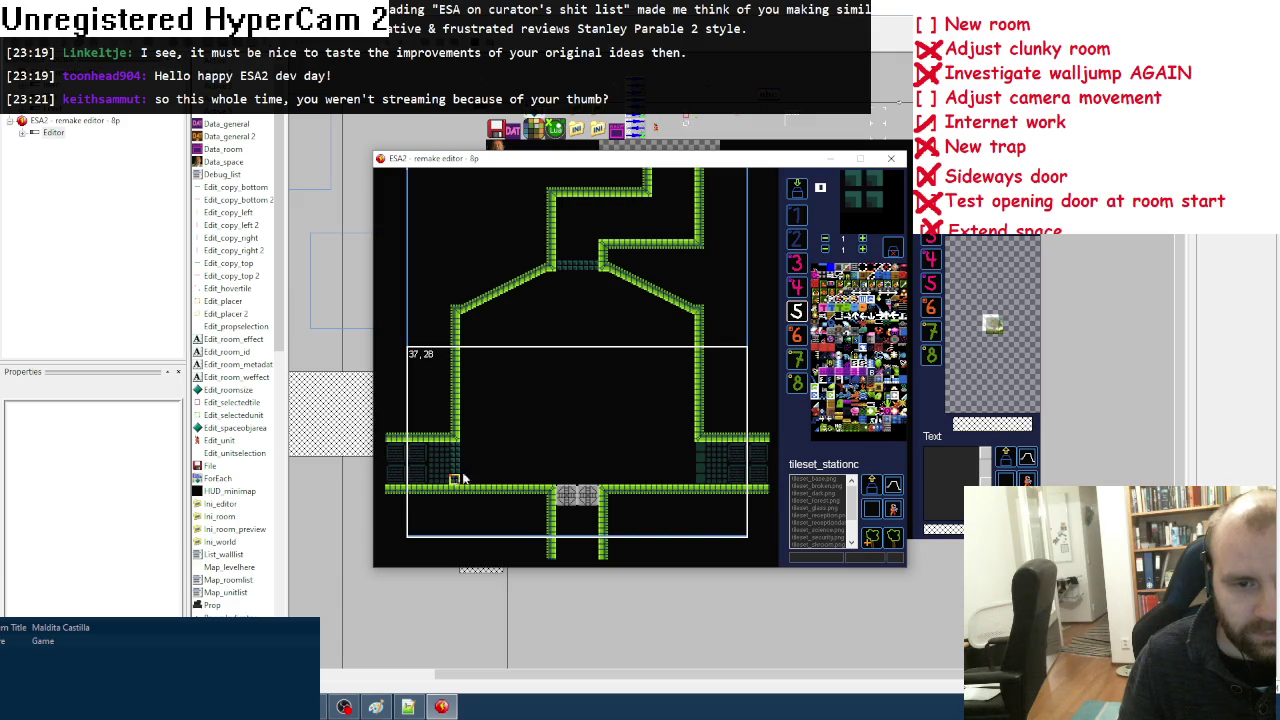
{"action": "scroll", "coordinate": [590, 422], "scroll_direction": "up", "scroll_amount": 2}
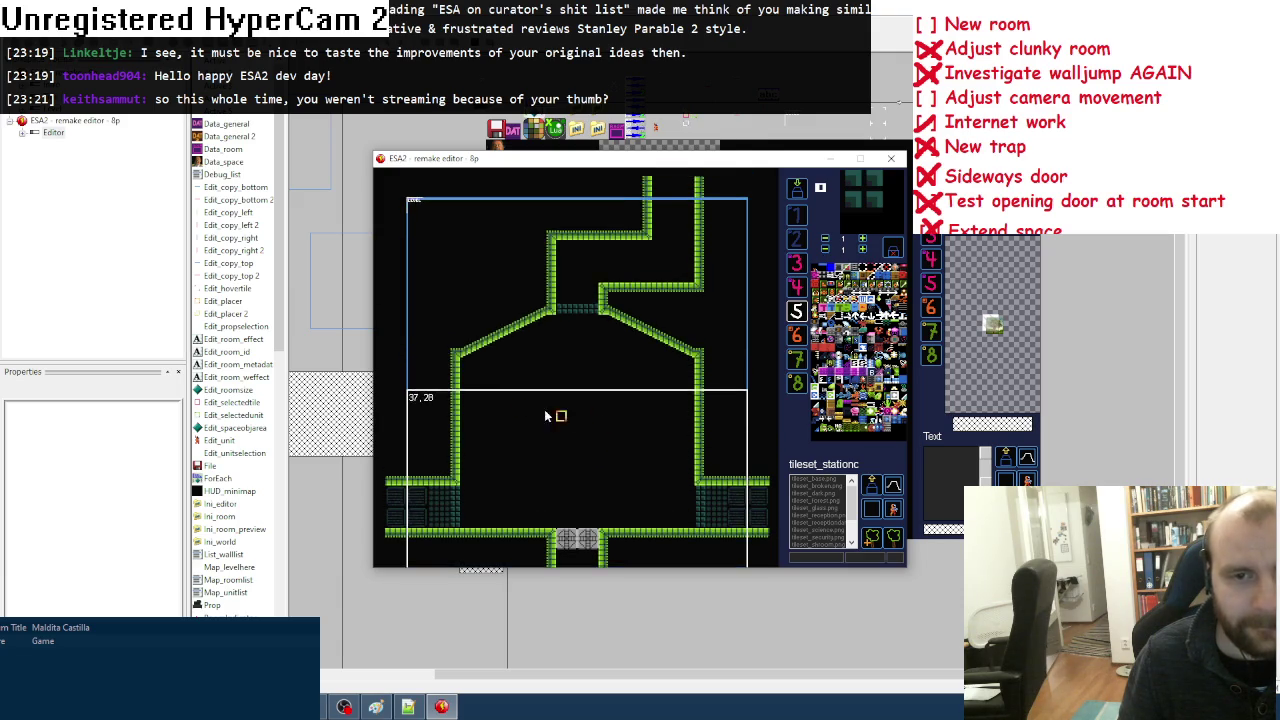
{"action": "left_click", "coordinate": [534, 396]}
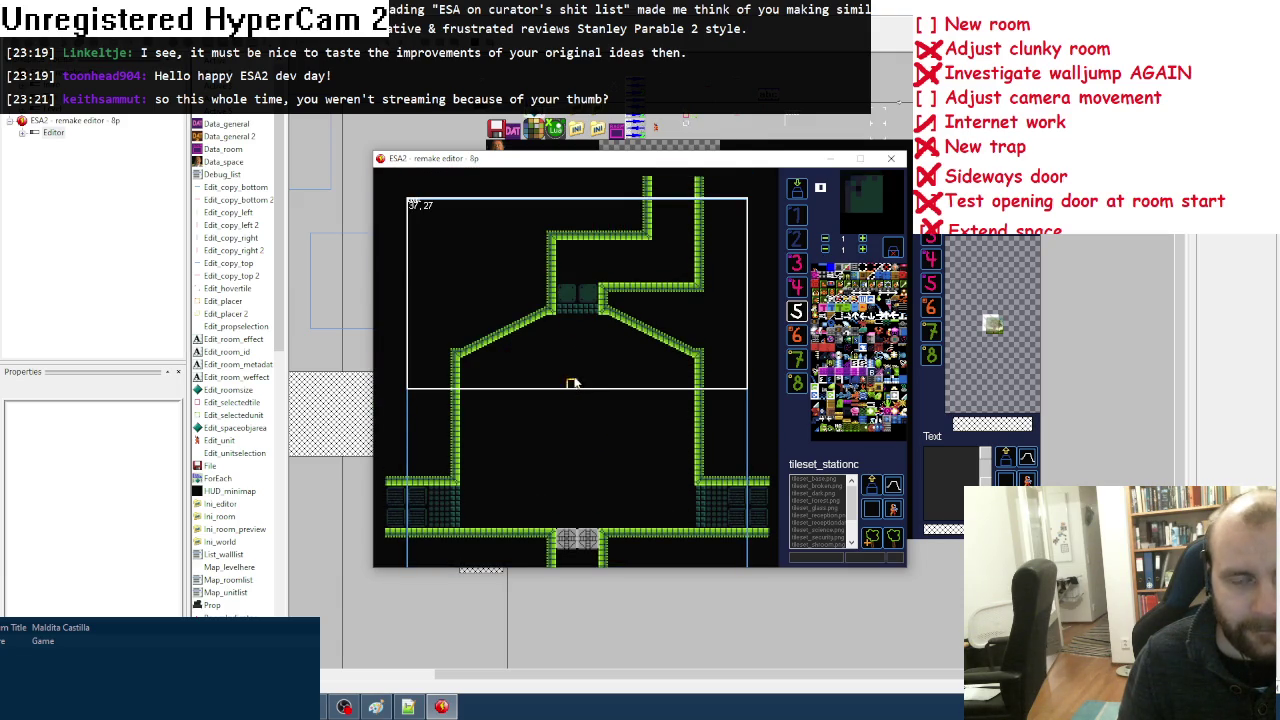
{"action": "key", "text": "space"}
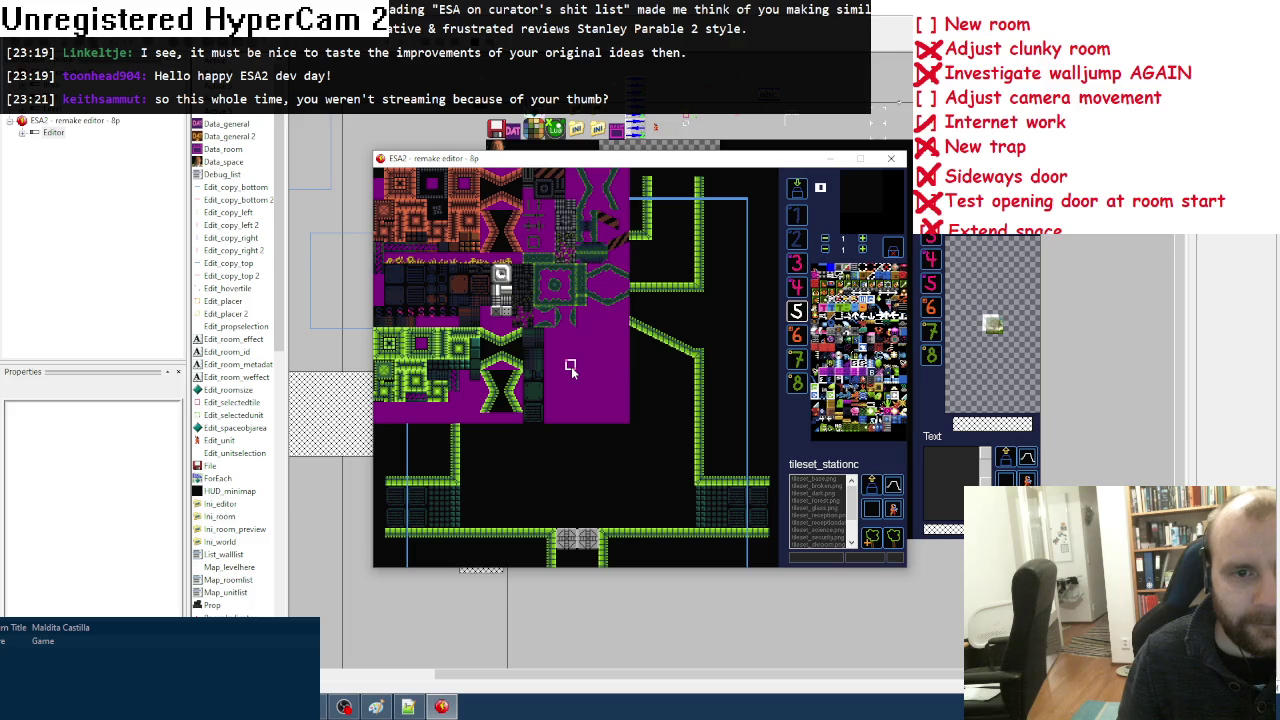
{"action": "left_click", "coordinate": [571, 366]}
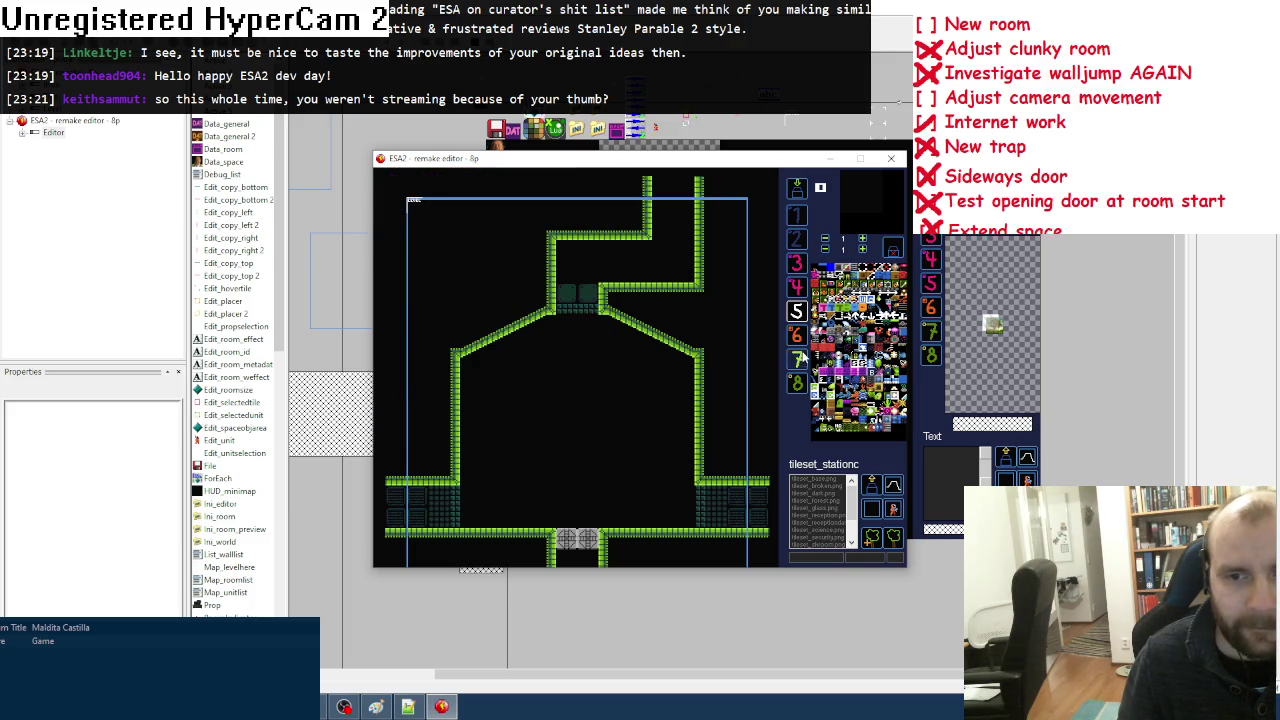
{"action": "left_click", "coordinate": [799, 358]}
{"action": "key", "text": "space"}
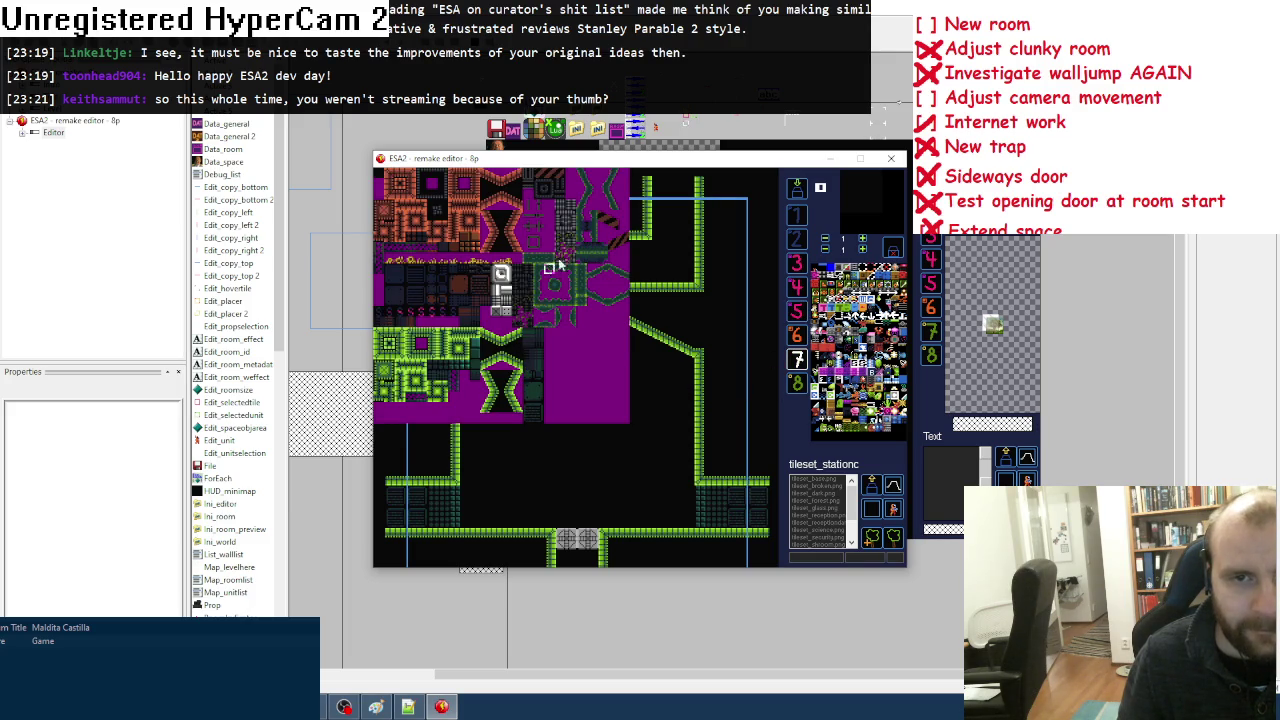
Step: Pick a series of tiles from the tileset to build the chamber's green slime floor
{"action": "left_click", "coordinate": [540, 270]}
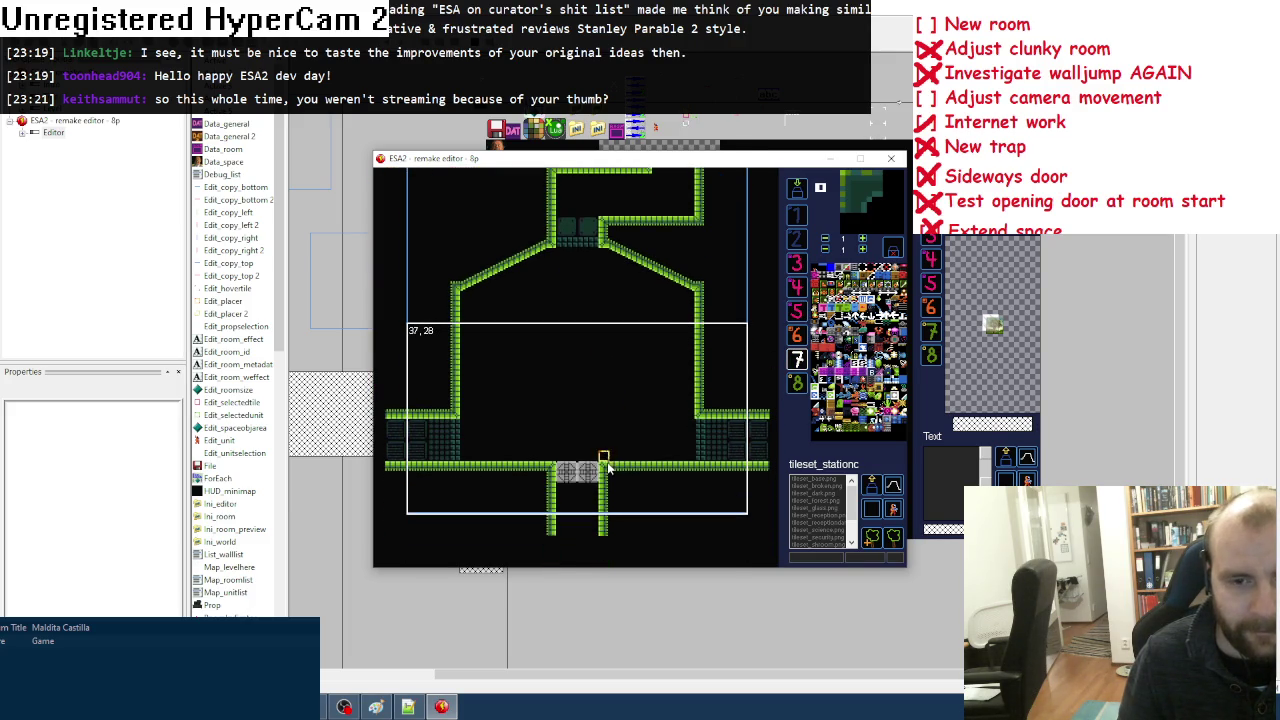
{"action": "key", "text": "space"}
{"action": "left_click", "coordinate": [540, 282]}
{"action": "key", "text": "space"}
{"action": "left_click", "coordinate": [540, 290]}
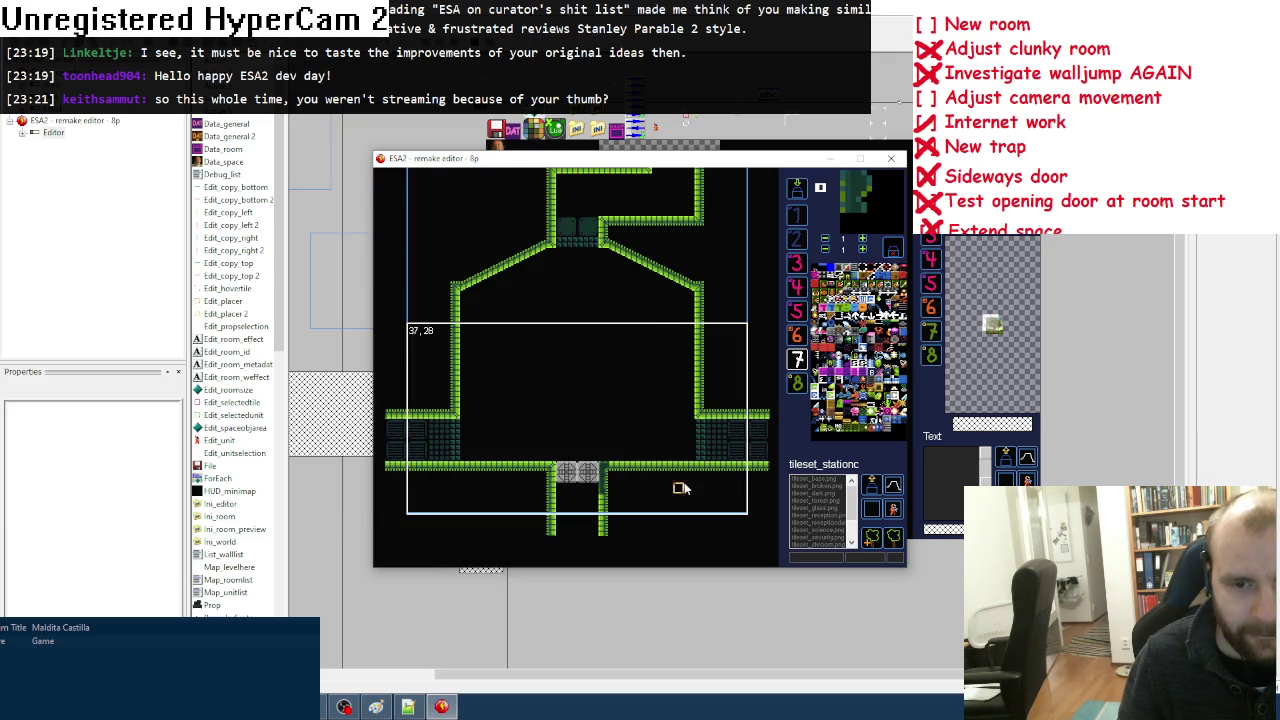
{"action": "key", "text": "space"}
{"action": "left_click", "coordinate": [558, 330]}
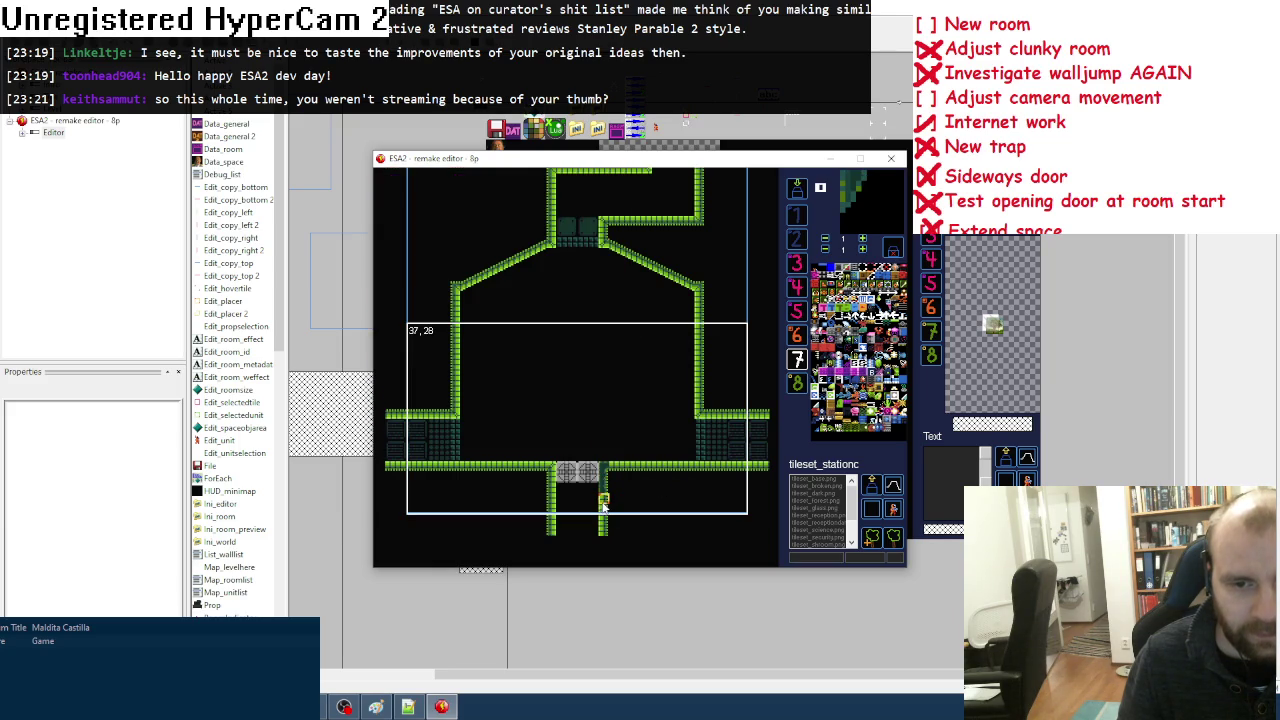
{"action": "key", "text": "space"}
{"action": "left_click", "coordinate": [549, 270]}
{"action": "key", "text": "space"}
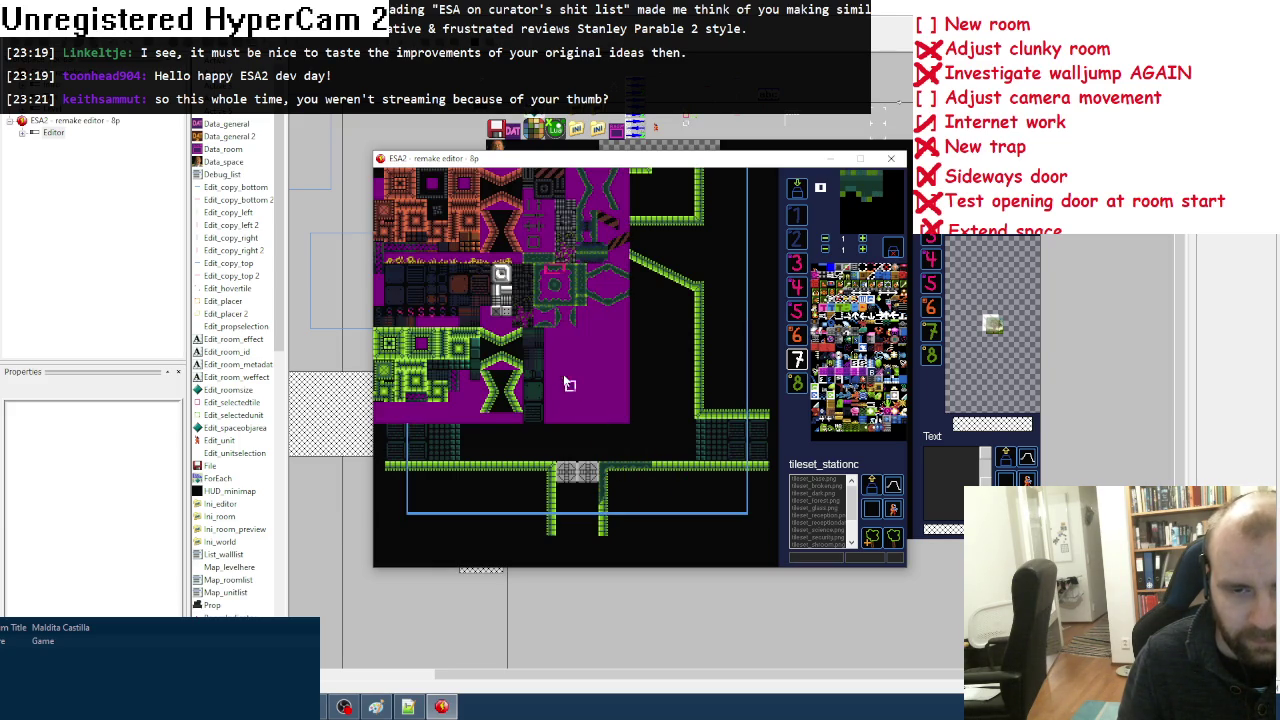
{"action": "left_click", "coordinate": [557, 320]}
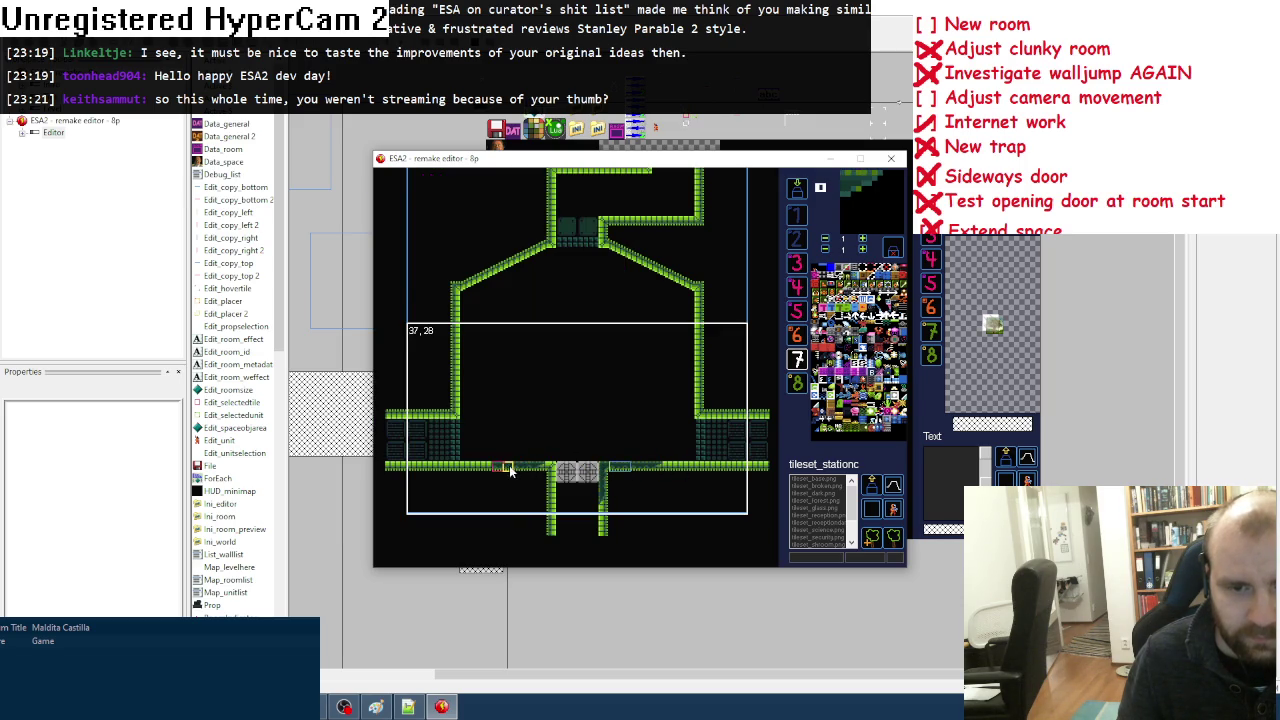
{"action": "key", "text": "space"}
{"action": "left_click", "coordinate": [538, 316]}
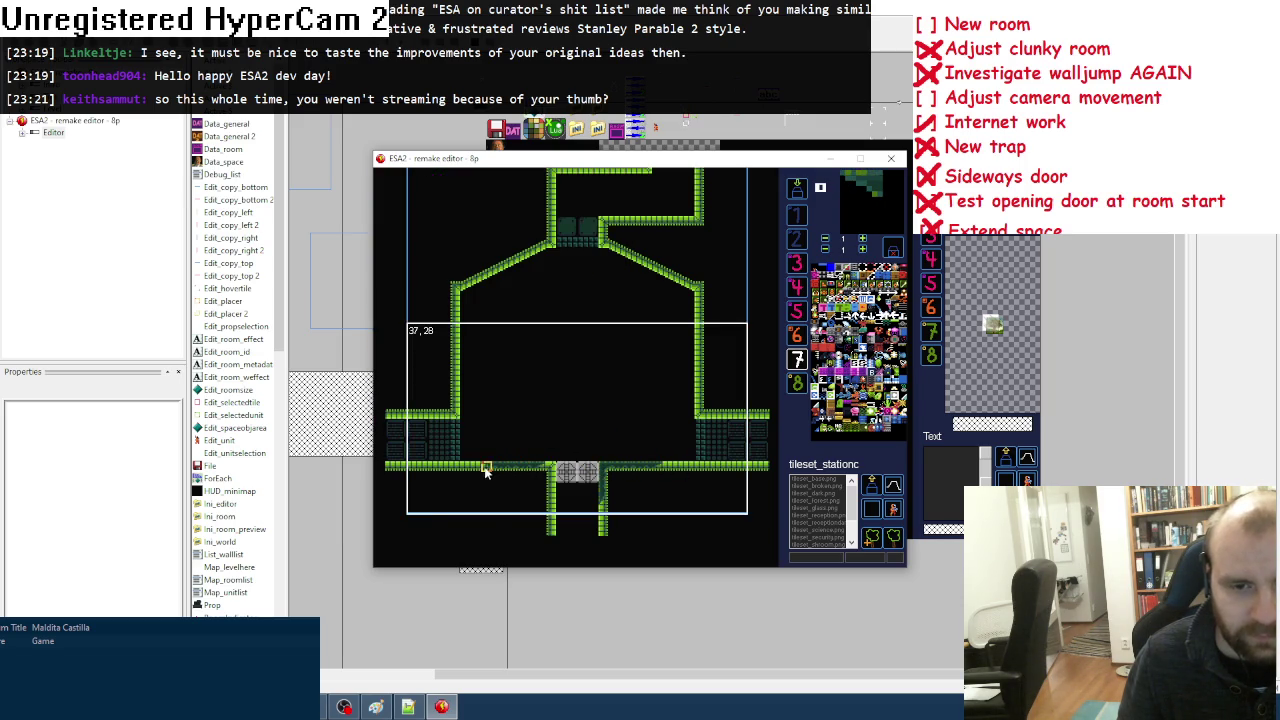
Step: Shift the view slightly and keep picking tiles to extend the slime floor across both ledges
{"action": "key", "text": "Right"}
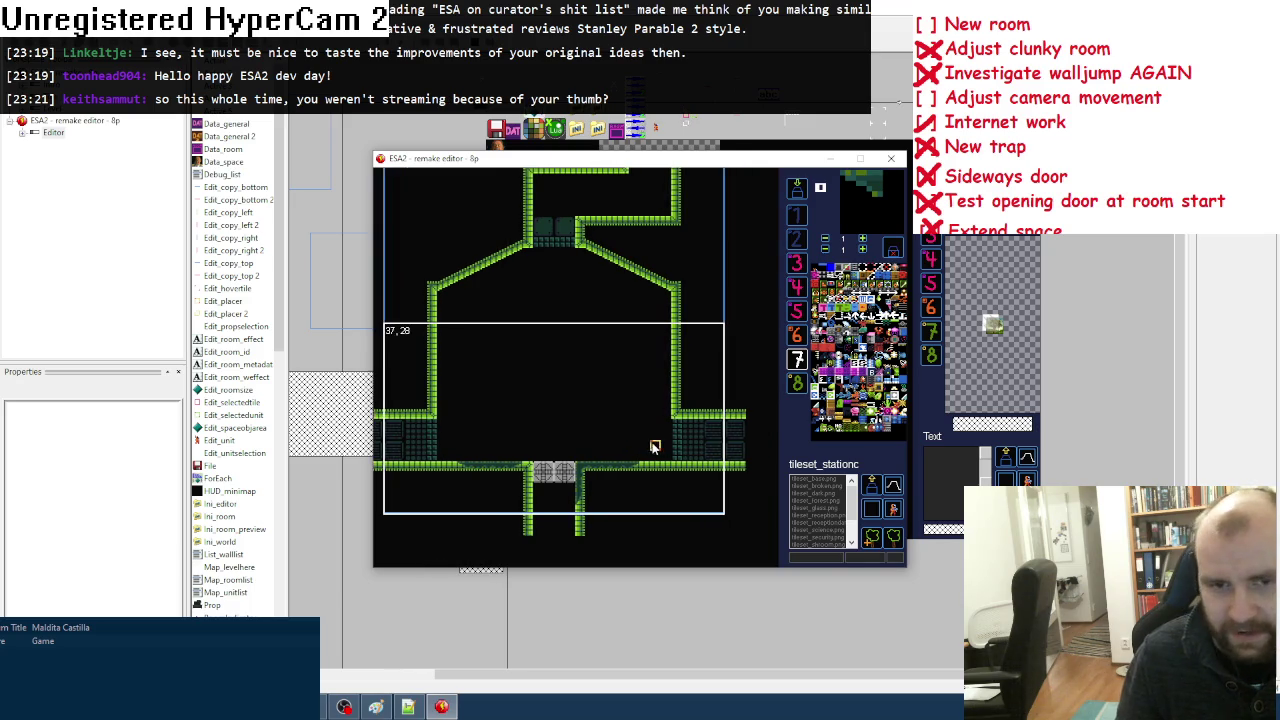
{"action": "key", "text": "space"}
{"action": "left_click", "coordinate": [538, 312]}
{"action": "key", "text": "space"}
{"action": "left_click", "coordinate": [538, 300]}
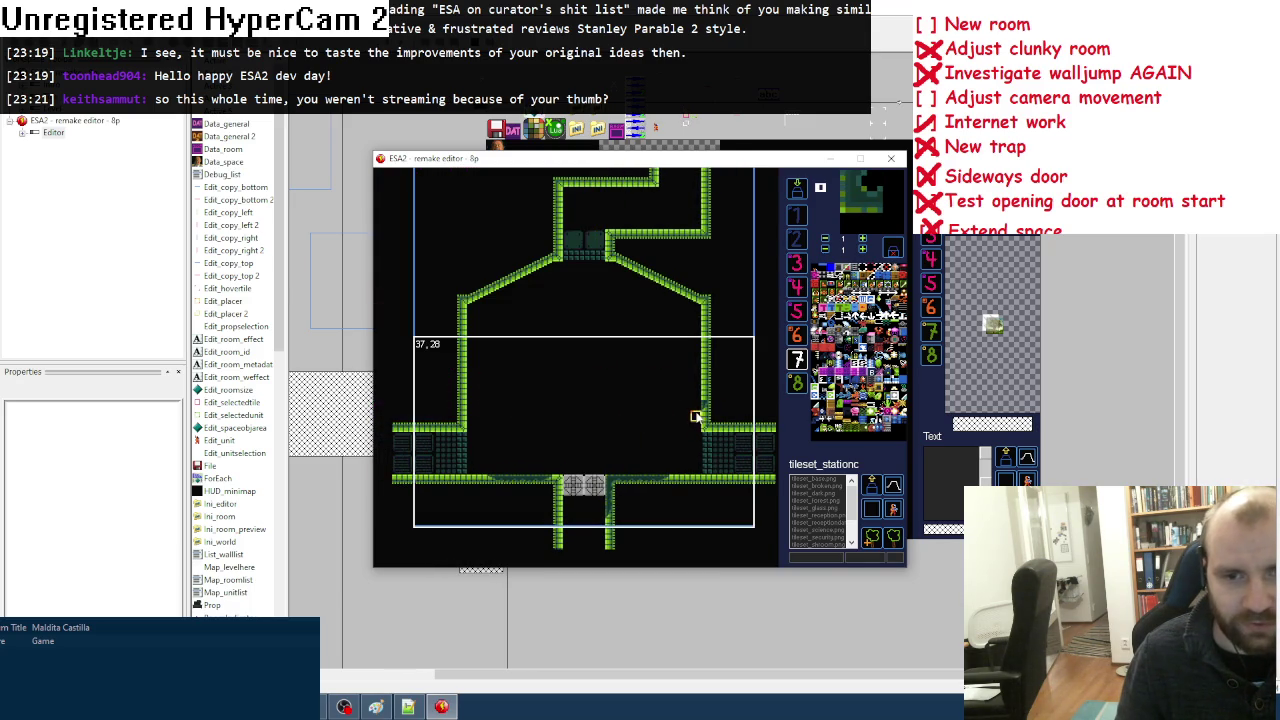
{"action": "key", "text": "space"}
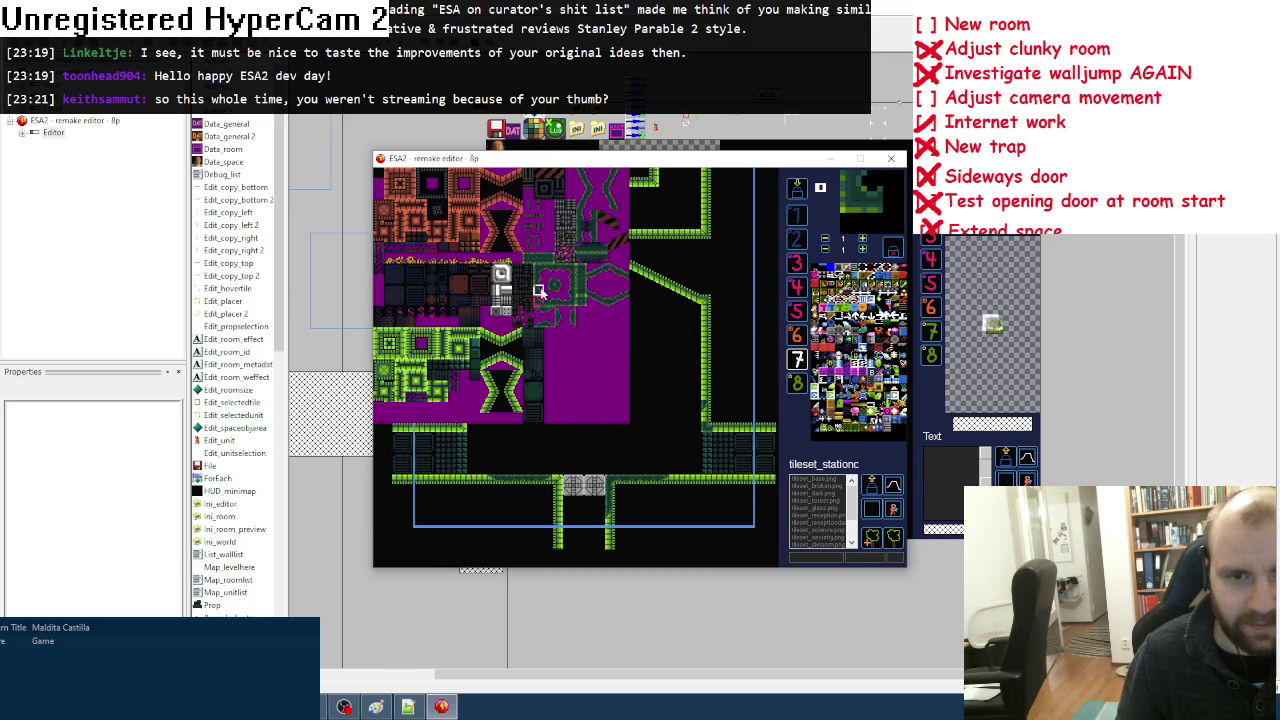
{"action": "left_click", "coordinate": [538, 290]}
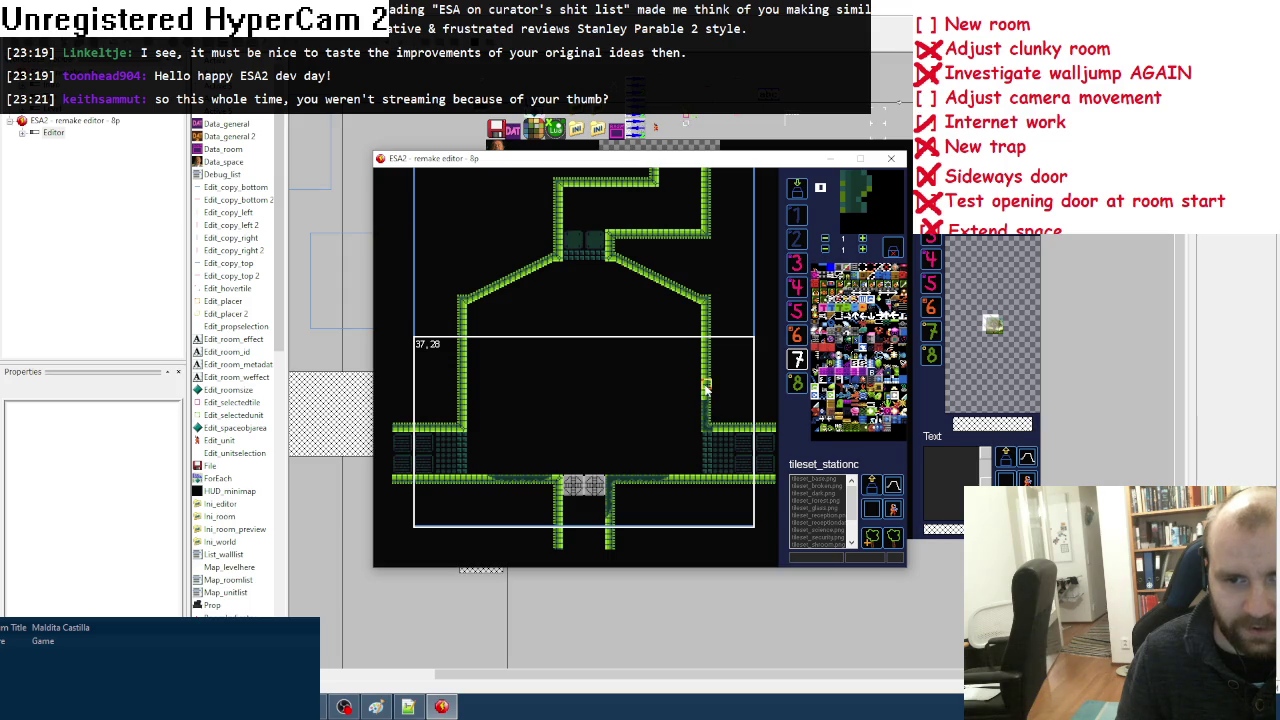
{"action": "key", "text": "space"}
{"action": "left_click", "coordinate": [550, 300]}
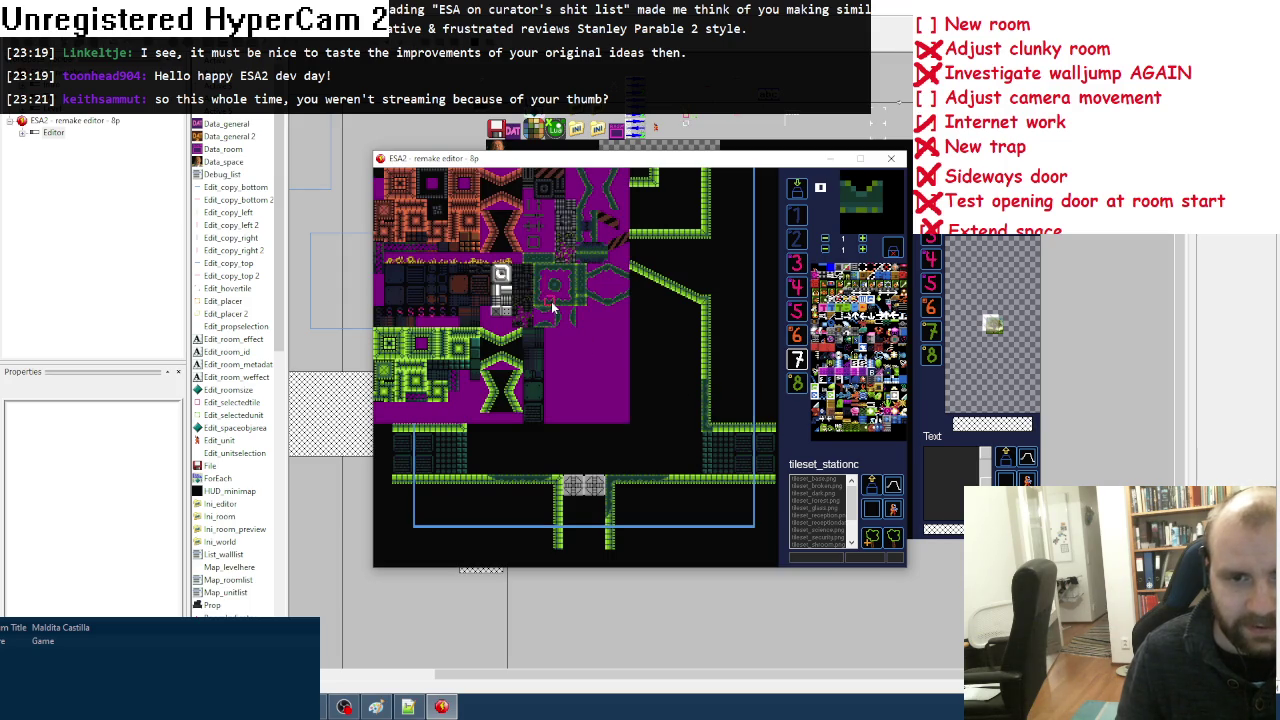
{"action": "key", "text": "space"}
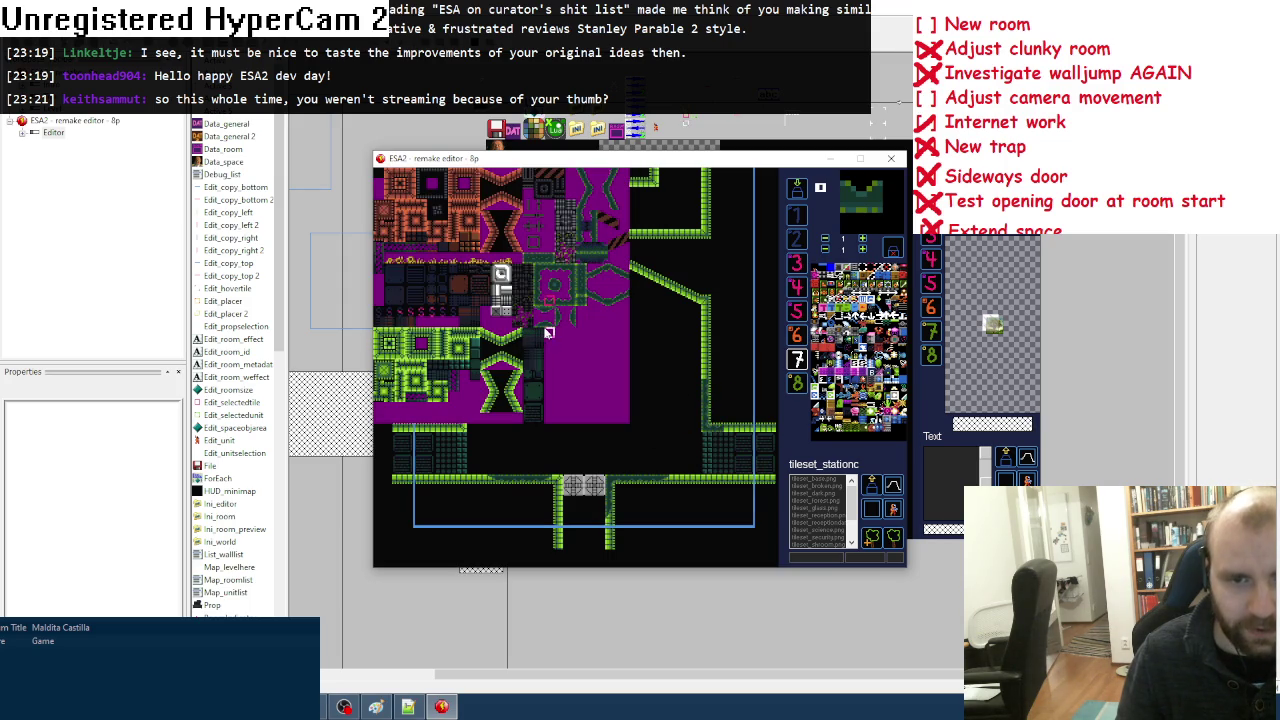
{"action": "left_click", "coordinate": [548, 332]}
{"action": "key", "text": "space"}
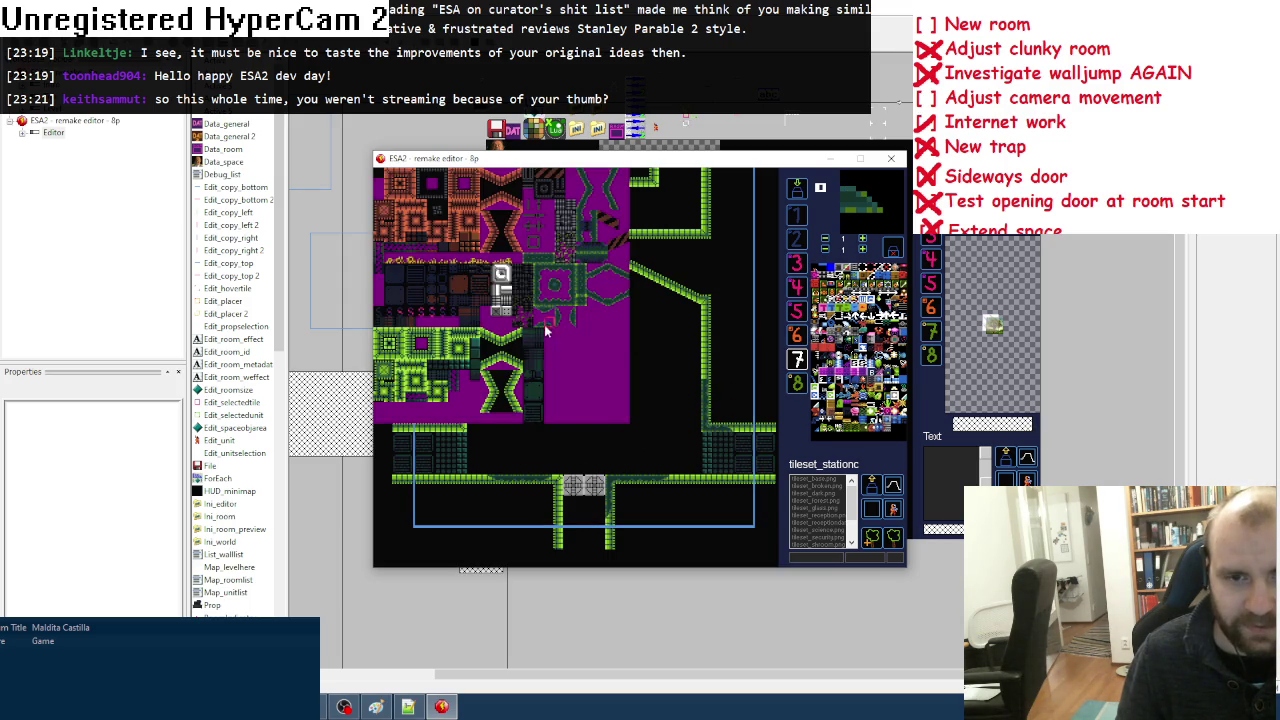
{"action": "left_click", "coordinate": [558, 312]}
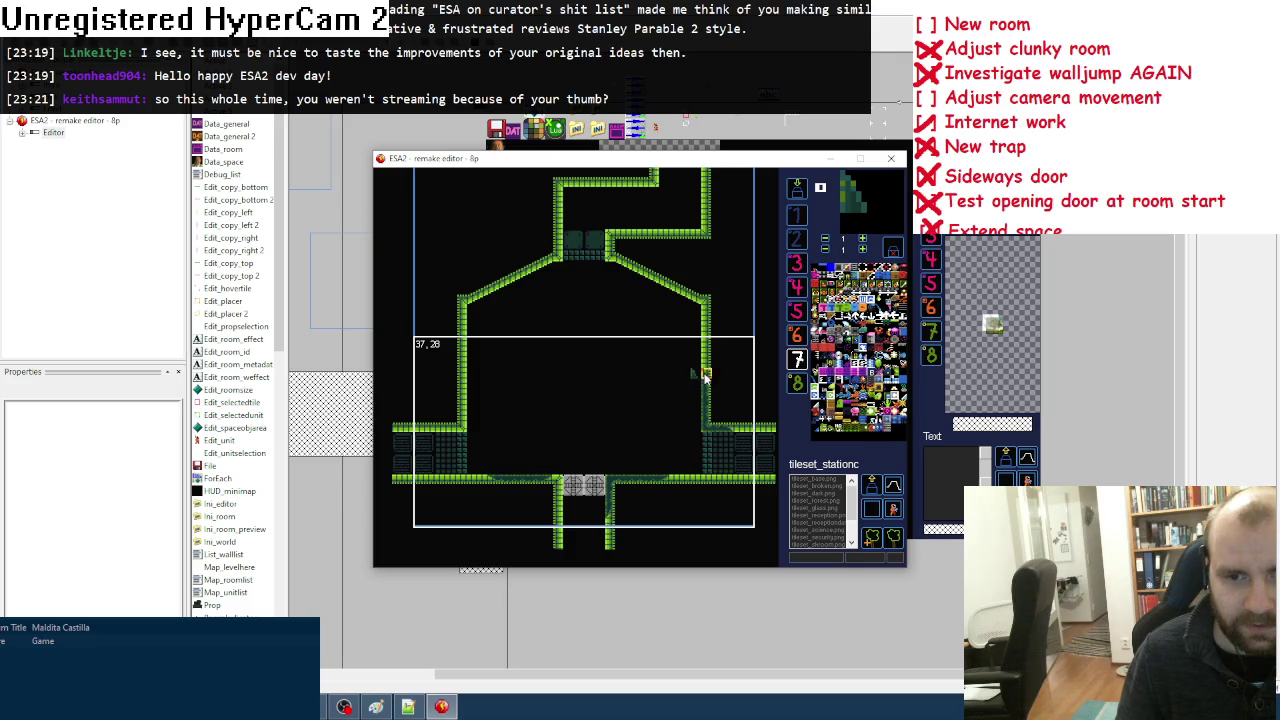
Step: Clear the tile brush and choose a new tile from the tileset
{"action": "right_click", "coordinate": [703, 375]}
{"action": "key", "text": "space"}
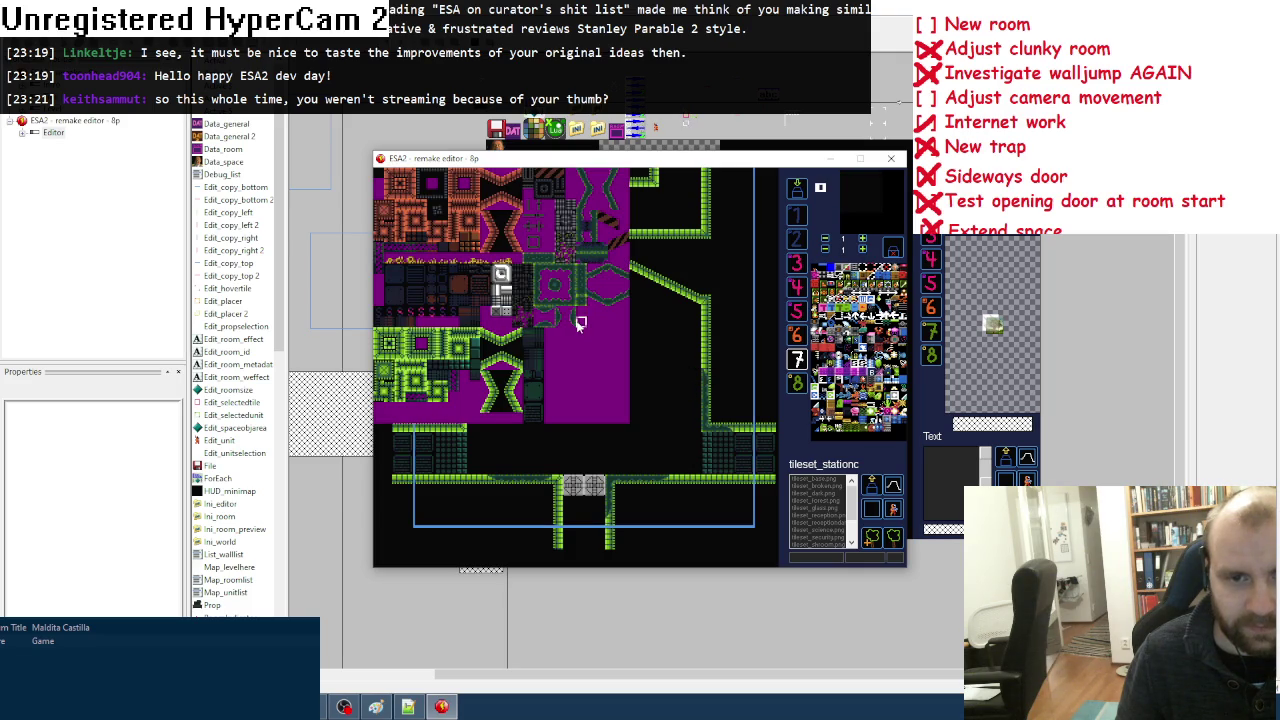
{"action": "left_click", "coordinate": [578, 318]}
{"action": "key", "text": "space"}
{"action": "left_click", "coordinate": [574, 290]}
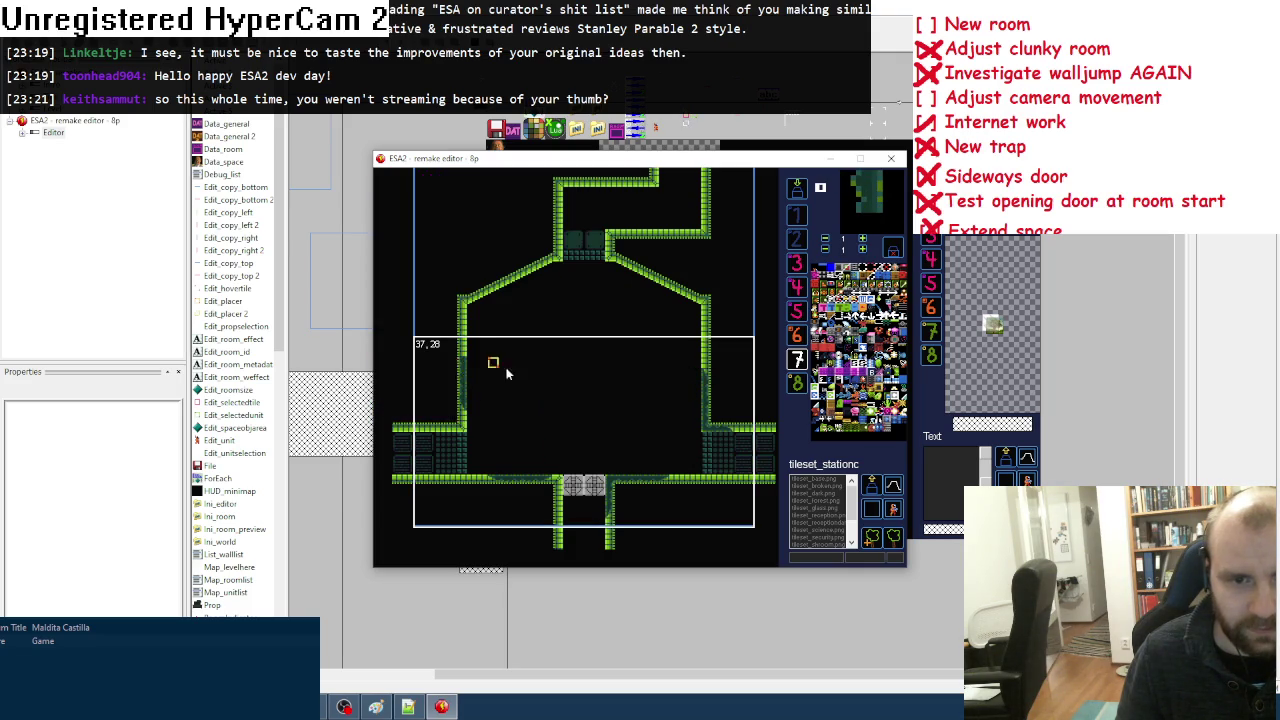
{"action": "key", "text": "space"}
{"action": "left_click", "coordinate": [568, 312]}
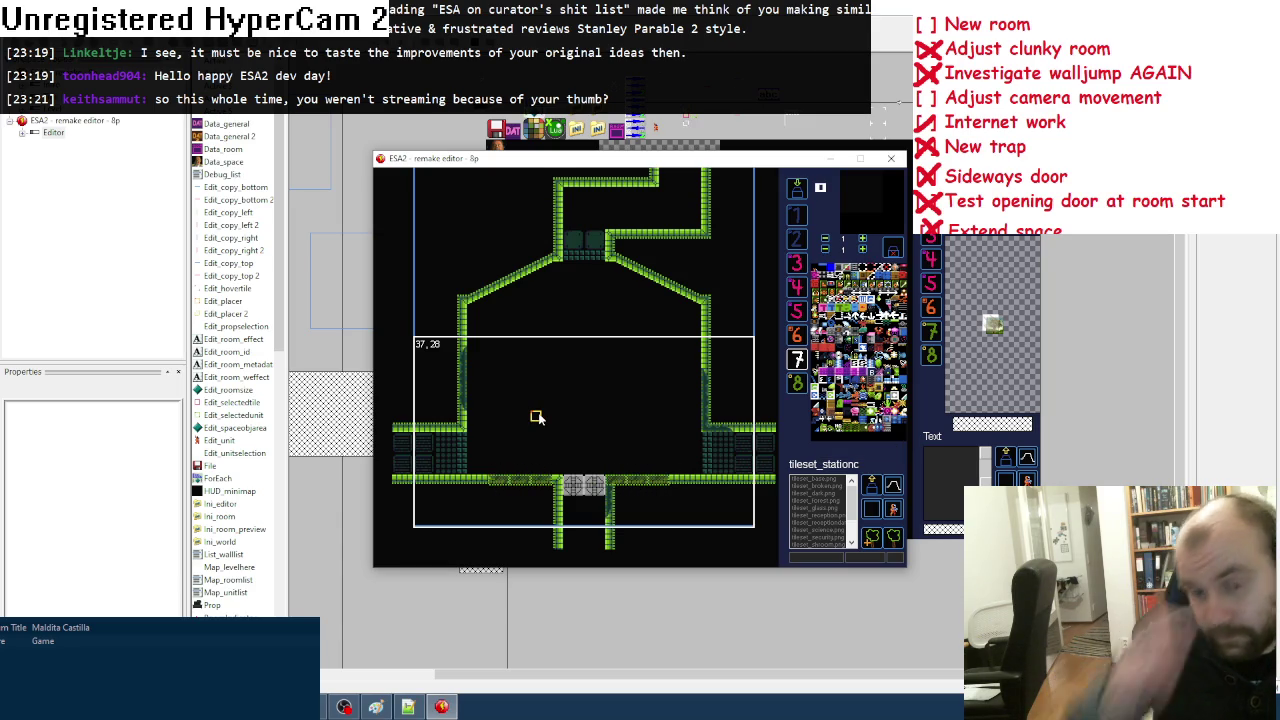
Step: Move the waterdrop spawn up into the top corridor, add another by the slope, and select layer 5
{"action": "scroll", "coordinate": [537, 418], "scroll_direction": "up", "scroll_amount": 3}
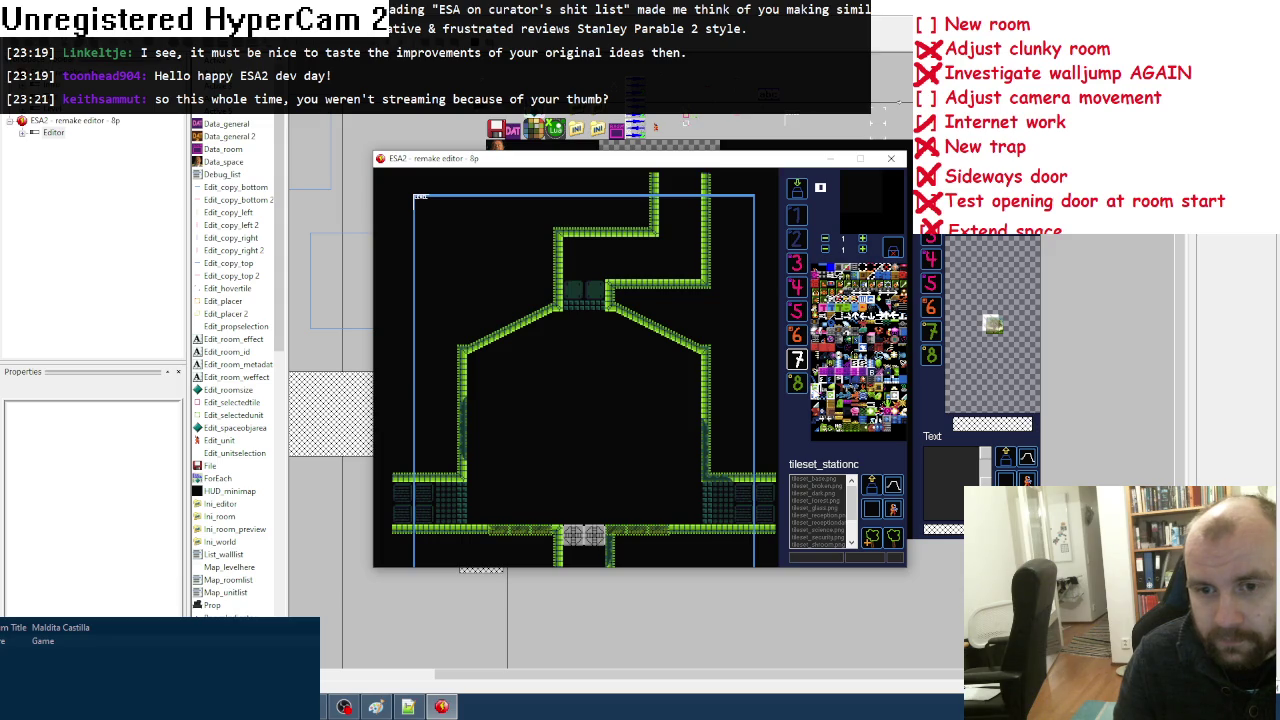
{"action": "mouse_move", "coordinate": [589, 316]}
{"action": "left_mouse_down"}
{"action": "mouse_move", "coordinate": [577, 246]}
{"action": "mouse_move", "coordinate": [593, 250]}
{"action": "left_mouse_up"}
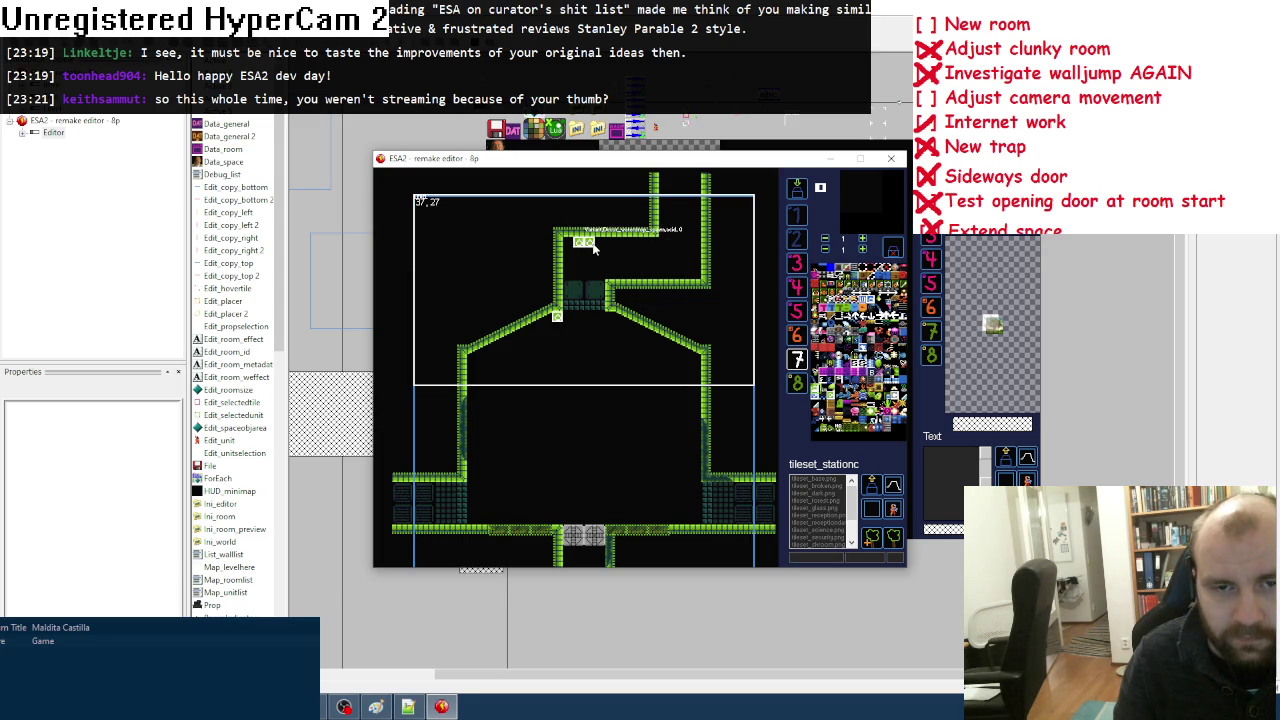
{"action": "left_click", "coordinate": [610, 316]}
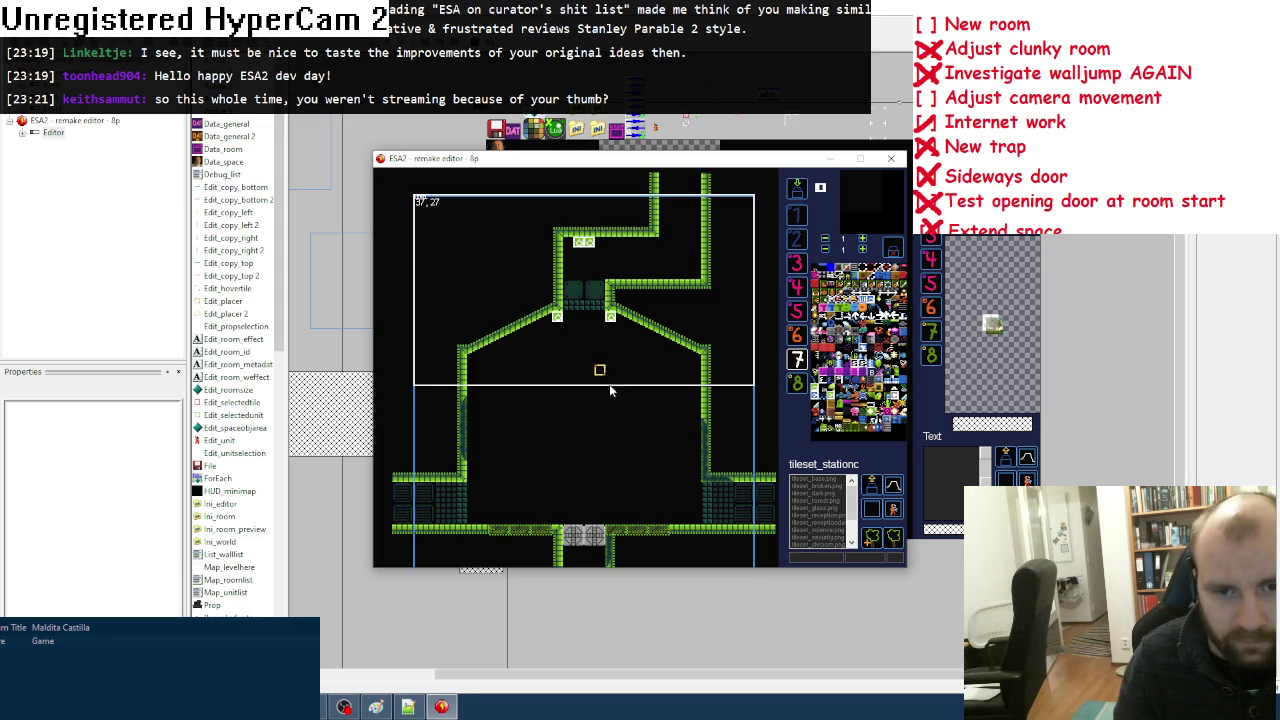
{"action": "scroll", "coordinate": [615, 393], "scroll_direction": "down", "scroll_amount": 1}
{"action": "key", "text": "5"}
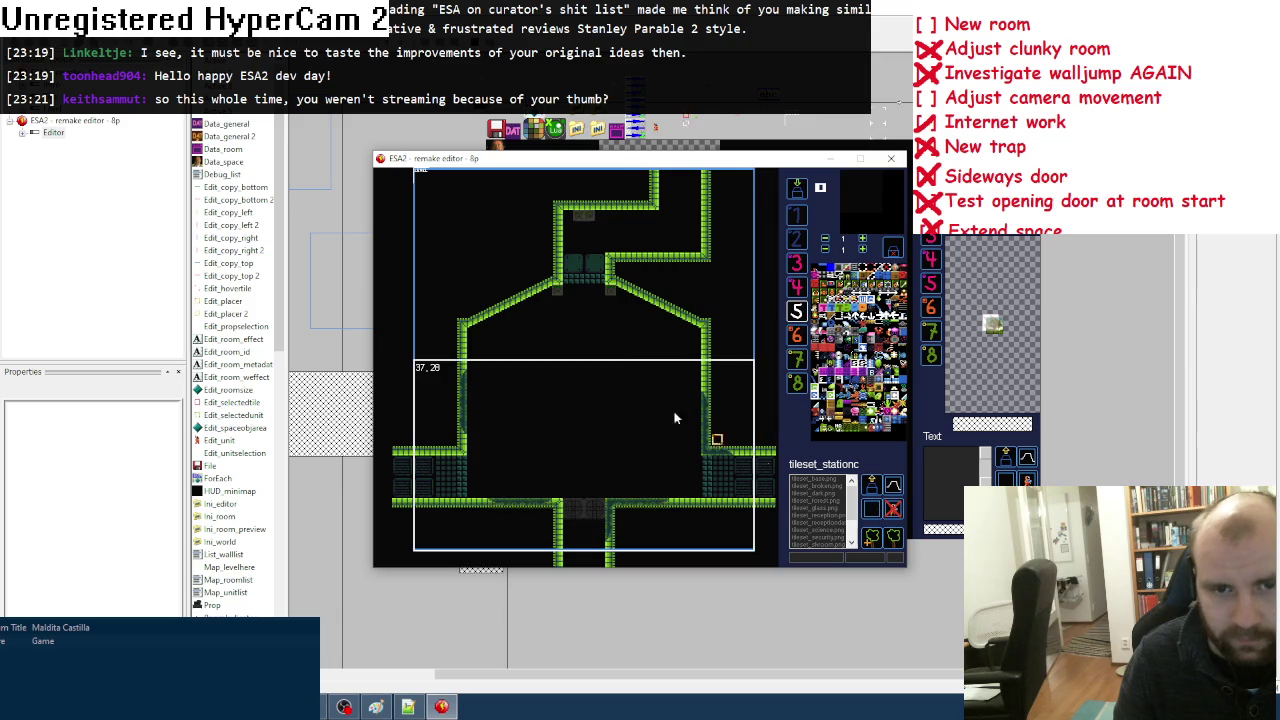
{"action": "key", "text": "space"}
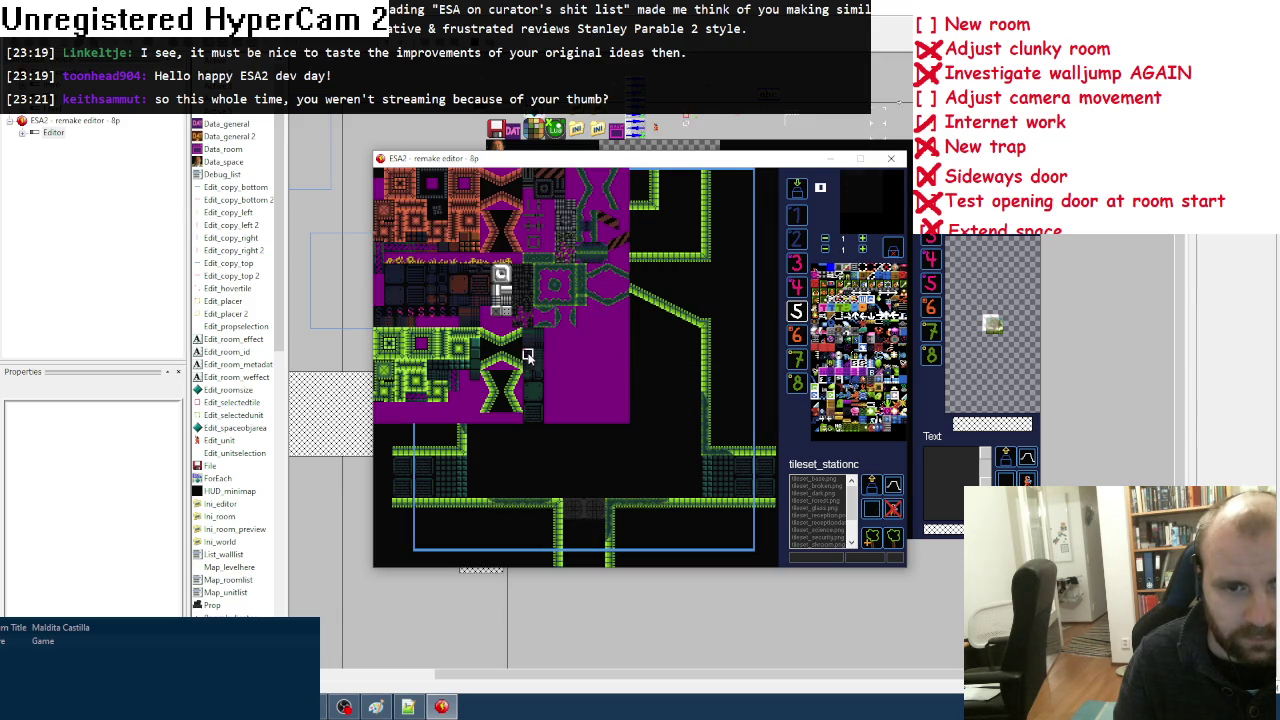
Step: Paint a dark background column down the central shaft, then re-pick dark tiles on layer 5
{"action": "left_click", "coordinate": [527, 357]}
{"action": "left_click_drag", "start_coordinate": [547, 312], "coordinate": [544, 465]}
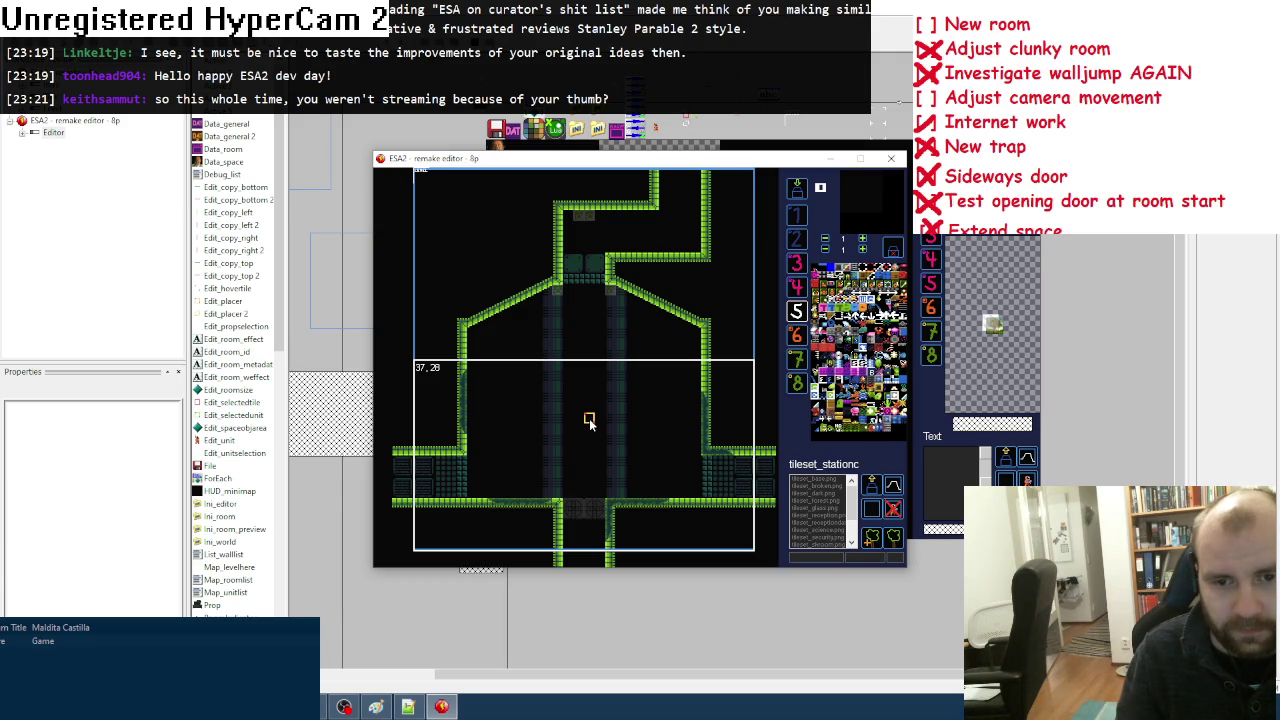
{"action": "left_click", "coordinate": [796, 311]}
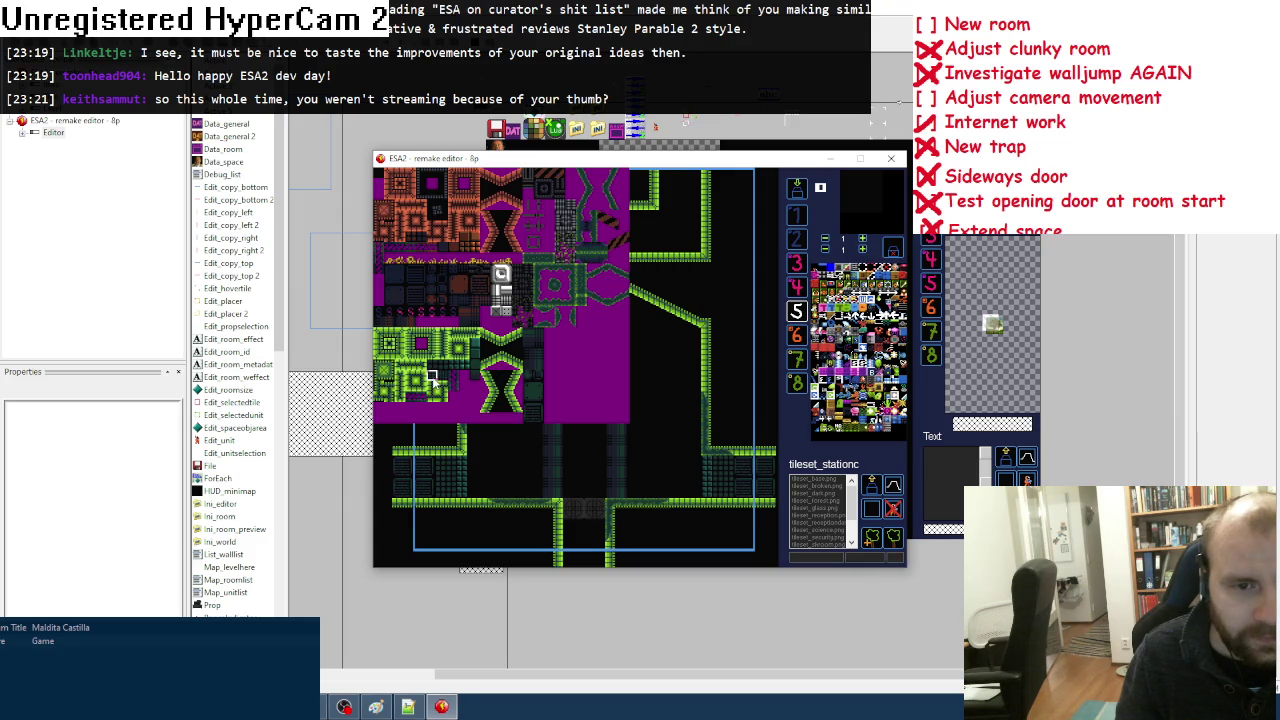
{"action": "left_click", "coordinate": [432, 377]}
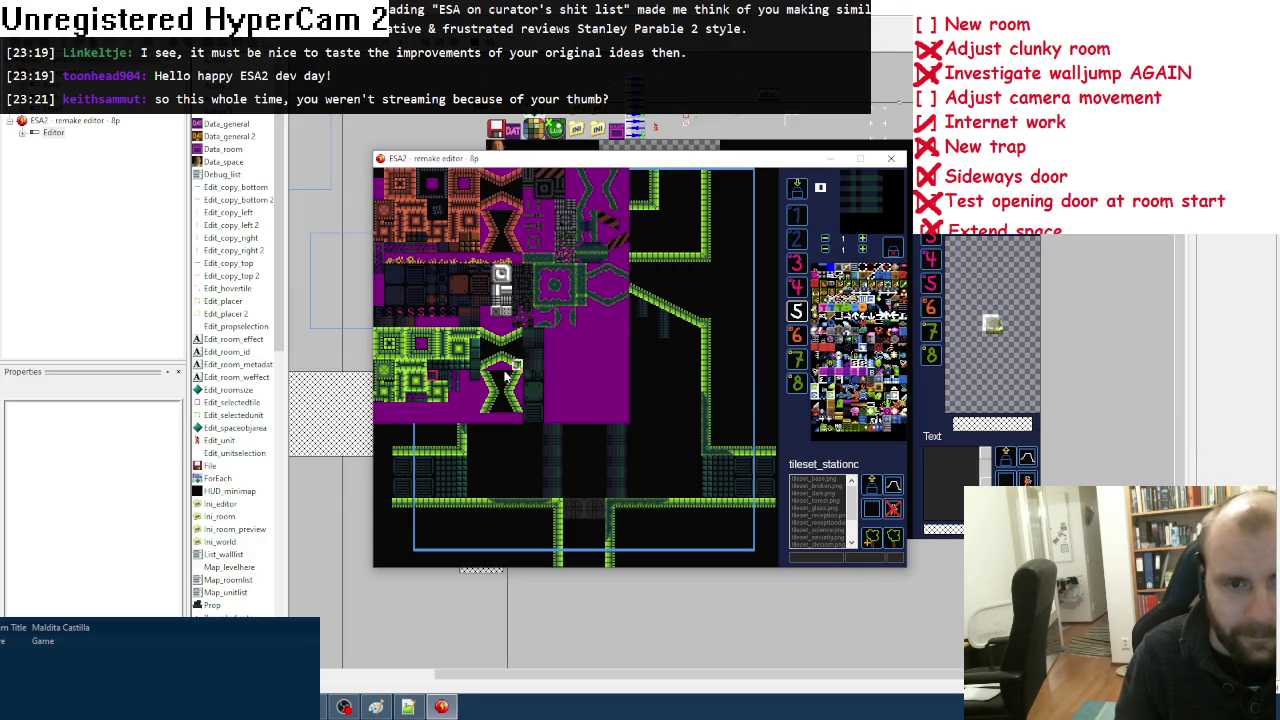
{"action": "key", "text": "space"}
{"action": "left_click", "coordinate": [457, 367]}
{"action": "key", "text": "space"}
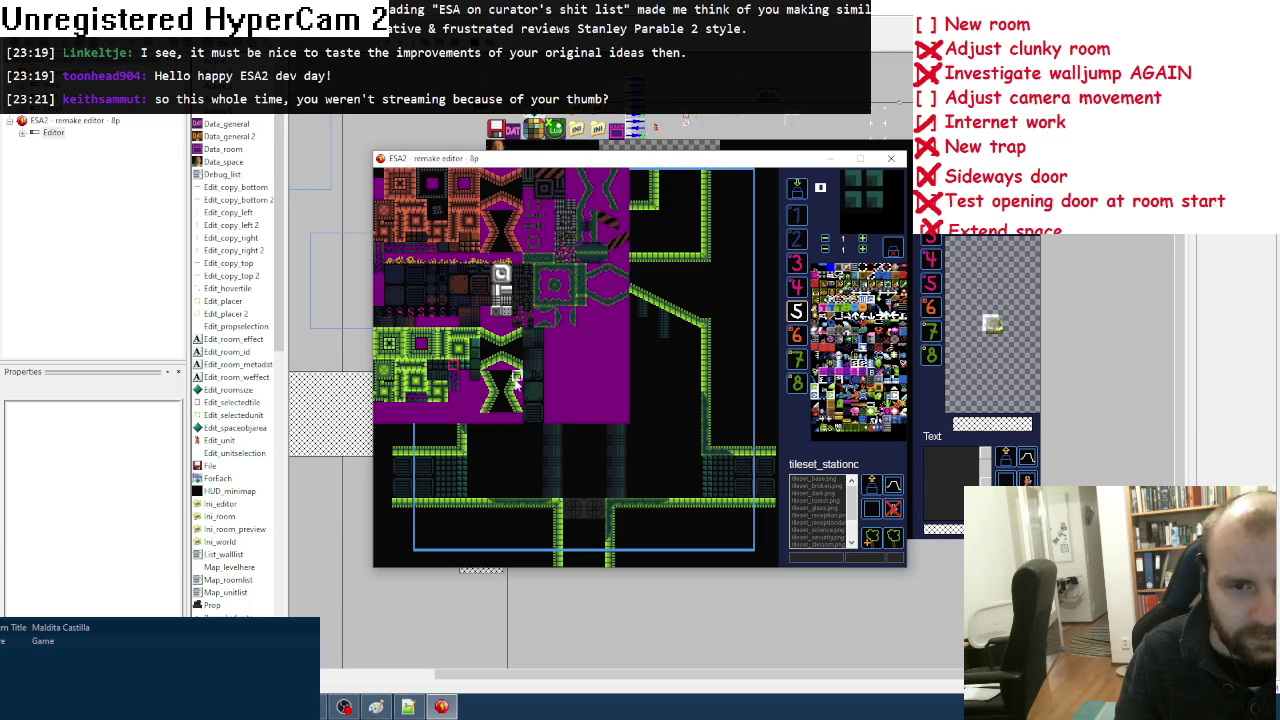
{"action": "left_click", "coordinate": [446, 372]}
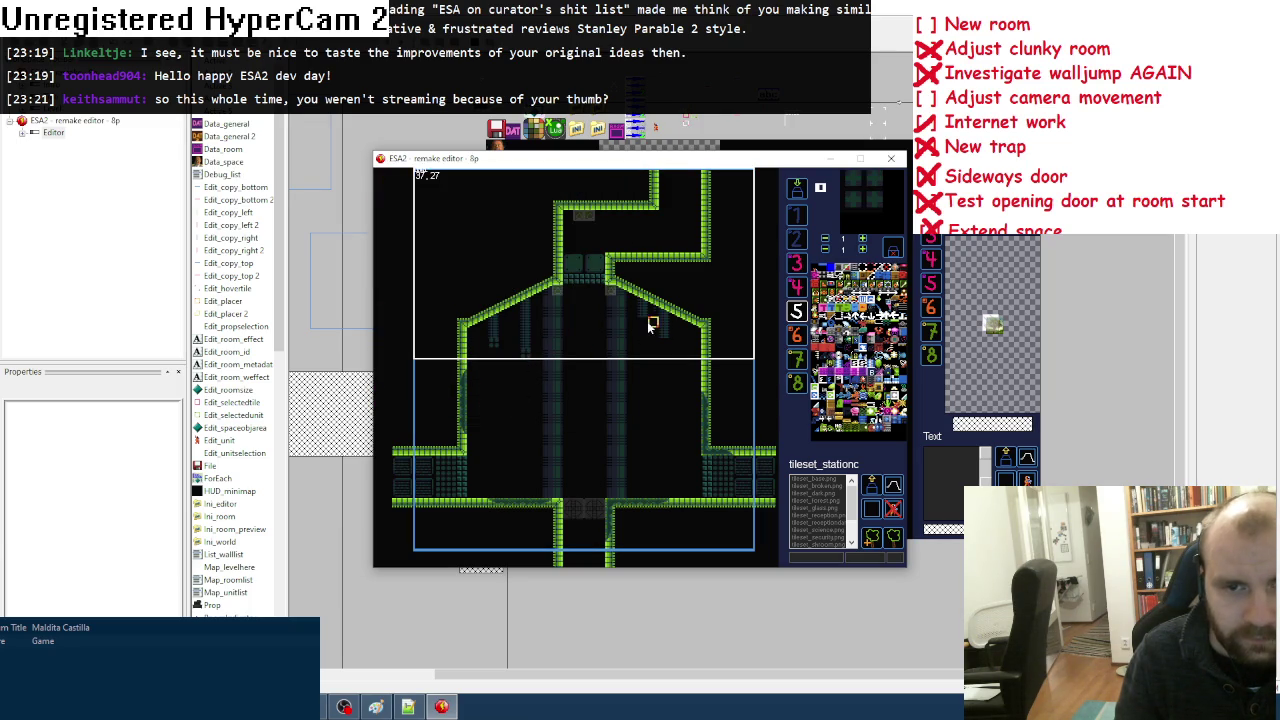
Step: Paint a dark tile beside the slope, check the world map, and switch to layer 6
{"action": "key", "text": "space"}
{"action": "left_click", "coordinate": [442, 362]}
{"action": "left_click", "coordinate": [674, 344]}
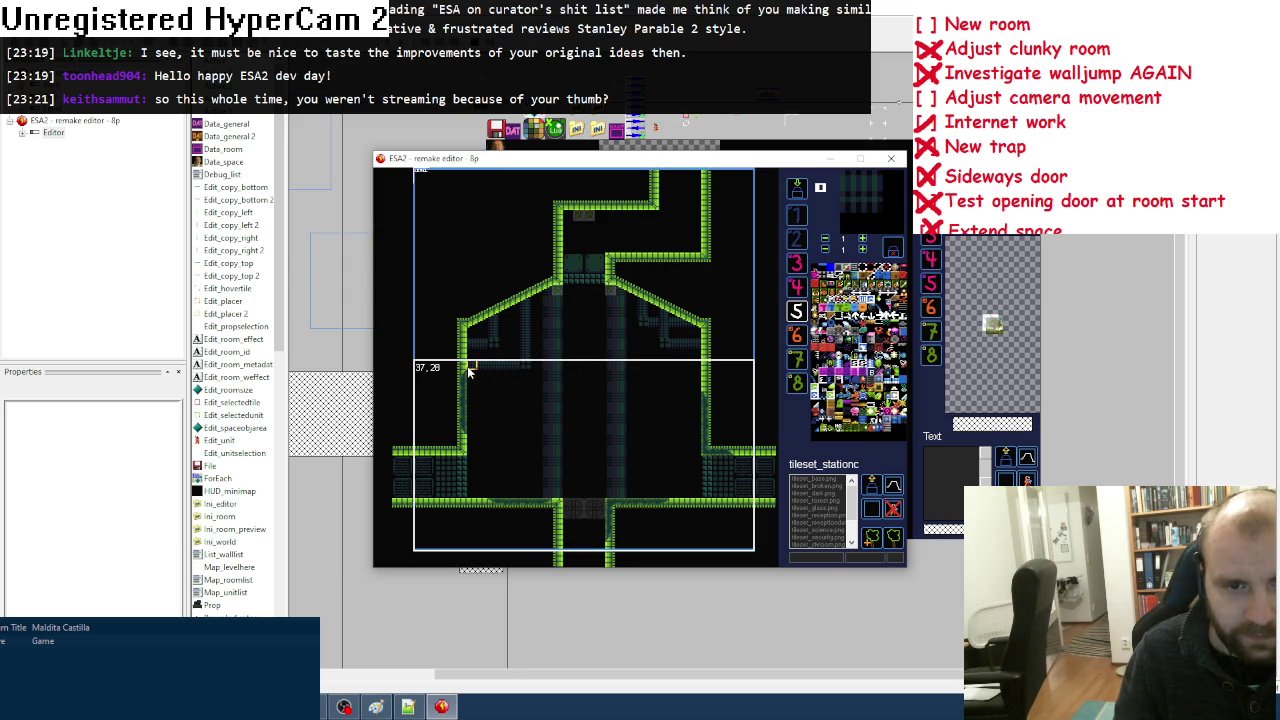
{"action": "key", "text": "m"}
{"action": "key", "text": "m"}
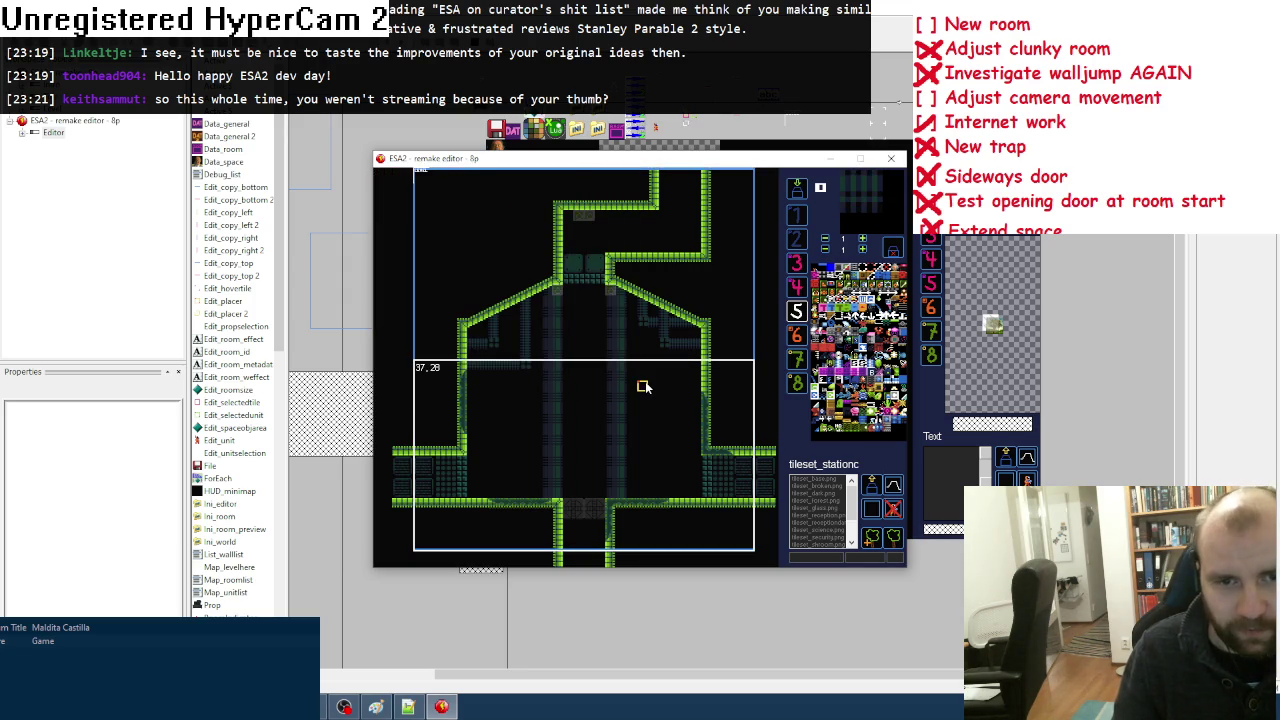
{"action": "scroll", "coordinate": [646, 382], "scroll_direction": "up", "scroll_amount": 1}
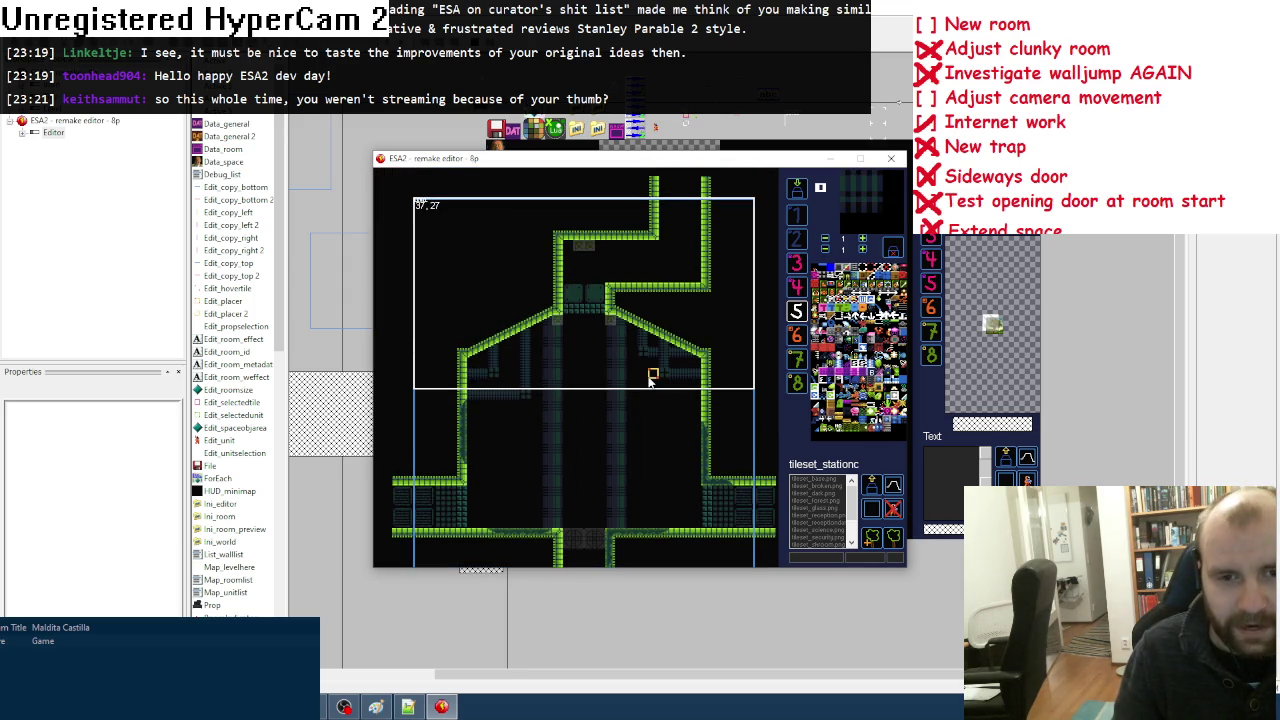
{"action": "key", "text": "6"}
{"action": "scroll", "coordinate": [600, 392], "scroll_direction": "down", "scroll_amount": 1}
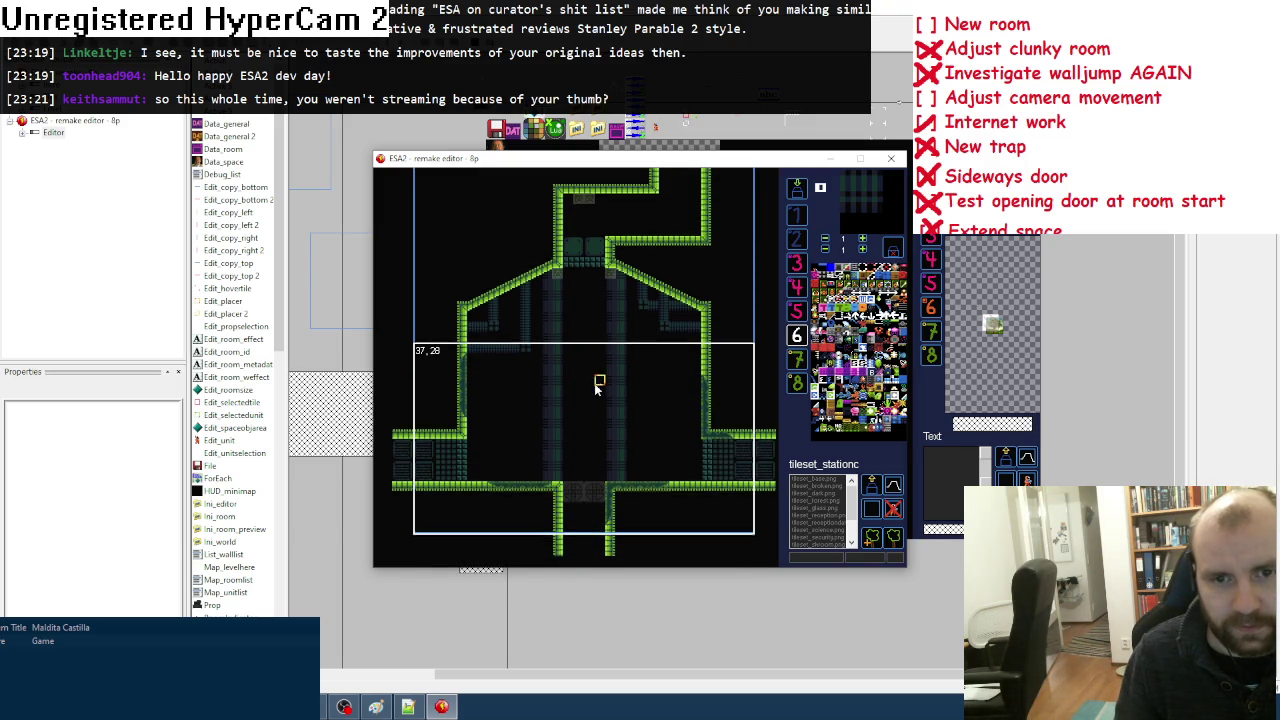
{"action": "scroll", "coordinate": [597, 388], "scroll_direction": "down", "scroll_amount": 1}
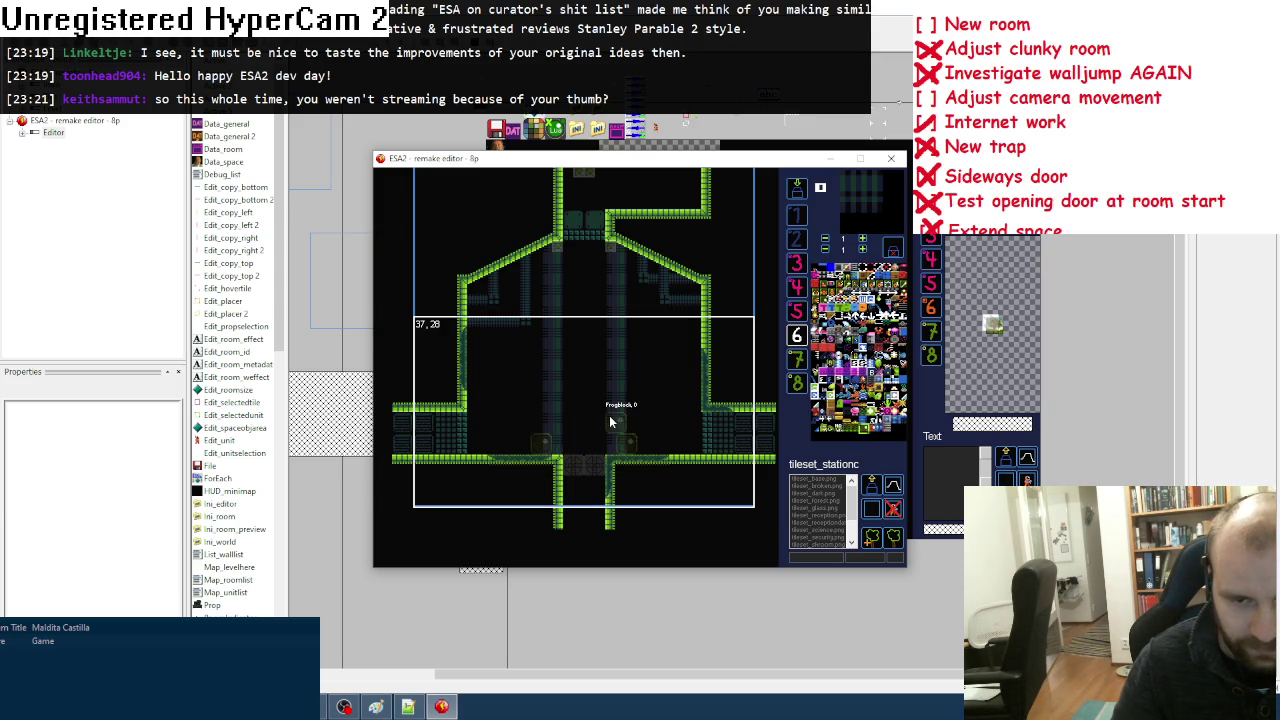
Step: Place Frogblocks along the chamber floor's bottom row and fill in the second row
{"action": "left_click", "coordinate": [637, 388]}
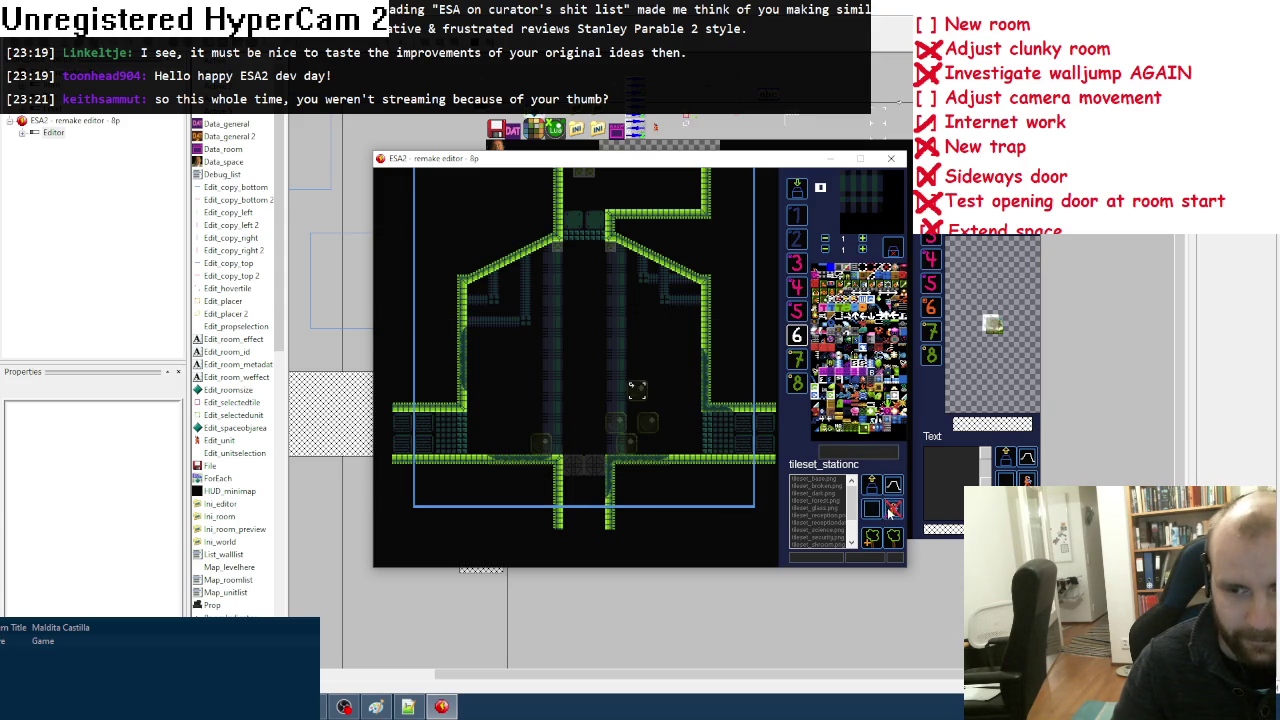
{"action": "left_click_drag", "start_coordinate": [656, 434], "coordinate": [656, 452]}
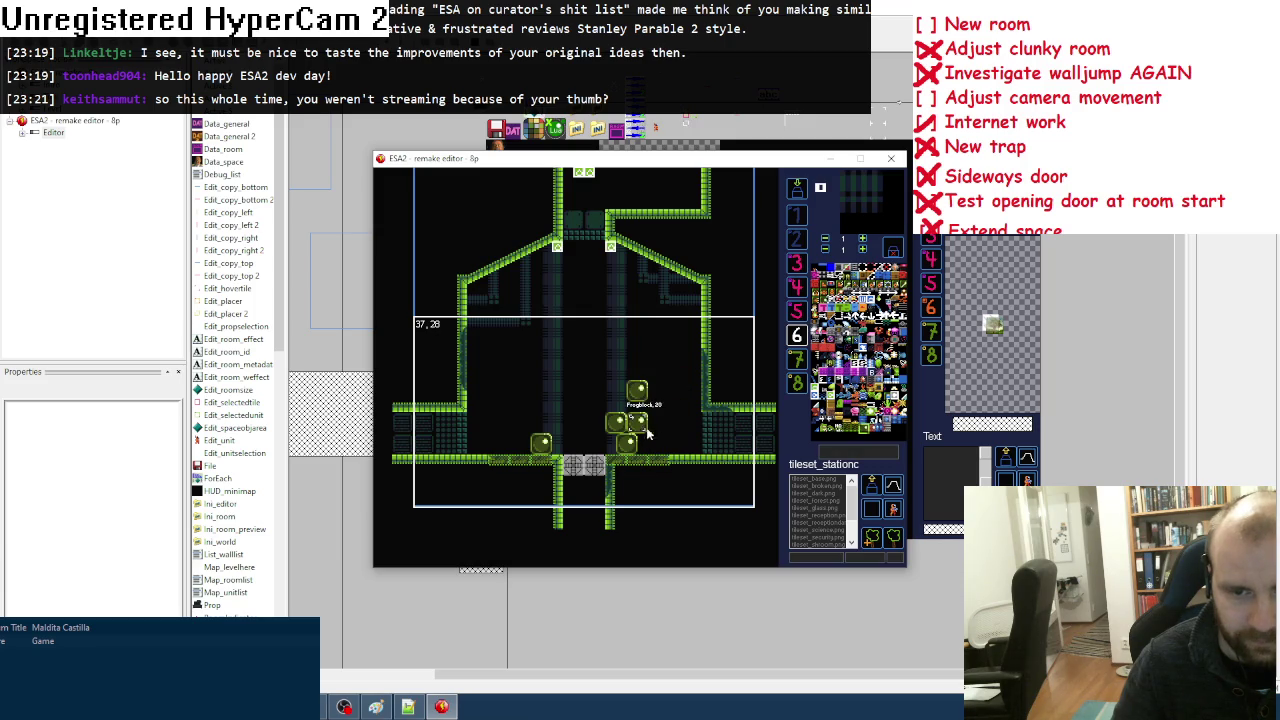
{"action": "left_click_drag", "start_coordinate": [645, 398], "coordinate": [645, 430]}
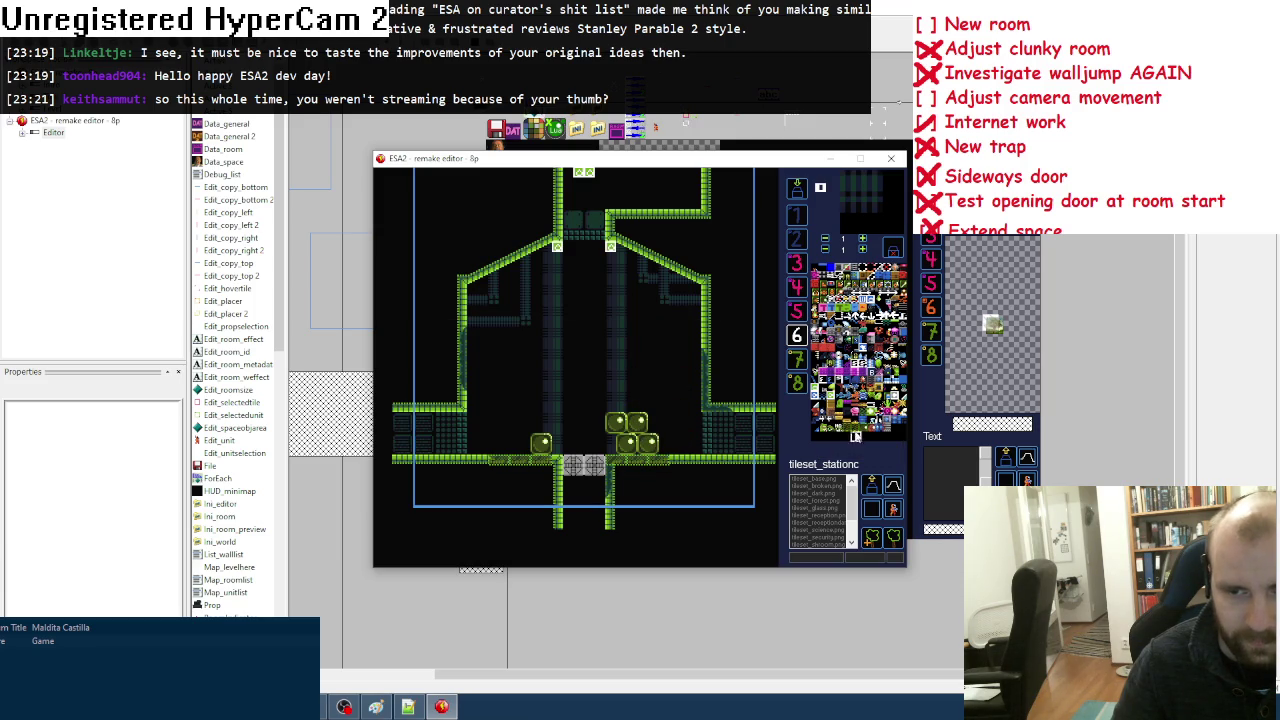
{"action": "left_click", "coordinate": [520, 443]}
{"action": "left_click", "coordinate": [499, 443]}
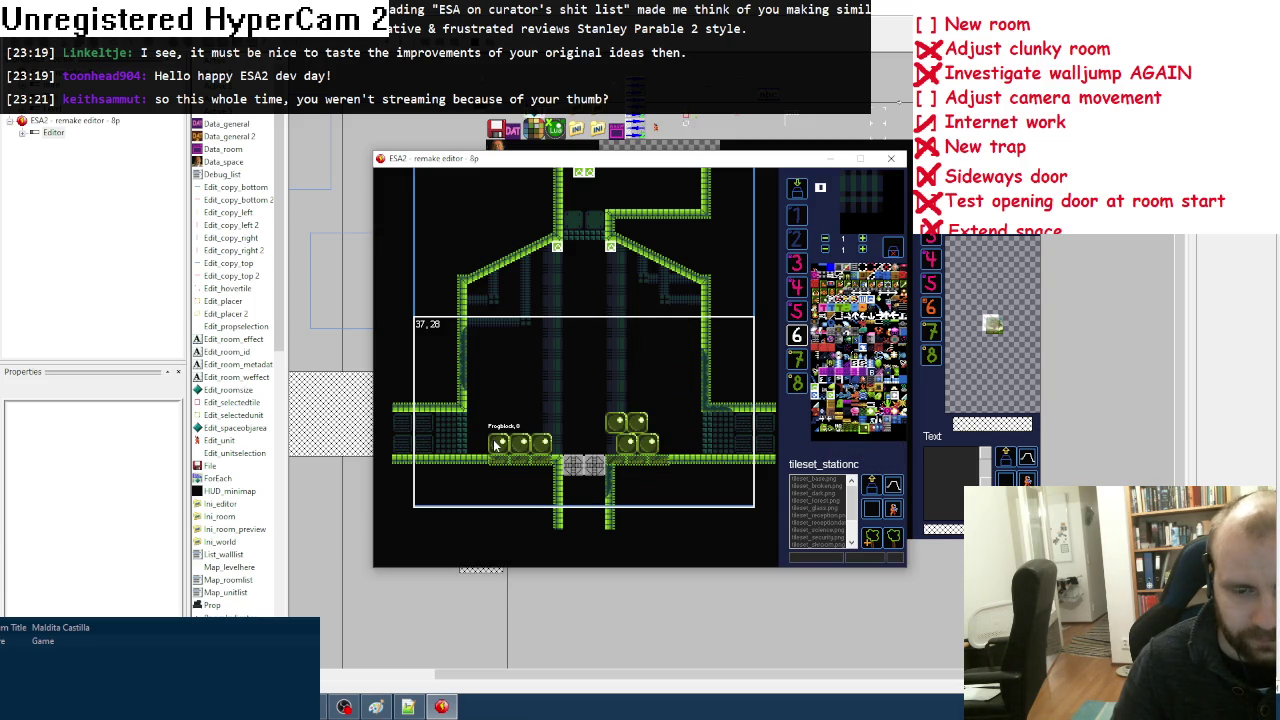
{"action": "left_click", "coordinate": [477, 443]}
{"action": "left_click", "coordinate": [488, 422]}
{"action": "left_click", "coordinate": [479, 401]}
{"action": "left_click", "coordinate": [509, 422]}
{"action": "left_click", "coordinate": [551, 422]}
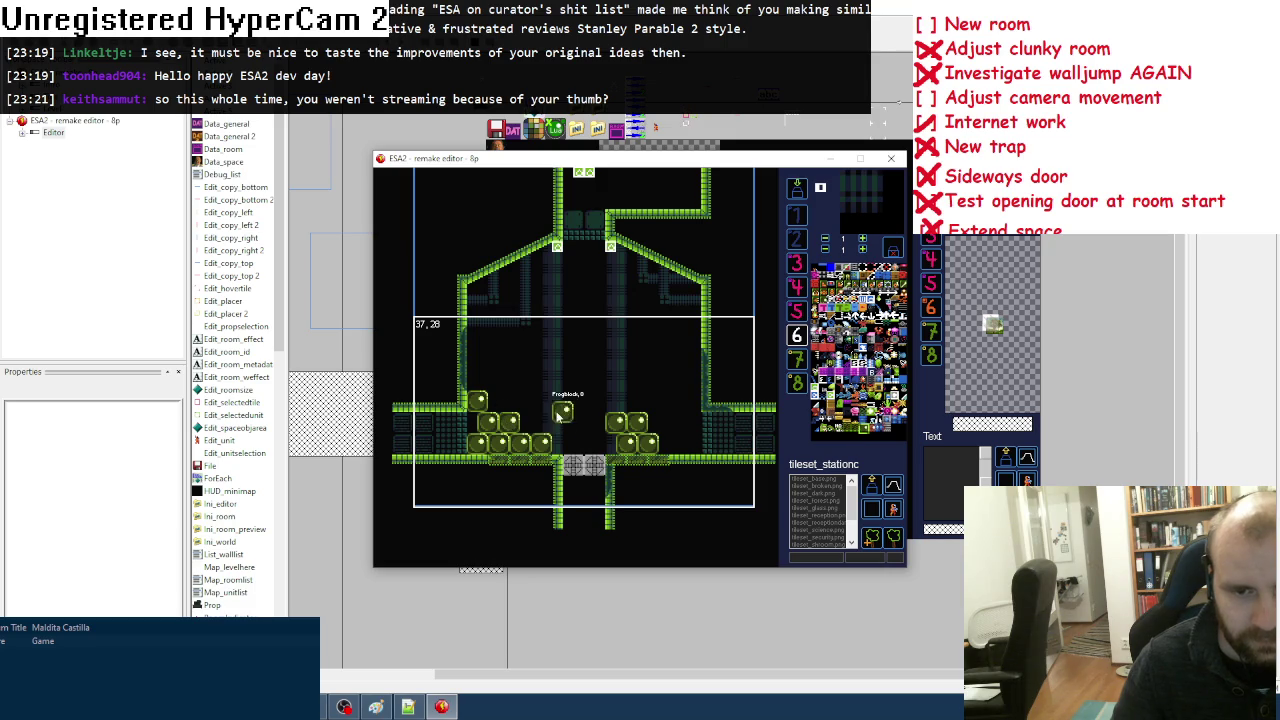
{"action": "left_click", "coordinate": [530, 421]}
Step: Stack Frogblocks into higher rows across the middle and right side of the pile
{"action": "left_click", "coordinate": [541, 400]}
{"action": "left_click", "coordinate": [604, 400]}
{"action": "left_click", "coordinate": [594, 379]}
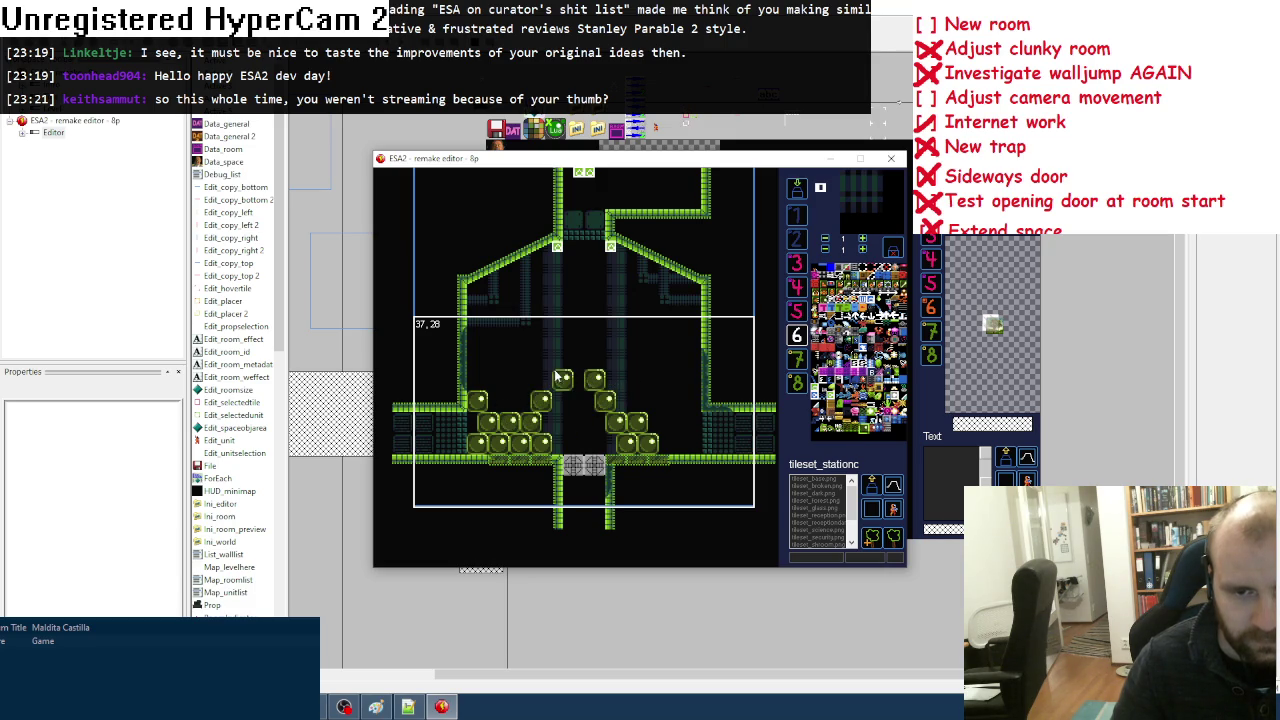
{"action": "left_click", "coordinate": [551, 379]}
{"action": "left_click", "coordinate": [574, 379]}
{"action": "left_click", "coordinate": [626, 400]}
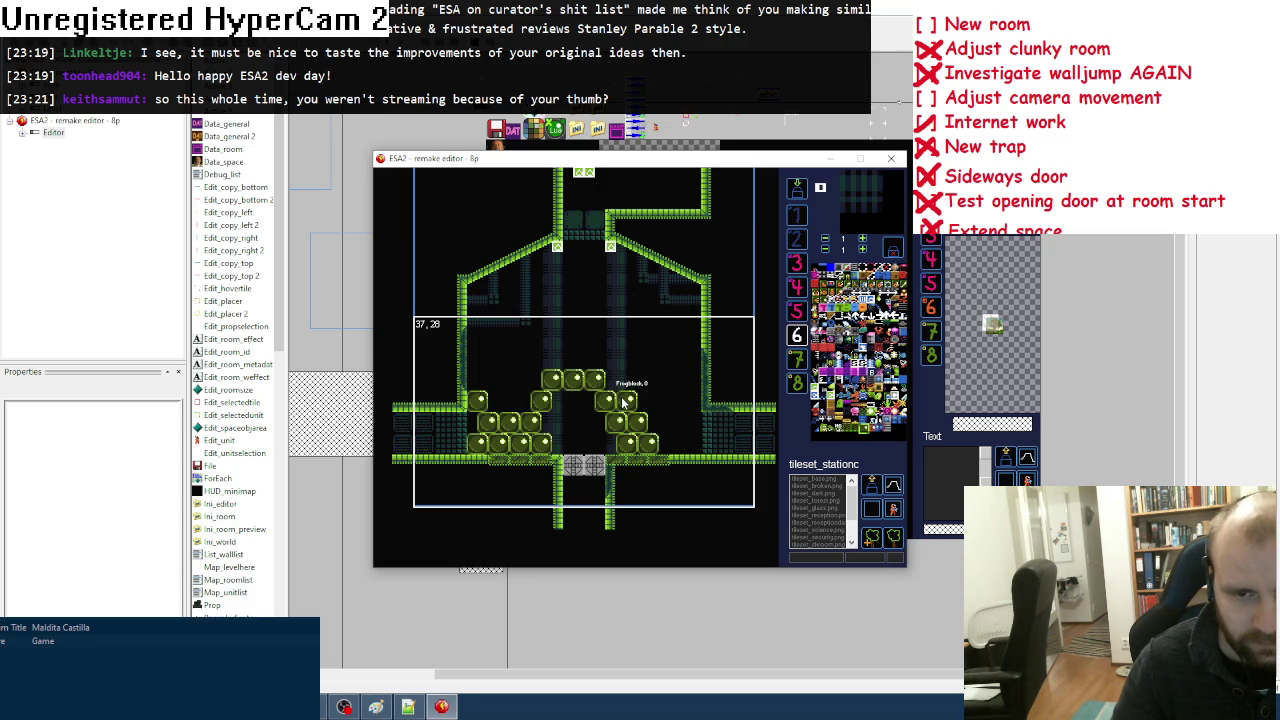
{"action": "left_click", "coordinate": [658, 421]}
{"action": "left_click", "coordinate": [679, 421]}
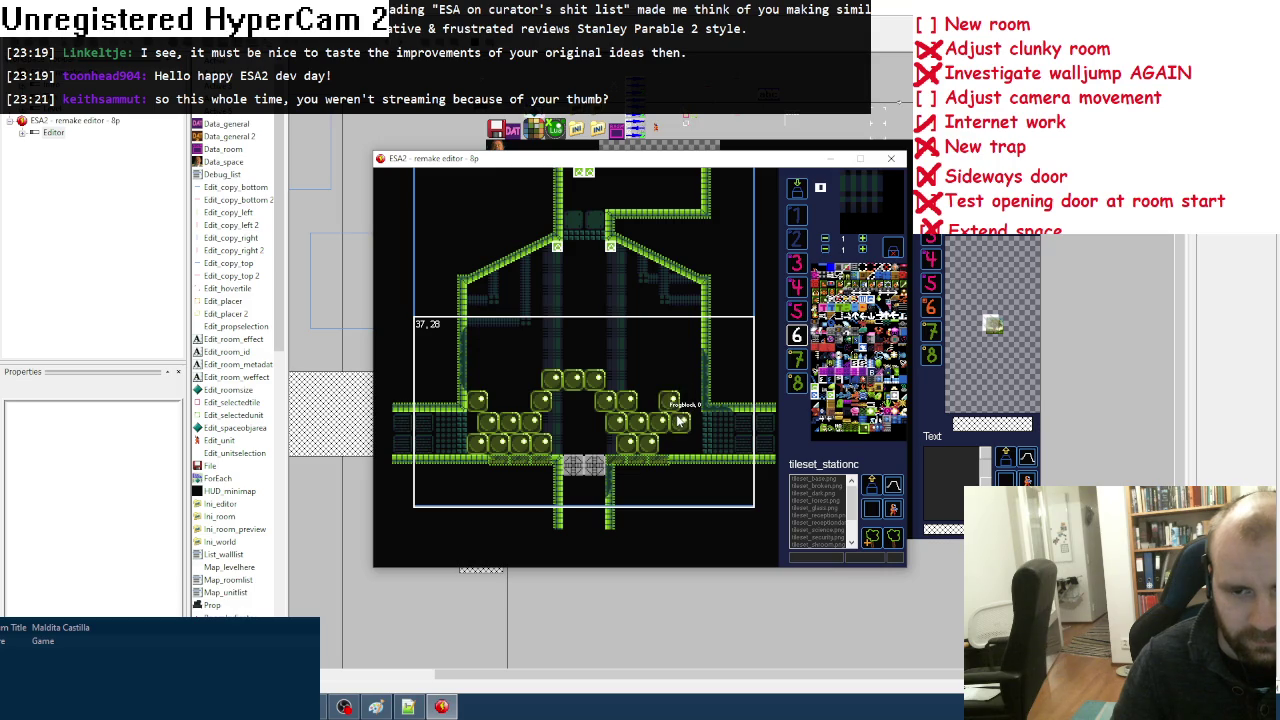
{"action": "left_click", "coordinate": [670, 400]}
{"action": "left_click", "coordinate": [680, 379]}
{"action": "left_click", "coordinate": [659, 379]}
{"action": "left_click", "coordinate": [648, 400]}
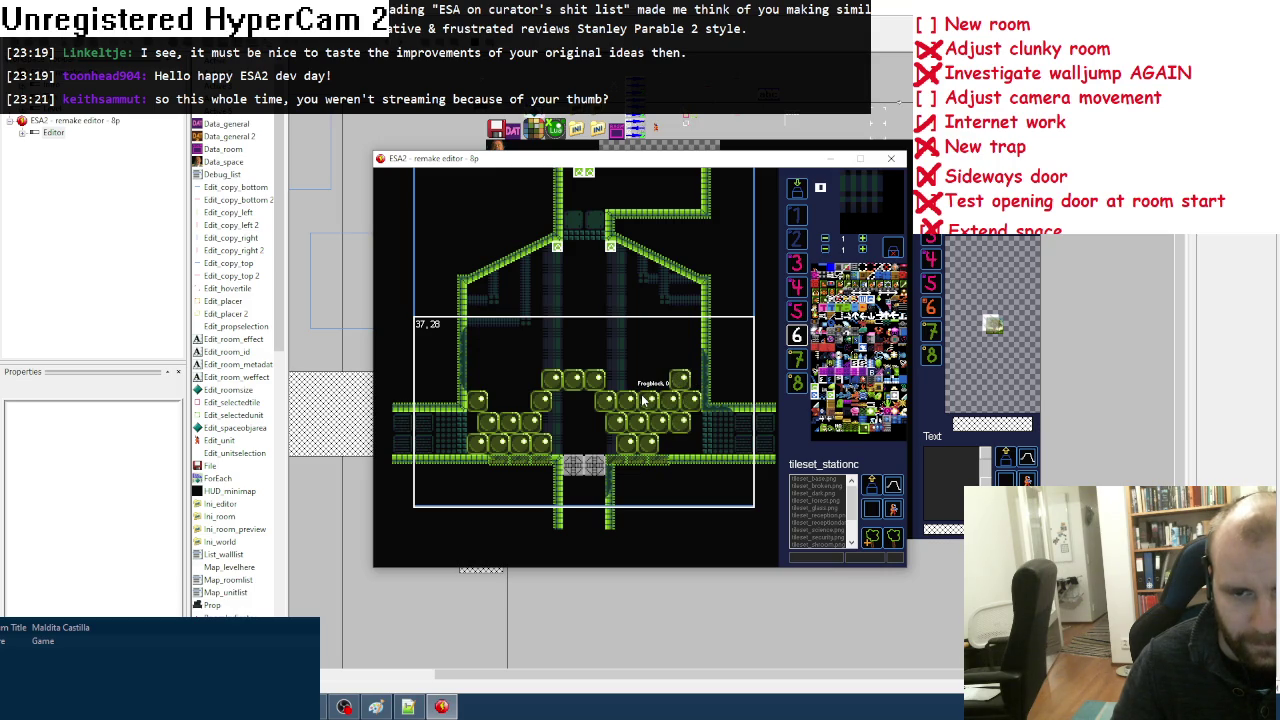
{"action": "left_click", "coordinate": [683, 357]}
{"action": "left_click", "coordinate": [605, 357]}
Step: Fill the left pile's gaps, top the mound, and climb a Frogblock column up the right wall
{"action": "left_click", "coordinate": [520, 400]}
{"action": "left_click", "coordinate": [499, 400]}
{"action": "left_click", "coordinate": [508, 379]}
{"action": "left_click", "coordinate": [563, 357]}
{"action": "left_click", "coordinate": [530, 379]}
{"action": "left_click", "coordinate": [541, 357]}
{"action": "left_click", "coordinate": [551, 336]}
{"action": "left_click", "coordinate": [520, 357]}
{"action": "left_click", "coordinate": [669, 357]}
{"action": "left_click", "coordinate": [680, 335]}
{"action": "left_click", "coordinate": [668, 310]}
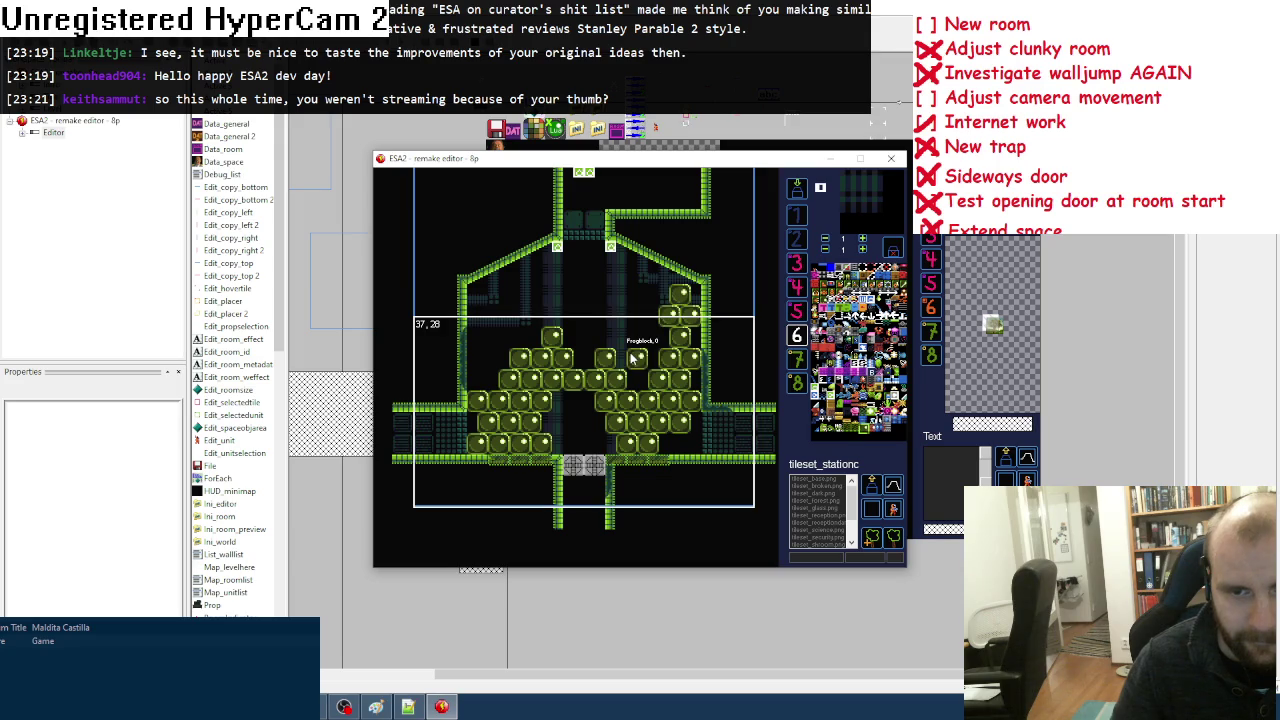
{"action": "left_click", "coordinate": [477, 358]}
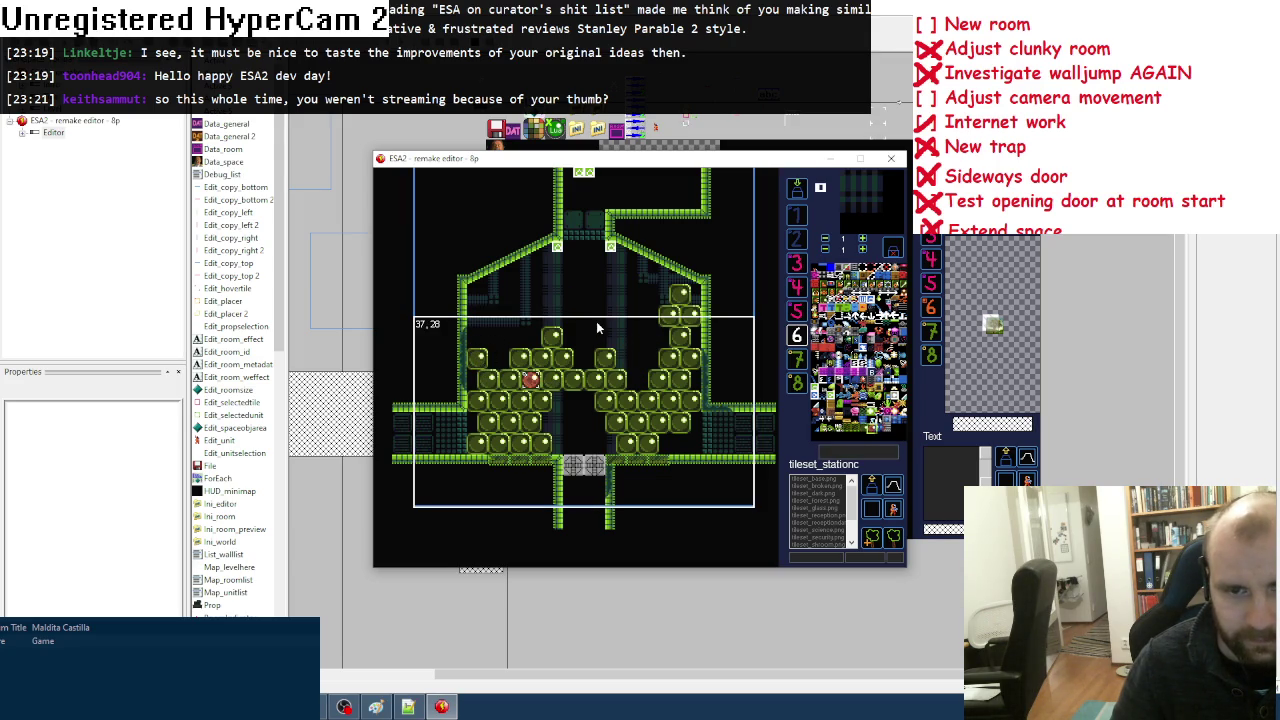
Step: Put red dots on five frog blocks: upper right, lower right, lower left, centre and far right
{"action": "left_click", "coordinate": [669, 316]}
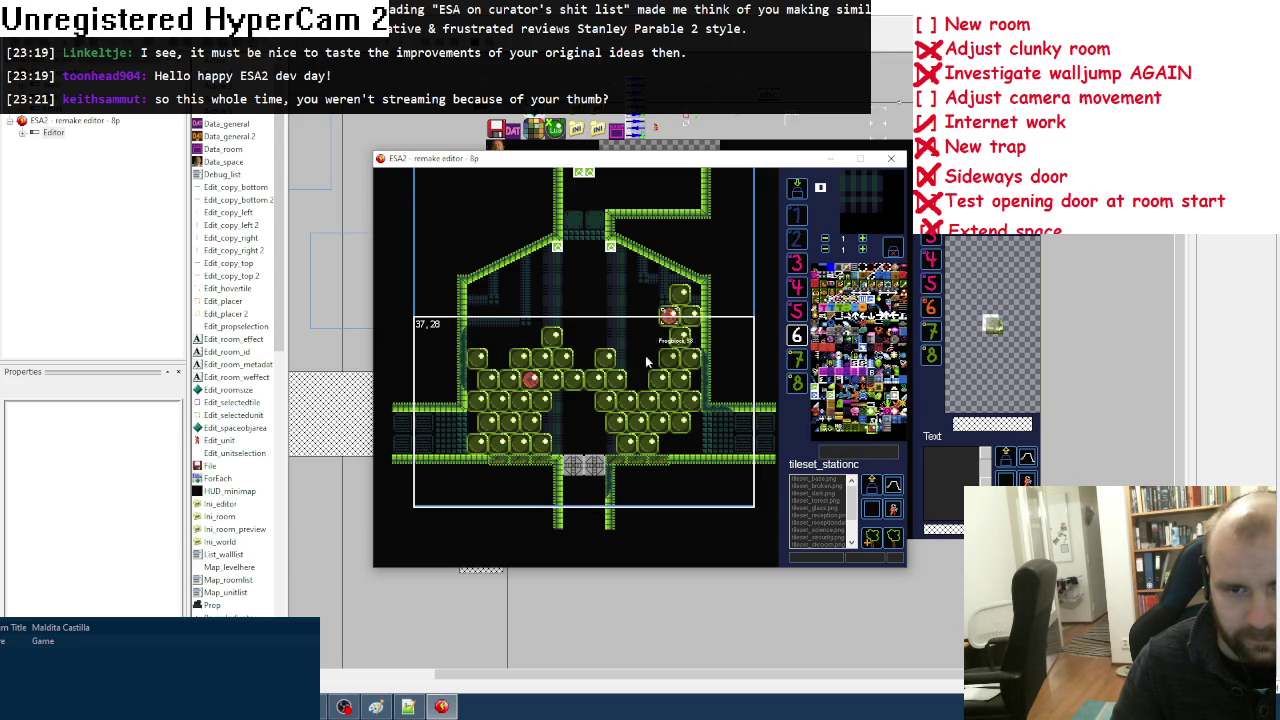
{"action": "left_click", "coordinate": [637, 422]}
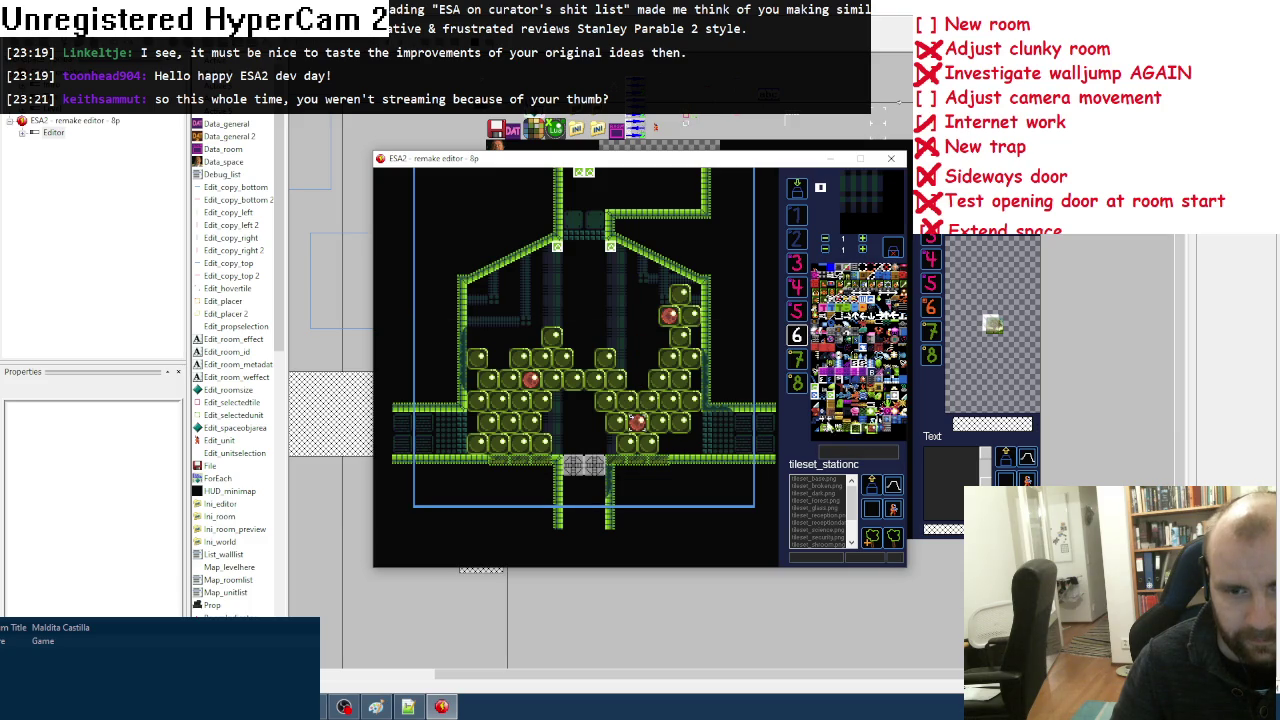
{"action": "left_click", "coordinate": [485, 423]}
{"action": "left_click", "coordinate": [594, 401]}
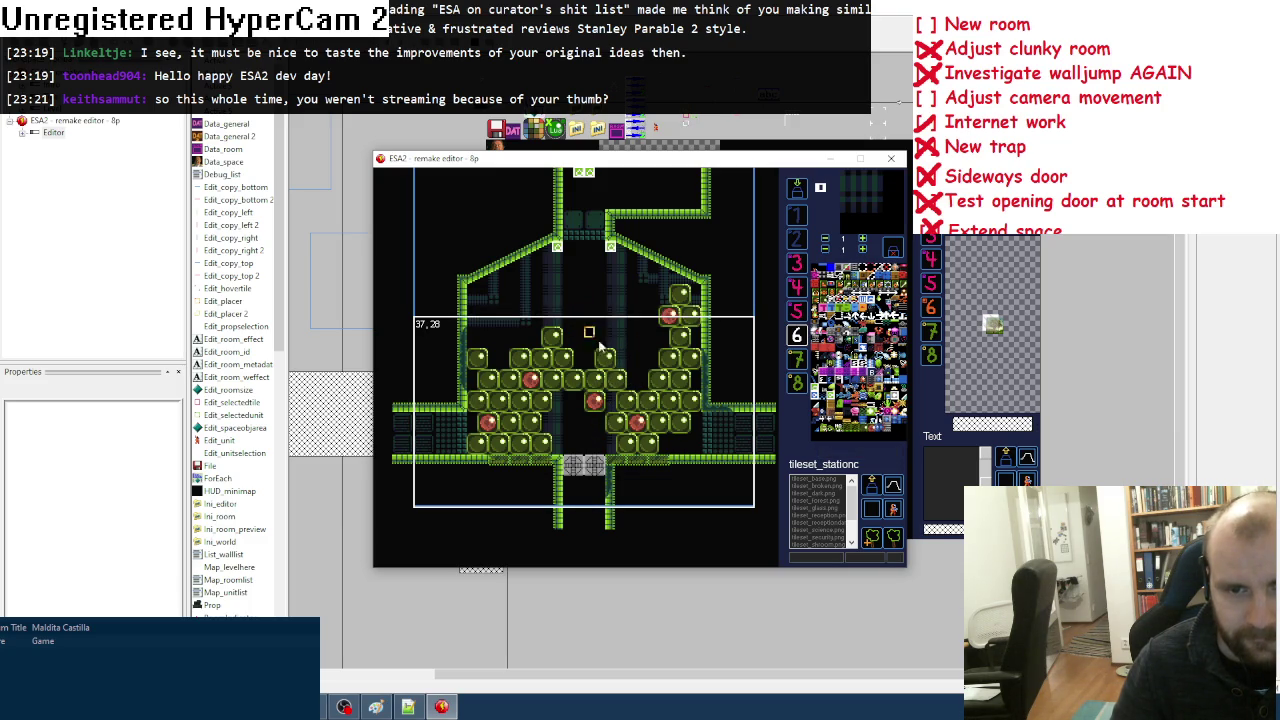
{"action": "left_click", "coordinate": [691, 401]}
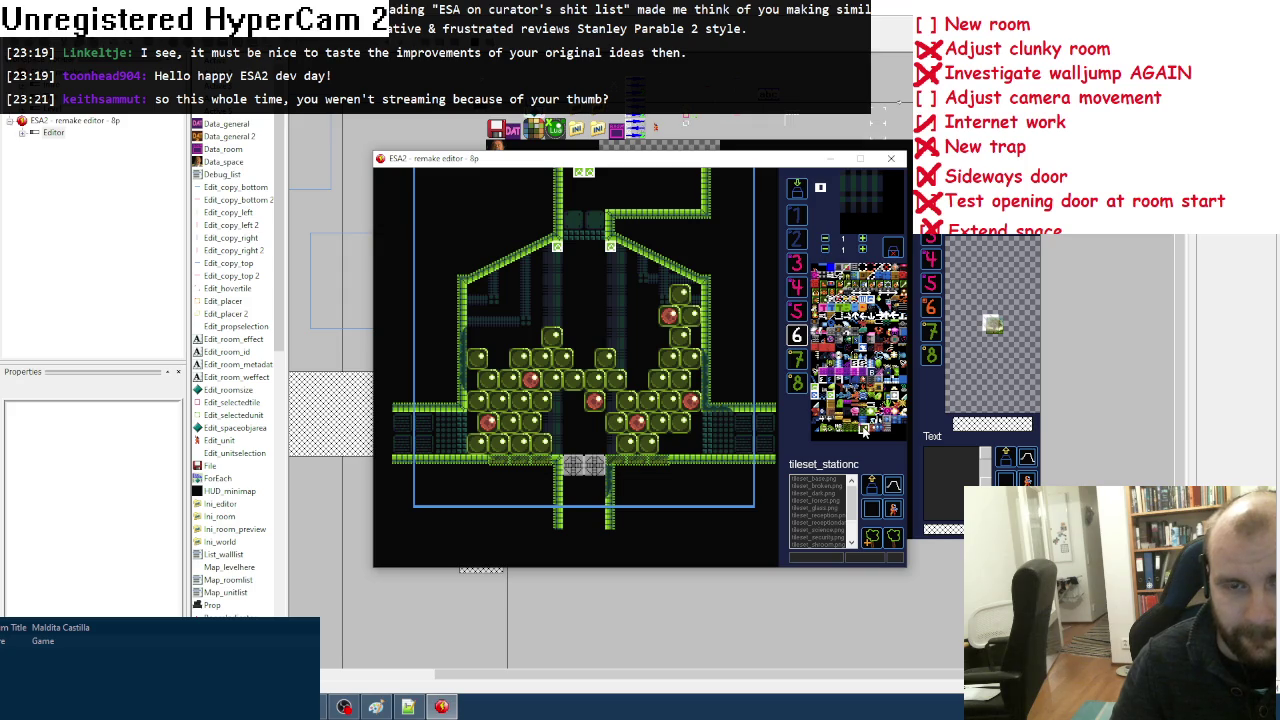
{"action": "scroll", "coordinate": [560, 320], "scroll_direction": "up", "scroll_amount": 2}
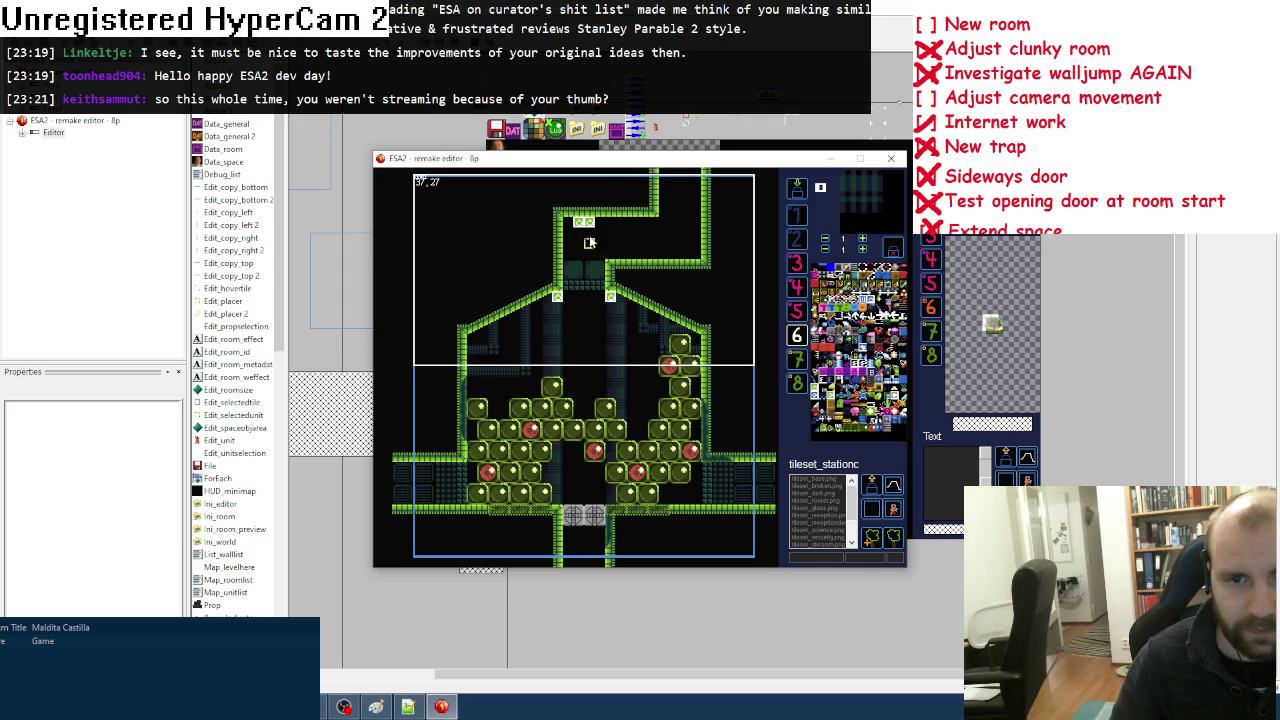
{"action": "scroll", "coordinate": [640, 270], "scroll_direction": "up", "scroll_amount": 2}
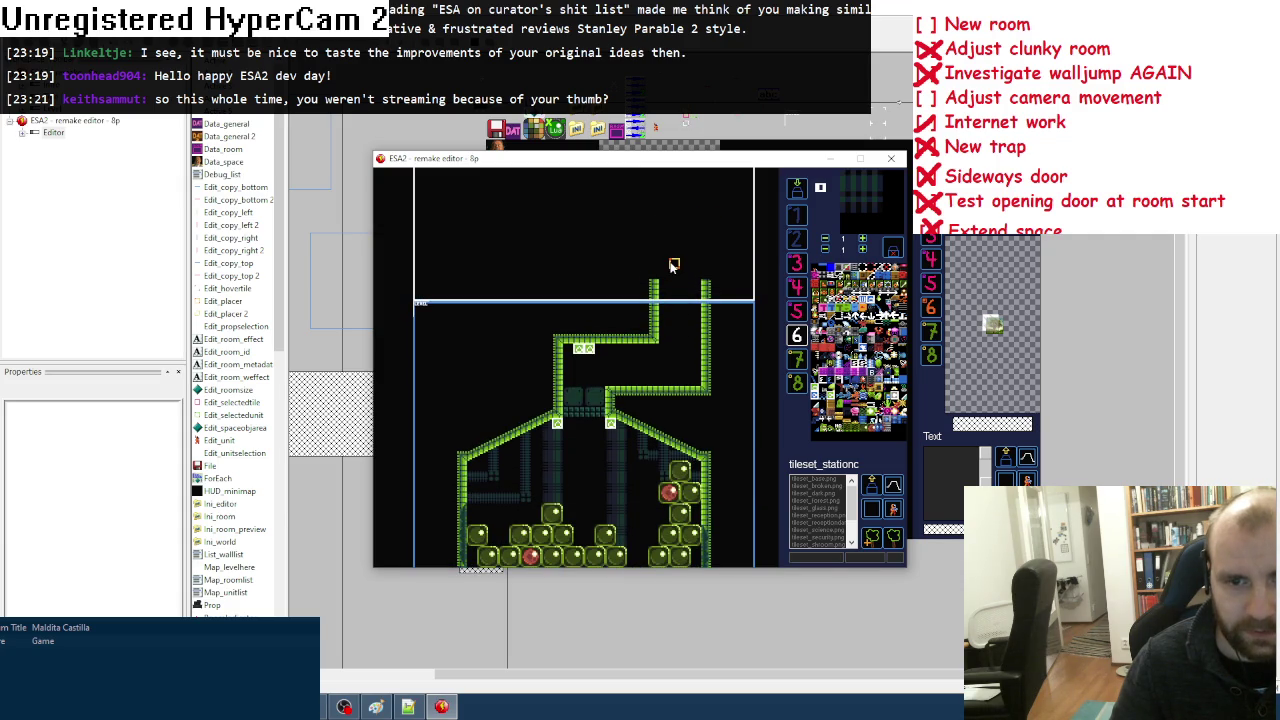
{"action": "scroll", "coordinate": [625, 332], "scroll_direction": "down", "scroll_amount": 2}
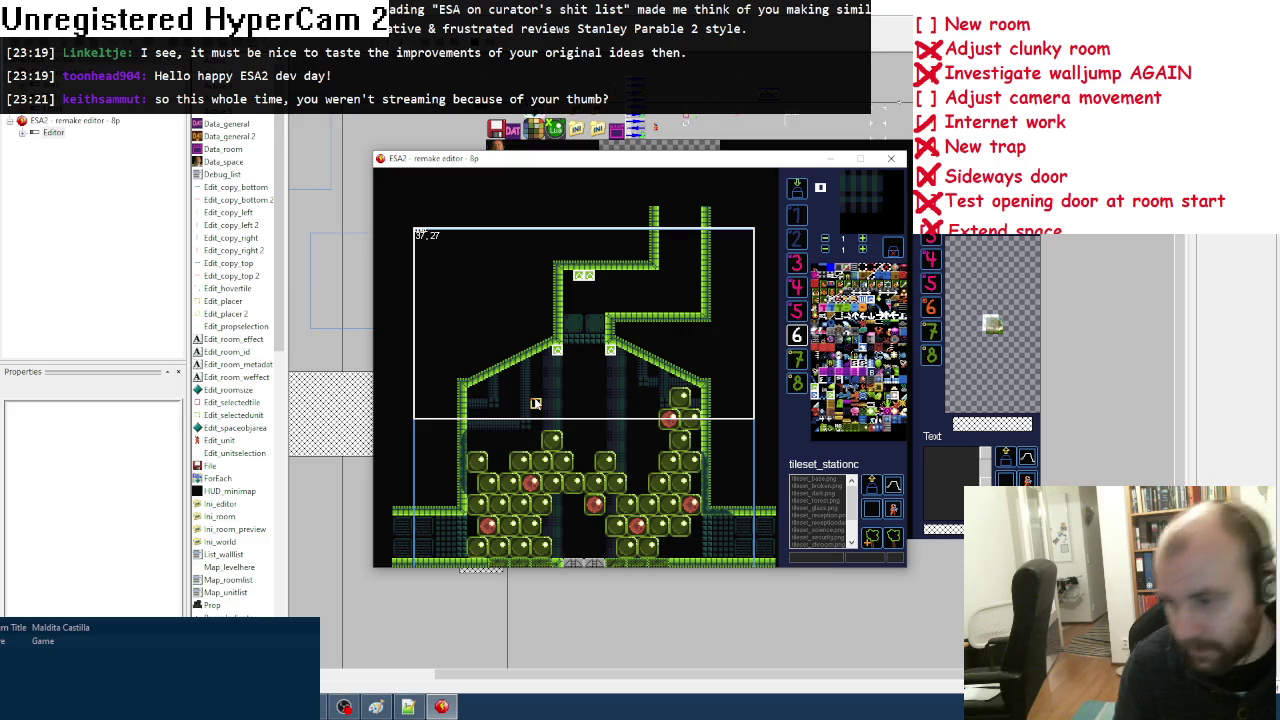
Step: Switch to foobar2000 and clear every track from the Default playlist
{"action": "key", "text": "alt+Tab"}
{"action": "key", "text": "ctrl+a"}
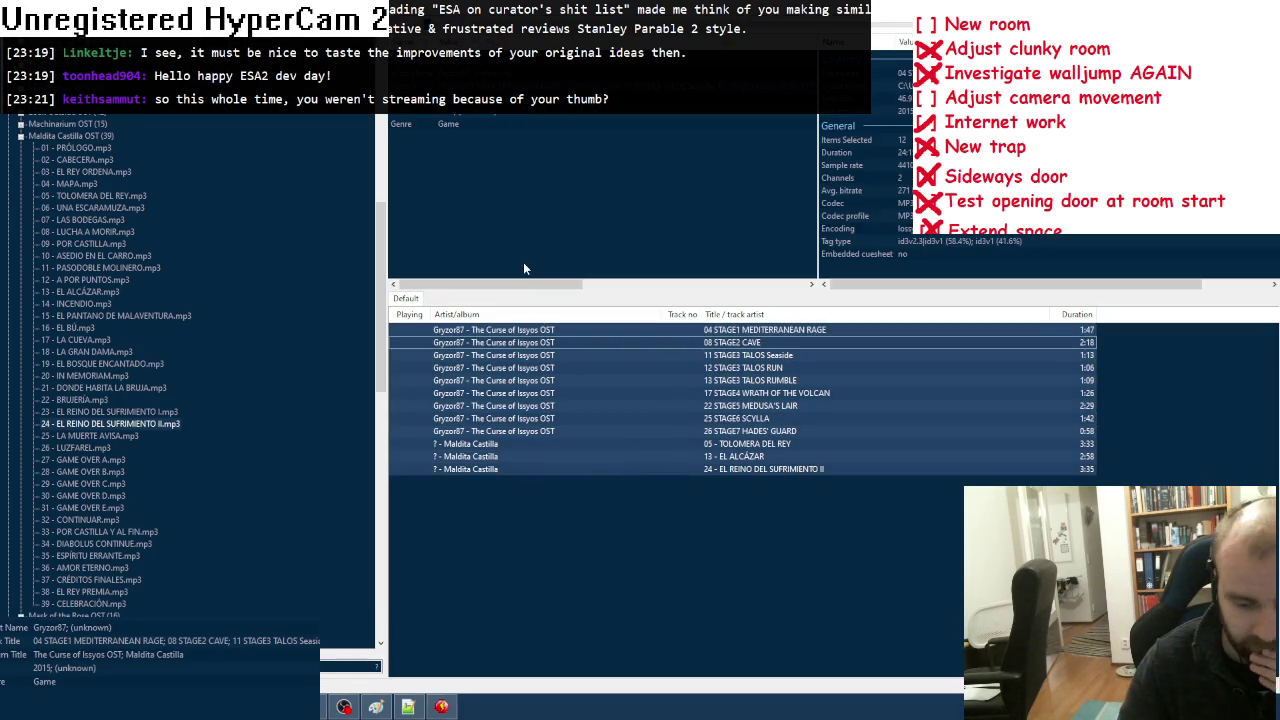
{"action": "key", "text": "Delete"}
Step: Add The Gaze from the Look Outside OST to the playlist and start it playing
{"action": "left_click", "coordinate": [21, 135]}
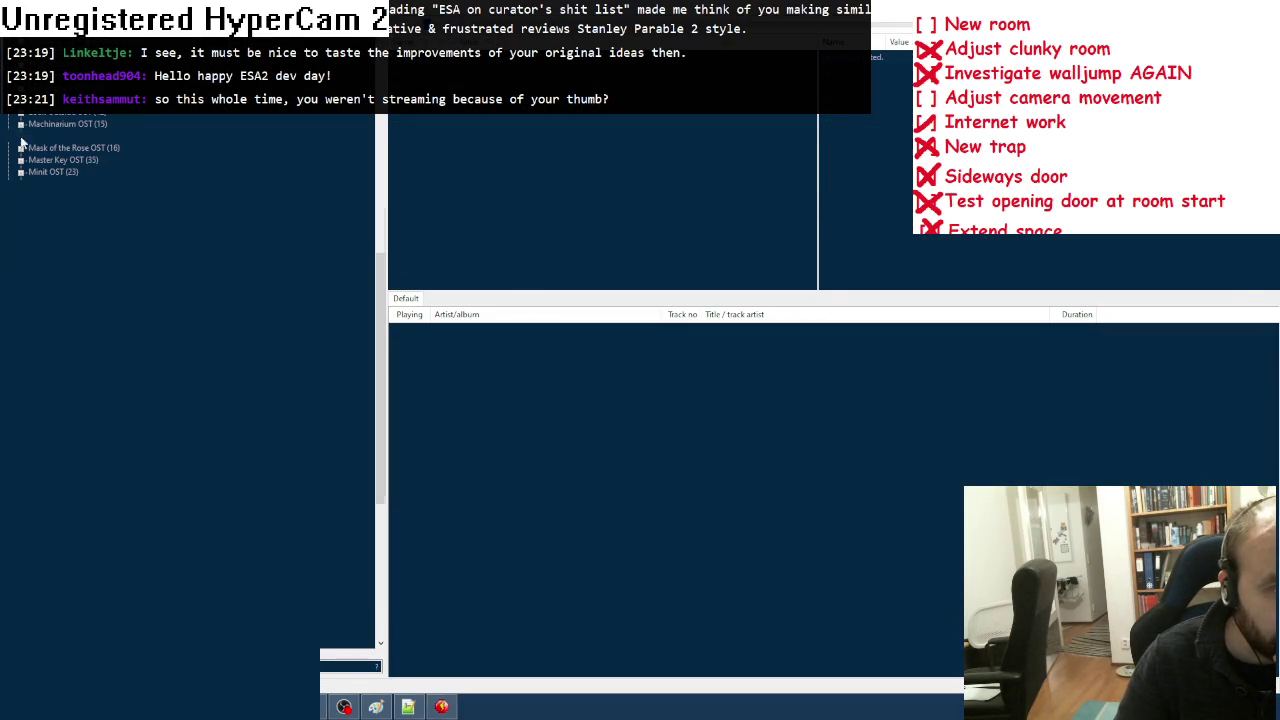
{"action": "scroll", "coordinate": [20, 139], "scroll_direction": "up", "scroll_amount": 9}
{"action": "scroll", "coordinate": [20, 139], "scroll_direction": "up", "scroll_amount": 4}
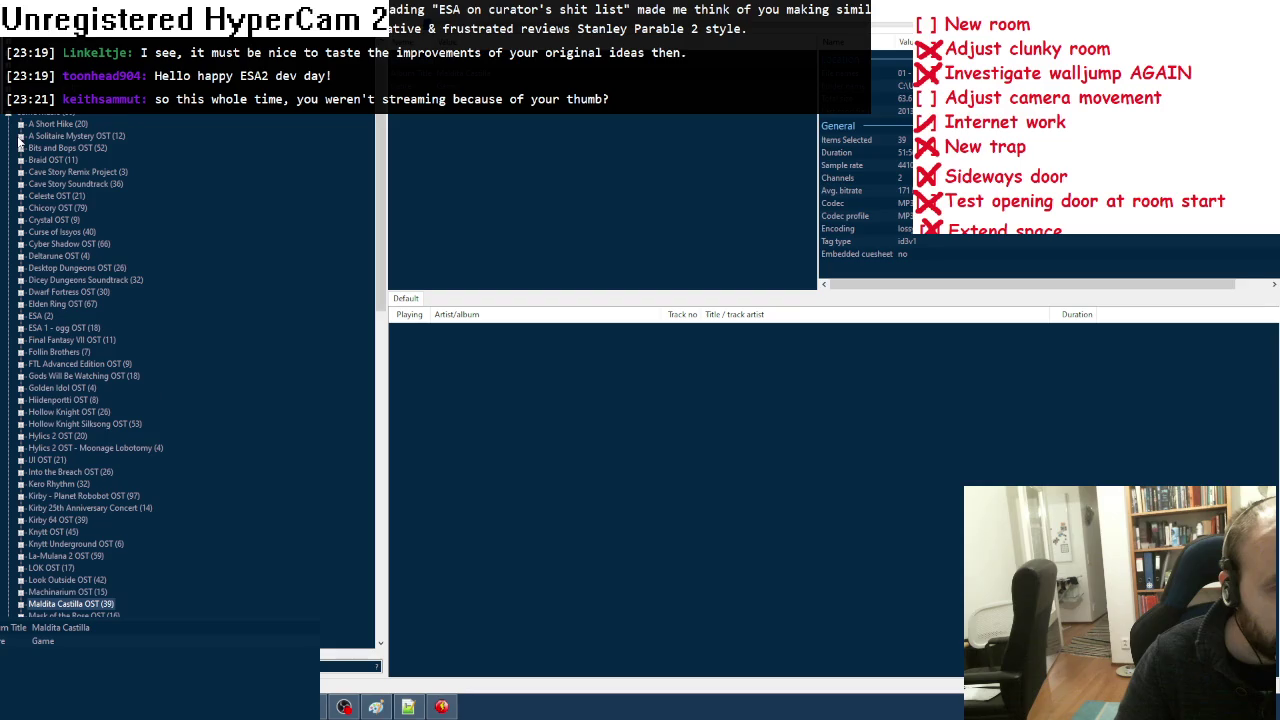
{"action": "scroll", "coordinate": [55, 482], "scroll_direction": "down", "scroll_amount": 4}
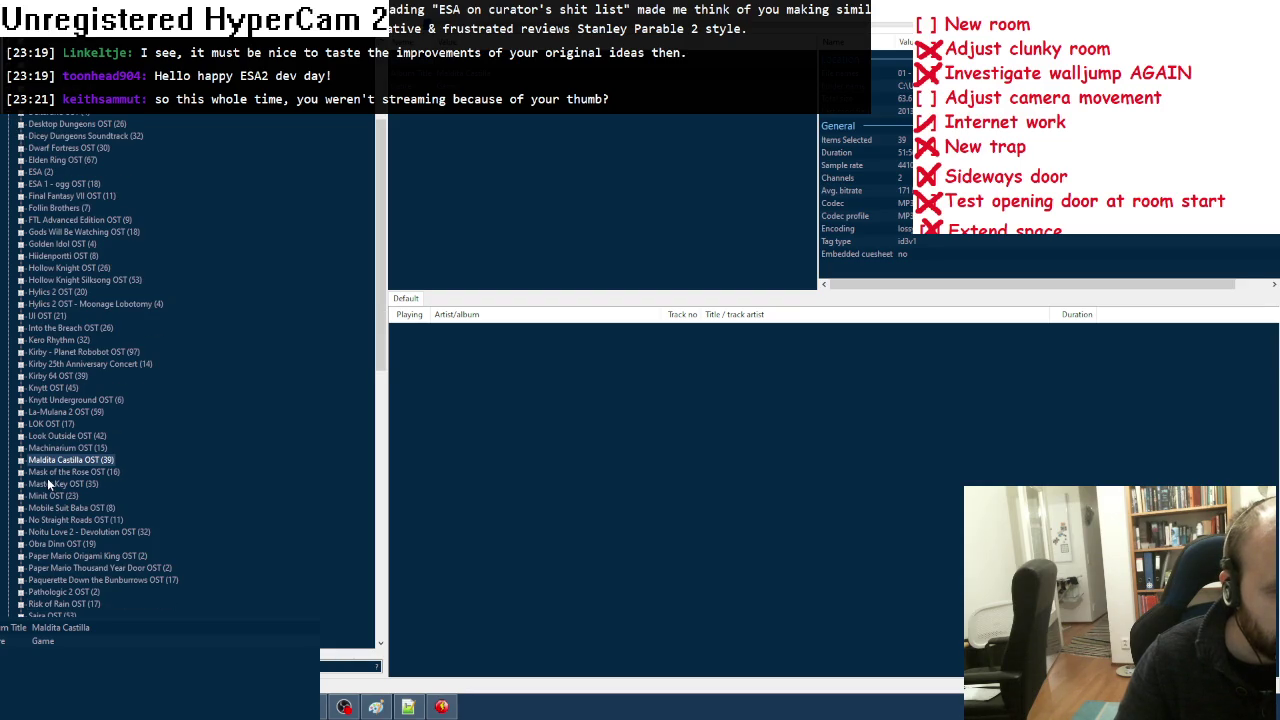
{"action": "left_click", "coordinate": [21, 437]}
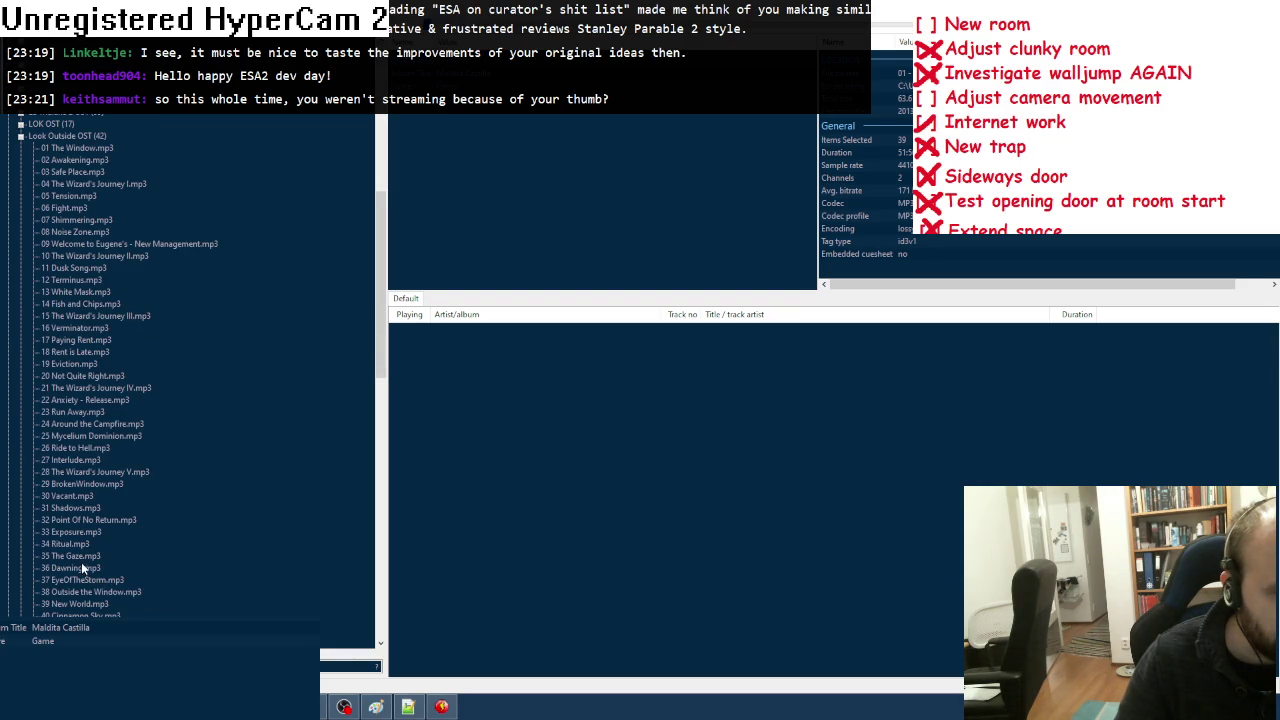
{"action": "left_click_drag", "start_coordinate": [80, 544], "coordinate": [488, 333]}
{"action": "double_click", "coordinate": [488, 333]}
{"action": "scroll", "coordinate": [185, 328], "scroll_direction": "up", "scroll_amount": 1}
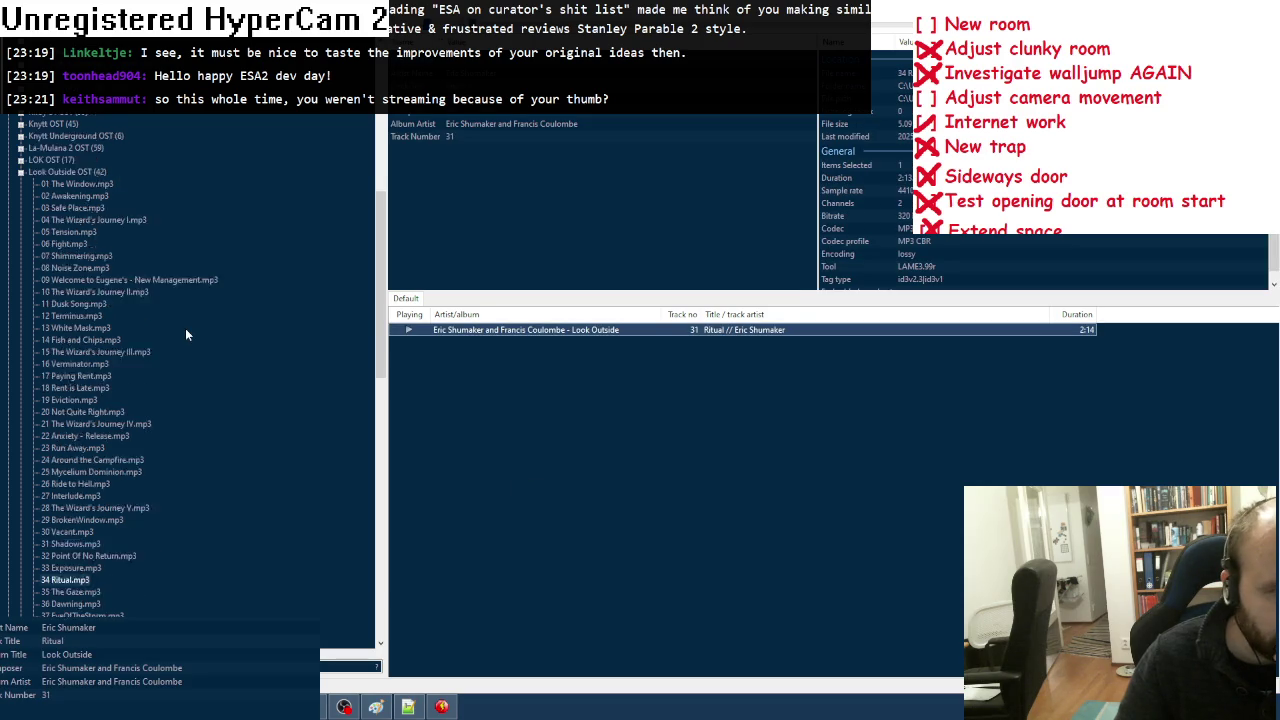
{"action": "left_click_drag", "start_coordinate": [346, 539], "coordinate": [492, 332]}
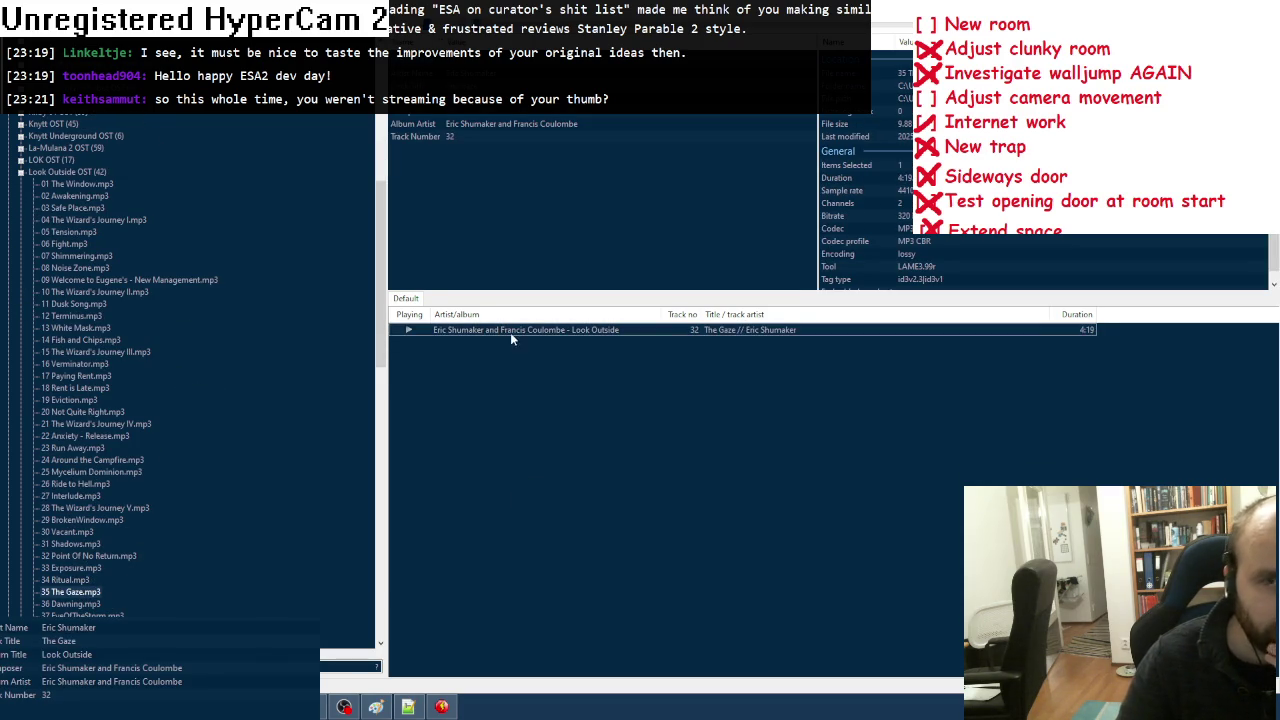
Step: Collapse the Look Outside OST, Game music, Random stuff and Random library folders
{"action": "left_click", "coordinate": [21, 172]}
{"action": "scroll", "coordinate": [88, 162], "scroll_direction": "up", "scroll_amount": 12}
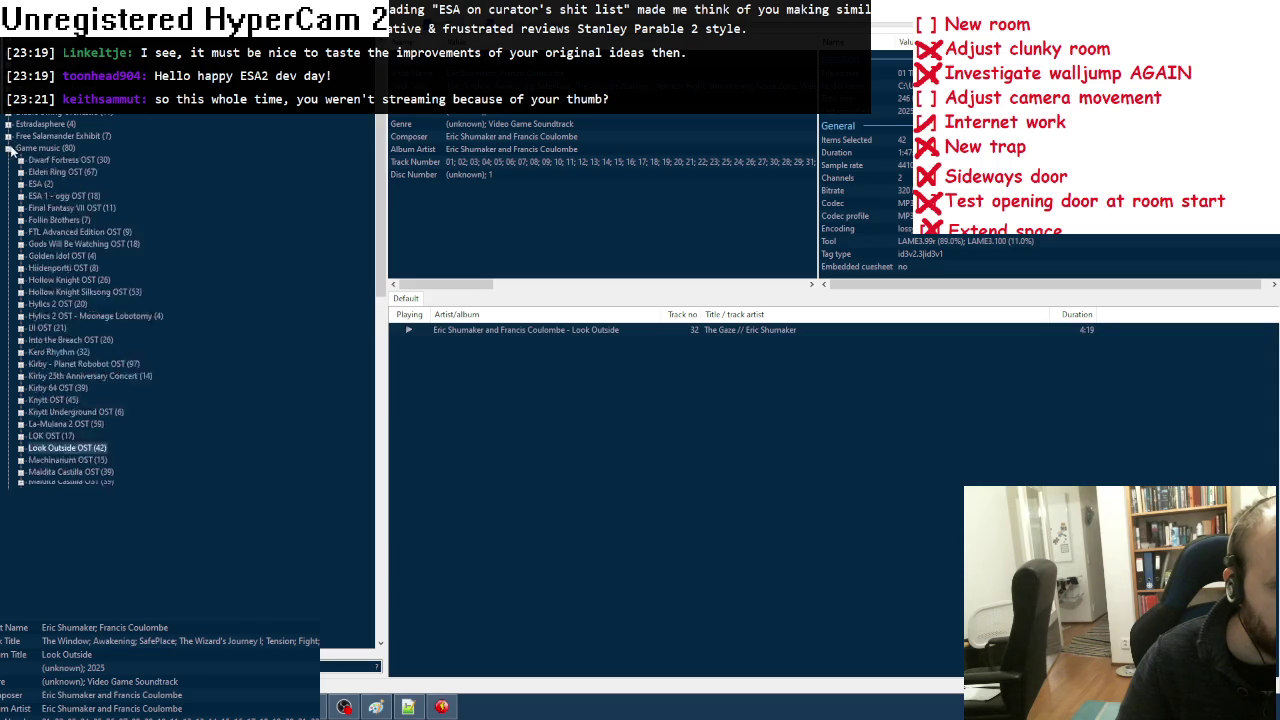
{"action": "left_click", "coordinate": [10, 147]}
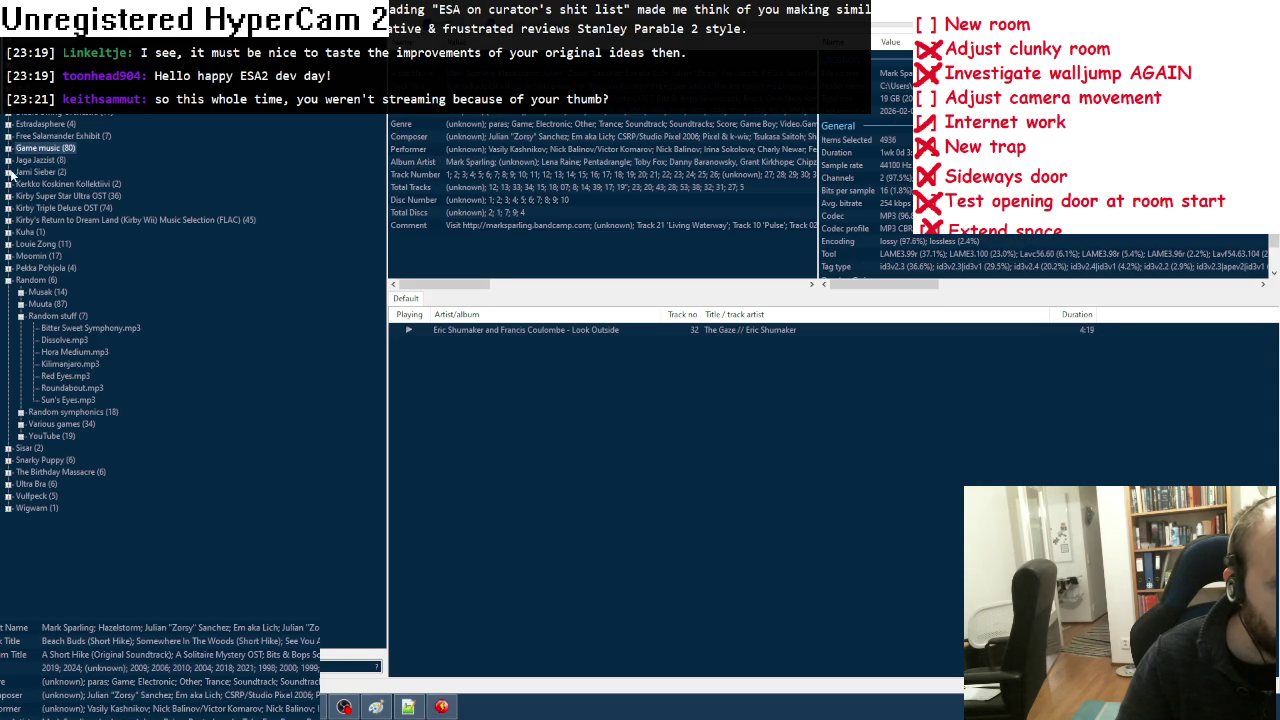
{"action": "left_click", "coordinate": [21, 316]}
{"action": "left_click", "coordinate": [8, 280]}
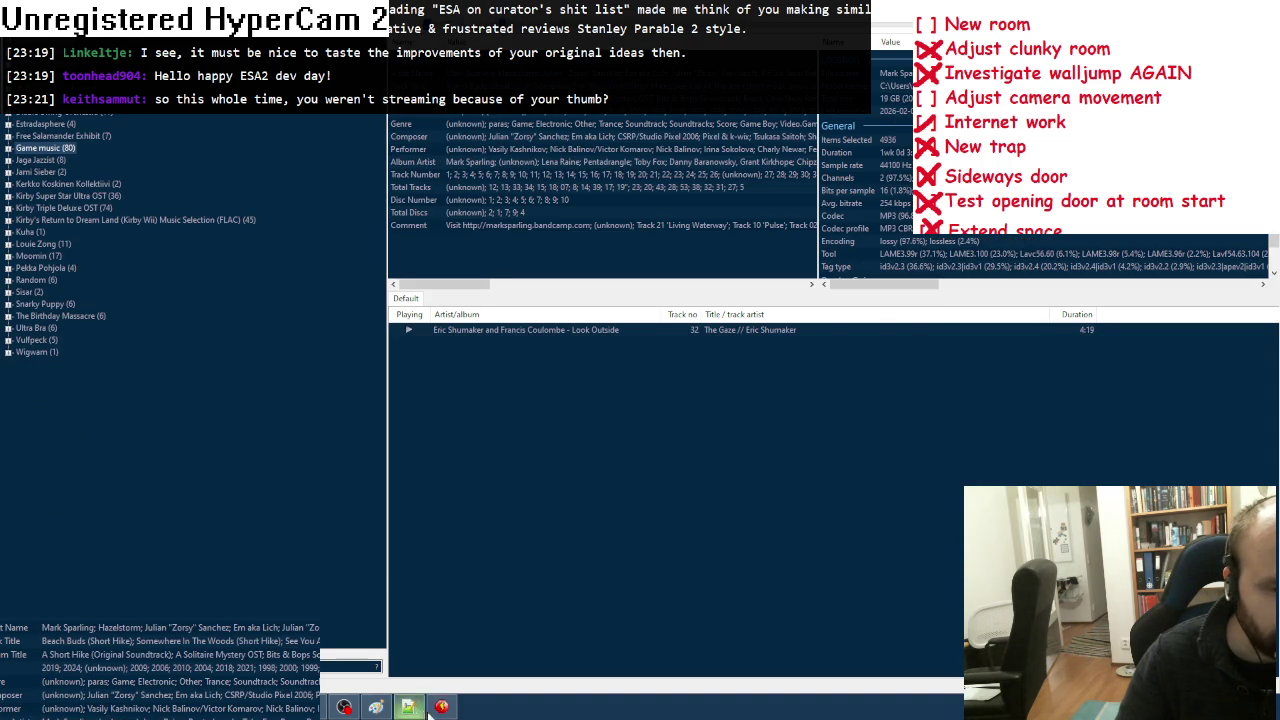
Step: Place one more frog block in the ESA2 remake room and close the level editor
{"action": "left_click", "coordinate": [441, 705]}
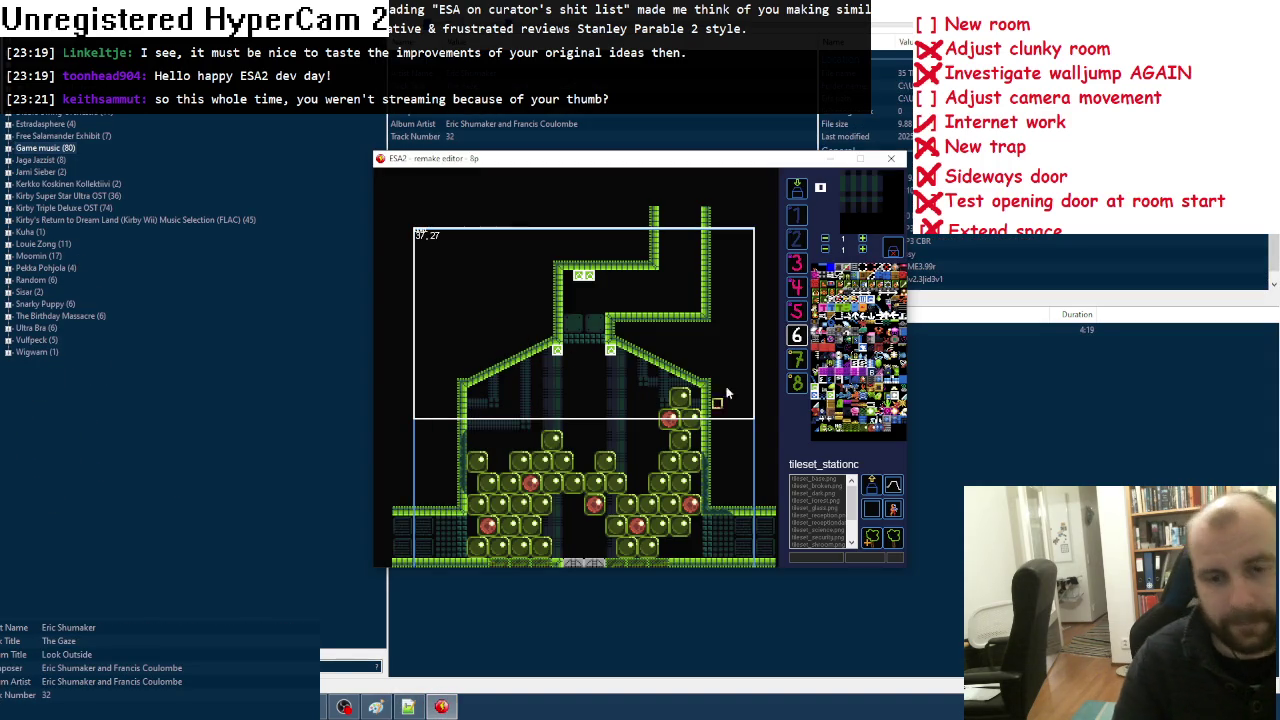
{"action": "scroll", "coordinate": [735, 355], "scroll_direction": "down", "scroll_amount": 2}
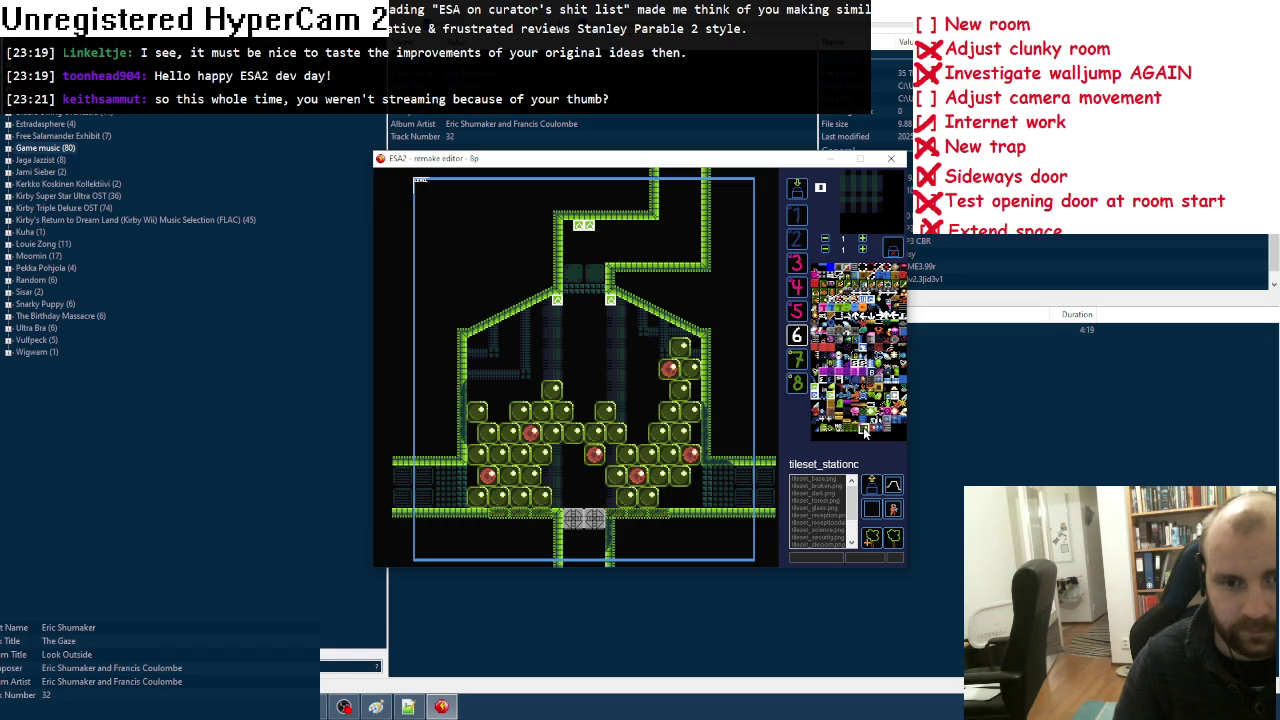
{"action": "left_click", "coordinate": [541, 362]}
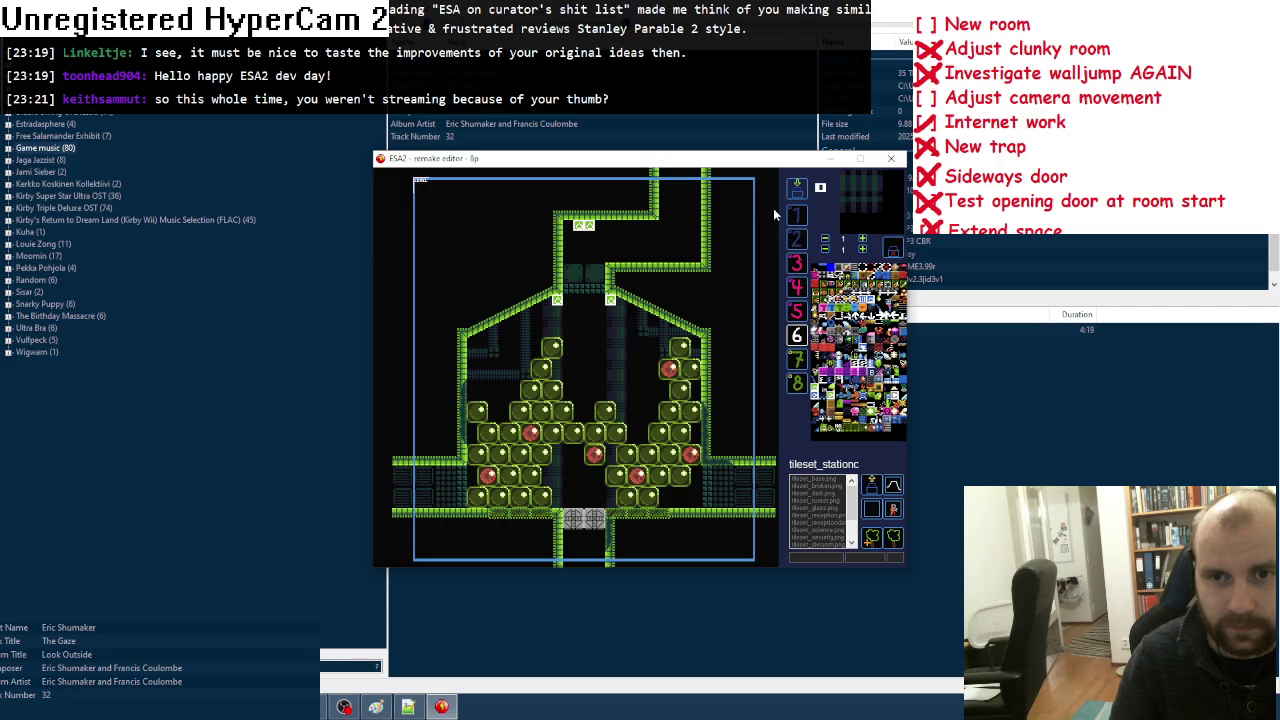
{"action": "left_click", "coordinate": [891, 158]}
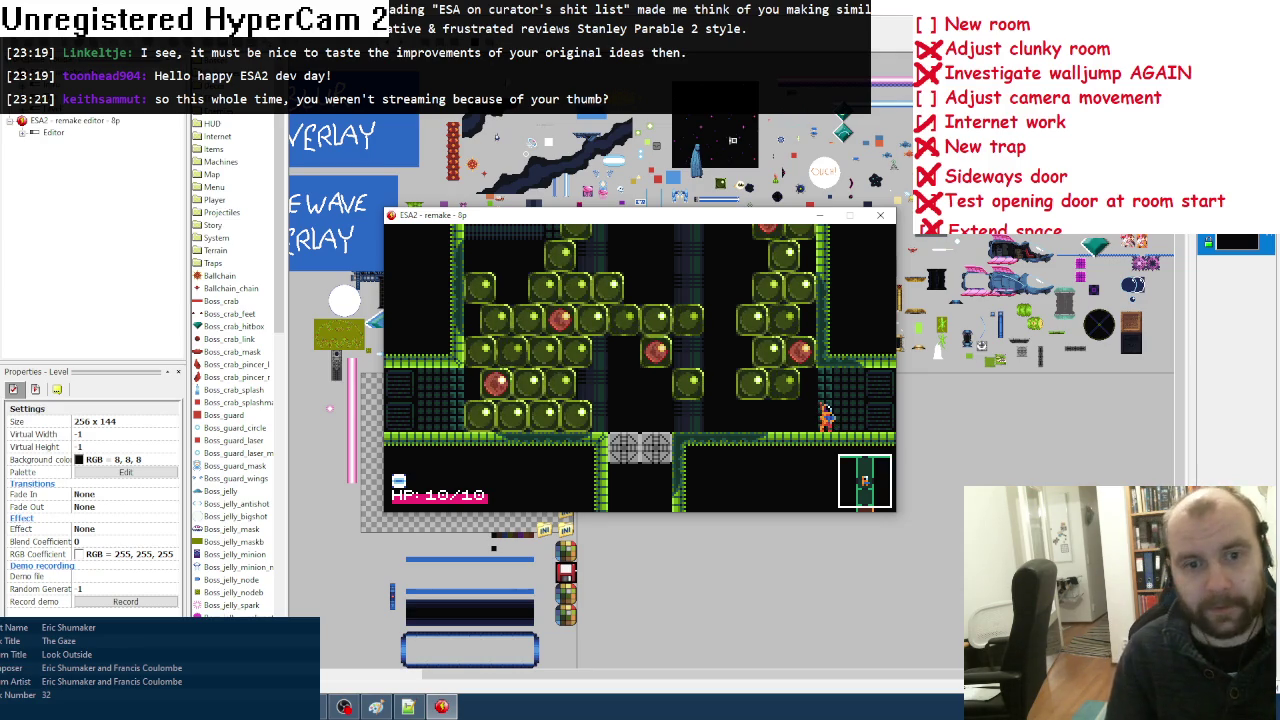
Step: Close the ESA2 remake test-play window after playing the room
{"action": "left_click", "coordinate": [880, 215]}
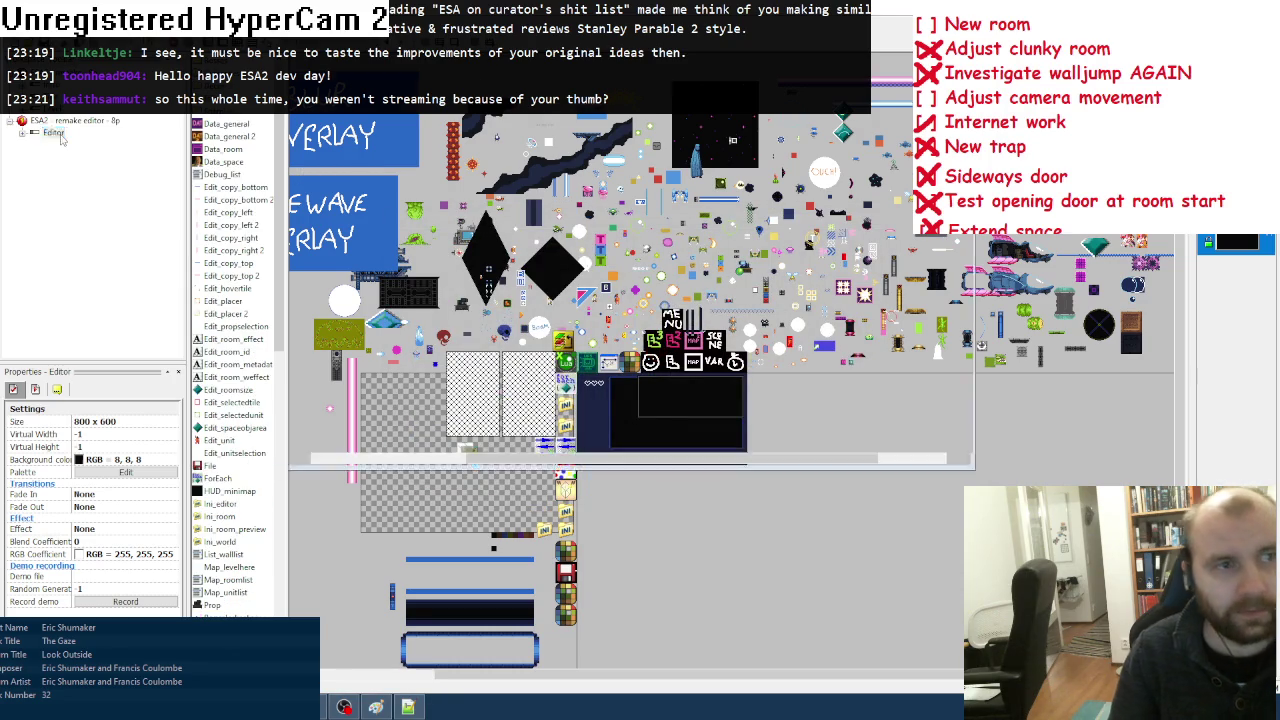
{"action": "double_click", "coordinate": [52, 132]}
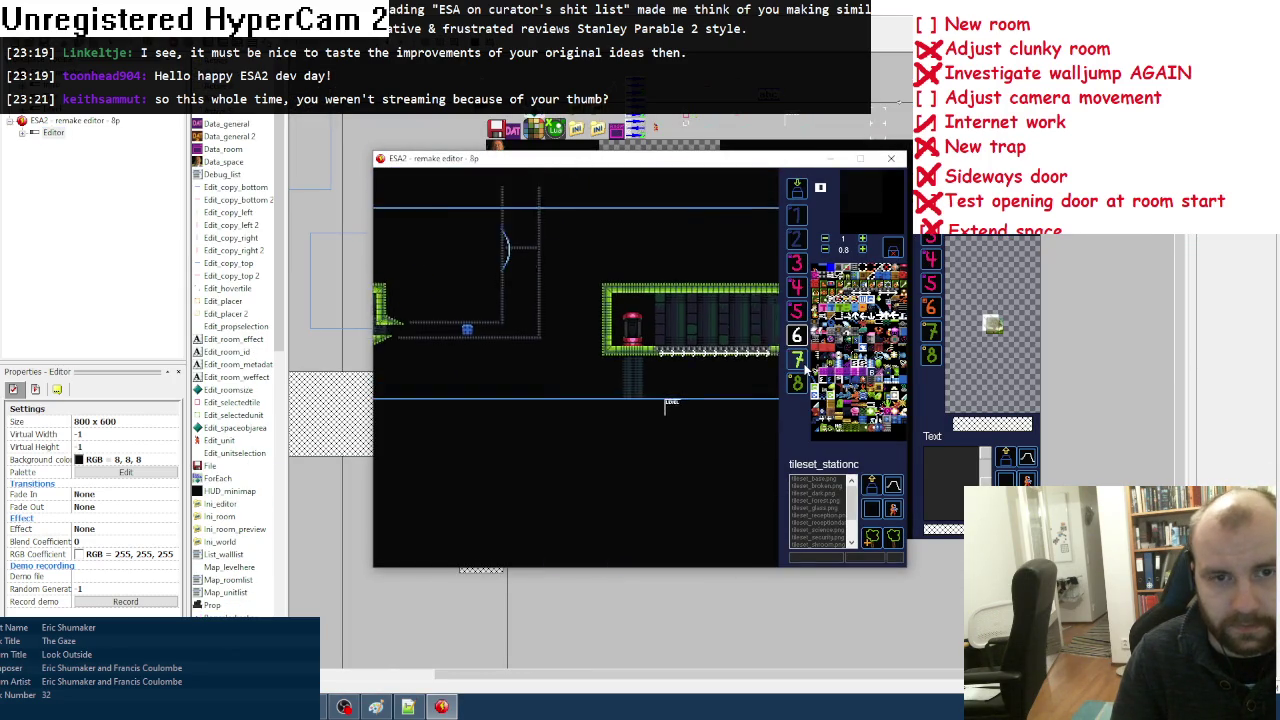
{"action": "left_click", "coordinate": [796, 312]}
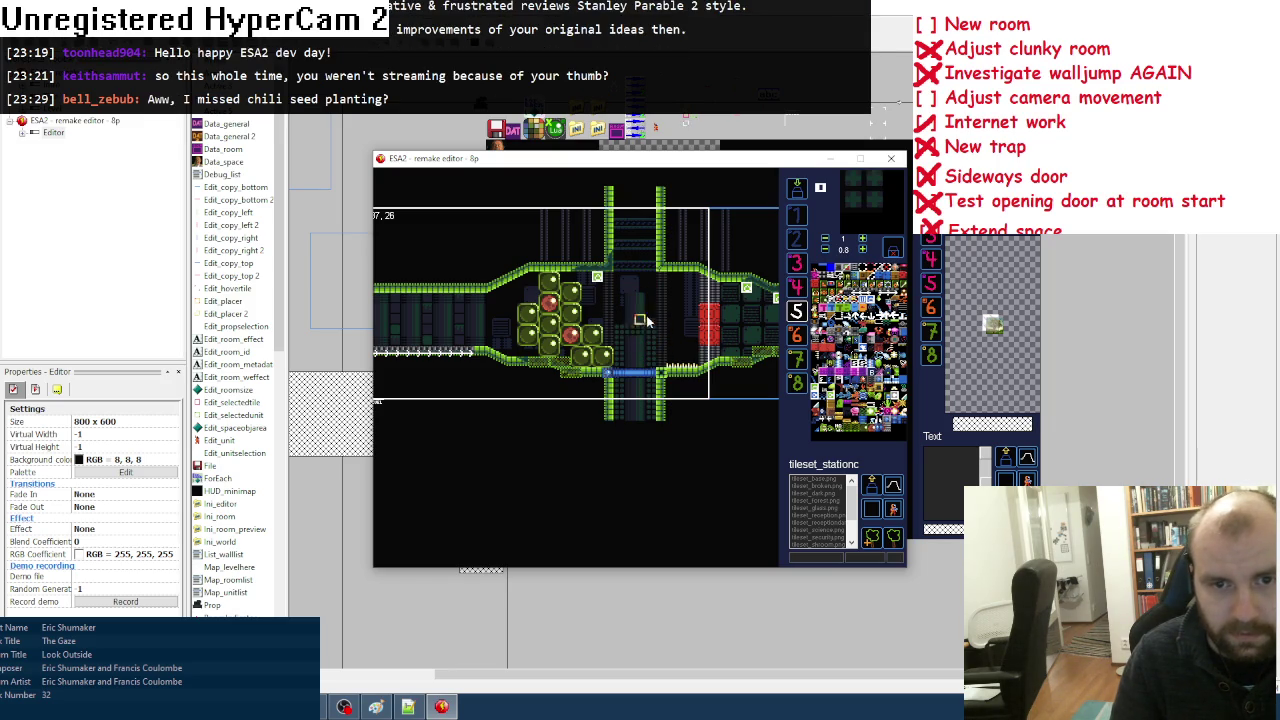
{"action": "key", "text": "space"}
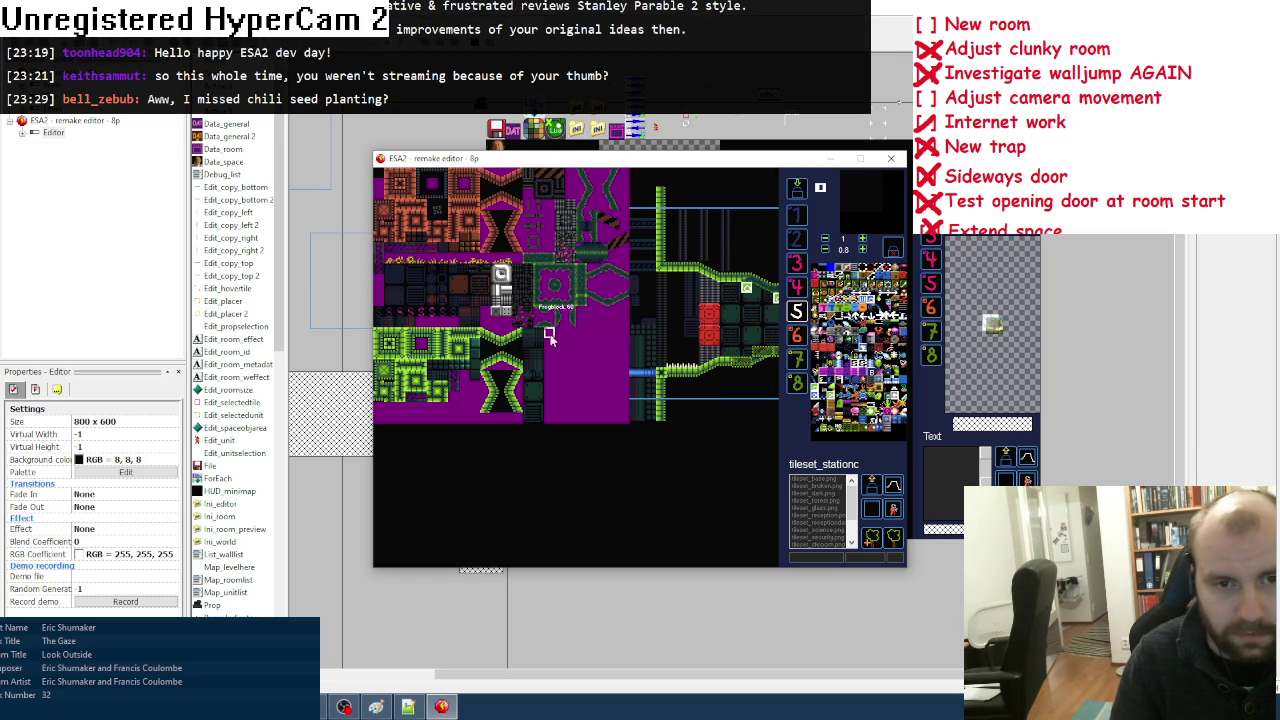
{"action": "left_click", "coordinate": [538, 358]}
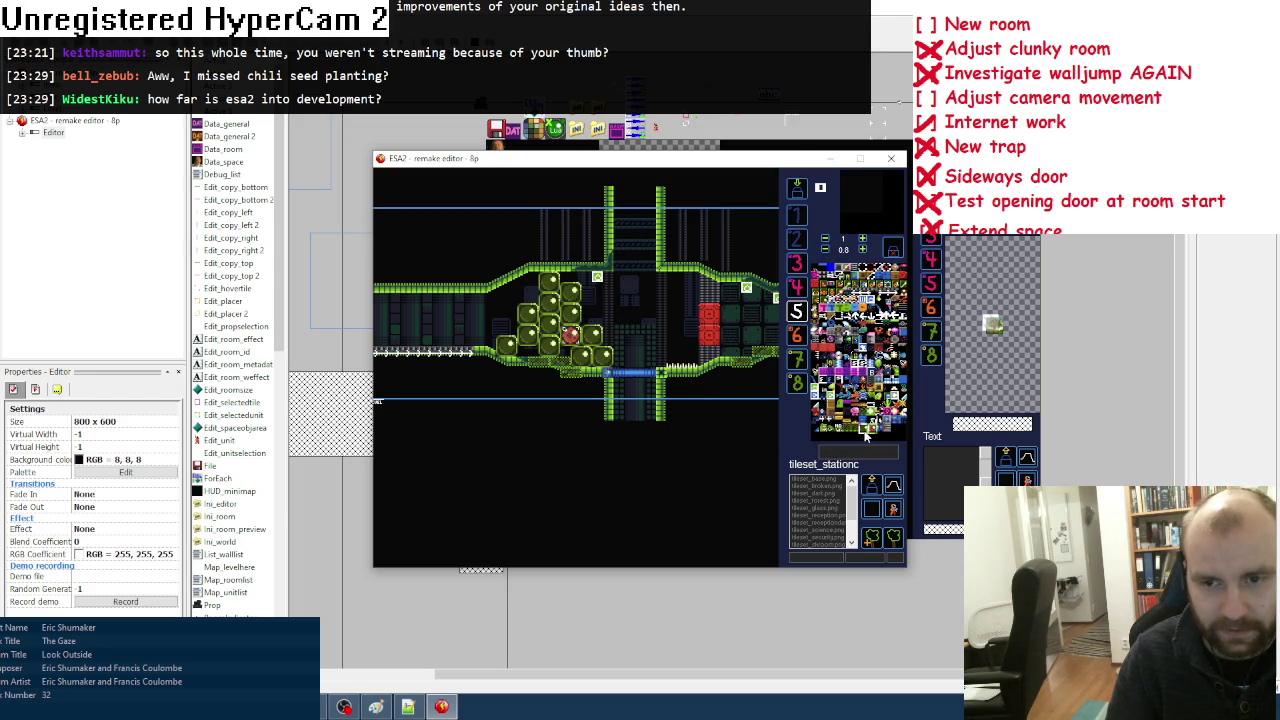
{"action": "key", "text": "Right"}
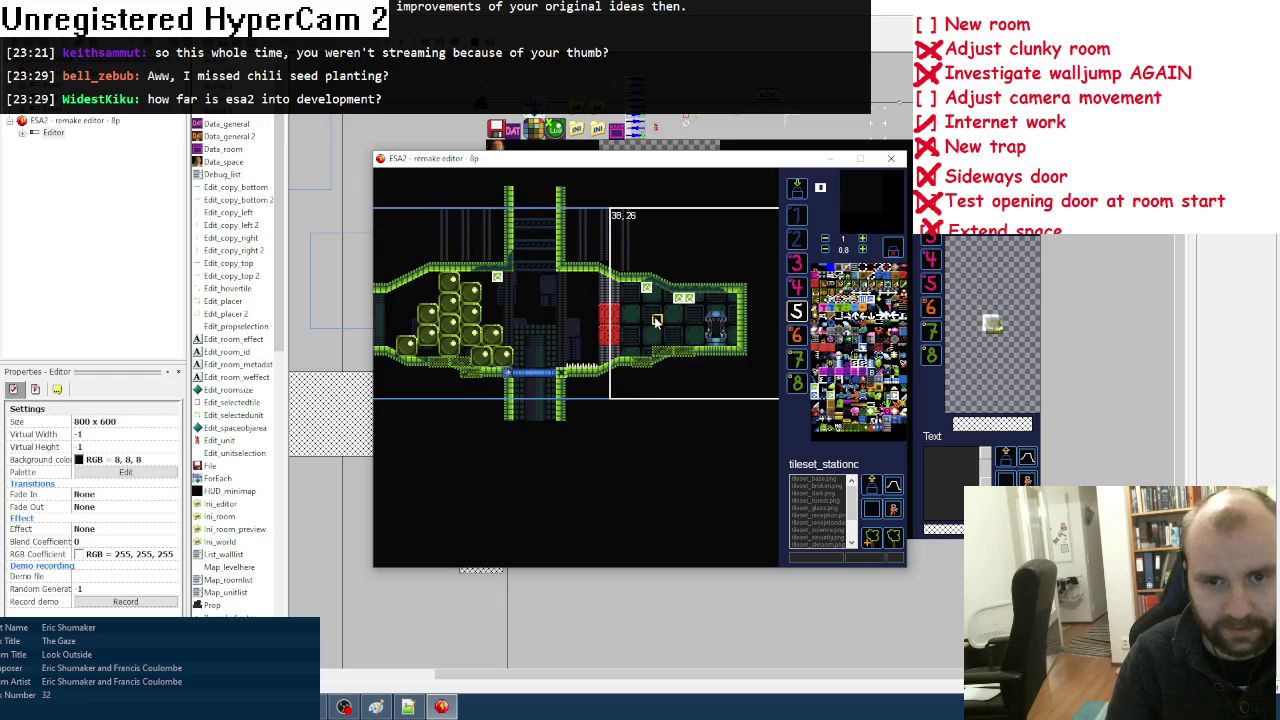
{"action": "key", "text": "Left"}
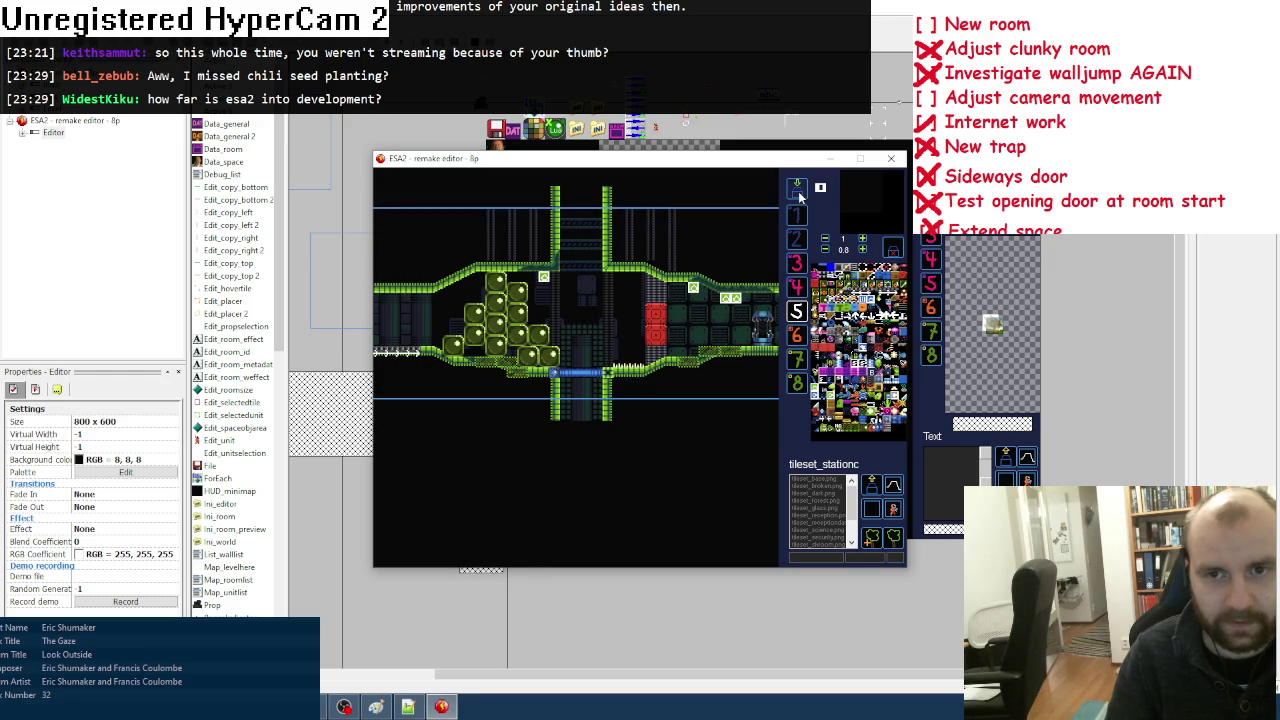
{"action": "left_click", "coordinate": [886, 165]}
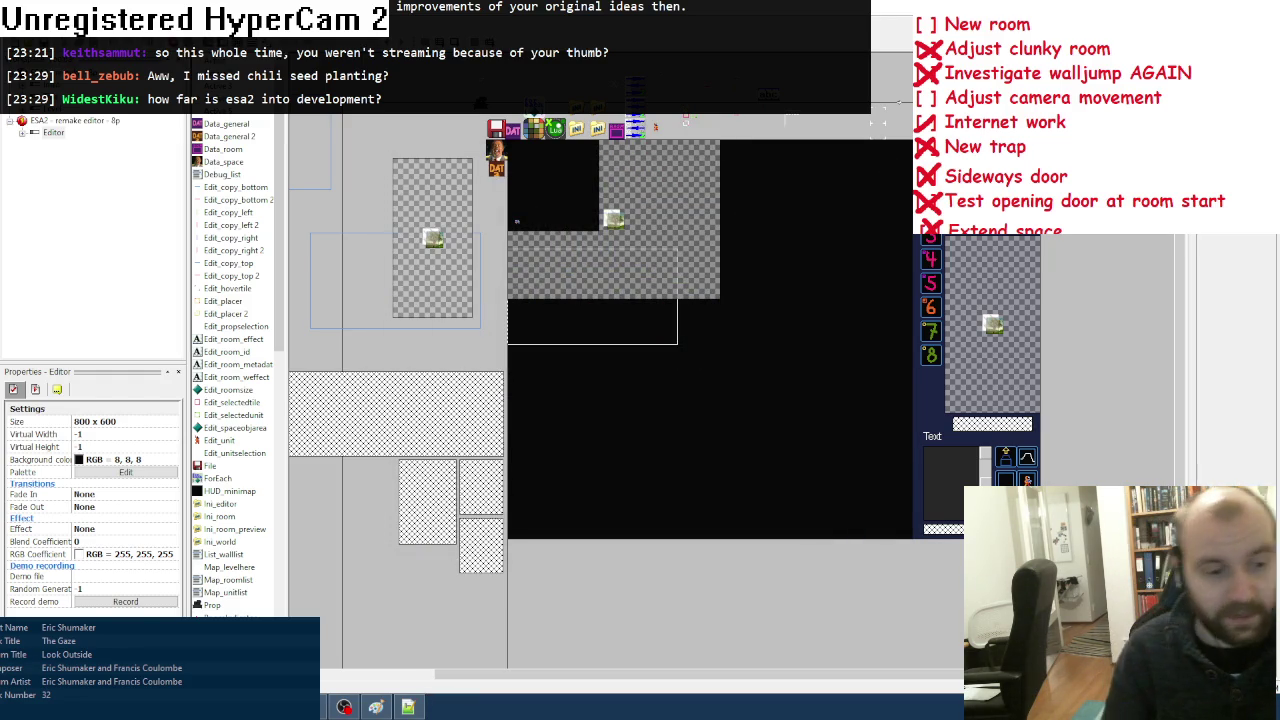
Step: Switch to Aseprite and open map.png from the parent game folder
{"action": "key", "text": "alt+Tab"}
{"action": "key", "text": "alt+f"}
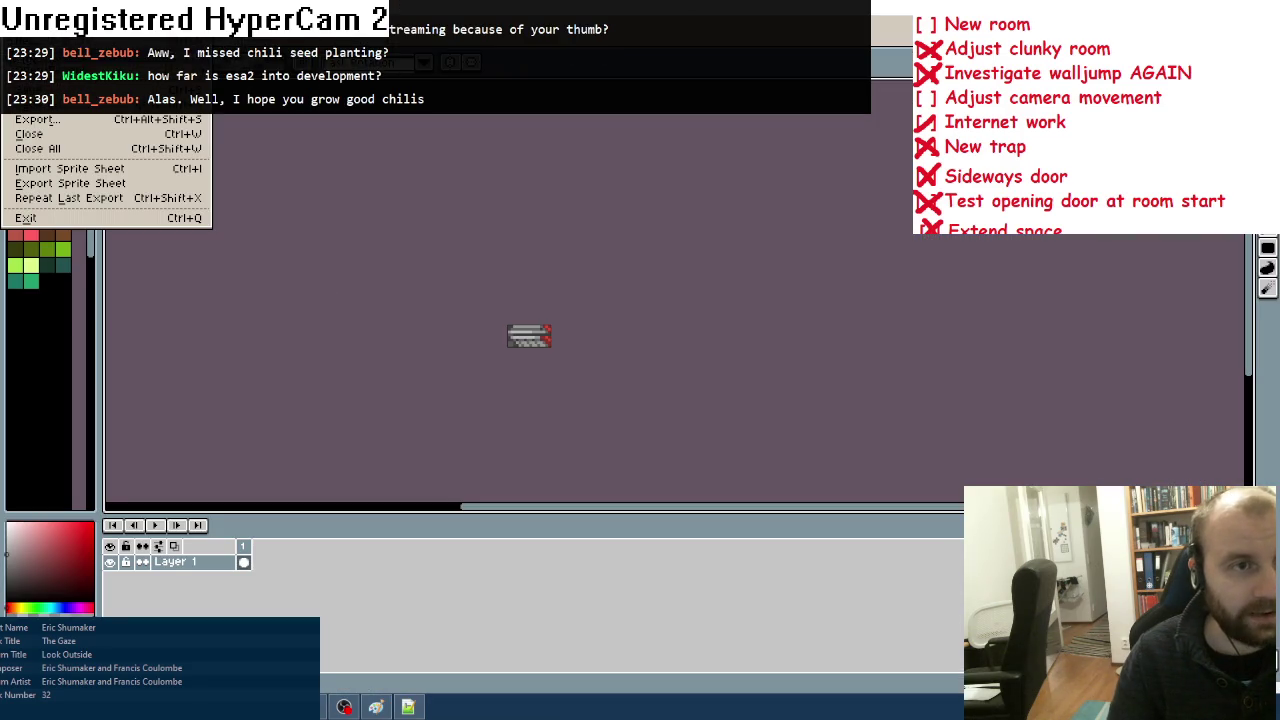
{"action": "key", "text": "o"}
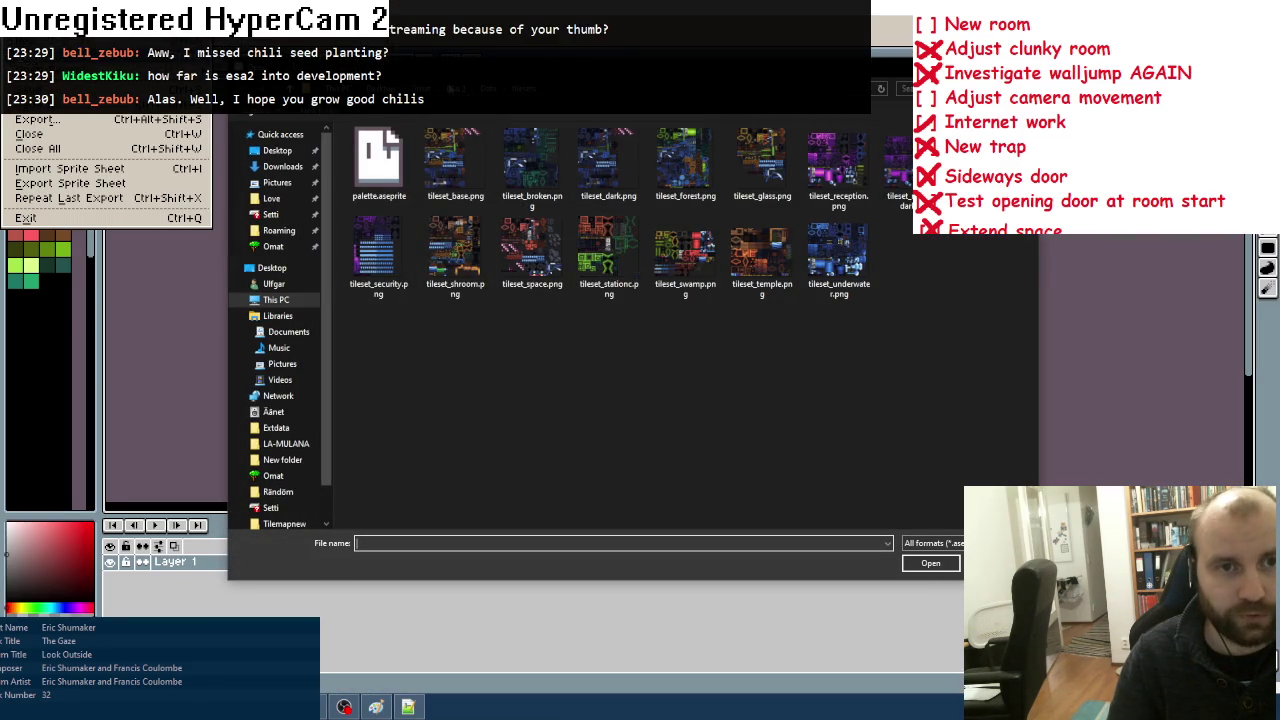
{"action": "key", "text": "alt+Up"}
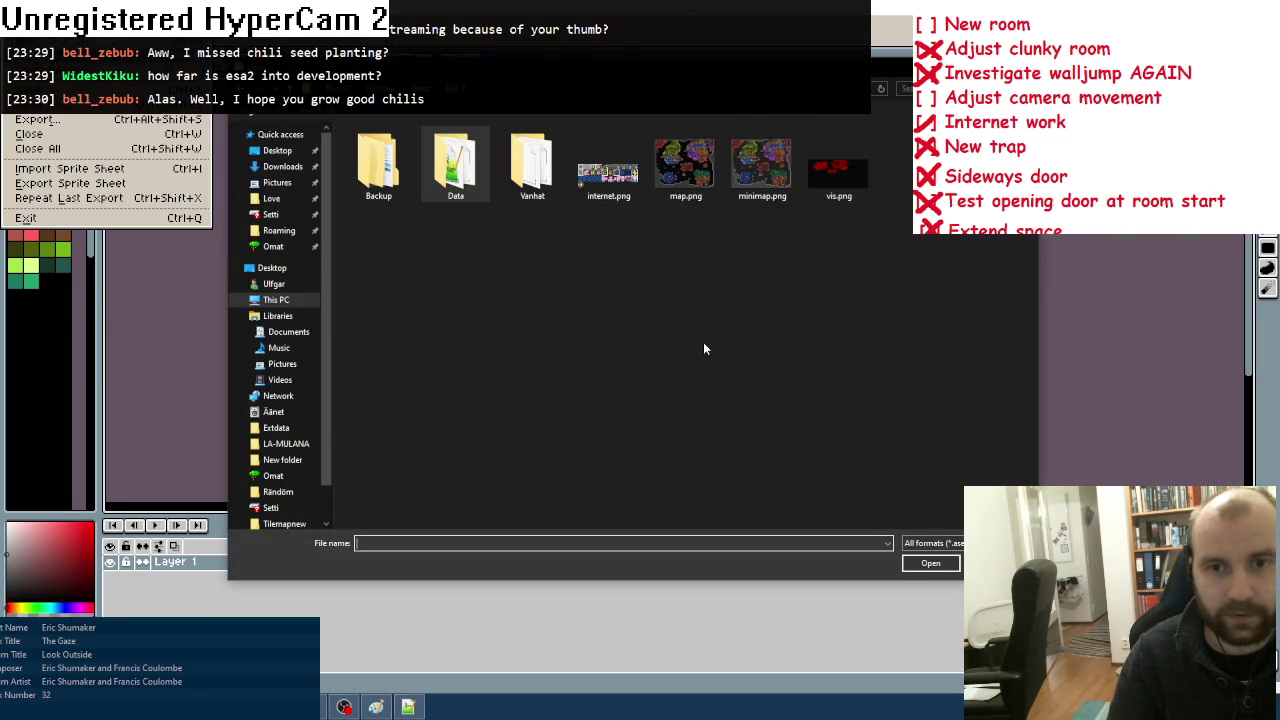
{"action": "double_click", "coordinate": [696, 176]}
{"action": "scroll", "coordinate": [696, 180], "scroll_direction": "up", "scroll_amount": 2}
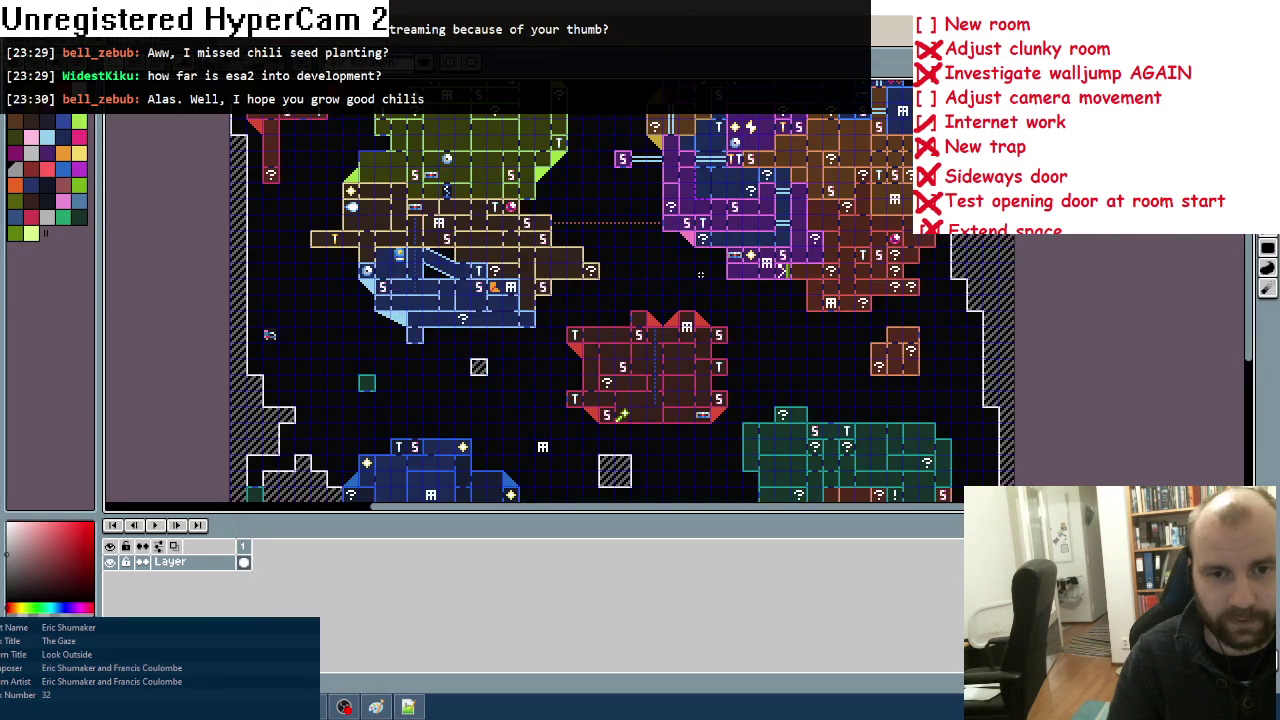
{"action": "left_click_drag", "start_coordinate": [389, 220], "coordinate": [419, 252]}
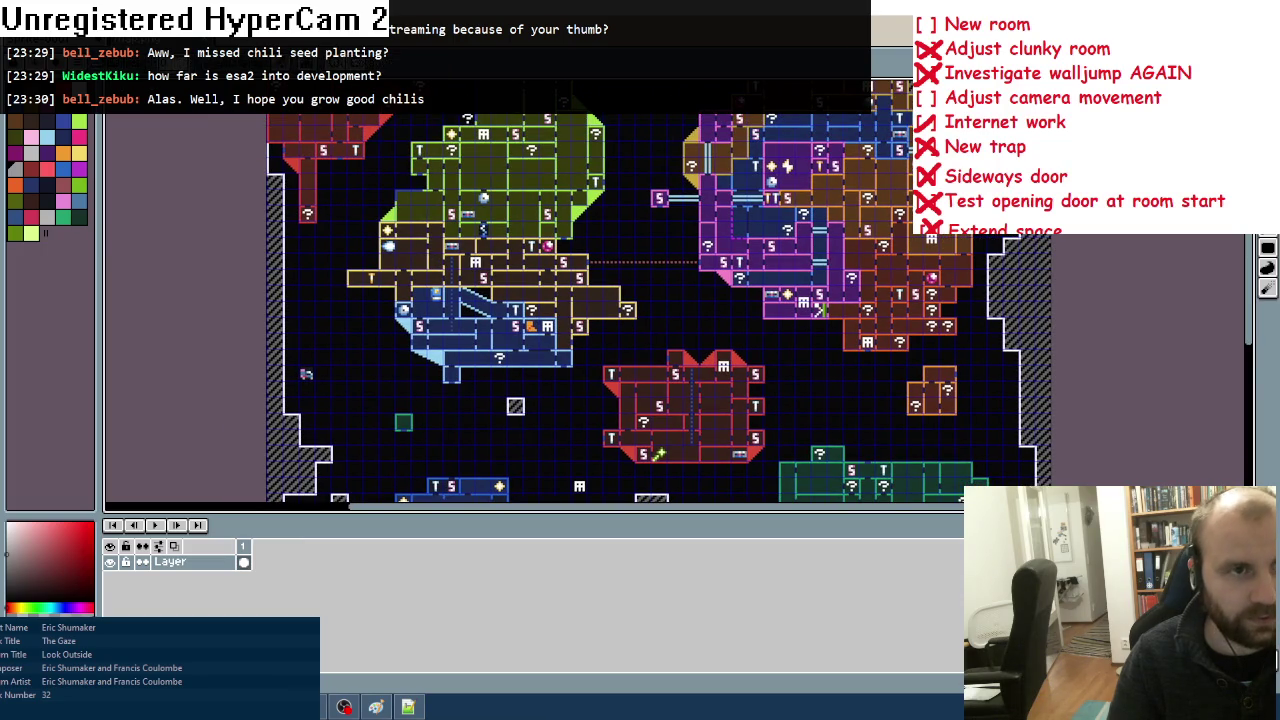
Step: Uncheck Show Grid so the world map has no grid overlay, then zoom in on the rooms
{"action": "left_click", "coordinate": [306, 96]}
{"action": "mouse_move", "coordinate": [330, 123]}
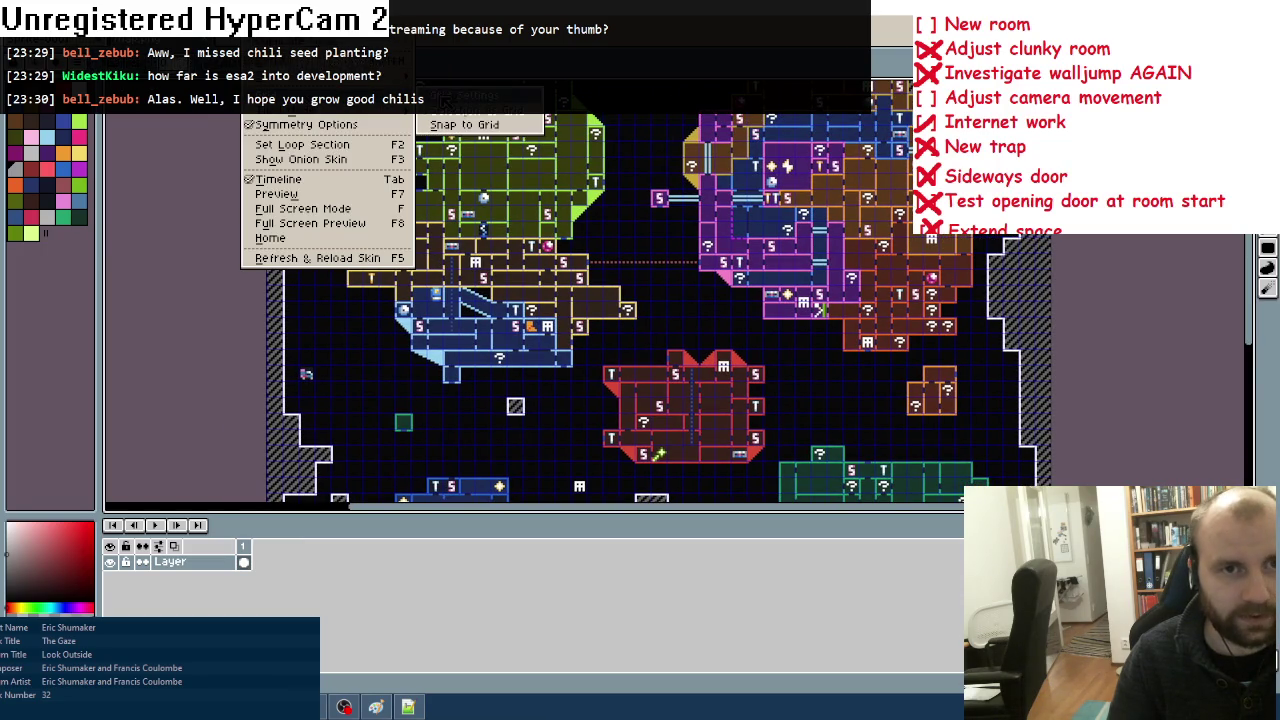
{"action": "left_click", "coordinate": [470, 123]}
{"action": "left_click", "coordinate": [695, 391]}
{"action": "left_click", "coordinate": [262, 66]}
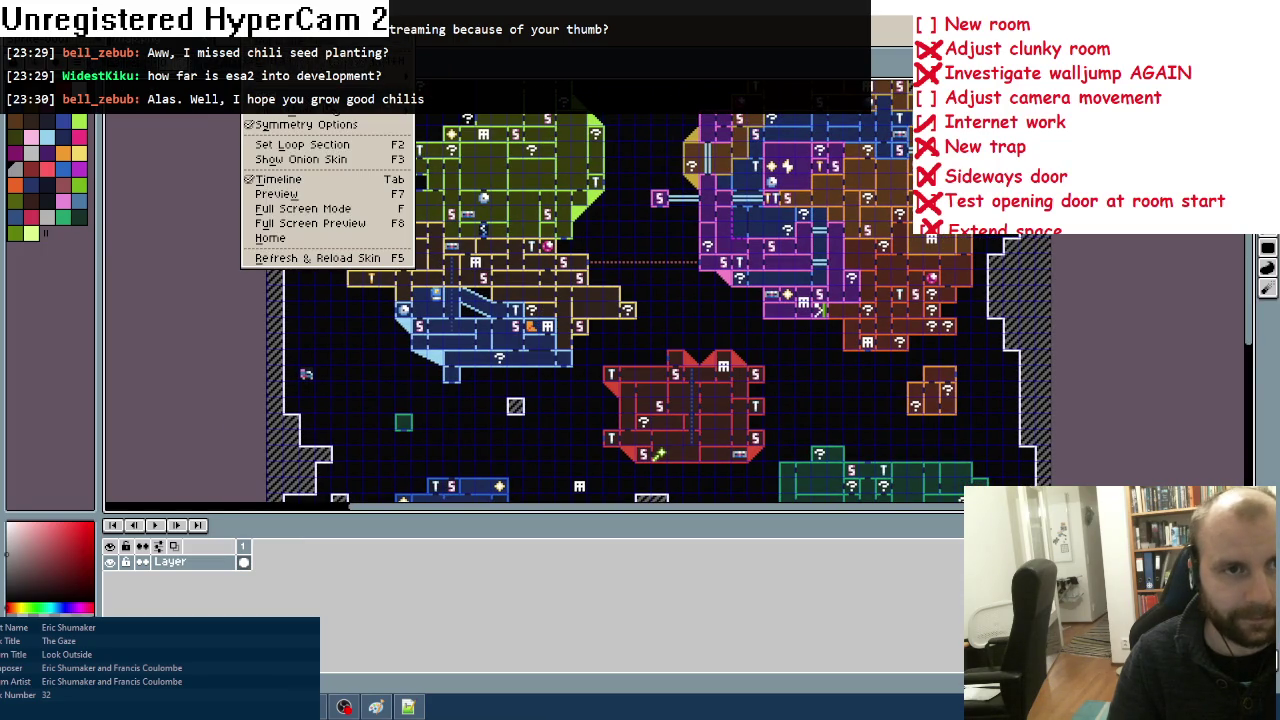
{"action": "mouse_move", "coordinate": [330, 86]}
{"action": "left_click", "coordinate": [457, 104]}
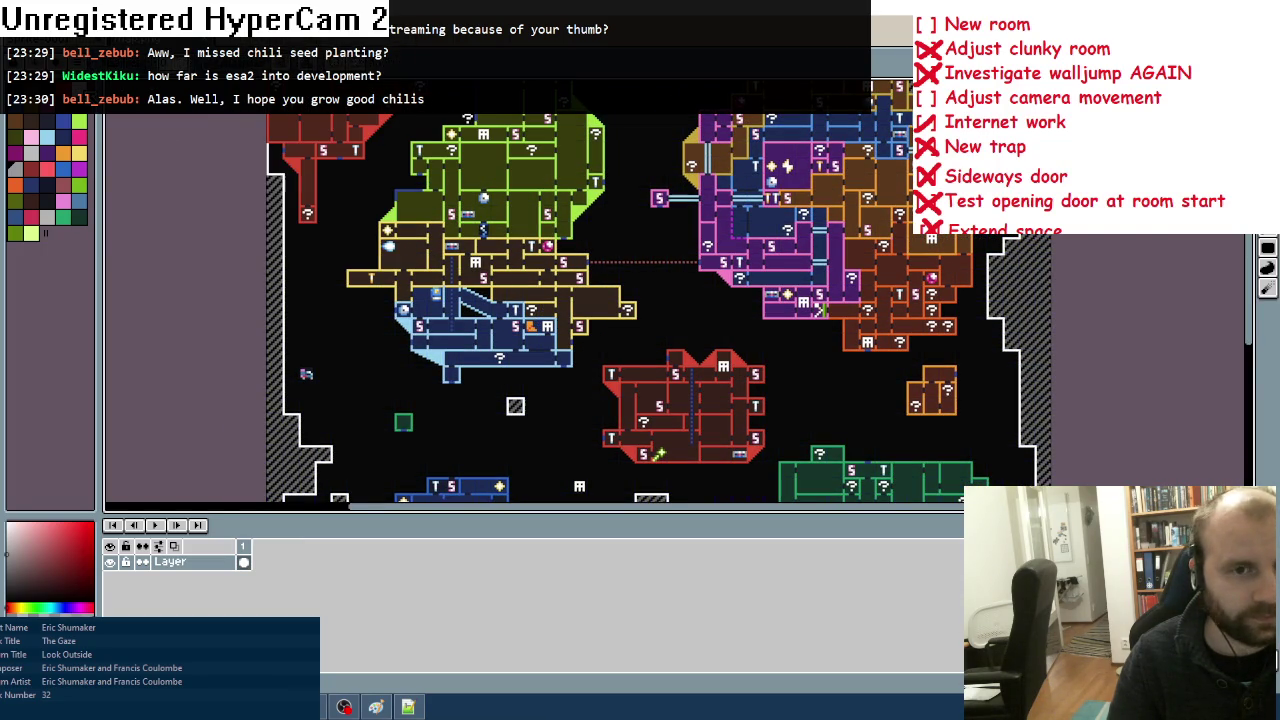
{"action": "scroll", "coordinate": [385, 270], "scroll_direction": "up", "scroll_amount": 3}
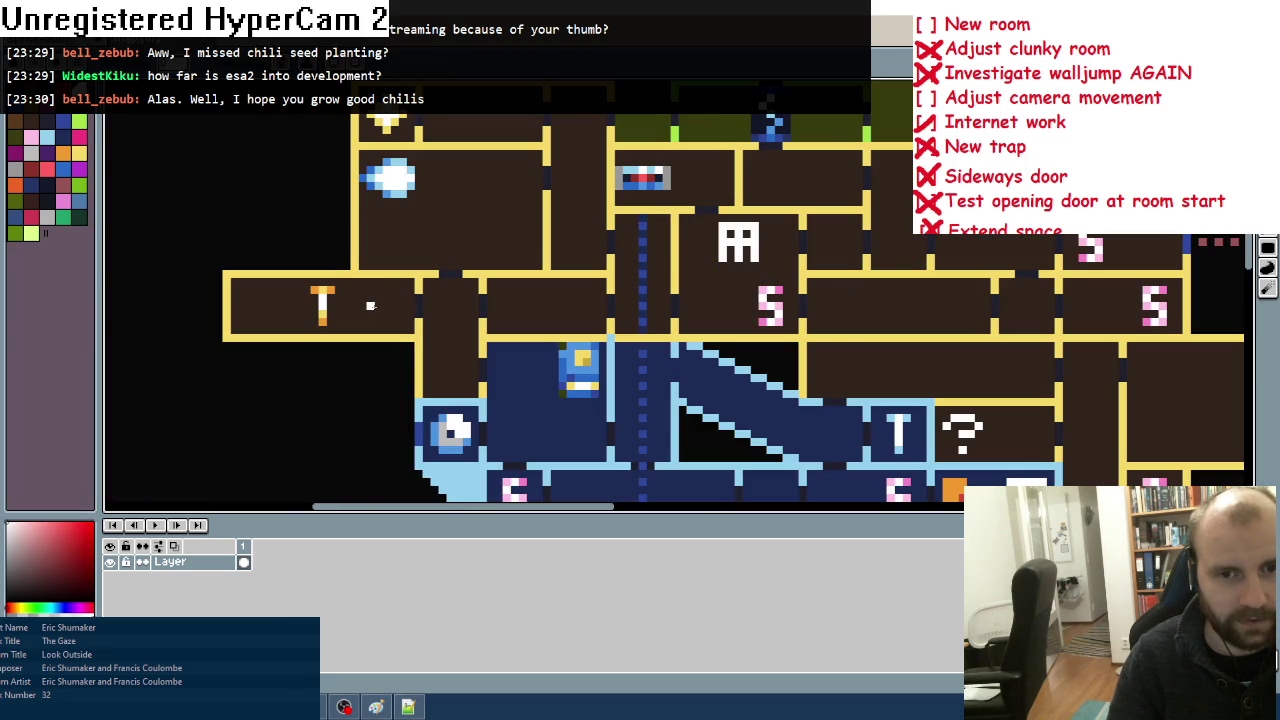
{"action": "scroll", "coordinate": [370, 305], "scroll_direction": "down", "scroll_amount": 2}
{"action": "scroll", "coordinate": [378, 310], "scroll_direction": "up", "scroll_amount": 2}
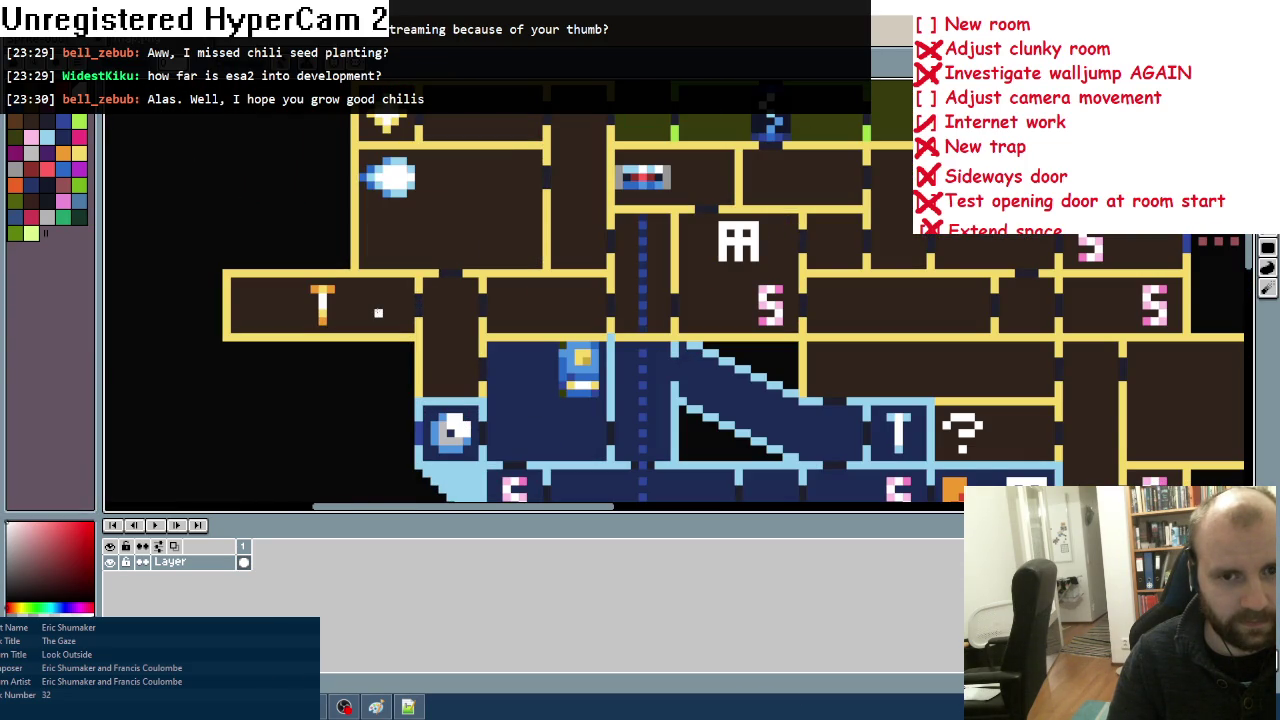
{"action": "scroll", "coordinate": [378, 313], "scroll_direction": "down", "scroll_amount": 2}
{"action": "scroll", "coordinate": [502, 310], "scroll_direction": "down", "scroll_amount": 4}
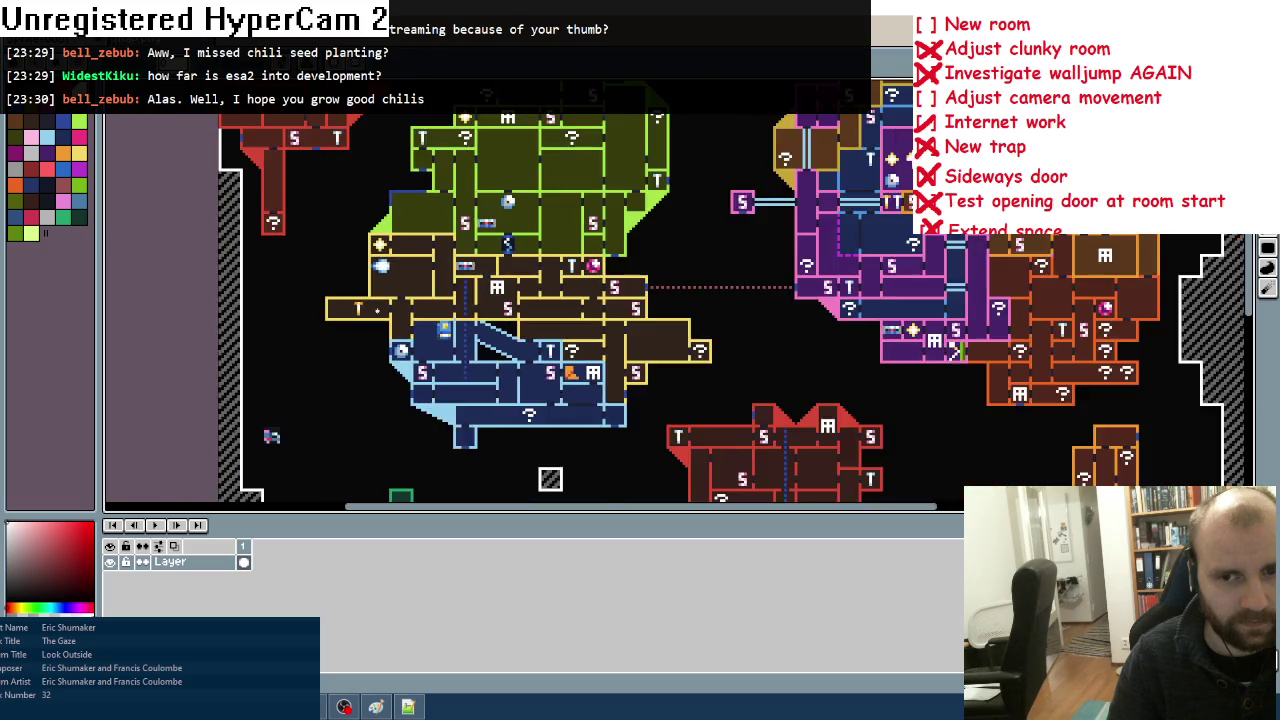
{"action": "scroll", "coordinate": [502, 310], "scroll_direction": "up", "scroll_amount": 2}
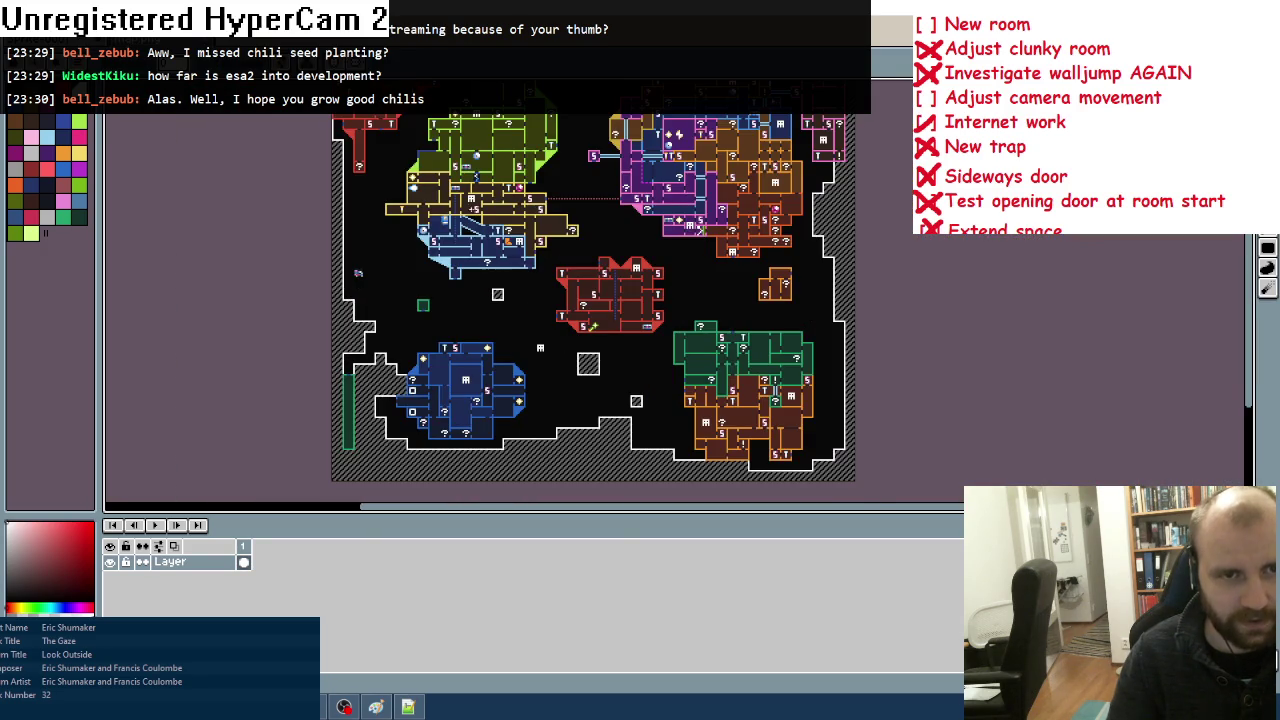
{"action": "scroll", "coordinate": [400, 215], "scroll_direction": "up", "scroll_amount": 4}
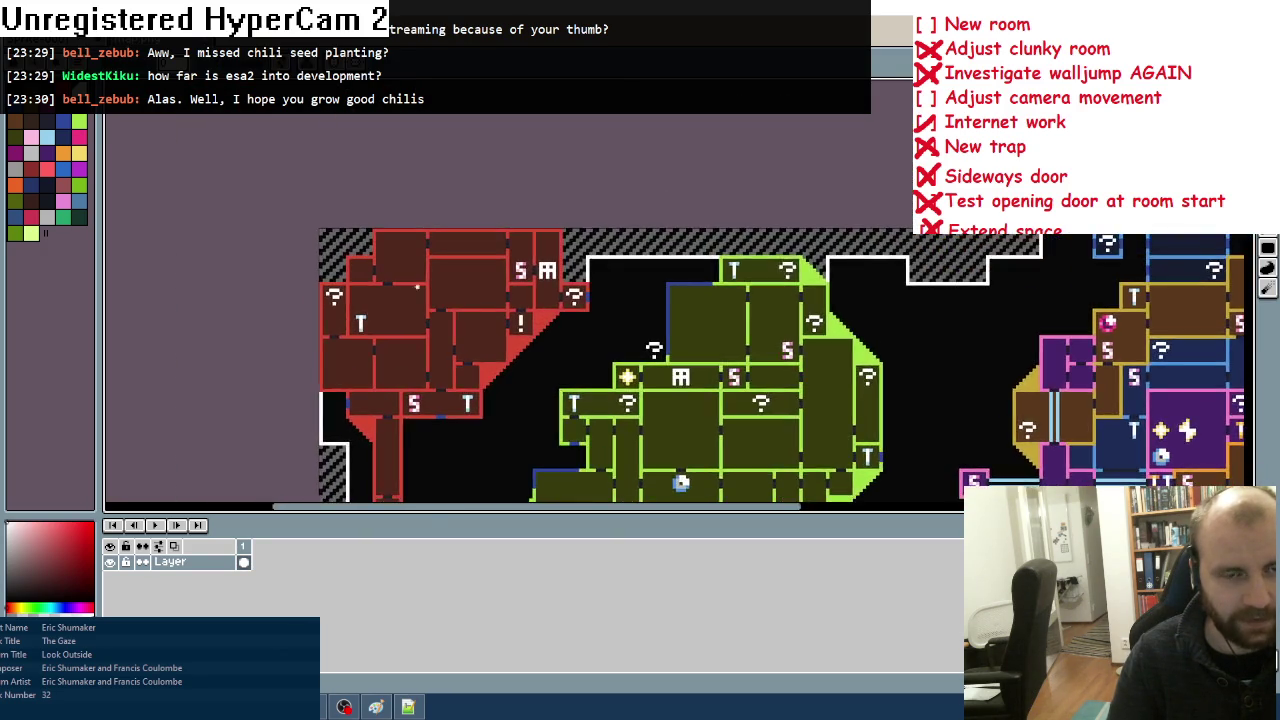
{"action": "scroll", "coordinate": [397, 258], "scroll_direction": "up", "scroll_amount": 2}
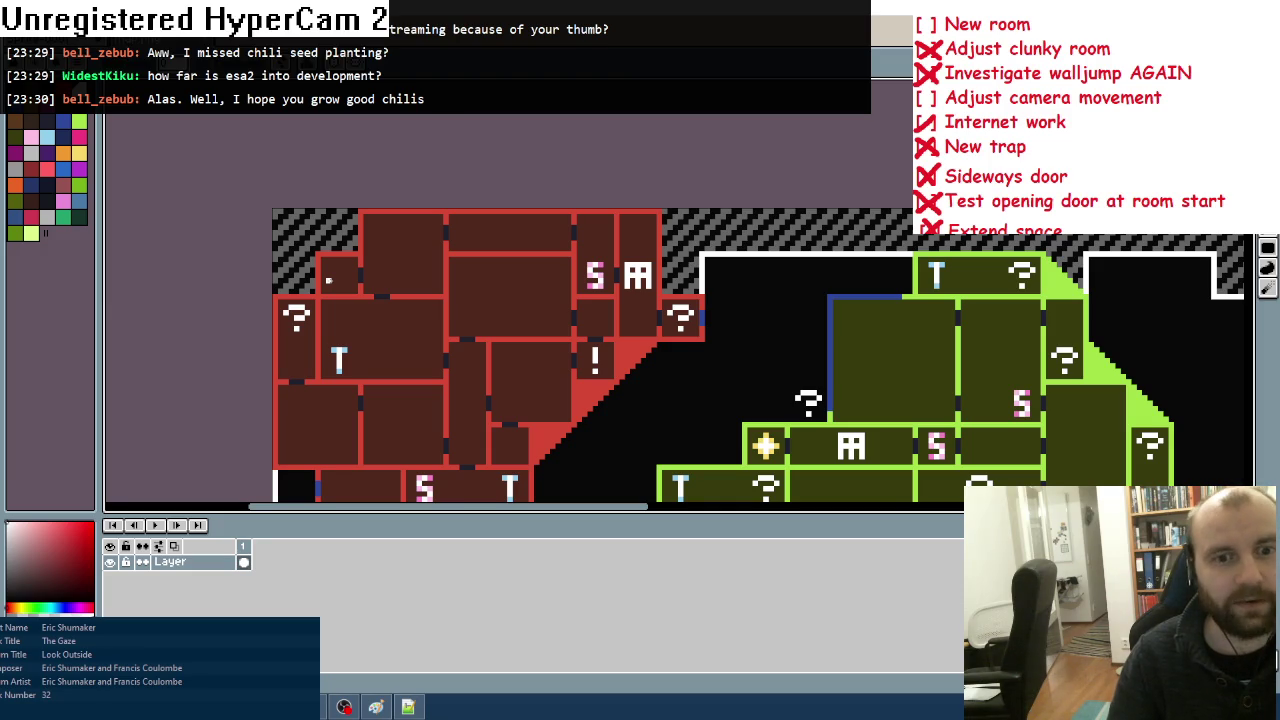
{"action": "scroll", "coordinate": [660, 457], "scroll_direction": "down", "scroll_amount": 3}
{"action": "scroll", "coordinate": [586, 417], "scroll_direction": "up", "scroll_amount": 5}
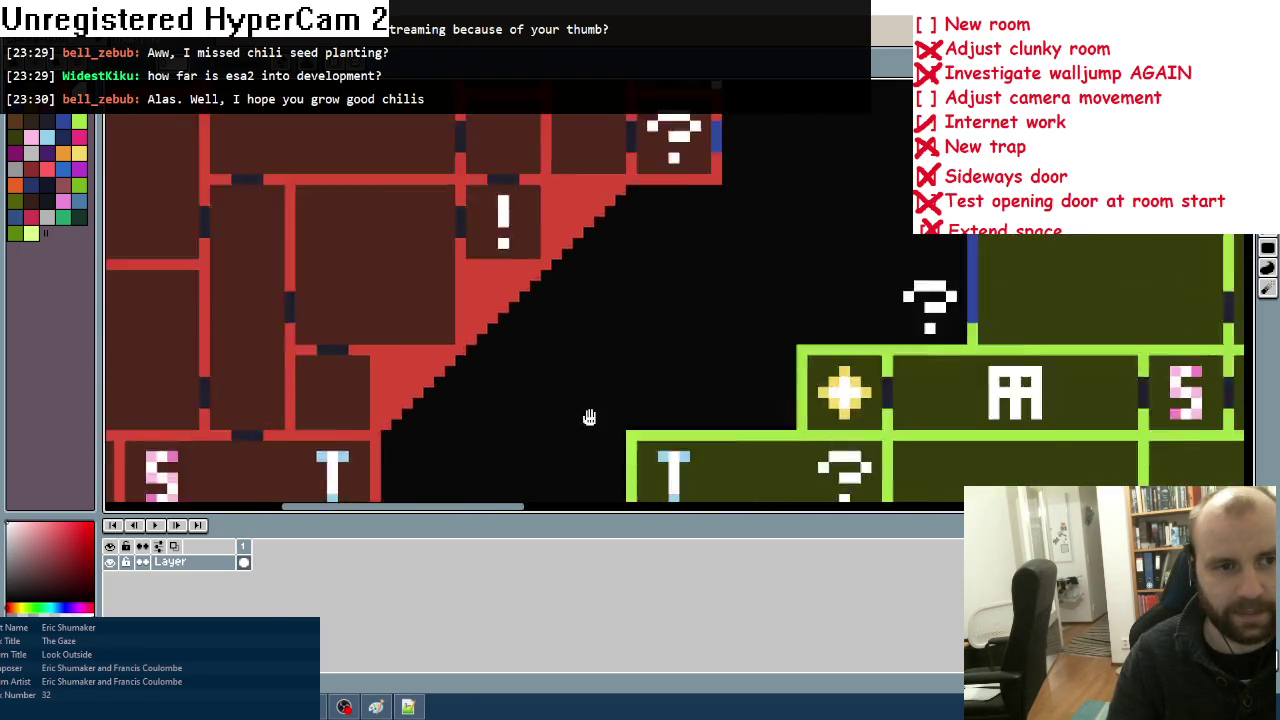
{"action": "scroll", "coordinate": [557, 337], "scroll_direction": "down", "scroll_amount": 2}
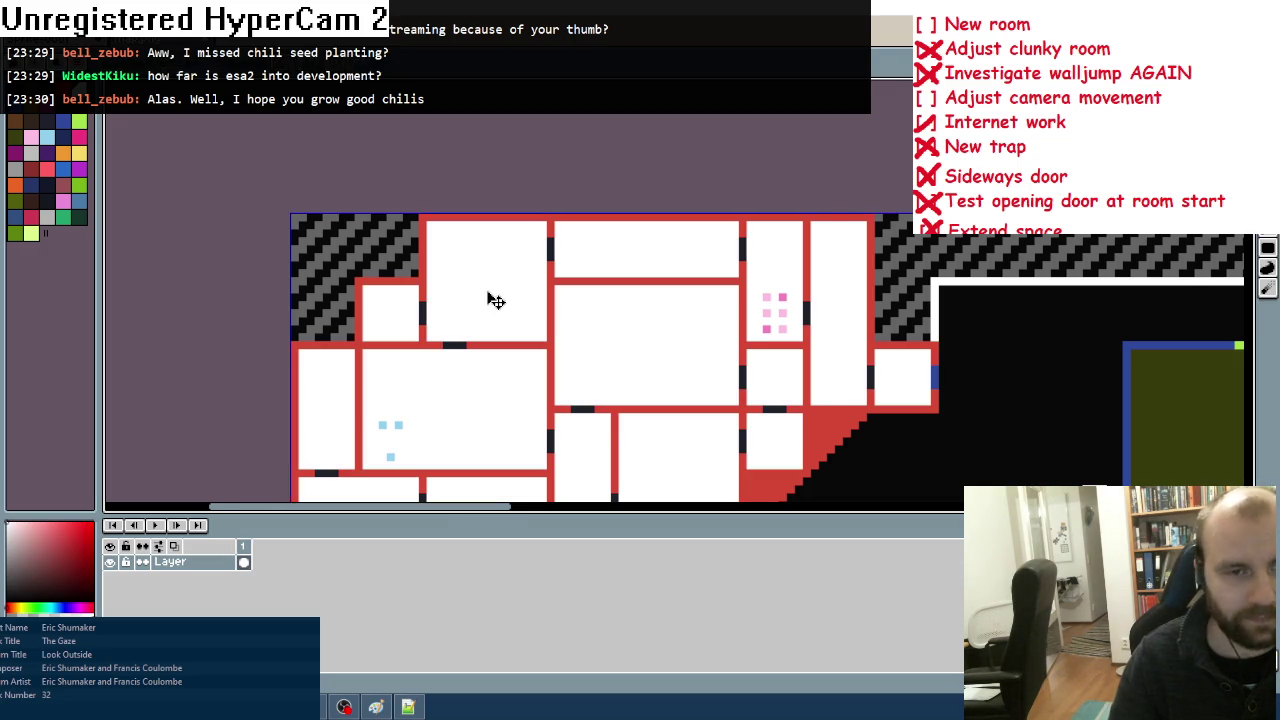
Step: Bucket-fill the first explored red rooms white, including the S room and large central room
{"action": "left_click", "coordinate": [395, 305]}
{"action": "left_click", "coordinate": [488, 297]}
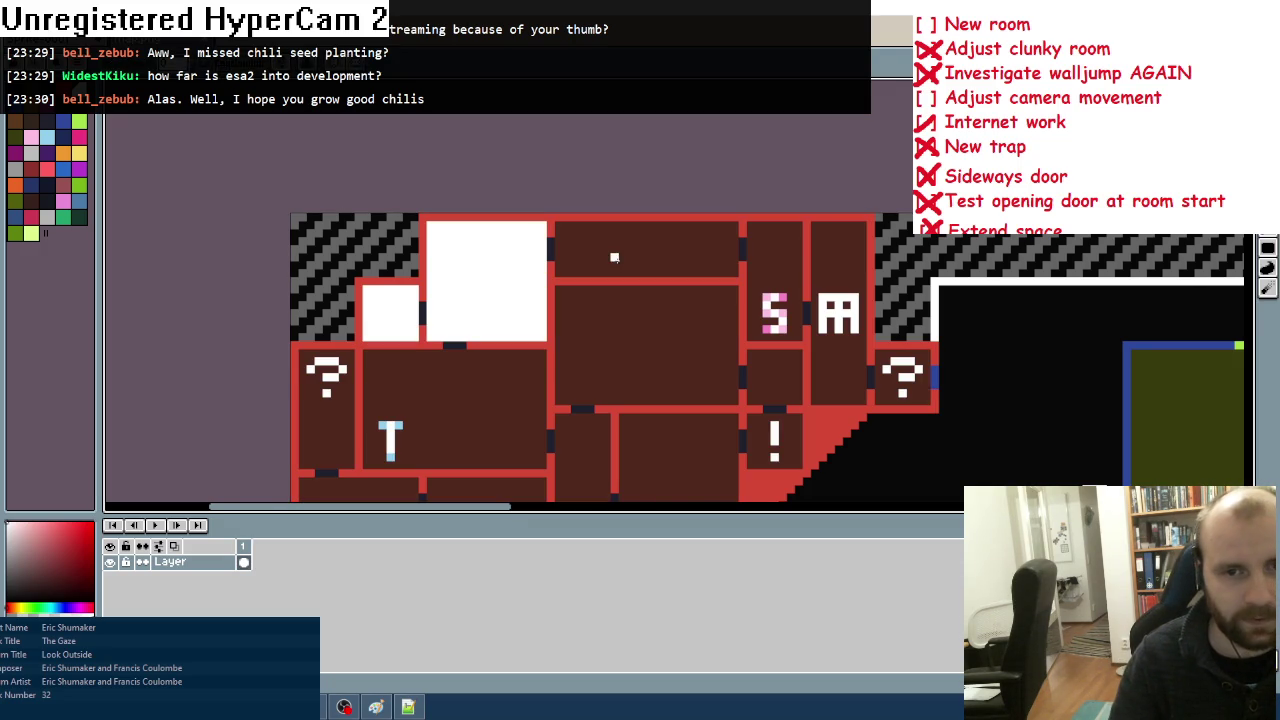
{"action": "left_click", "coordinate": [615, 258]}
{"action": "left_click", "coordinate": [766, 273]}
{"action": "left_click", "coordinate": [830, 264]}
{"action": "left_click", "coordinate": [887, 393]}
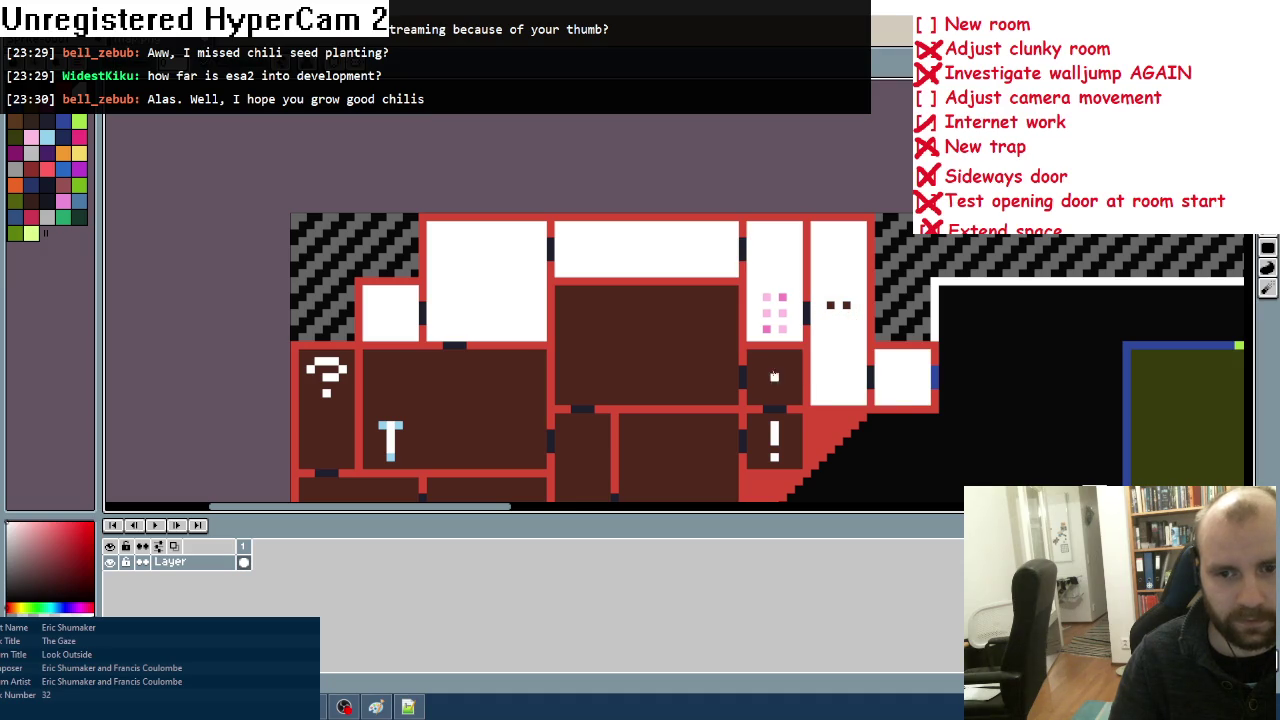
{"action": "left_click", "coordinate": [767, 377]}
{"action": "left_click", "coordinate": [767, 433]}
{"action": "left_click", "coordinate": [639, 361]}
{"action": "left_click", "coordinate": [510, 384]}
{"action": "left_click_drag", "start_coordinate": [510, 384], "coordinate": [491, 217]}
Step: Fill the left-side and dark red rooms white, plus the S, narrow and lower rooms
{"action": "left_click", "coordinate": [308, 243]}
{"action": "left_click", "coordinate": [357, 378]}
{"action": "left_click", "coordinate": [476, 364]}
{"action": "left_click", "coordinate": [540, 371]}
{"action": "left_click", "coordinate": [644, 331]}
{"action": "left_click", "coordinate": [621, 403]}
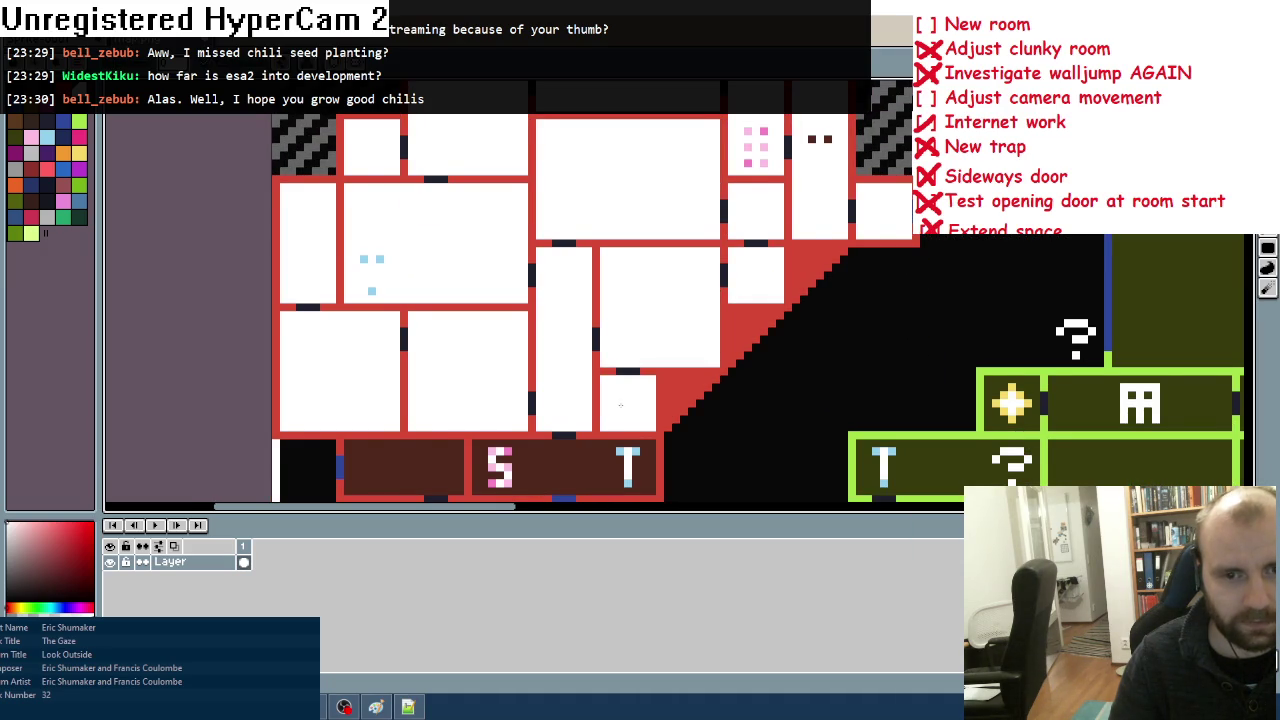
{"action": "left_click_drag", "start_coordinate": [621, 403], "coordinate": [621, 248]}
{"action": "left_click", "coordinate": [565, 315]}
{"action": "left_click", "coordinate": [398, 312]}
{"action": "scroll", "coordinate": [398, 312], "scroll_direction": "down", "scroll_amount": 3}
{"action": "left_click", "coordinate": [437, 428]}
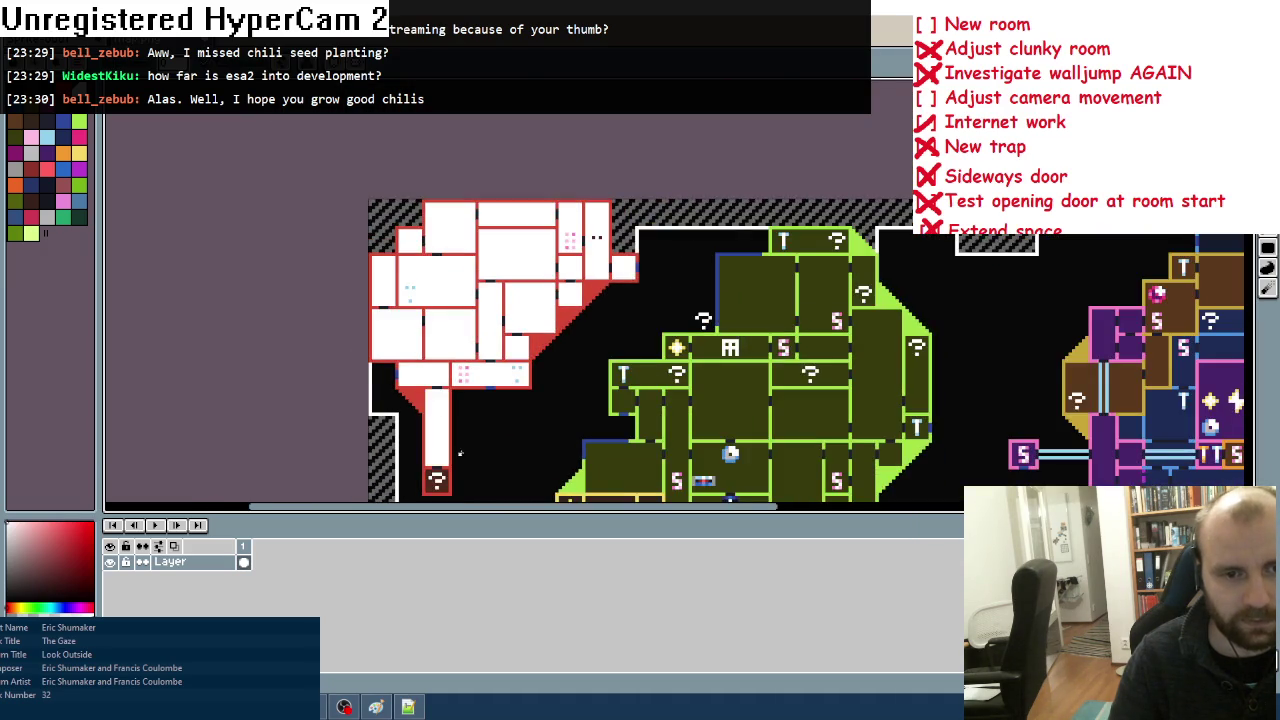
{"action": "scroll", "coordinate": [437, 428], "scroll_direction": "up", "scroll_amount": 3}
{"action": "left_click", "coordinate": [448, 338]}
{"action": "scroll", "coordinate": [448, 338], "scroll_direction": "down", "scroll_amount": 3}
{"action": "scroll", "coordinate": [599, 244], "scroll_direction": "up", "scroll_amount": 4}
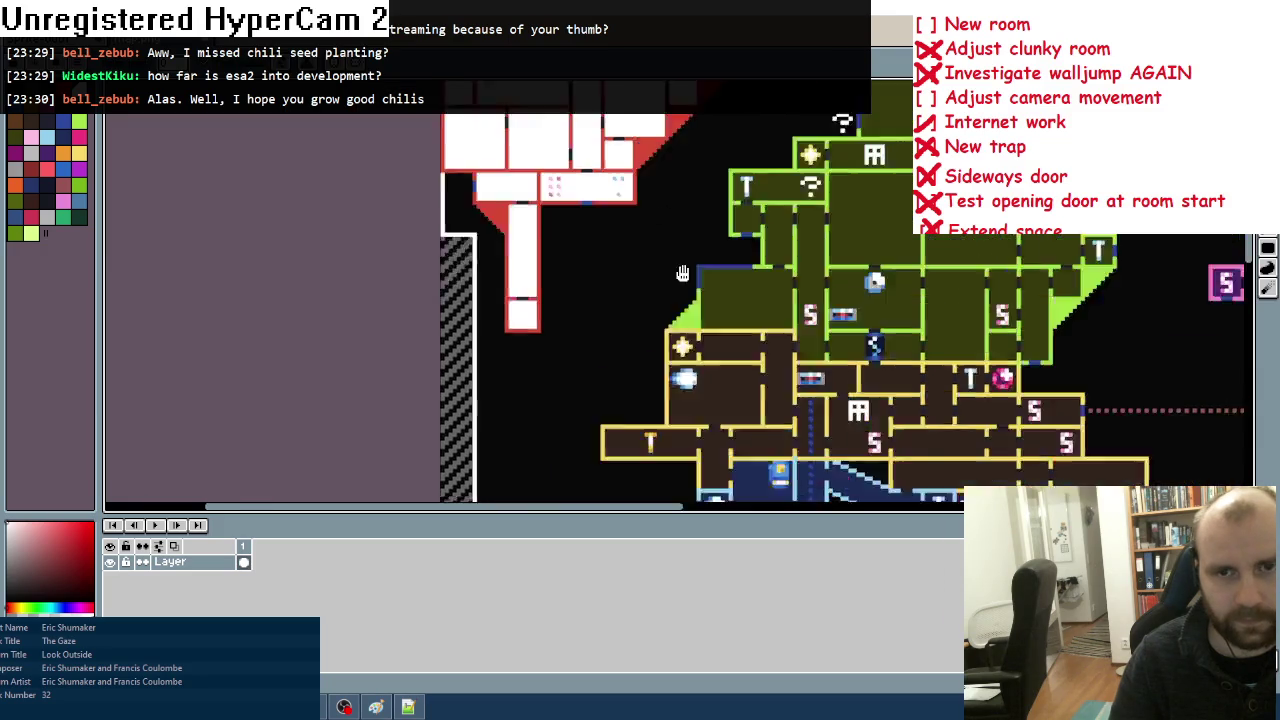
Step: Fill the T, S, ?, M and other green-area rooms white
{"action": "left_click", "coordinate": [616, 229]}
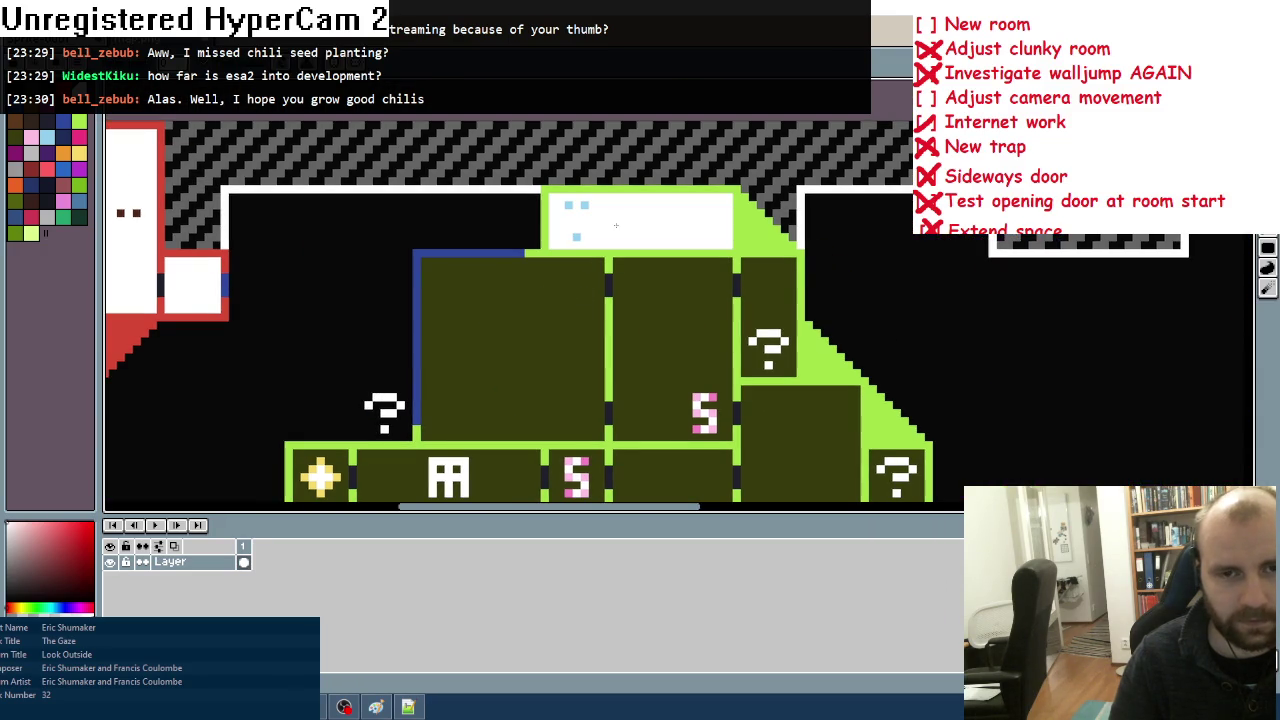
{"action": "left_click", "coordinate": [554, 341]}
{"action": "left_click", "coordinate": [656, 341]}
{"action": "left_click", "coordinate": [760, 300]}
{"action": "scroll", "coordinate": [760, 300], "scroll_direction": "down", "scroll_amount": 4}
{"action": "left_click", "coordinate": [860, 340]}
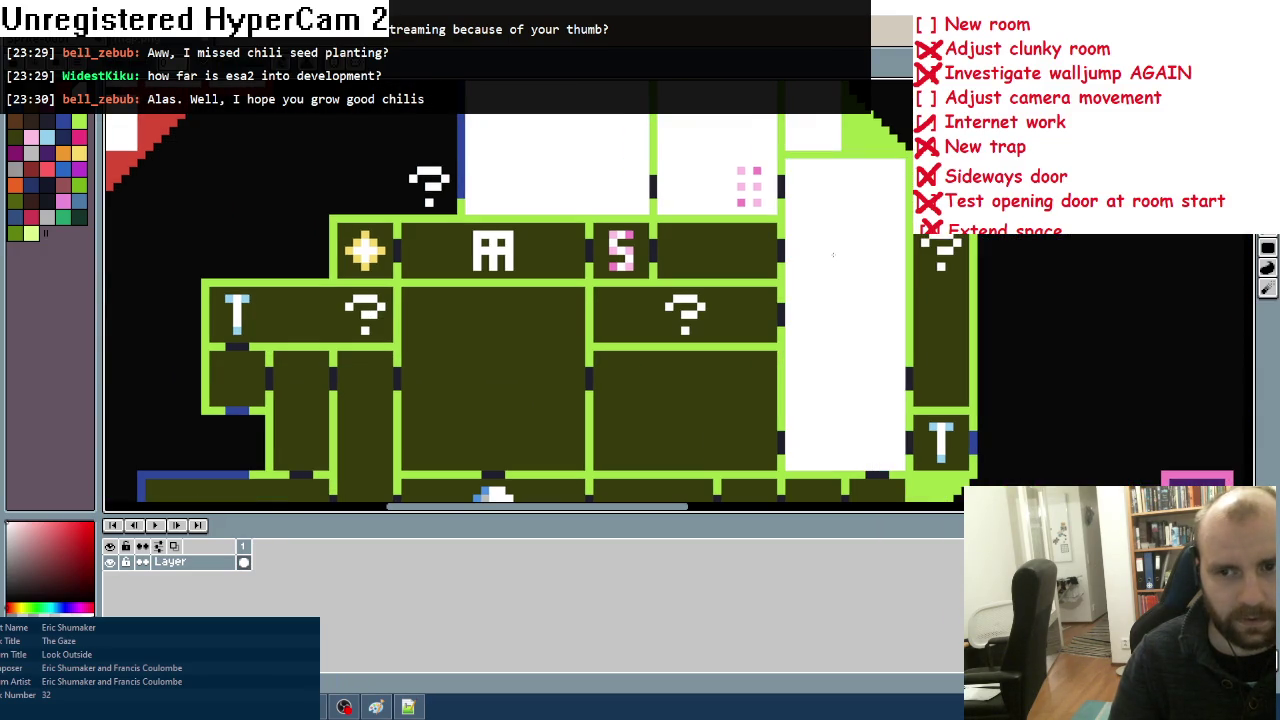
{"action": "left_click", "coordinate": [926, 344]}
{"action": "left_click", "coordinate": [916, 449]}
{"action": "left_click", "coordinate": [750, 323]}
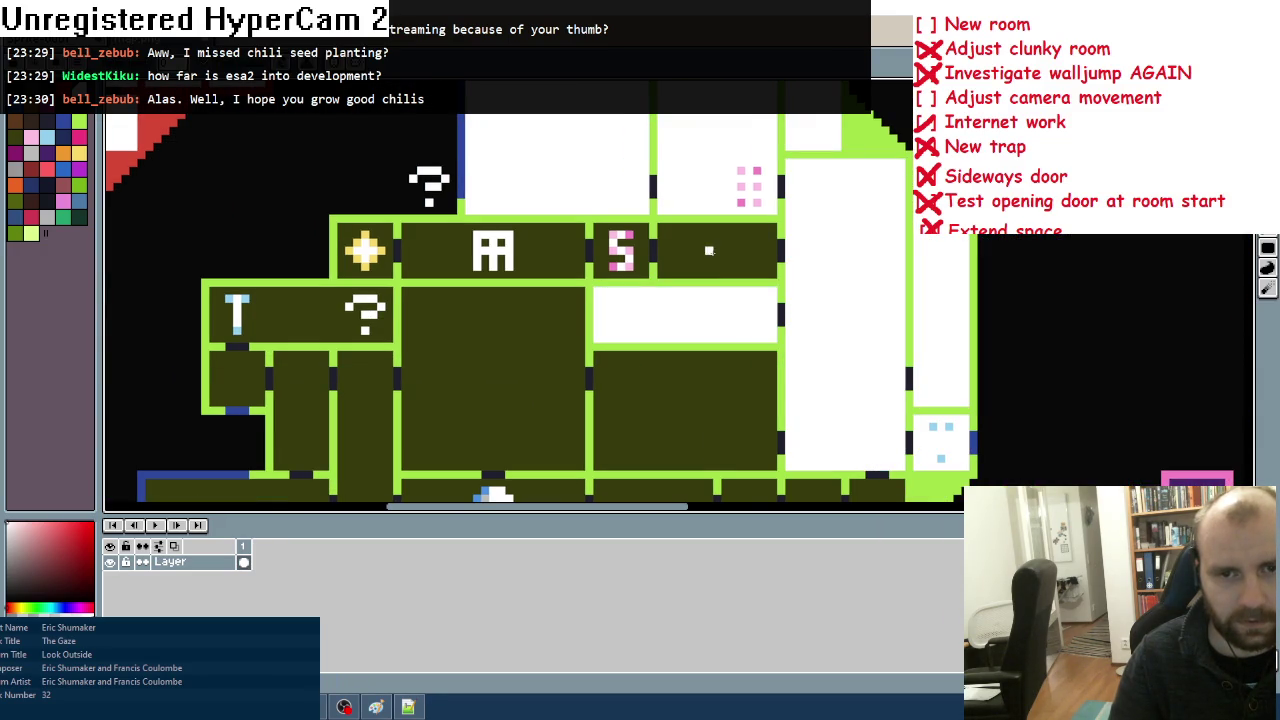
{"action": "left_click", "coordinate": [710, 251]}
{"action": "left_click", "coordinate": [597, 259]}
{"action": "left_click", "coordinate": [540, 258]}
Step: Fill the star room, big centre green room, lower-left green rooms and eye room white
{"action": "left_click", "coordinate": [382, 238]}
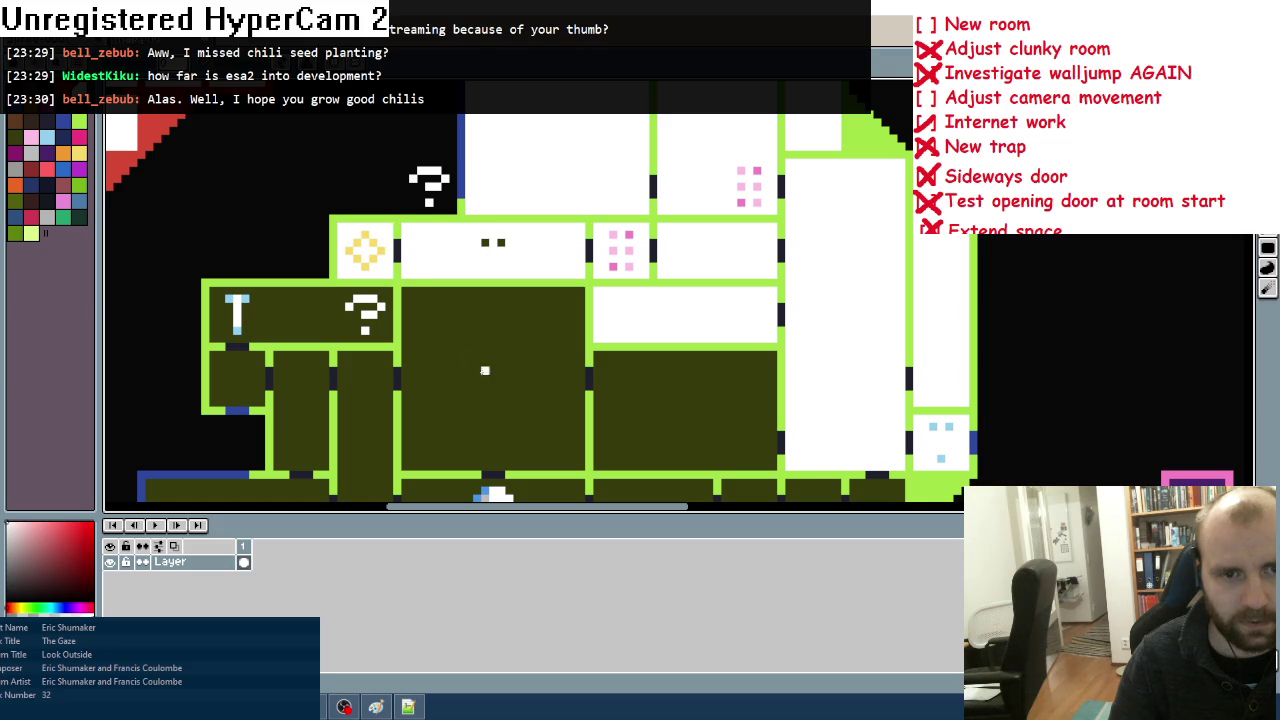
{"action": "left_click", "coordinate": [486, 371]}
{"action": "left_click", "coordinate": [685, 410]}
{"action": "left_click", "coordinate": [300, 316]}
{"action": "left_click", "coordinate": [236, 372]}
{"action": "left_click", "coordinate": [293, 411]}
{"action": "left_click", "coordinate": [362, 420]}
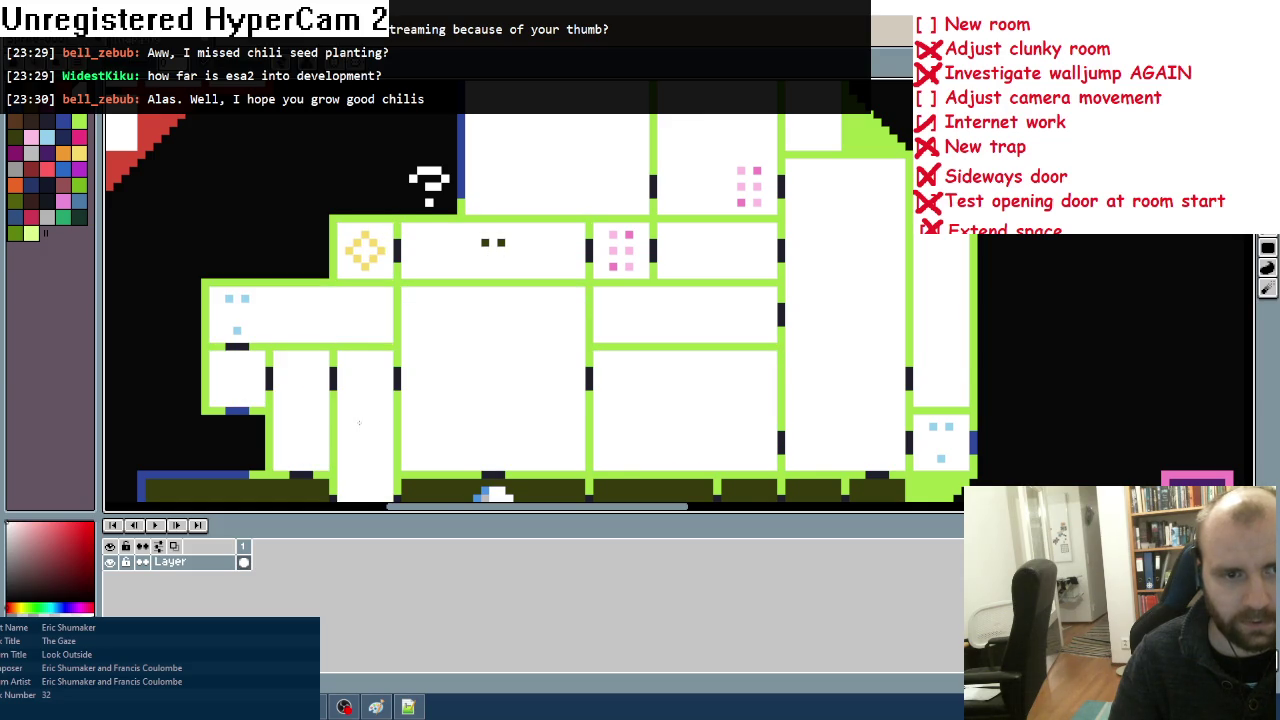
{"action": "scroll", "coordinate": [362, 420], "scroll_direction": "down", "scroll_amount": 5}
{"action": "left_click", "coordinate": [410, 265]}
{"action": "left_click", "coordinate": [705, 284]}
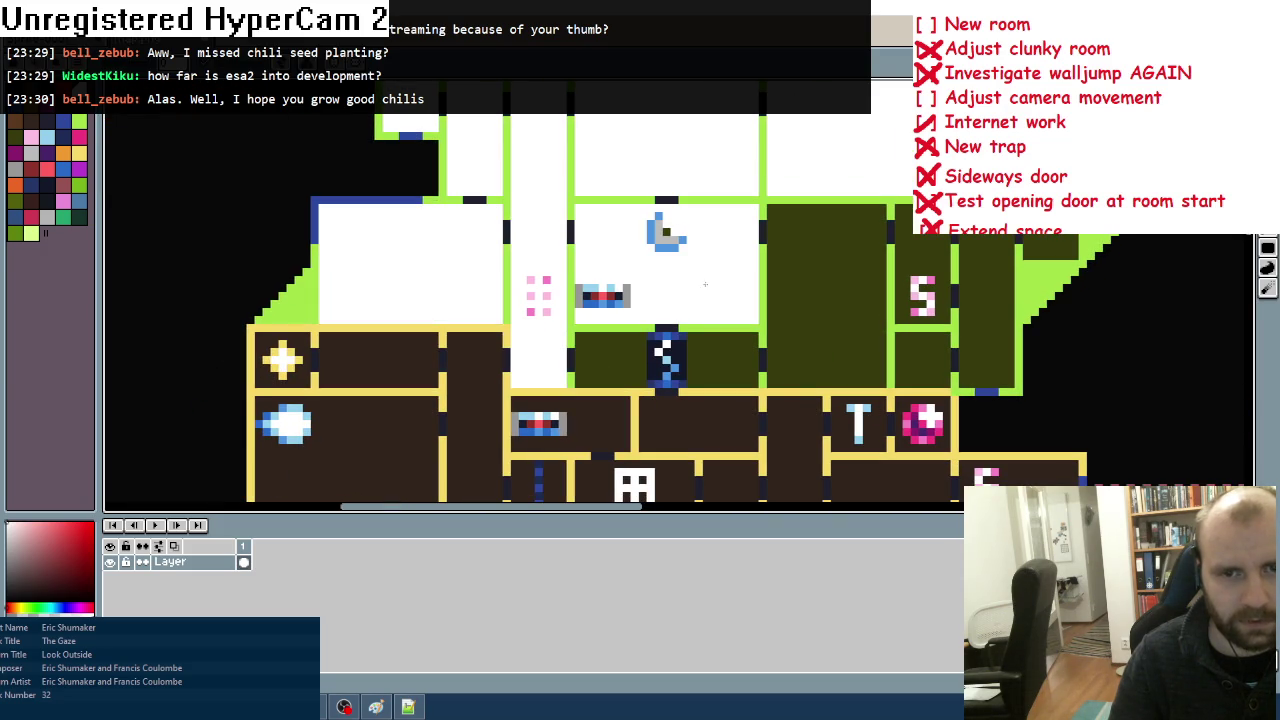
Step: Fill the last six green rooms white, out to the right edge
{"action": "left_click", "coordinate": [586, 367]}
{"action": "left_click", "coordinate": [715, 359]}
{"action": "left_click", "coordinate": [835, 329]}
{"action": "left_click", "coordinate": [931, 257]}
{"action": "left_click", "coordinate": [923, 360]}
{"action": "left_click", "coordinate": [988, 292]}
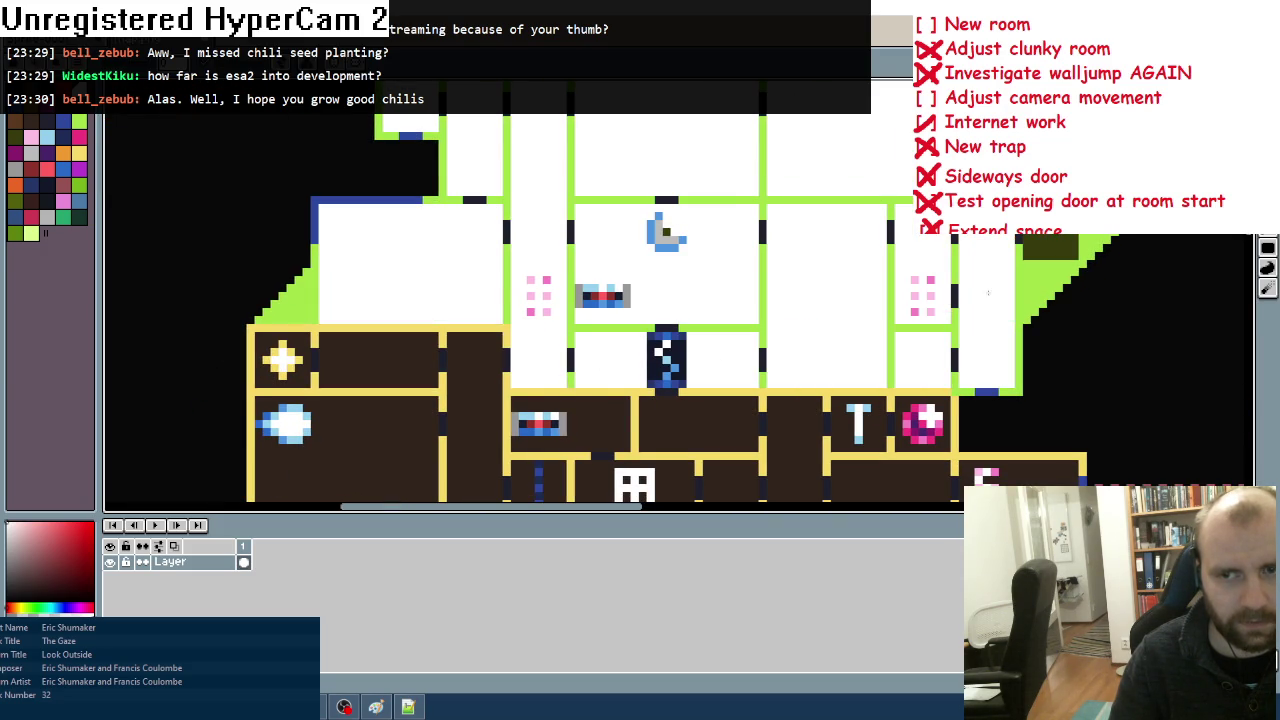
Step: Fill the star room, corridors, brown rooms, T room and pink ring room white
{"action": "scroll", "coordinate": [988, 292], "scroll_direction": "down", "scroll_amount": 5}
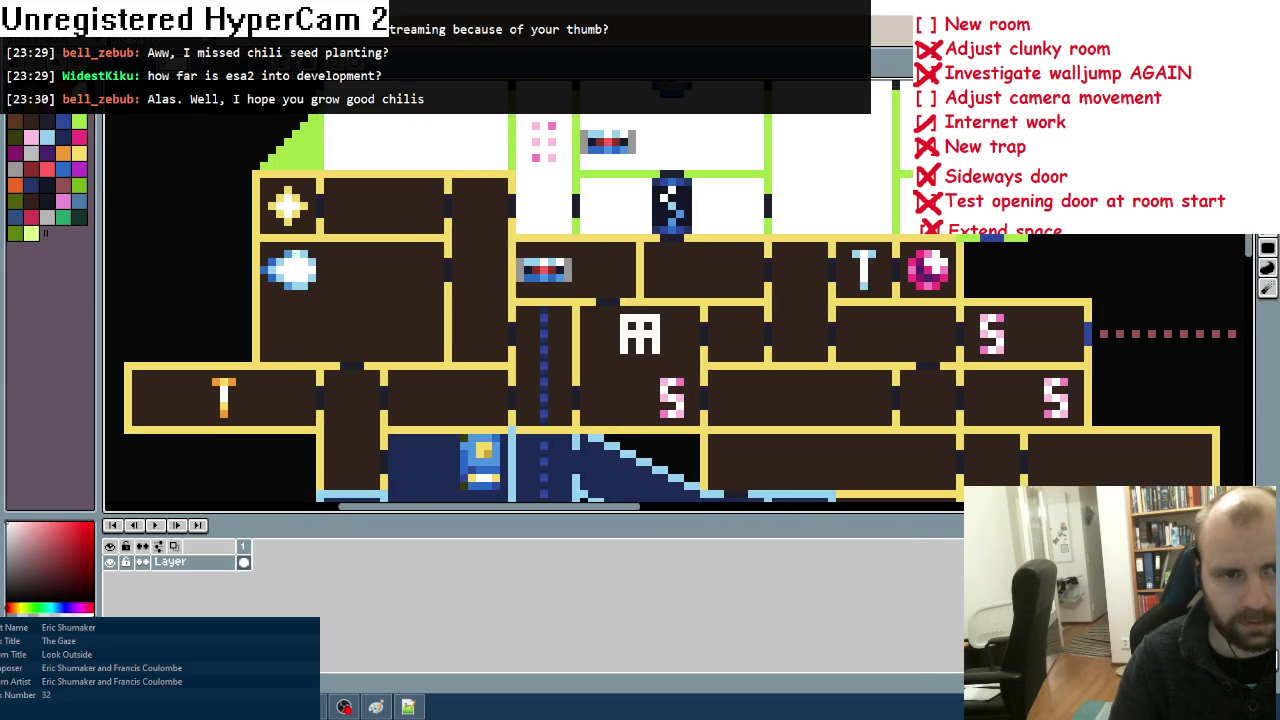
{"action": "left_click", "coordinate": [296, 221]}
{"action": "left_click", "coordinate": [380, 208]}
{"action": "left_click", "coordinate": [468, 248]}
{"action": "left_click", "coordinate": [383, 310]}
{"action": "left_click", "coordinate": [600, 278]}
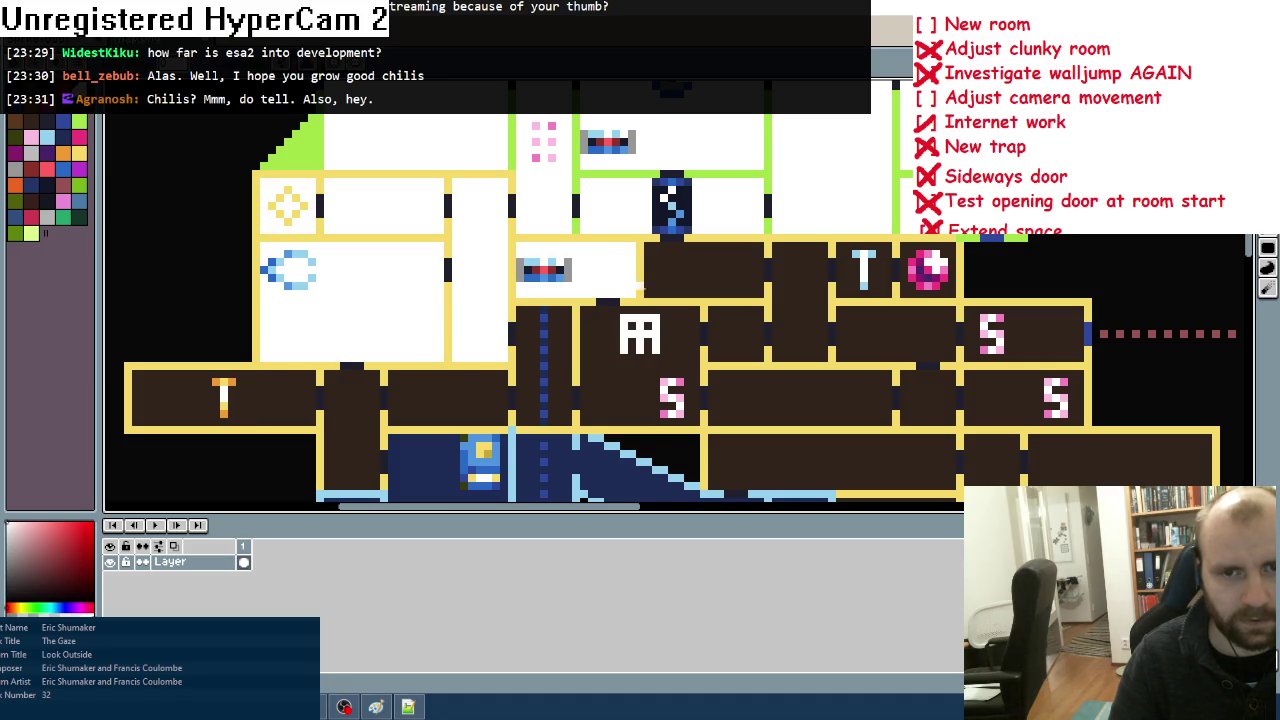
{"action": "left_click", "coordinate": [703, 277]}
{"action": "left_click", "coordinate": [792, 277]}
{"action": "left_click", "coordinate": [855, 271]}
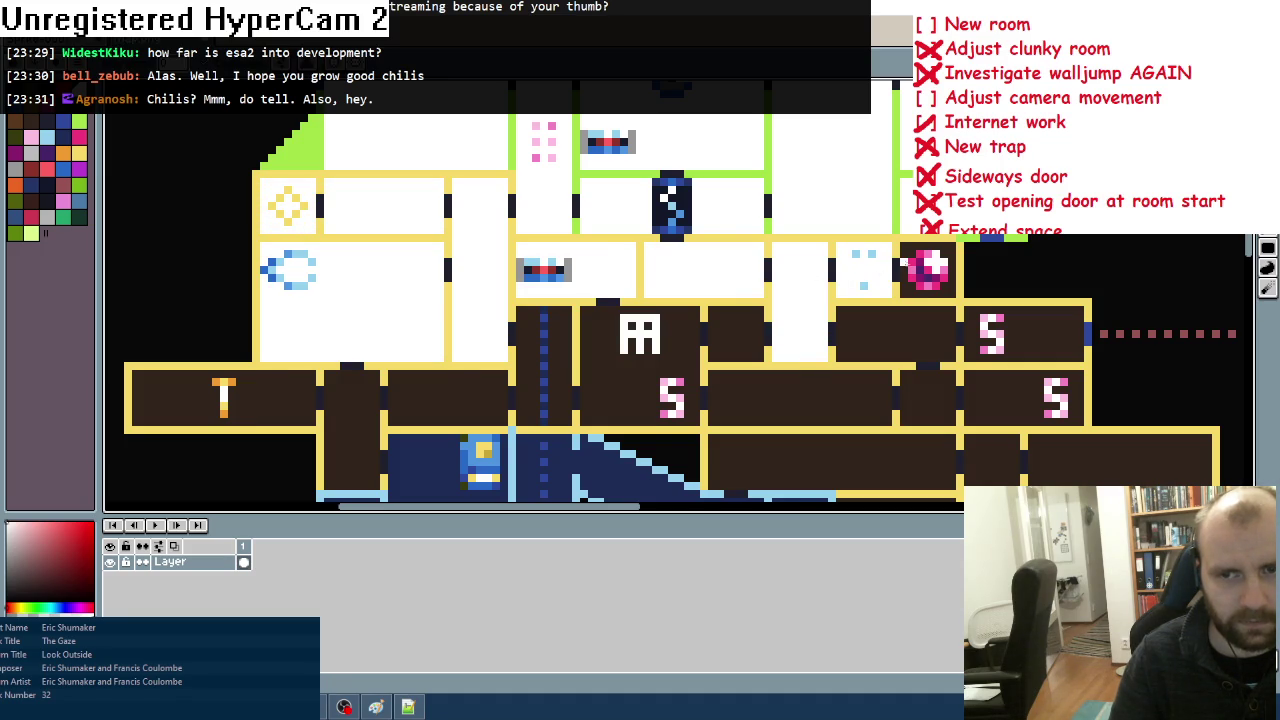
{"action": "left_click", "coordinate": [915, 285]}
{"action": "left_click", "coordinate": [888, 319]}
Step: Fill the second pink ring room, face and S room, corridor strips and bottom-row dark rooms white
{"action": "left_click", "coordinate": [1032, 341]}
{"action": "left_click", "coordinate": [1000, 405]}
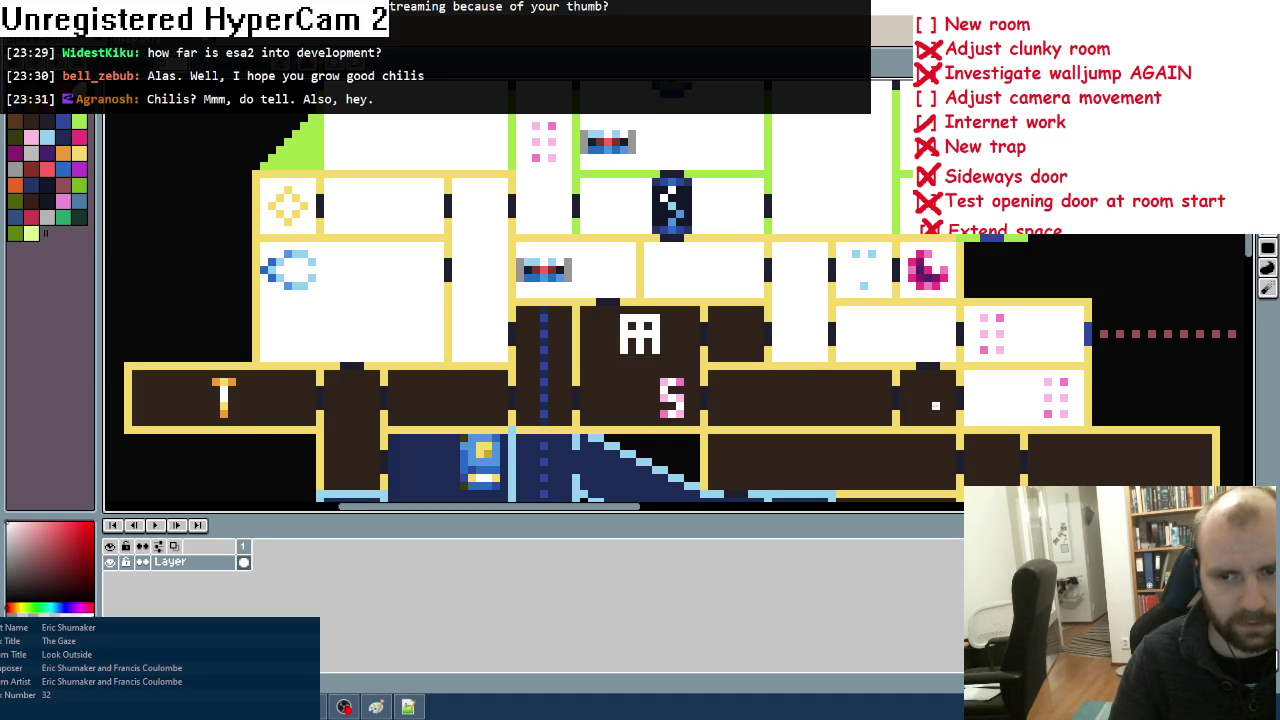
{"action": "left_click", "coordinate": [925, 404]}
{"action": "left_click", "coordinate": [759, 405]}
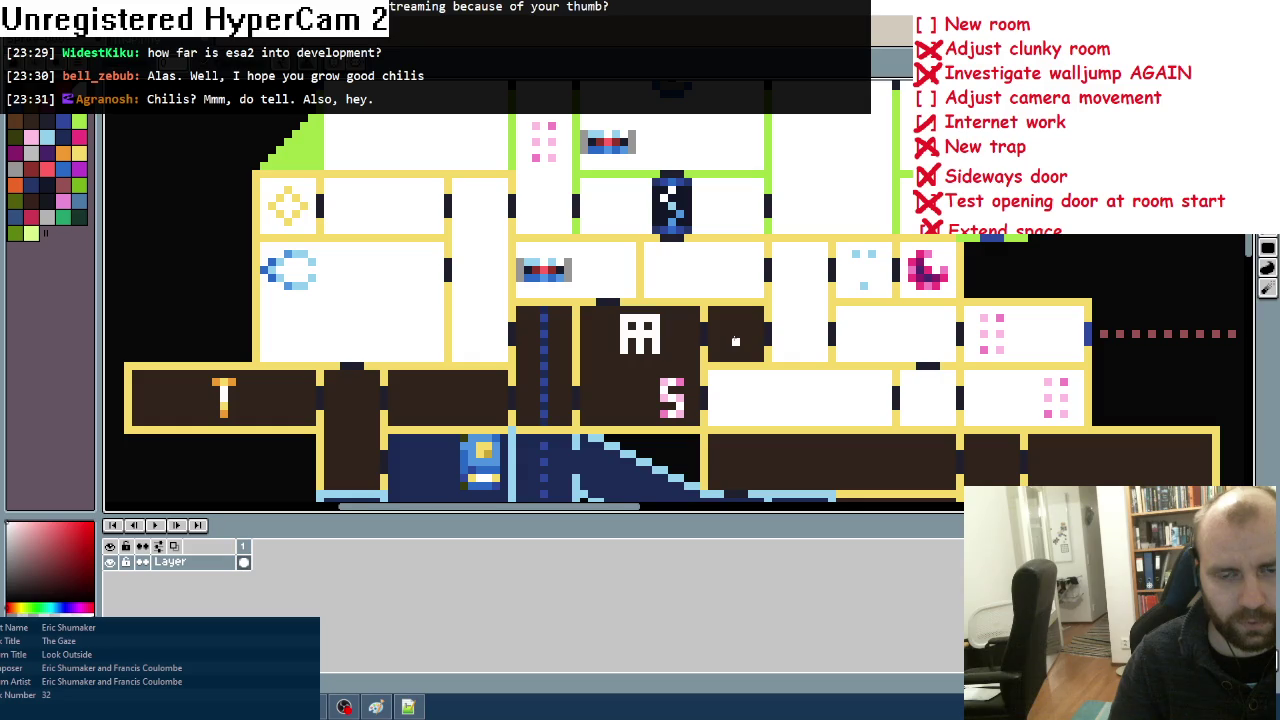
{"action": "left_click", "coordinate": [735, 341]}
{"action": "left_click", "coordinate": [670, 334]}
{"action": "left_click", "coordinate": [560, 358]}
{"action": "left_click", "coordinate": [527, 351]}
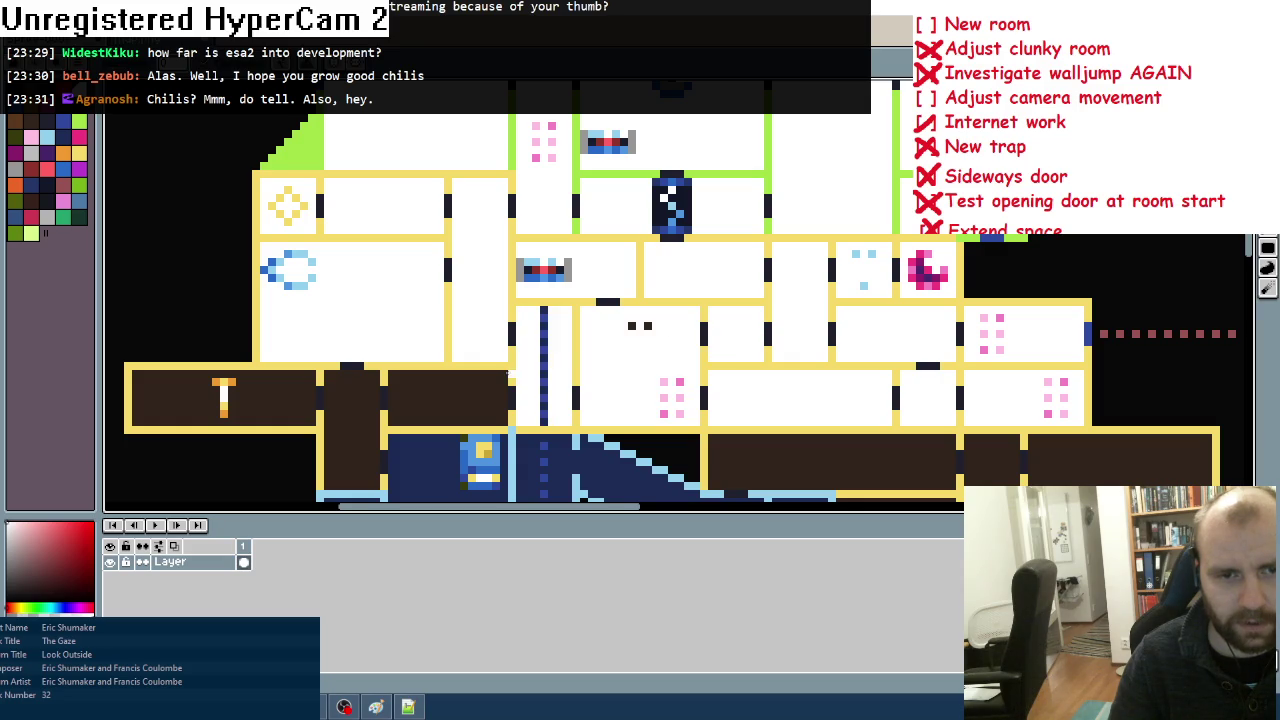
{"action": "left_click", "coordinate": [471, 398]}
{"action": "left_click", "coordinate": [359, 399]}
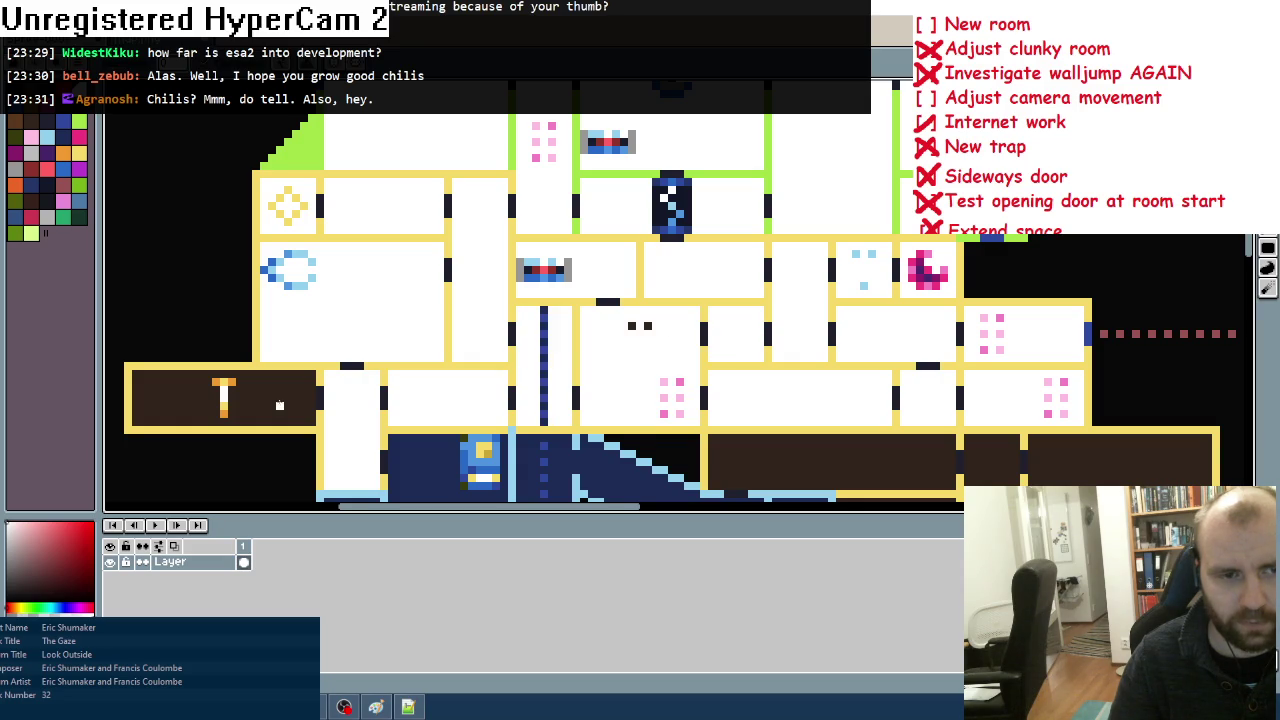
{"action": "left_click", "coordinate": [280, 405]}
Step: Fill the ladder, eye, ramp, T, ?, corridor and S rooms white
{"action": "scroll", "coordinate": [400, 350], "scroll_direction": "down", "scroll_amount": 5}
{"action": "left_click", "coordinate": [464, 290]}
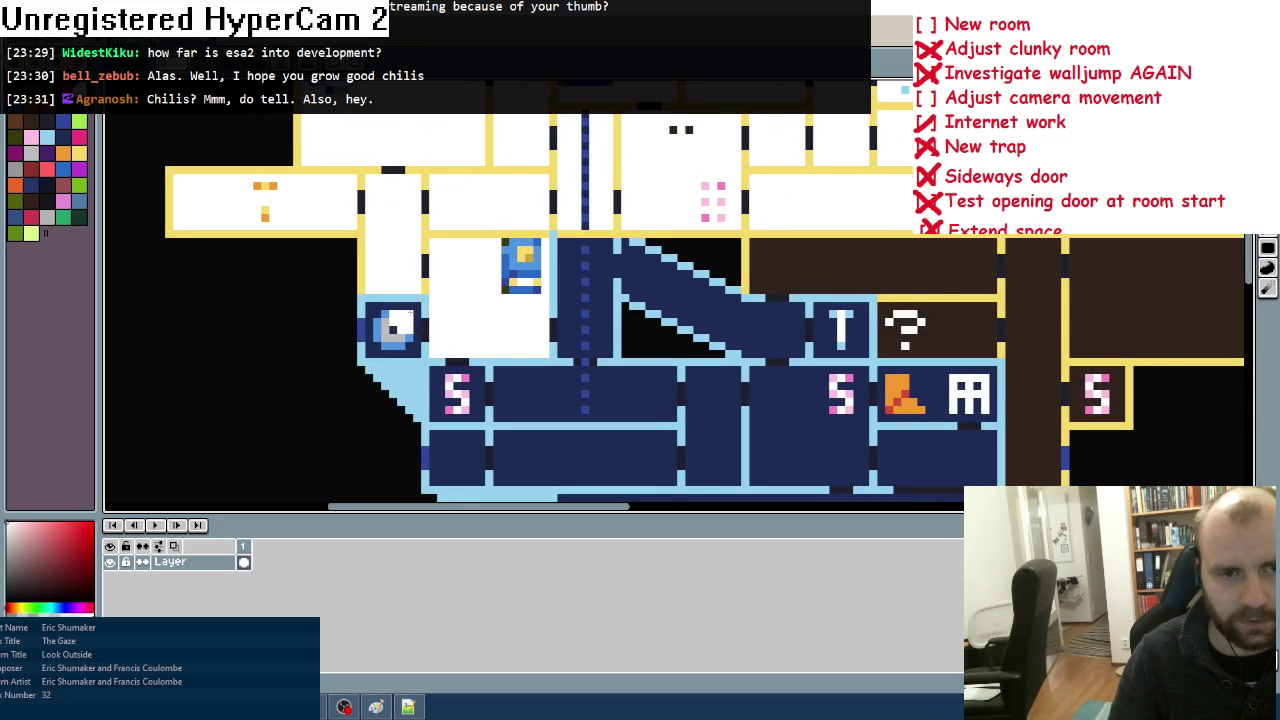
{"action": "left_click", "coordinate": [410, 318]}
{"action": "left_click", "coordinate": [560, 322]}
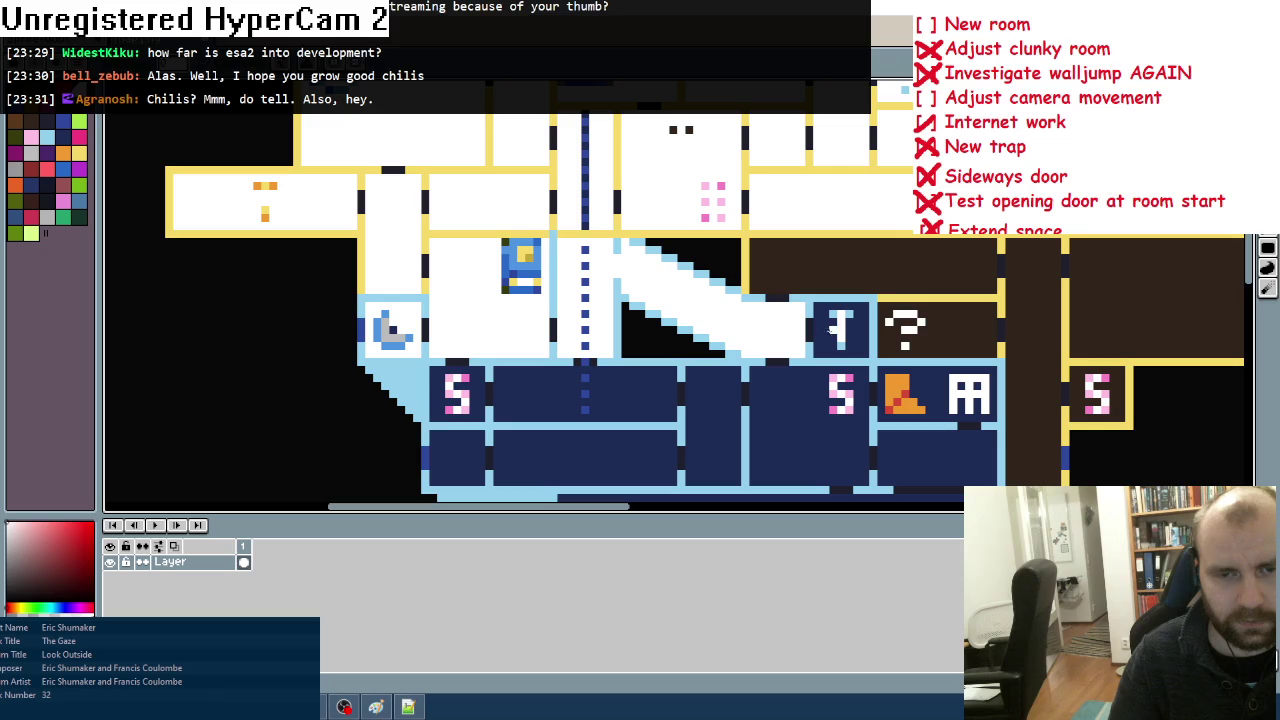
{"action": "scroll", "coordinate": [794, 322], "scroll_direction": "right", "scroll_amount": 3}
{"action": "left_click", "coordinate": [700, 285]}
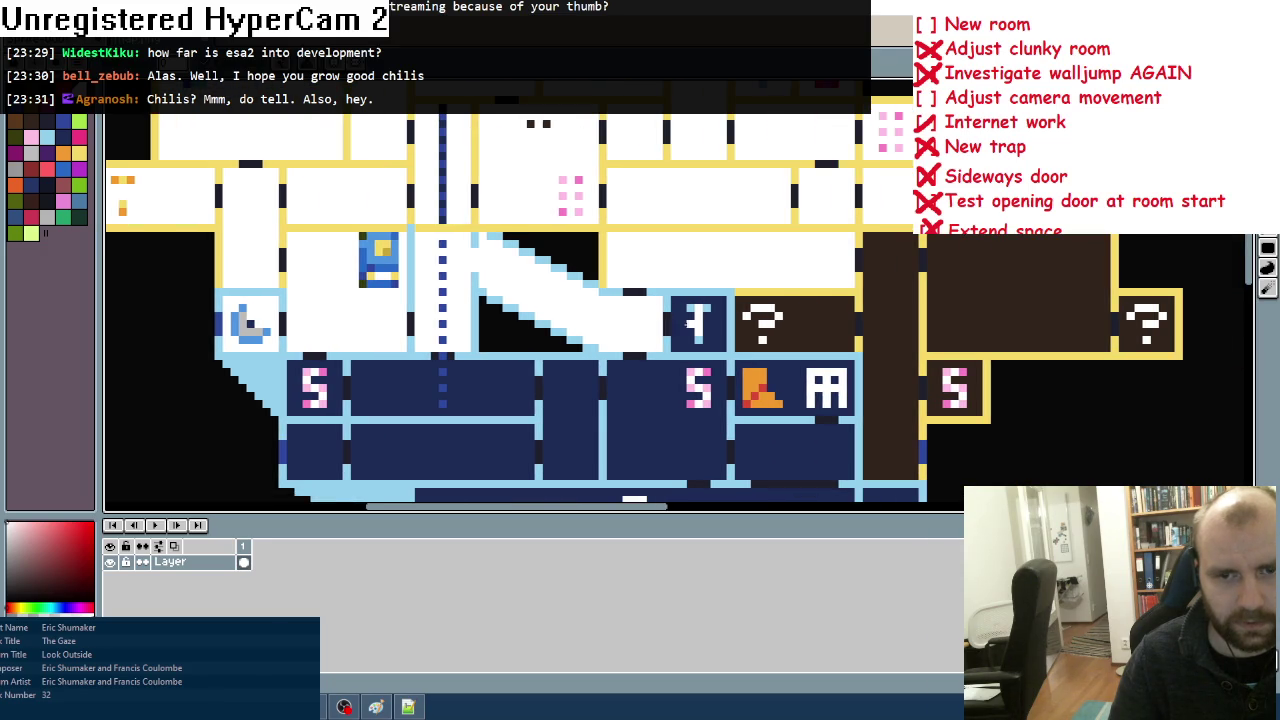
{"action": "left_click", "coordinate": [688, 324]}
{"action": "left_click", "coordinate": [796, 332]}
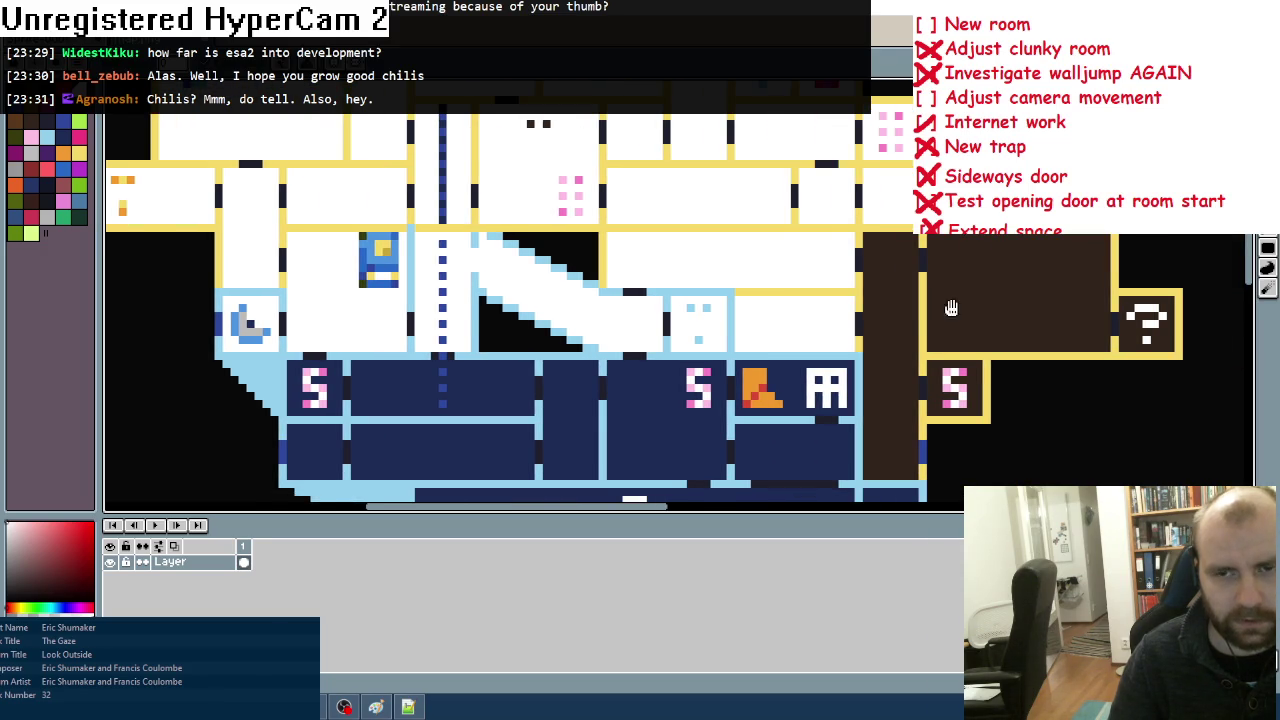
{"action": "left_click_drag", "start_coordinate": [948, 306], "coordinate": [816, 277]}
{"action": "left_click", "coordinate": [770, 277]}
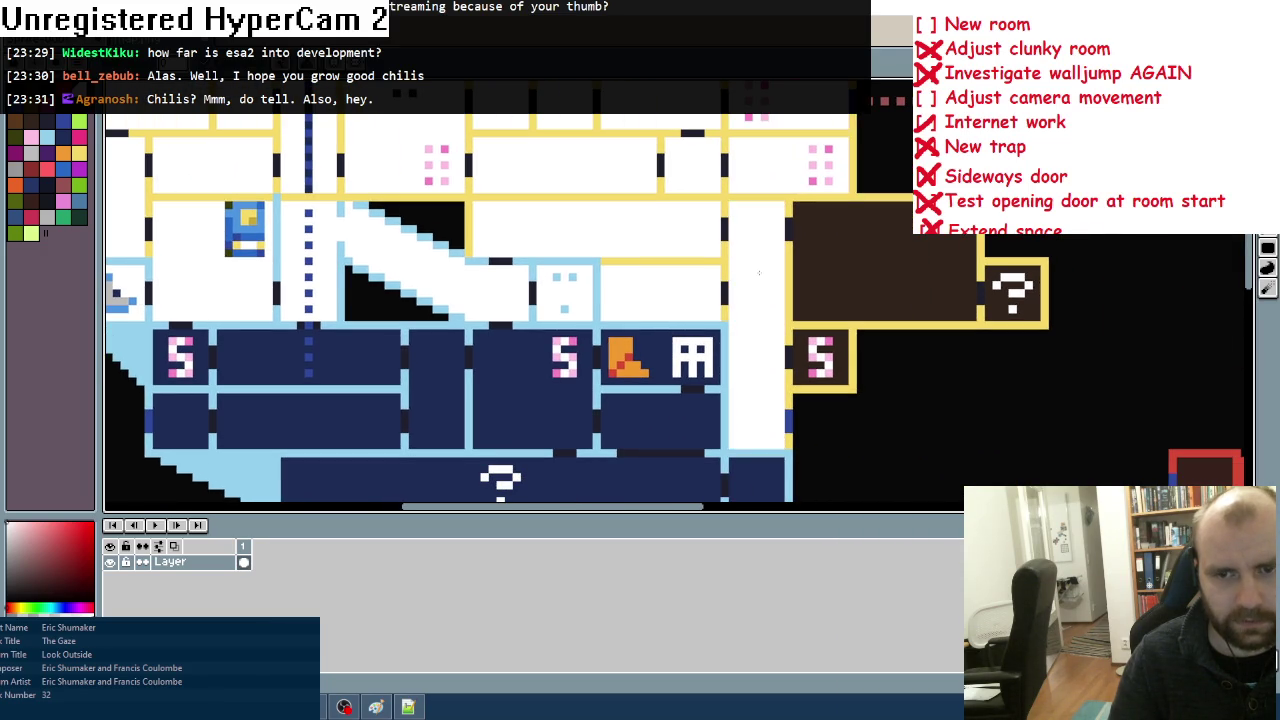
{"action": "left_click", "coordinate": [852, 268]}
{"action": "left_click", "coordinate": [1020, 316]}
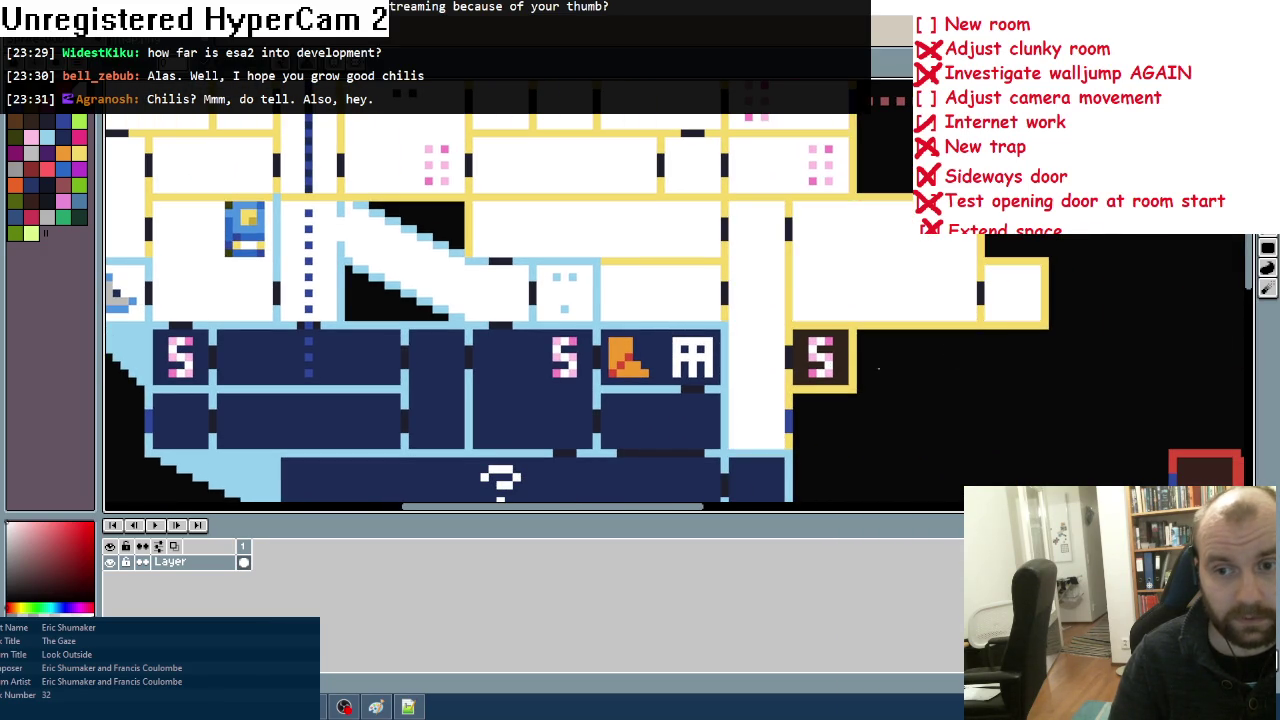
{"action": "left_click", "coordinate": [837, 373]}
Step: Fill the navy-bordered rooms white, including the boot room, both S rooms and the ? room
{"action": "left_click_drag", "start_coordinate": [725, 410], "coordinate": [801, 330]}
{"action": "left_click", "coordinate": [745, 283]}
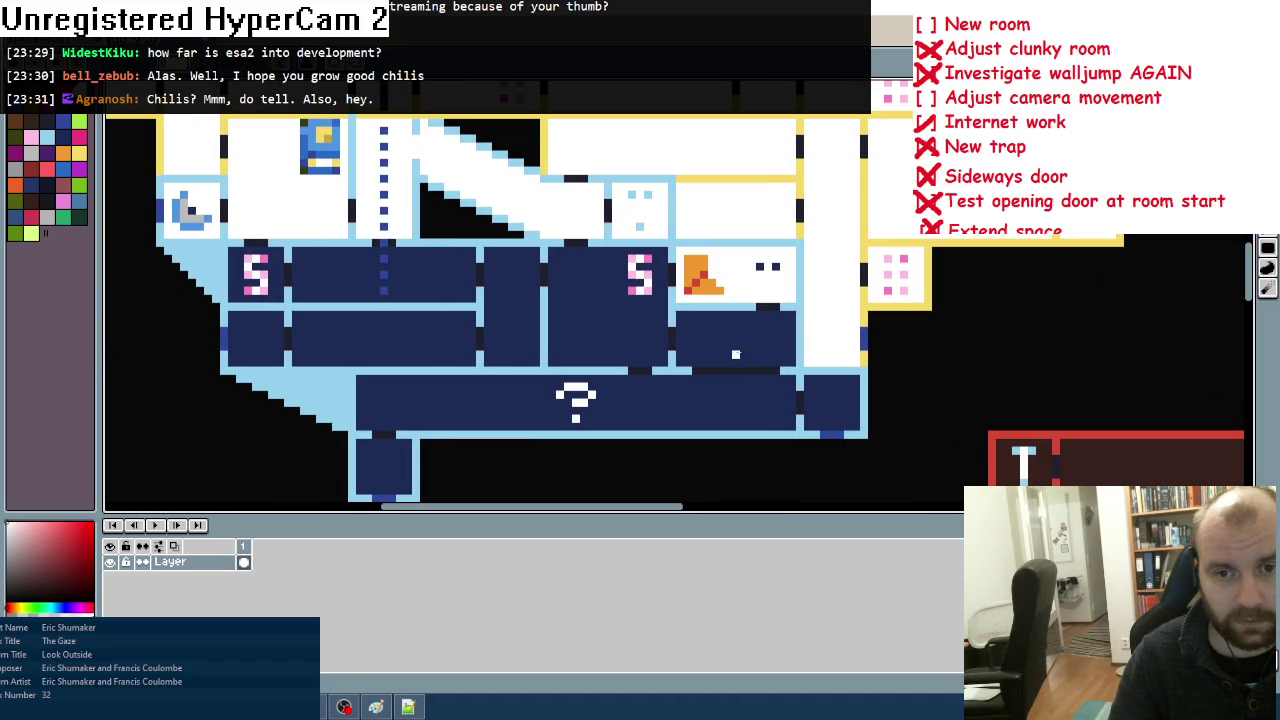
{"action": "left_click", "coordinate": [735, 354]}
{"action": "left_click", "coordinate": [615, 331]}
{"action": "left_click", "coordinate": [488, 314]}
{"action": "left_click", "coordinate": [391, 284]}
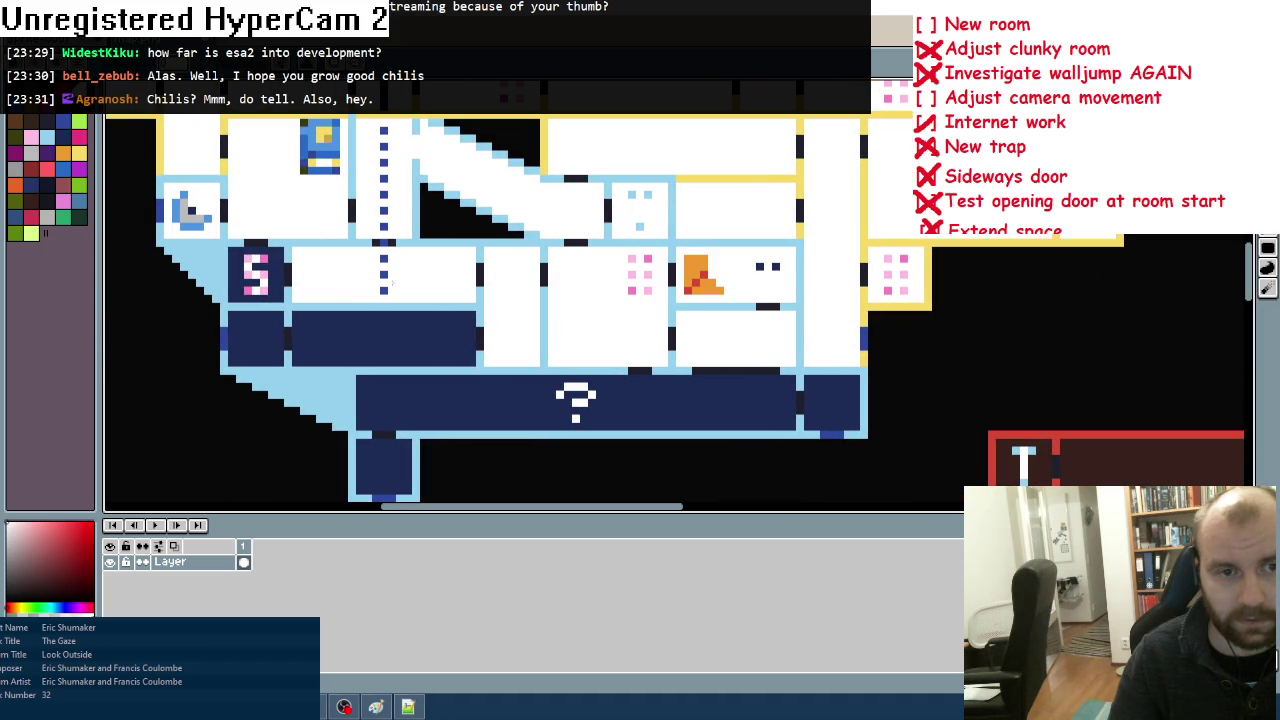
{"action": "left_click", "coordinate": [274, 271]}
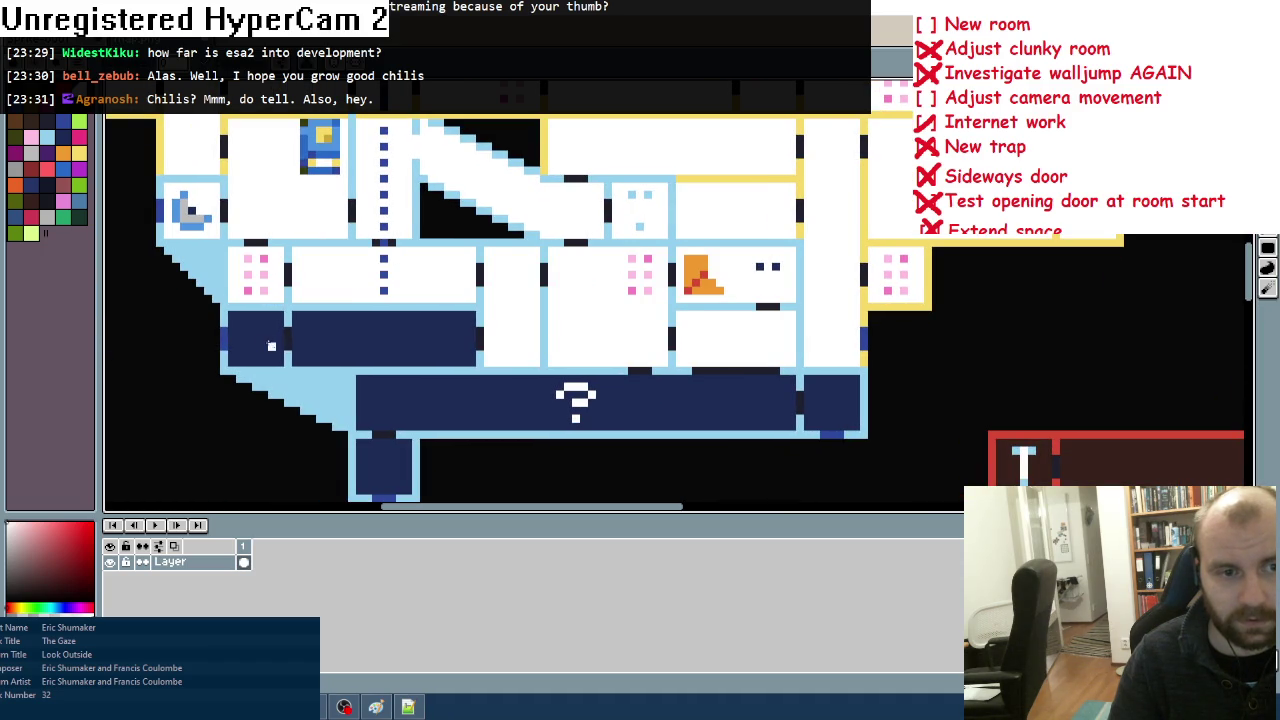
{"action": "left_click", "coordinate": [271, 346]}
{"action": "left_click", "coordinate": [375, 344]}
{"action": "left_click", "coordinate": [435, 414]}
{"action": "left_click", "coordinate": [842, 414]}
{"action": "left_click_drag", "start_coordinate": [371, 468], "coordinate": [451, 366]}
{"action": "left_click", "coordinate": [461, 366]}
{"action": "scroll", "coordinate": [461, 366], "scroll_direction": "down", "scroll_amount": 2}
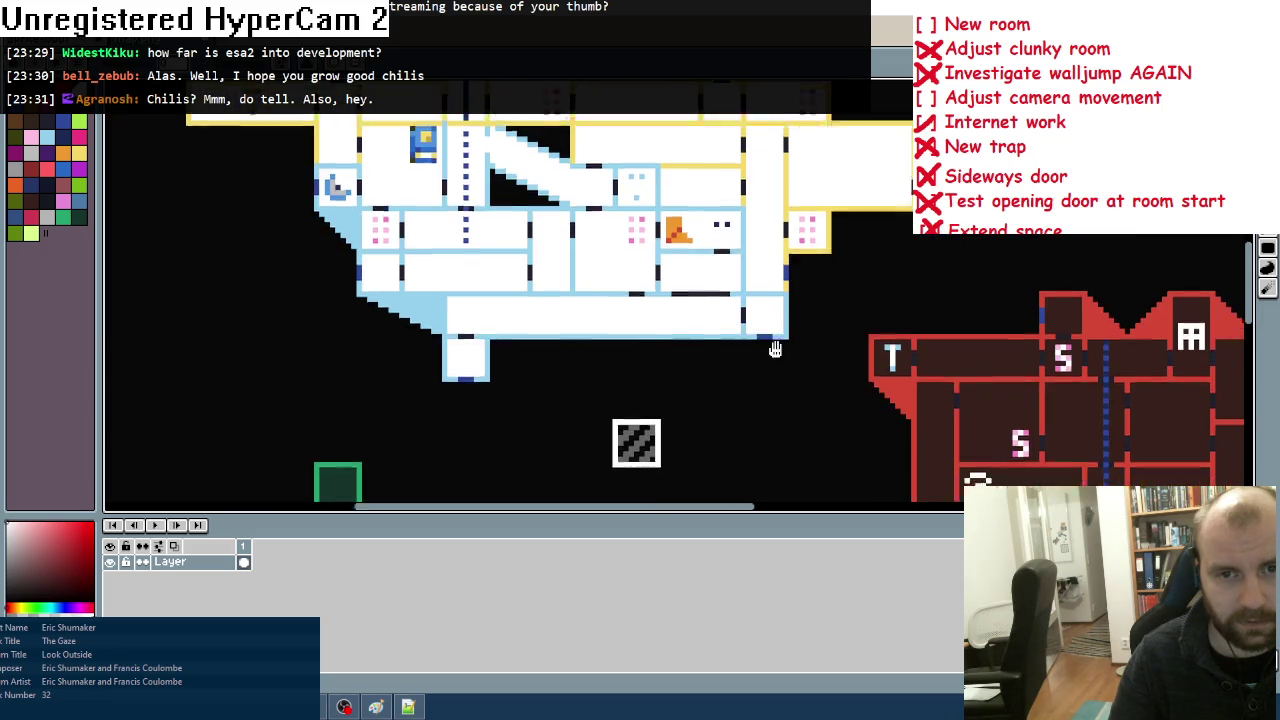
Step: Fill the top row of red-area rooms white, including the long and pink-dotted rooms
{"action": "scroll", "coordinate": [525, 265], "scroll_direction": "up", "scroll_amount": 2}
{"action": "left_click", "coordinate": [522, 265]}
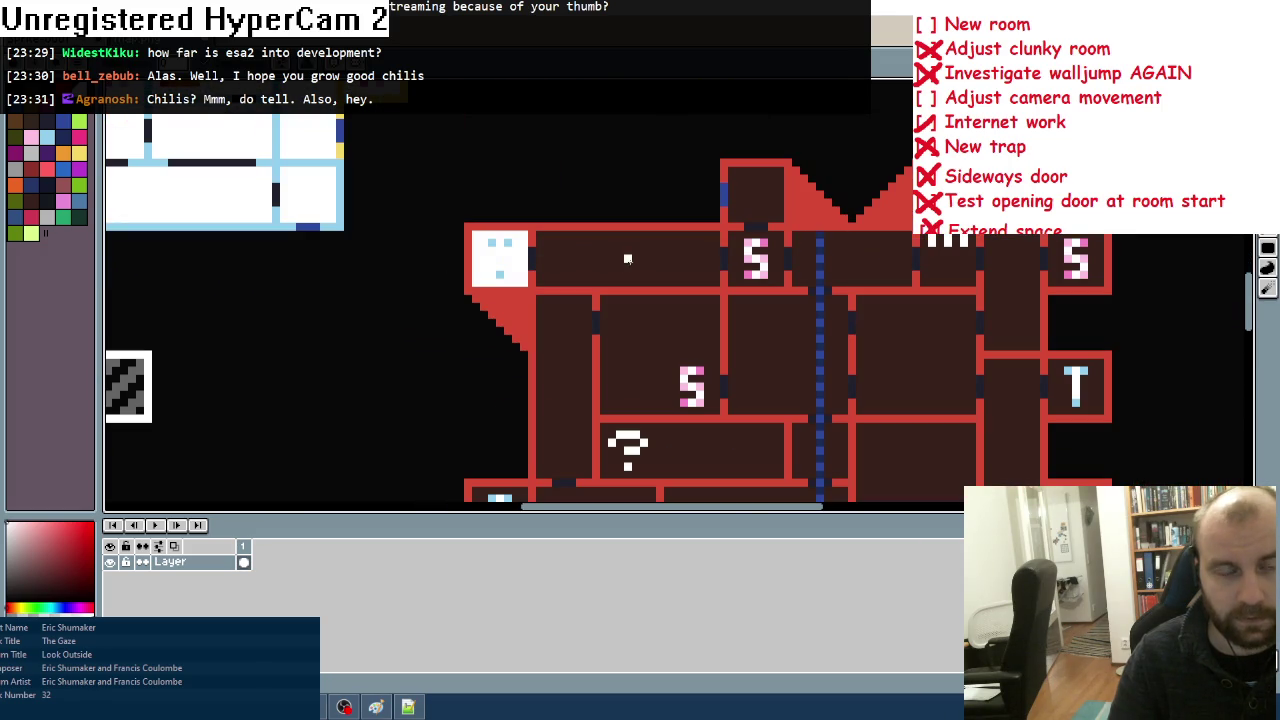
{"action": "left_click", "coordinate": [629, 258]}
{"action": "left_click", "coordinate": [742, 256]}
{"action": "left_click", "coordinate": [754, 190]}
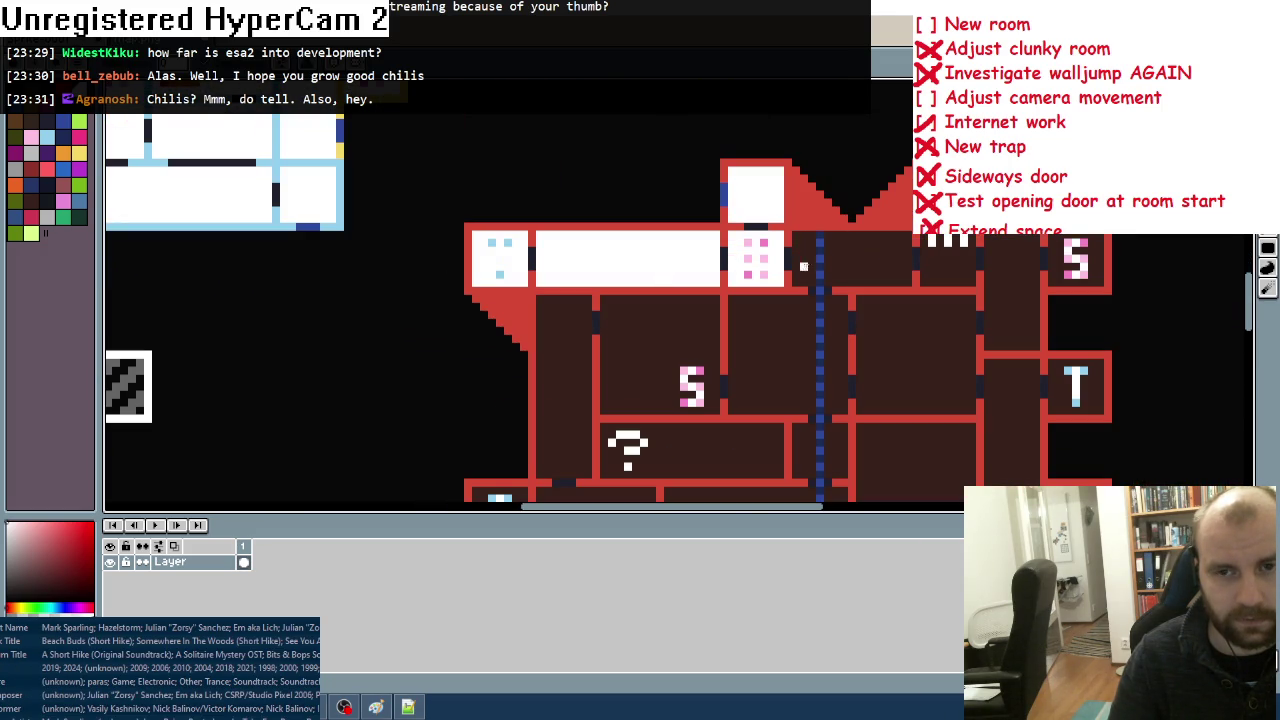
{"action": "left_click", "coordinate": [803, 265]}
{"action": "left_click", "coordinate": [868, 266]}
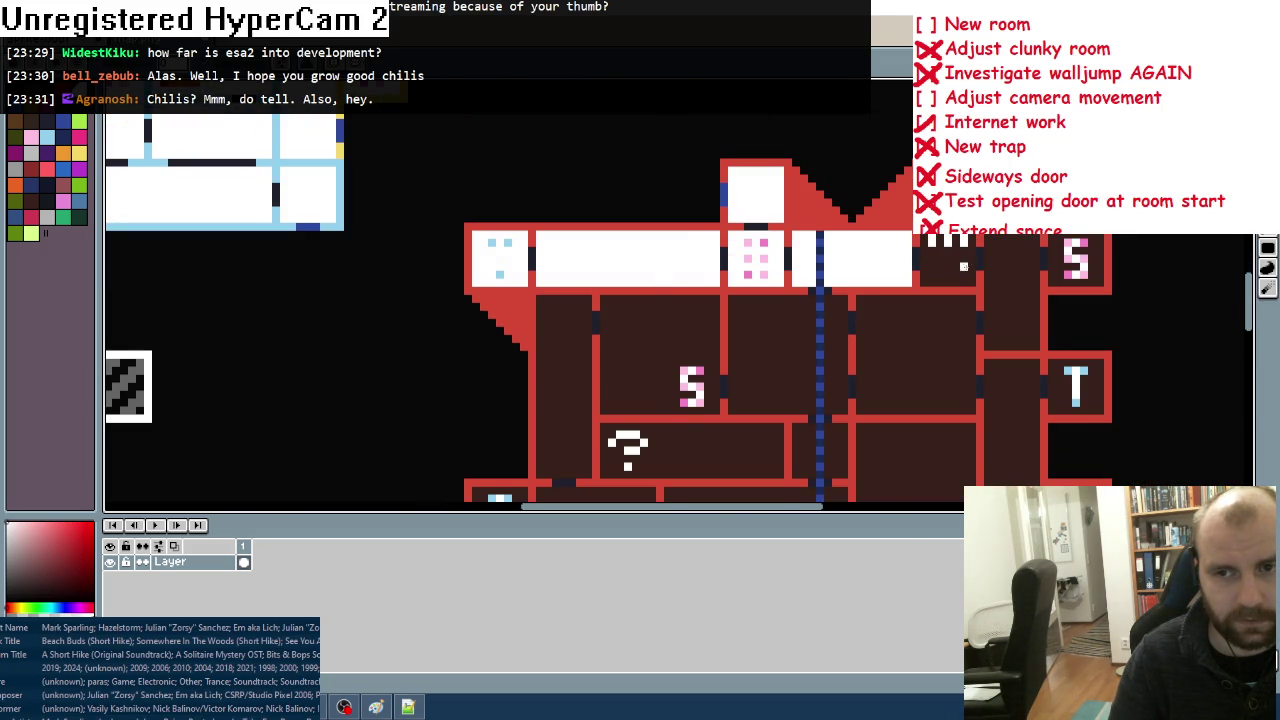
{"action": "left_click", "coordinate": [963, 266]}
Step: Fill the tall dark room, the S room and the room right of the blue line white
{"action": "scroll", "coordinate": [963, 266], "scroll_direction": "right", "scroll_amount": 3}
{"action": "left_click", "coordinate": [840, 290]}
{"action": "left_click", "coordinate": [876, 256]}
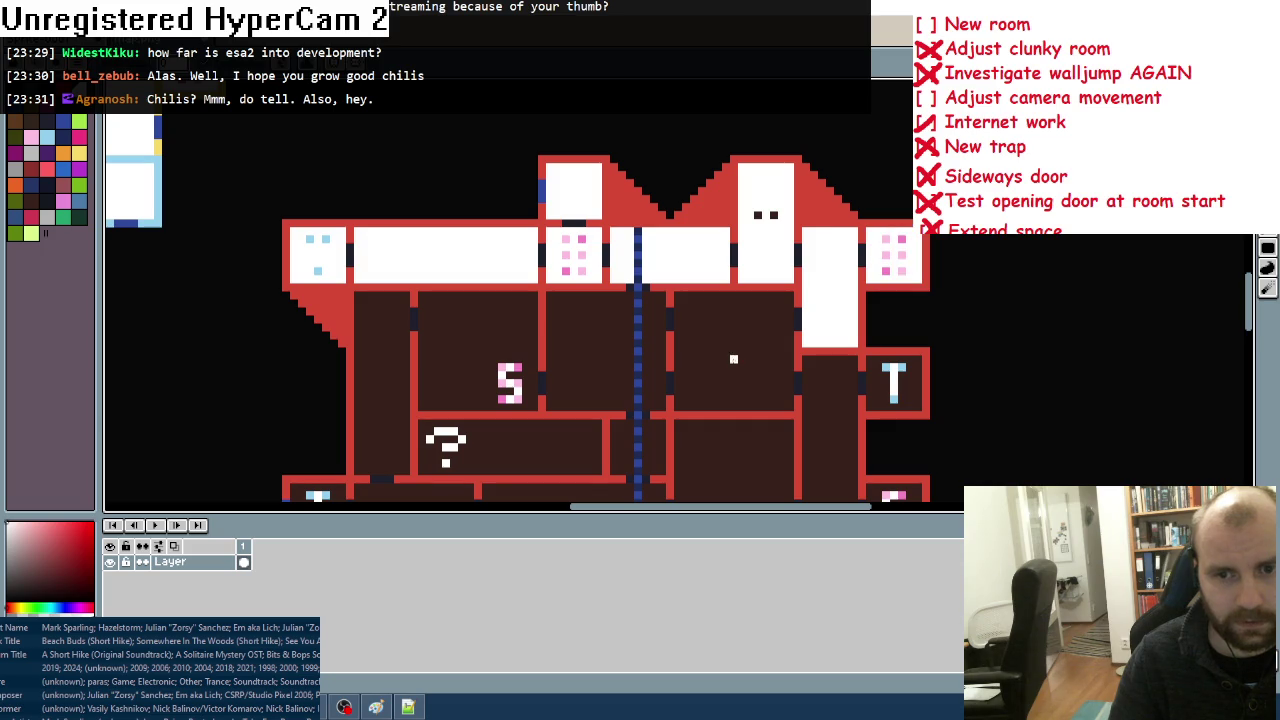
{"action": "left_click", "coordinate": [736, 360]}
Step: Fill the dark S room and two neighbouring explored rooms white
{"action": "scroll", "coordinate": [700, 380], "scroll_direction": "down", "scroll_amount": 2}
{"action": "scroll", "coordinate": [700, 380], "scroll_direction": "left", "scroll_amount": 2}
{"action": "left_click", "coordinate": [722, 278]}
{"action": "left_click", "coordinate": [683, 282]}
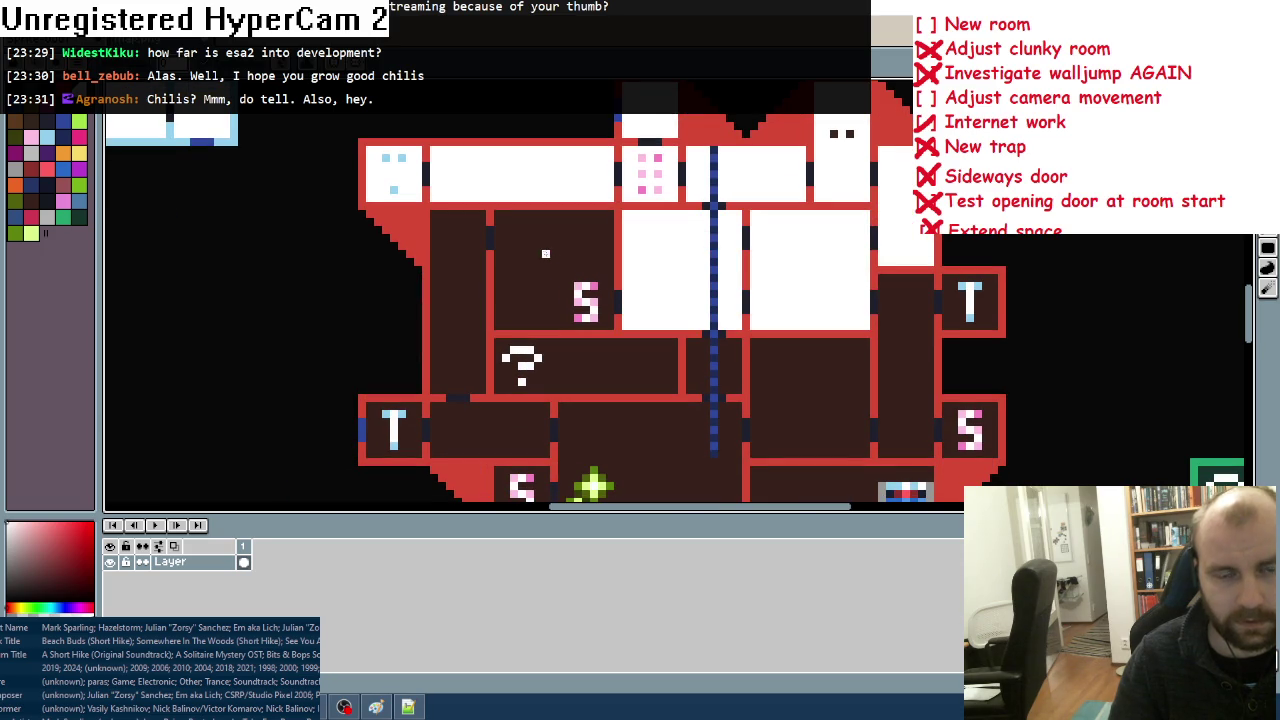
{"action": "left_click", "coordinate": [570, 286]}
Step: Fill the middle red-area rooms white: the tall room, the ? room and the small rooms
{"action": "scroll", "coordinate": [446, 227], "scroll_direction": "down", "scroll_amount": 1}
{"action": "scroll", "coordinate": [446, 227], "scroll_direction": "right", "scroll_amount": 1}
{"action": "left_click", "coordinate": [446, 227]}
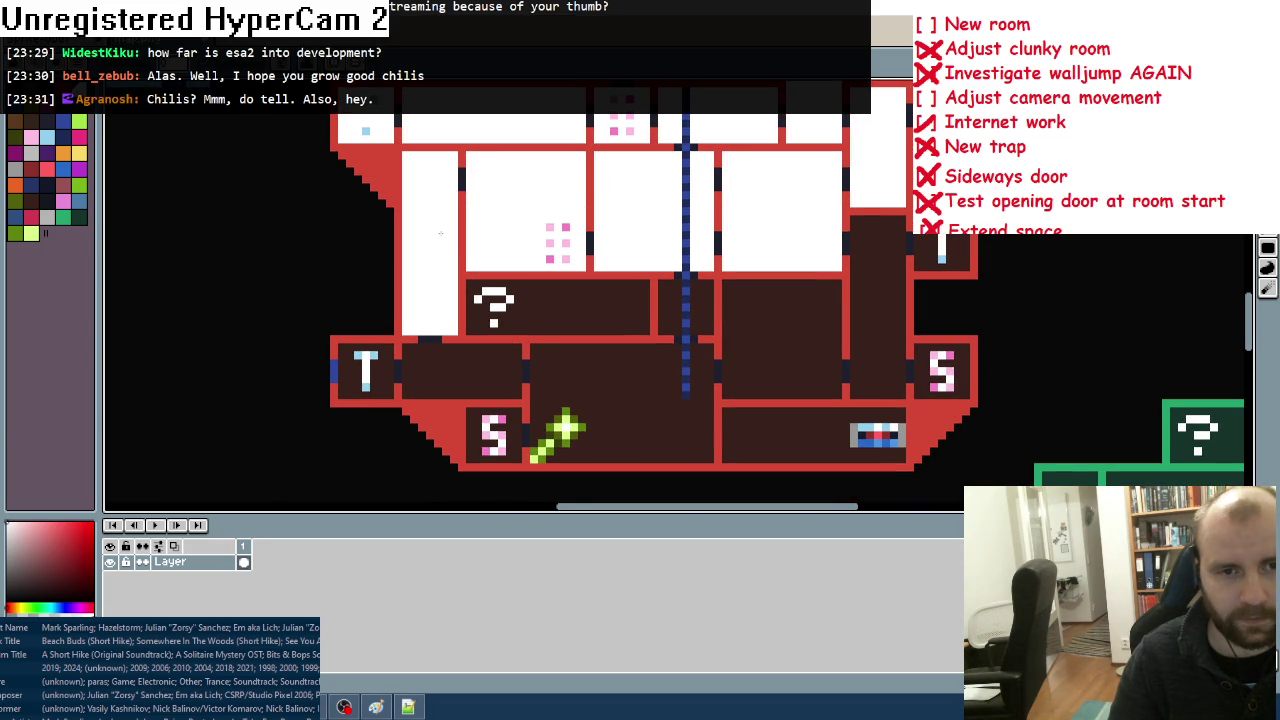
{"action": "left_click", "coordinate": [594, 318]}
{"action": "left_click", "coordinate": [669, 306]}
{"action": "left_click", "coordinate": [695, 308]}
{"action": "left_click", "coordinate": [758, 316]}
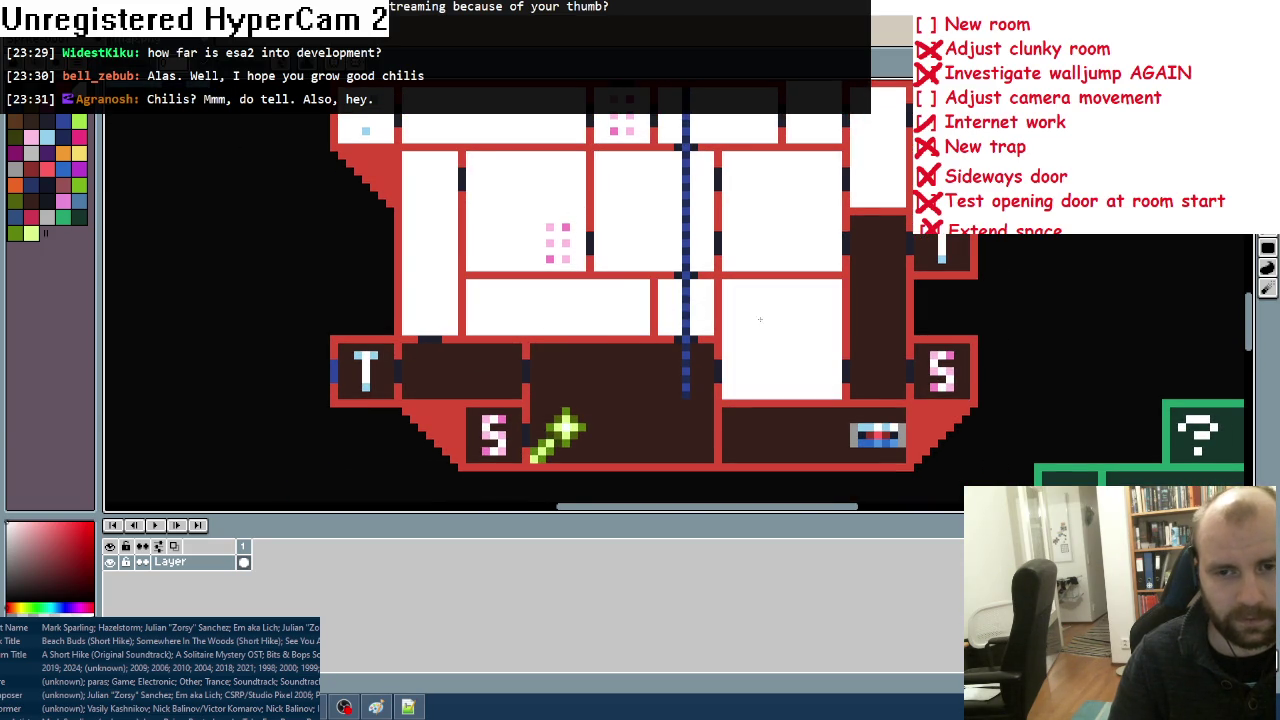
{"action": "left_click", "coordinate": [879, 275]}
{"action": "left_click", "coordinate": [934, 250]}
Step: Fill the bottom red-area rooms white, including both S rooms and the T room
{"action": "left_click", "coordinate": [918, 371]}
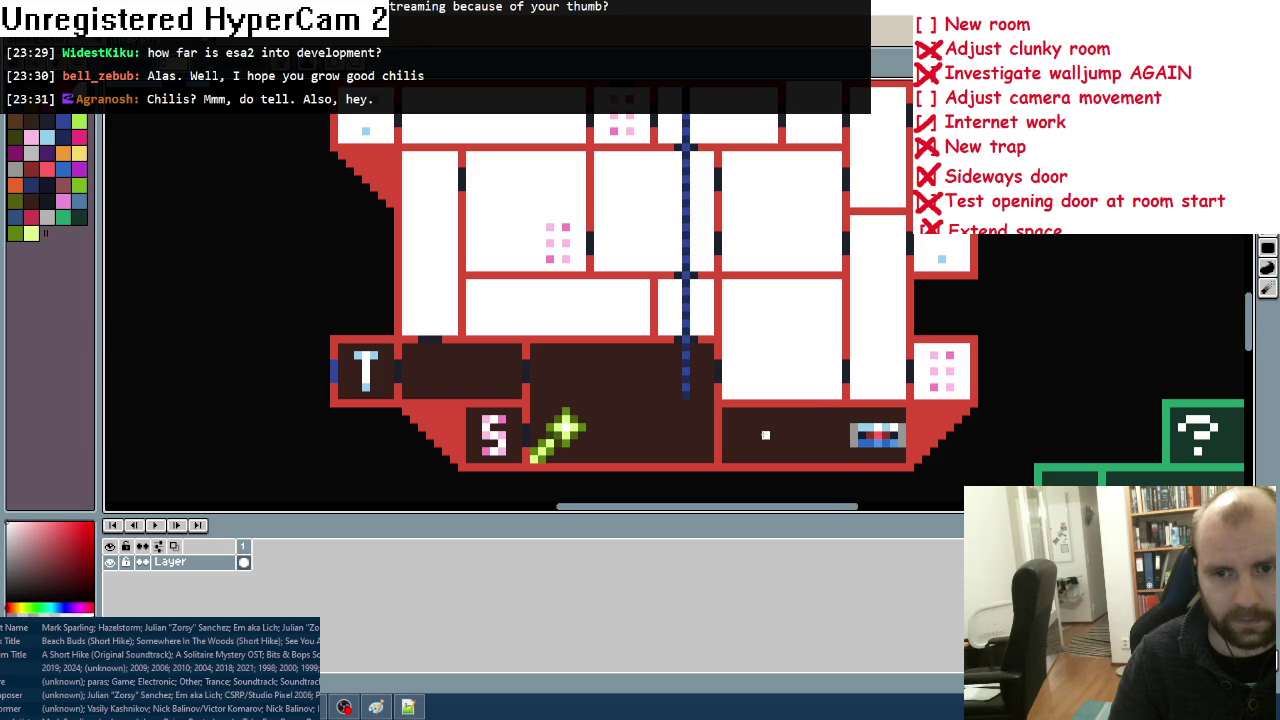
{"action": "left_click", "coordinate": [765, 435]}
{"action": "left_click", "coordinate": [614, 403]}
{"action": "left_click", "coordinate": [505, 430]}
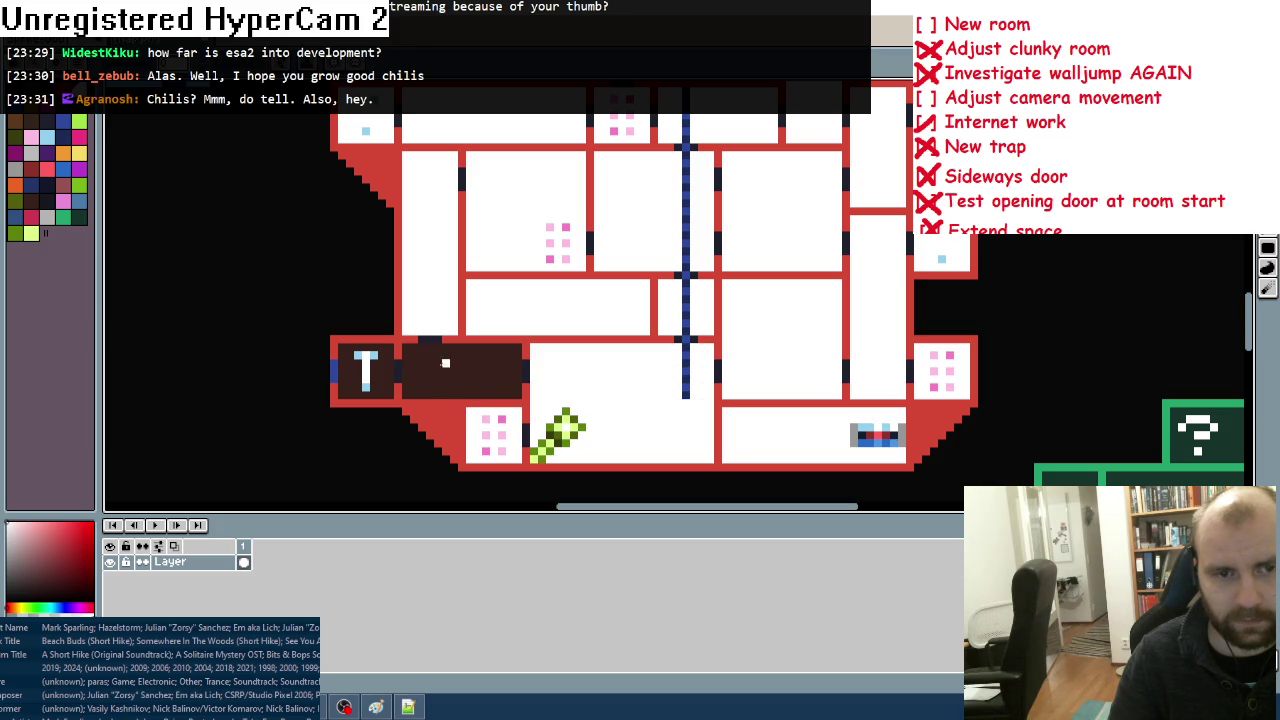
{"action": "left_click", "coordinate": [445, 363]}
{"action": "left_click", "coordinate": [372, 370]}
Step: Whiten the green-bordered square, pan to the purple and orange areas, and whiten the pink-dotted S room
{"action": "scroll", "coordinate": [372, 370], "scroll_direction": "down", "scroll_amount": 2}
{"action": "scroll", "coordinate": [669, 293], "scroll_direction": "up", "scroll_amount": 1}
{"action": "left_click", "coordinate": [416, 260]}
{"action": "mouse_move", "coordinate": [843, 313]}
{"action": "left_mouse_down"}
{"action": "mouse_move", "coordinate": [654, 377]}
{"action": "mouse_move", "coordinate": [423, 337]}
{"action": "left_mouse_up"}
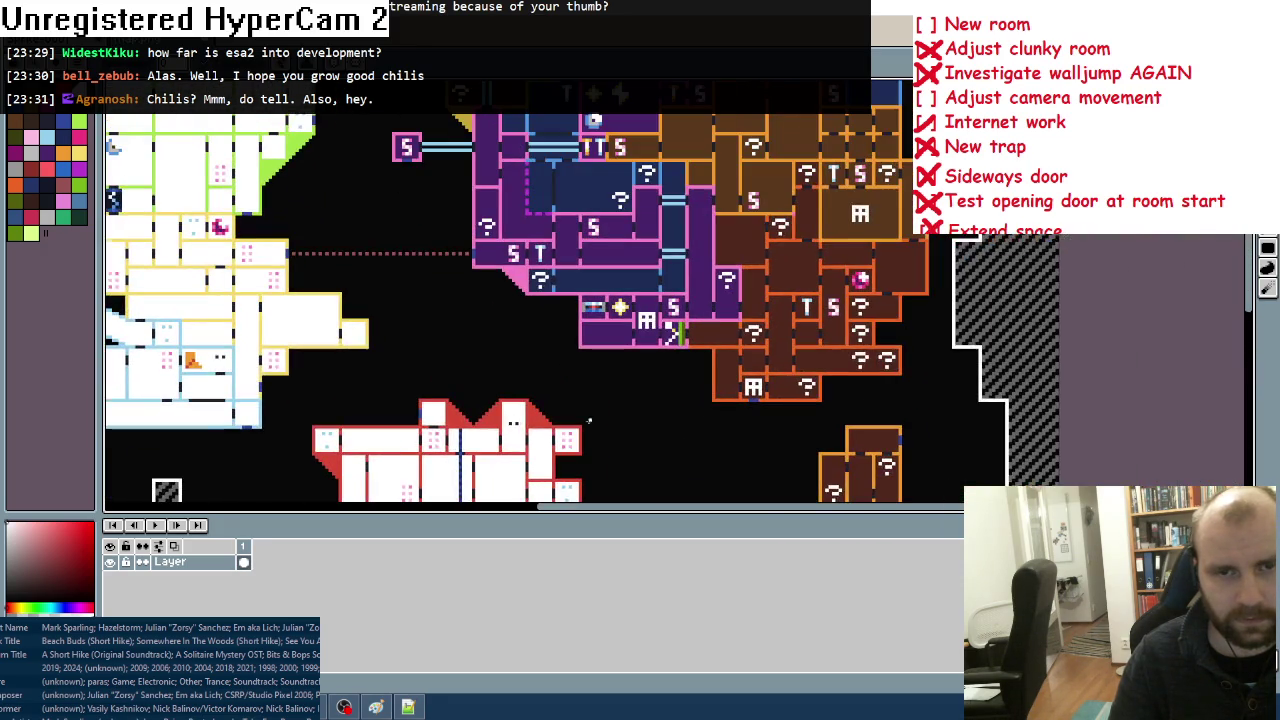
{"action": "scroll", "coordinate": [423, 337], "scroll_direction": "up", "scroll_amount": 2}
{"action": "left_click", "coordinate": [421, 278]}
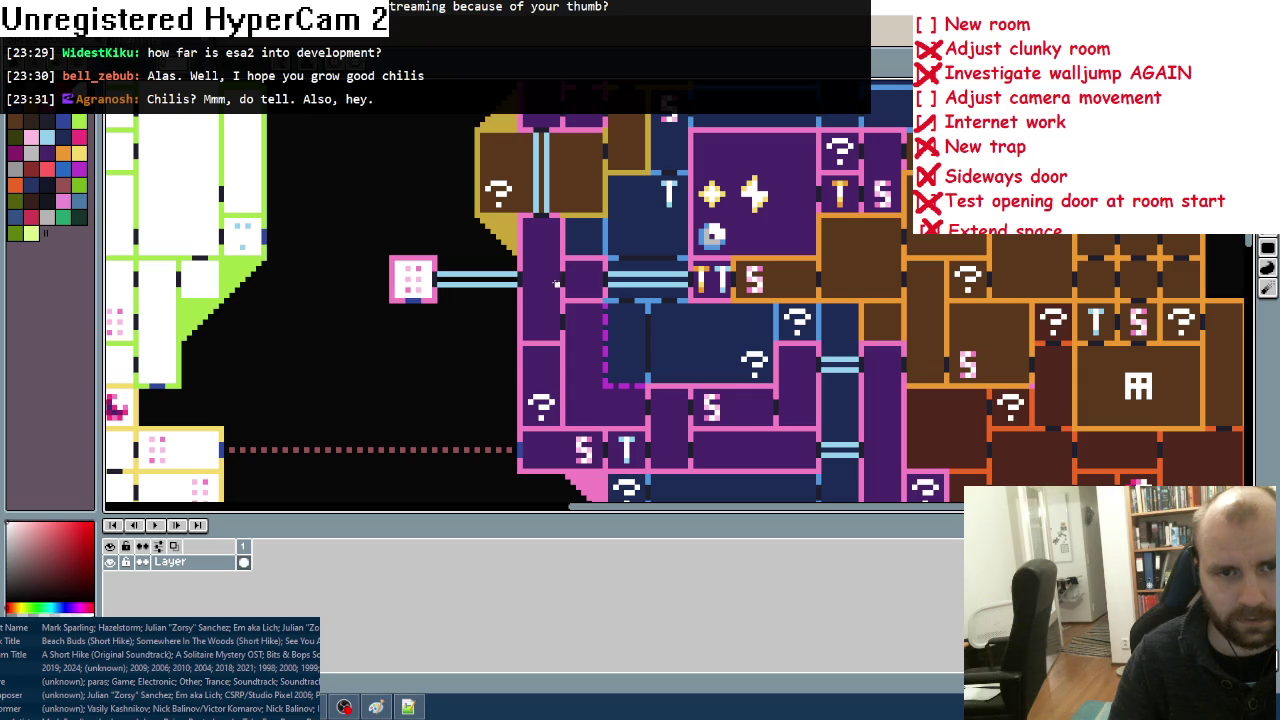
Step: Fill the tall purple room, the TT room, the S room and the L-shaped purple room white
{"action": "left_click", "coordinate": [535, 284]}
{"action": "left_click", "coordinate": [589, 288]}
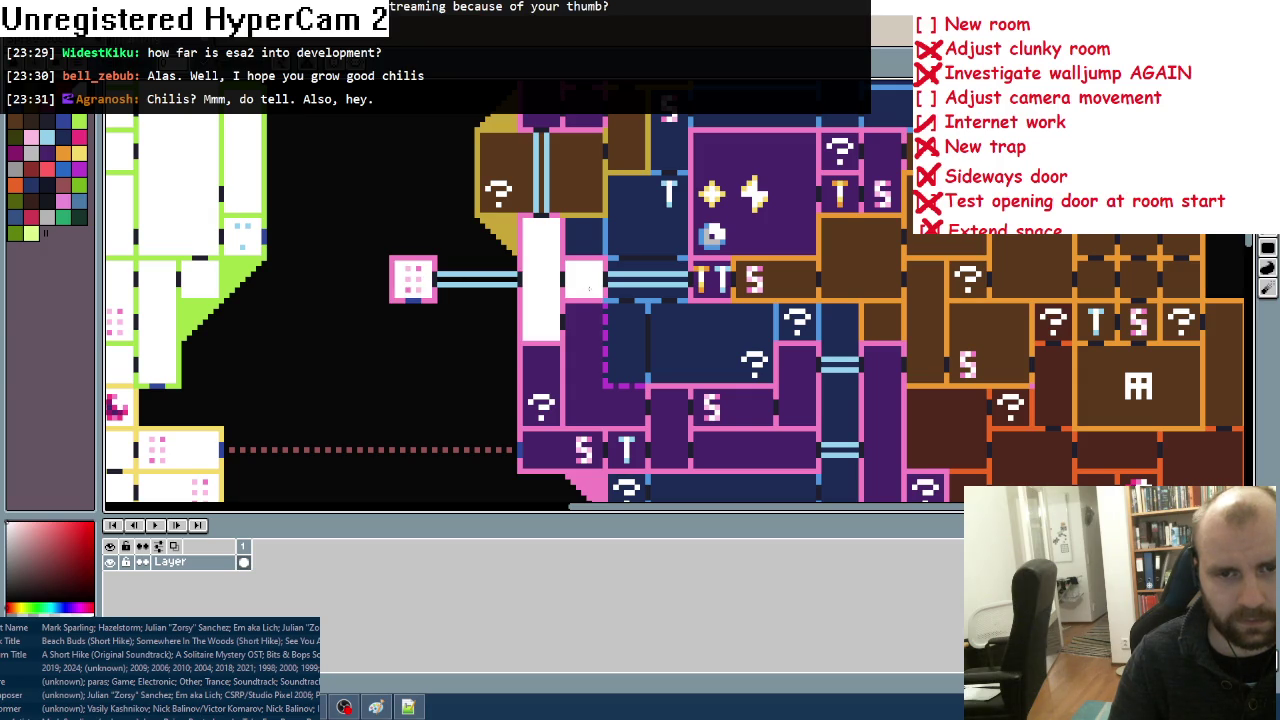
{"action": "left_click", "coordinate": [716, 280]}
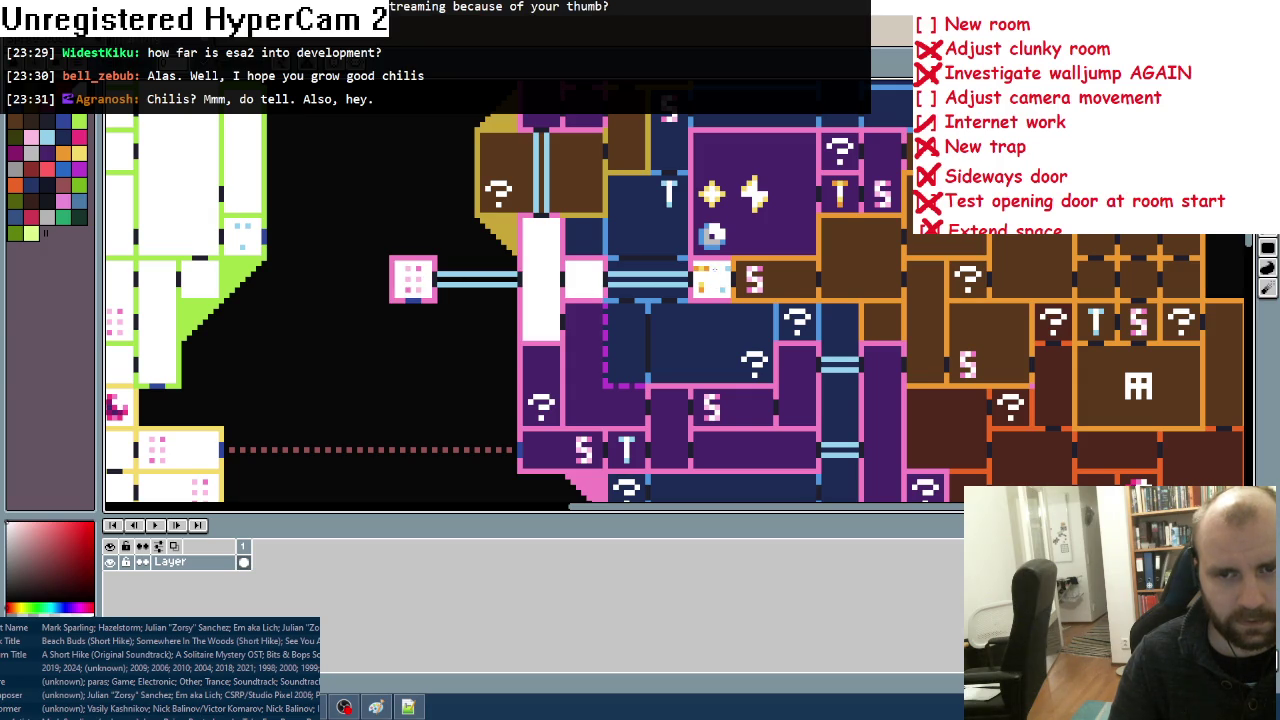
{"action": "left_click", "coordinate": [796, 289]}
{"action": "left_click", "coordinate": [582, 331]}
{"action": "left_click", "coordinate": [626, 358]}
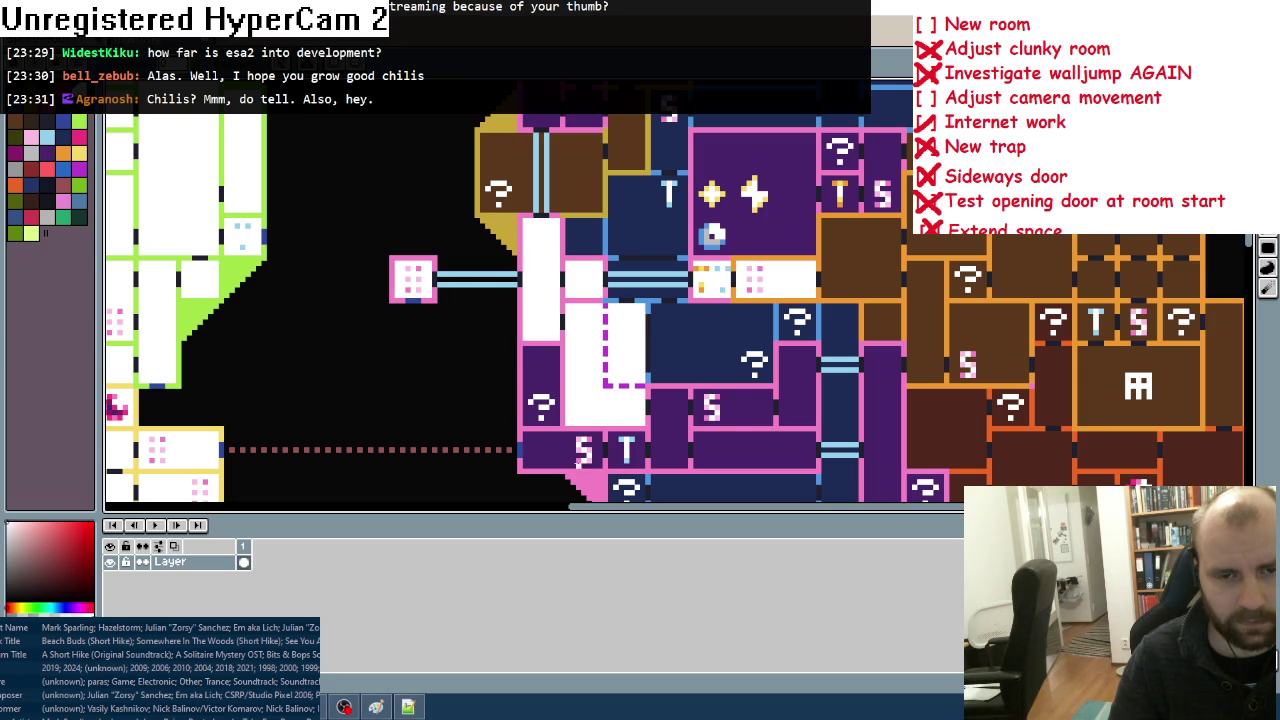
{"action": "left_click", "coordinate": [540, 385]}
{"action": "left_click", "coordinate": [585, 235]}
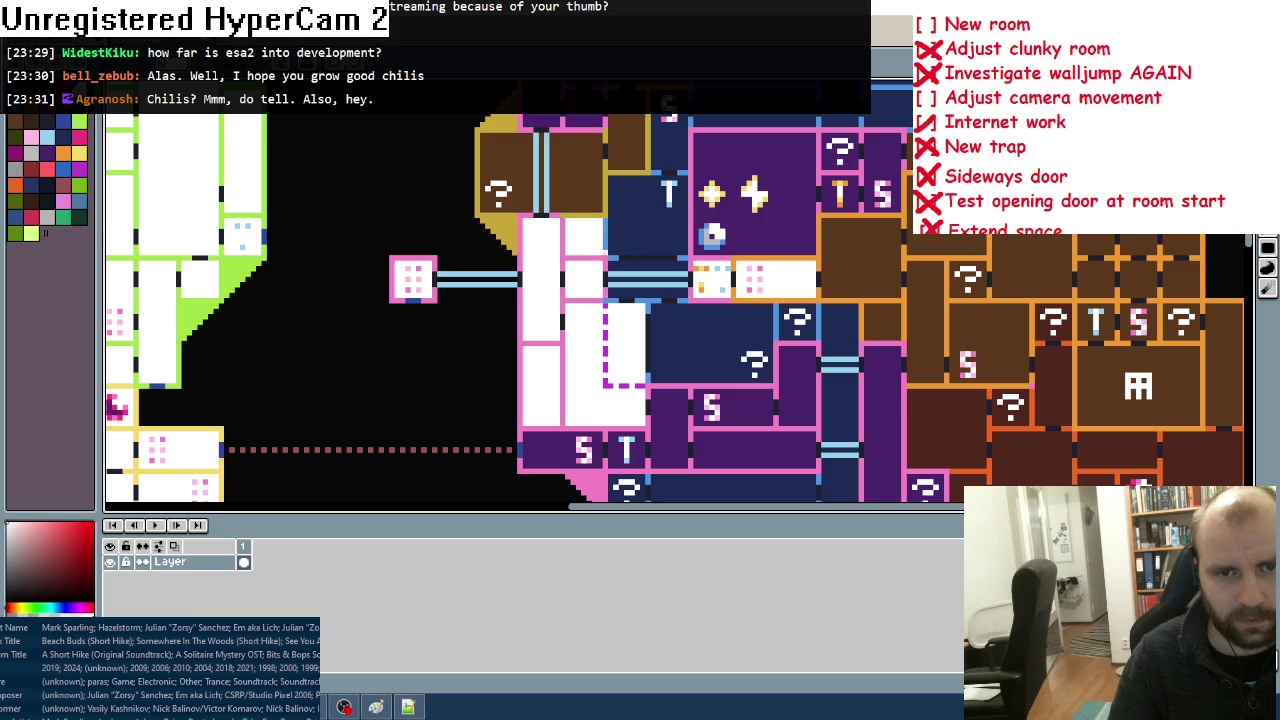
Step: Fill the dark blue rooms and the strips beside the corridor white
{"action": "left_click", "coordinate": [642, 231]}
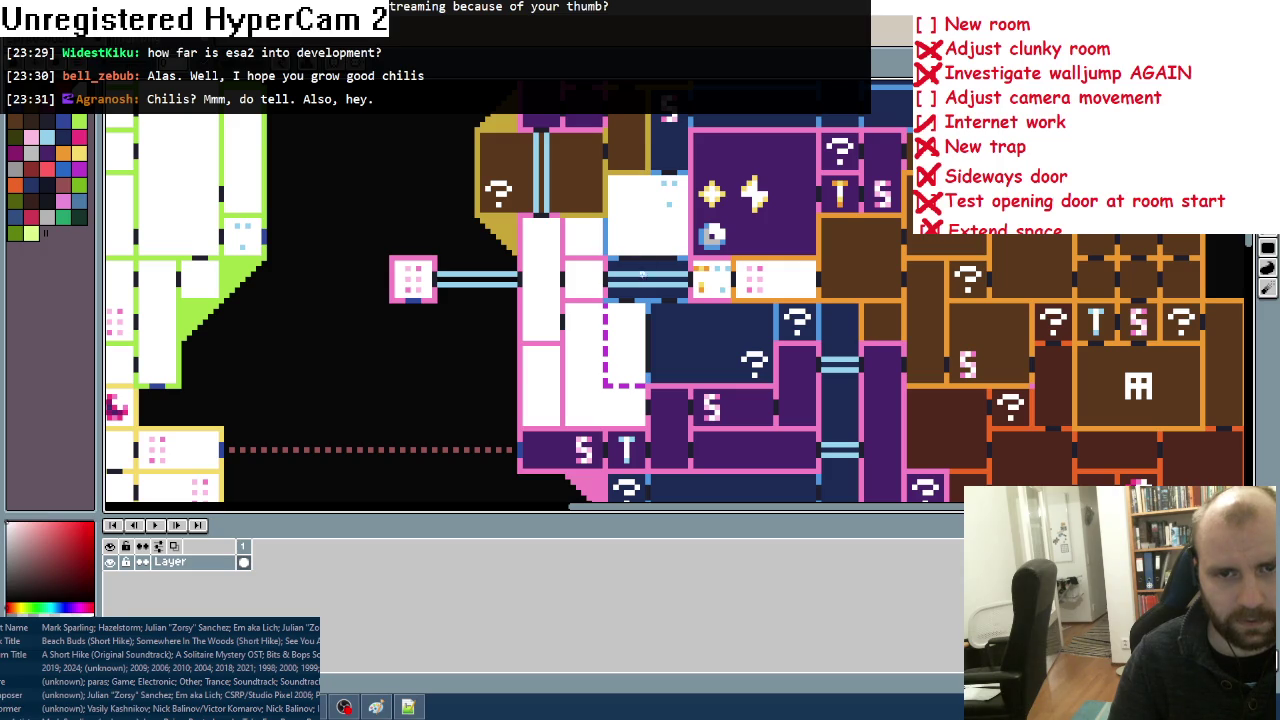
{"action": "left_click", "coordinate": [644, 266]}
{"action": "left_click", "coordinate": [650, 291]}
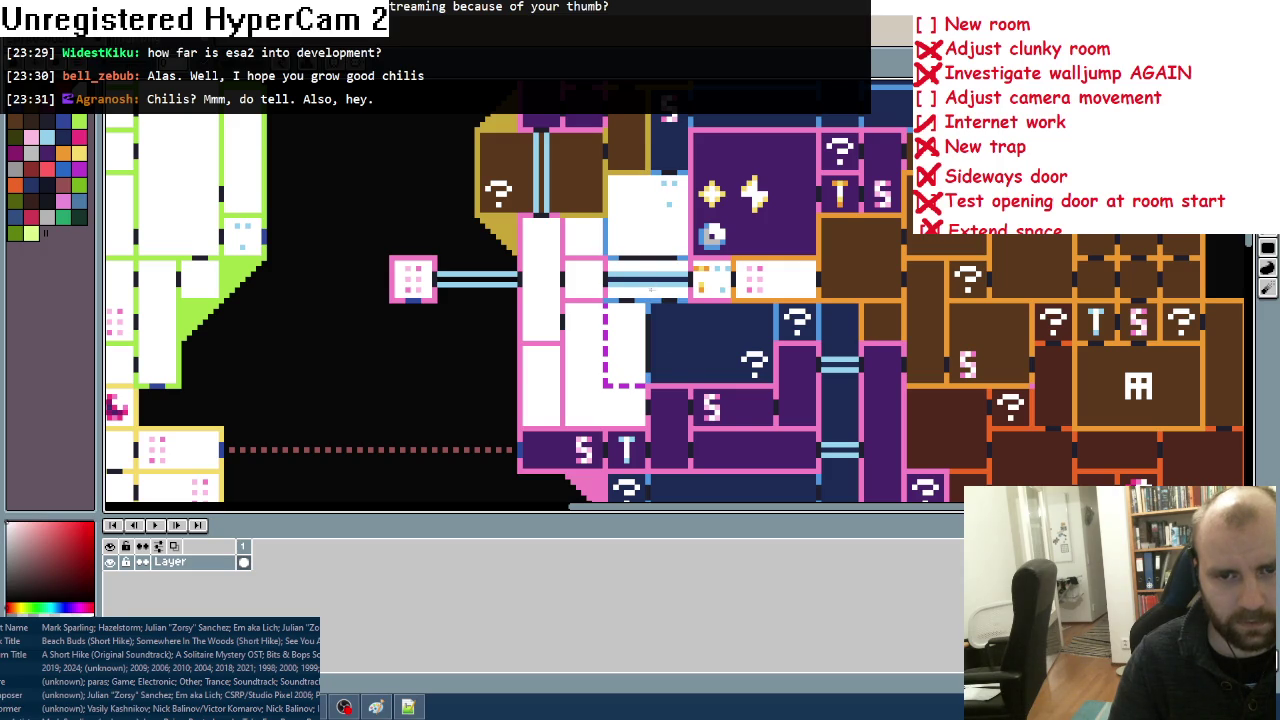
{"action": "left_click", "coordinate": [690, 362]}
Step: Fill the lower rooms white: both ? rooms, the purple column, the S rooms, the T room and the long room
{"action": "scroll", "coordinate": [679, 292], "scroll_direction": "down", "scroll_amount": 2}
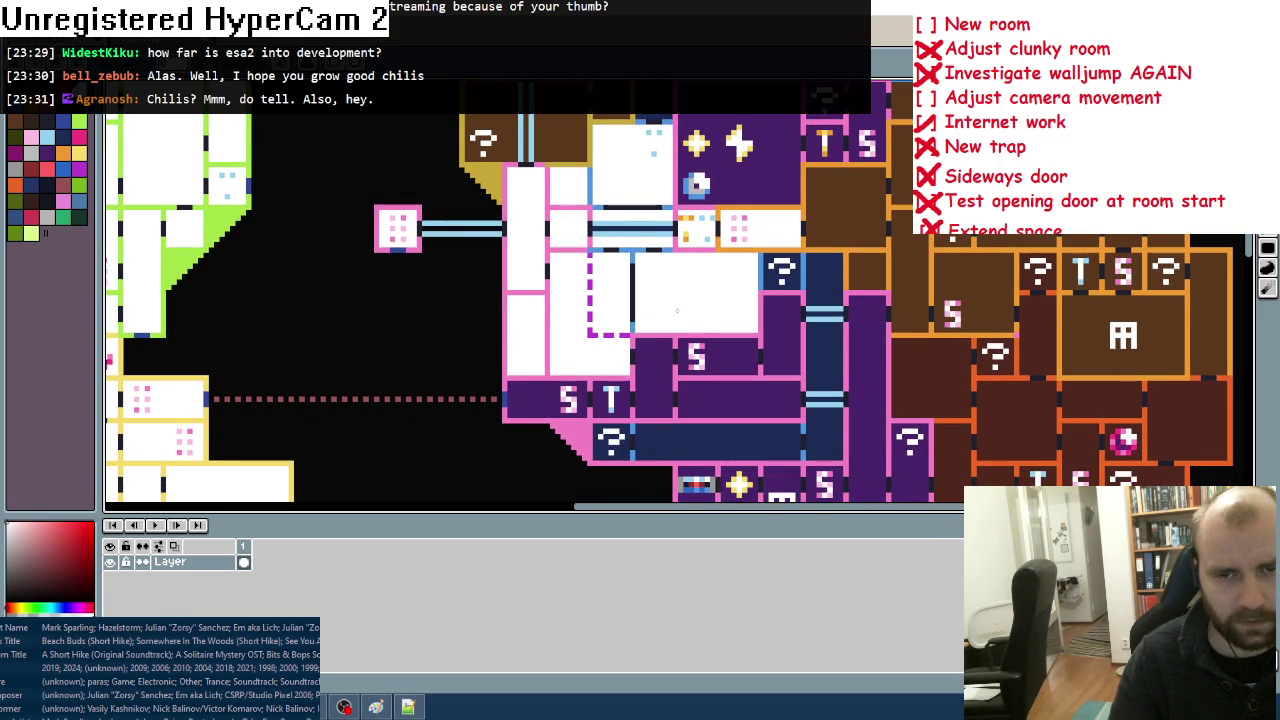
{"action": "left_click", "coordinate": [772, 272]}
{"action": "left_click", "coordinate": [782, 330]}
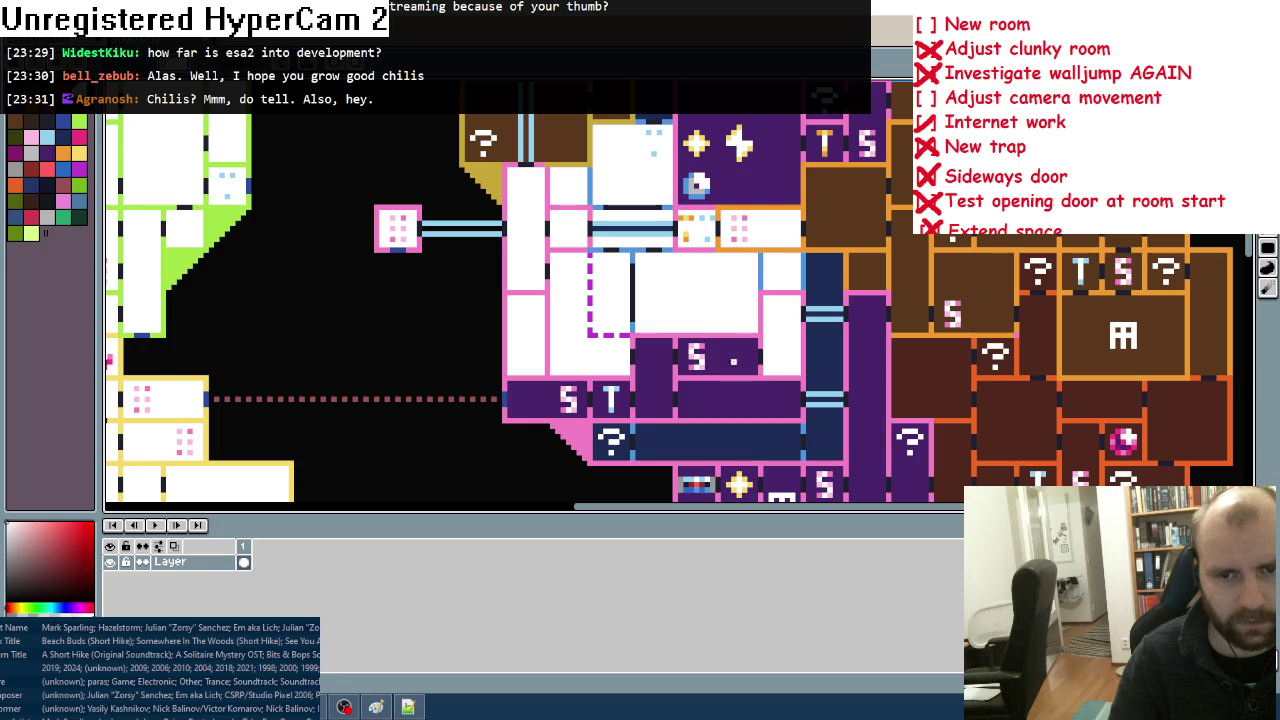
{"action": "left_click", "coordinate": [718, 360]}
{"action": "left_click", "coordinate": [650, 395]}
{"action": "left_click", "coordinate": [624, 403]}
{"action": "left_click", "coordinate": [560, 400]}
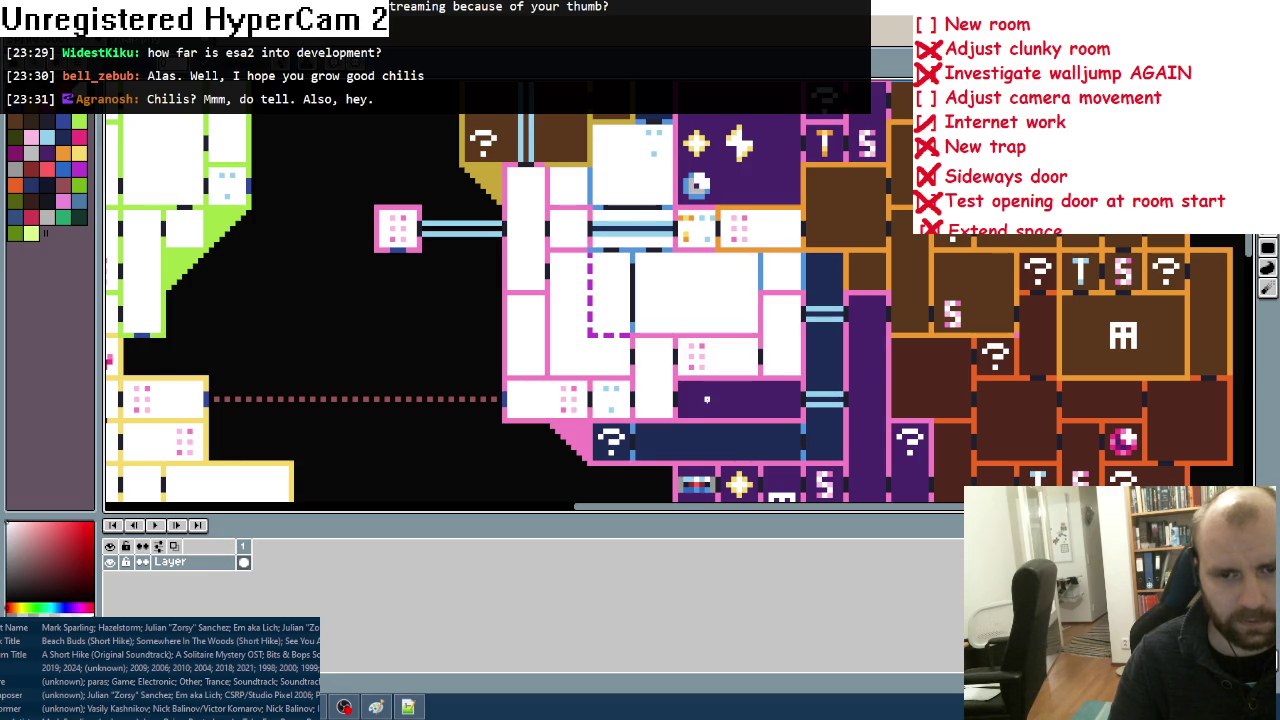
{"action": "left_click", "coordinate": [740, 400]}
{"action": "left_click", "coordinate": [645, 445]}
{"action": "left_click", "coordinate": [612, 440]}
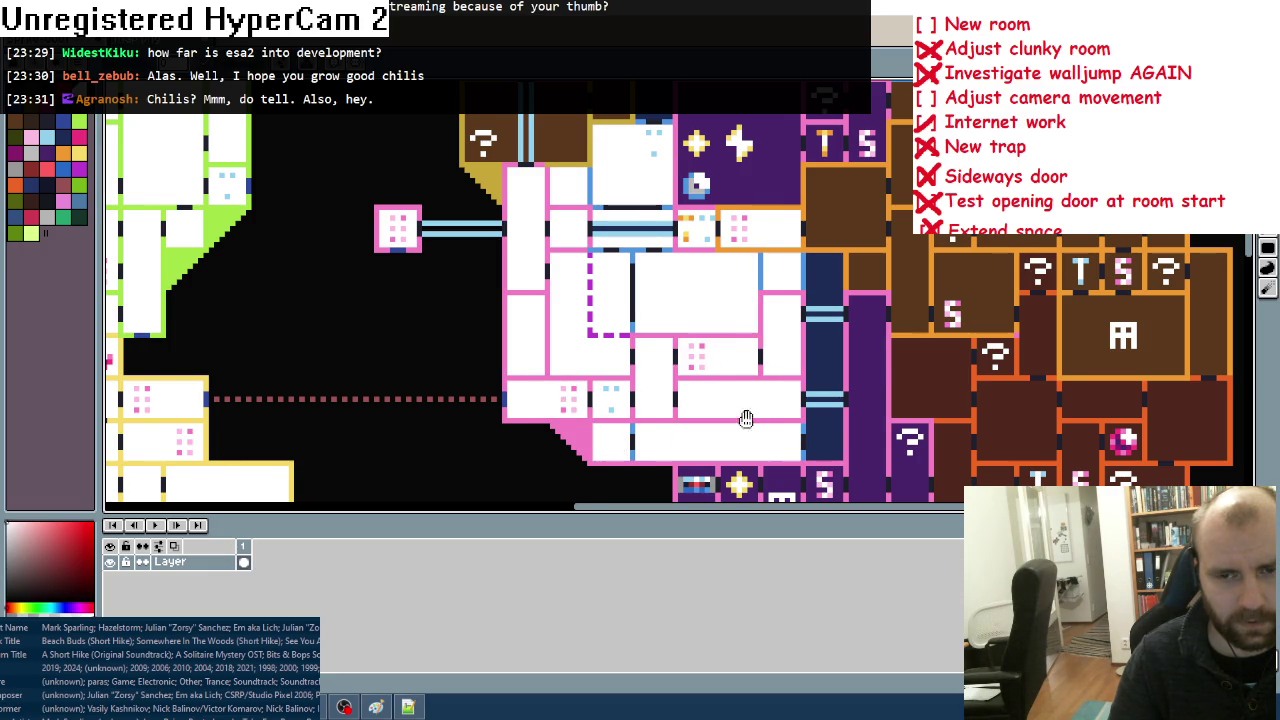
Step: Fill all three segments of the dark blue column, the brown room and the purple column white
{"action": "left_click_drag", "start_coordinate": [811, 525], "coordinate": [728, 445]}
{"action": "left_click", "coordinate": [737, 362]}
{"action": "left_click", "coordinate": [736, 285]}
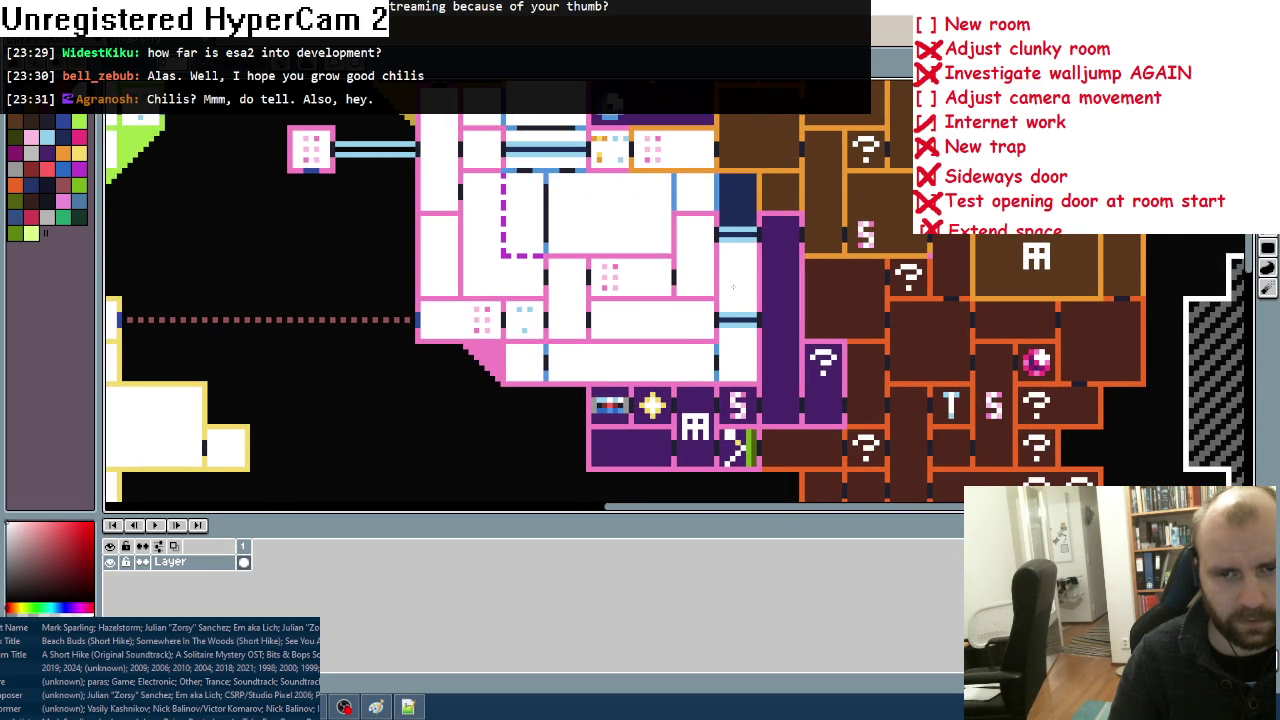
{"action": "left_click", "coordinate": [740, 208]}
{"action": "left_click", "coordinate": [780, 196]}
{"action": "left_click", "coordinate": [774, 272]}
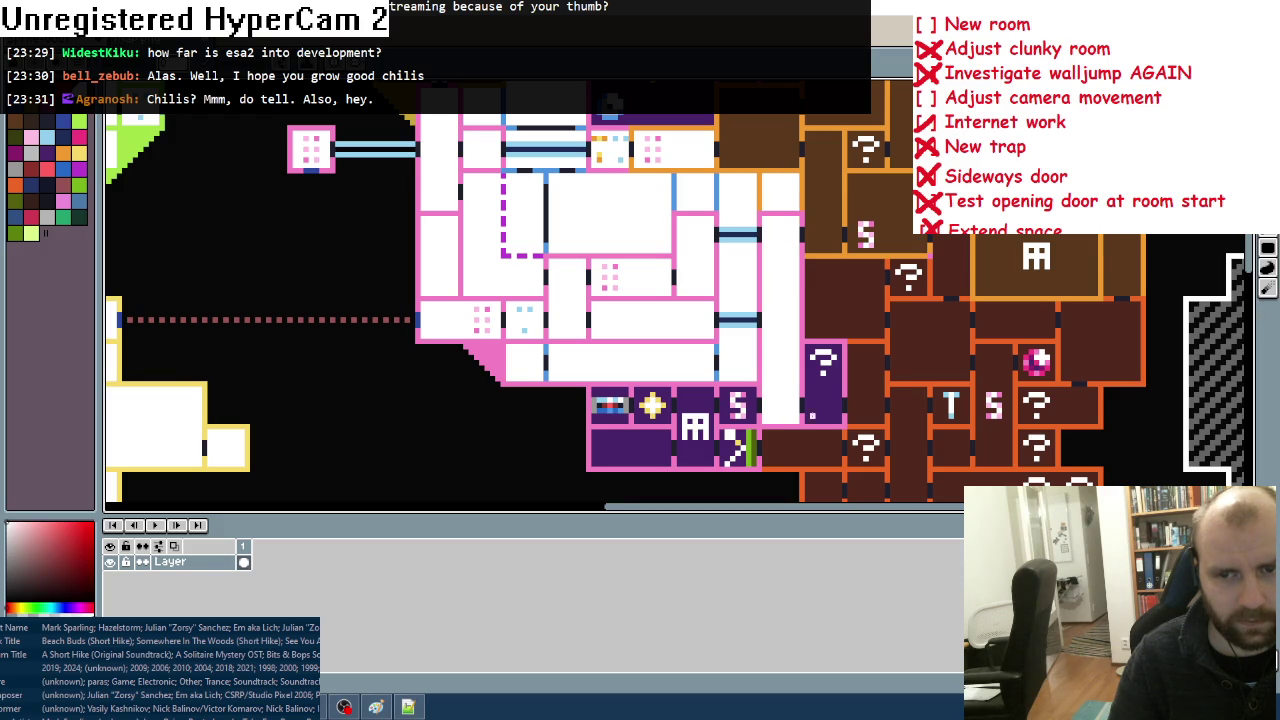
Step: Fill the purple ?, S, ghost, star, large and arrow rooms white
{"action": "left_click", "coordinate": [813, 416]}
{"action": "left_click", "coordinate": [738, 405]}
{"action": "left_click", "coordinate": [695, 428]}
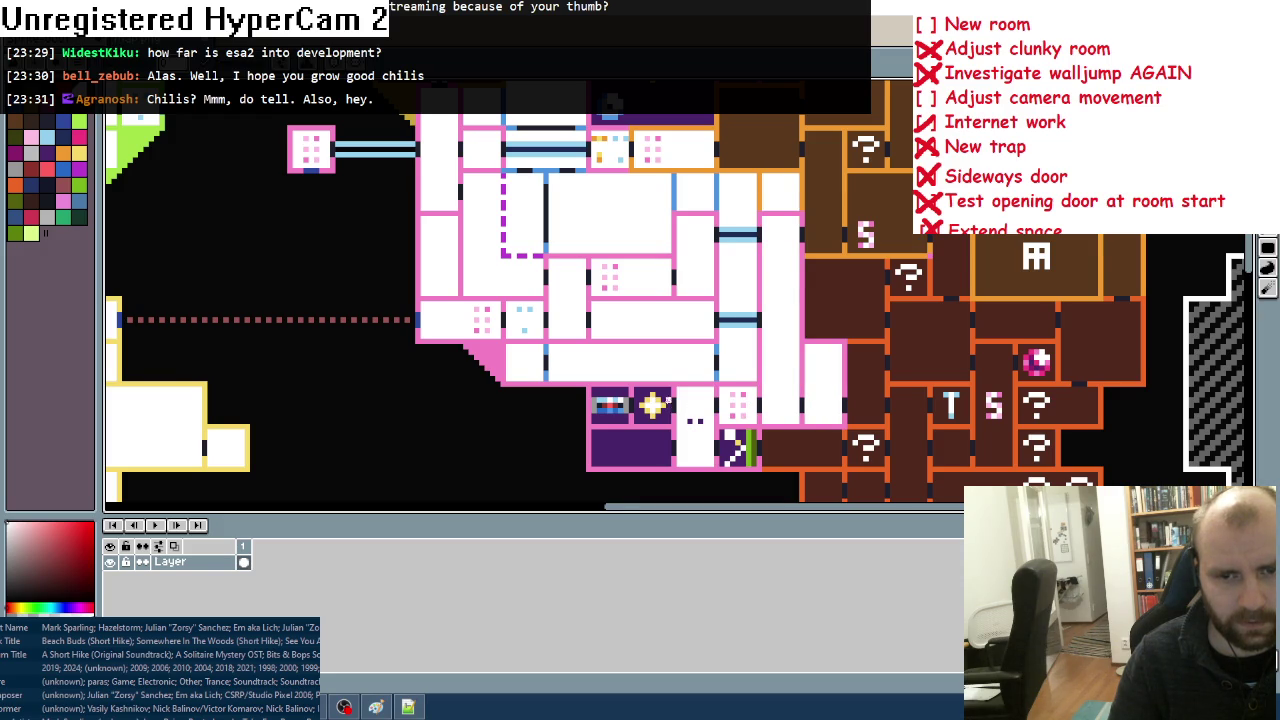
{"action": "left_click", "coordinate": [652, 404]}
{"action": "left_click", "coordinate": [600, 392]}
{"action": "left_click", "coordinate": [610, 418]}
{"action": "left_click", "coordinate": [626, 454]}
{"action": "left_click", "coordinate": [728, 448]}
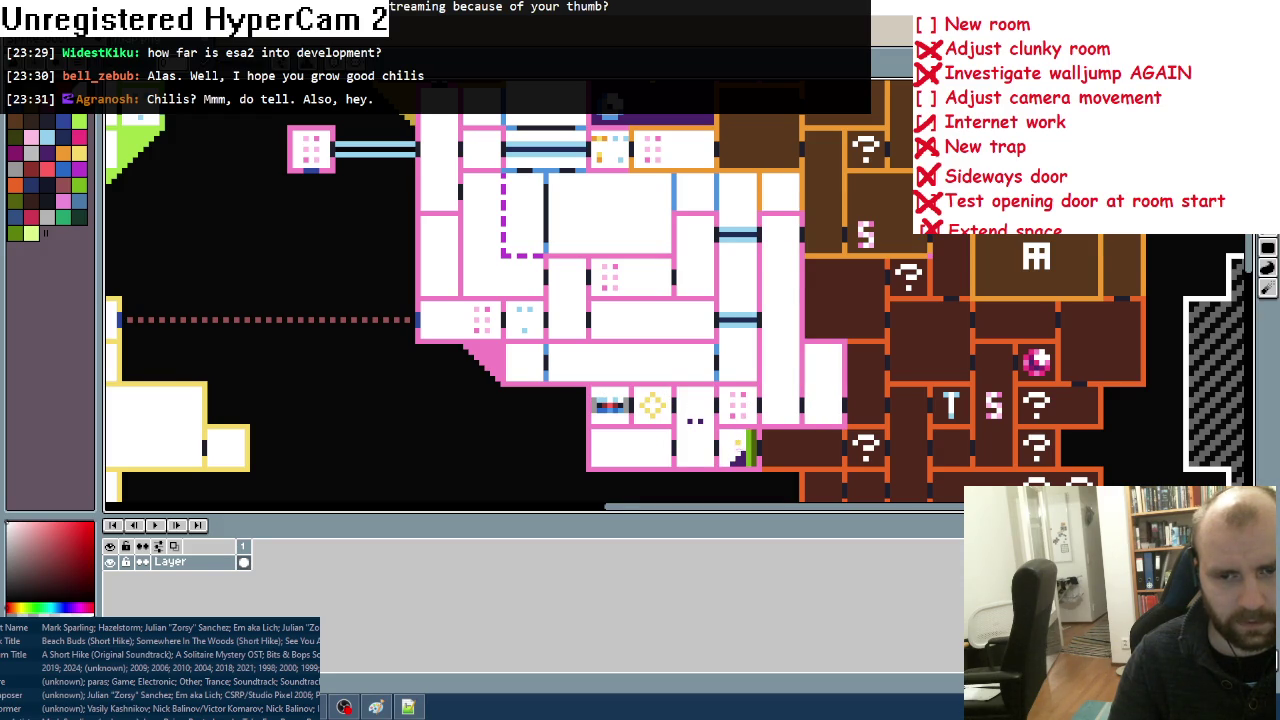
{"action": "scroll", "coordinate": [740, 462], "scroll_direction": "up", "scroll_amount": 5}
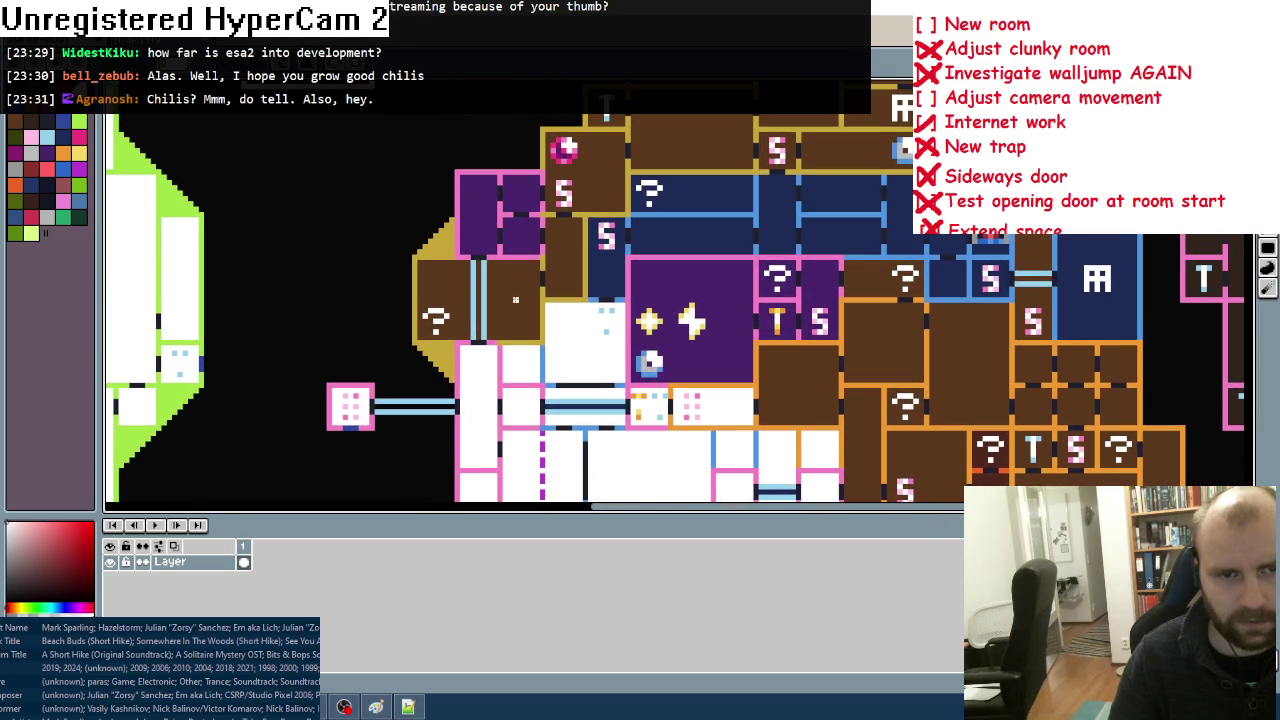
Step: Fill the brown room on the left and the purple and central cells white
{"action": "left_click", "coordinate": [451, 294]}
{"action": "left_click", "coordinate": [494, 205]}
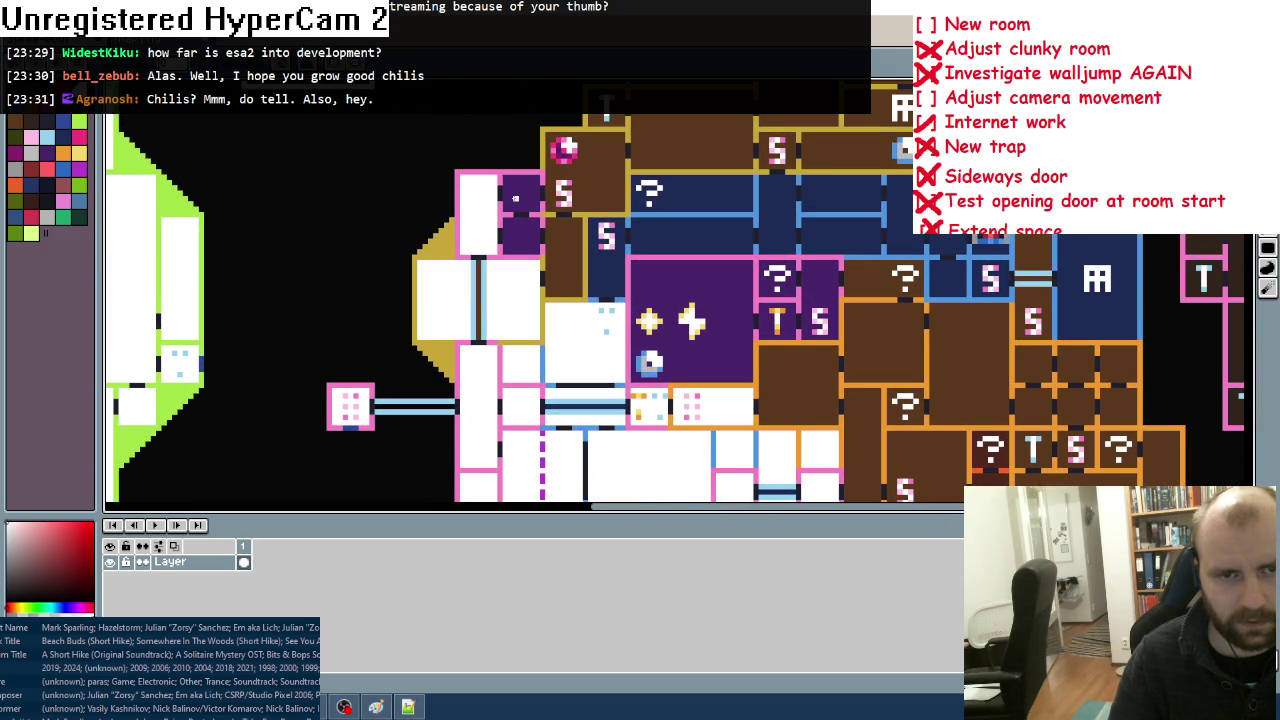
{"action": "left_click", "coordinate": [515, 197]}
{"action": "left_click", "coordinate": [522, 235]}
{"action": "left_click", "coordinate": [563, 257]}
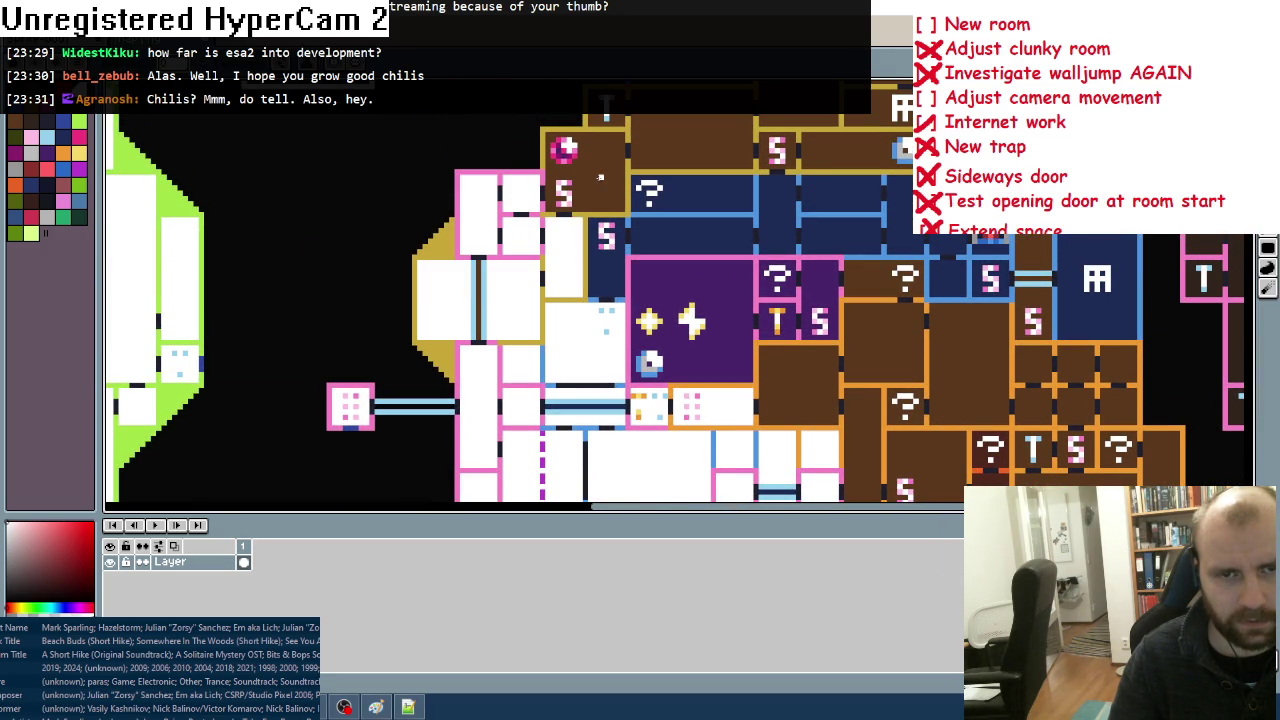
{"action": "left_click", "coordinate": [585, 172]}
{"action": "left_click", "coordinate": [607, 257]}
Step: Fill the T room, the brown room beside it, and the dark blue and purple rooms below white
{"action": "scroll", "coordinate": [600, 300], "scroll_direction": "up", "scroll_amount": 1}
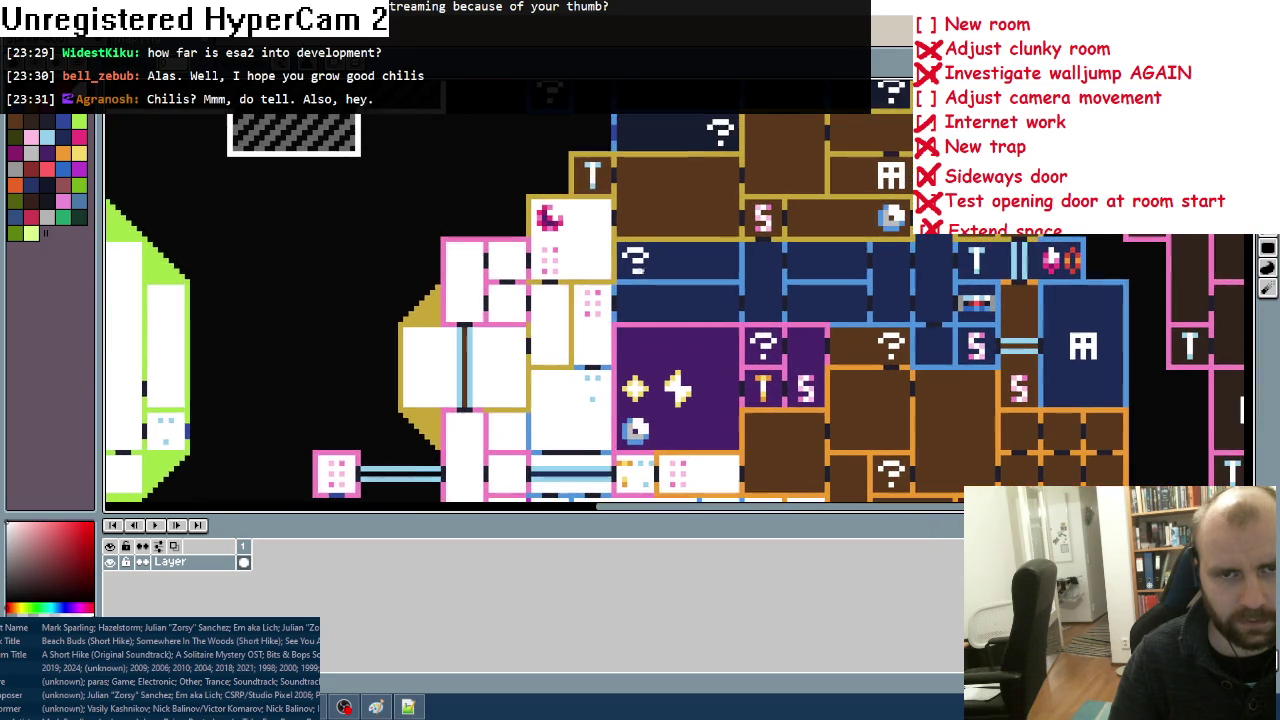
{"action": "left_click", "coordinate": [602, 186]}
{"action": "left_click", "coordinate": [662, 208]}
{"action": "left_click", "coordinate": [678, 266]}
{"action": "left_click", "coordinate": [678, 302]}
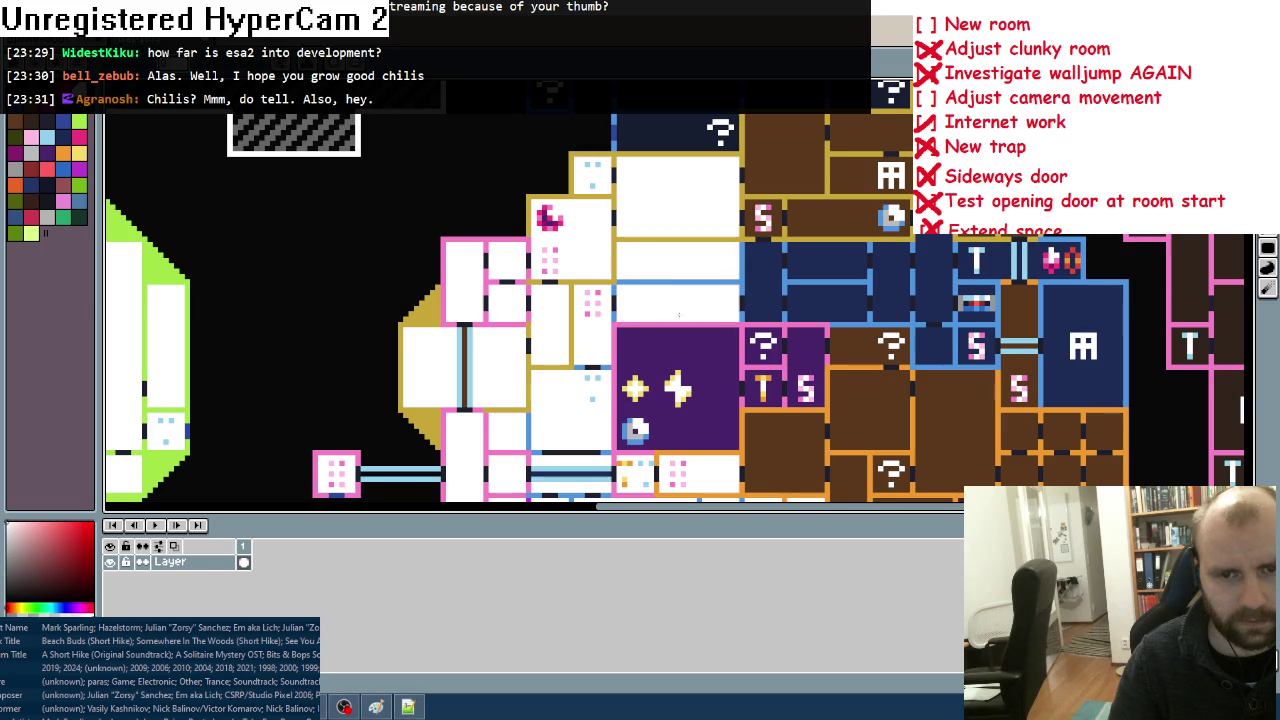
{"action": "left_click", "coordinate": [678, 362]}
Step: Fill the purple T and ? rooms, the S rooms, the dark blue column and neighbouring rooms white
{"action": "left_click", "coordinate": [748, 392]}
{"action": "left_click", "coordinate": [790, 352]}
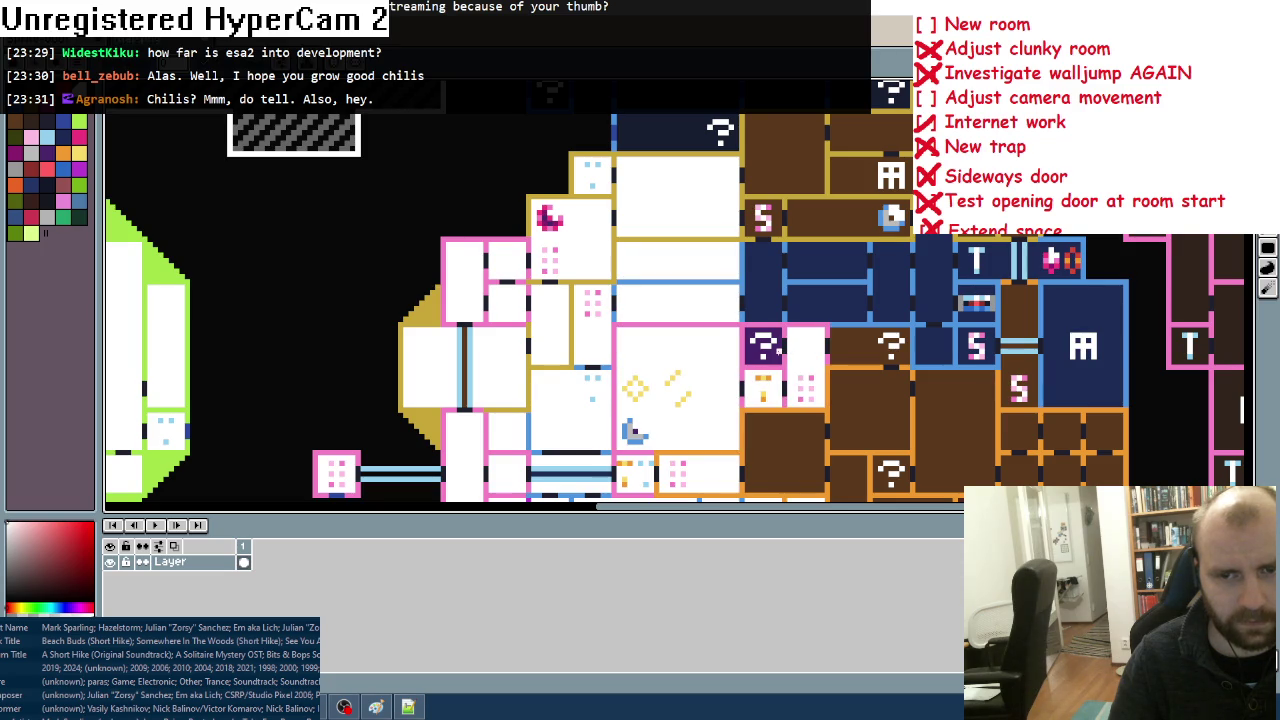
{"action": "left_click", "coordinate": [762, 346]}
{"action": "left_click", "coordinate": [770, 286]}
{"action": "left_click", "coordinate": [806, 308]}
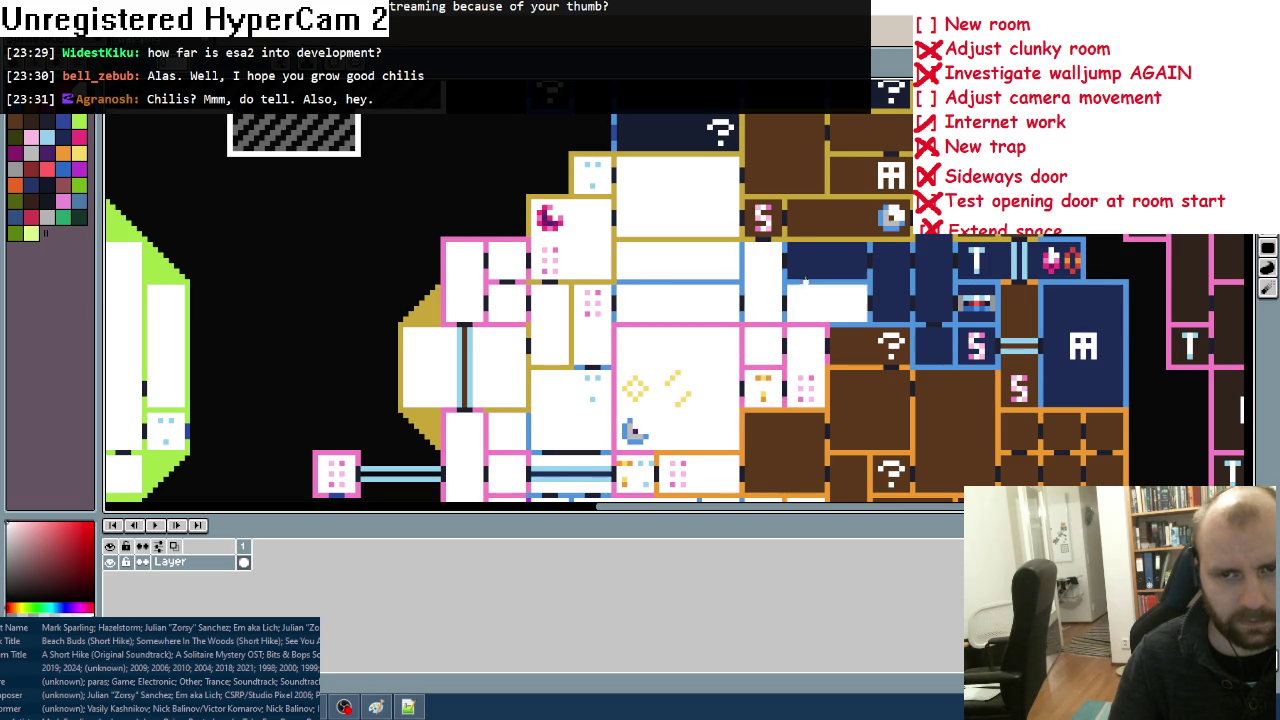
{"action": "left_click", "coordinate": [806, 256]}
{"action": "left_click", "coordinate": [763, 228]}
{"action": "left_click", "coordinate": [848, 218]}
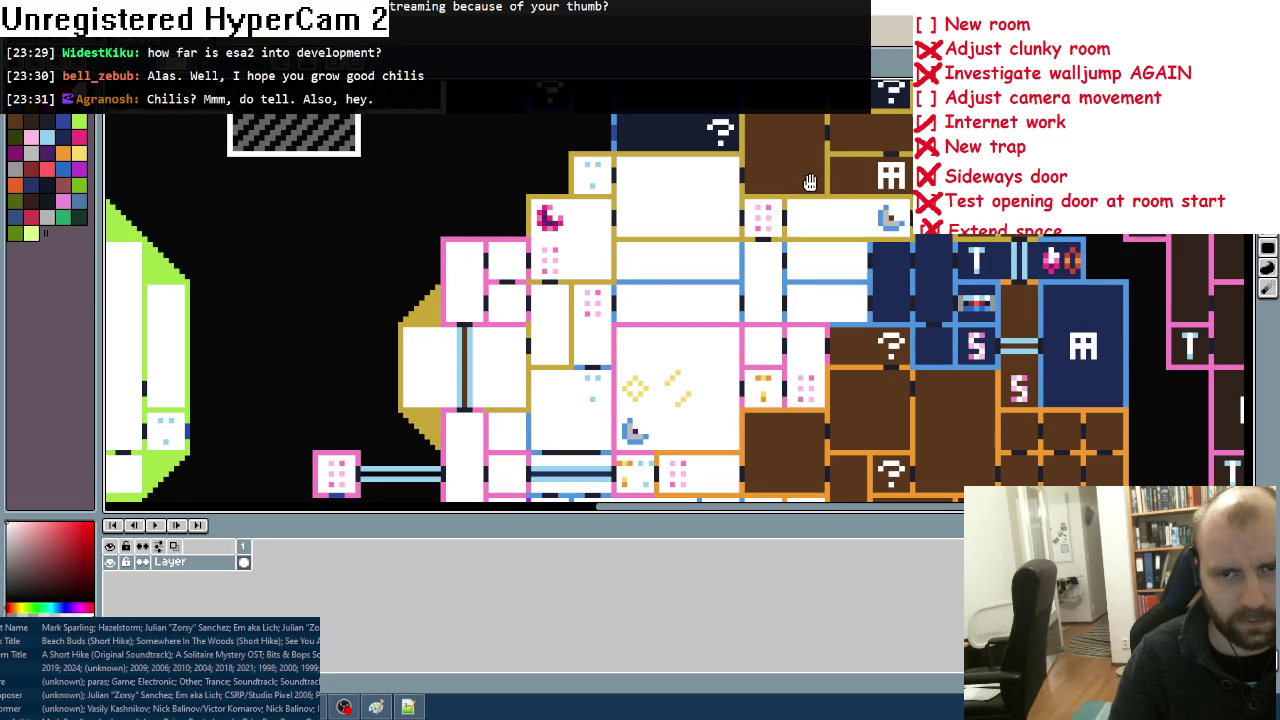
Step: Fill the top-of-map rooms white, including the dark blue rooms and the dark blue ? room
{"action": "left_click_drag", "start_coordinate": [810, 182], "coordinate": [583, 282]}
{"action": "left_click", "coordinate": [728, 296]}
{"action": "left_click", "coordinate": [624, 279]}
{"action": "left_click", "coordinate": [618, 236]}
{"action": "left_click", "coordinate": [798, 235]}
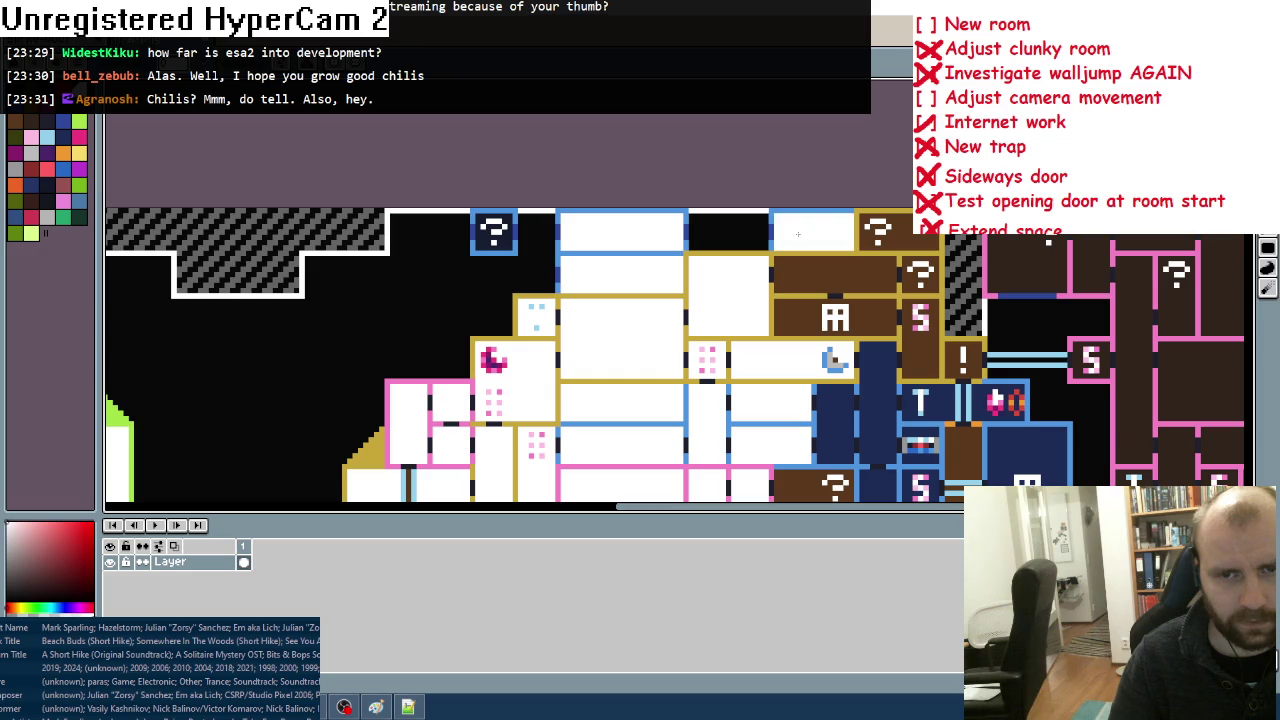
{"action": "left_click", "coordinate": [510, 242]}
Step: Fill the brown rooms, the two brown ? rooms, the brown S room and the ! room white
{"action": "left_click", "coordinate": [808, 274]}
{"action": "left_click", "coordinate": [811, 303]}
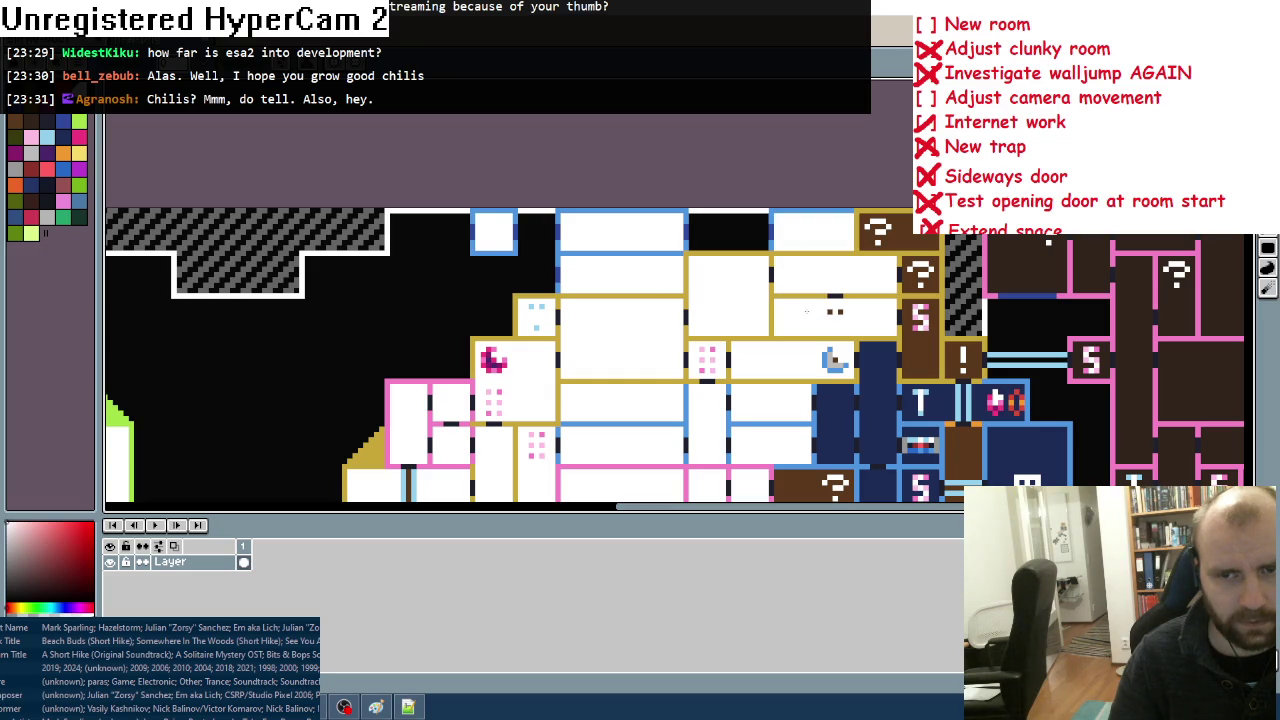
{"action": "left_click", "coordinate": [894, 235]}
{"action": "left_click", "coordinate": [921, 275]}
{"action": "left_click", "coordinate": [921, 320]}
{"action": "left_click", "coordinate": [962, 360]}
Step: Fill the tall dark blue column, the dark blue T room and the small dark blue rooms white
{"action": "left_click_drag", "start_coordinate": [926, 424], "coordinate": [853, 271]}
{"action": "left_click", "coordinate": [800, 250]}
{"action": "left_click", "coordinate": [778, 262]}
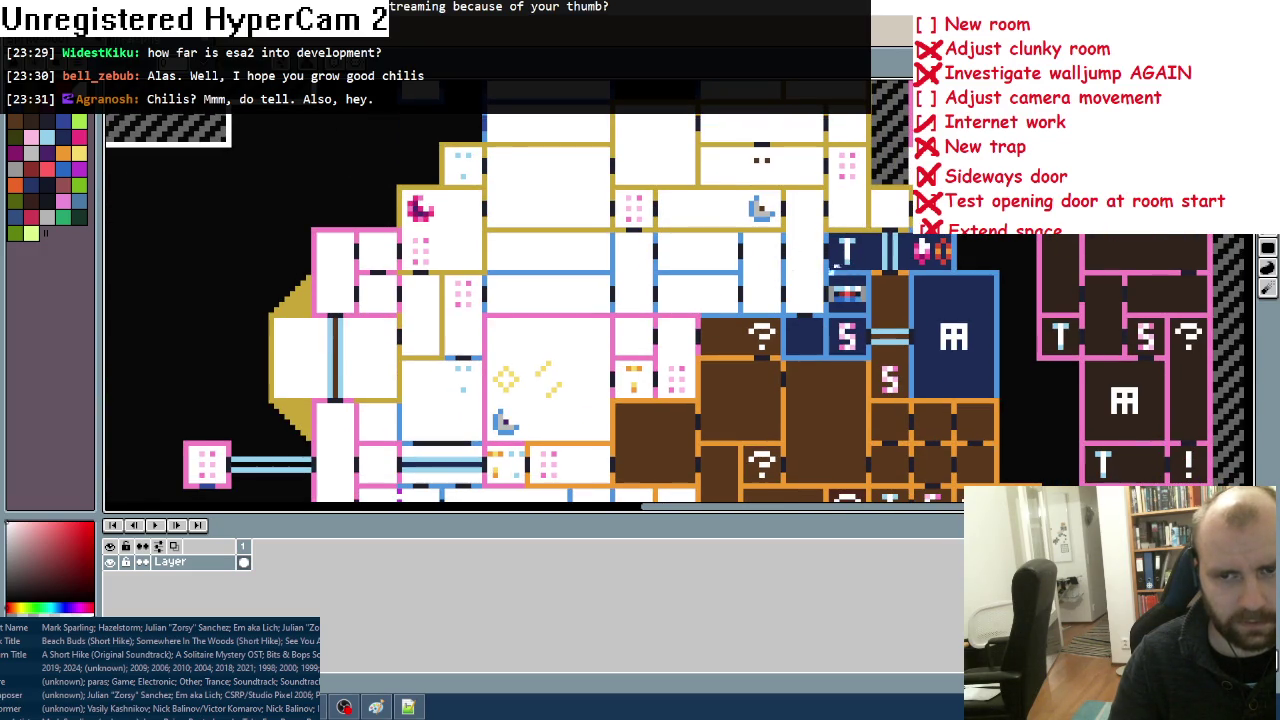
{"action": "left_click", "coordinate": [873, 257]}
{"action": "left_click", "coordinate": [910, 259]}
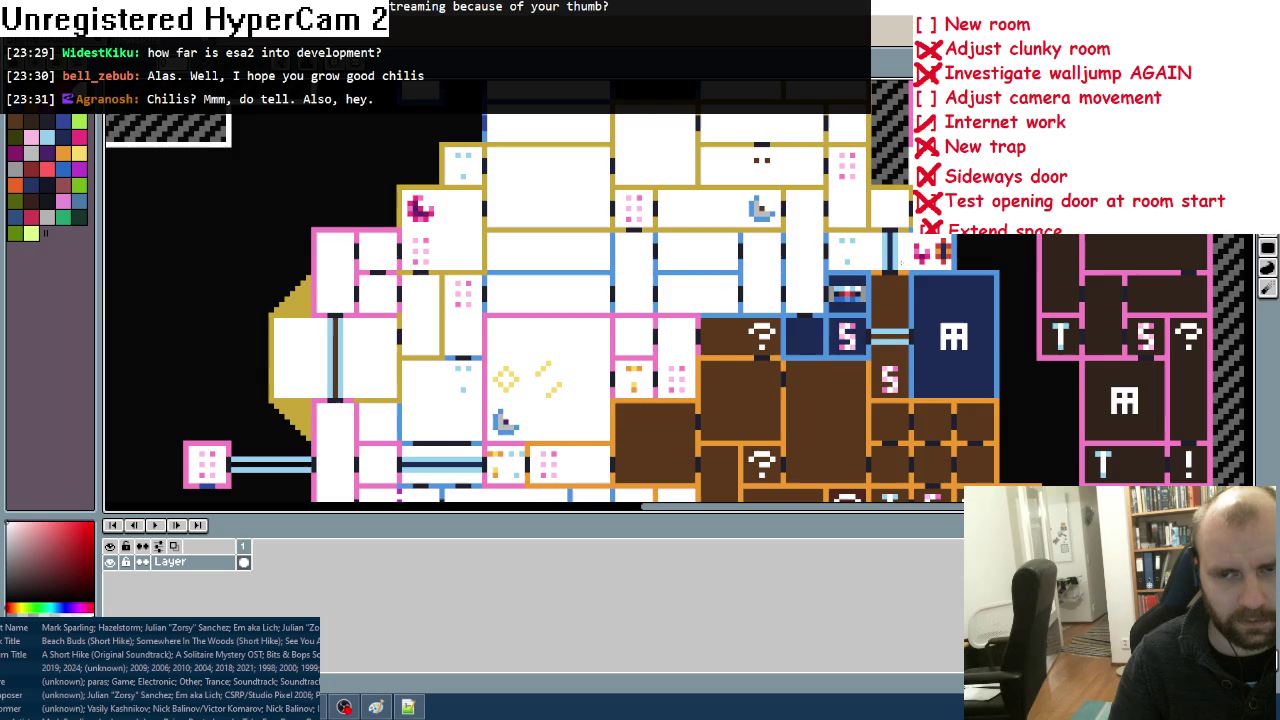
{"action": "left_click", "coordinate": [854, 286]}
{"action": "left_click", "coordinate": [847, 308]}
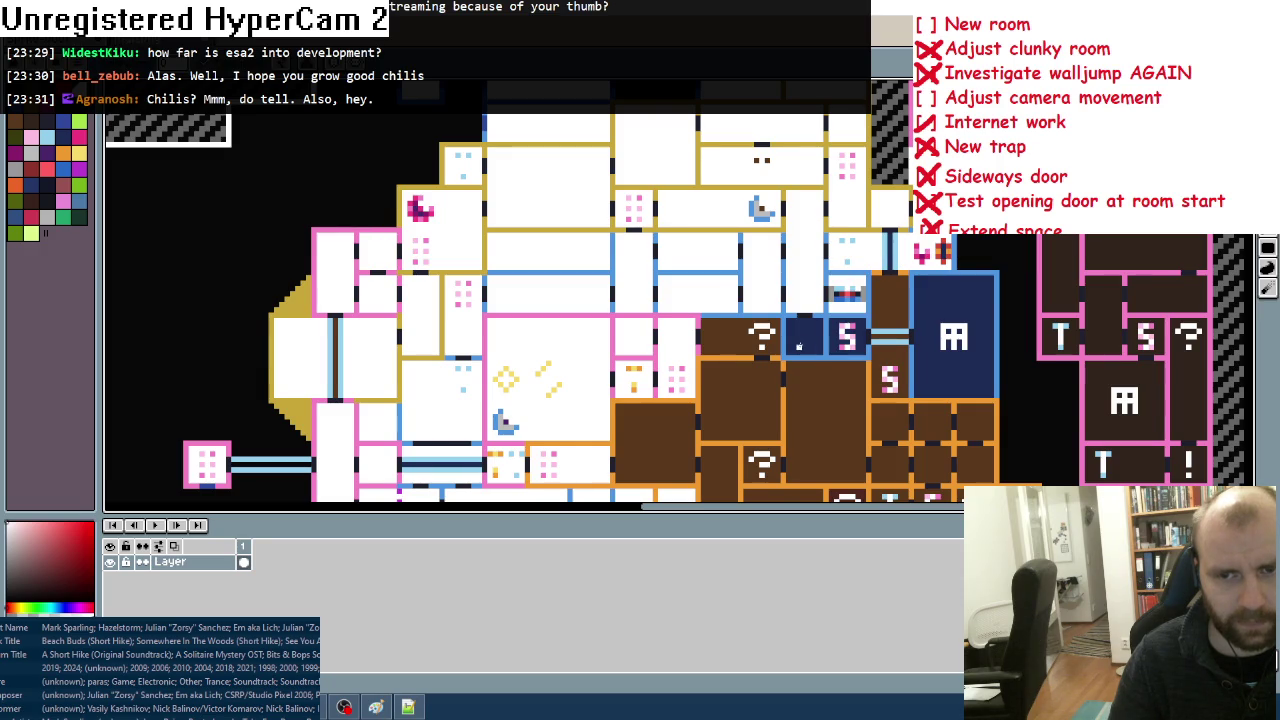
Step: Fill the S room, the room left of it and the blue ghost room white
{"action": "left_click", "coordinate": [805, 337]}
{"action": "left_click", "coordinate": [838, 336]}
{"action": "left_click", "coordinate": [944, 326]}
{"action": "scroll", "coordinate": [900, 300], "scroll_direction": "down", "scroll_amount": 2}
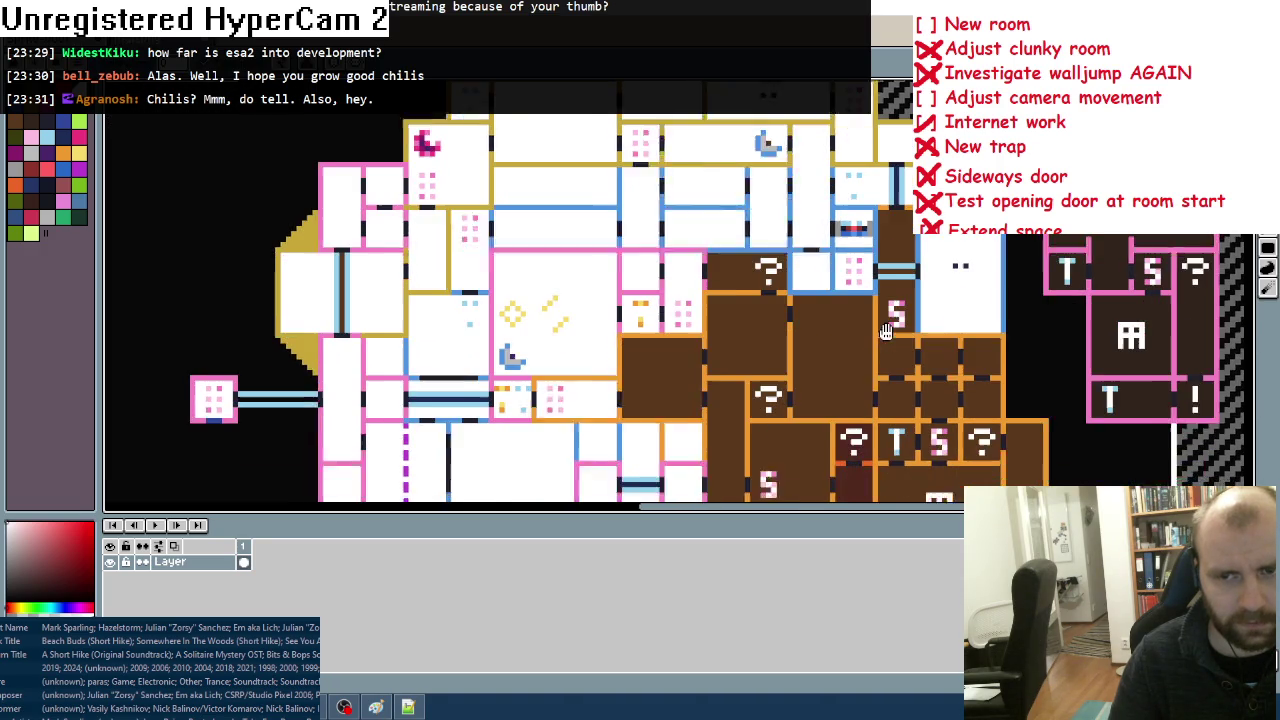
Step: Fill the two small blue rooms and the upper-left brown rooms, including the '?' room, white
{"action": "left_click", "coordinate": [898, 213]}
{"action": "left_click", "coordinate": [893, 271]}
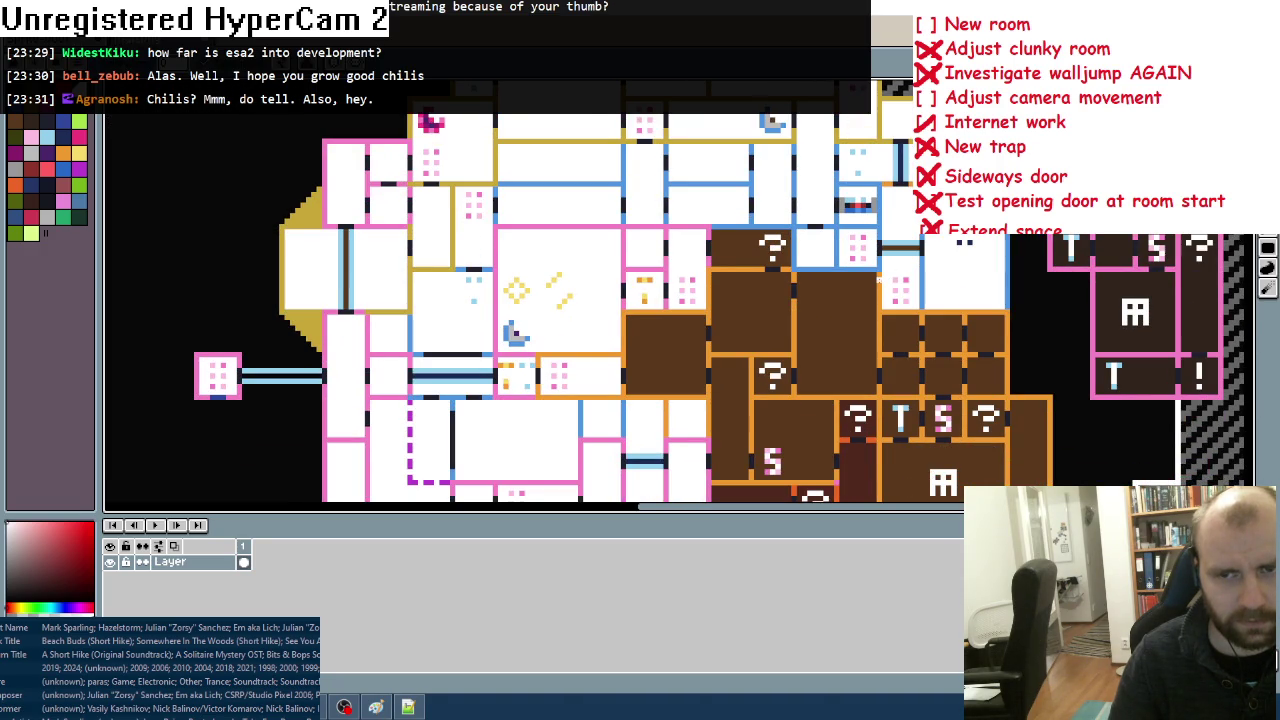
{"action": "left_click", "coordinate": [724, 247]}
{"action": "left_click", "coordinate": [746, 317]}
{"action": "left_click", "coordinate": [666, 355]}
{"action": "left_click", "coordinate": [730, 420]}
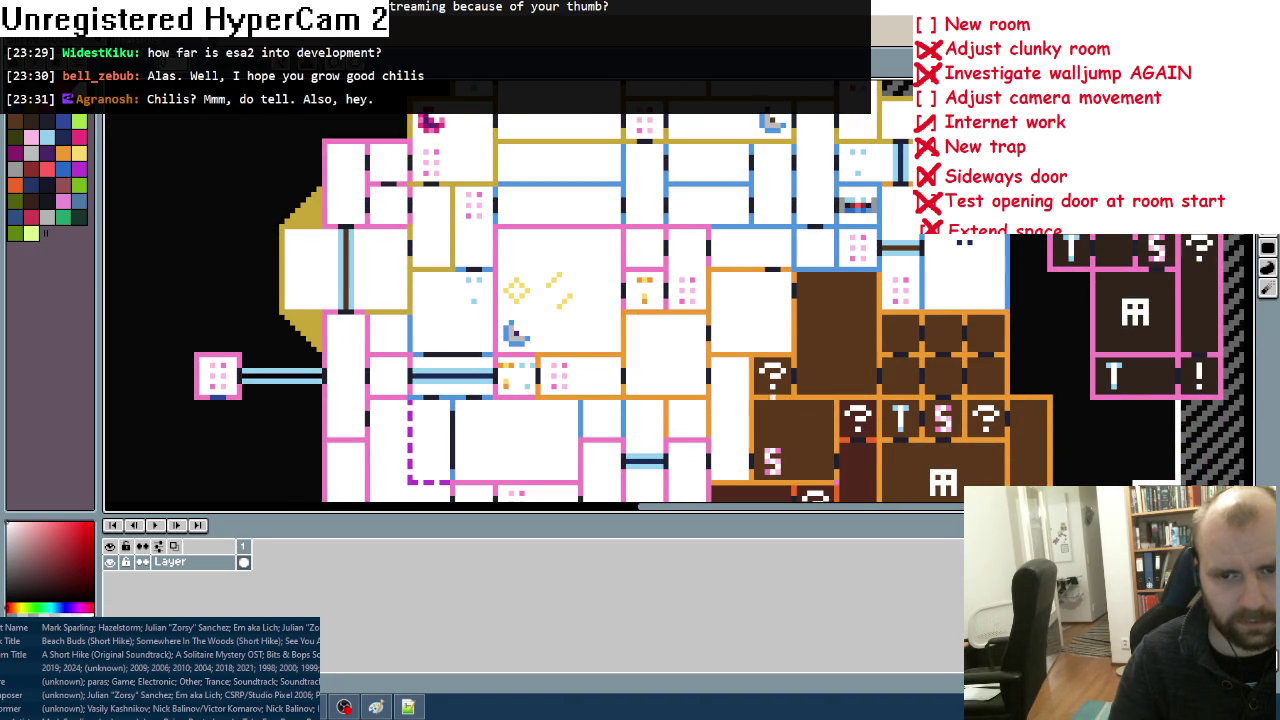
{"action": "left_click", "coordinate": [783, 386]}
{"action": "left_click", "coordinate": [805, 375]}
Step: Fill the block of small brown rooms on the right, including the S and T rooms, white
{"action": "left_click", "coordinate": [901, 376]}
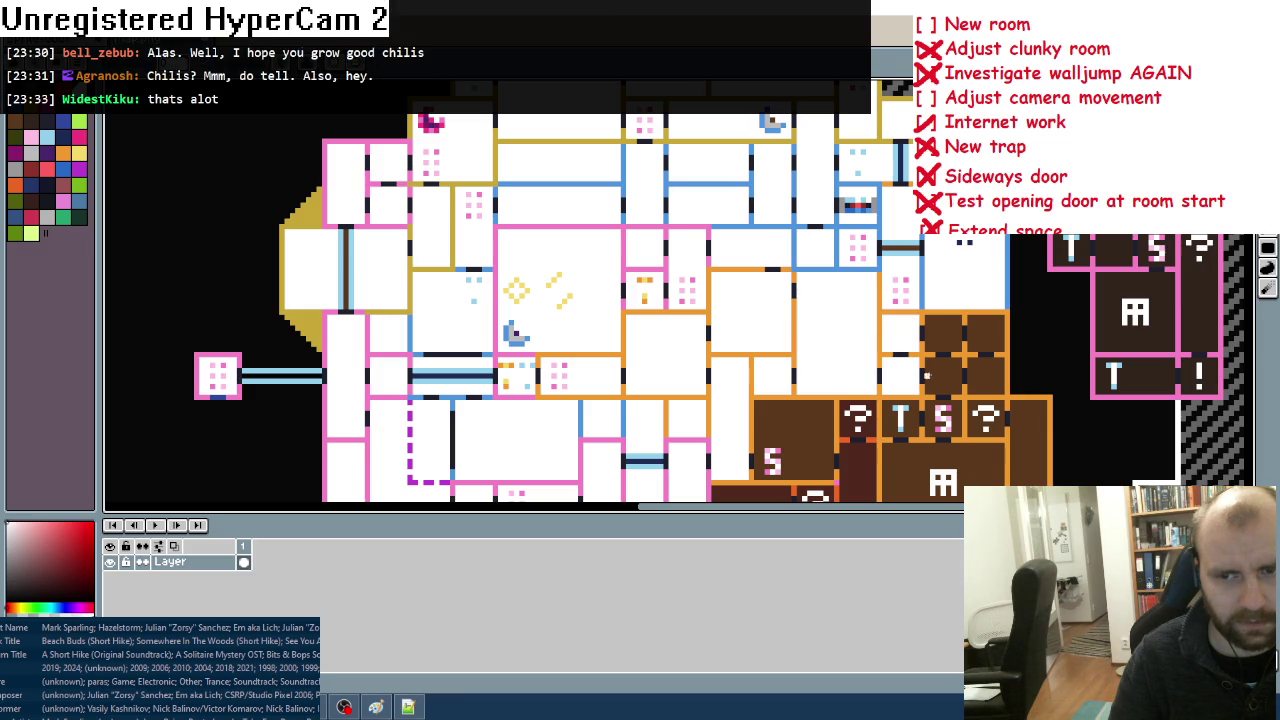
{"action": "left_click", "coordinate": [942, 375]}
{"action": "left_click", "coordinate": [943, 333]}
{"action": "left_click", "coordinate": [985, 333]}
{"action": "left_click", "coordinate": [986, 376]}
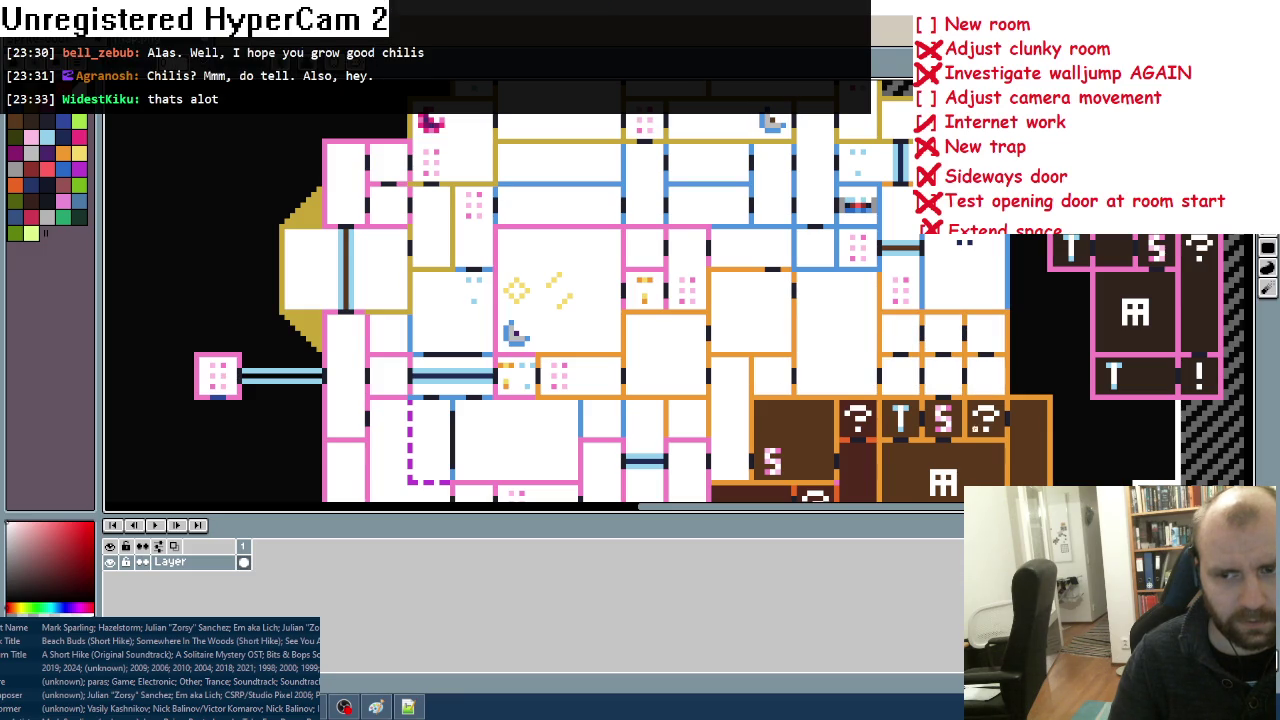
{"action": "left_click", "coordinate": [985, 419]}
{"action": "left_click", "coordinate": [940, 419]}
{"action": "left_click", "coordinate": [901, 419]}
Step: Fill the next rooms further down white, including the two '?' rooms and an S room
{"action": "scroll", "coordinate": [900, 419], "scroll_direction": "down", "scroll_amount": 3}
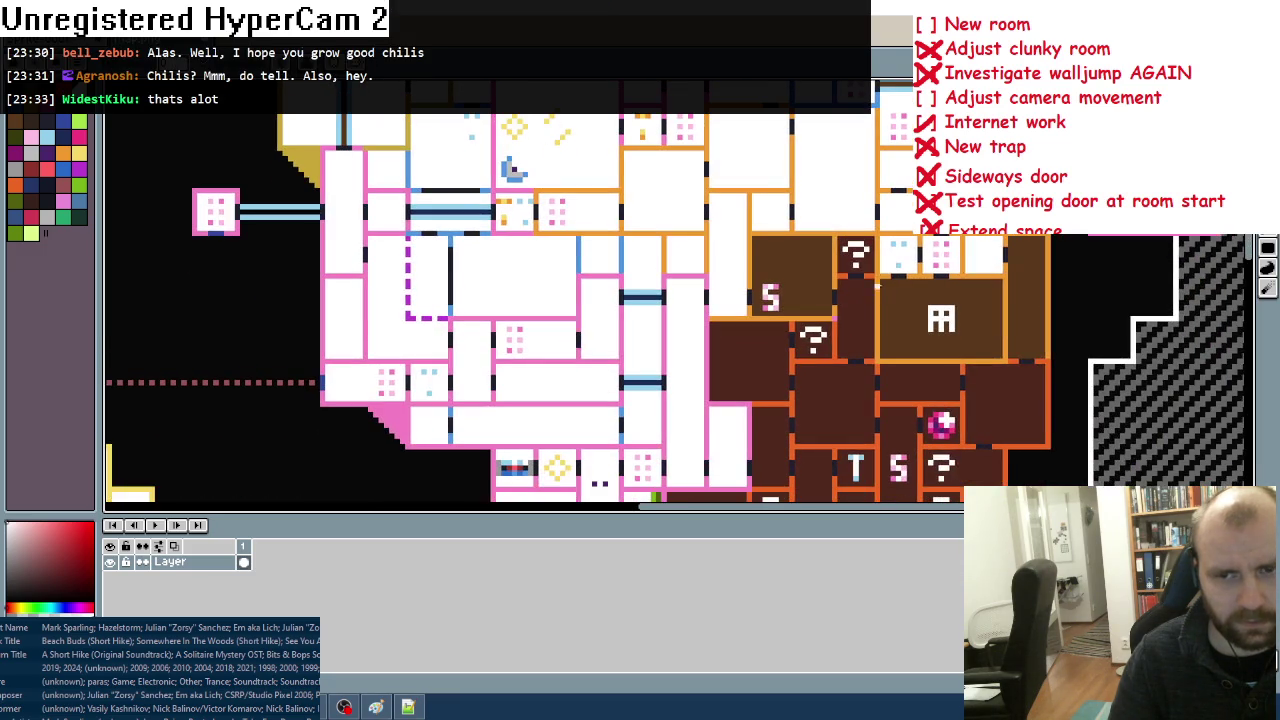
{"action": "left_click", "coordinate": [870, 262]}
{"action": "left_click", "coordinate": [792, 276]}
{"action": "left_click", "coordinate": [855, 323]}
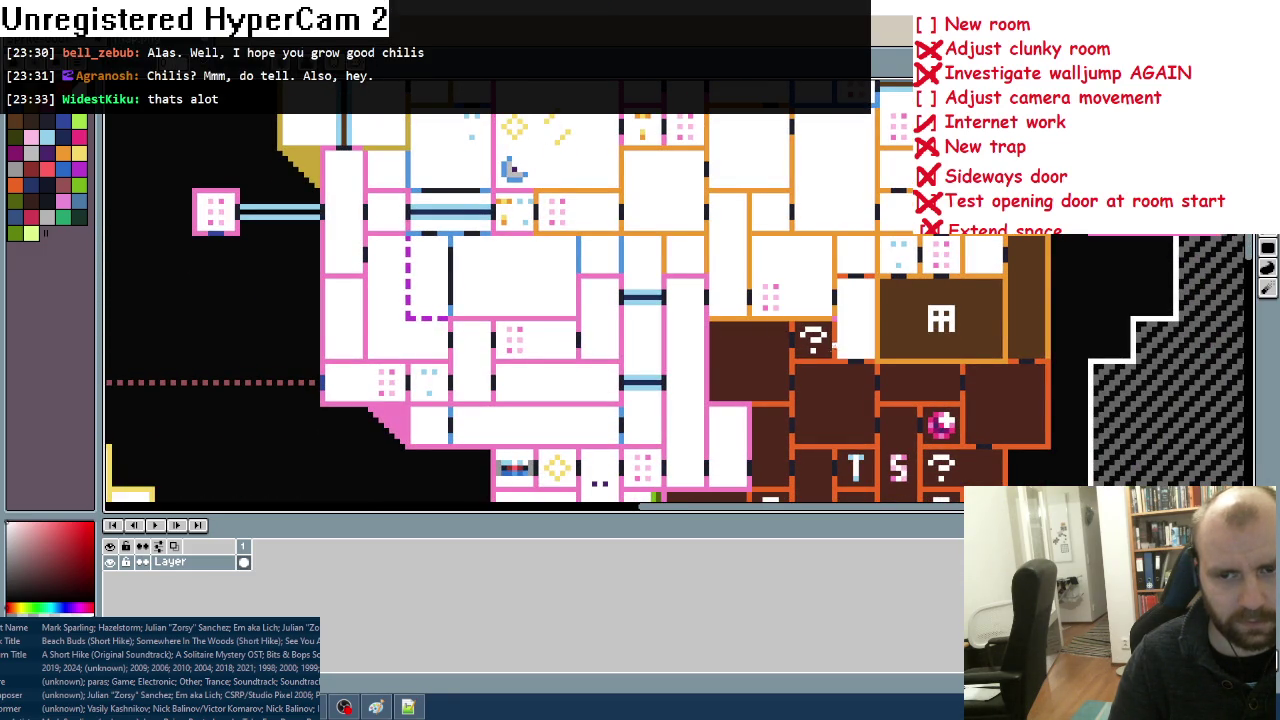
{"action": "left_click", "coordinate": [827, 352]}
{"action": "left_click", "coordinate": [765, 370]}
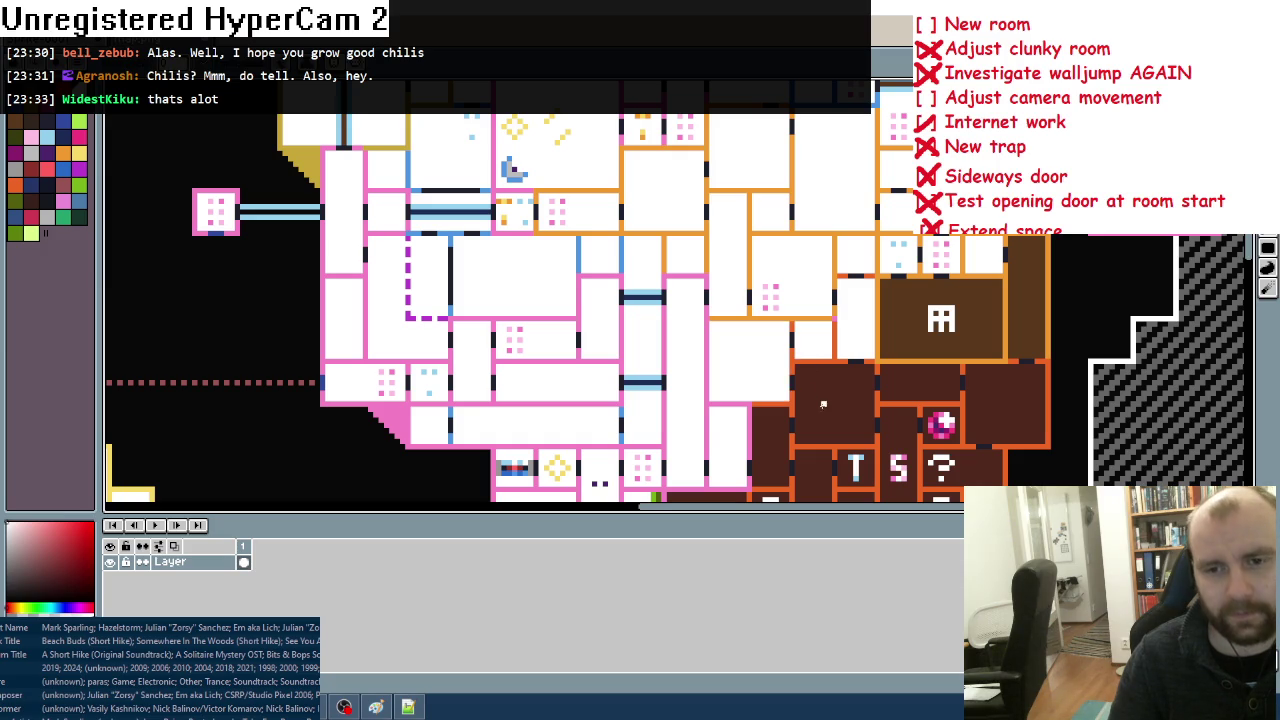
{"action": "left_click", "coordinate": [820, 405]}
{"action": "left_click", "coordinate": [764, 456]}
{"action": "left_click", "coordinate": [920, 384]}
{"action": "left_click", "coordinate": [960, 340]}
{"action": "left_click", "coordinate": [1004, 265]}
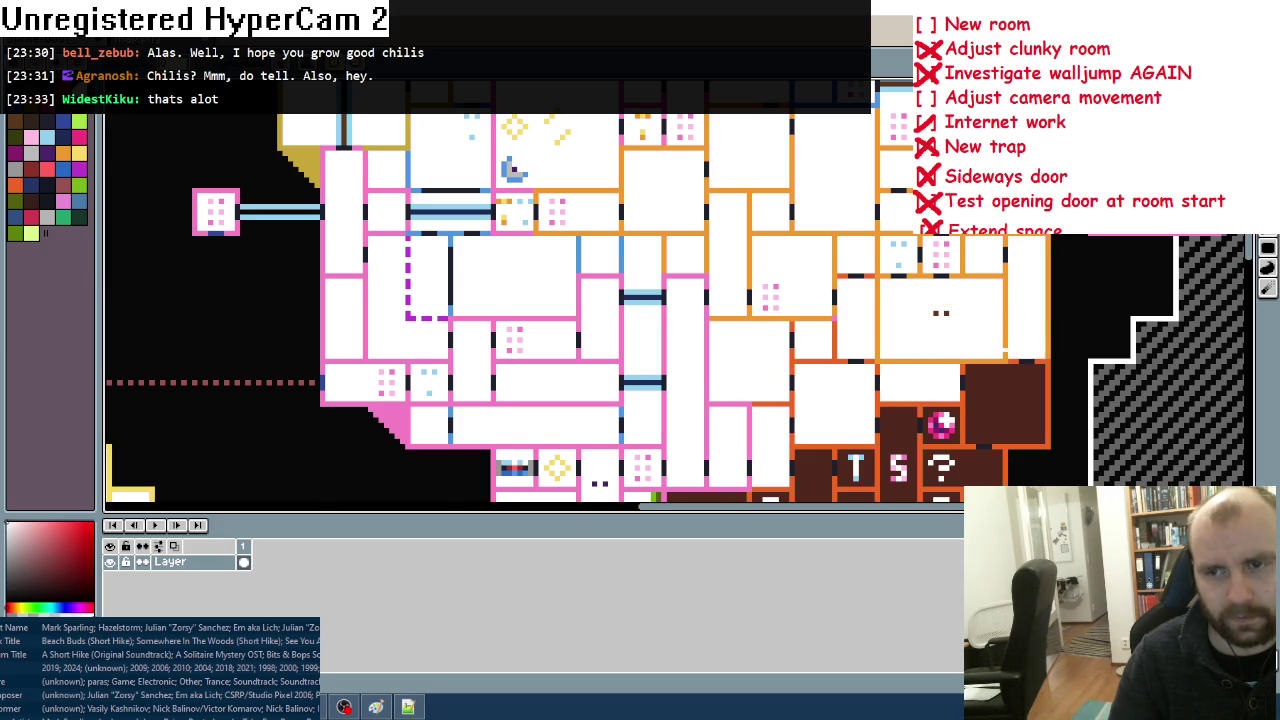
Step: Fill the lower cluster's top-right, S, orb, T, '?' and '??' rooms white
{"action": "scroll", "coordinate": [1004, 265], "scroll_direction": "down", "scroll_amount": 3}
{"action": "left_click", "coordinate": [1004, 265]}
{"action": "left_click", "coordinate": [994, 322]}
{"action": "left_click", "coordinate": [928, 286]}
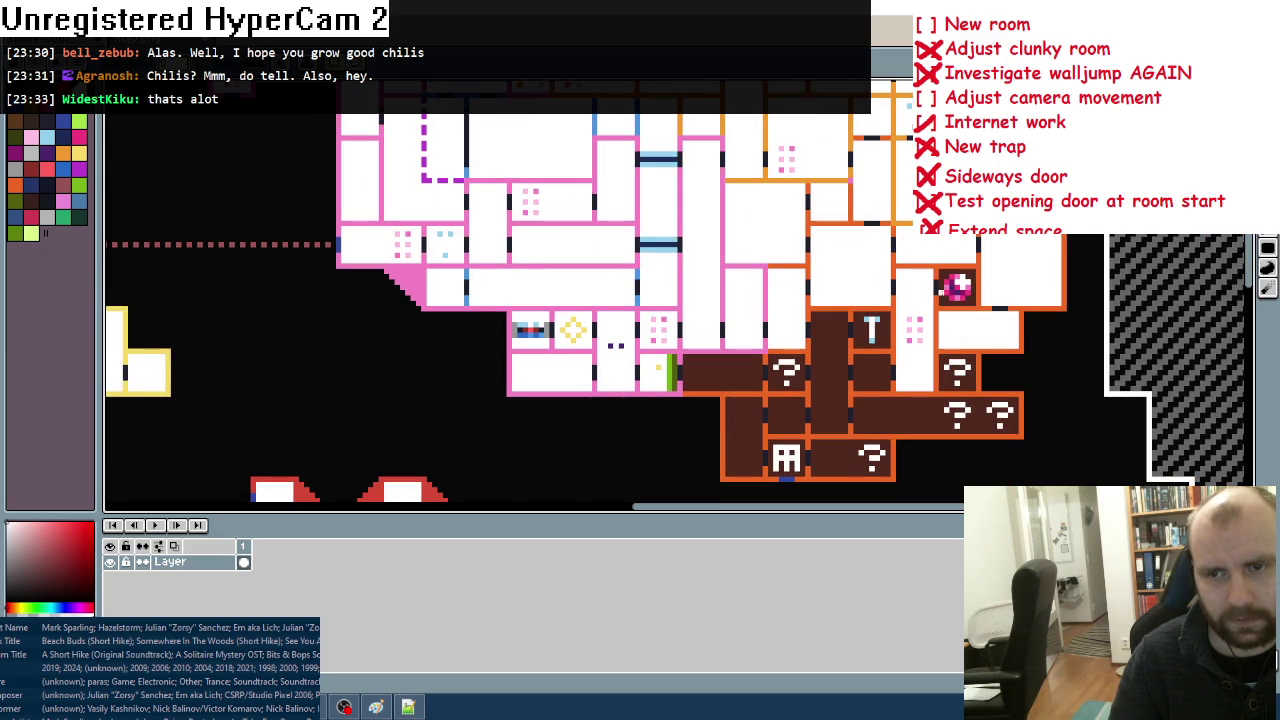
{"action": "left_click", "coordinate": [940, 293]}
{"action": "left_click", "coordinate": [886, 326]}
{"action": "left_click", "coordinate": [824, 346]}
{"action": "left_click", "coordinate": [882, 378]}
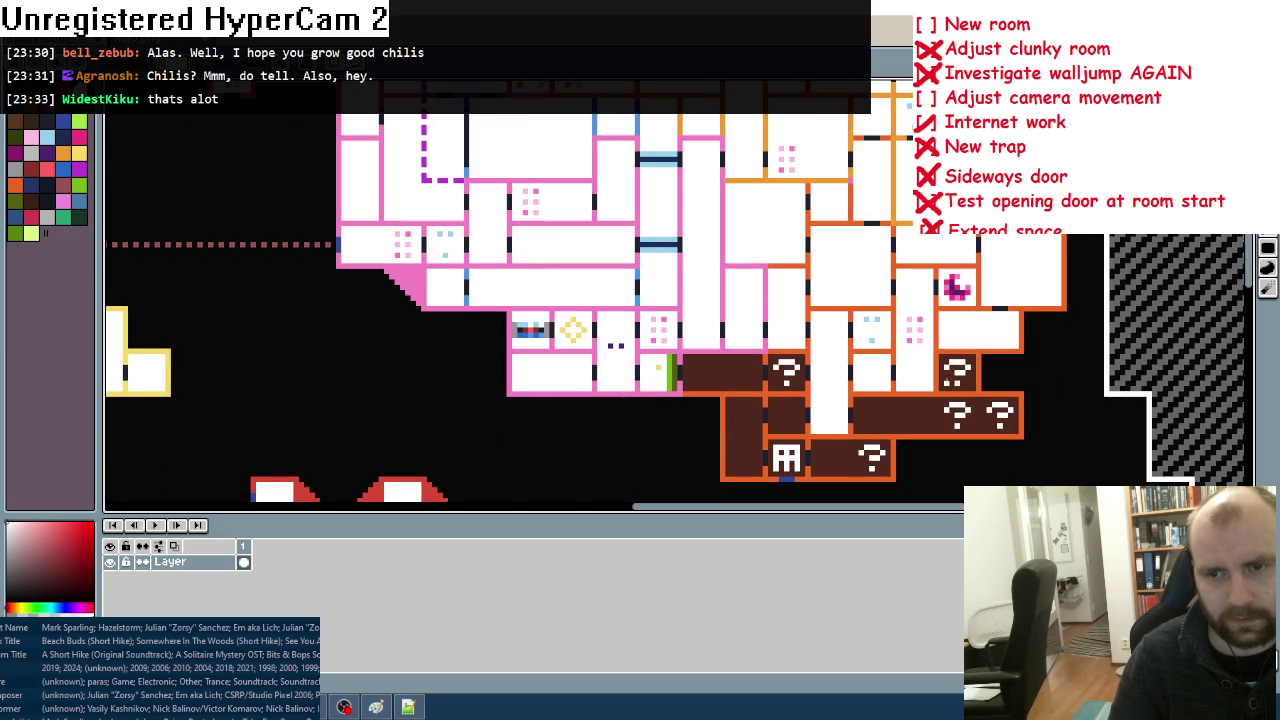
{"action": "left_click", "coordinate": [952, 384]}
{"action": "left_click", "coordinate": [893, 415]}
Step: Fill the last left-side rooms white, including the ghost room and the final '?' room
{"action": "left_click", "coordinate": [783, 375]}
{"action": "left_click", "coordinate": [723, 373]}
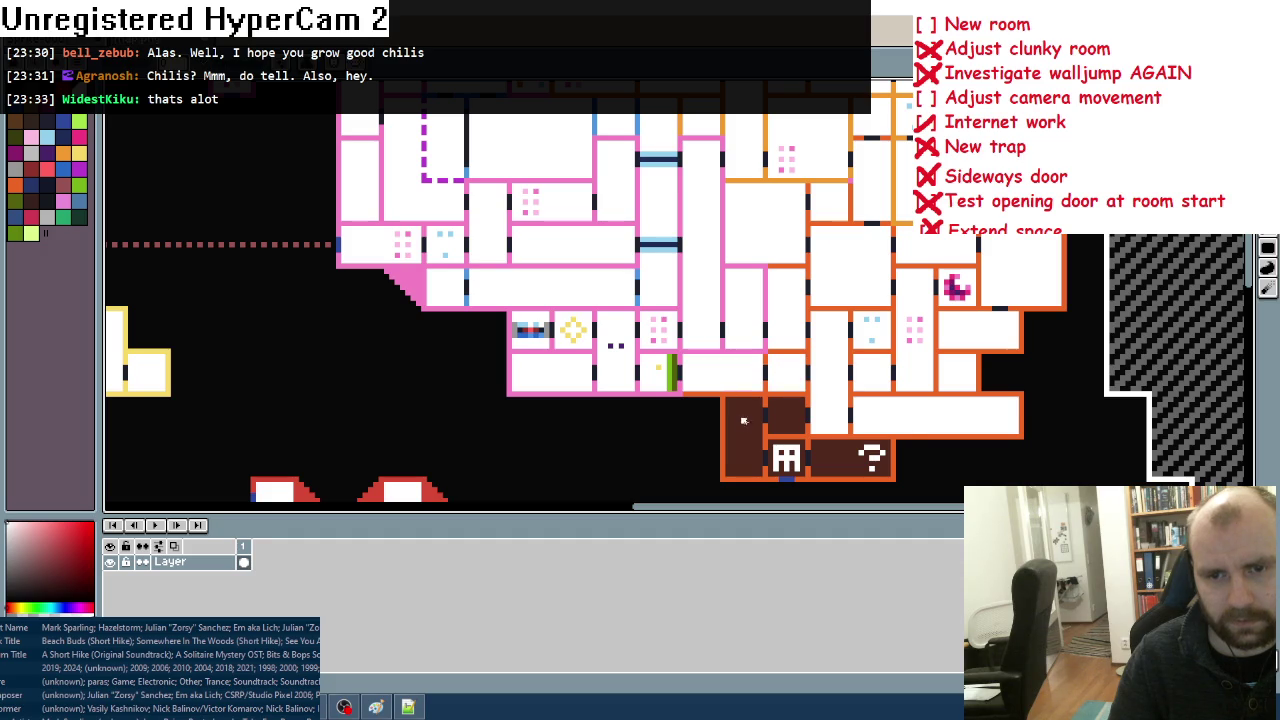
{"action": "left_click", "coordinate": [746, 421]}
{"action": "left_click", "coordinate": [777, 443]}
{"action": "left_click", "coordinate": [830, 458]}
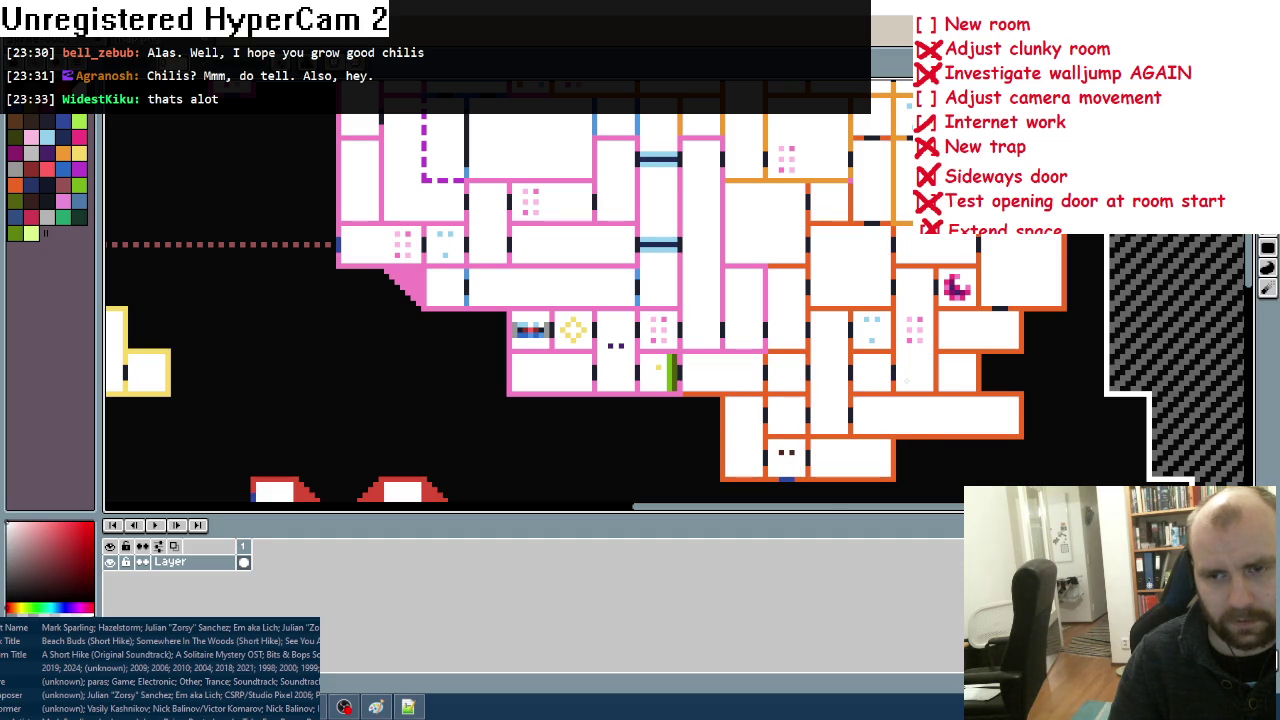
{"action": "scroll", "coordinate": [760, 363], "scroll_direction": "up", "scroll_amount": 3}
{"action": "scroll", "coordinate": [760, 363], "scroll_direction": "right", "scroll_amount": 5}
{"action": "scroll", "coordinate": [761, 362], "scroll_direction": "up", "scroll_amount": 5}
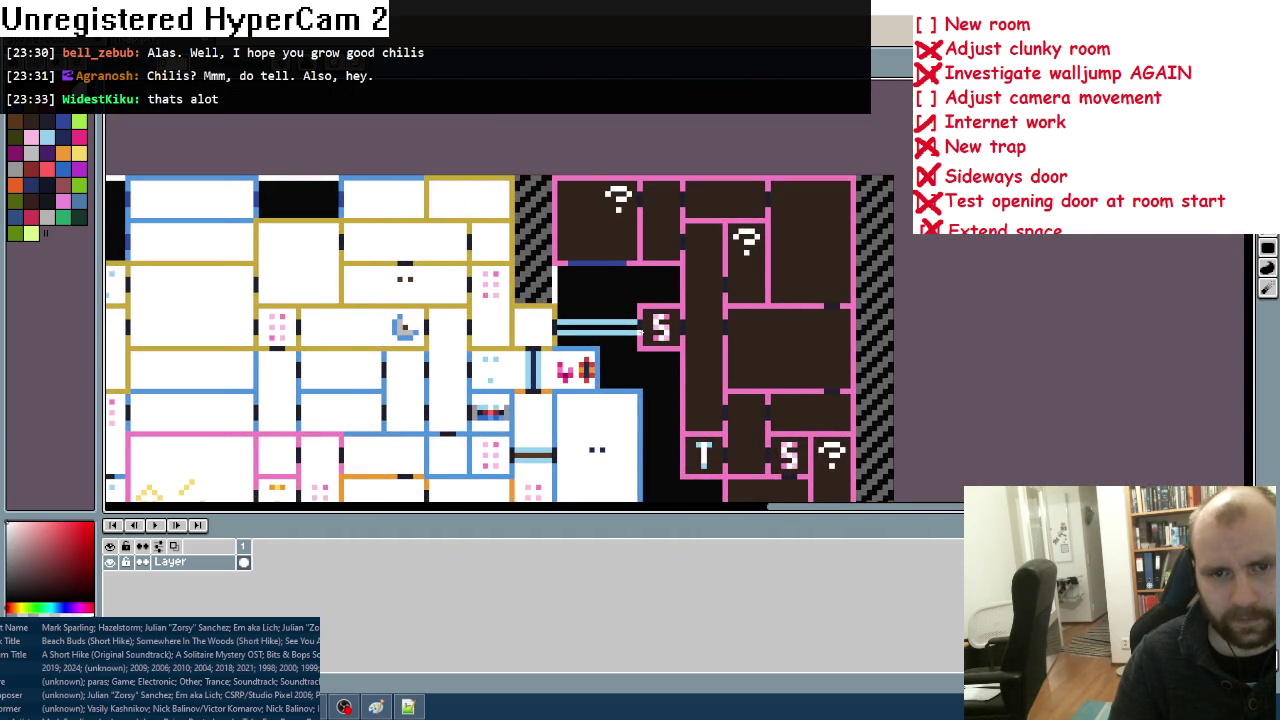
Step: Fill the pink cluster's S room, corridor stripe, tall room and three top-right rooms white
{"action": "left_click", "coordinate": [645, 327]}
{"action": "left_click", "coordinate": [618, 329]}
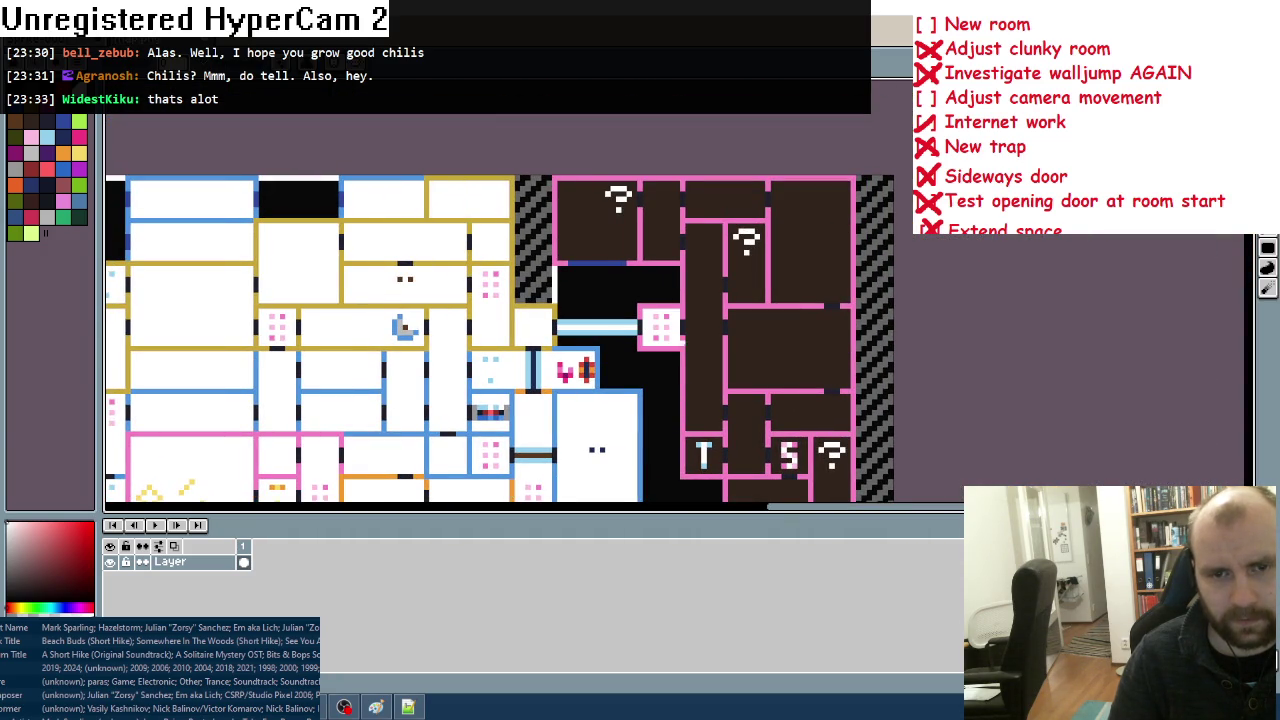
{"action": "left_click", "coordinate": [699, 344]}
{"action": "left_click", "coordinate": [725, 200]}
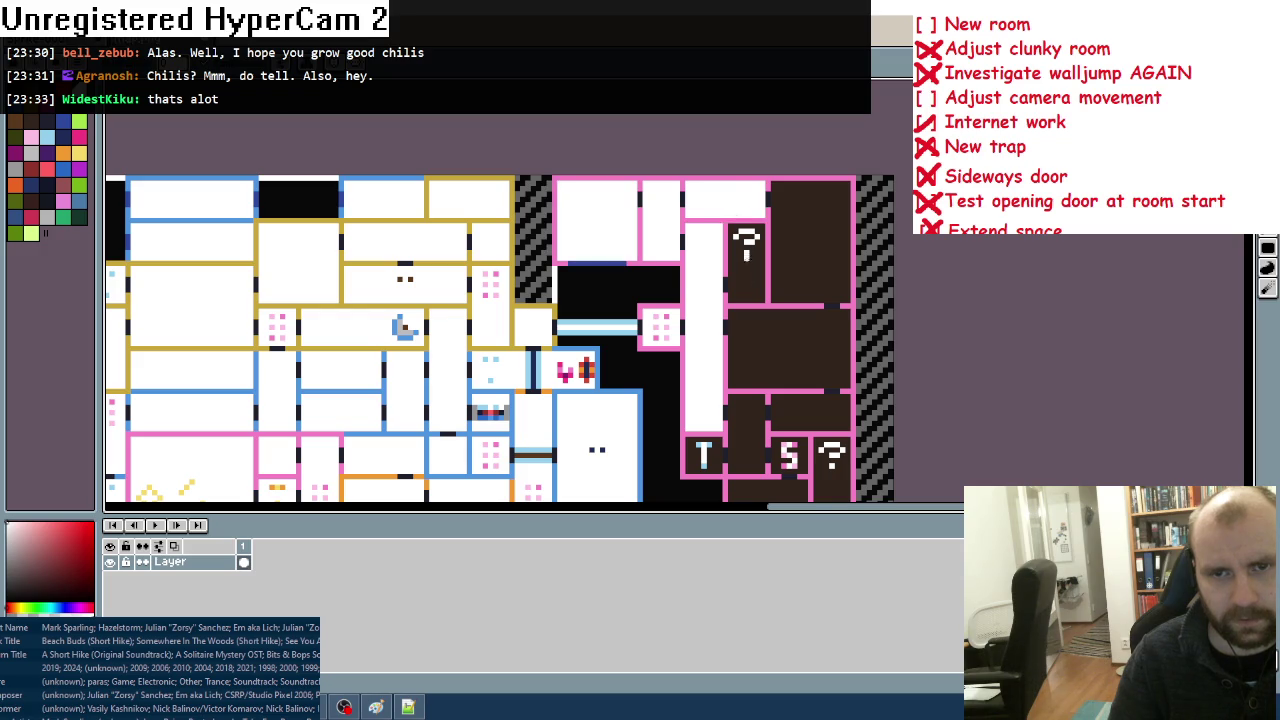
{"action": "left_click", "coordinate": [748, 258]}
{"action": "left_click", "coordinate": [810, 240]}
Step: Fill the lower pink-bordered rooms white, including the T, S, house, '?' and '!' rooms
{"action": "left_click_drag", "start_coordinate": [778, 376], "coordinate": [795, 201]}
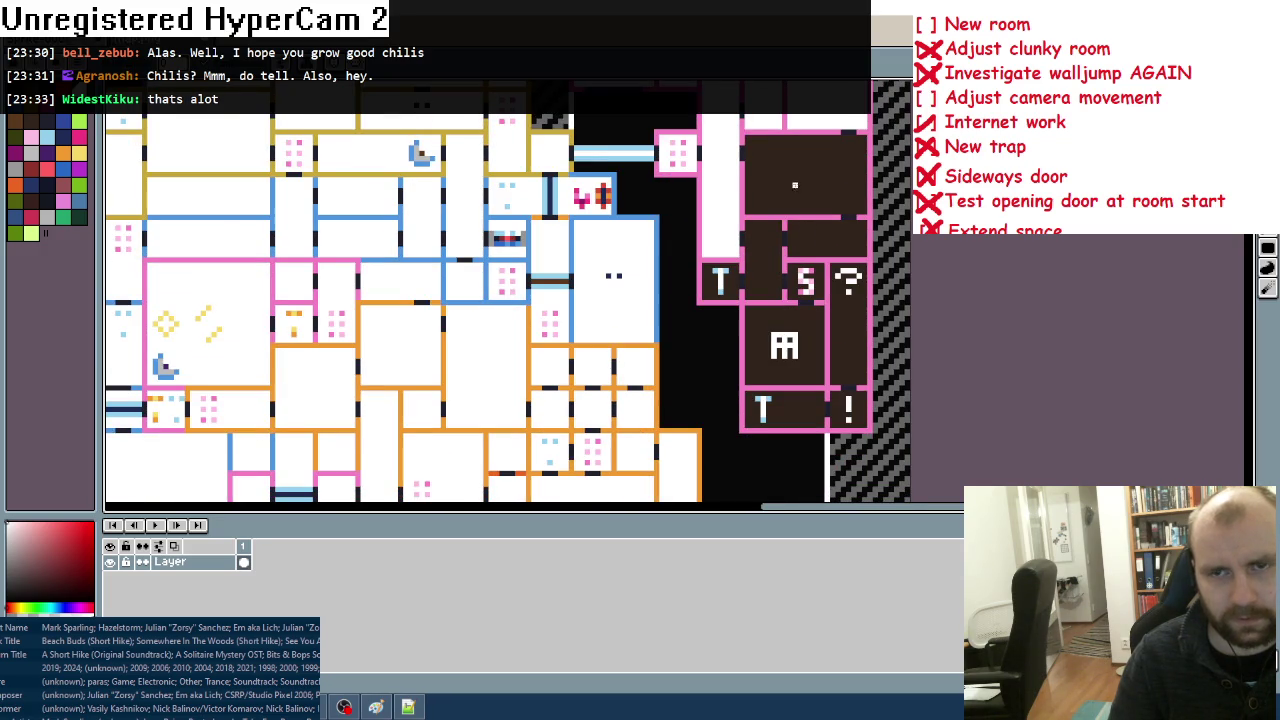
{"action": "left_click", "coordinate": [795, 184]}
{"action": "left_click", "coordinate": [821, 237]}
{"action": "left_click", "coordinate": [763, 255]}
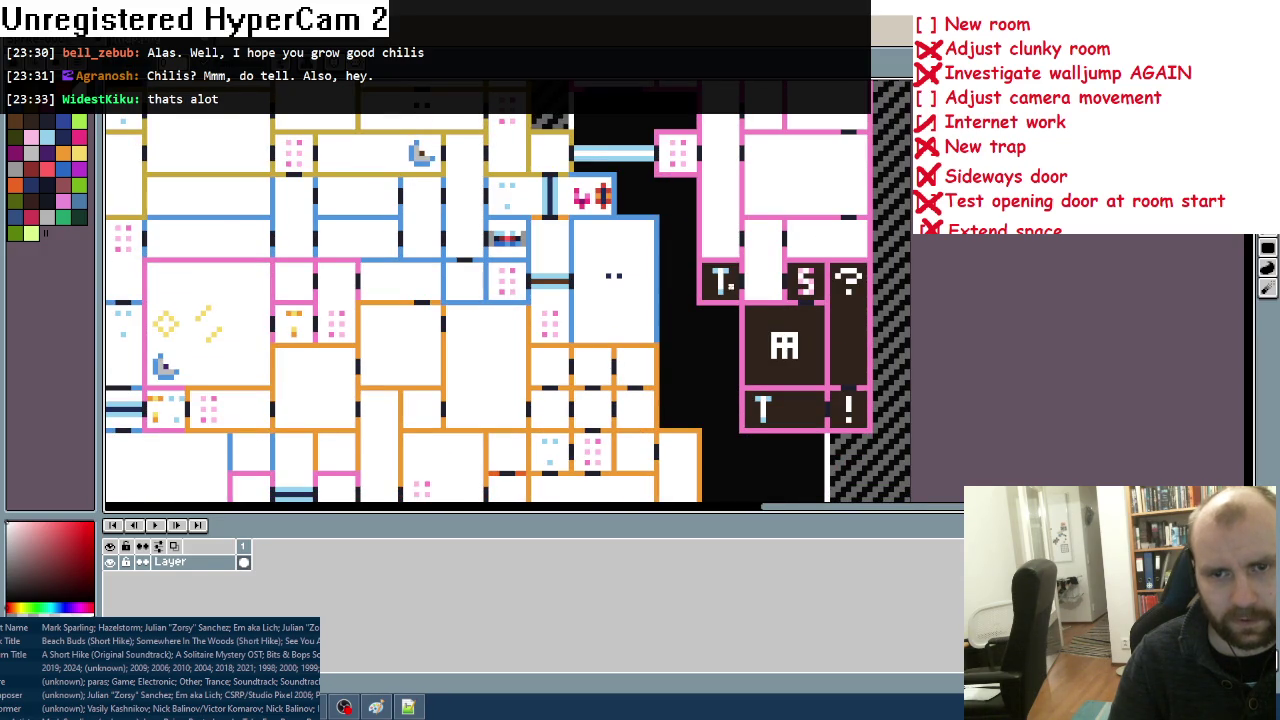
{"action": "left_click", "coordinate": [733, 287]}
{"action": "left_click", "coordinate": [824, 285]}
{"action": "left_click", "coordinate": [816, 340]}
{"action": "left_click", "coordinate": [848, 320]}
{"action": "left_click", "coordinate": [848, 410]}
{"action": "left_click", "coordinate": [785, 410]}
Step: Fill all three parts of the small orange room white
{"action": "scroll", "coordinate": [382, 442], "scroll_direction": "down", "scroll_amount": 1}
{"action": "scroll", "coordinate": [382, 442], "scroll_direction": "down", "scroll_amount": 2}
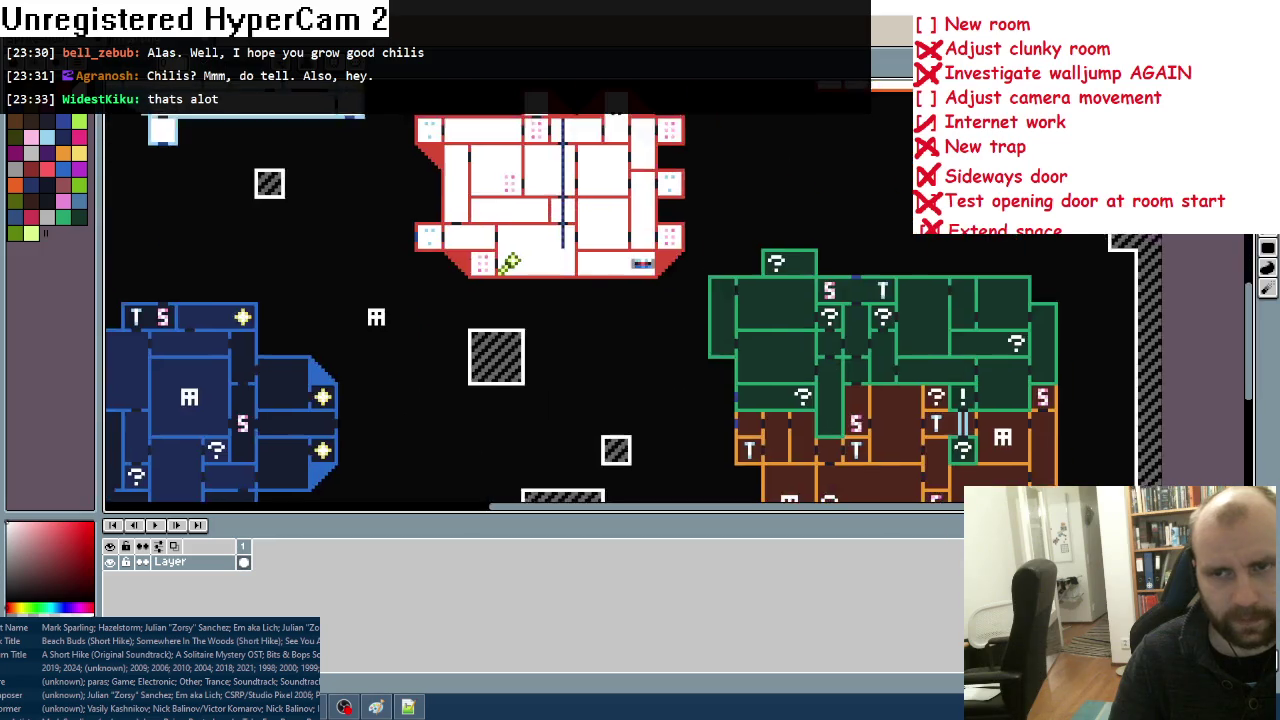
{"action": "scroll", "coordinate": [749, 277], "scroll_direction": "up", "scroll_amount": 1}
{"action": "left_click", "coordinate": [749, 277]}
{"action": "left_click", "coordinate": [783, 285]}
{"action": "left_click", "coordinate": [770, 240]}
Step: Fill the green cluster's left strip, big room, '?' rooms, columns and S/T room white
{"action": "left_click_drag", "start_coordinate": [589, 426], "coordinate": [640, 222]}
{"action": "left_click", "coordinate": [568, 222]}
{"action": "left_click", "coordinate": [620, 208]}
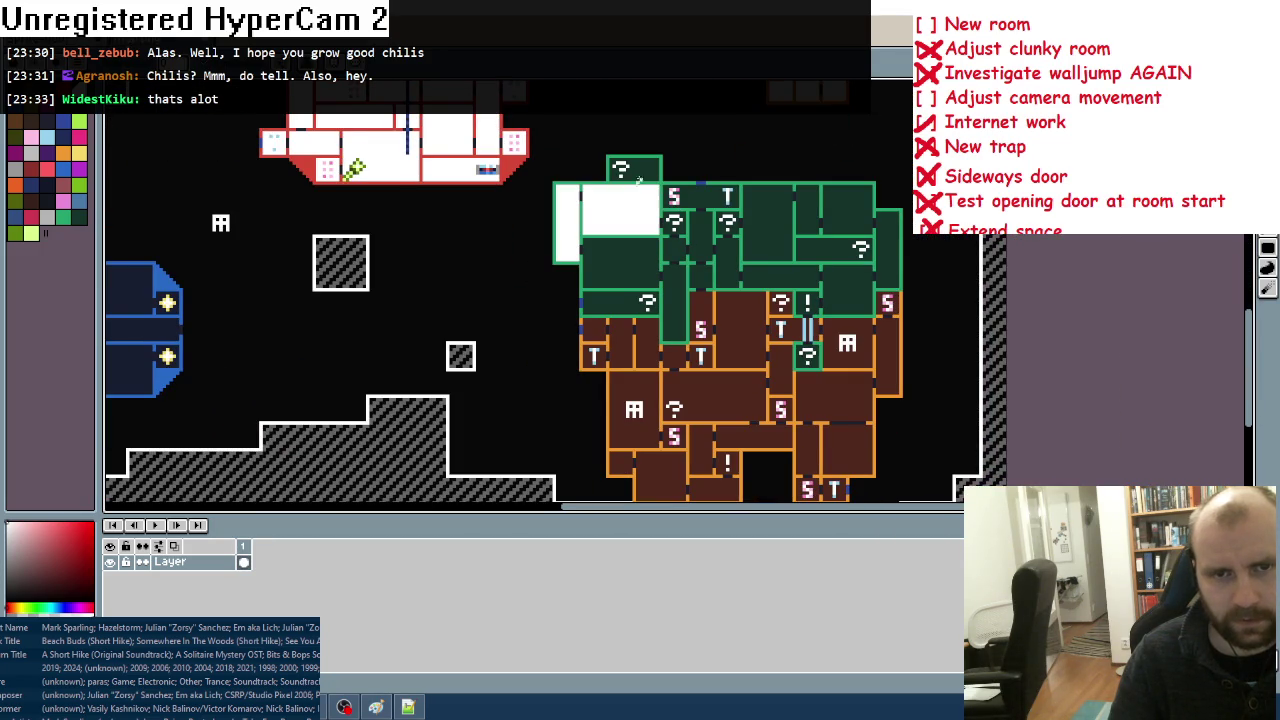
{"action": "left_click", "coordinate": [633, 170]}
{"action": "left_click", "coordinate": [620, 262]}
{"action": "left_click", "coordinate": [673, 248]}
{"action": "left_click", "coordinate": [674, 222]}
{"action": "left_click", "coordinate": [701, 237]}
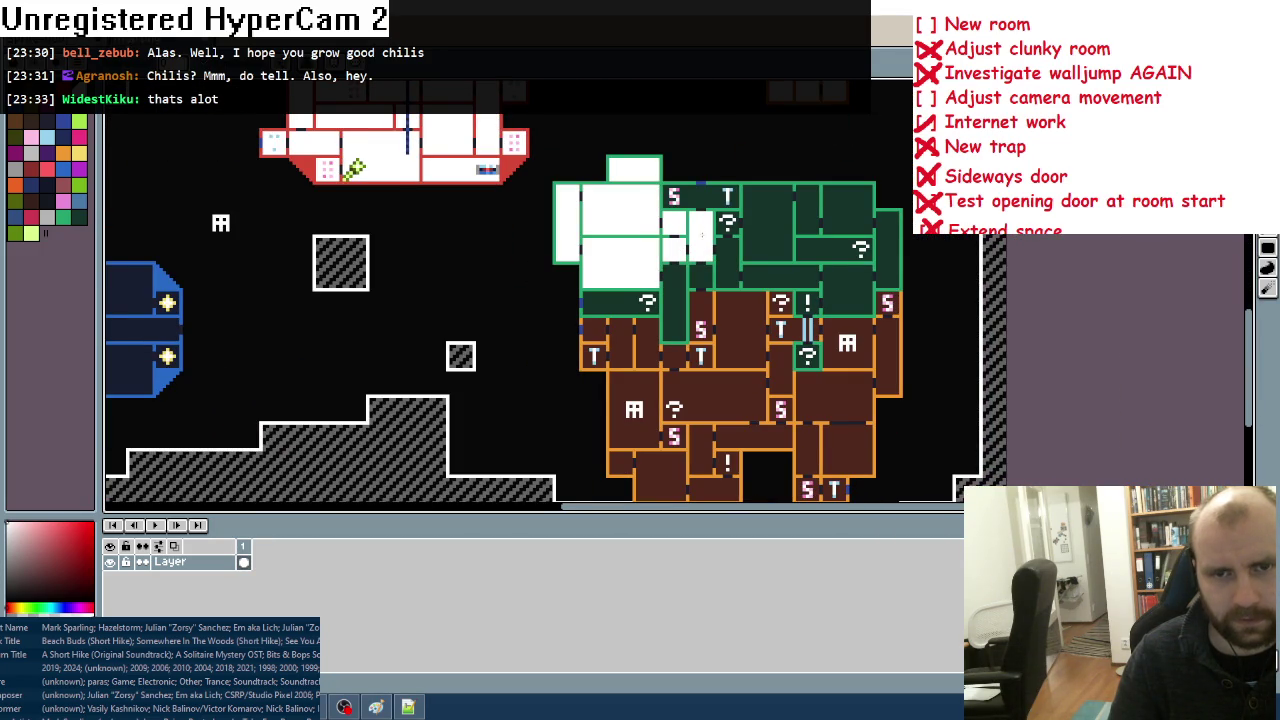
{"action": "left_click", "coordinate": [700, 196]}
{"action": "left_click", "coordinate": [728, 263]}
{"action": "left_click", "coordinate": [728, 222]}
Step: Fill the remaining dark-green rooms white, including the '!' room and the left '?' room
{"action": "left_click", "coordinate": [767, 232]}
{"action": "left_click", "coordinate": [808, 210]}
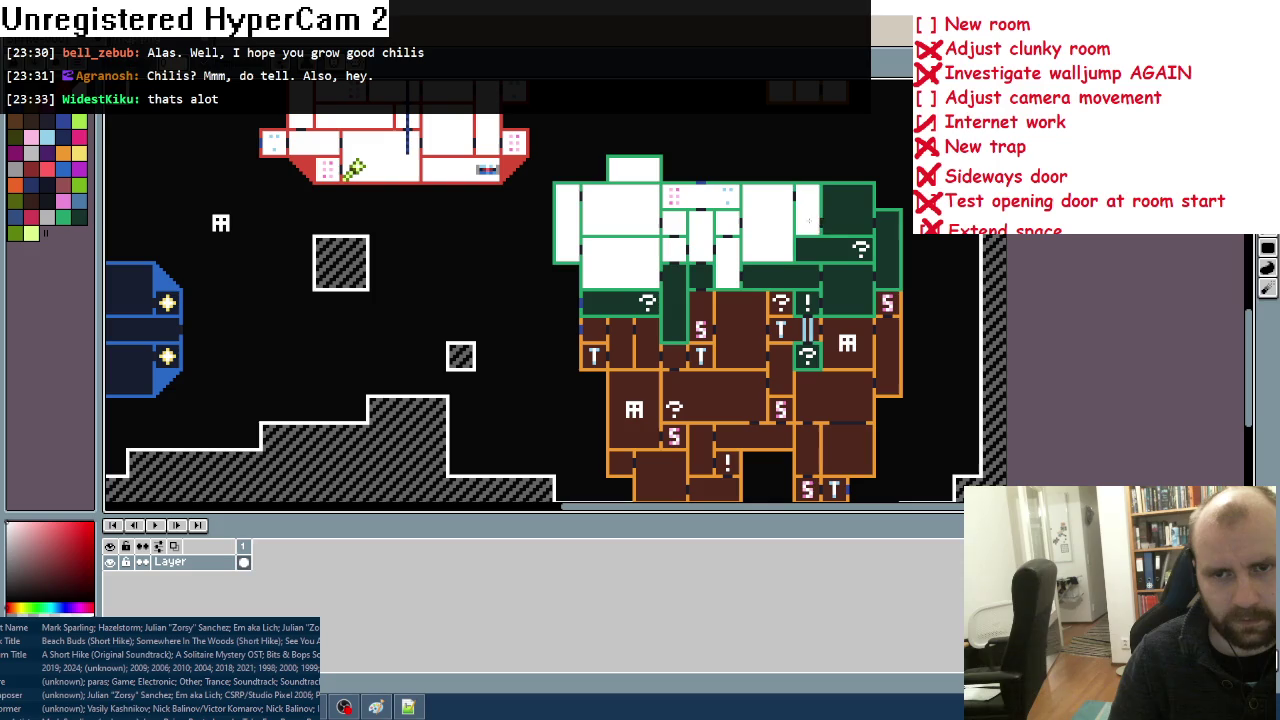
{"action": "left_click", "coordinate": [848, 210]}
{"action": "left_click", "coordinate": [888, 250]}
{"action": "left_click", "coordinate": [835, 250]}
{"action": "left_click", "coordinate": [848, 298]}
{"action": "left_click", "coordinate": [810, 284]}
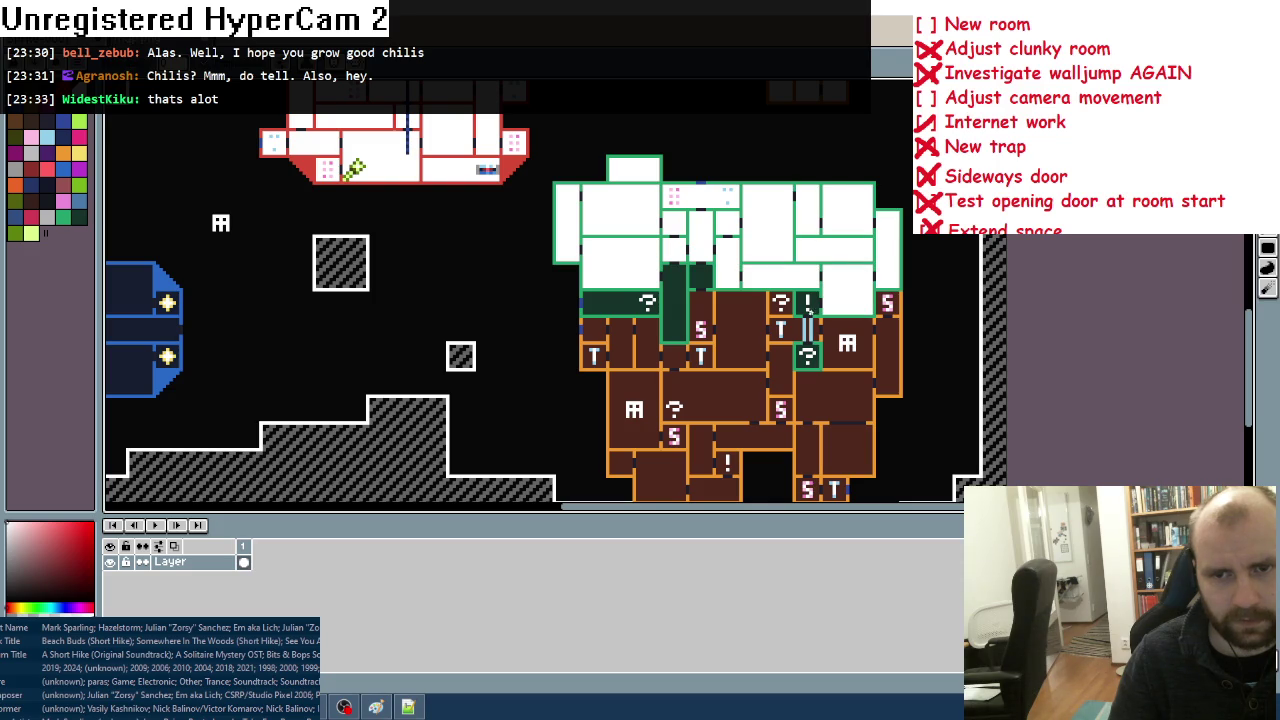
{"action": "left_click", "coordinate": [806, 303]}
{"action": "left_click", "coordinate": [700, 276]}
{"action": "left_click", "coordinate": [674, 303]}
{"action": "left_click", "coordinate": [620, 303]}
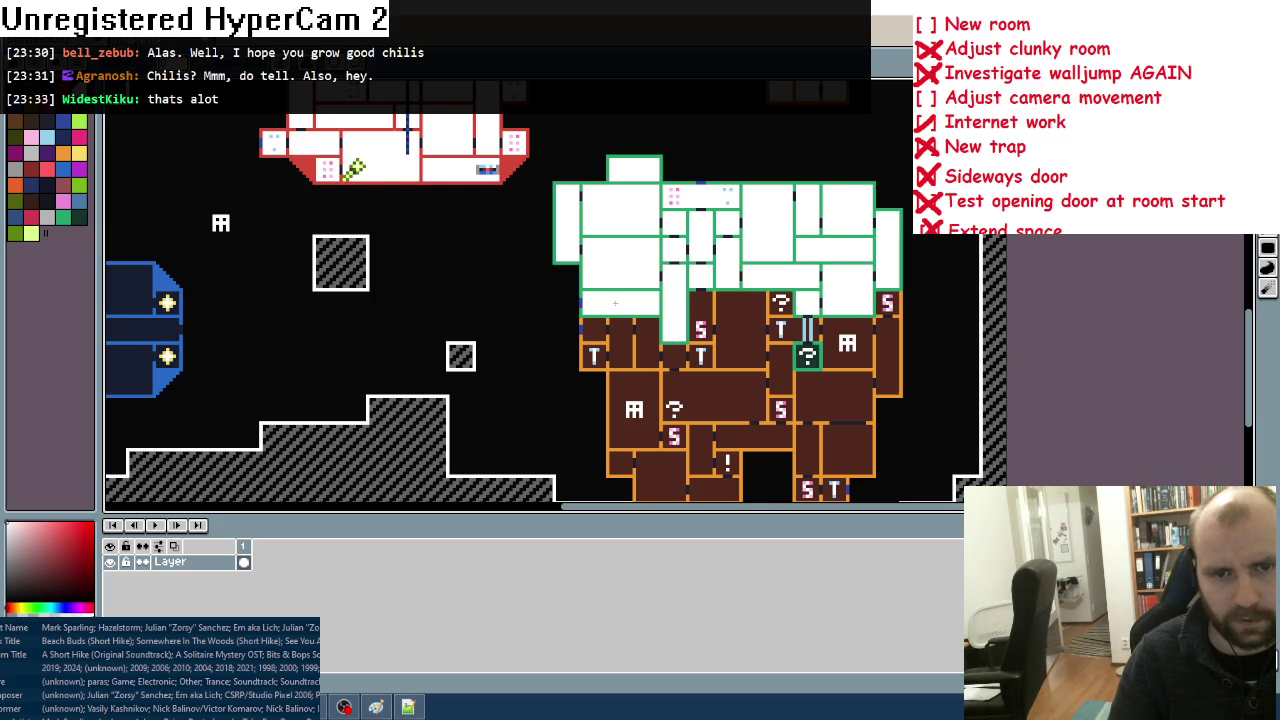
{"action": "left_click", "coordinate": [599, 331]}
Step: Fill the row of five brown rooms, the brown S room and its neighbour white
{"action": "left_click", "coordinate": [596, 357]}
{"action": "left_click", "coordinate": [621, 343]}
{"action": "left_click", "coordinate": [649, 343]}
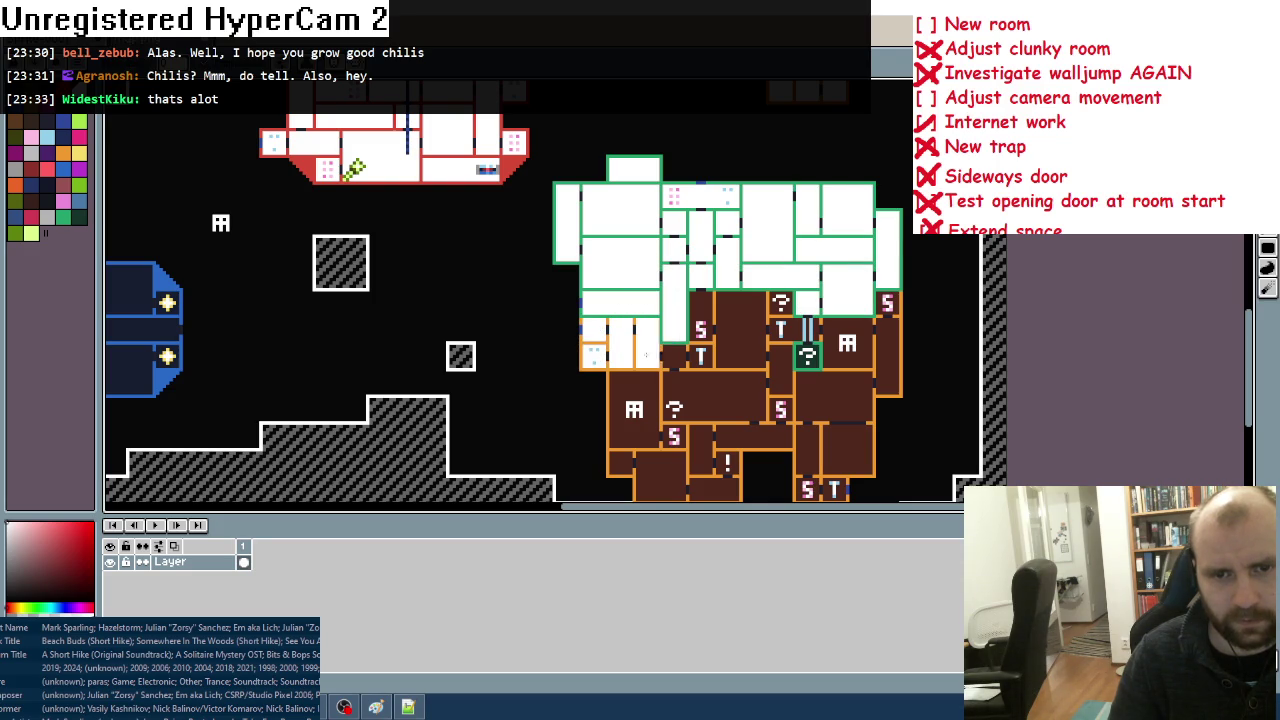
{"action": "left_click", "coordinate": [673, 356]}
{"action": "left_click", "coordinate": [701, 356]}
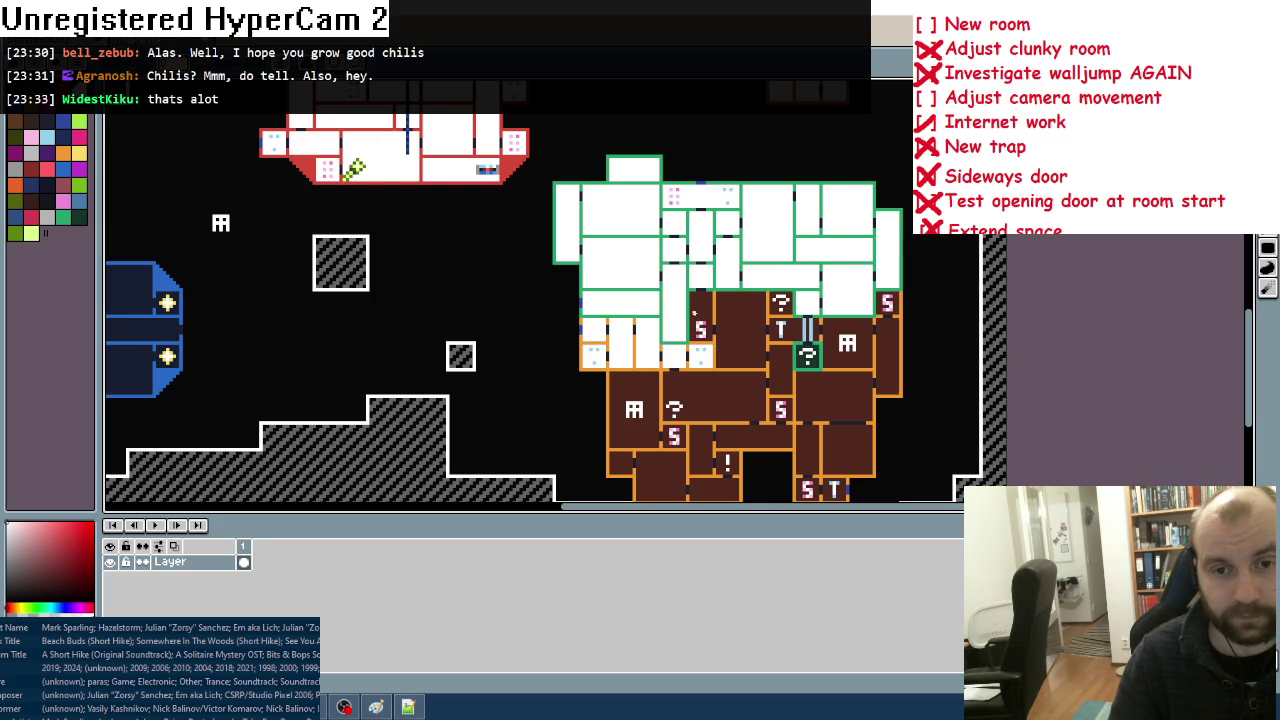
{"action": "left_click", "coordinate": [701, 312]}
{"action": "left_click", "coordinate": [743, 335]}
Step: Fill the brown '?', T, thin column, green '?', skull and S rooms white
{"action": "left_click", "coordinate": [775, 310]}
{"action": "left_click", "coordinate": [795, 335]}
{"action": "left_click", "coordinate": [816, 330]}
{"action": "left_click", "coordinate": [813, 362]}
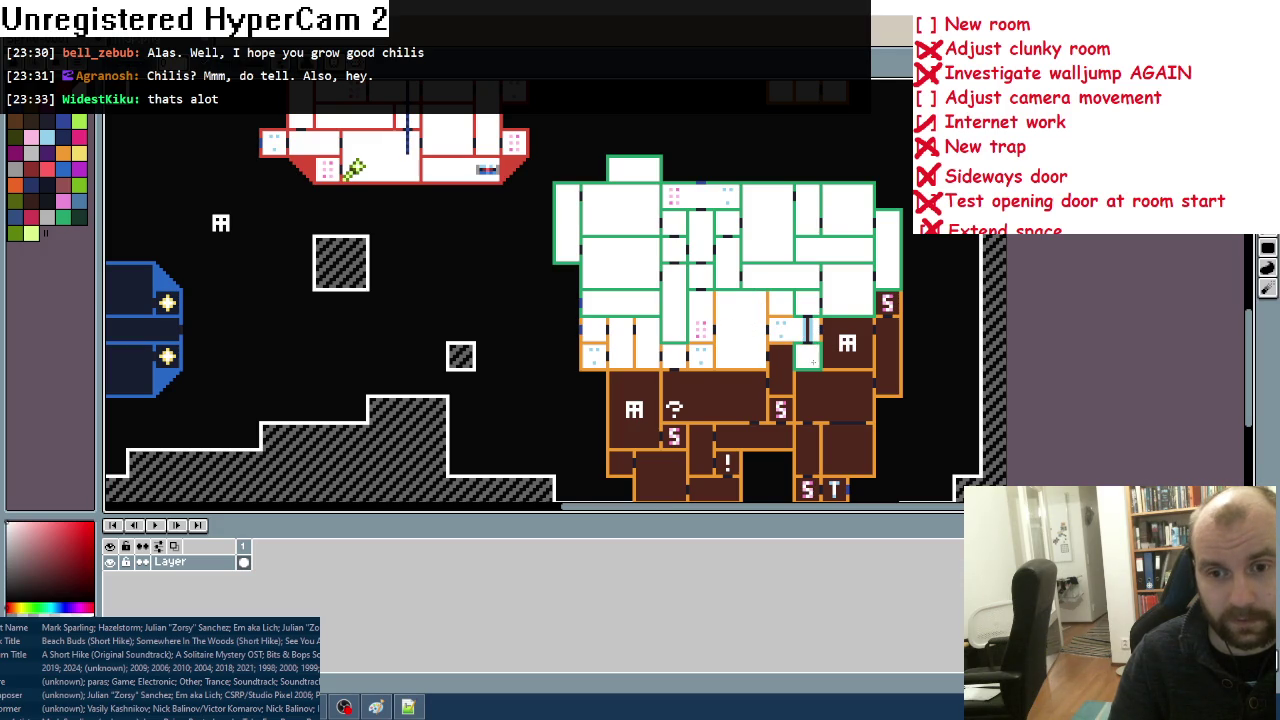
{"action": "left_click", "coordinate": [829, 362]}
{"action": "left_click", "coordinate": [894, 345]}
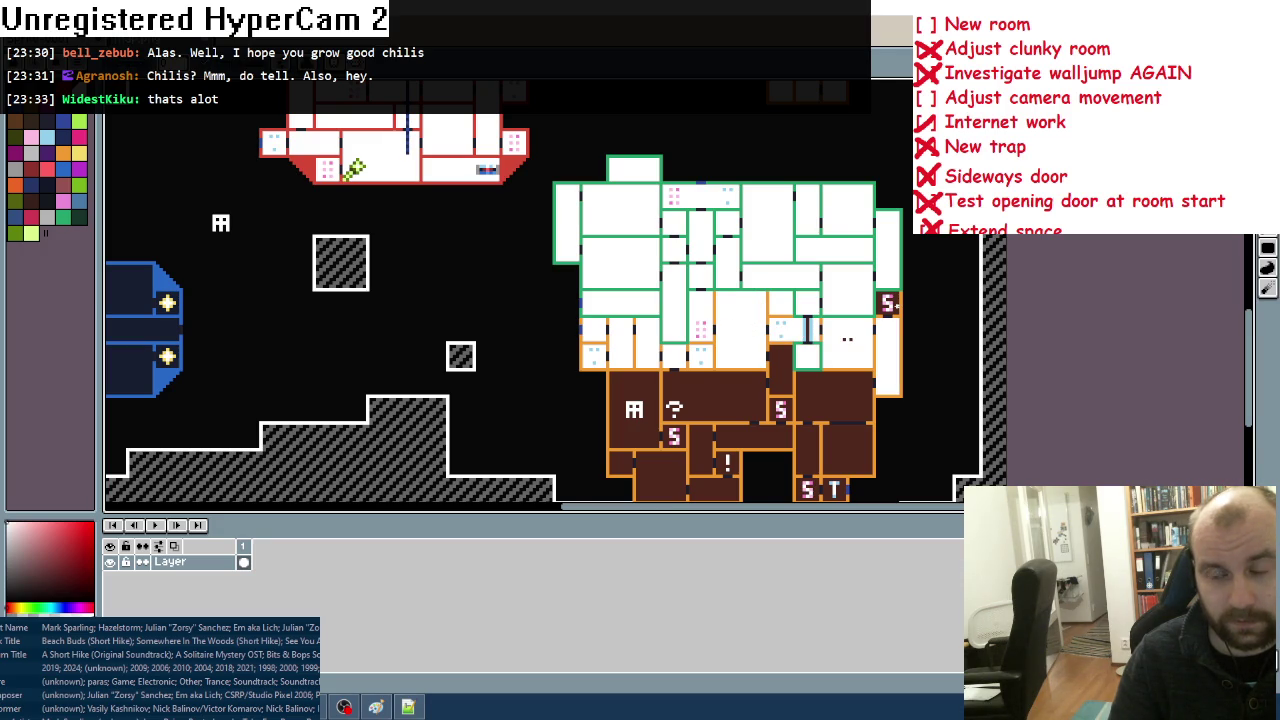
{"action": "left_click", "coordinate": [889, 305]}
Step: Fill the lower orange-bordered column rooms, '?' room, and S and T rooms white
{"action": "left_click_drag", "start_coordinate": [831, 403], "coordinate": [844, 322]}
{"action": "left_click", "coordinate": [794, 285]}
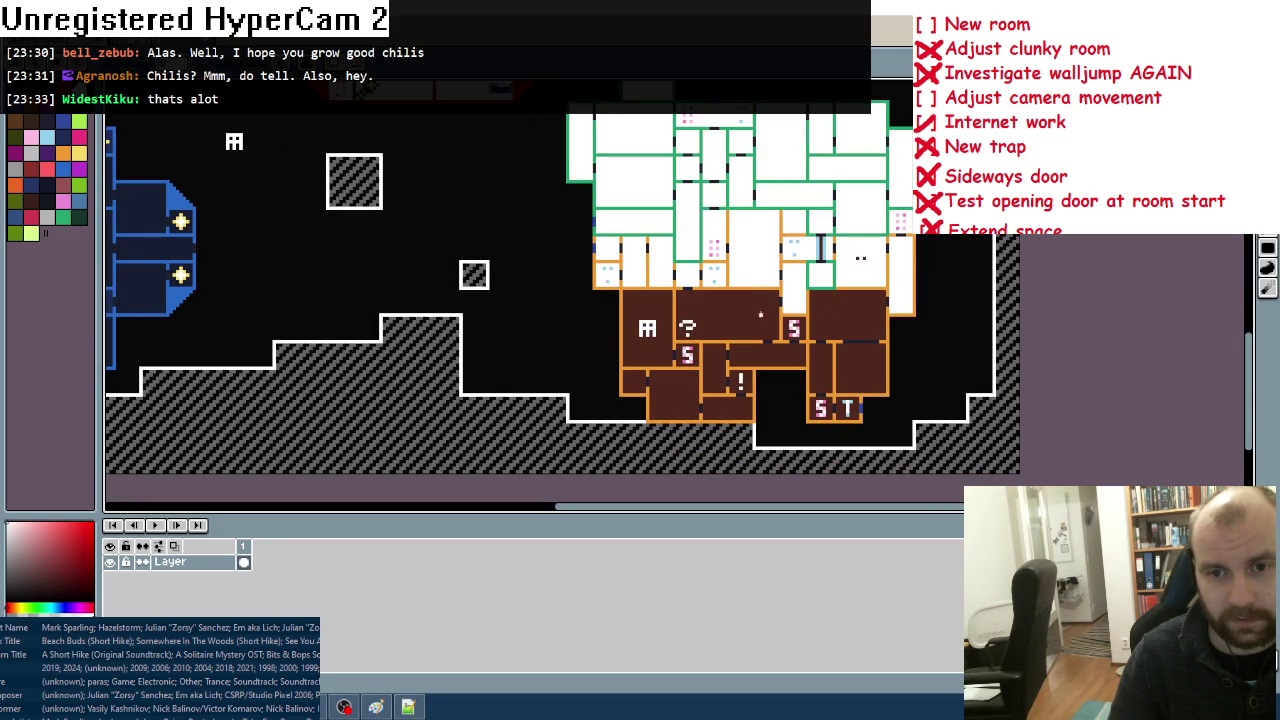
{"action": "left_click", "coordinate": [725, 315]}
{"action": "left_click", "coordinate": [795, 328]}
{"action": "left_click", "coordinate": [830, 324]}
{"action": "left_click", "coordinate": [849, 374]}
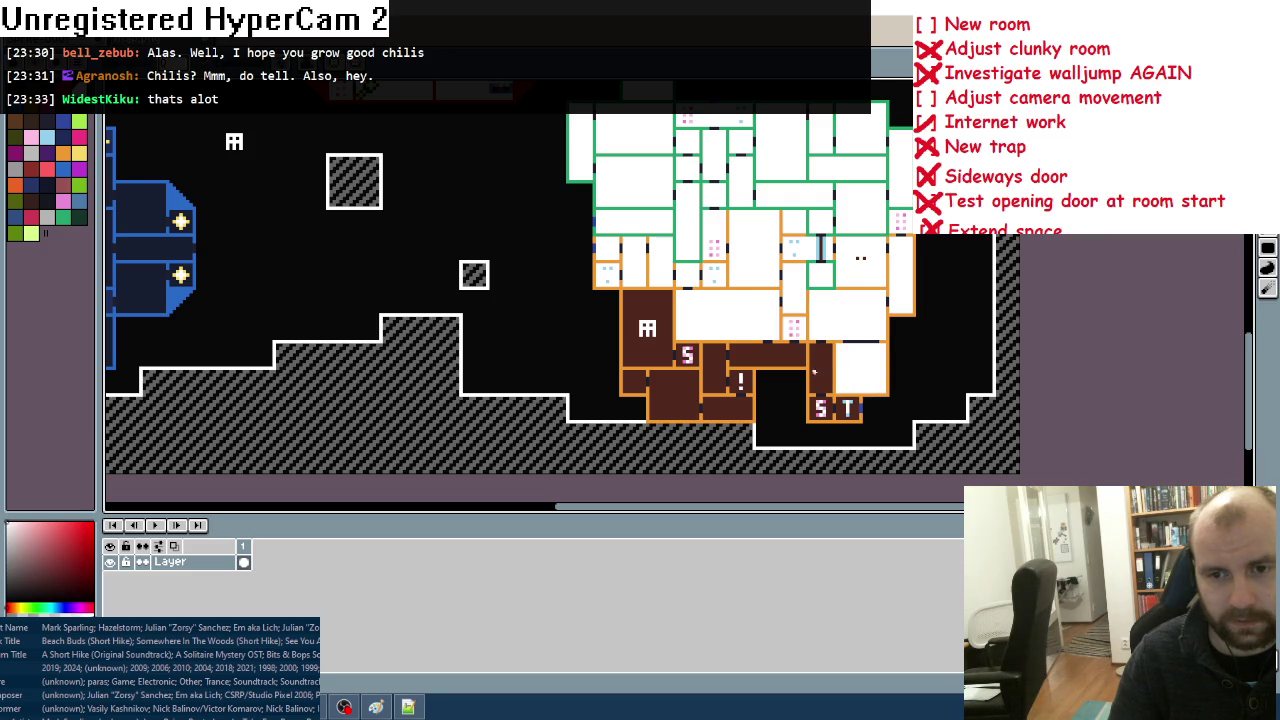
{"action": "left_click", "coordinate": [821, 370]}
{"action": "left_click", "coordinate": [828, 408]}
{"action": "left_click", "coordinate": [840, 408]}
Step: Fill the last brown rooms white, including the '!' room, big icon room and remaining S room
{"action": "left_click", "coordinate": [760, 355]}
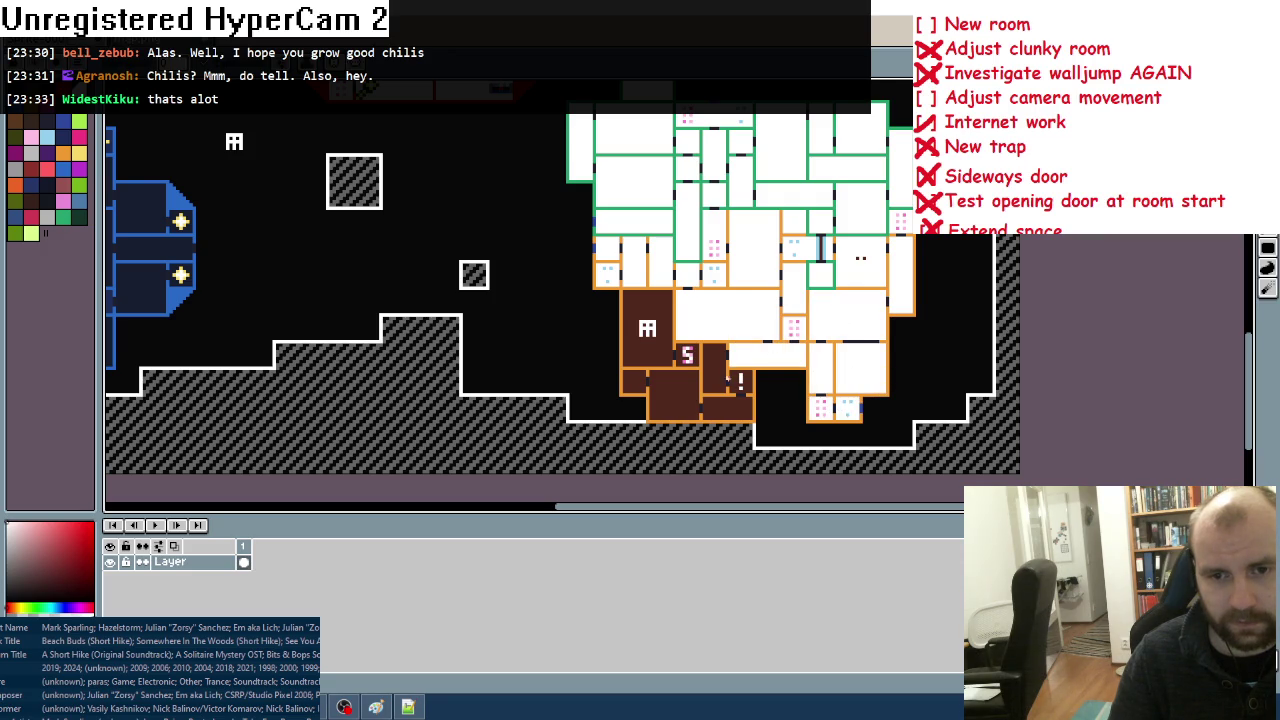
{"action": "left_click", "coordinate": [735, 380]}
{"action": "left_click", "coordinate": [714, 372]}
{"action": "left_click", "coordinate": [726, 413]}
{"action": "left_click", "coordinate": [674, 400]}
{"action": "left_click", "coordinate": [632, 380]}
{"action": "left_click", "coordinate": [632, 345]}
{"action": "left_click", "coordinate": [678, 356]}
{"action": "scroll", "coordinate": [737, 291], "scroll_direction": "left", "scroll_amount": 5}
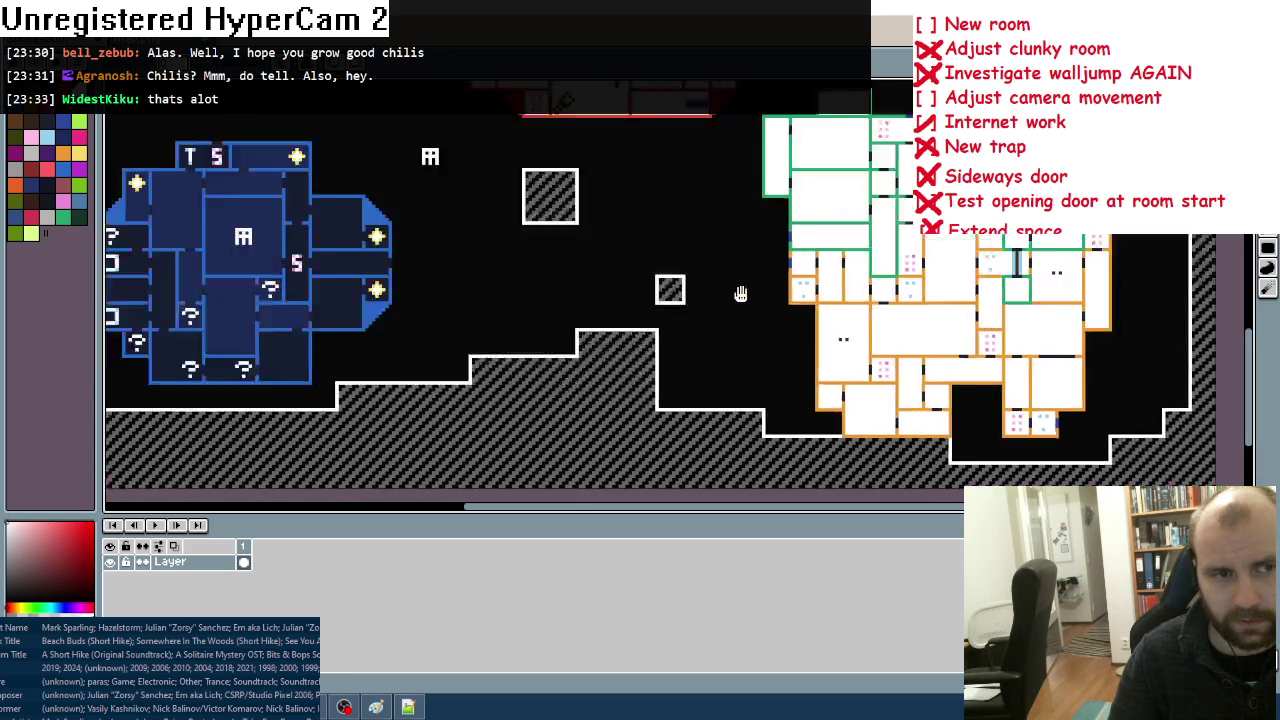
Step: Bucket-fill the T S room, its neighbours and the right-side rooms and star cells white
{"action": "left_click", "coordinate": [552, 160]}
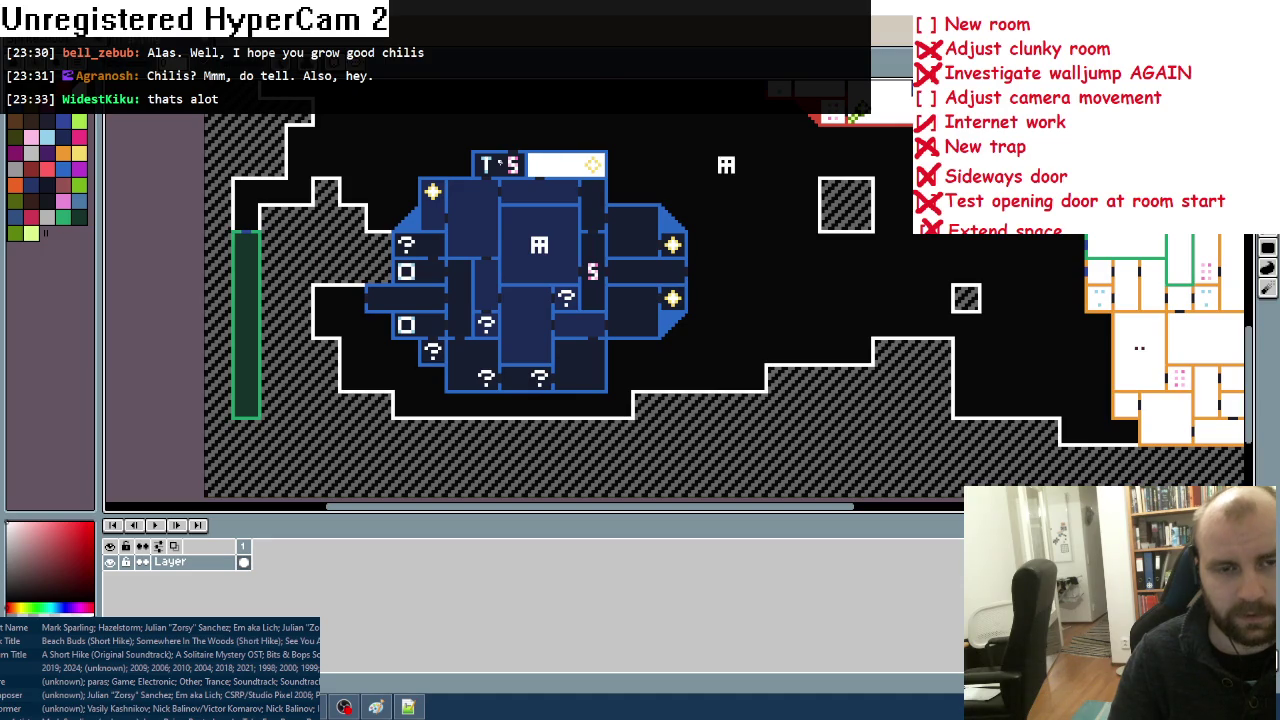
{"action": "left_click", "coordinate": [500, 165]}
{"action": "left_click", "coordinate": [458, 201]}
{"action": "left_click", "coordinate": [433, 214]}
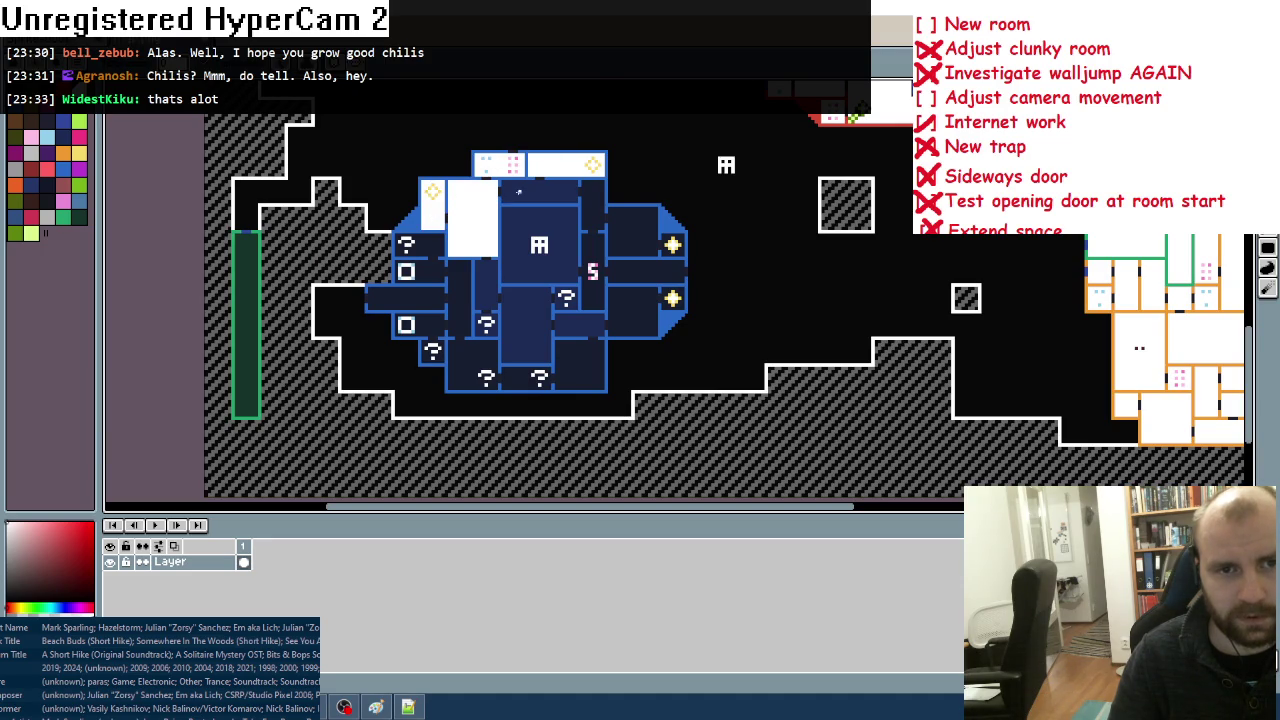
{"action": "left_click", "coordinate": [540, 192]}
{"action": "left_click", "coordinate": [250, 259]}
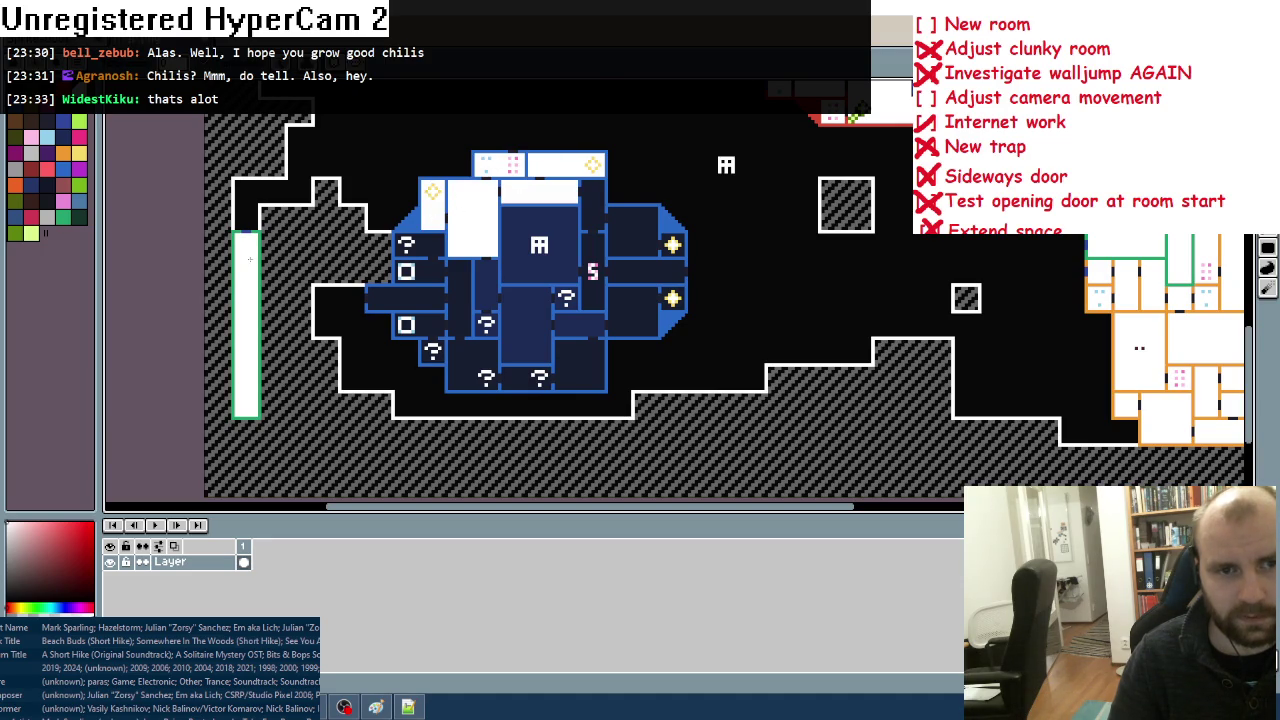
{"action": "left_click", "coordinate": [598, 217]}
{"action": "left_click", "coordinate": [650, 238]}
{"action": "left_click", "coordinate": [672, 245]}
{"action": "left_click", "coordinate": [632, 271]}
{"action": "left_click", "coordinate": [676, 304]}
{"action": "left_click", "coordinate": [632, 312]}
Step: Fill the central ghost room, the '?' cells and the lower and left dark cells white
{"action": "left_click", "coordinate": [593, 285]}
{"action": "left_click", "coordinate": [532, 271]}
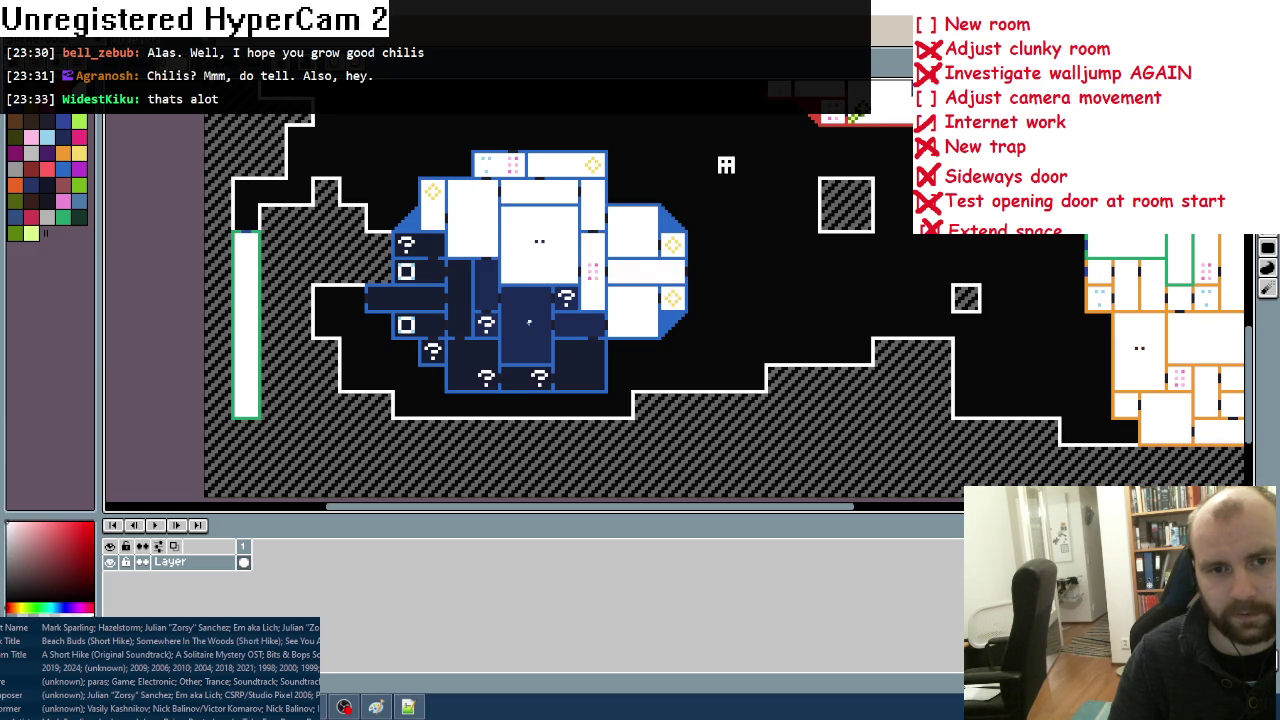
{"action": "left_click", "coordinate": [526, 325]}
{"action": "left_click", "coordinate": [566, 298]}
{"action": "left_click", "coordinate": [486, 293]}
{"action": "left_click", "coordinate": [485, 326]}
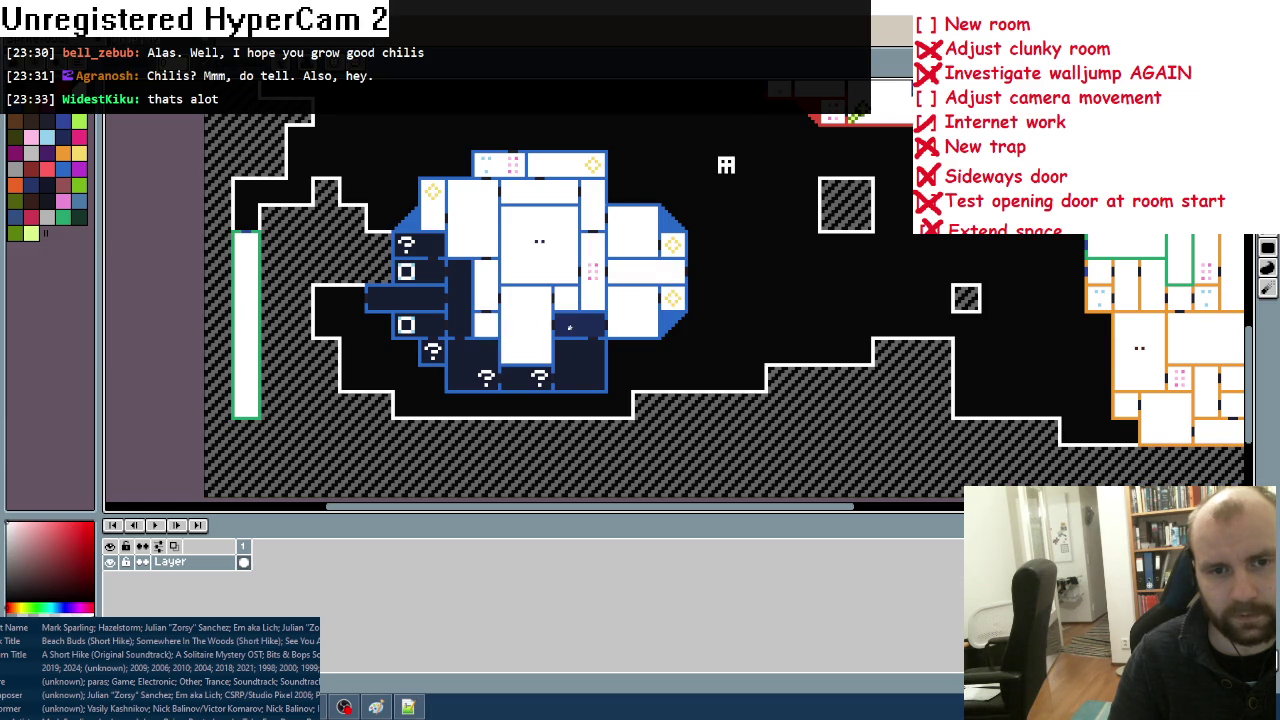
{"action": "left_click", "coordinate": [580, 325]}
{"action": "left_click", "coordinate": [578, 362]}
{"action": "left_click", "coordinate": [525, 378]}
{"action": "left_click", "coordinate": [450, 352]}
{"action": "left_click", "coordinate": [440, 354]}
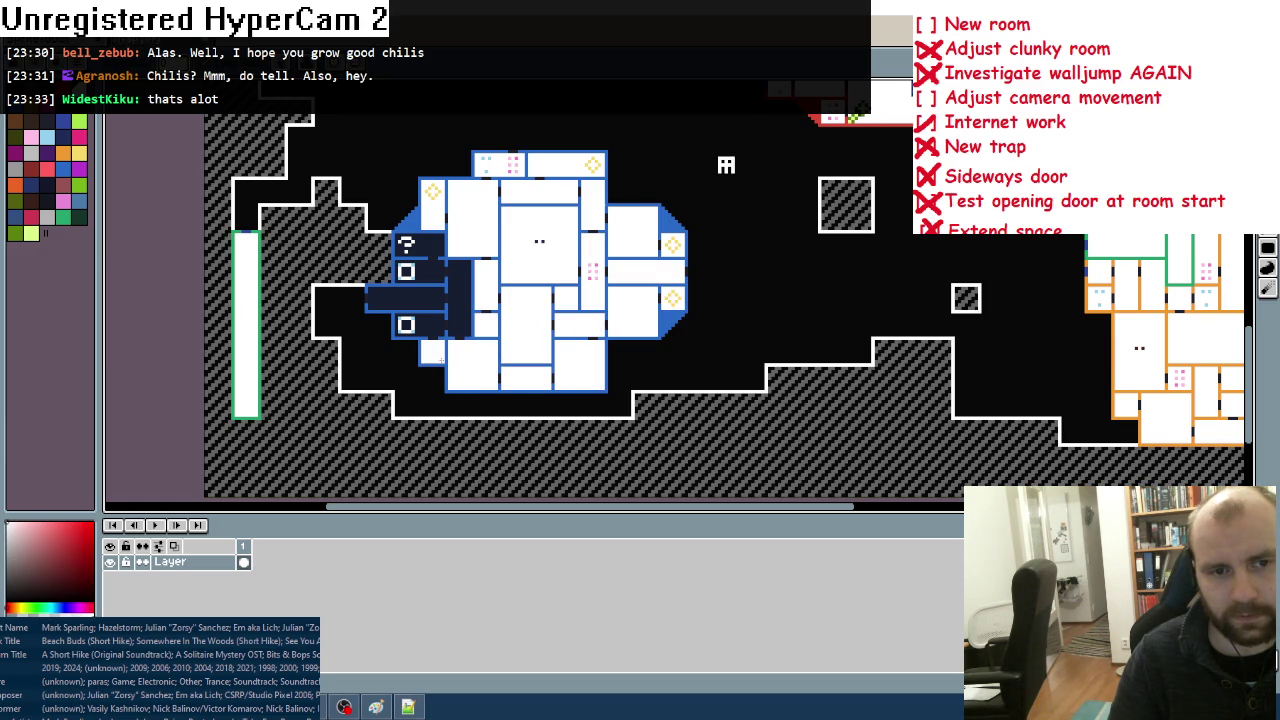
{"action": "left_click", "coordinate": [425, 326]}
{"action": "left_click", "coordinate": [460, 305]}
{"action": "left_click", "coordinate": [408, 300]}
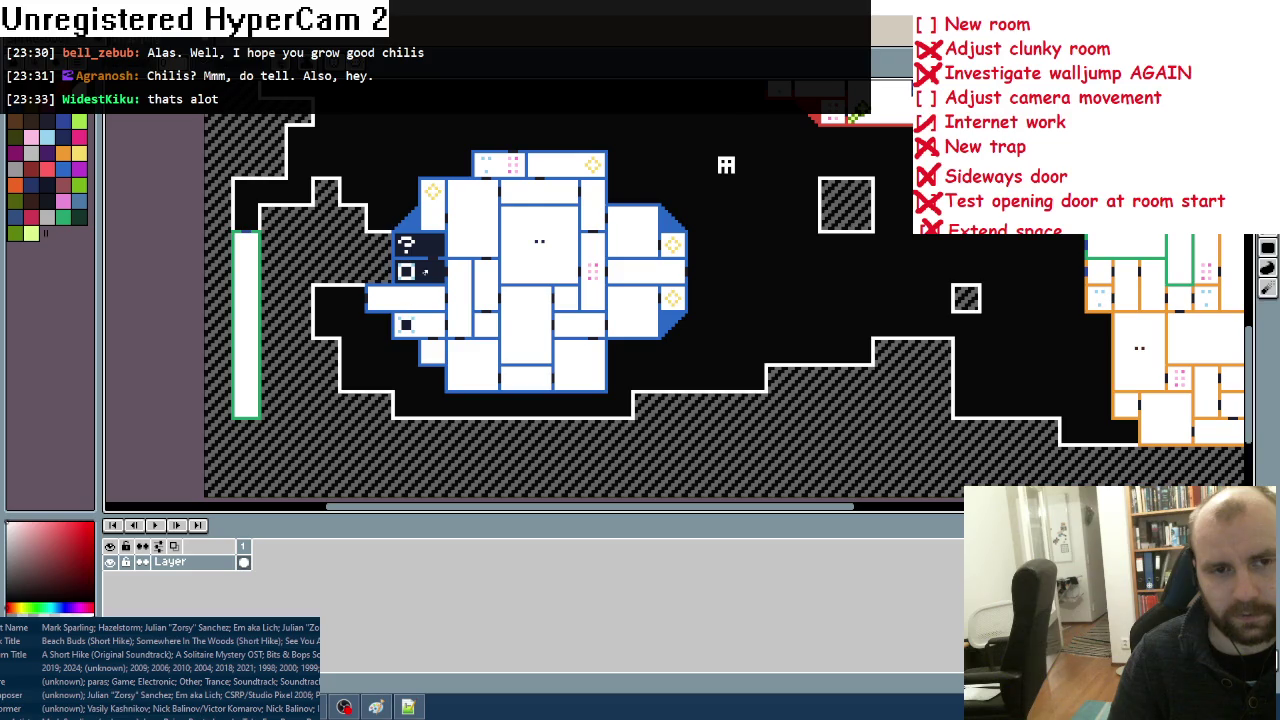
{"action": "left_click", "coordinate": [420, 272]}
{"action": "left_click", "coordinate": [420, 245]}
Step: Recentre the map and bucket-fill the black empty space around the rooms white
{"action": "scroll", "coordinate": [420, 245], "scroll_direction": "down", "scroll_amount": 4}
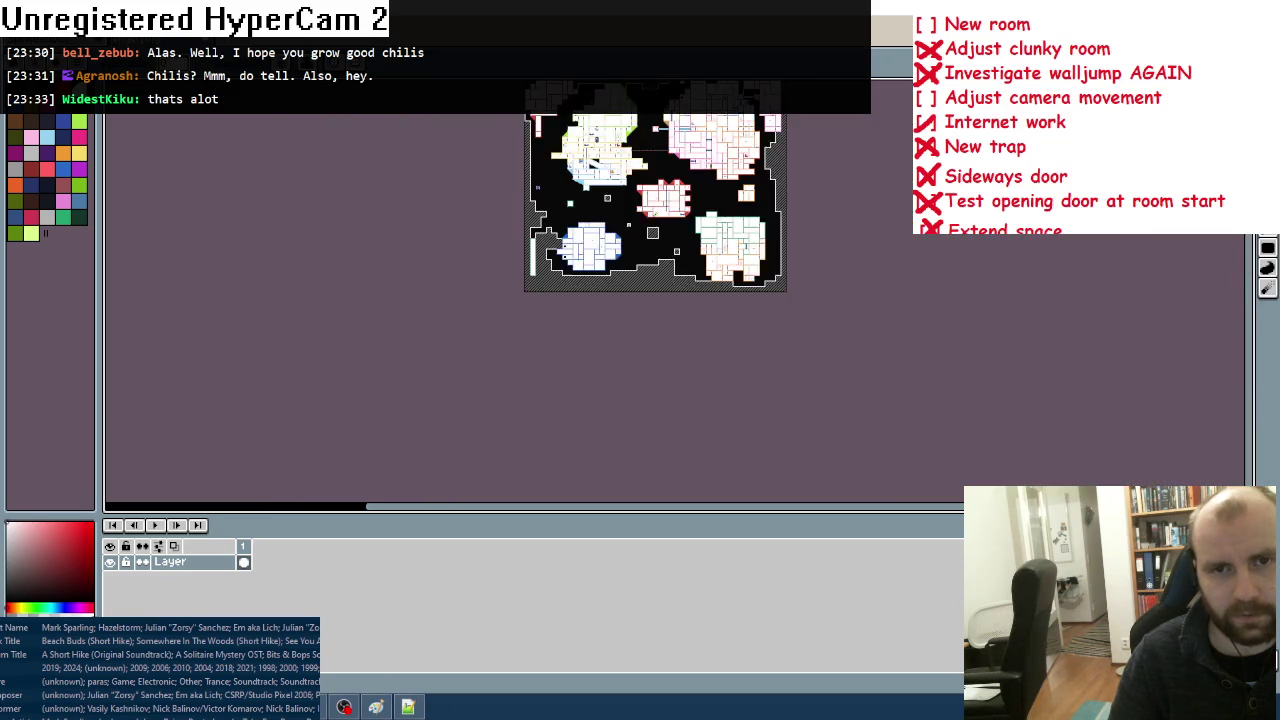
{"action": "scroll", "coordinate": [680, 290], "scroll_direction": "up", "scroll_amount": 2}
{"action": "left_click_drag", "start_coordinate": [663, 192], "coordinate": [636, 224]}
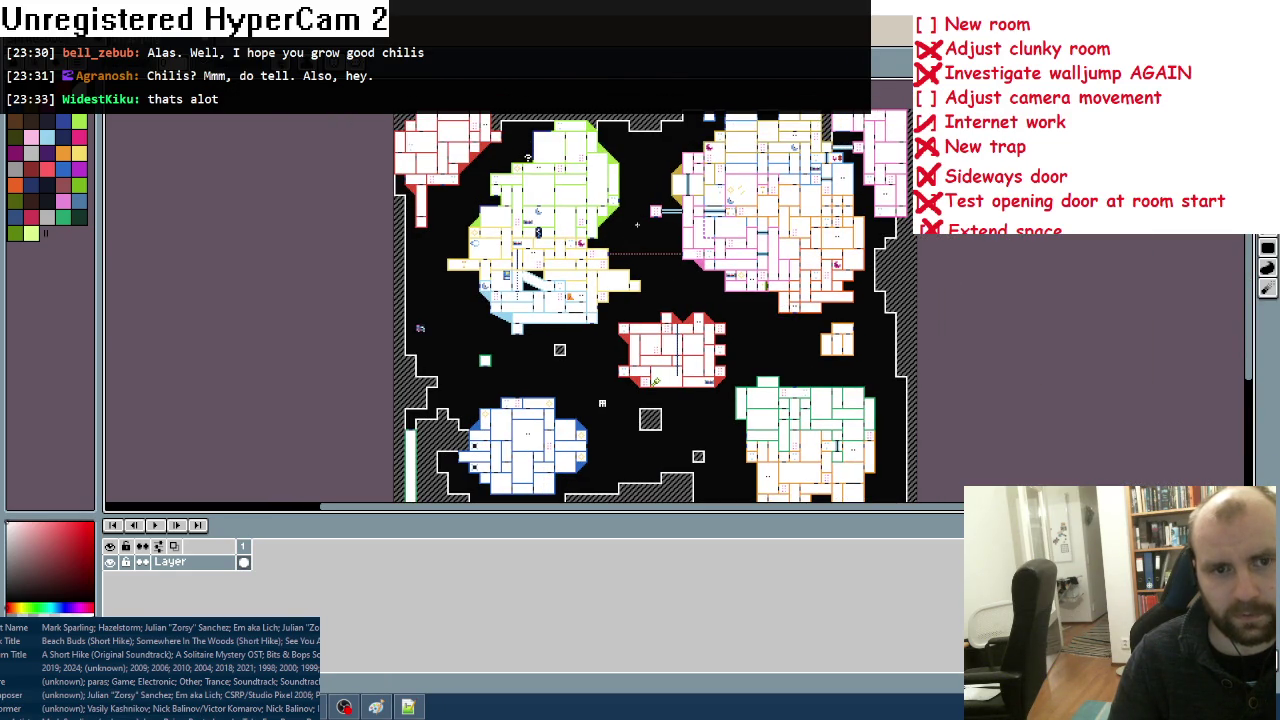
{"action": "left_click", "coordinate": [636, 224]}
{"action": "scroll", "coordinate": [646, 273], "scroll_direction": "down", "scroll_amount": 2}
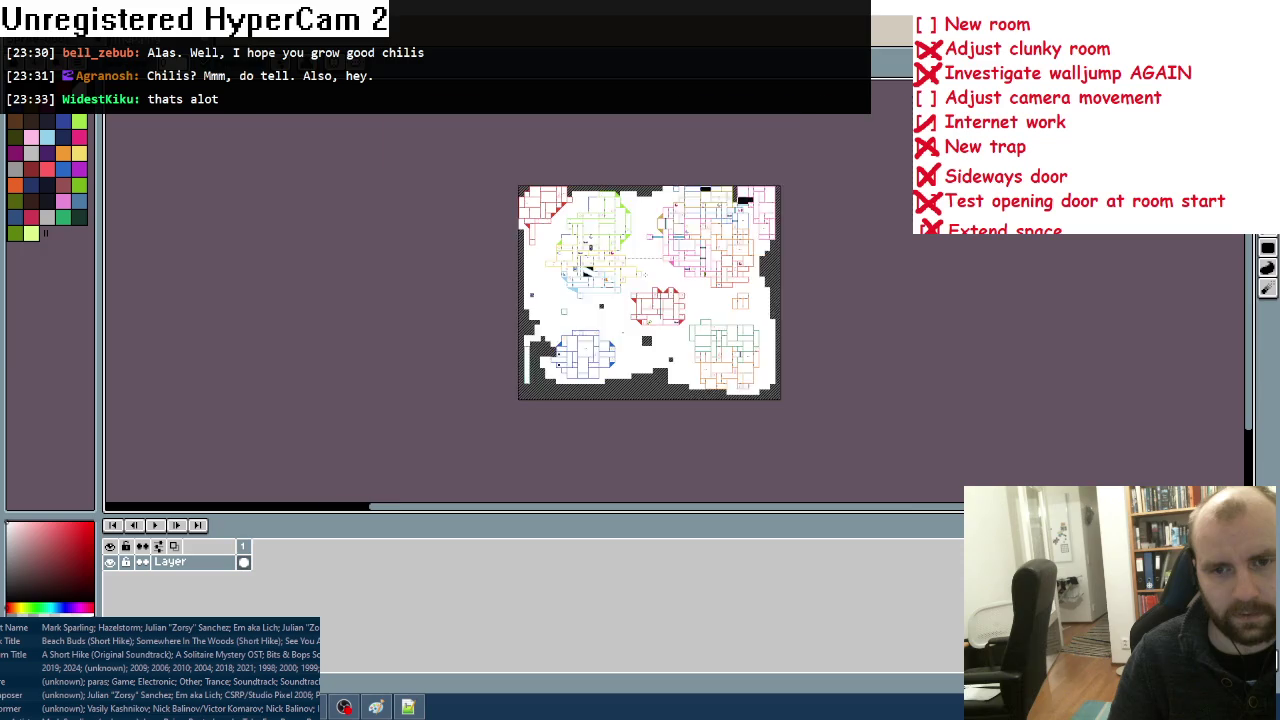
{"action": "scroll", "coordinate": [646, 273], "scroll_direction": "up", "scroll_amount": 2}
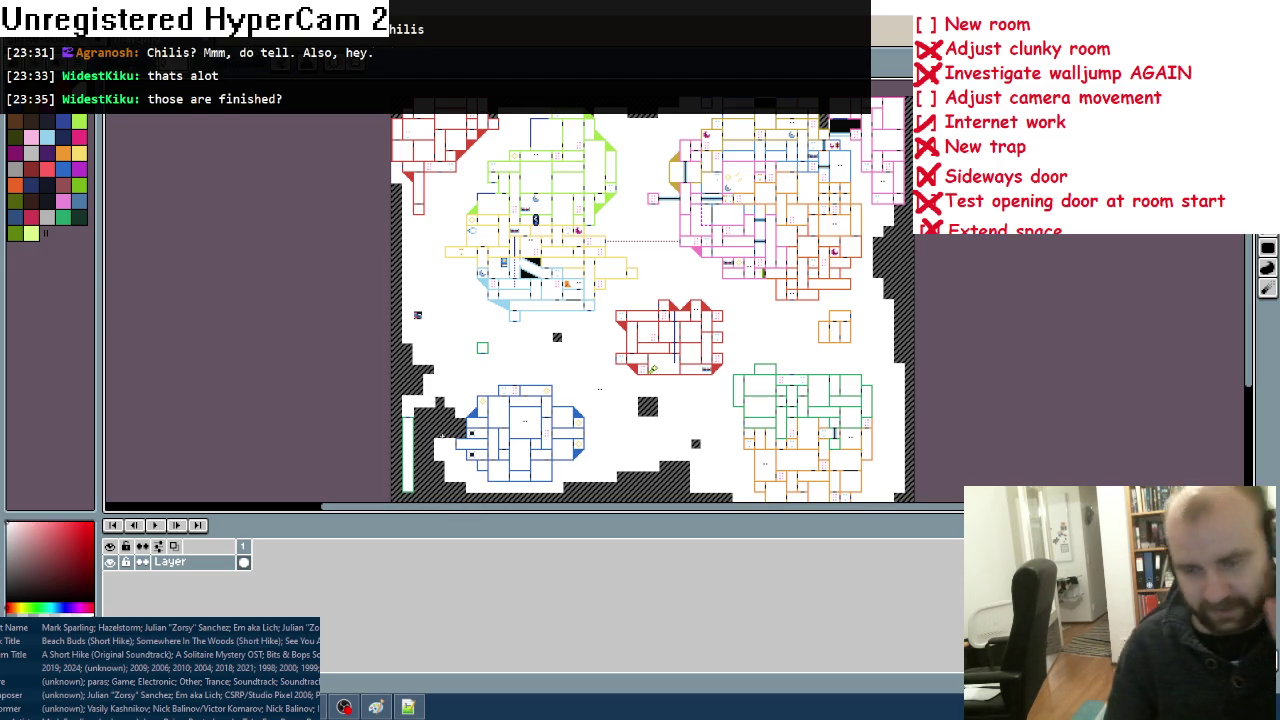
Step: Open the game's Data folder in Explorer, then return to the Paint to-do list and place a text box
{"action": "key", "text": "alt+Tab"}
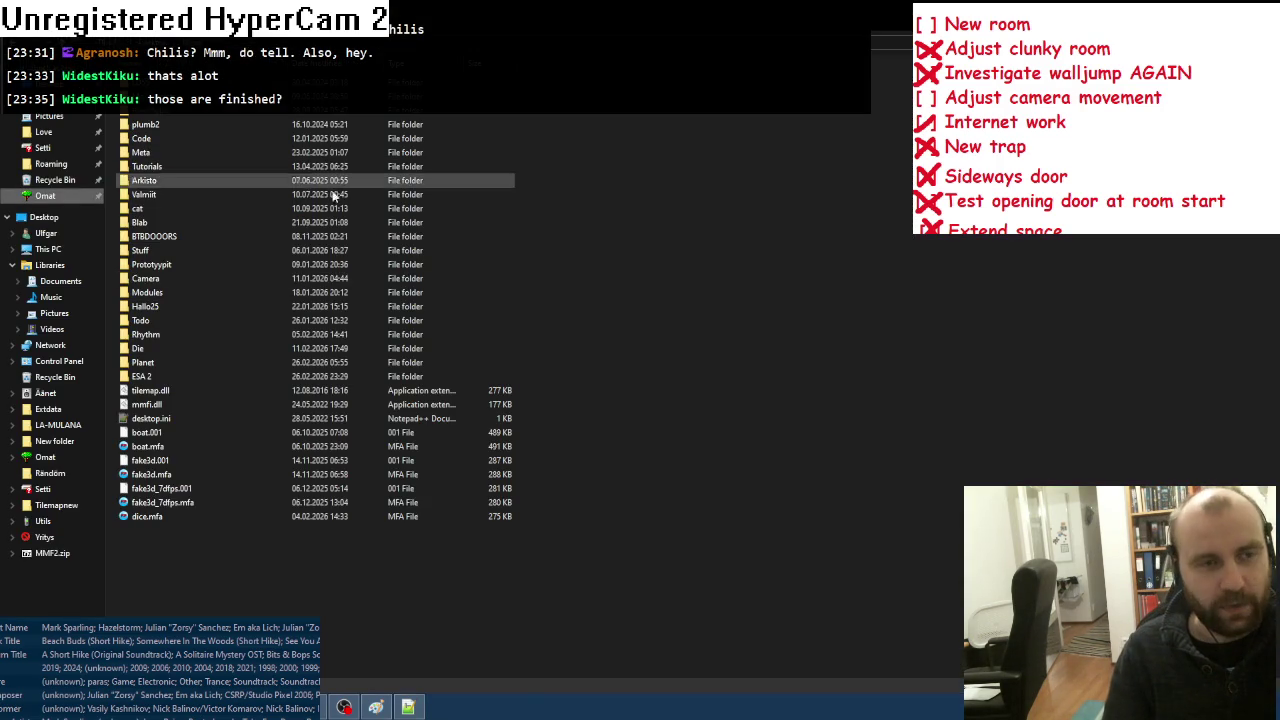
{"action": "scroll", "coordinate": [165, 142], "scroll_direction": "up", "scroll_amount": 2}
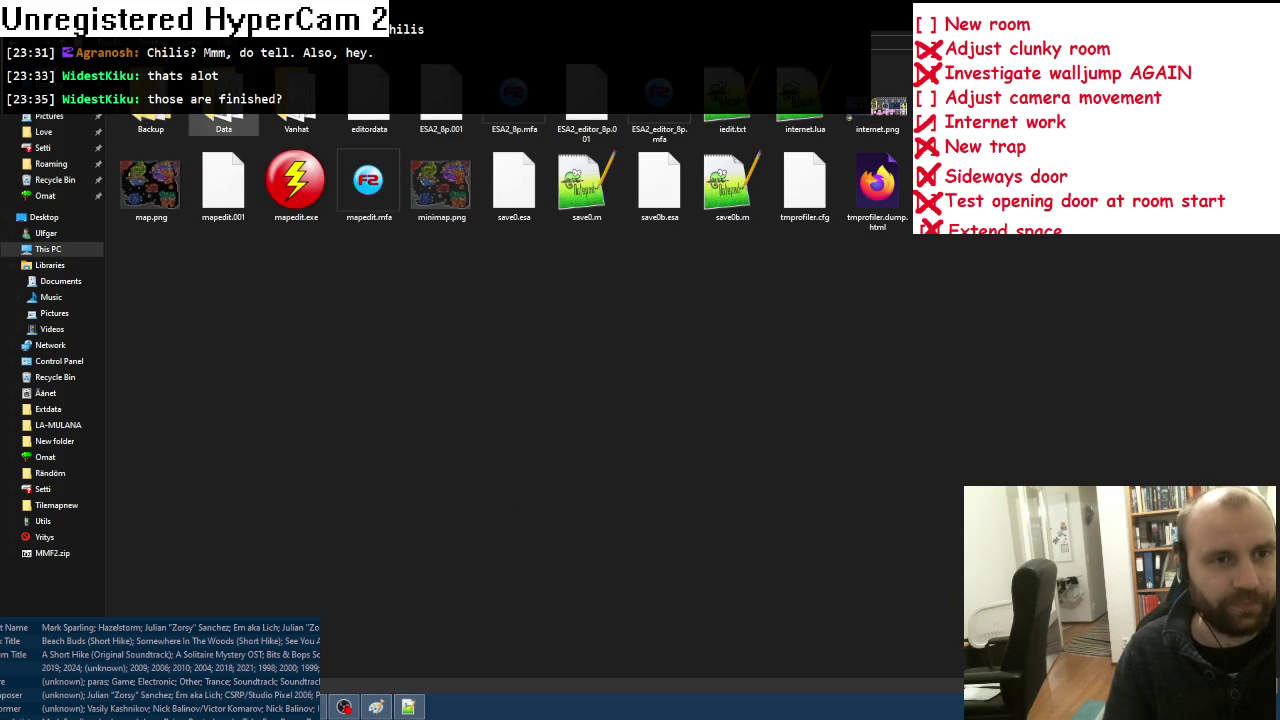
{"action": "double_click", "coordinate": [223, 122]}
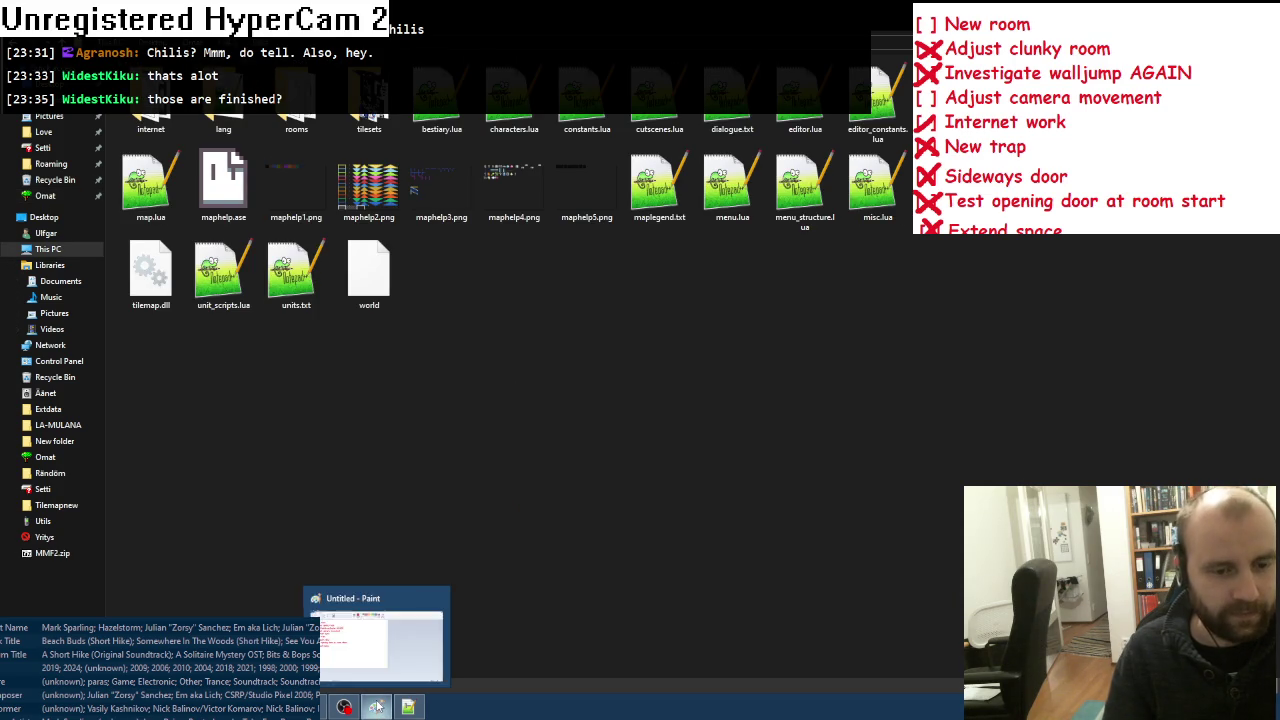
{"action": "left_click", "coordinate": [377, 708]}
{"action": "left_click", "coordinate": [507, 295]}
Step: Write a '~322 rooms' note in an enlarged text box beside the to-do list, then return to Explorer
{"action": "left_click_drag", "start_coordinate": [557, 286], "coordinate": [437, 217]}
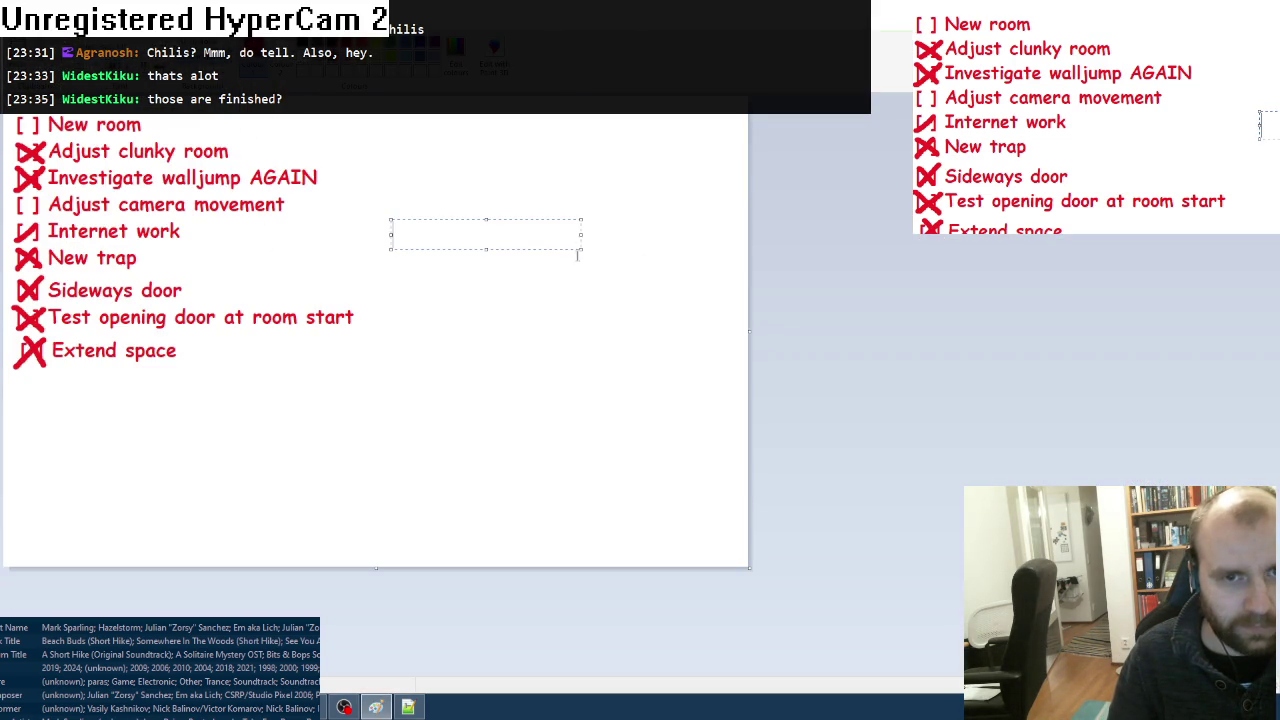
{"action": "left_click_drag", "start_coordinate": [580, 257], "coordinate": [654, 430]}
{"action": "type", "text": "~~"}
{"action": "key", "text": "BackSpace"}
{"action": "type", "text": "322 re"}
{"action": "key", "text": "BackSpace"}
{"action": "type", "text": "i"}
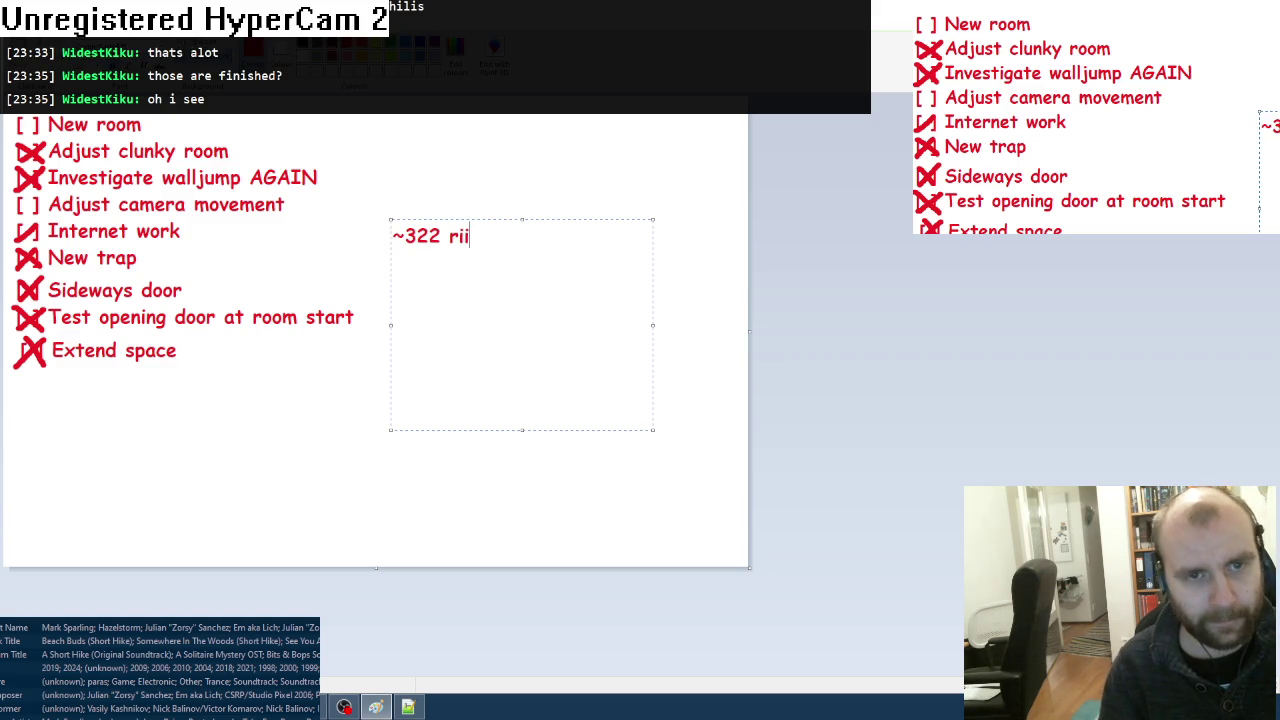
{"action": "key", "text": "BackSpace"}
{"action": "key", "text": "BackSpace"}
{"action": "type", "text": "ooma"}
{"action": "key", "text": "BackSpace"}
{"action": "type", "text": "s"}
{"action": "left_click", "coordinate": [520, 523]}
{"action": "key", "text": "alt+Tab"}
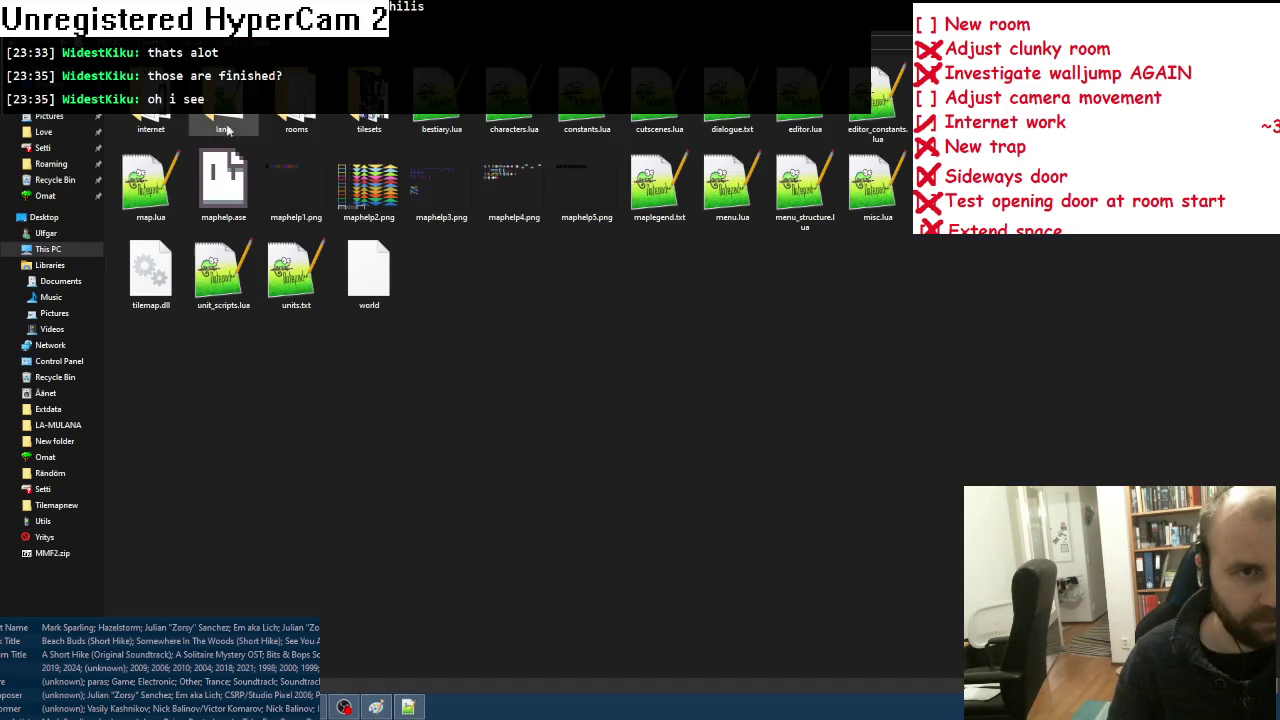
Step: Open the rooms folder and select all of its files
{"action": "double_click", "coordinate": [288, 104]}
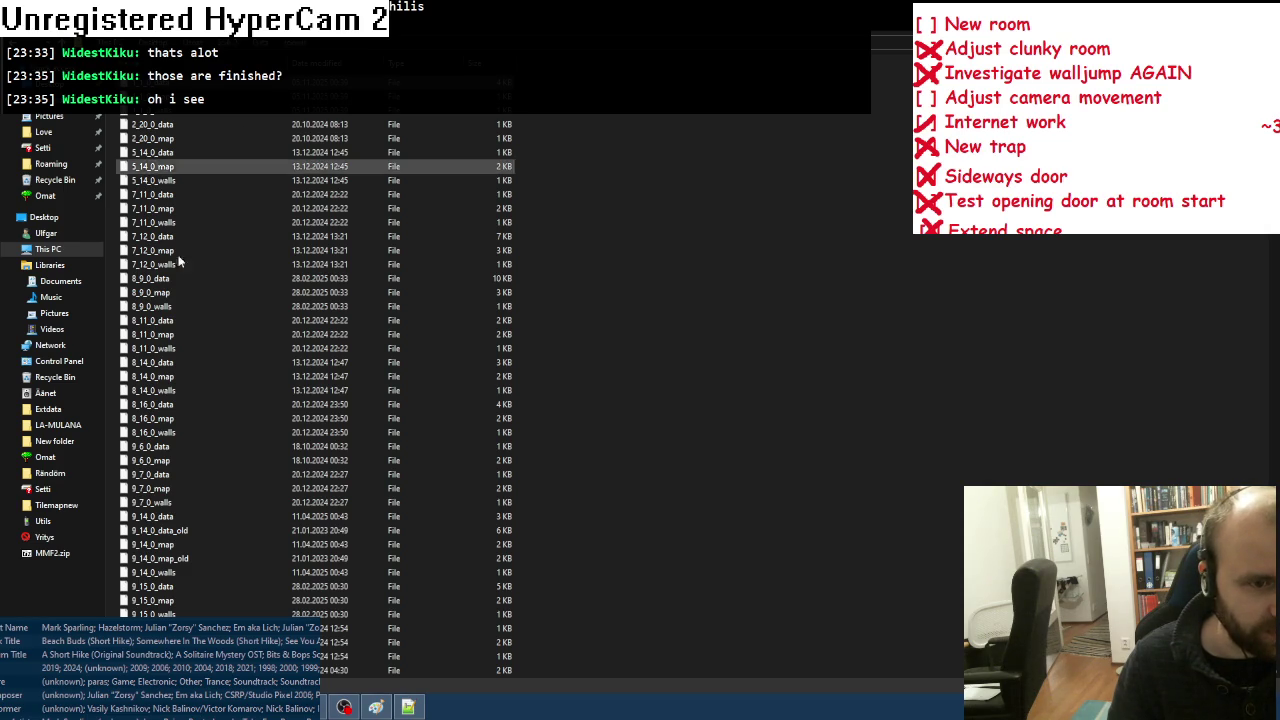
{"action": "scroll", "coordinate": [158, 519], "scroll_direction": "down", "scroll_amount": 15}
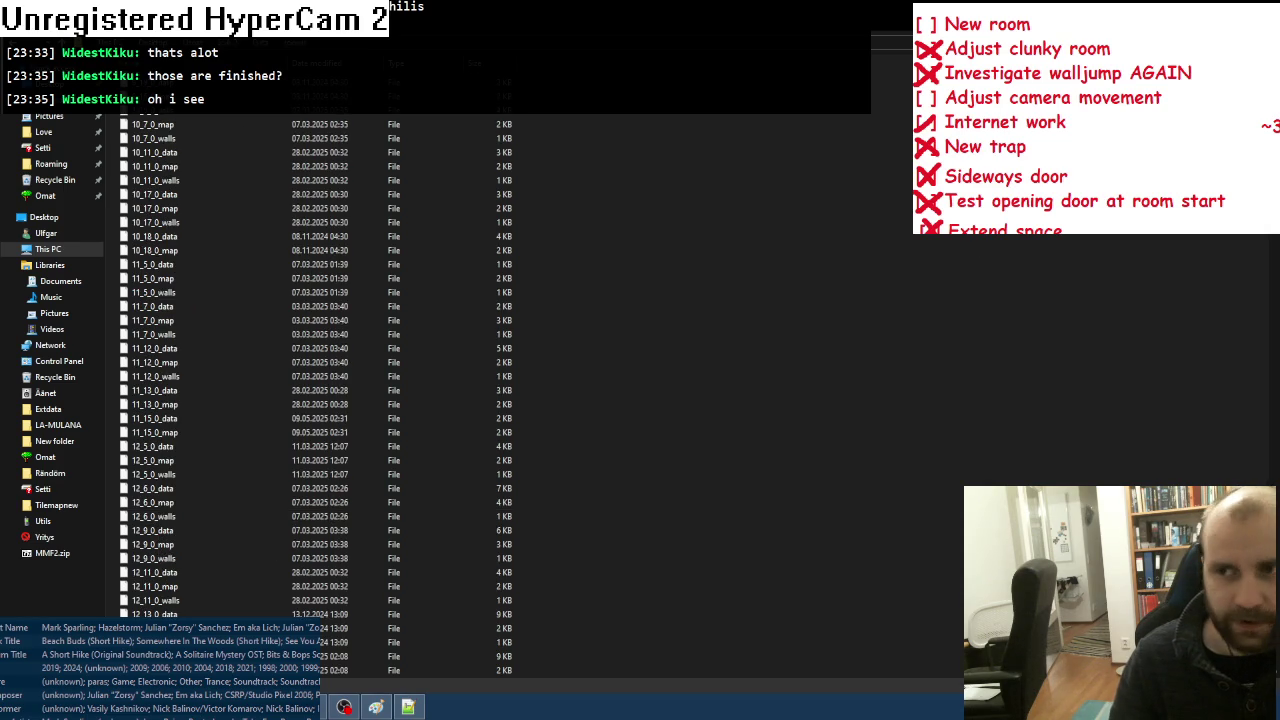
{"action": "scroll", "coordinate": [314, 396], "scroll_direction": "down", "scroll_amount": 20}
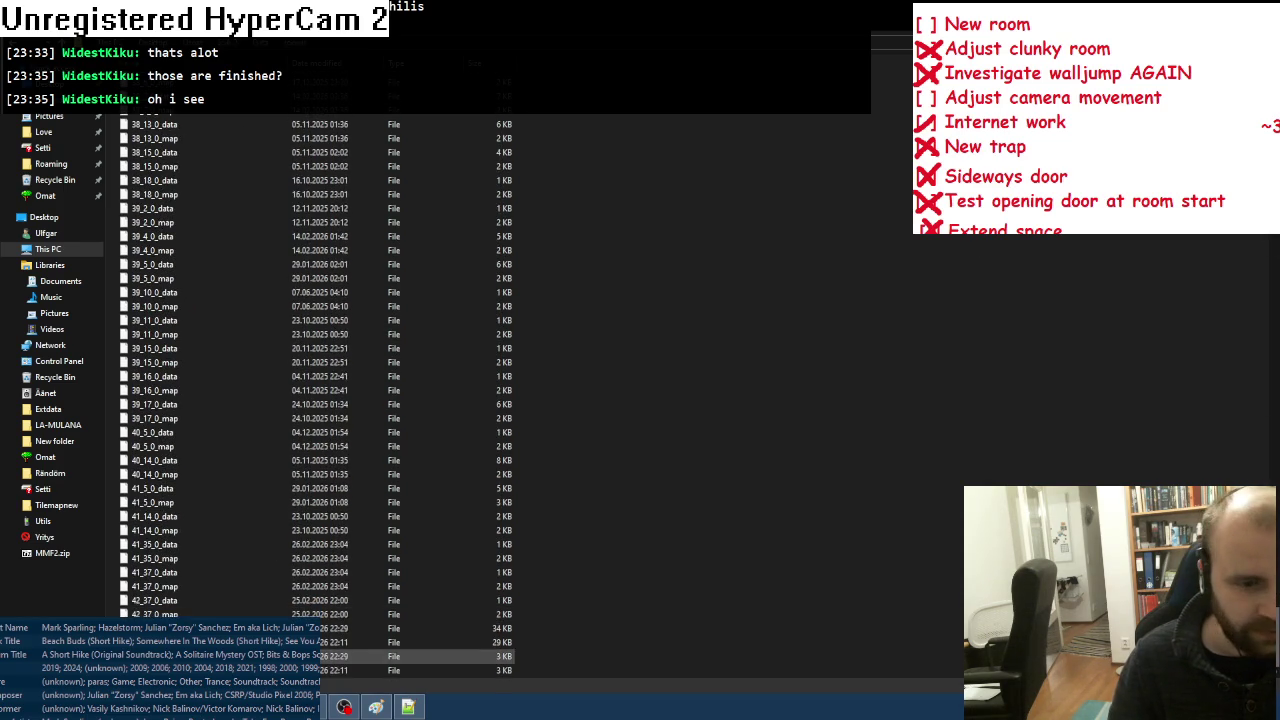
{"action": "key", "text": "ctrl+a"}
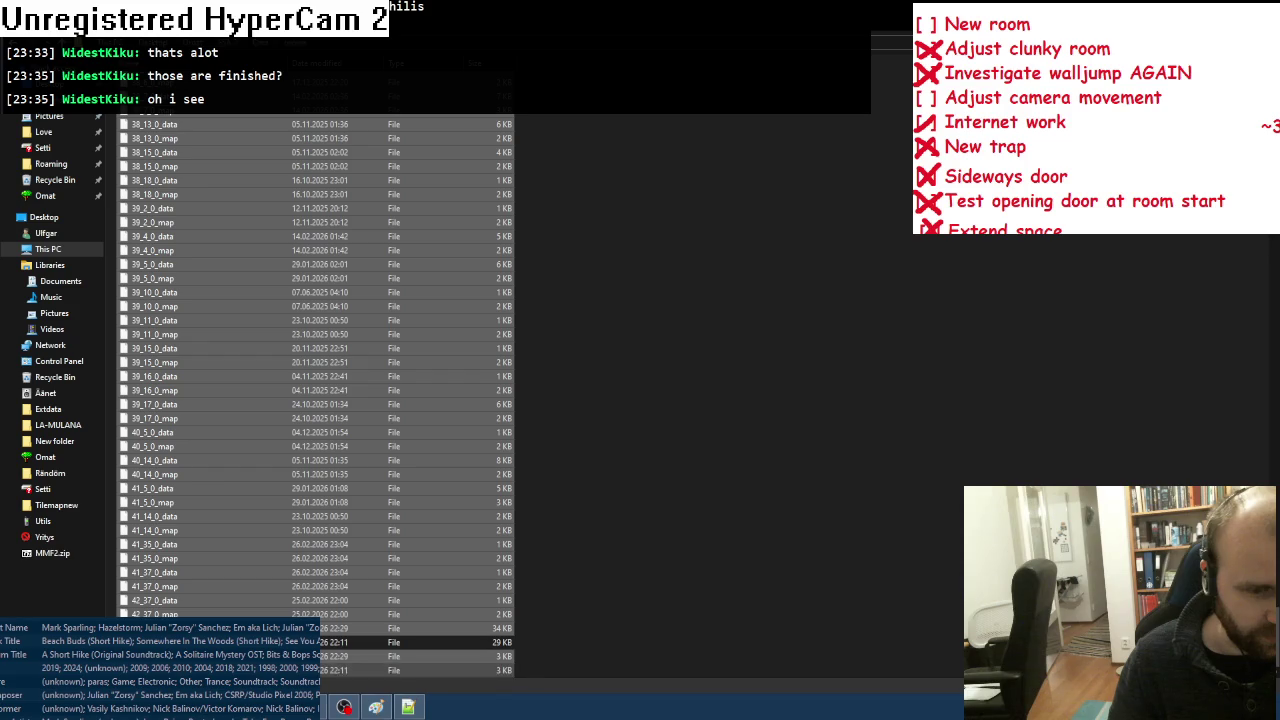
{"action": "scroll", "coordinate": [169, 475], "scroll_direction": "up", "scroll_amount": 15}
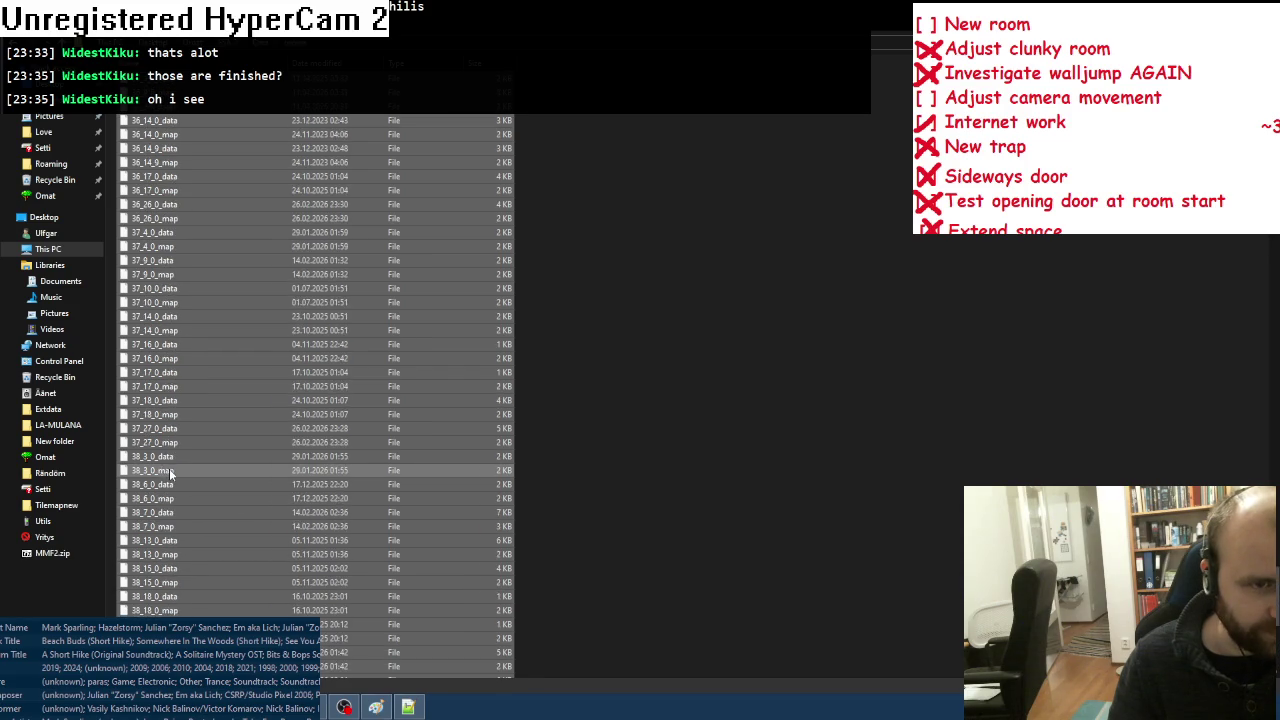
{"action": "scroll", "coordinate": [169, 469], "scroll_direction": "up", "scroll_amount": 20}
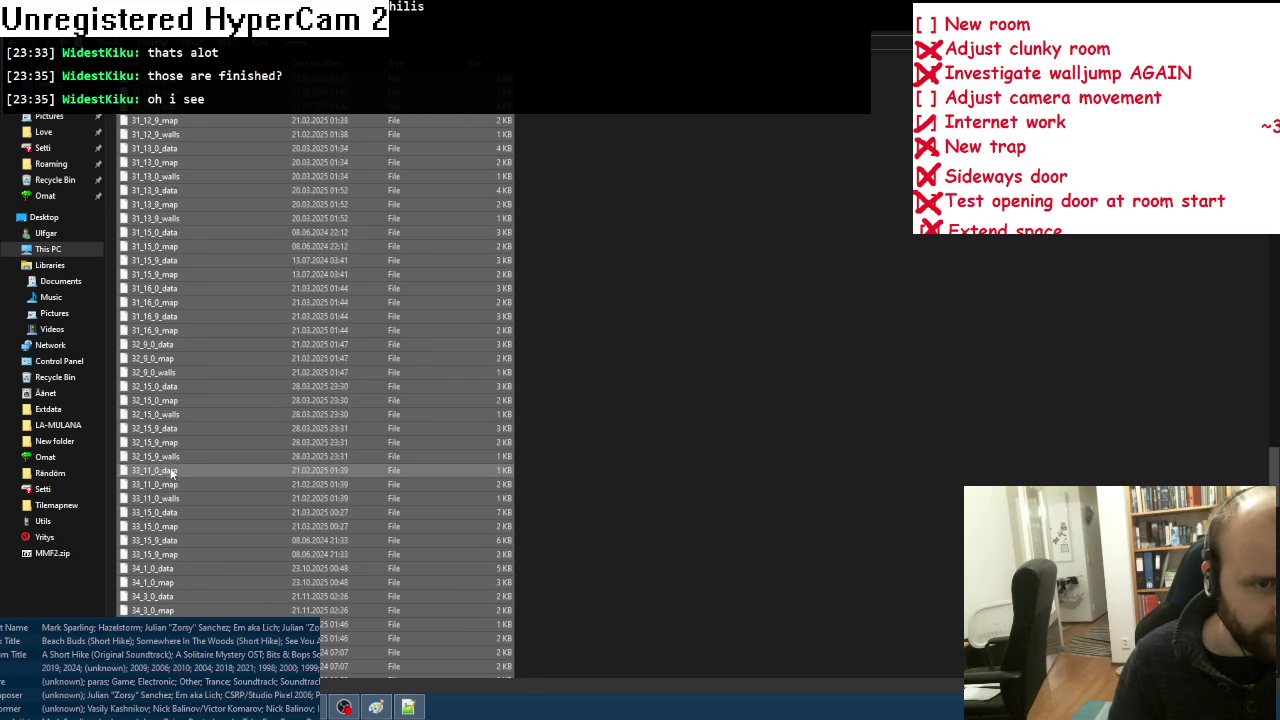
{"action": "scroll", "coordinate": [173, 471], "scroll_direction": "up", "scroll_amount": 5}
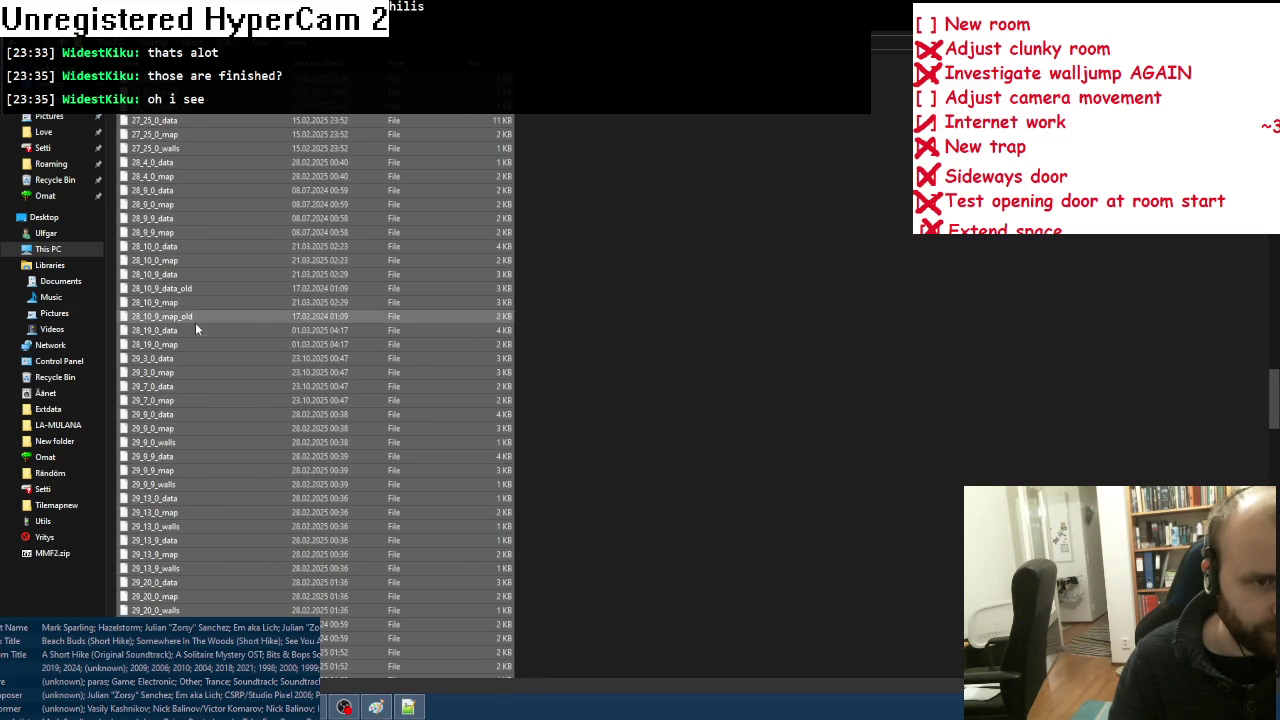
Step: Deselect the _old backup copies of rooms 28_10_9, 15_12_0, 15_9_0, 13_17_0 and 9_14_0
{"action": "left_click", "coordinate": [195, 322], "text": "ctrl"}
{"action": "left_click", "coordinate": [190, 293], "text": "ctrl"}
{"action": "scroll", "coordinate": [241, 410], "scroll_direction": "up", "scroll_amount": 15}
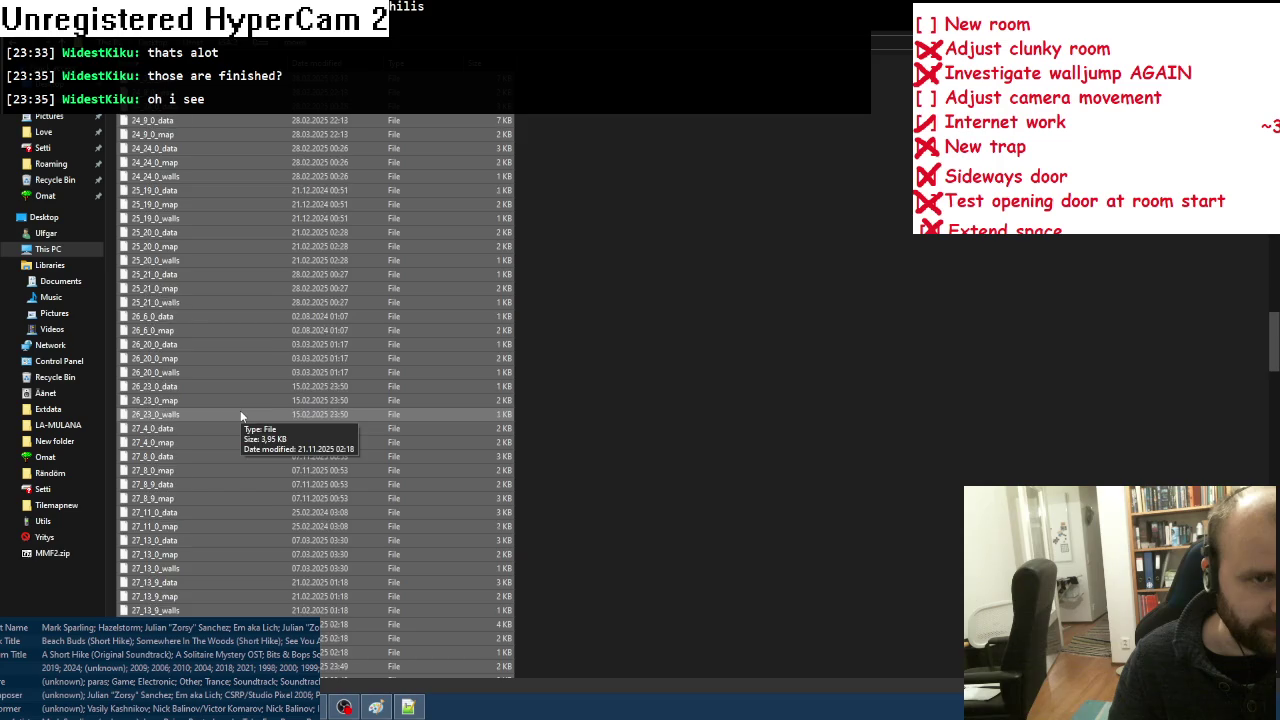
{"action": "scroll", "coordinate": [241, 410], "scroll_direction": "up", "scroll_amount": 13}
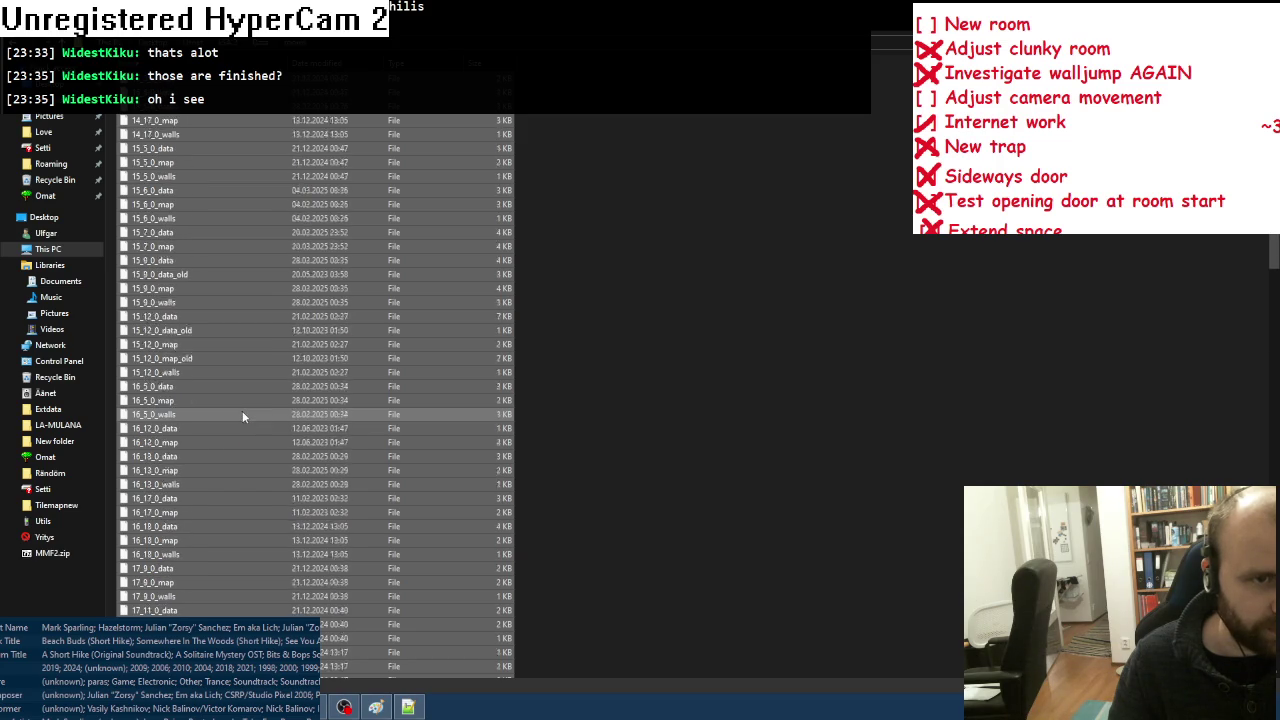
{"action": "left_click", "coordinate": [193, 400], "text": "ctrl"}
{"action": "left_click", "coordinate": [191, 376], "text": "ctrl"}
{"action": "left_click", "coordinate": [190, 318], "text": "ctrl"}
{"action": "scroll", "coordinate": [248, 379], "scroll_direction": "up", "scroll_amount": 5}
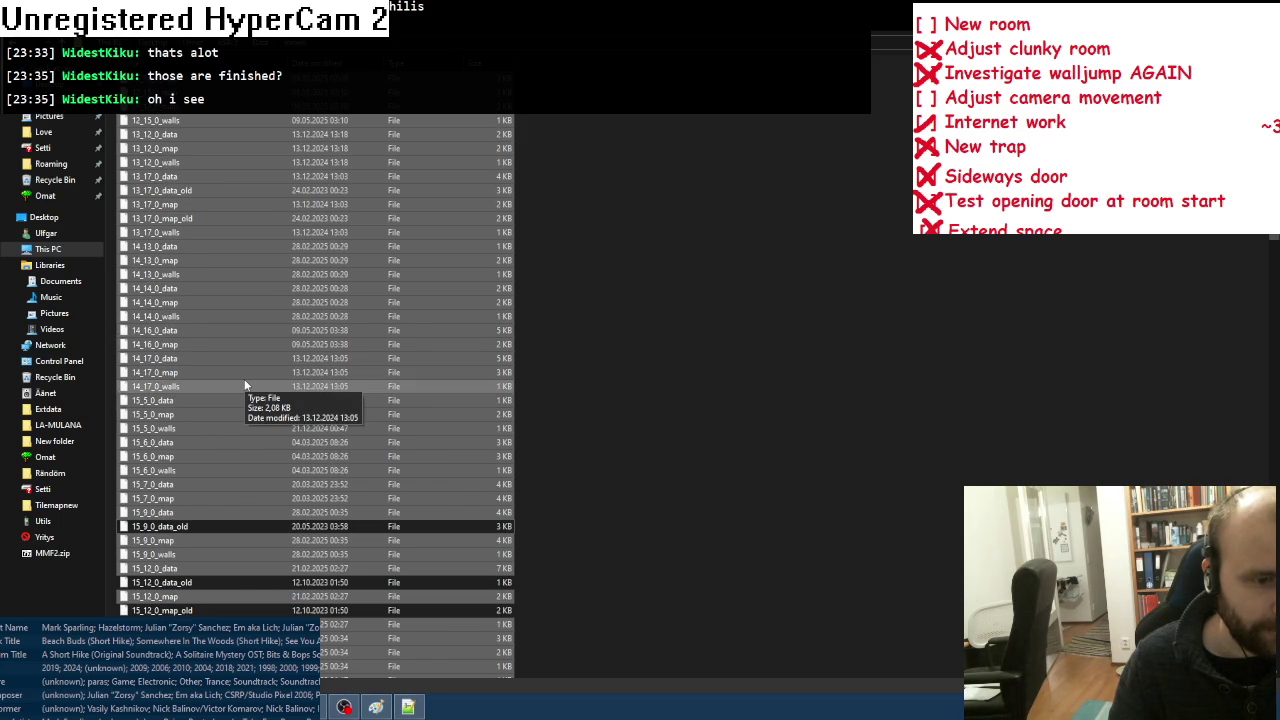
{"action": "scroll", "coordinate": [245, 385], "scroll_direction": "up", "scroll_amount": 7}
{"action": "left_click", "coordinate": [189, 508], "text": "ctrl"}
{"action": "scroll", "coordinate": [249, 372], "scroll_direction": "up", "scroll_amount": 18}
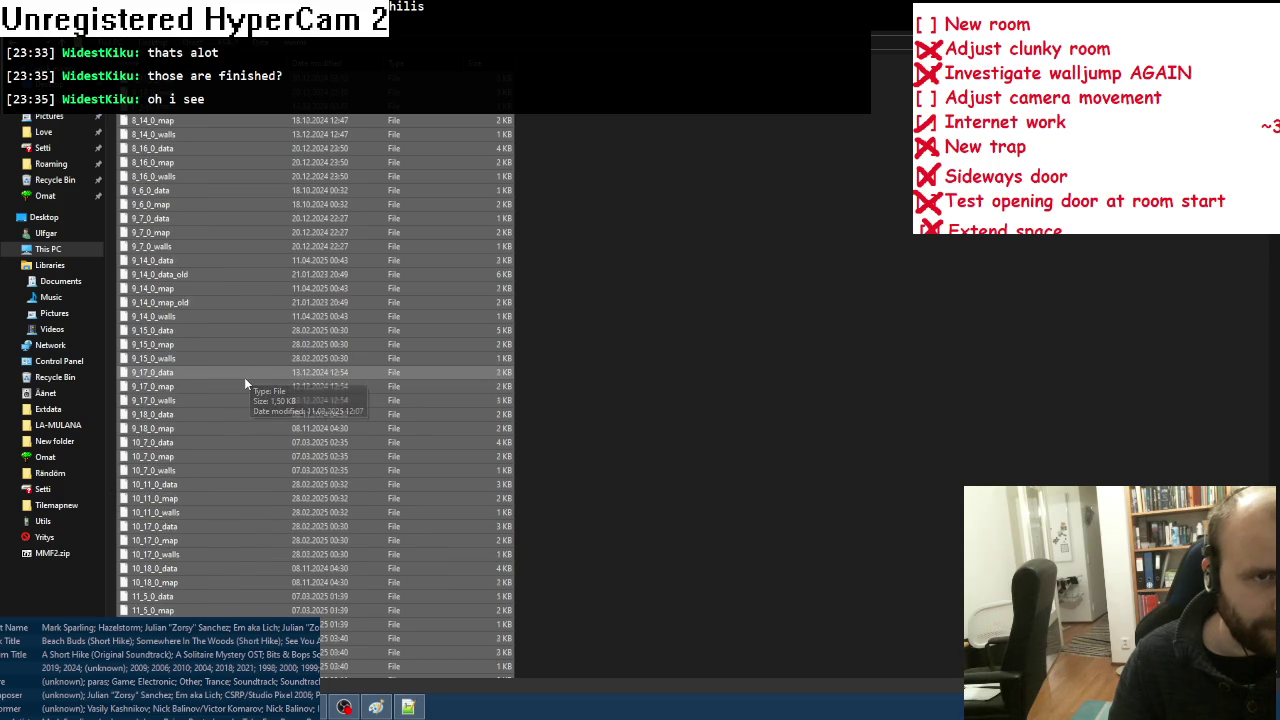
{"action": "left_click", "coordinate": [182, 468], "text": "ctrl"}
{"action": "left_click", "coordinate": [182, 445], "text": "ctrl"}
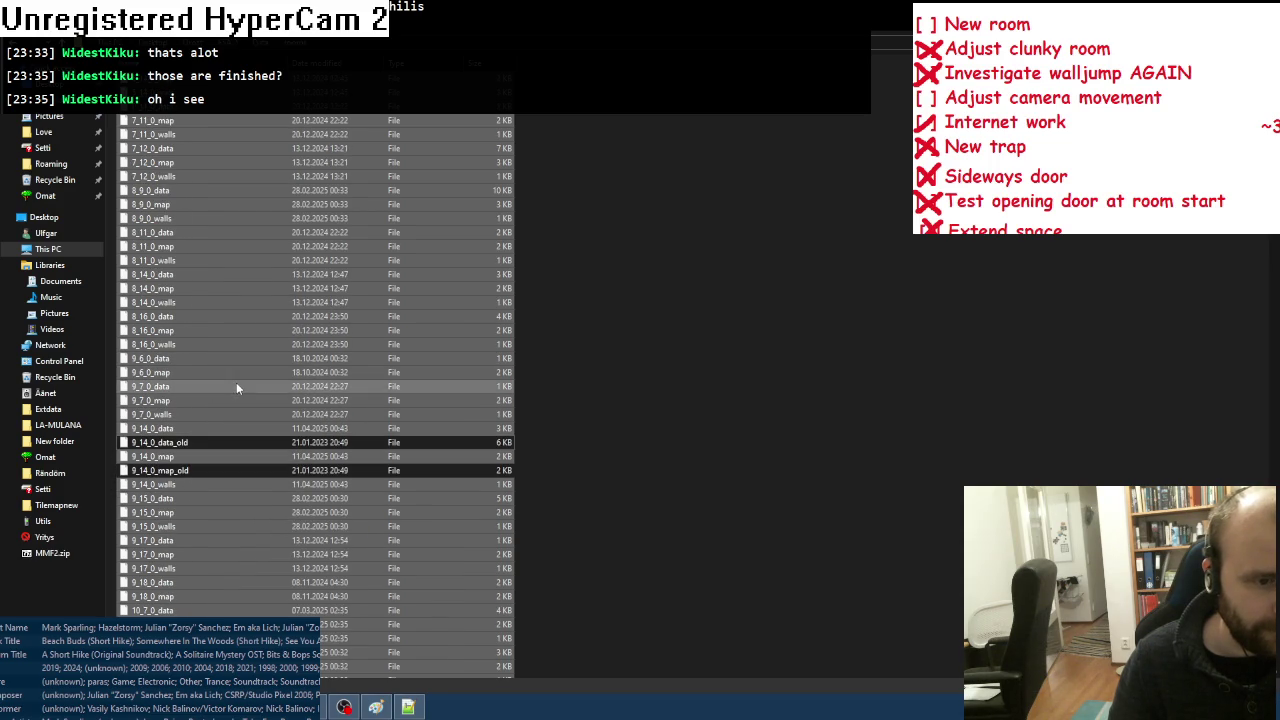
{"action": "scroll", "coordinate": [246, 376], "scroll_direction": "up", "scroll_amount": 2}
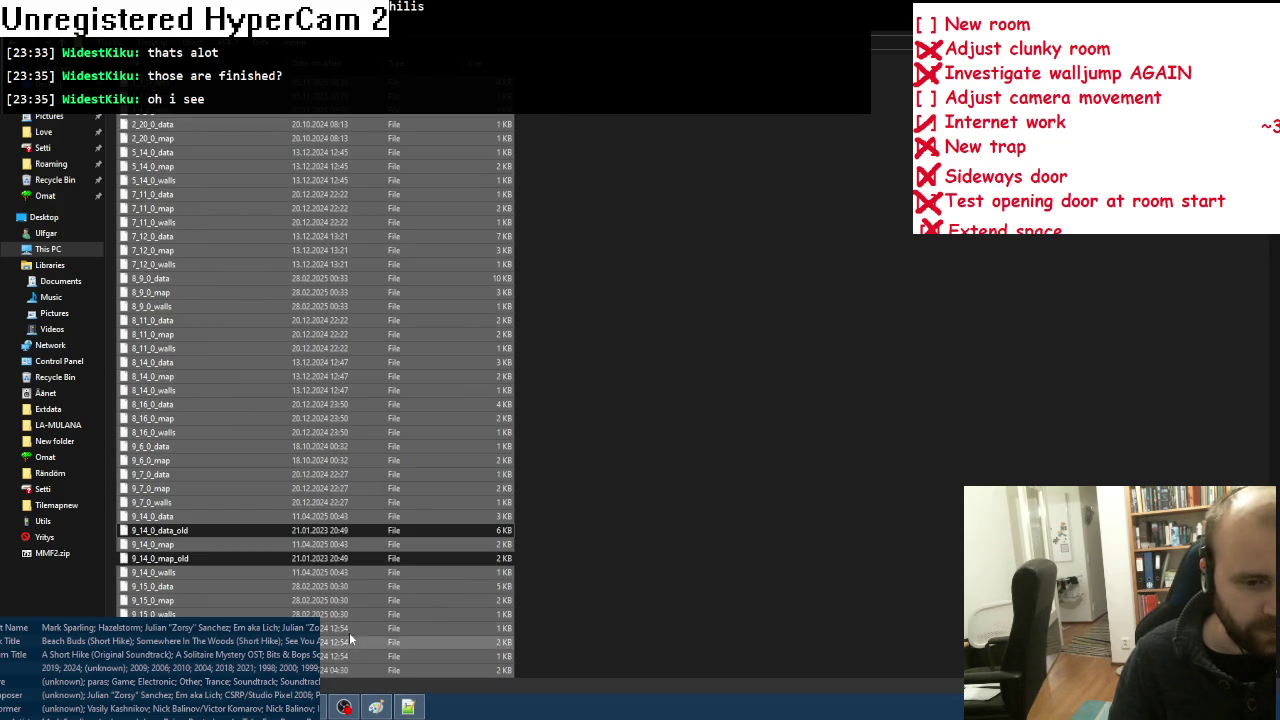
Step: Launch Calculator from Start and begin entering 428
{"action": "key", "text": "super"}
{"action": "left_click", "coordinate": [68, 397]}
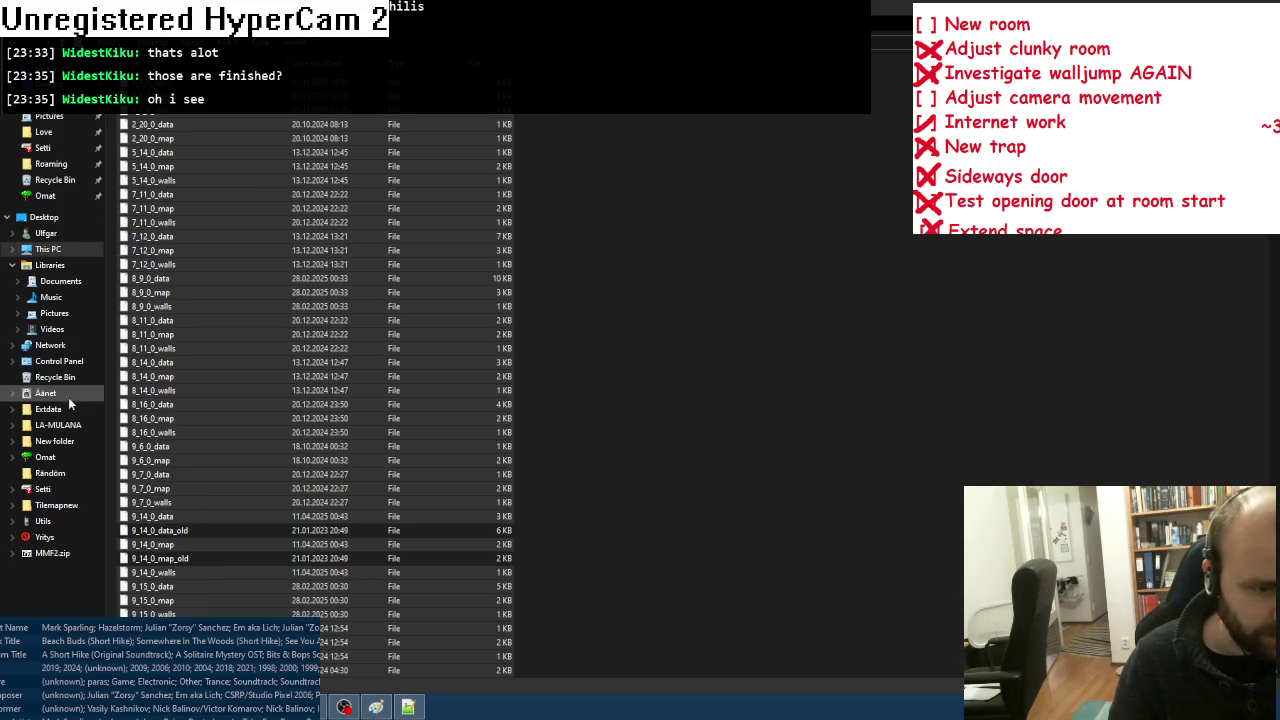
{"action": "left_click", "coordinate": [711, 499]}
Step: Divide 428 by 2 to get 214
{"action": "left_click", "coordinate": [765, 528]}
{"action": "left_click", "coordinate": [765, 470]}
{"action": "left_click", "coordinate": [872, 441]}
{"action": "left_click", "coordinate": [765, 528]}
{"action": "left_click", "coordinate": [872, 556]}
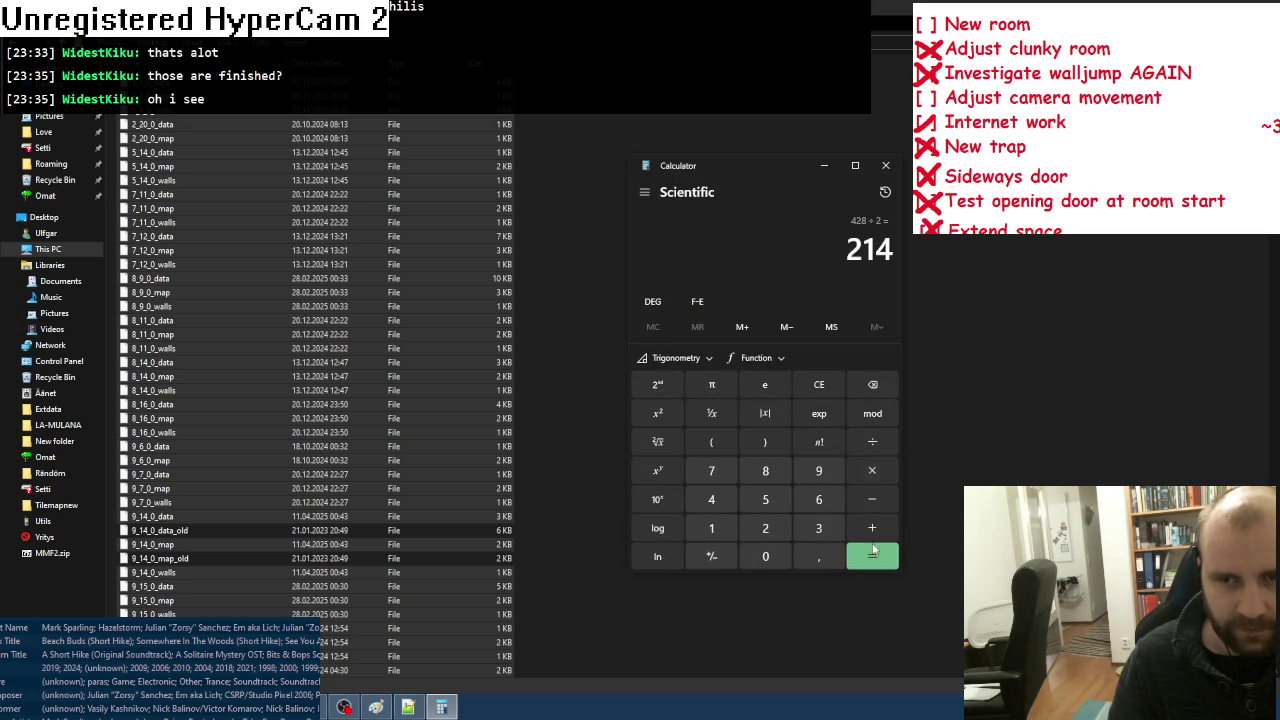
{"action": "double_click", "coordinate": [894, 256]}
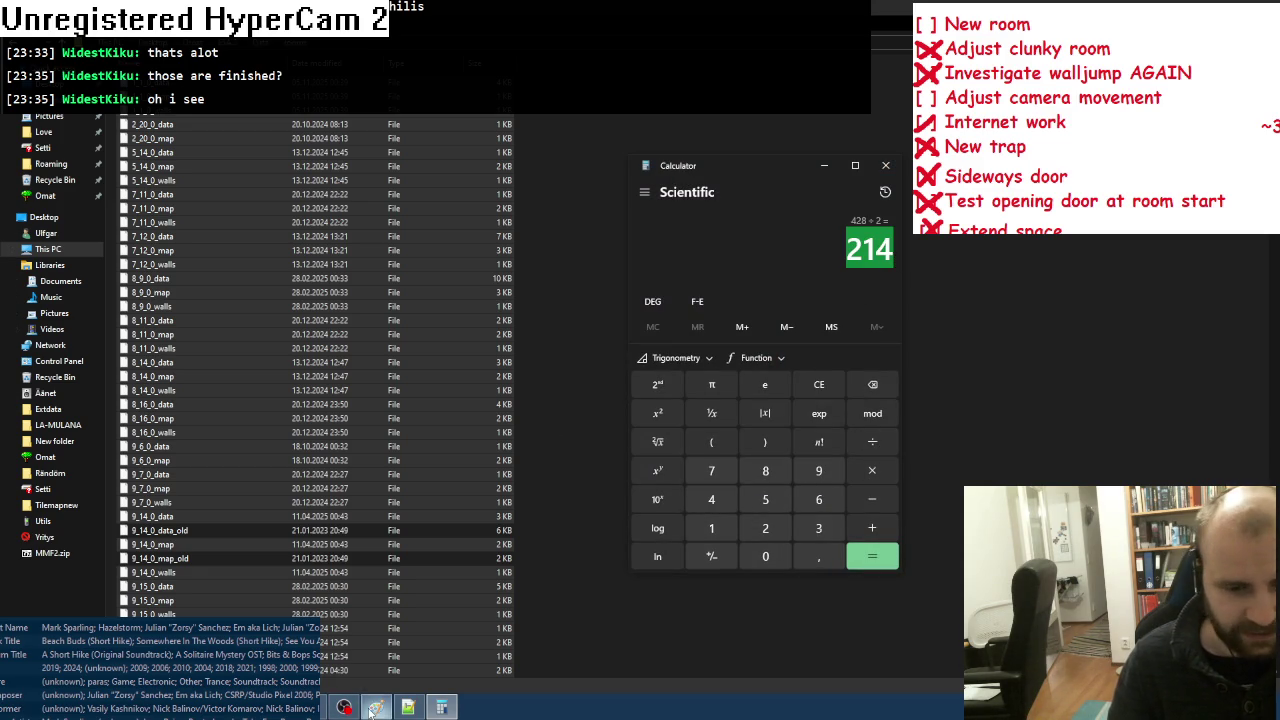
Step: Divide 214 by 322 to get about 0,6646
{"action": "mouse_move", "coordinate": [383, 711]}
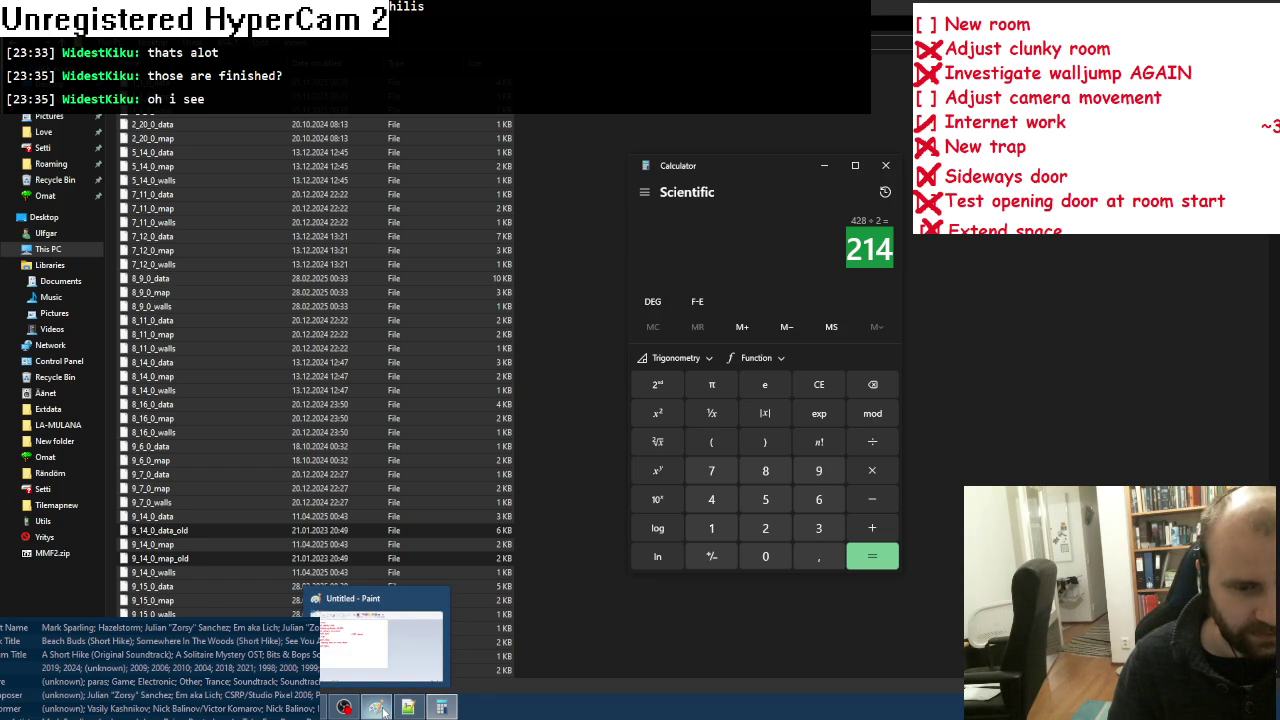
{"action": "left_click", "coordinate": [872, 441]}
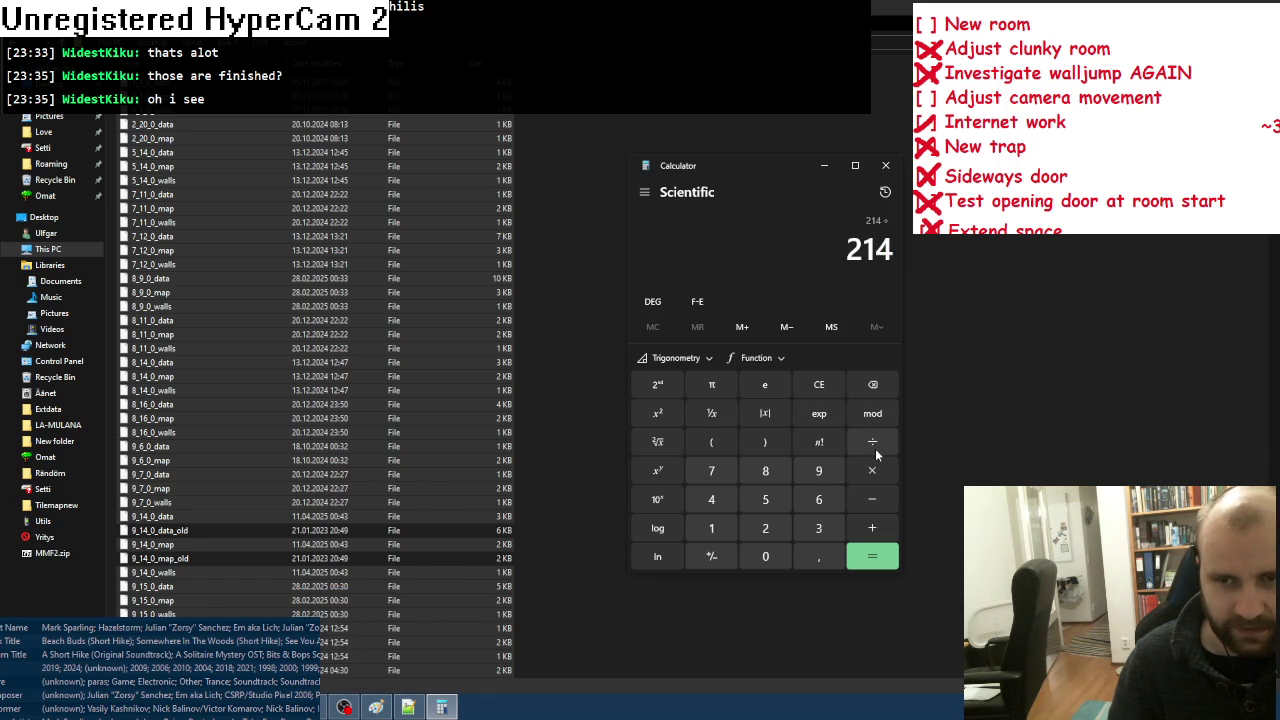
{"action": "left_click", "coordinate": [818, 528]}
{"action": "left_click", "coordinate": [765, 528]}
{"action": "left_click", "coordinate": [765, 528]}
{"action": "left_click", "coordinate": [867, 556]}
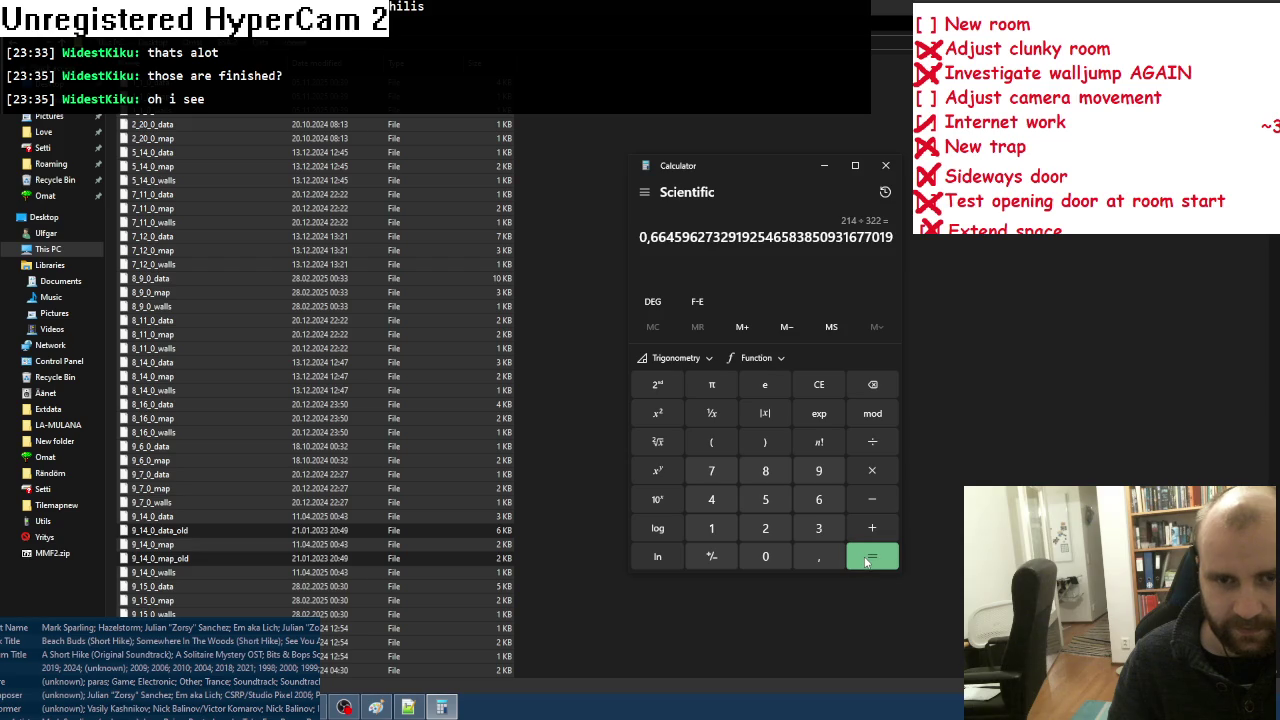
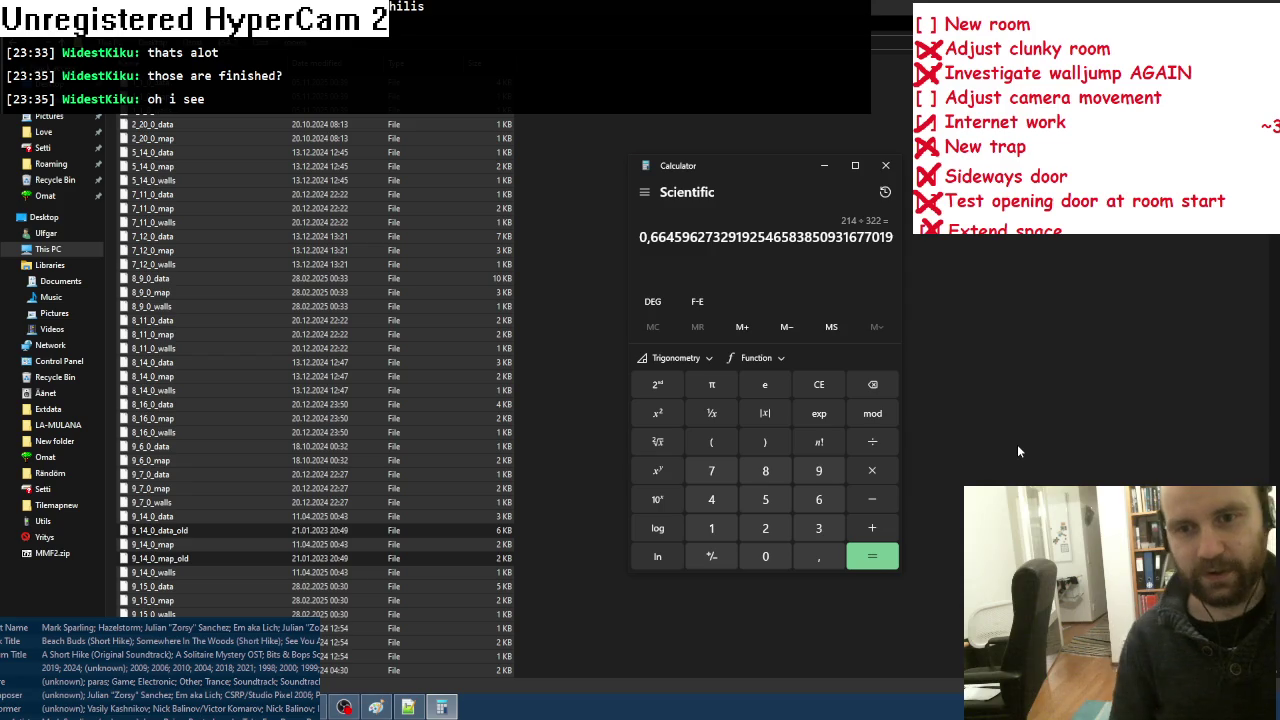
Step: Add '214 rooms' and '~66,4 %' beneath '~322 rooms' on the Paint to-do notes
{"action": "left_click", "coordinate": [376, 707]}
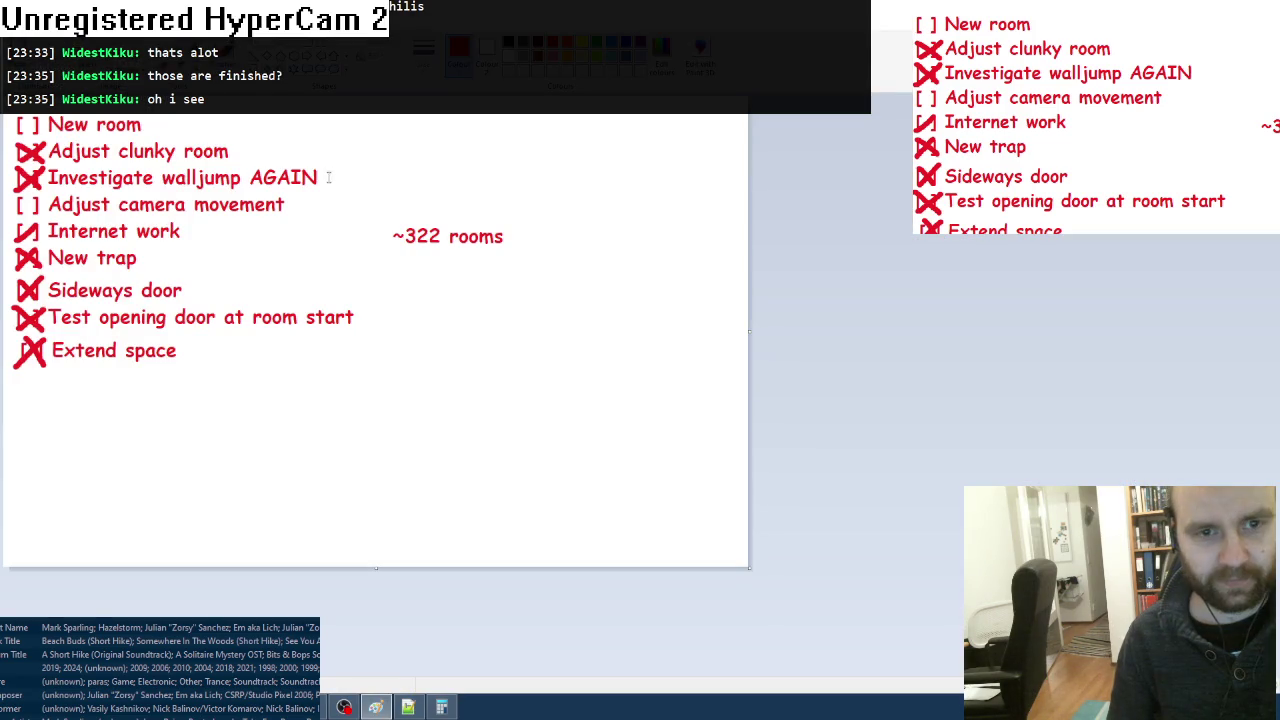
{"action": "left_click", "coordinate": [400, 251]}
{"action": "type", "text": "21"}
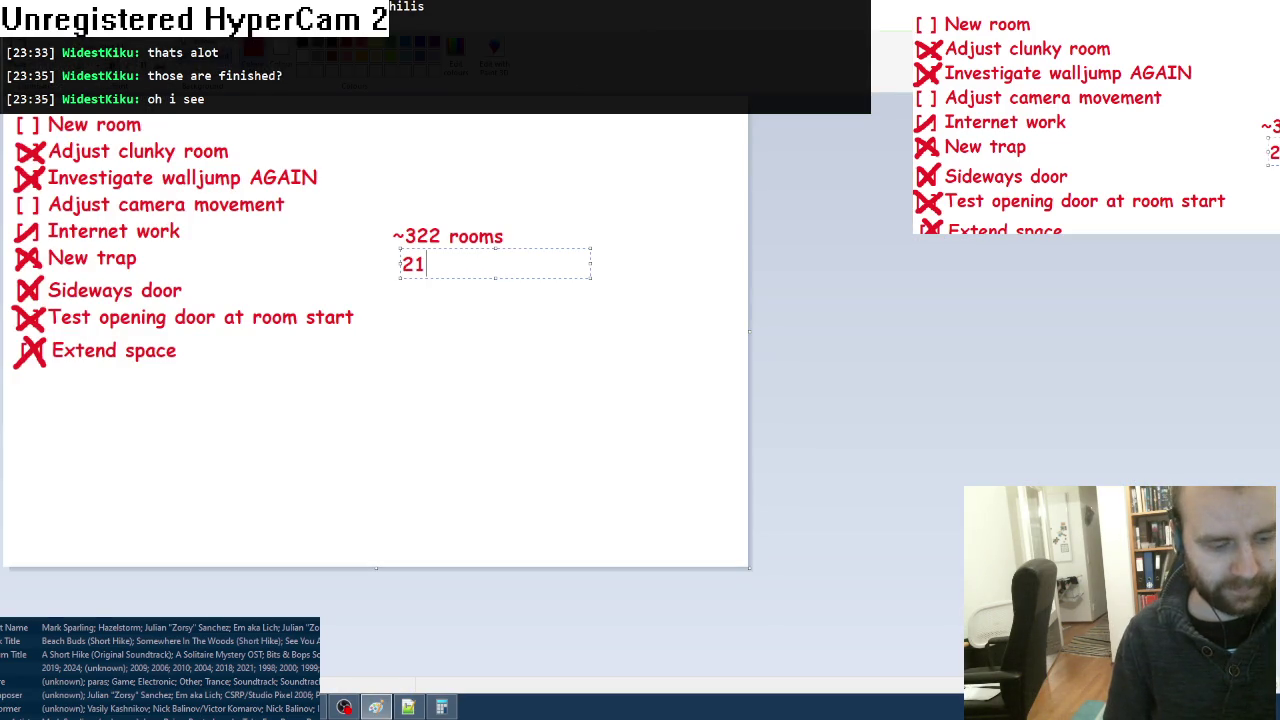
{"action": "type", "text": "4 rooms"}
{"action": "left_click", "coordinate": [420, 296]}
{"action": "left_click", "coordinate": [418, 290]}
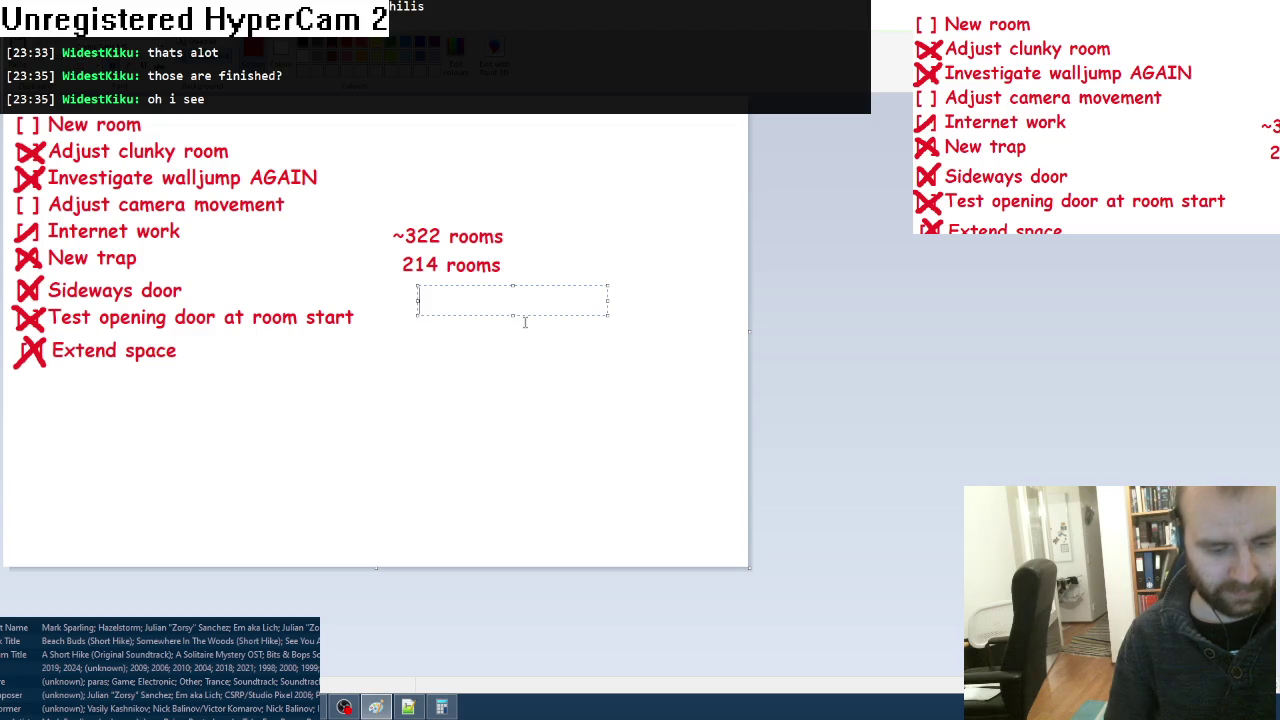
{"action": "type", "text": "~66"}
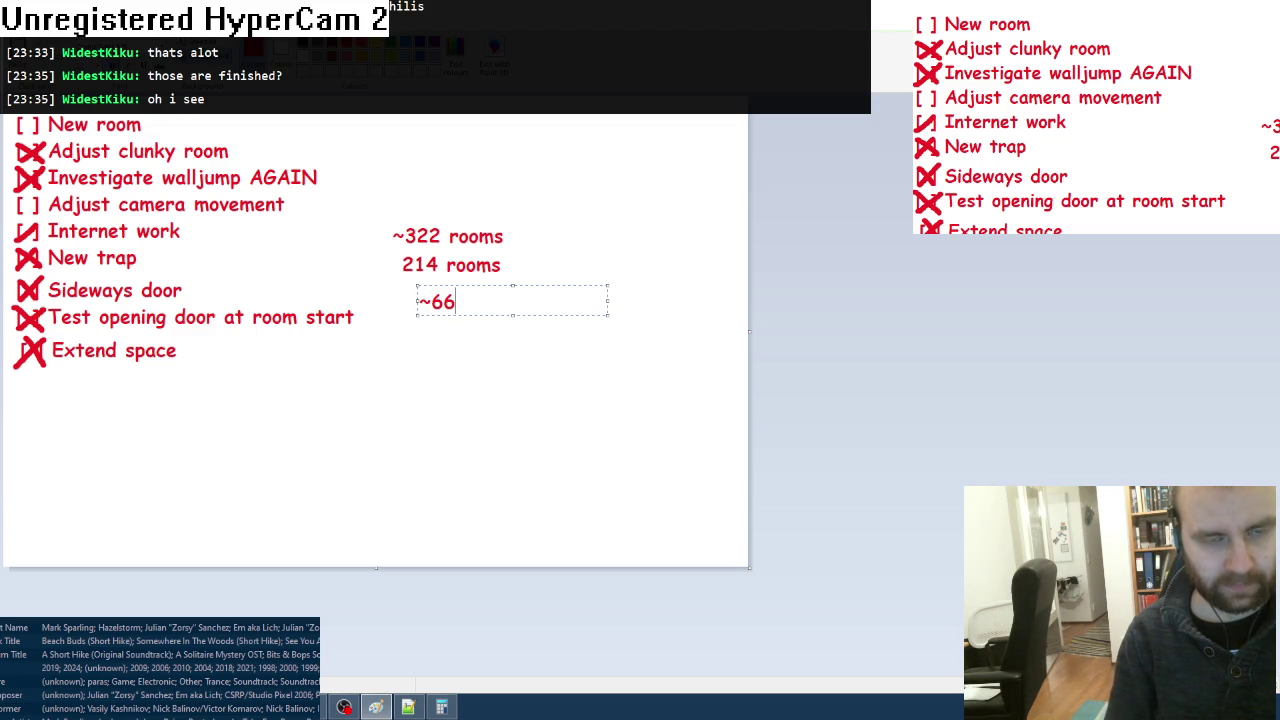
{"action": "type", "text": ",4 %"}
{"action": "left_click", "coordinate": [507, 445]}
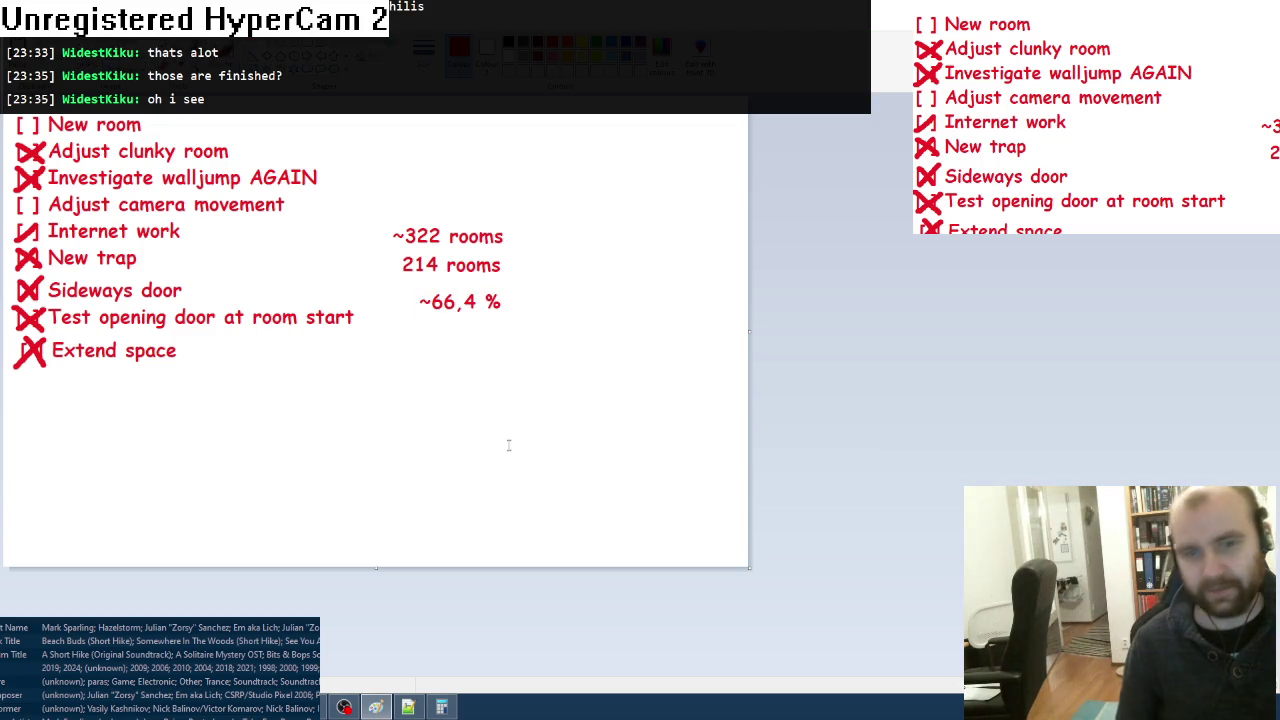
Step: Close the Calculator, then close Map.png in the pixel editor without saving
{"action": "left_click", "coordinate": [440, 707]}
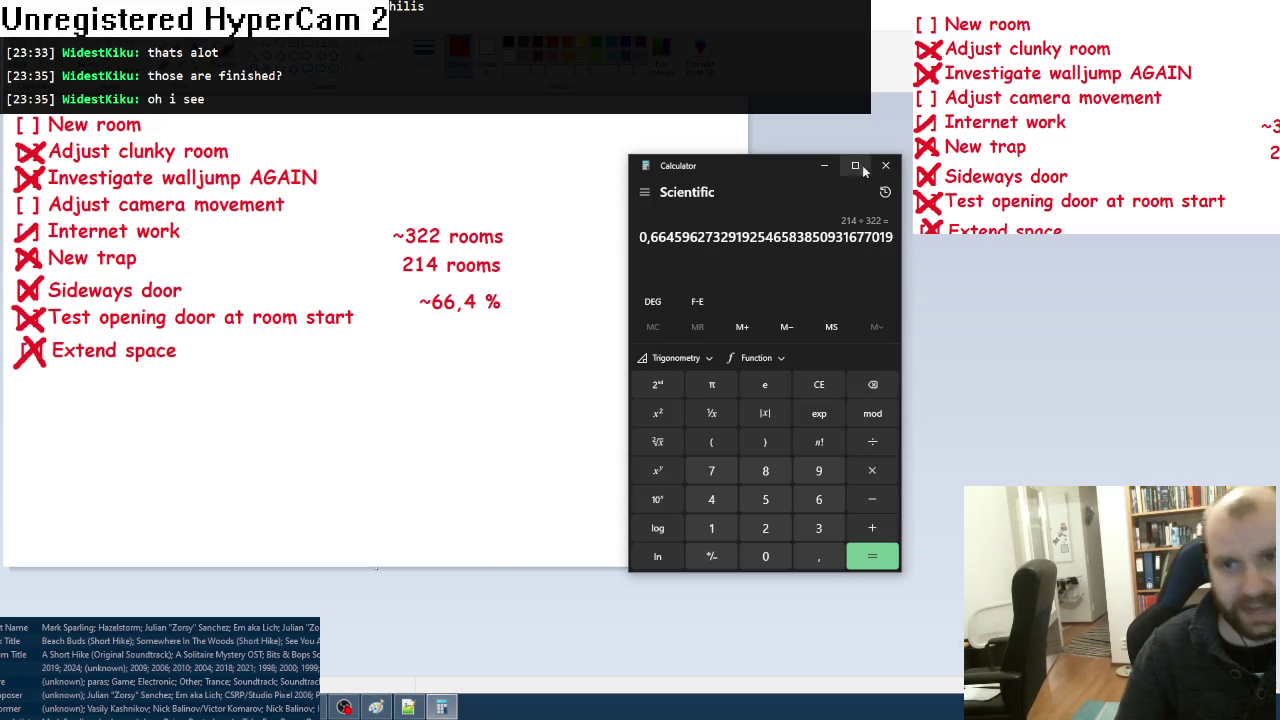
{"action": "left_click", "coordinate": [889, 172]}
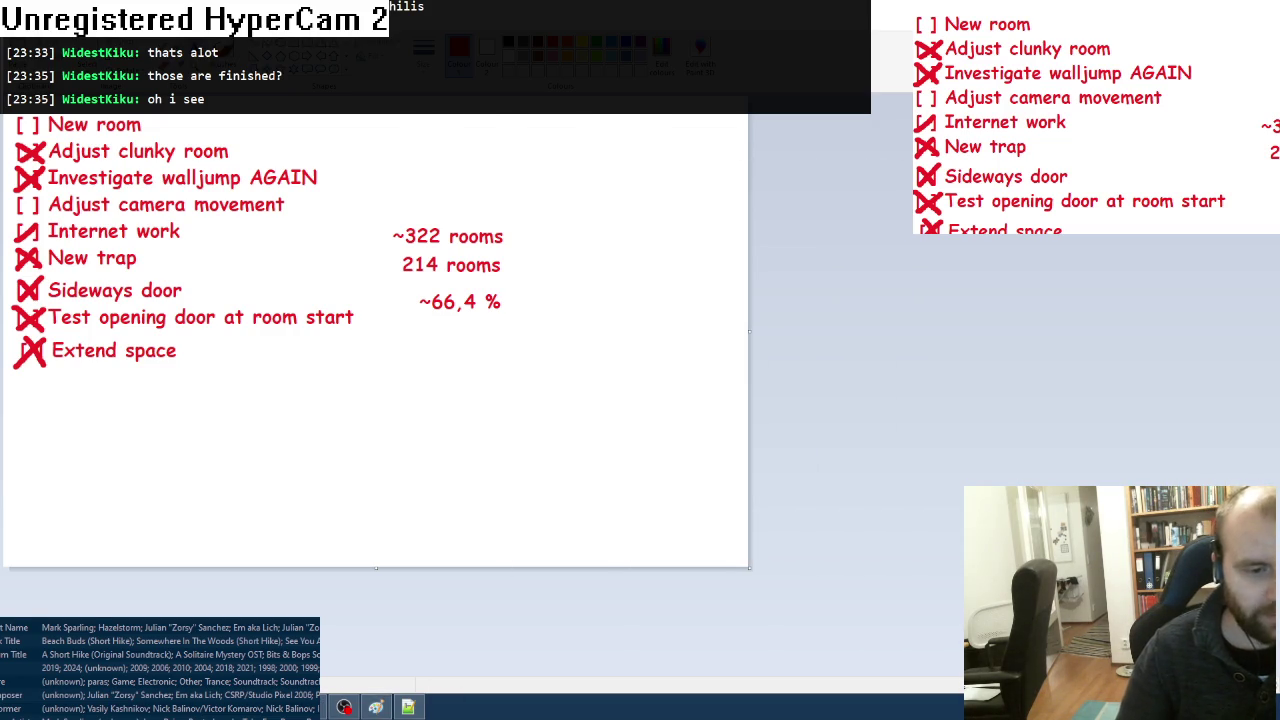
{"action": "key", "text": "alt+Tab"}
{"action": "key", "text": "ctrl+w"}
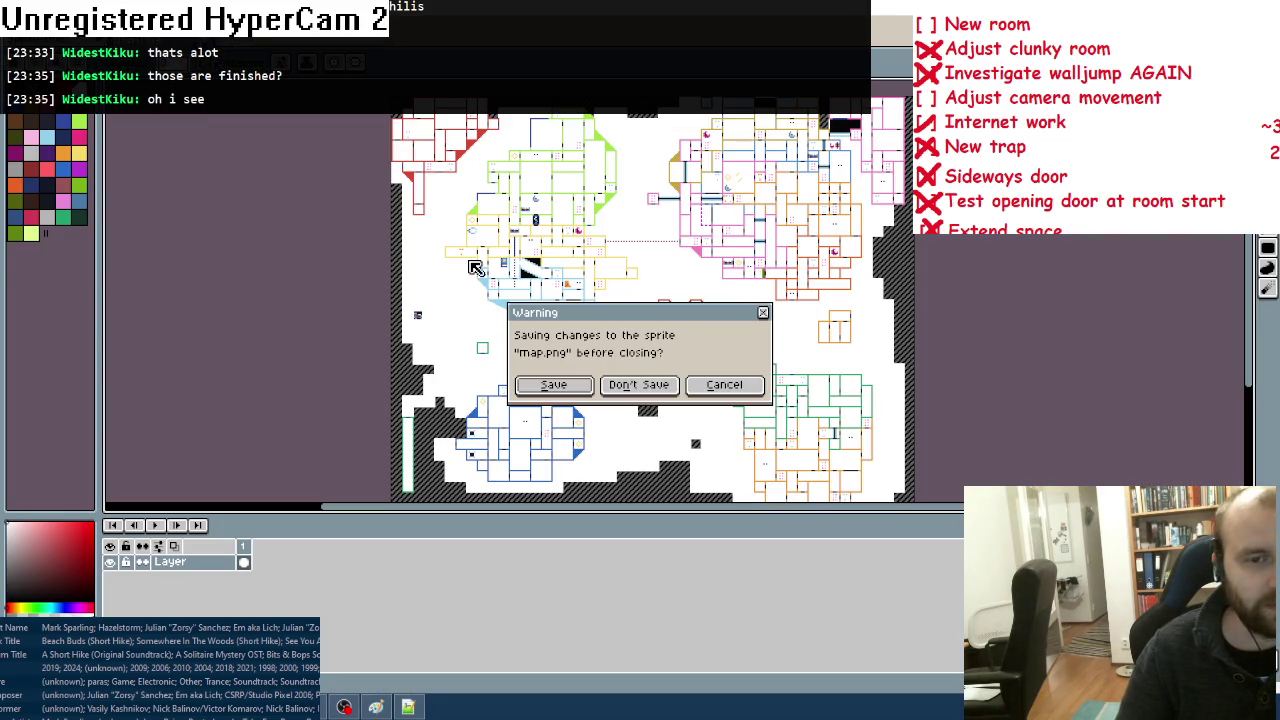
{"action": "left_click", "coordinate": [648, 381]}
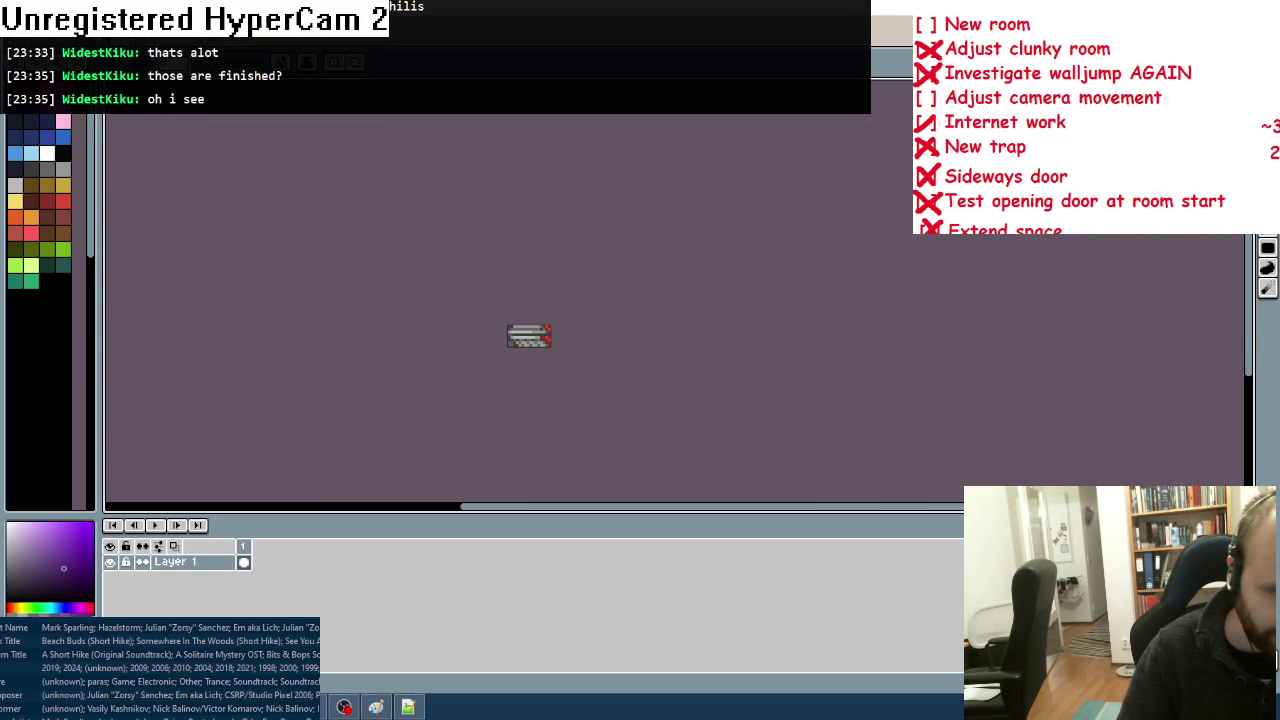
{"action": "key", "text": "alt+Tab"}
{"action": "key", "text": "Tab"}
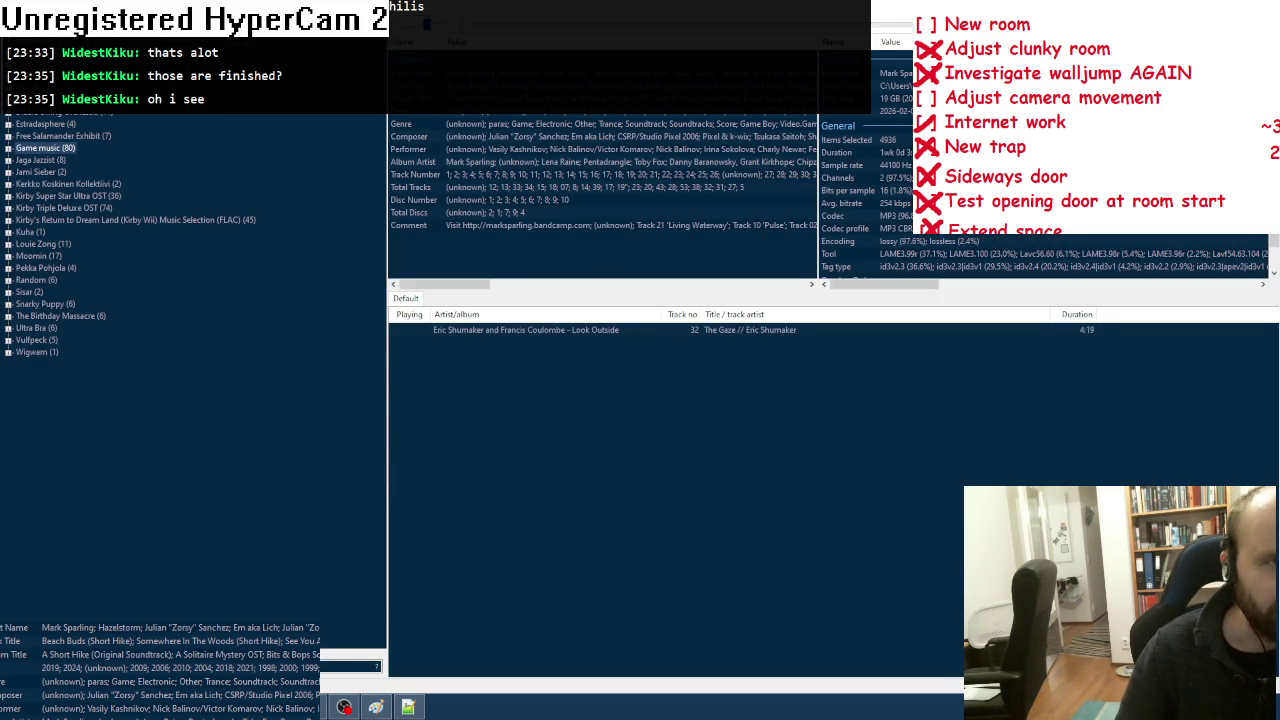
Step: Append '09 Käsitys mummoloista' and '10 Soita kotiin, Elvis' to the Default playlist
{"action": "scroll", "coordinate": [190, 240], "scroll_direction": "up", "scroll_amount": 2}
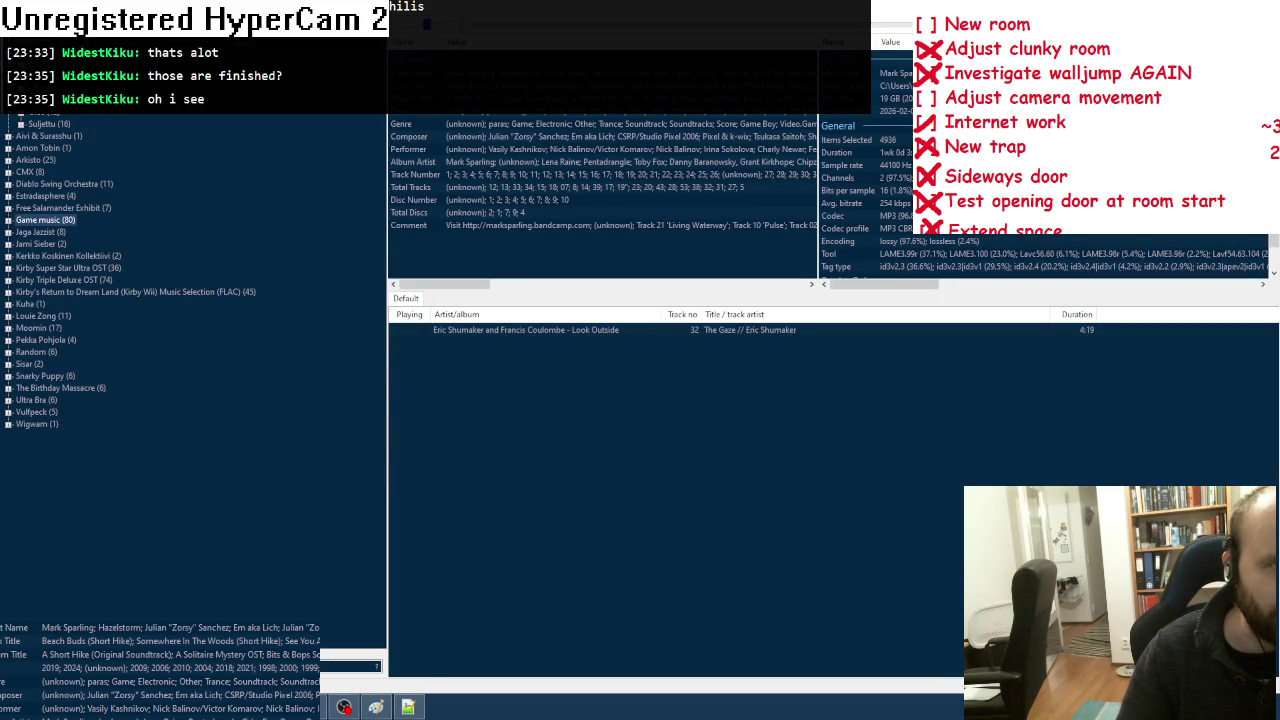
{"action": "scroll", "coordinate": [22, 117], "scroll_direction": "up", "scroll_amount": 4}
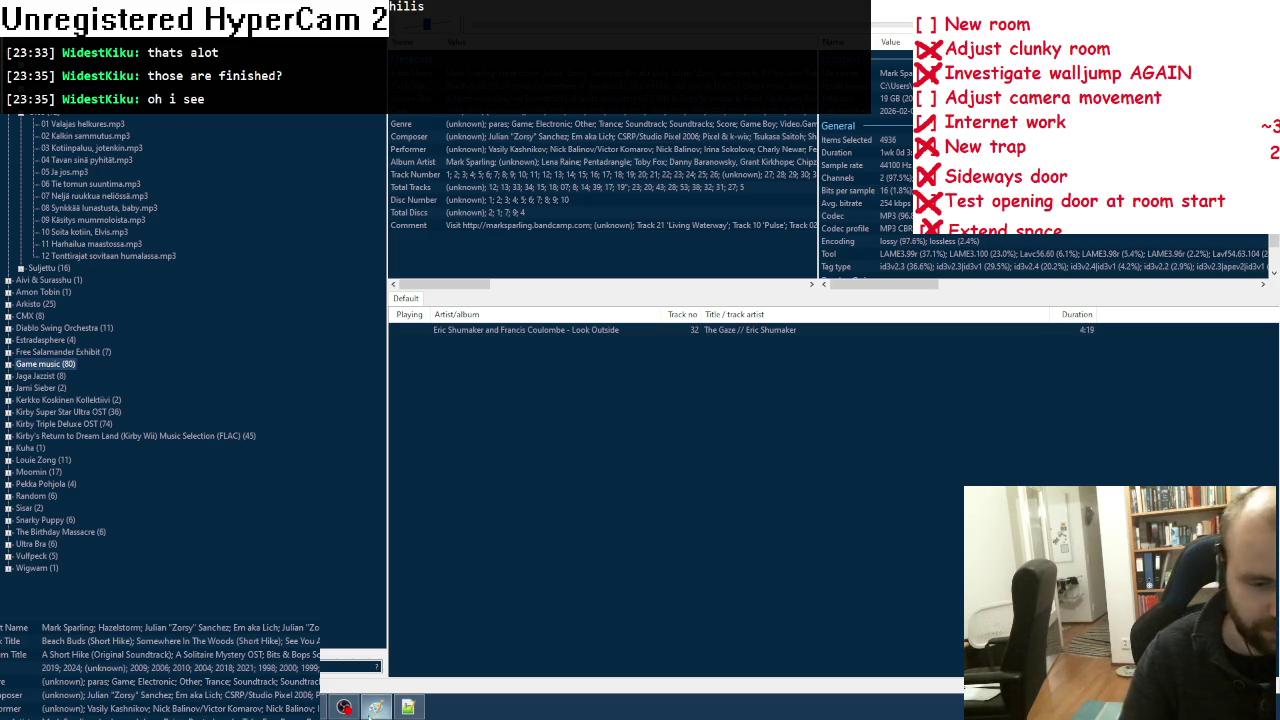
{"action": "key", "text": "alt+Tab"}
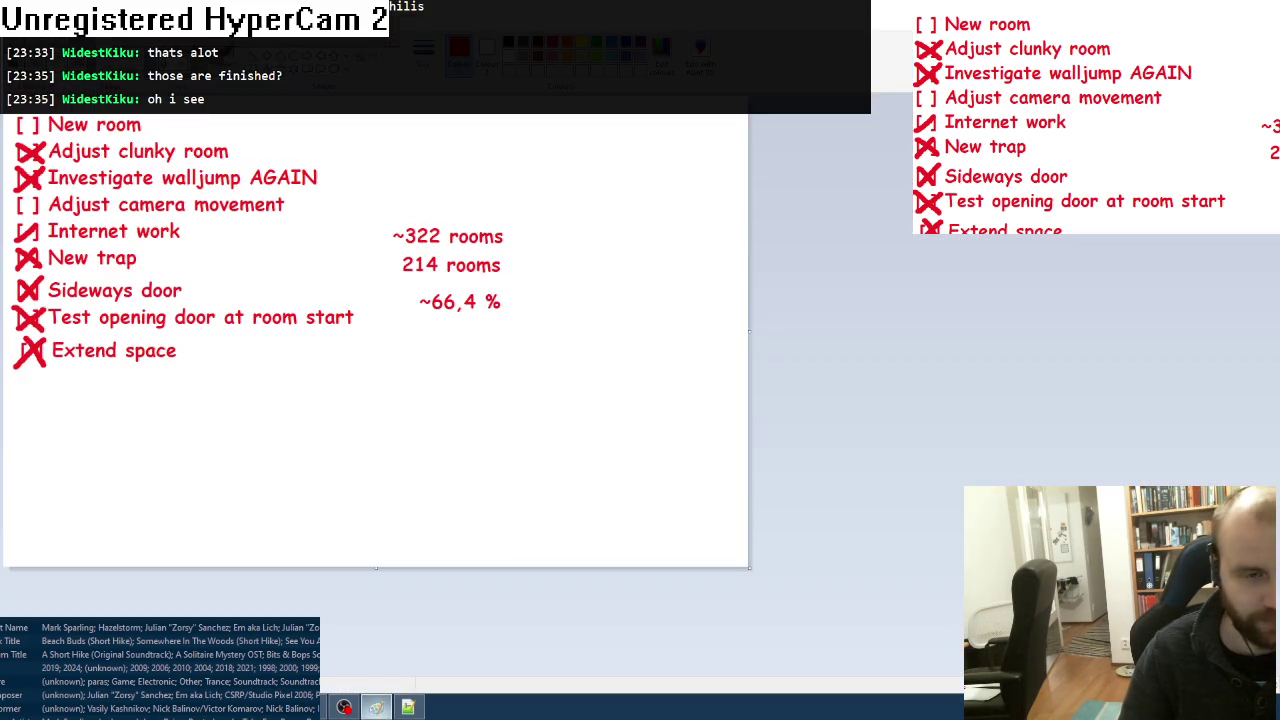
{"action": "left_click", "coordinate": [376, 707]}
{"action": "mouse_move", "coordinate": [80, 707]}
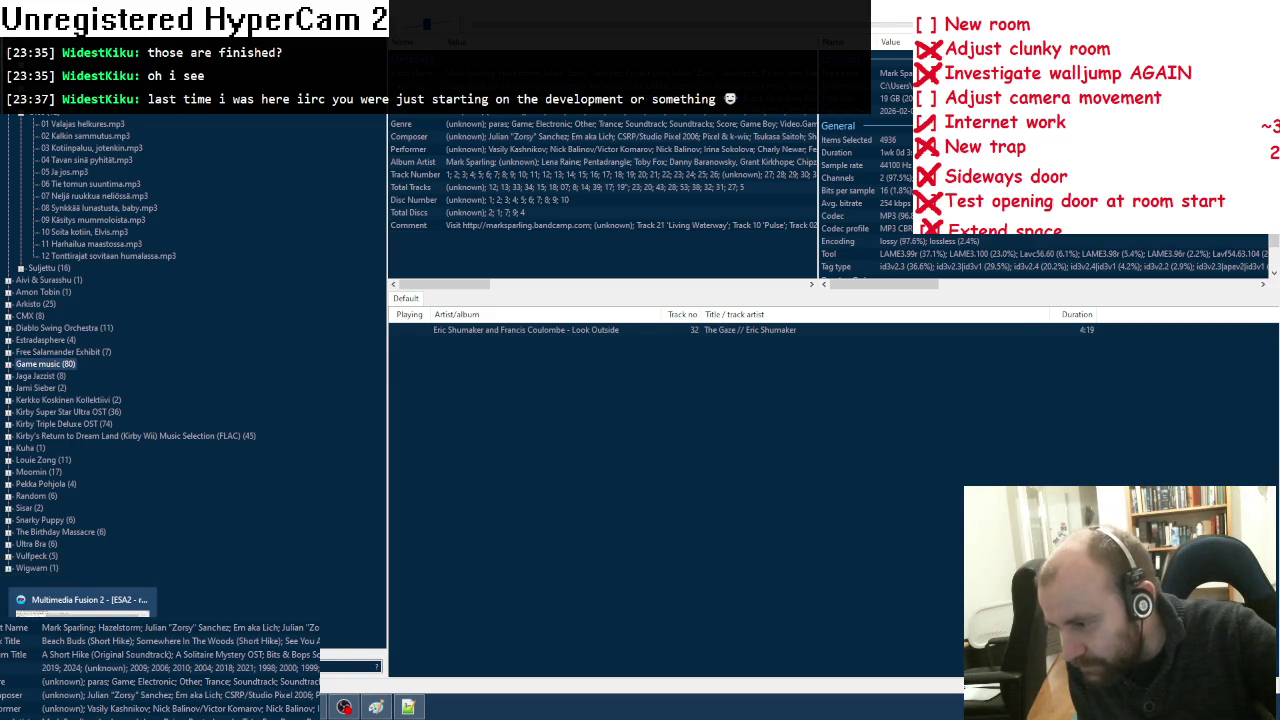
{"action": "left_click", "coordinate": [85, 600]}
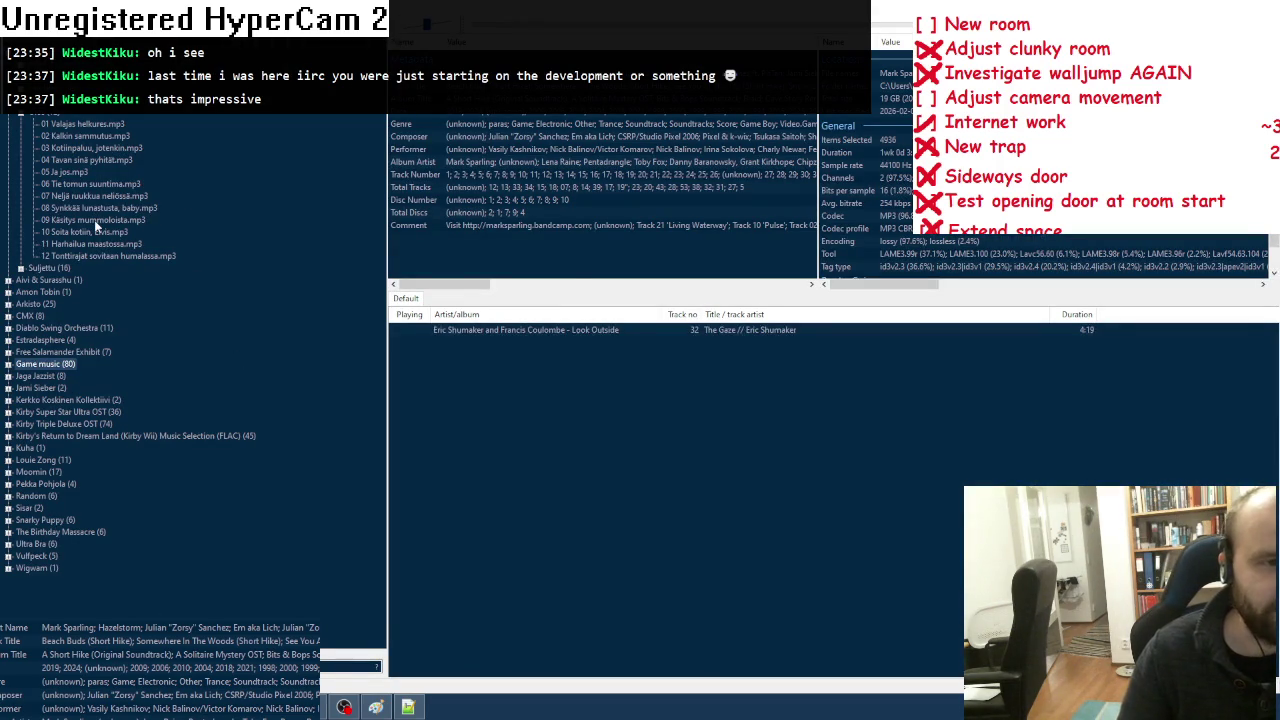
{"action": "double_click", "coordinate": [94, 220]}
{"action": "double_click", "coordinate": [85, 231]}
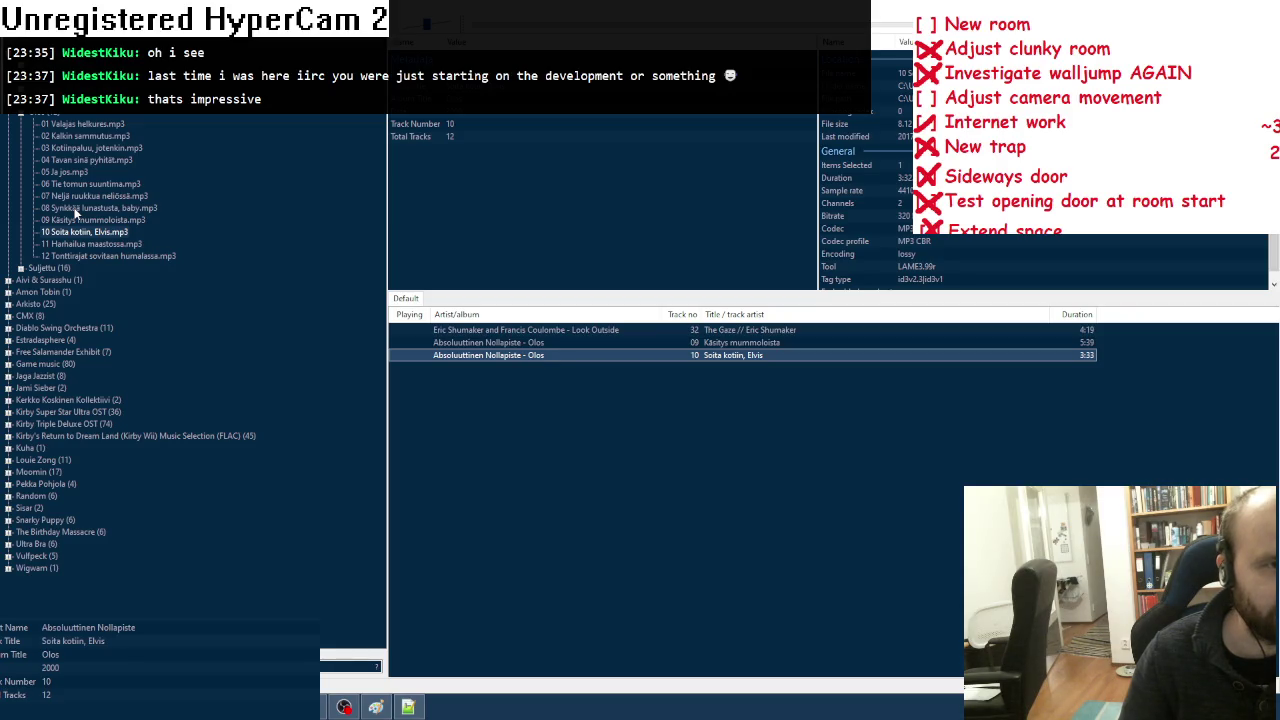
Step: Add '05 Ja jos' in second place, drag in '02 Kalkin sammutus', and play Ja jos
{"action": "double_click", "coordinate": [73, 172]}
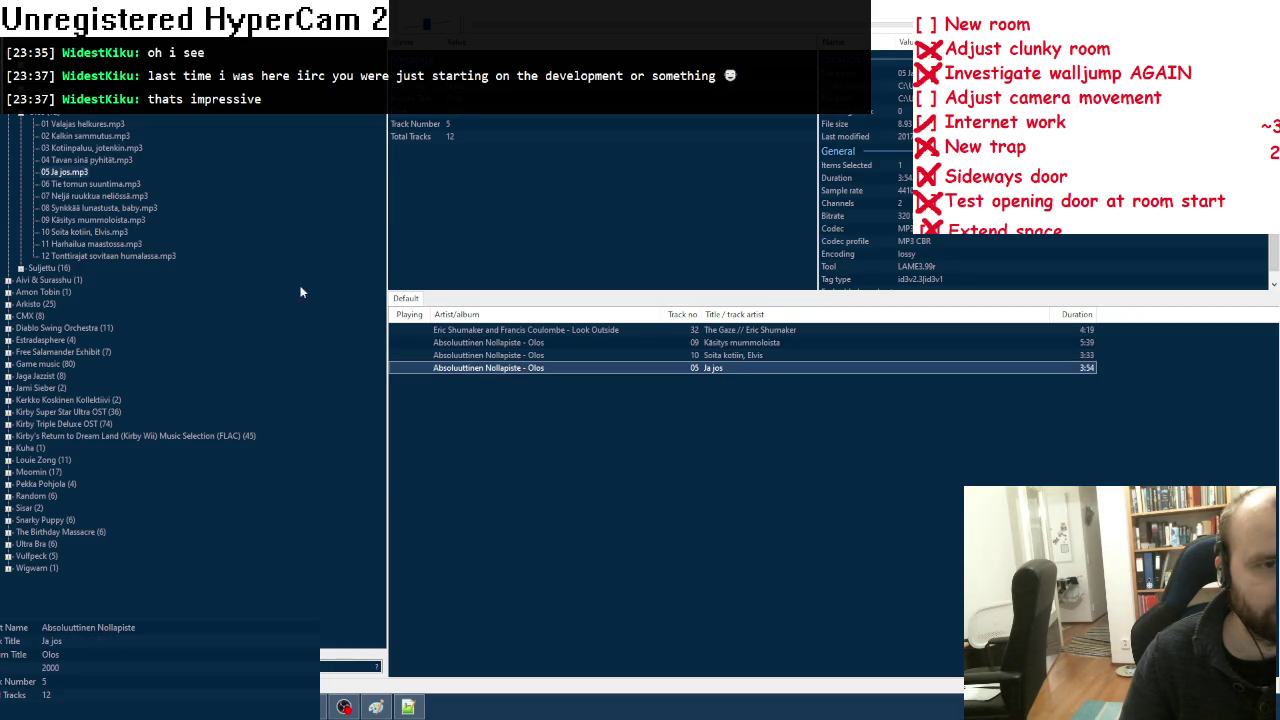
{"action": "left_click_drag", "start_coordinate": [471, 368], "coordinate": [480, 342]}
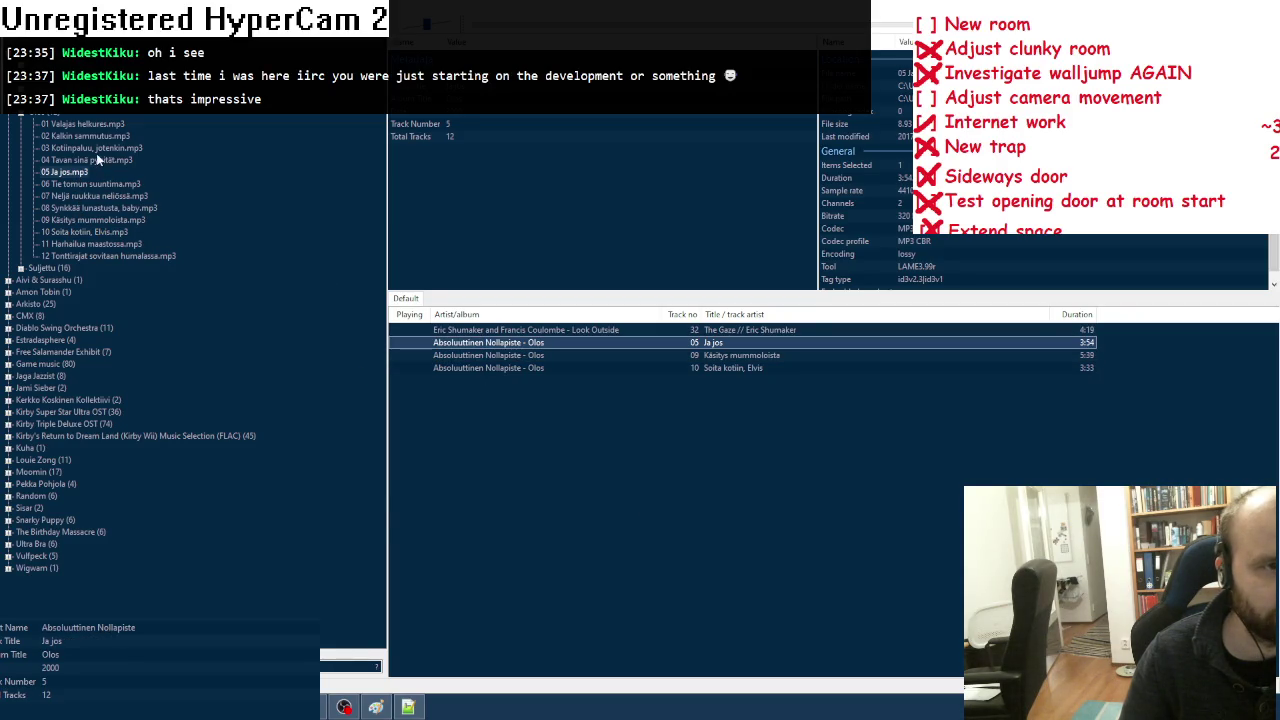
{"action": "mouse_move", "coordinate": [95, 140]}
{"action": "left_mouse_down"}
{"action": "mouse_move", "coordinate": [447, 350]}
{"action": "mouse_move", "coordinate": [525, 357]}
{"action": "mouse_move", "coordinate": [511, 392]}
{"action": "left_mouse_up"}
{"action": "left_click", "coordinate": [493, 346]}
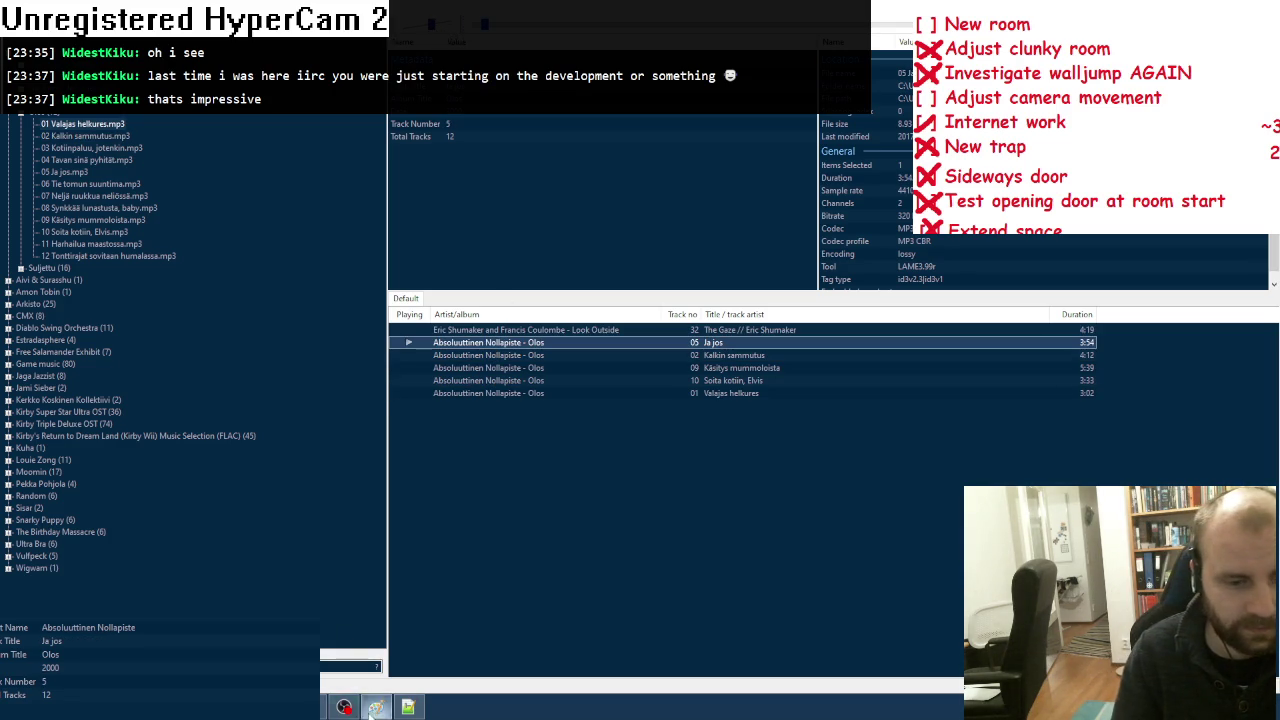
{"action": "key", "text": "alt+Tab"}
{"action": "key", "text": "alt+Tab"}
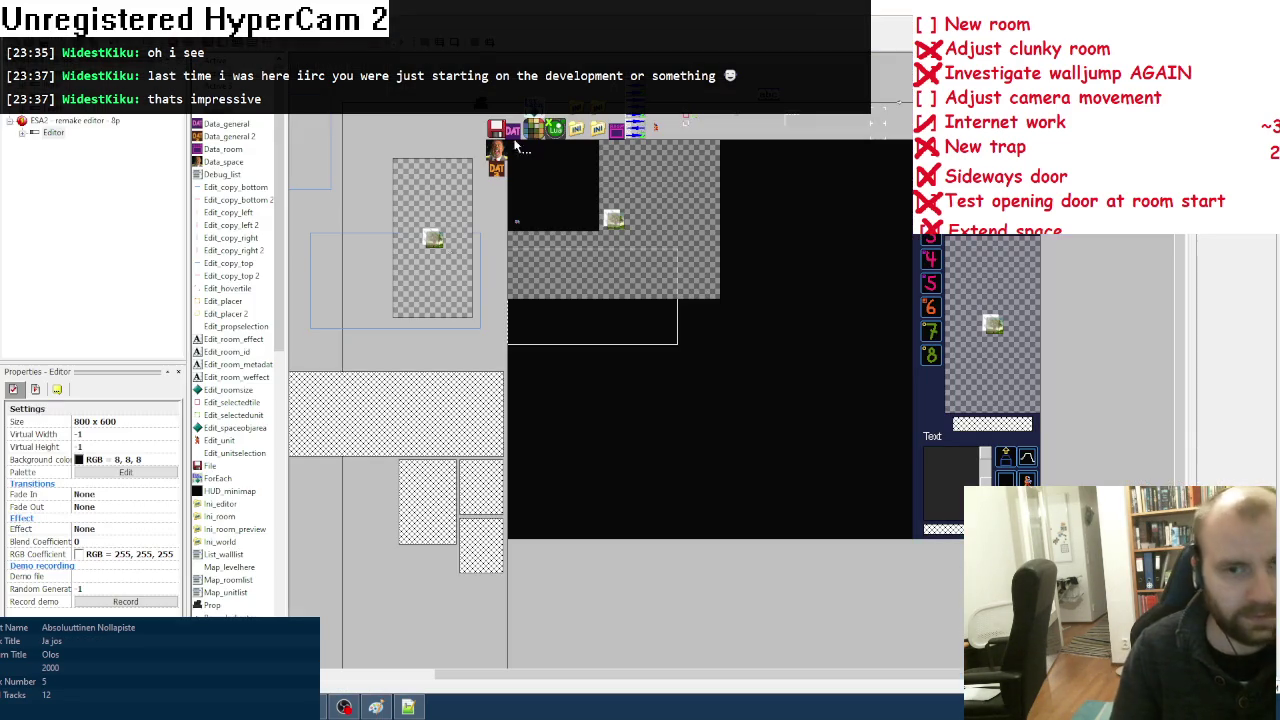
Step: Cross 'New room' off the Paint to-do list and bring up the MMF2 Event Editor
{"action": "left_click", "coordinate": [378, 707]}
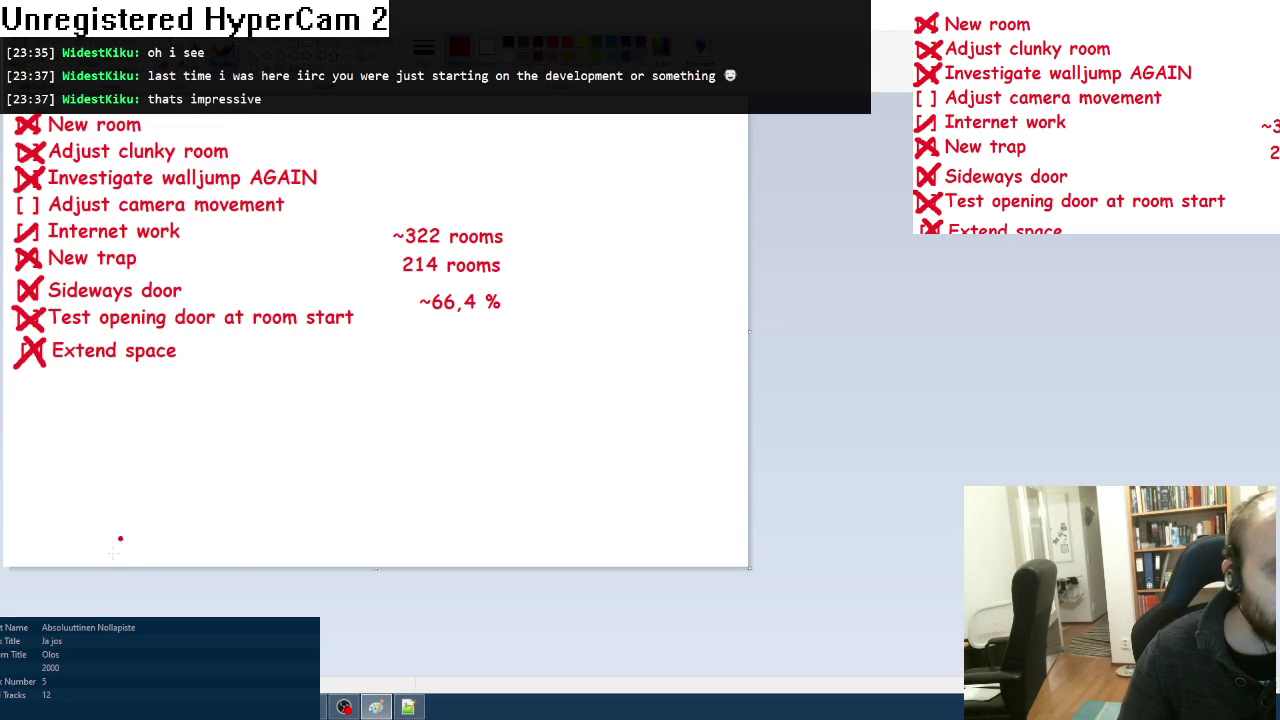
{"action": "key", "text": "alt+Tab"}
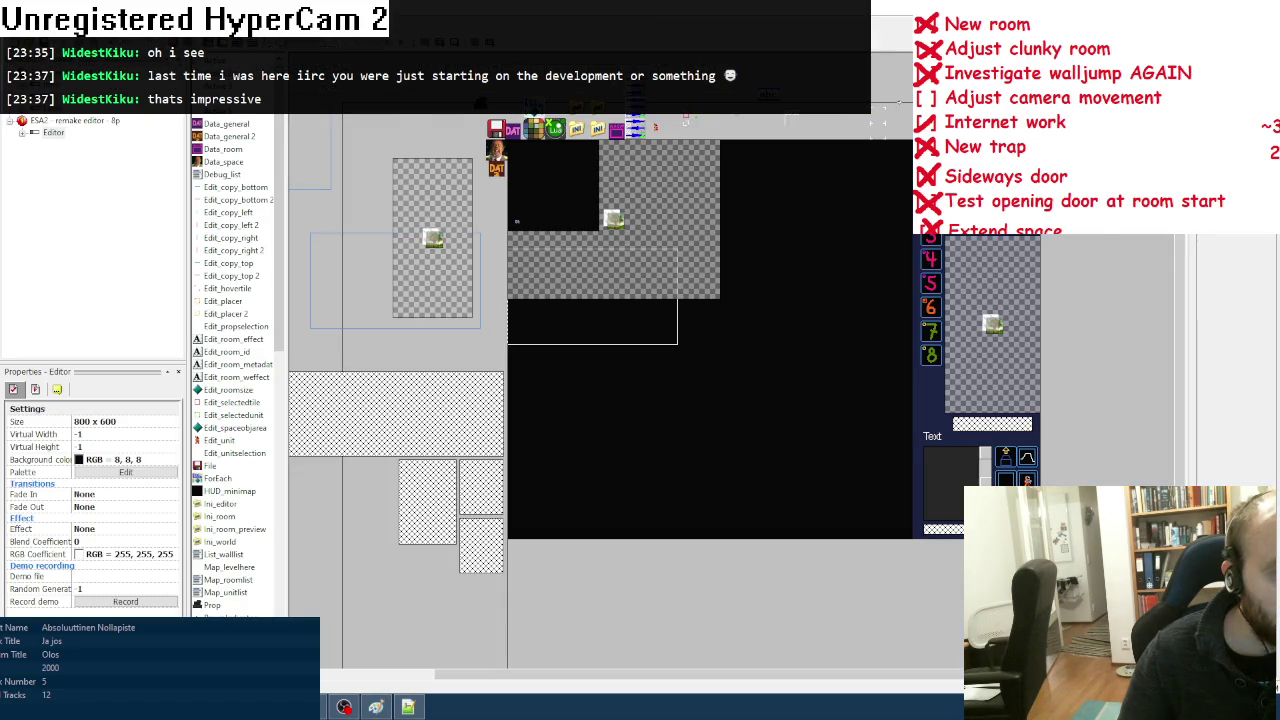
{"action": "key", "text": "alt+Tab"}
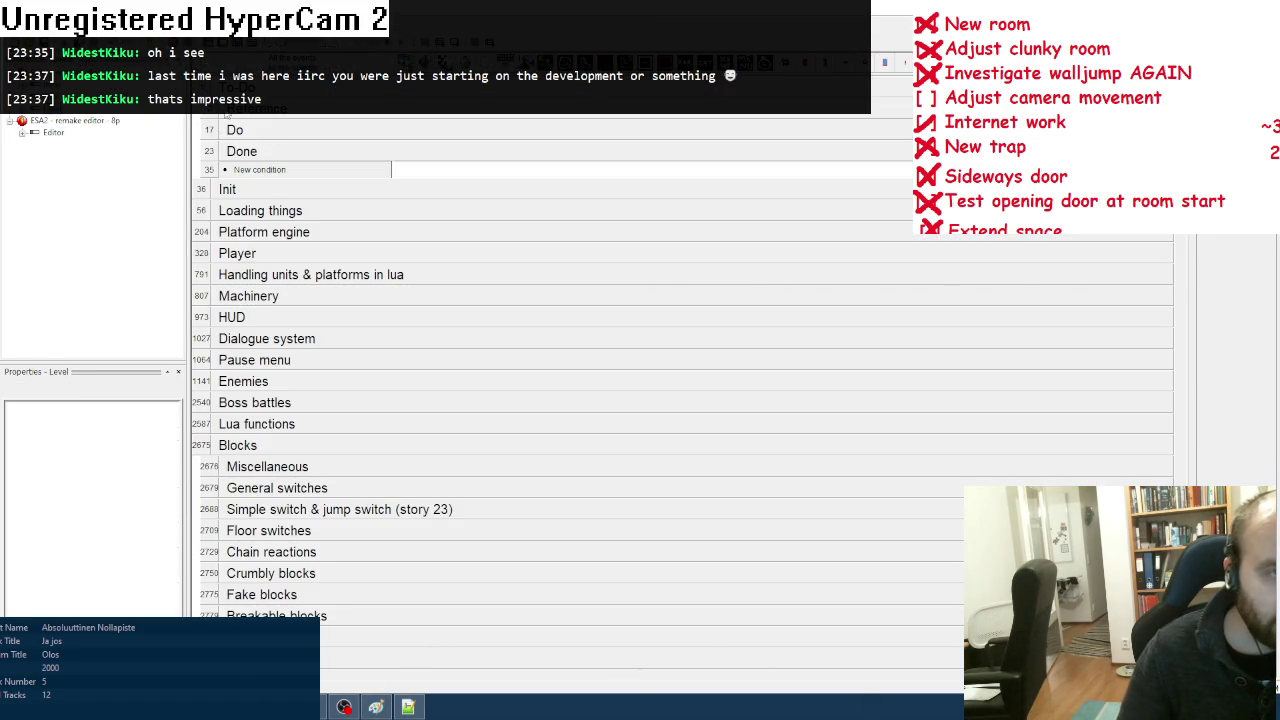
Step: Collapse the Blocks, Shader overlays, Cutscene AI skull and Decor event groups
{"action": "scroll", "coordinate": [228, 116], "scroll_direction": "down", "scroll_amount": 1}
{"action": "double_click", "coordinate": [245, 365]}
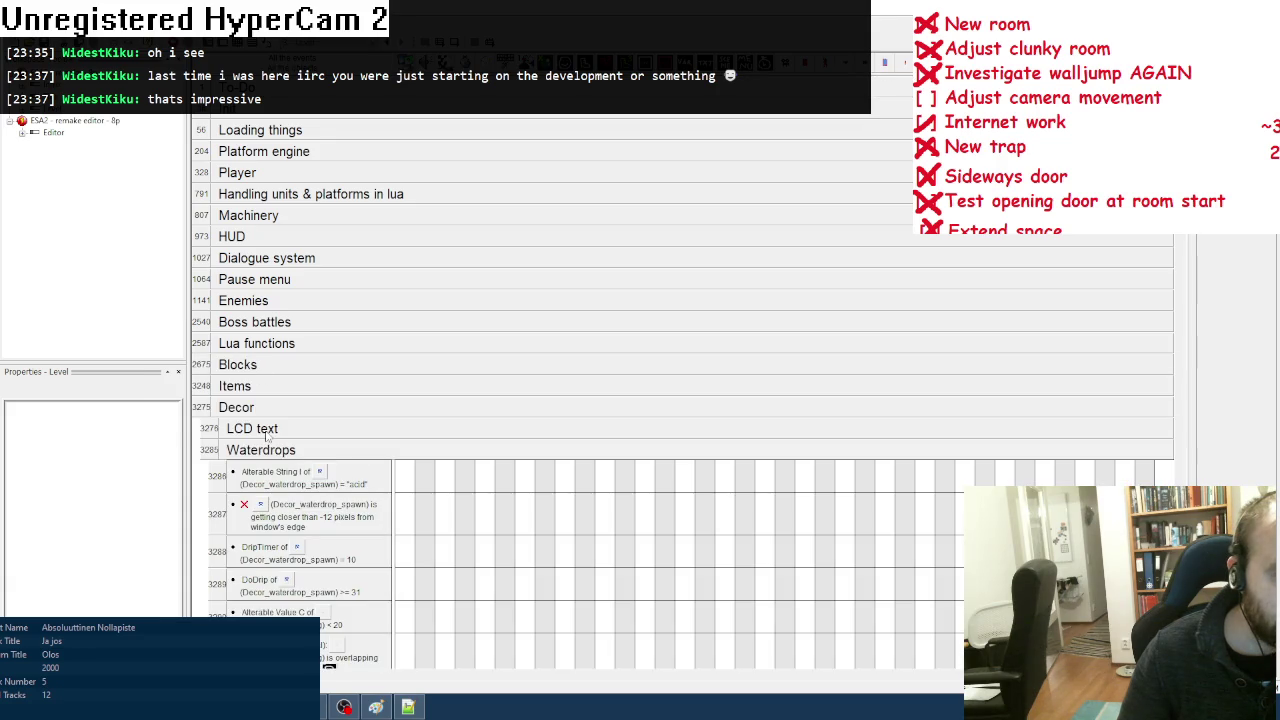
{"action": "left_click", "coordinate": [268, 410]}
{"action": "double_click", "coordinate": [270, 471]}
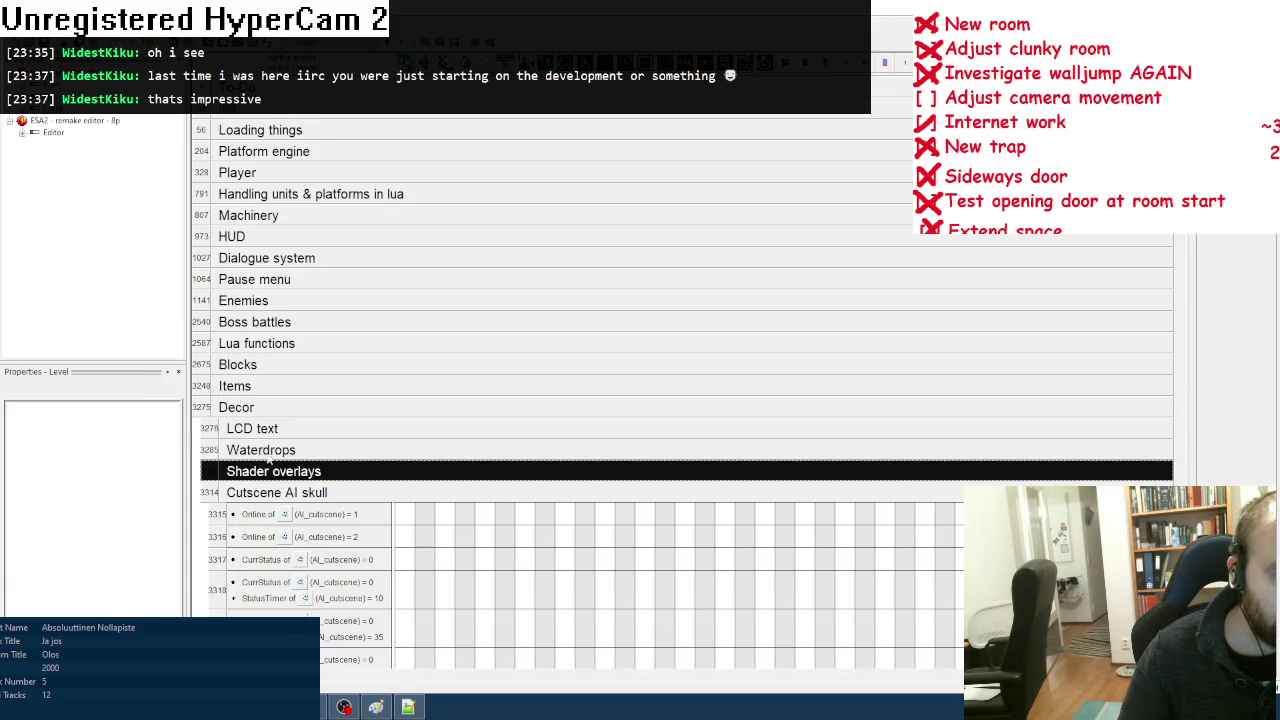
{"action": "double_click", "coordinate": [280, 492]}
{"action": "double_click", "coordinate": [263, 408]}
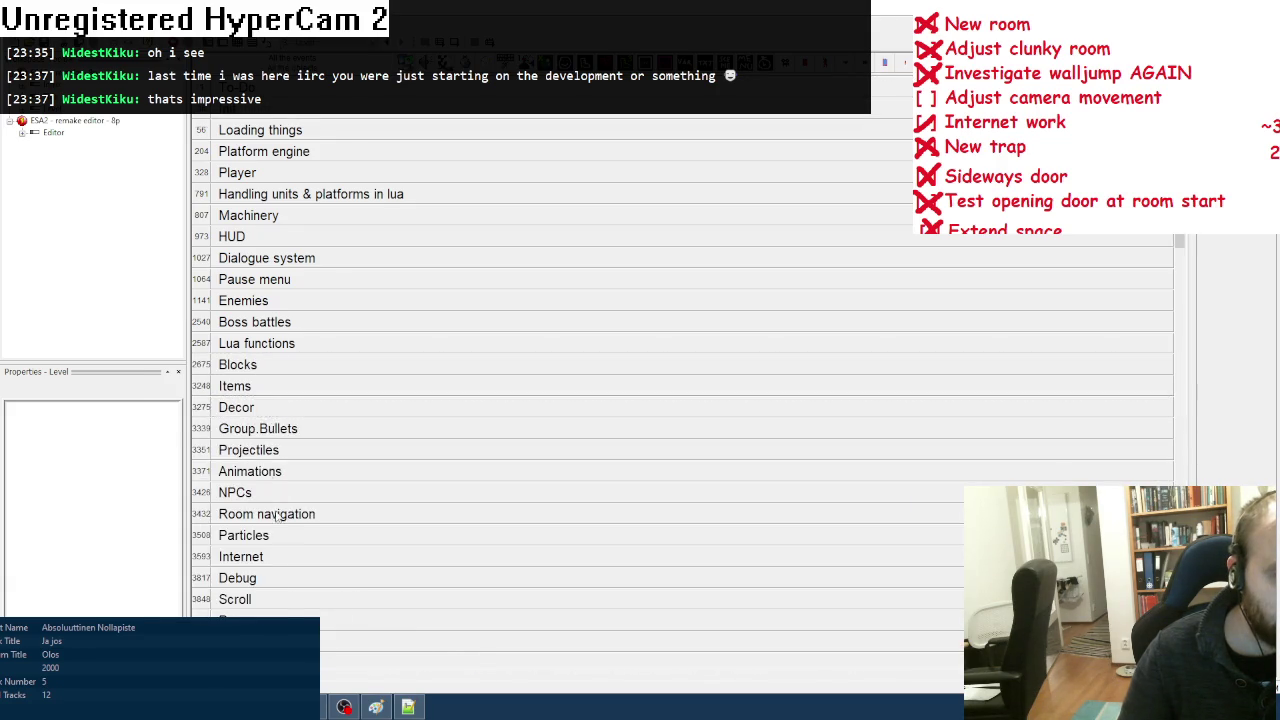
Step: Collapse Cutscenes and Props, then expand Scroll to reveal its CameraMode and CameraDir events
{"action": "scroll", "coordinate": [277, 517], "scroll_direction": "down", "scroll_amount": 3}
{"action": "double_click", "coordinate": [277, 455]}
{"action": "double_click", "coordinate": [250, 450]}
{"action": "double_click", "coordinate": [237, 407]}
{"action": "double_click", "coordinate": [237, 407]}
{"action": "left_click", "coordinate": [235, 385]}
{"action": "scroll", "coordinate": [300, 450], "scroll_direction": "down", "scroll_amount": 1}
{"action": "double_click", "coordinate": [235, 364]}
{"action": "scroll", "coordinate": [368, 482], "scroll_direction": "down", "scroll_amount": 3}
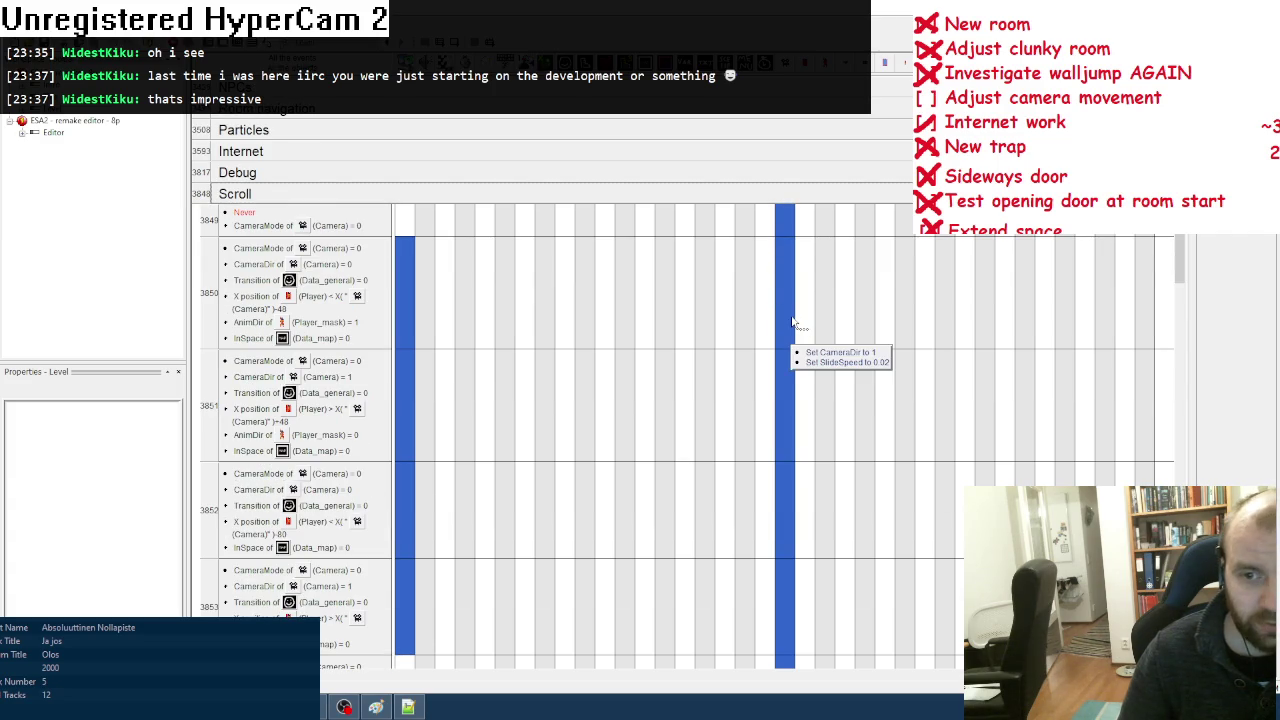
{"action": "mouse_move", "coordinate": [787, 228]}
{"action": "mouse_move", "coordinate": [786, 394]}
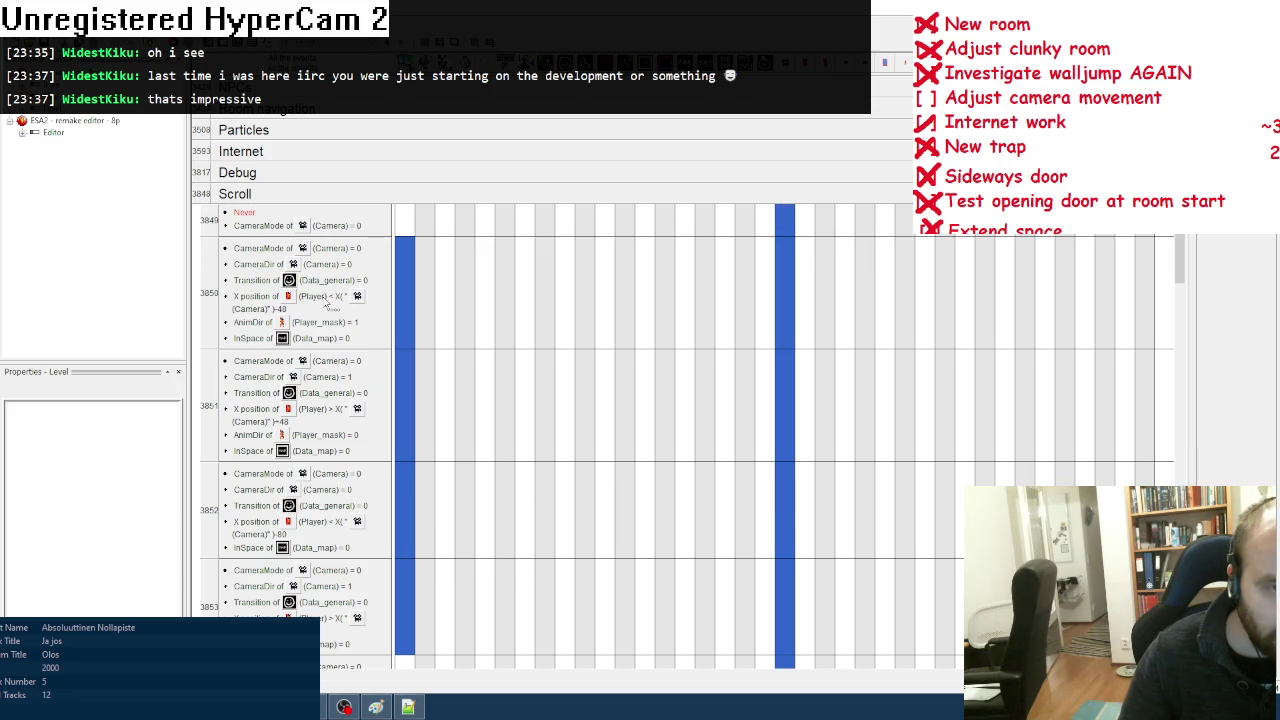
Step: Edit the player X position conditions of events 3850 and 3851, setting 3850's offset to -56
{"action": "right_click", "coordinate": [324, 300]}
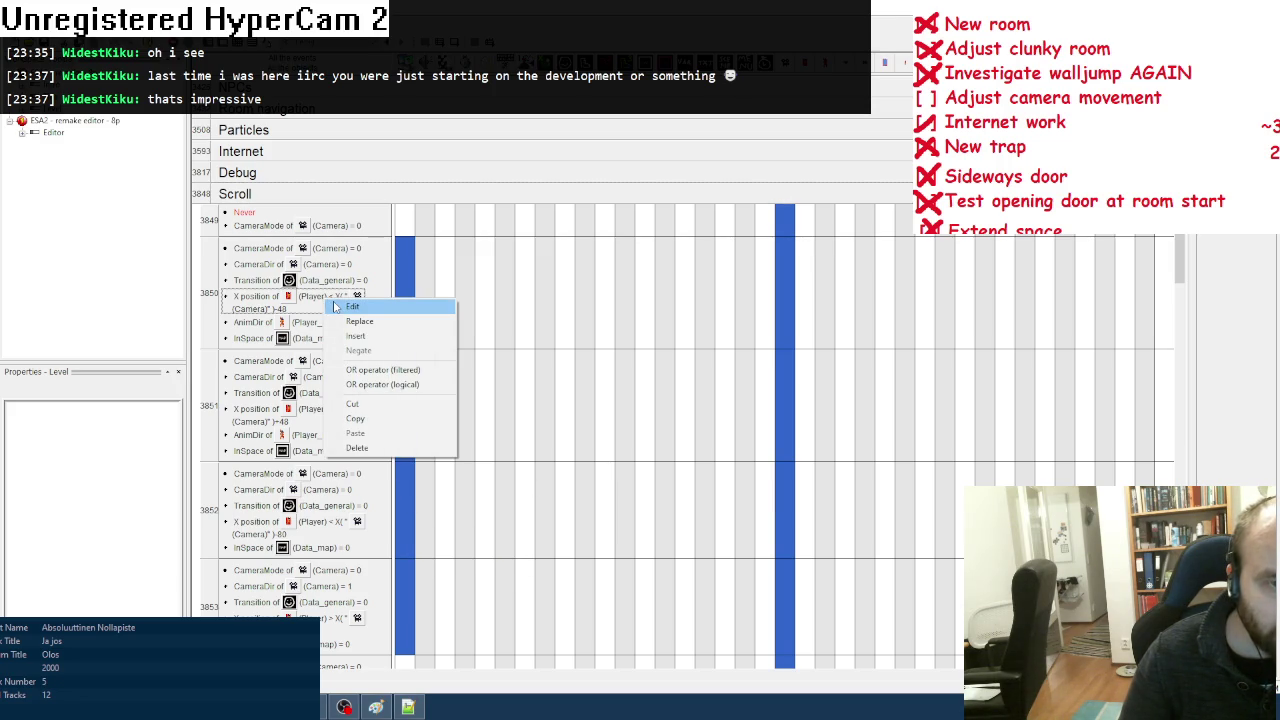
{"action": "left_click", "coordinate": [350, 307]}
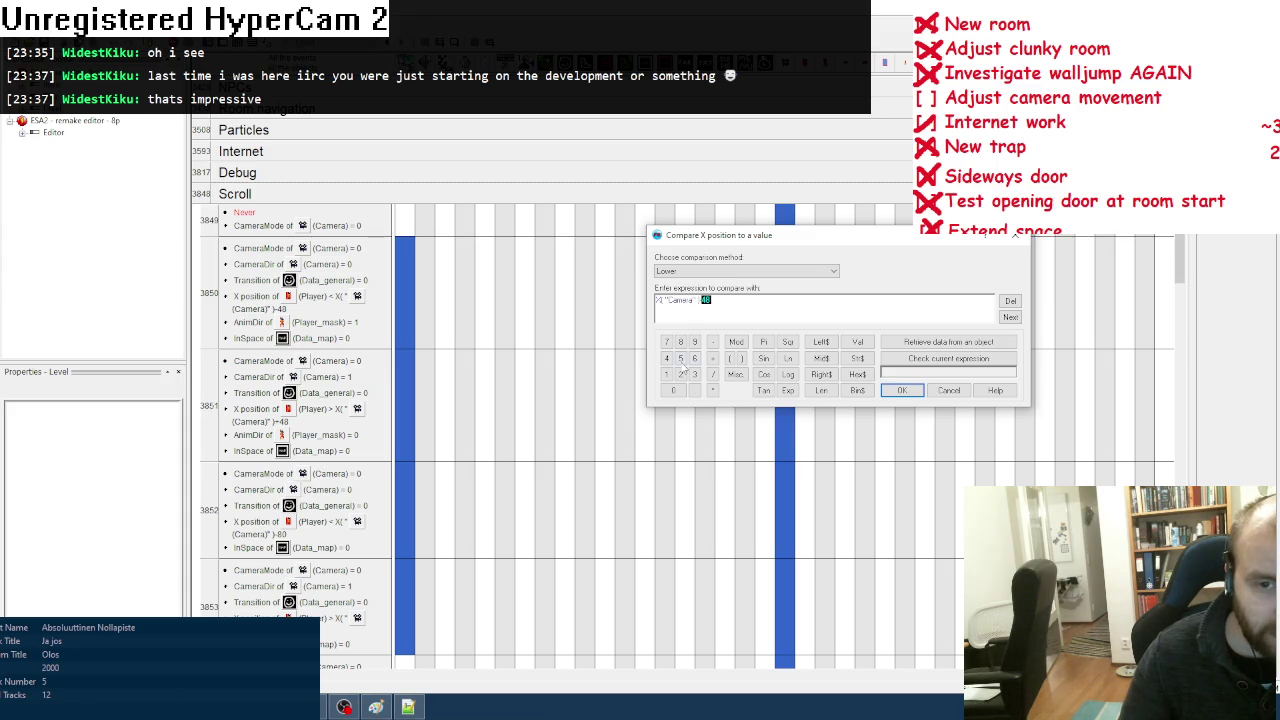
{"action": "left_click", "coordinate": [905, 392]}
{"action": "right_click", "coordinate": [316, 427]}
{"action": "left_click", "coordinate": [332, 428]}
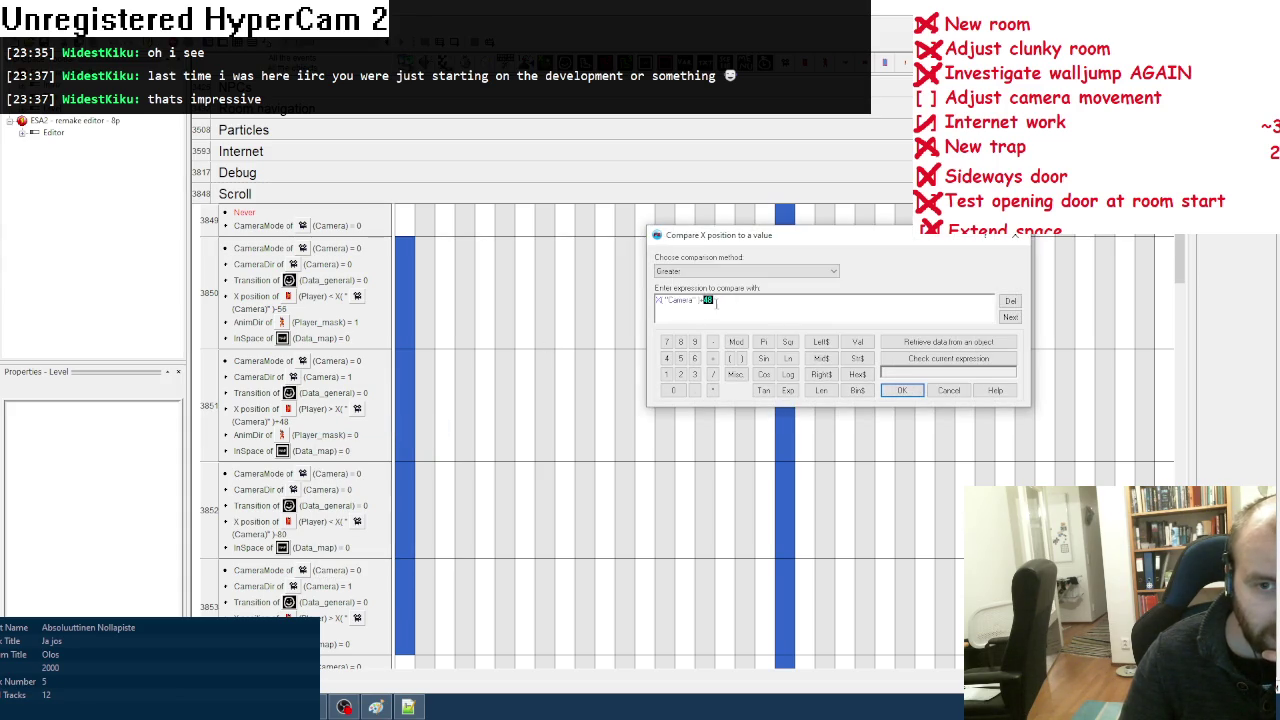
{"action": "left_click", "coordinate": [902, 391]}
Step: Set the player X position offset in events 3852 and 3853 to -96
{"action": "right_click", "coordinate": [318, 522]}
{"action": "left_click", "coordinate": [335, 532]}
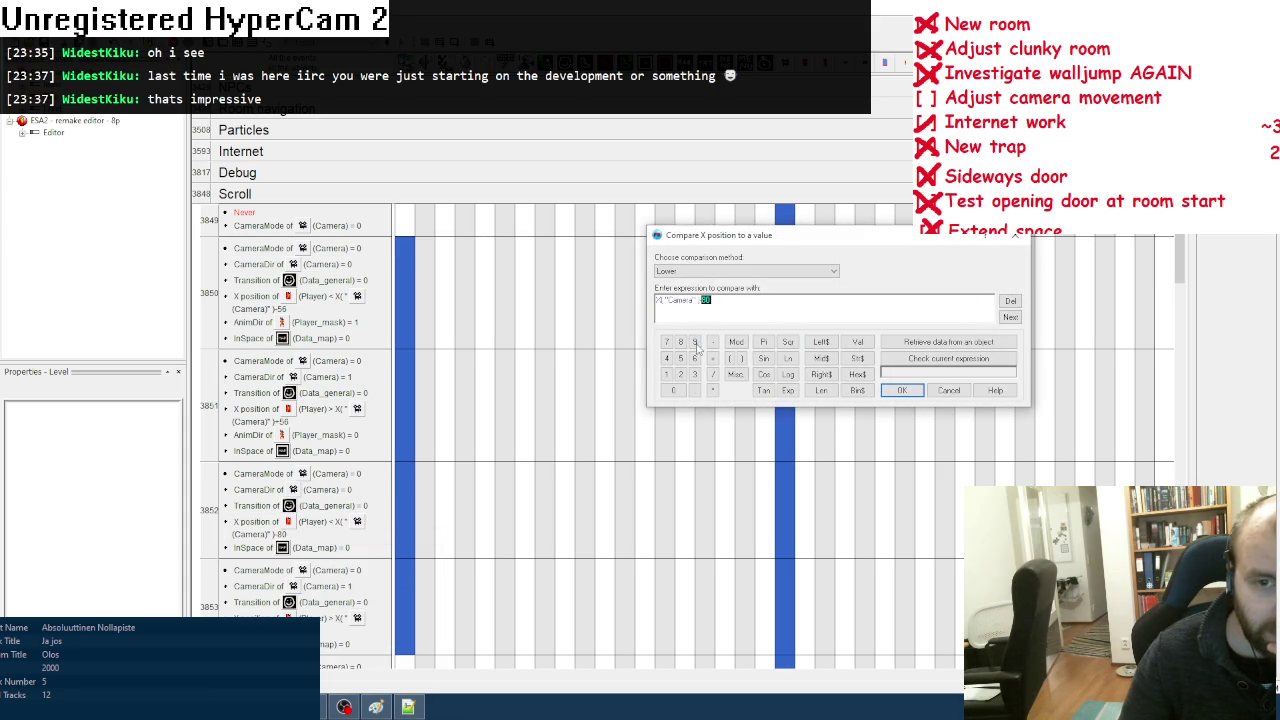
{"action": "left_click", "coordinate": [903, 391]}
{"action": "right_click", "coordinate": [312, 618]}
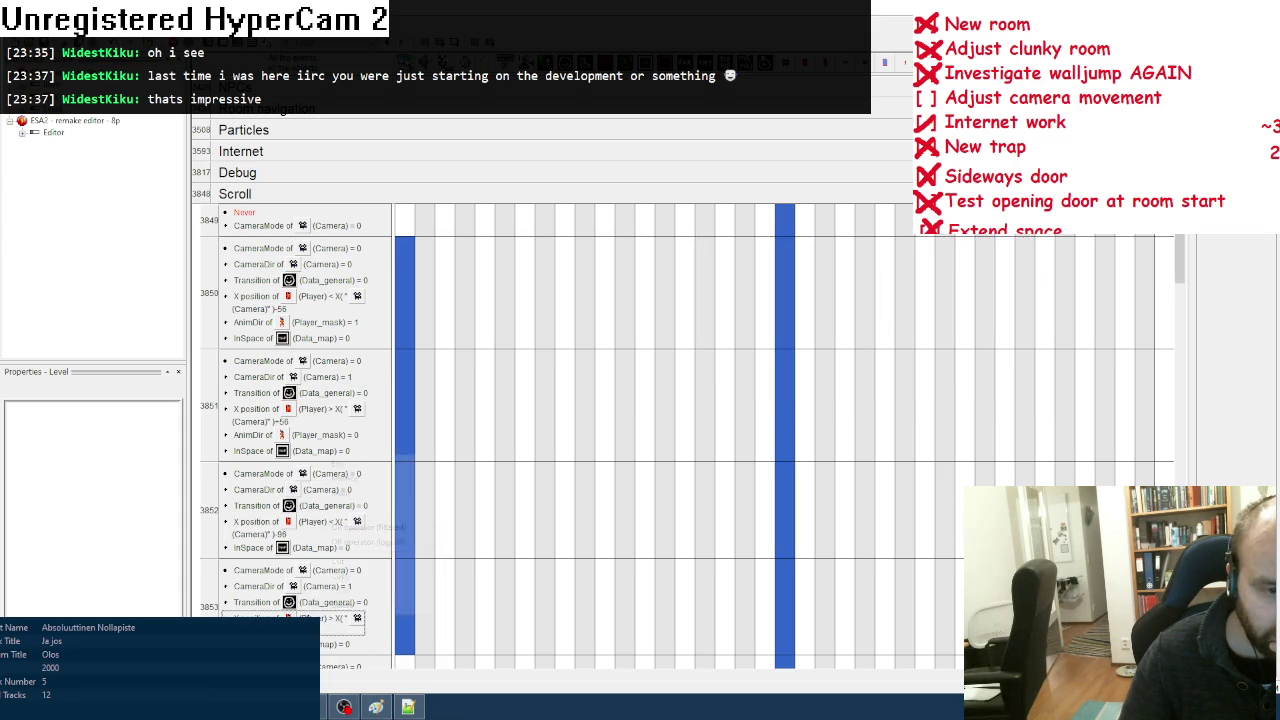
{"action": "left_click", "coordinate": [401, 463]}
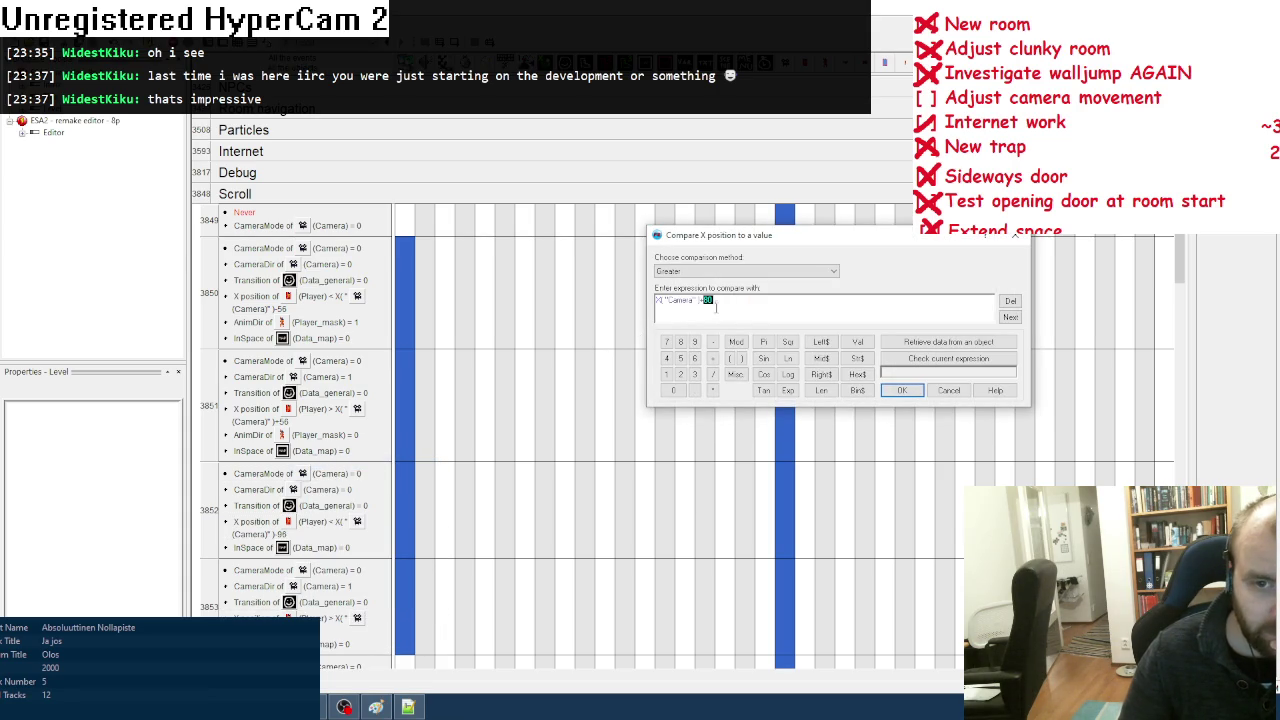
{"action": "left_click", "coordinate": [902, 391]}
Step: Open and confirm the Set SlideSpeed action in event 3853's camera column twice
{"action": "scroll", "coordinate": [574, 543], "scroll_direction": "down", "scroll_amount": 5}
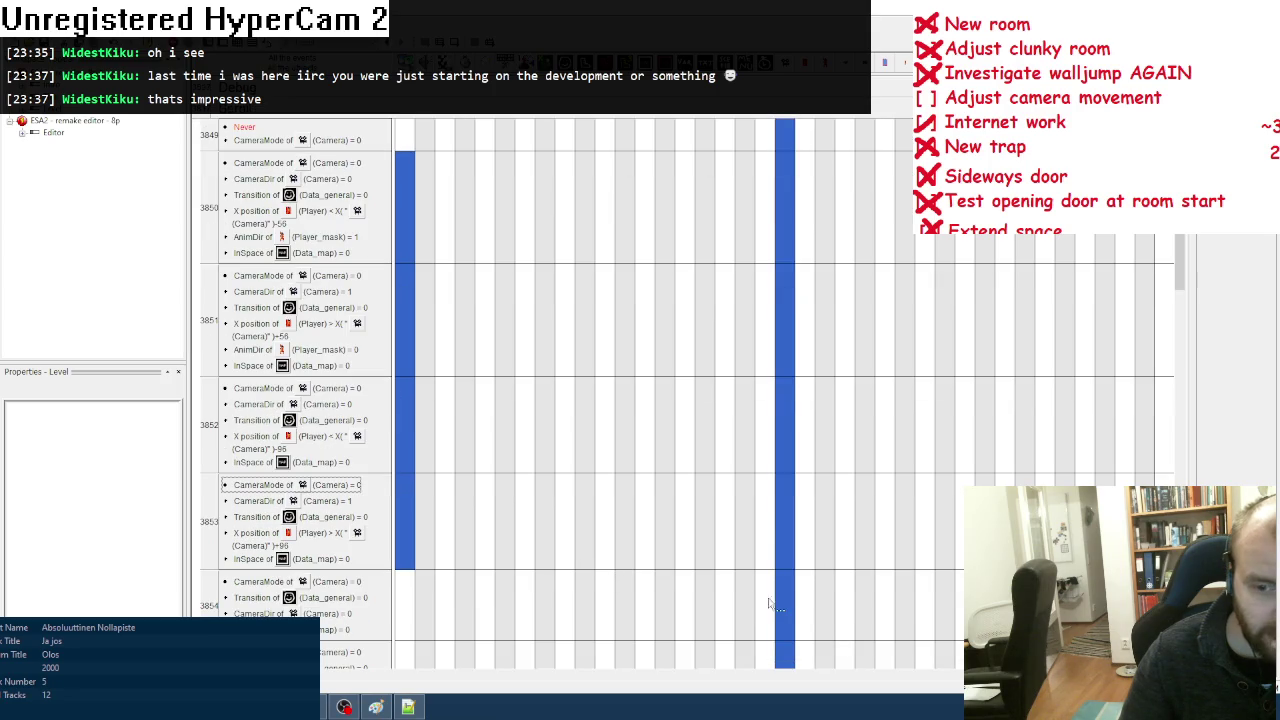
{"action": "mouse_move", "coordinate": [784, 606]}
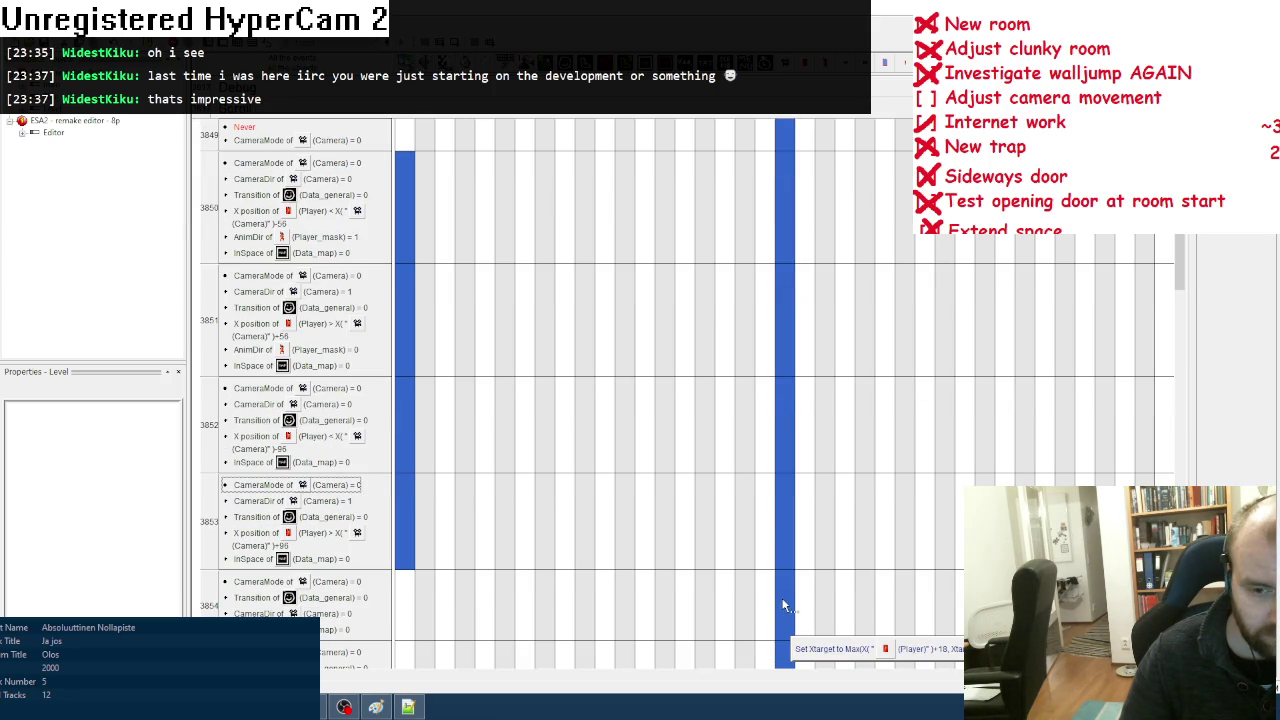
{"action": "right_click", "coordinate": [780, 546]}
{"action": "left_click", "coordinate": [881, 509]}
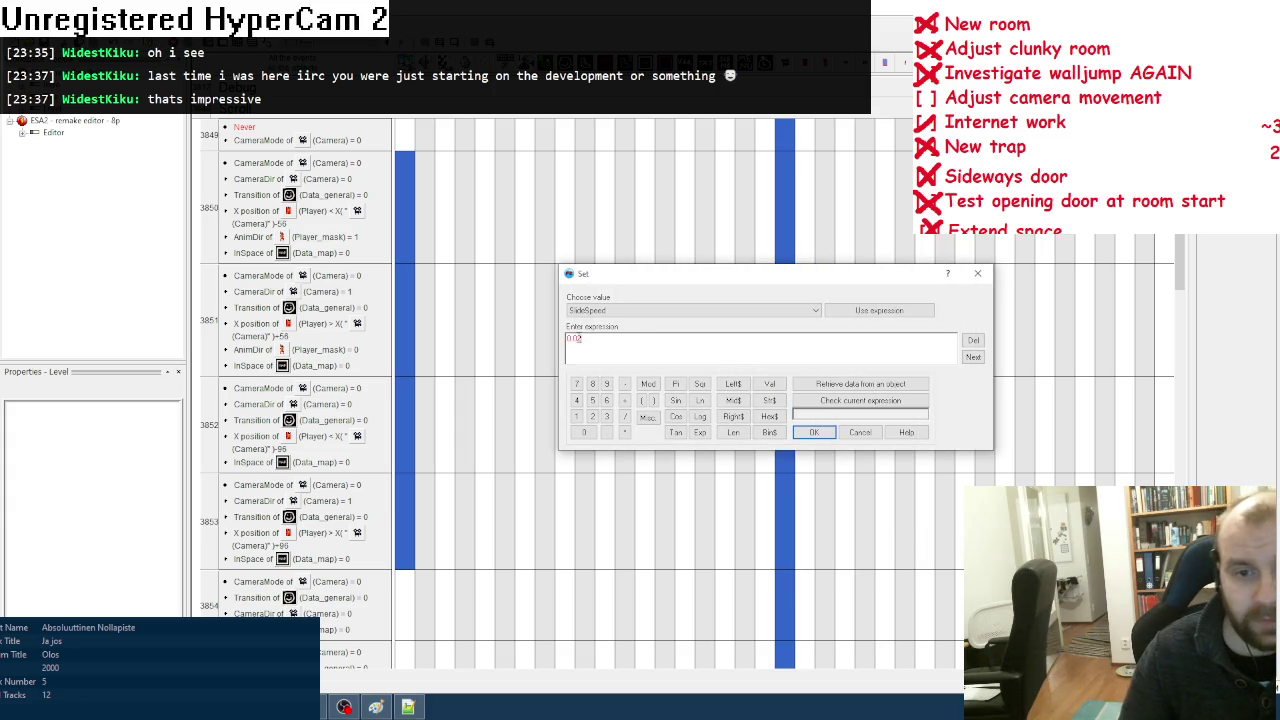
{"action": "left_click", "coordinate": [822, 432]}
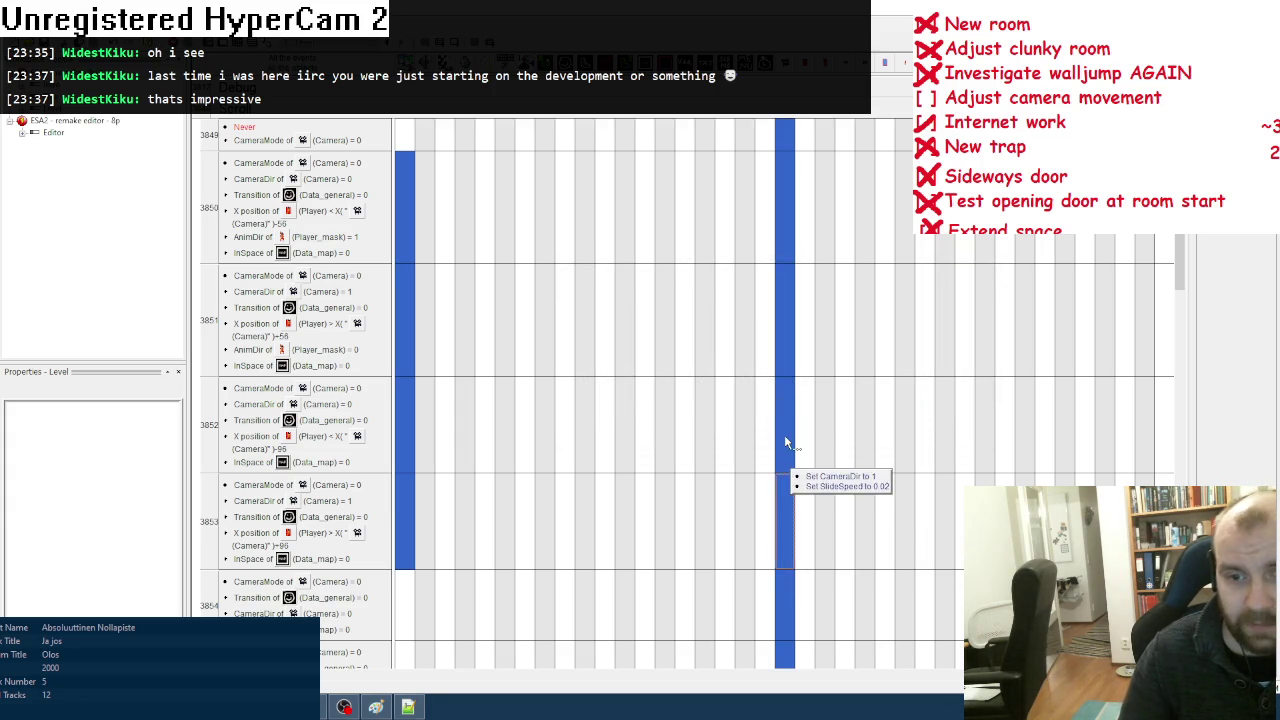
{"action": "right_click", "coordinate": [784, 434]}
{"action": "mouse_move", "coordinate": [860, 660]}
{"action": "left_click", "coordinate": [937, 677]}
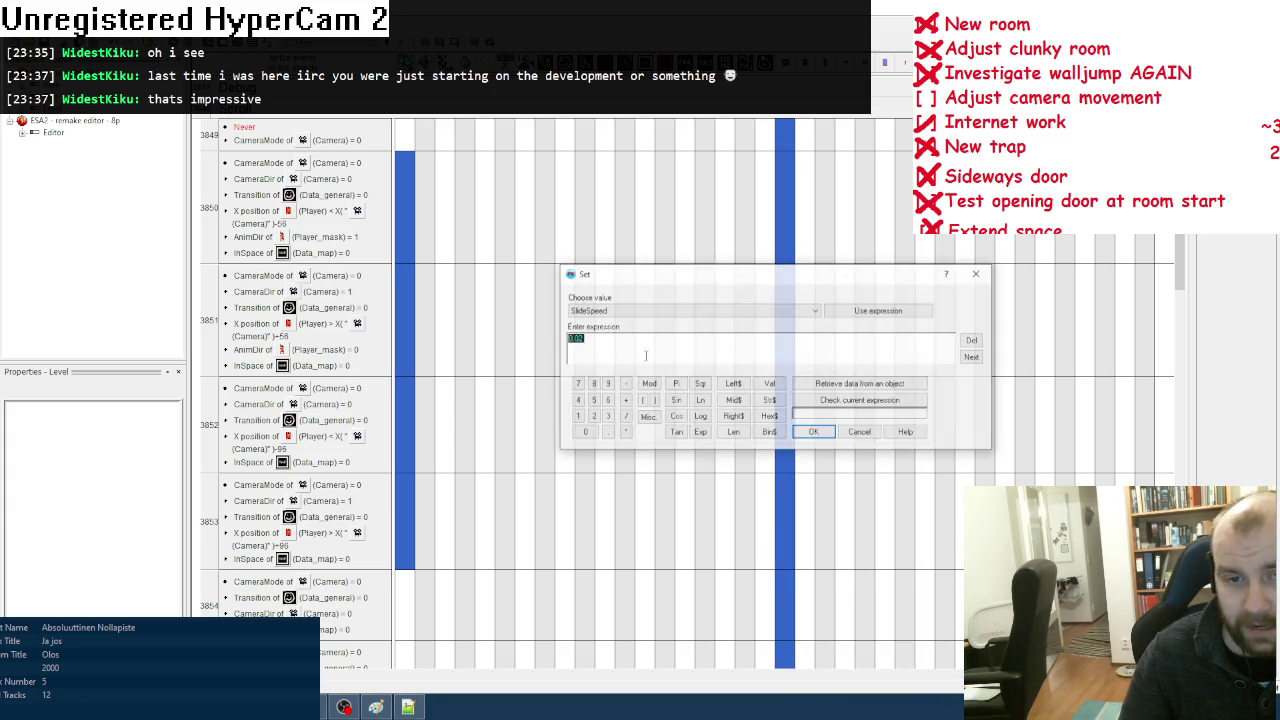
{"action": "left_click", "coordinate": [812, 433]}
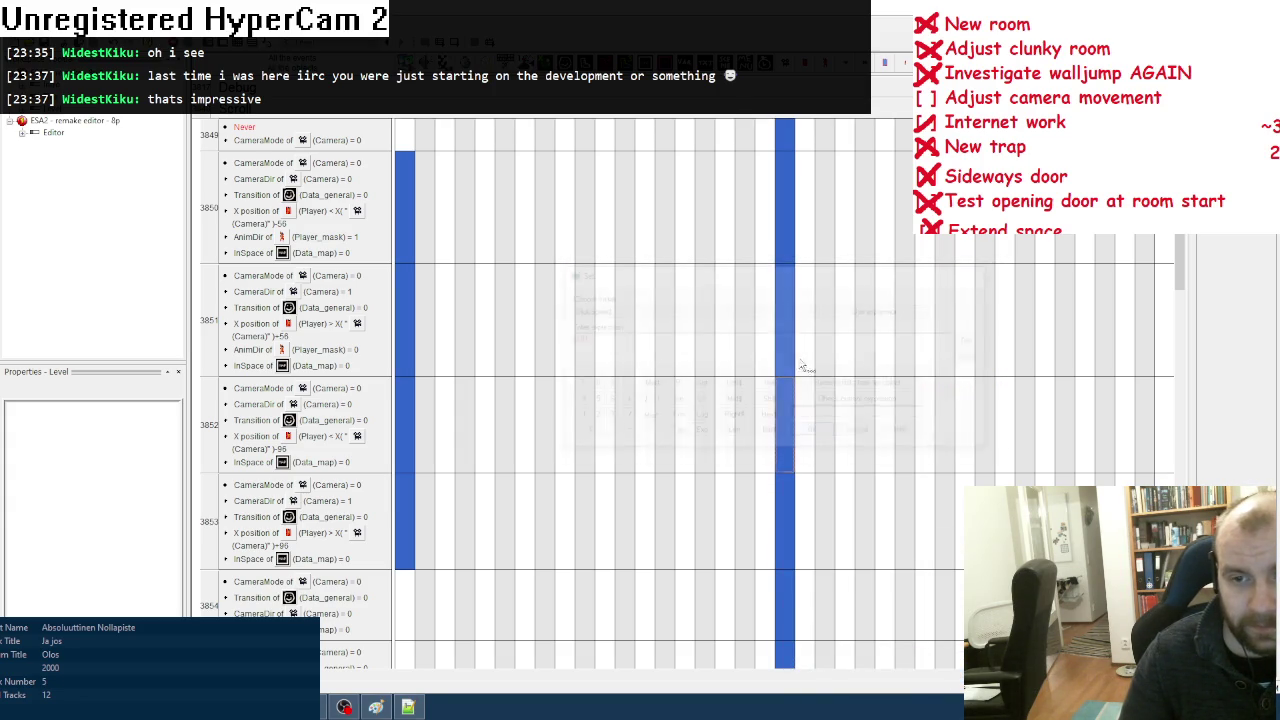
Step: Revisit the slide speed expression in the upper camera actions and edit its 0.02 value
{"action": "right_click", "coordinate": [789, 332]}
{"action": "left_click", "coordinate": [945, 566]}
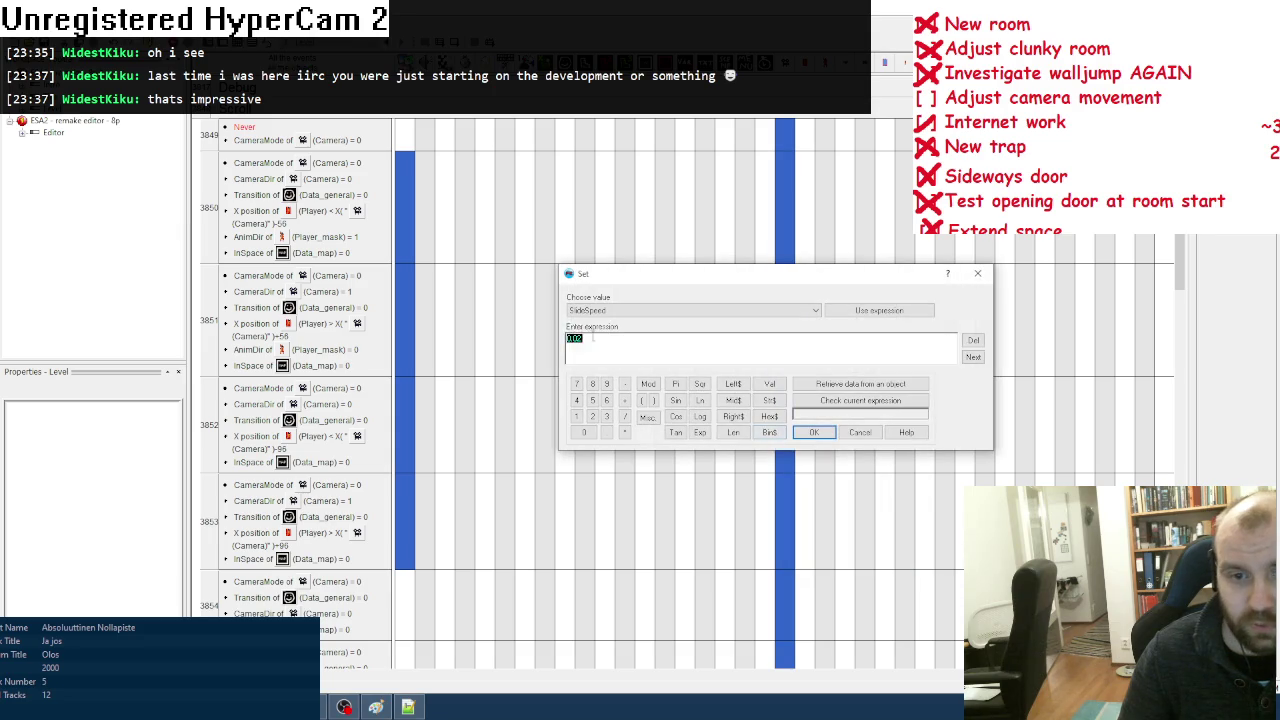
{"action": "left_click", "coordinate": [812, 433]}
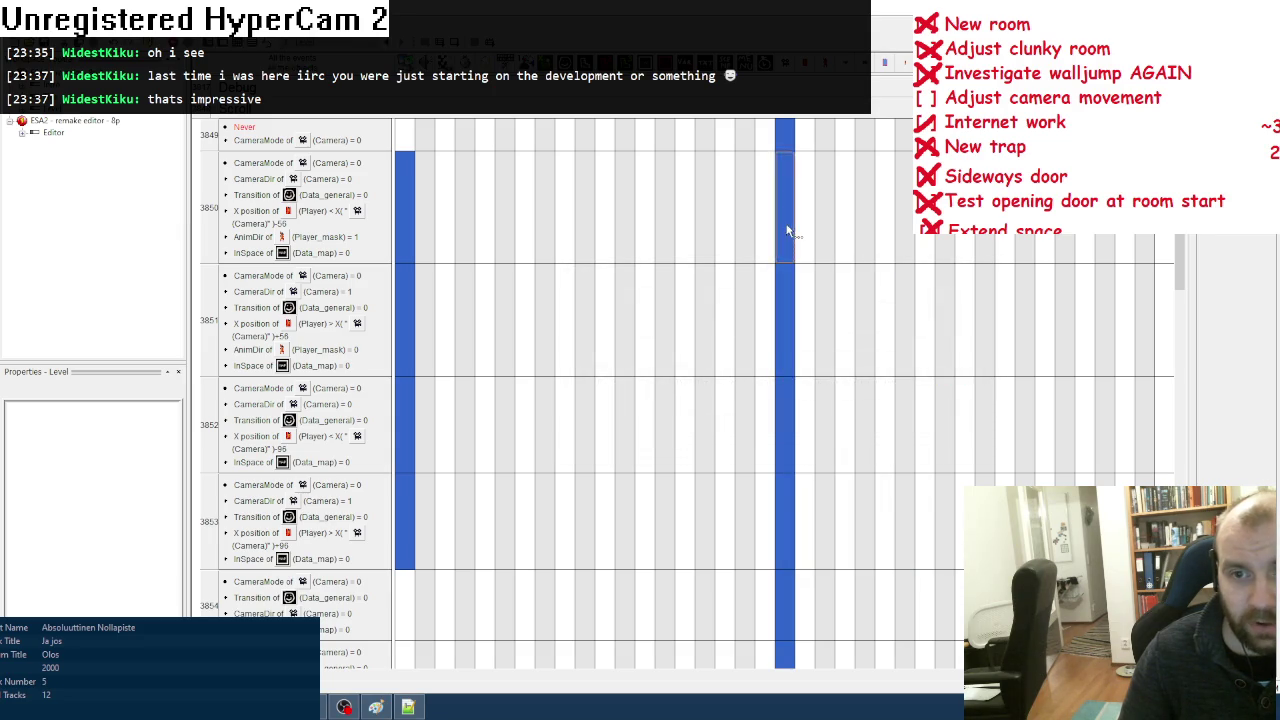
{"action": "right_click", "coordinate": [789, 229]}
{"action": "mouse_move", "coordinate": [809, 449]}
{"action": "left_click", "coordinate": [965, 463]}
{"action": "left_click", "coordinate": [577, 341]}
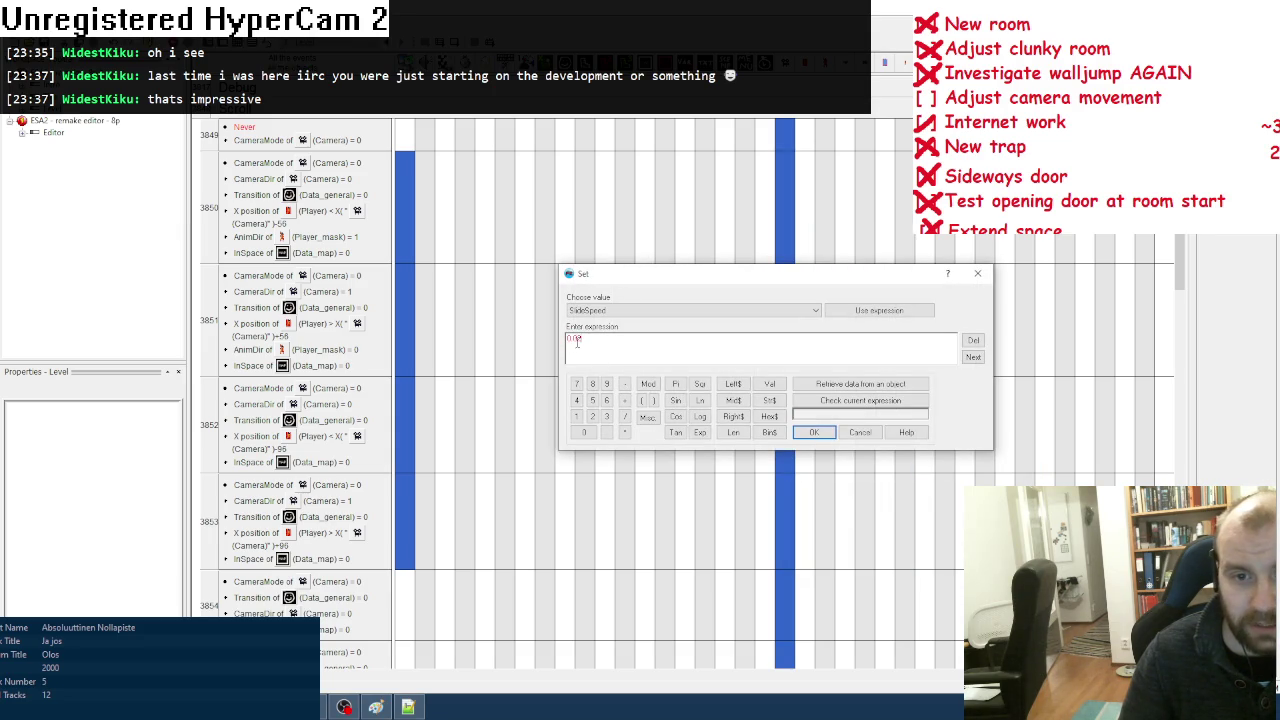
{"action": "left_click", "coordinate": [801, 438]}
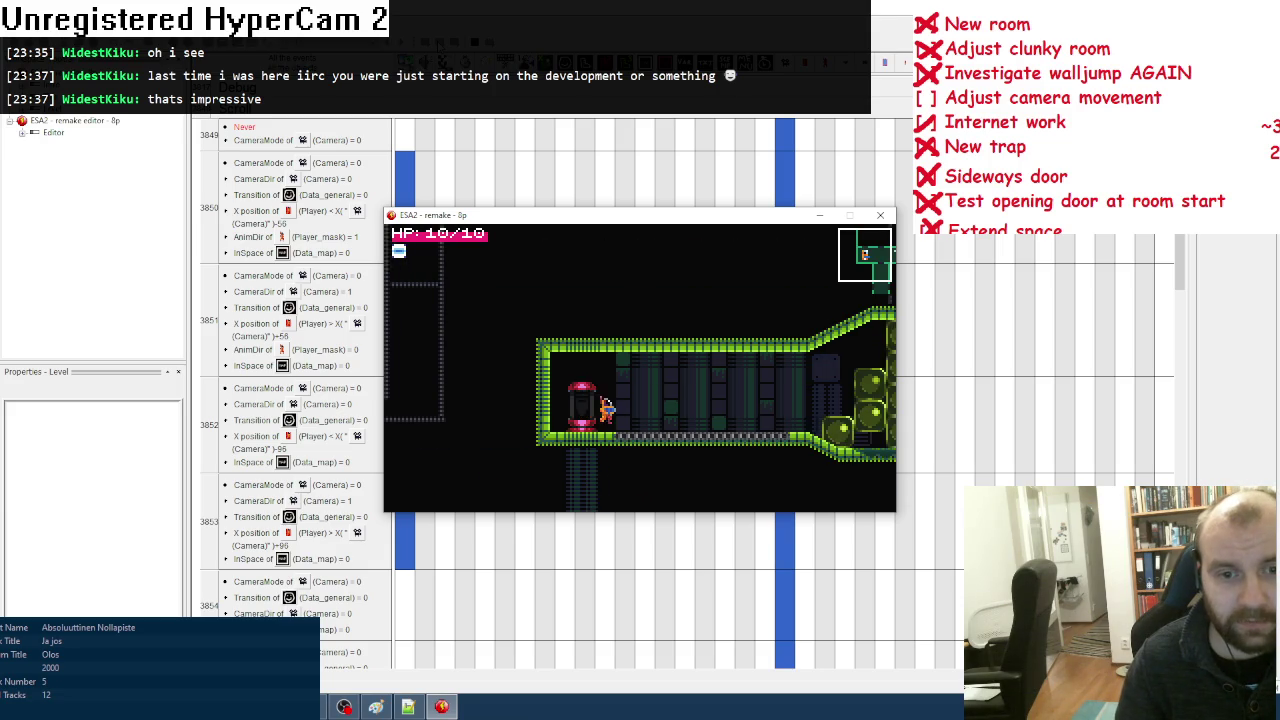
Step: Run through the green-block area, jumping and blasting the lower green blocks
{"action": "key", "text": "Right"}
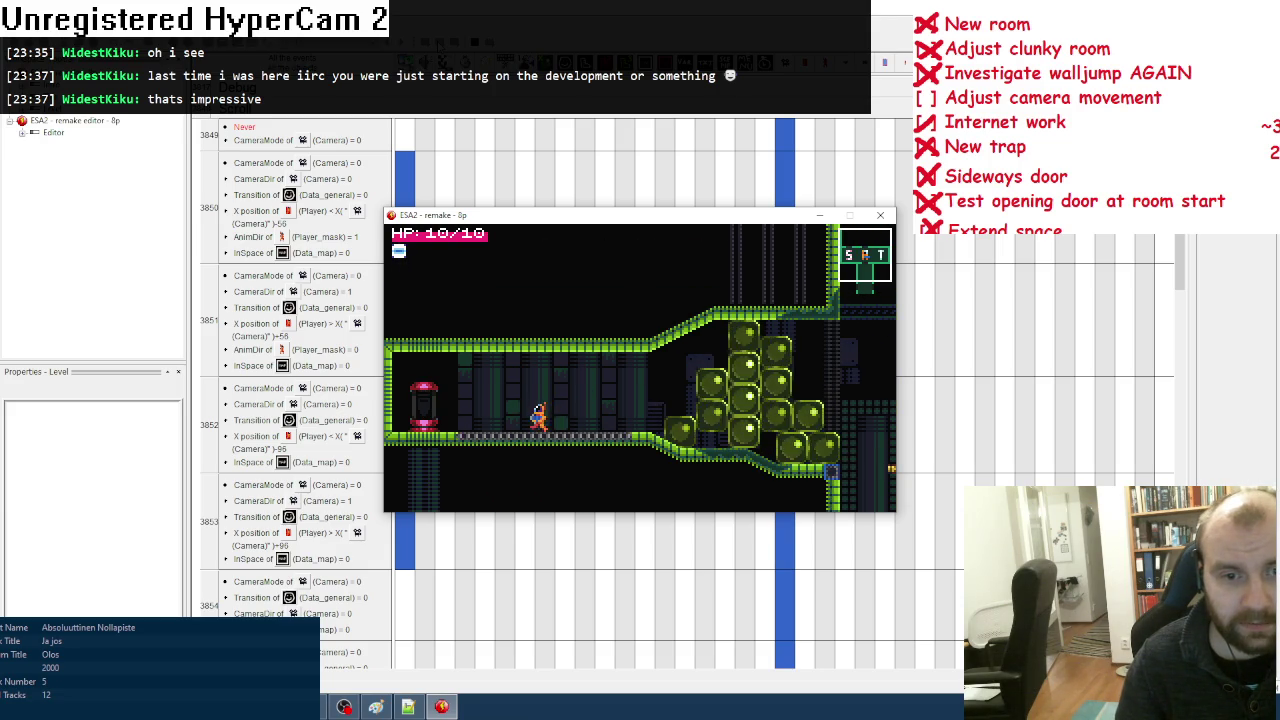
{"action": "key", "text": "Left"}
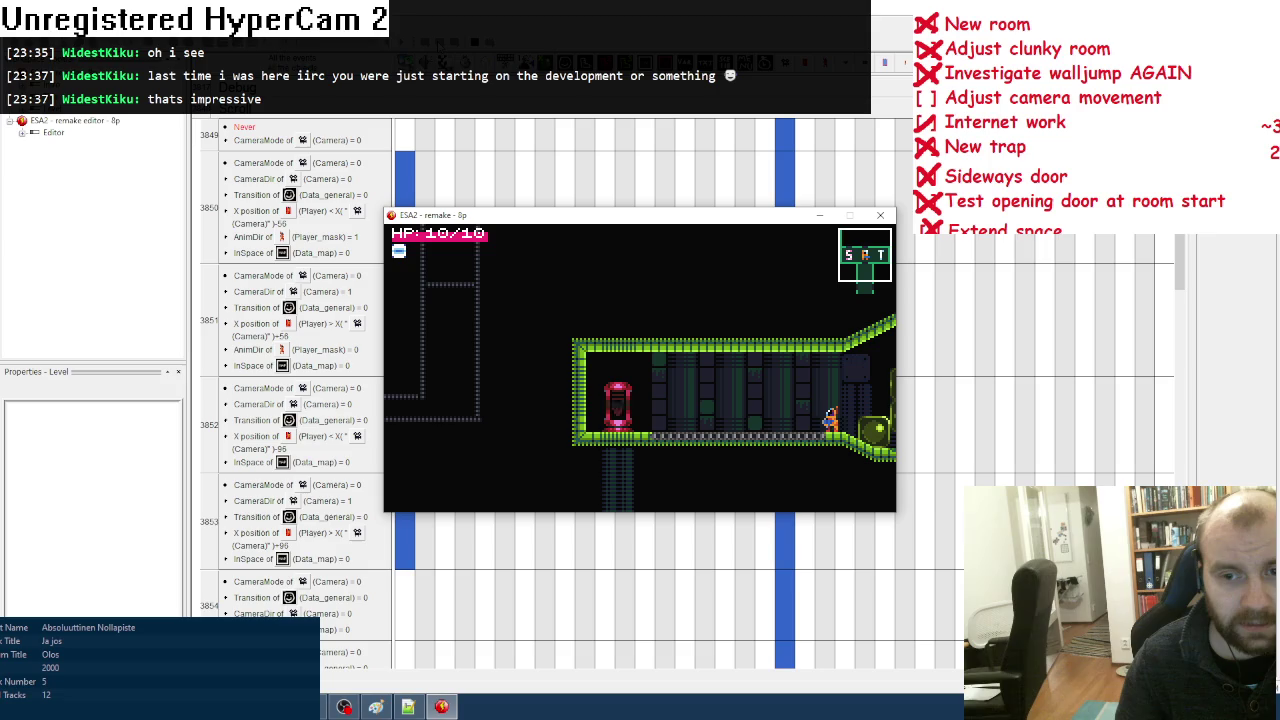
{"action": "key", "text": "Right"}
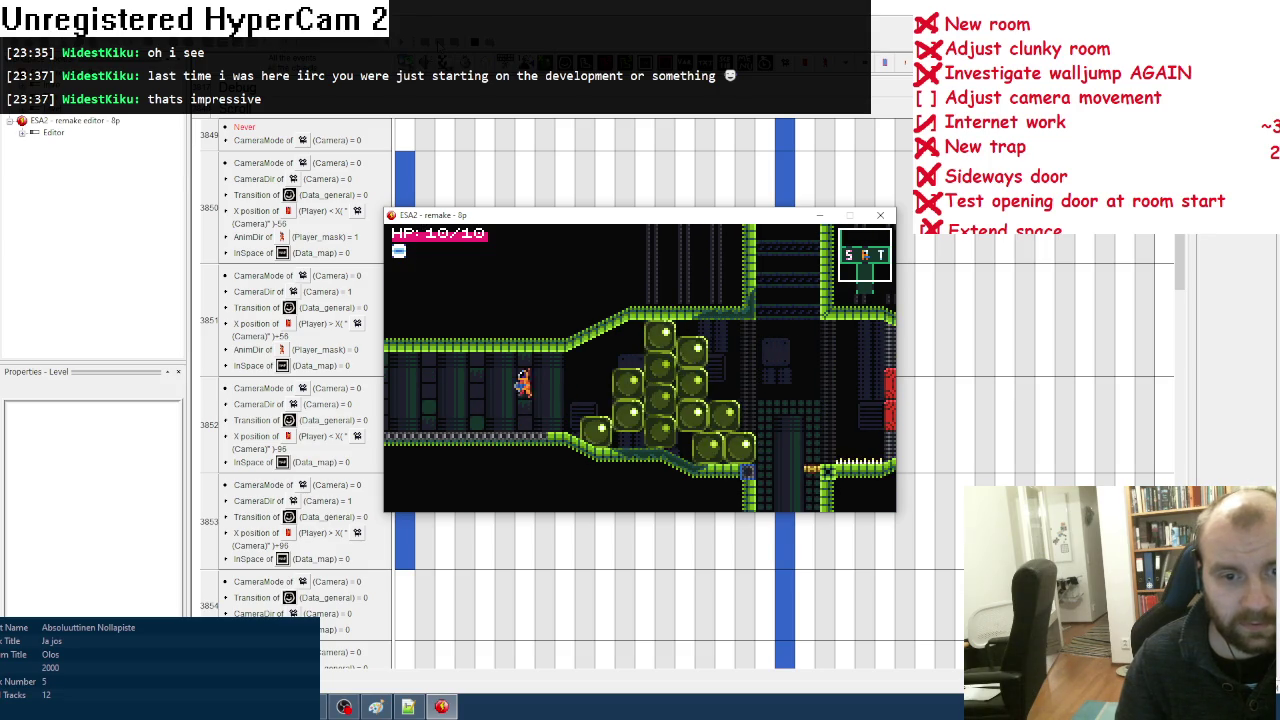
{"action": "key", "text": "Left"}
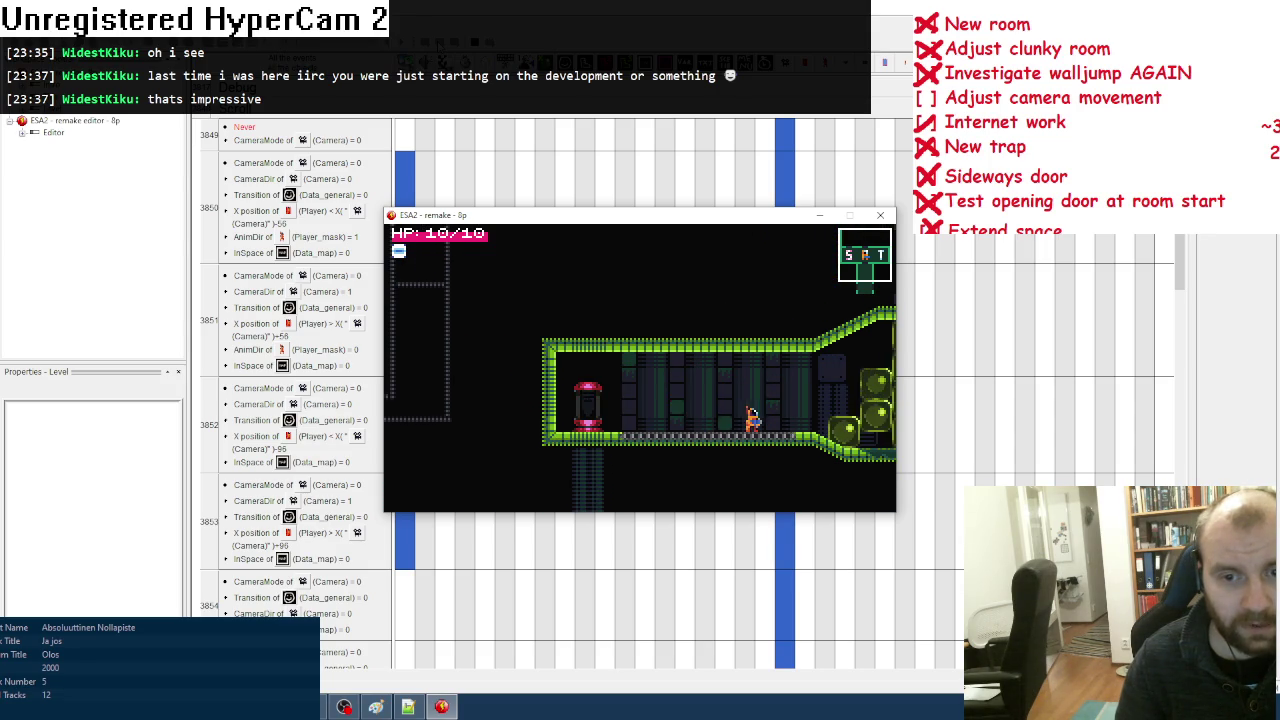
{"action": "key", "text": "Right"}
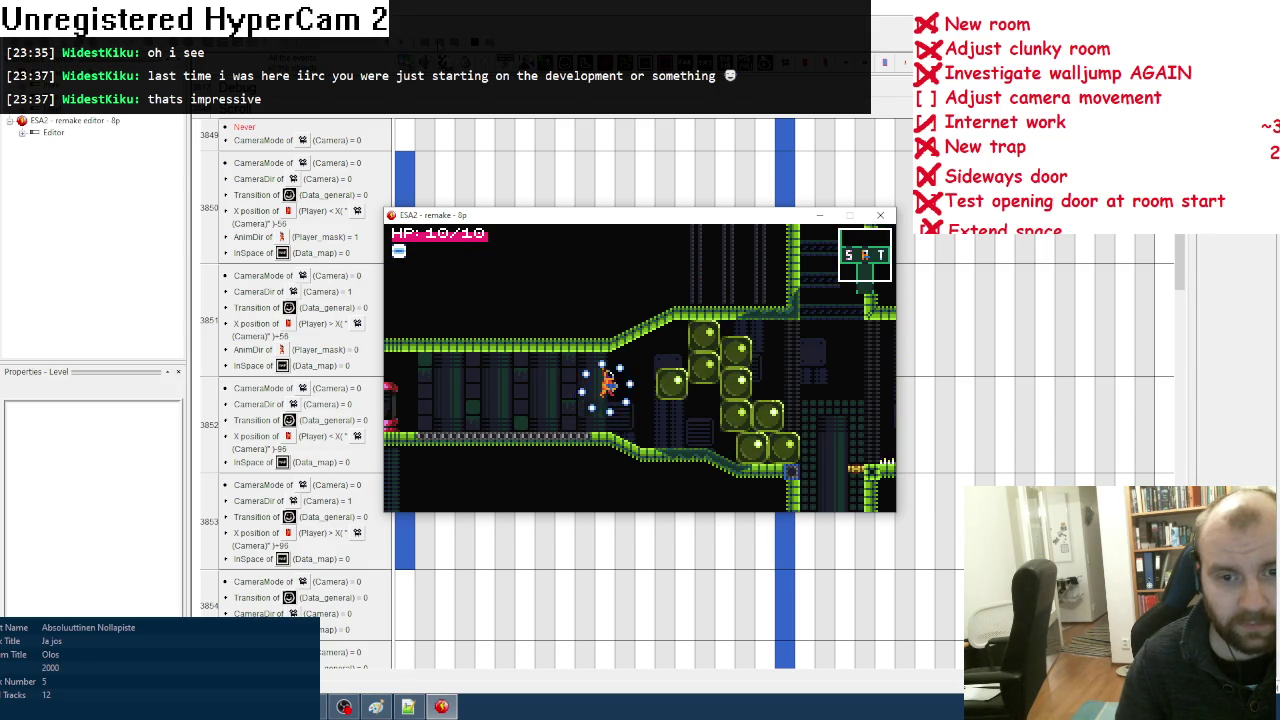
{"action": "key", "text": "Right"}
{"action": "key", "text": "Up"}
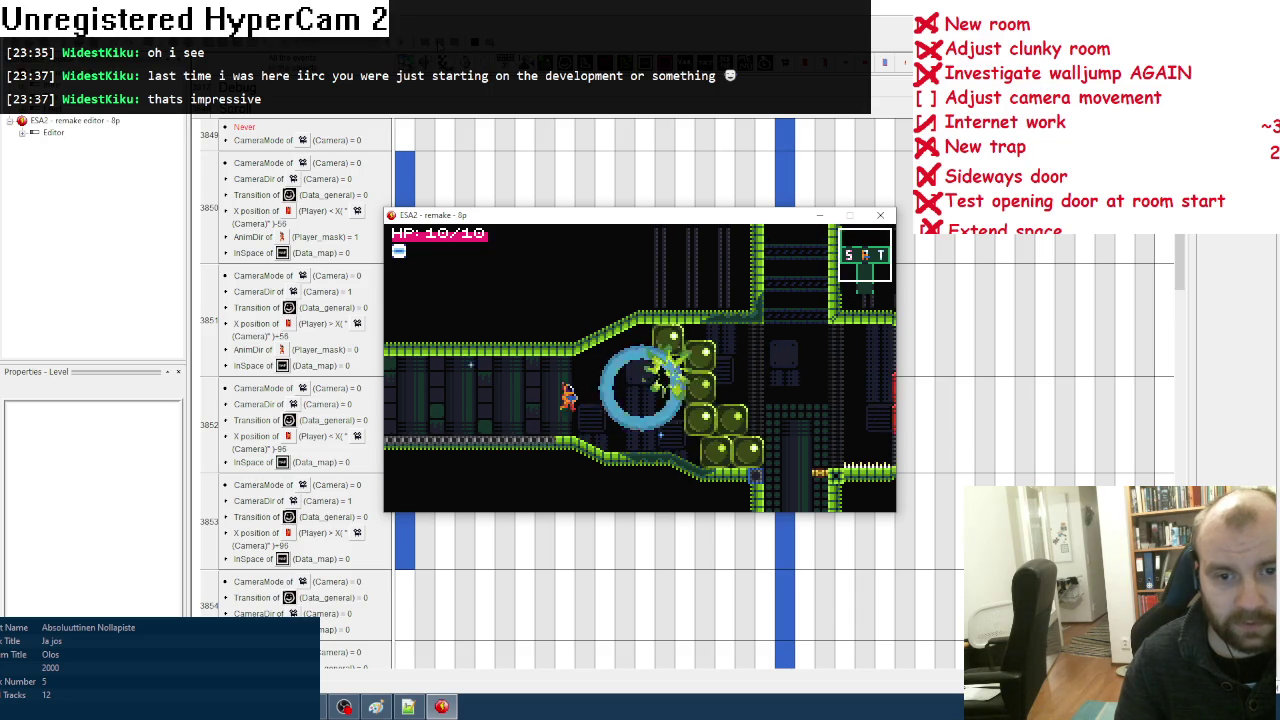
{"action": "key", "text": "Right"}
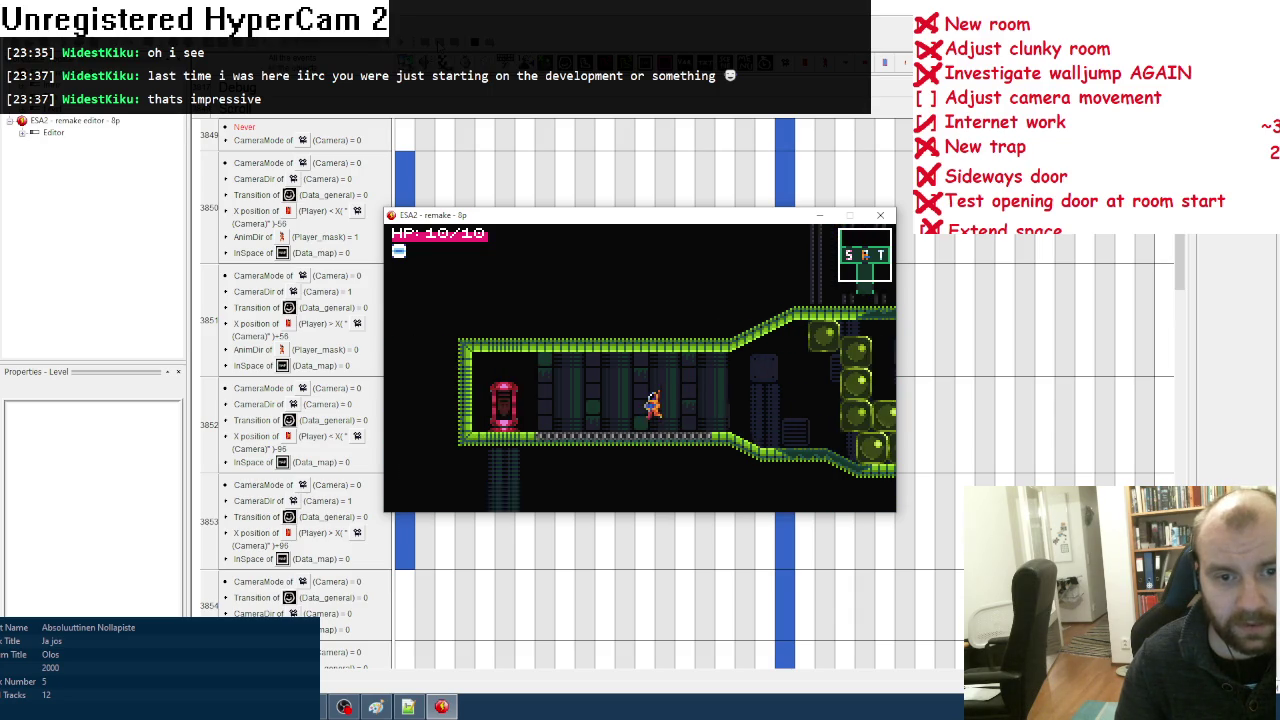
{"action": "key", "text": "x"}
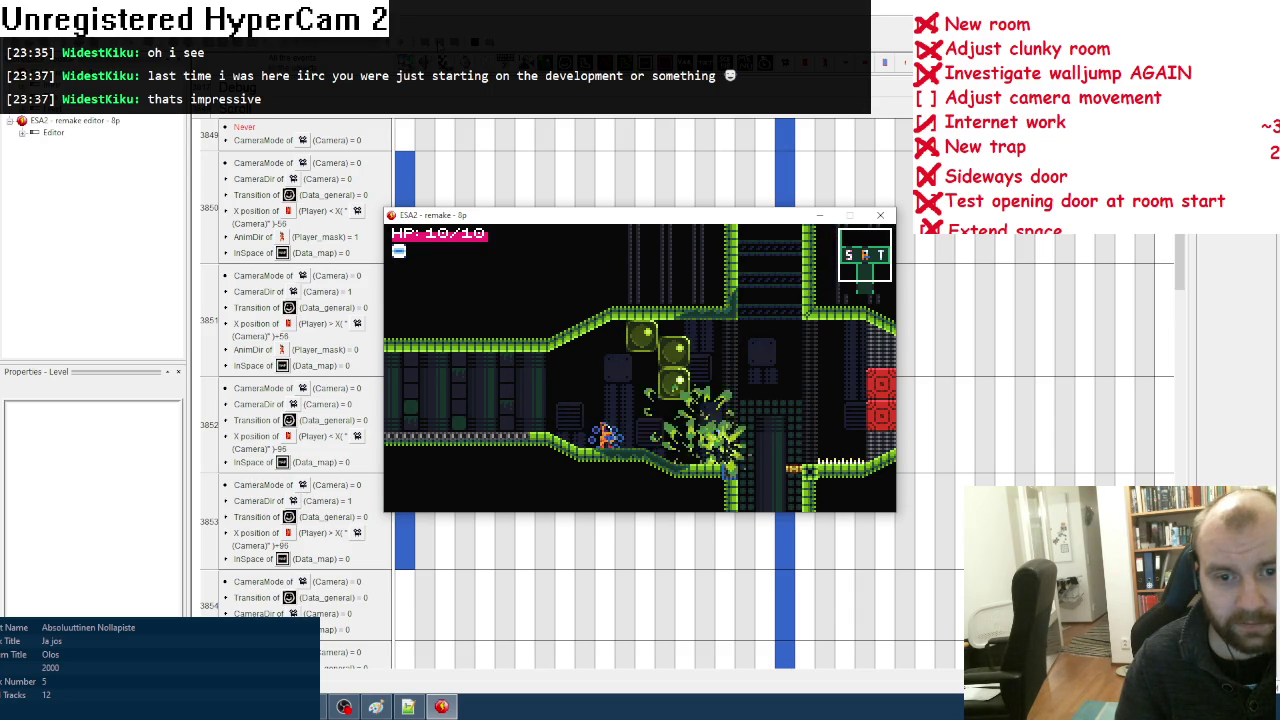
{"action": "key", "text": "Right"}
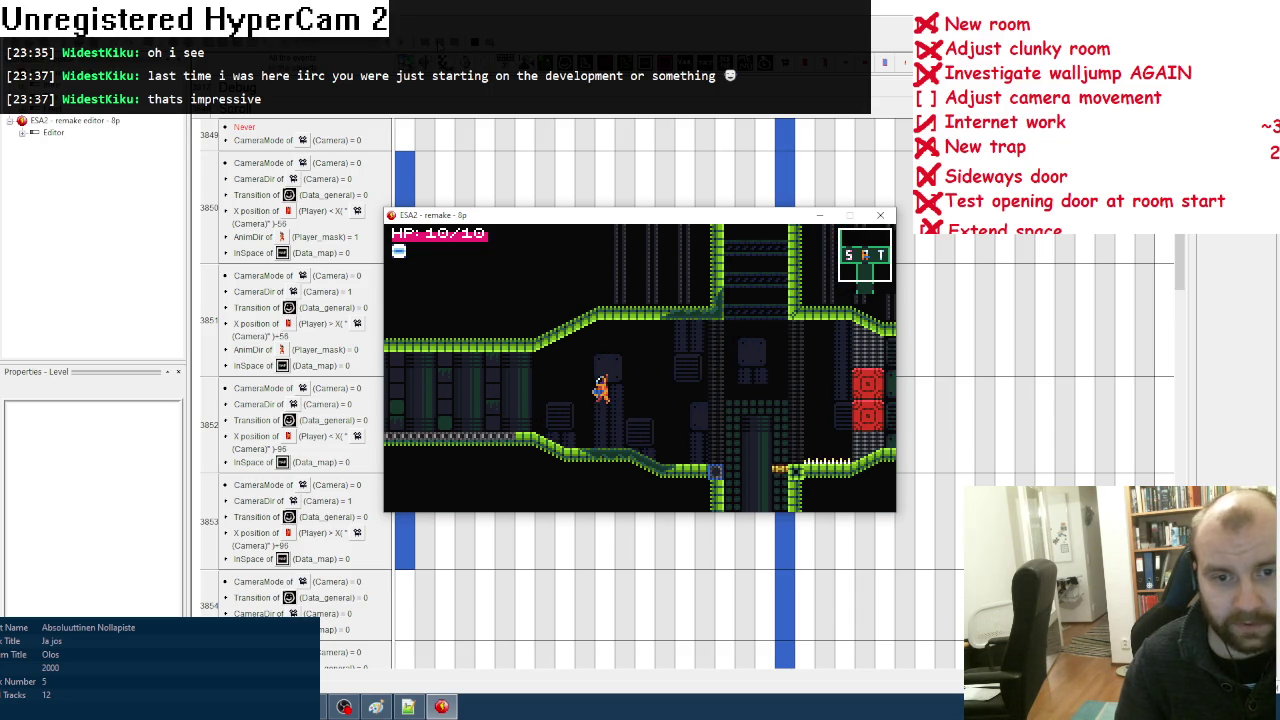
Step: Pass the red-door room, drop into the green-block room below firing, then relaunch the game
{"action": "key", "text": "Left"}
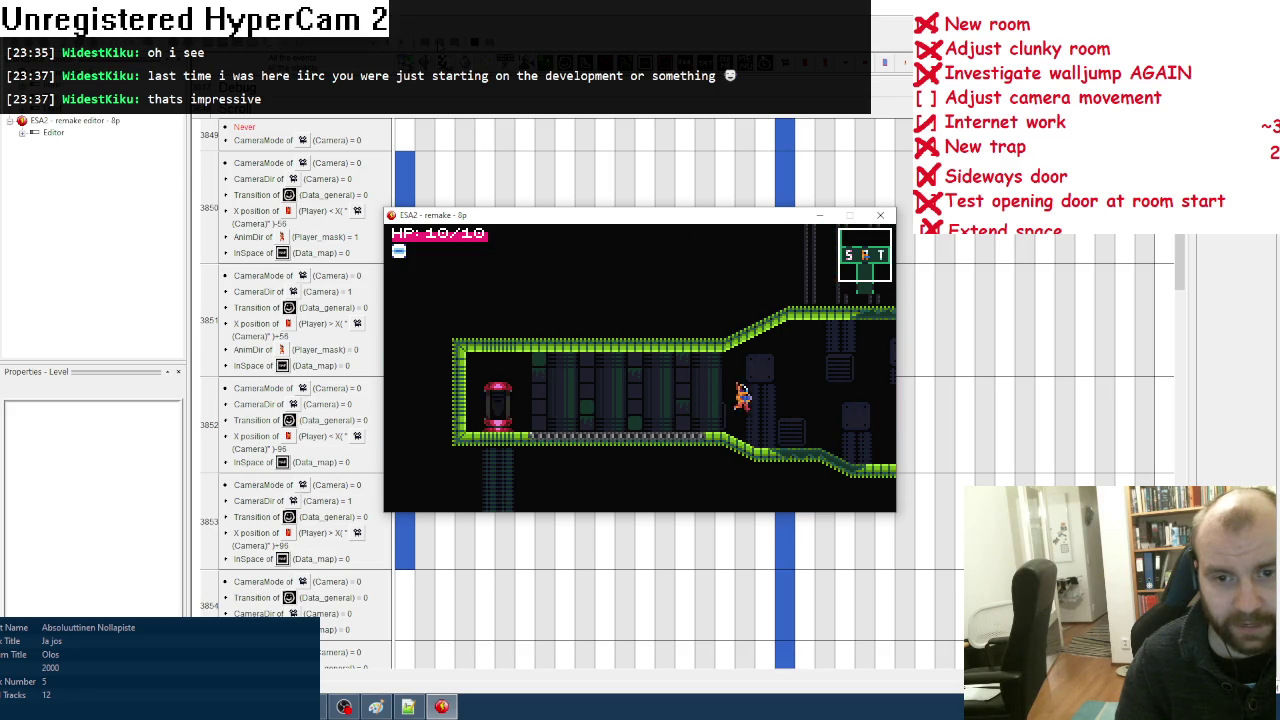
{"action": "key", "text": "Right"}
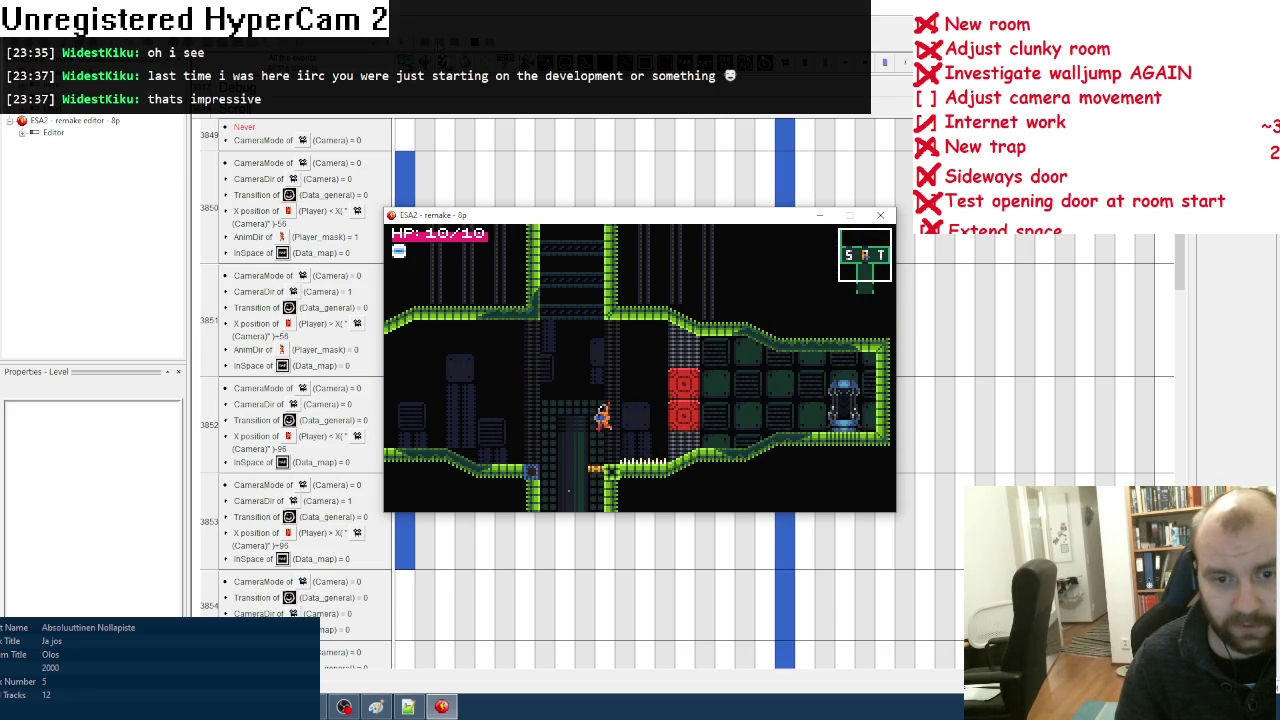
{"action": "key", "text": "Down"}
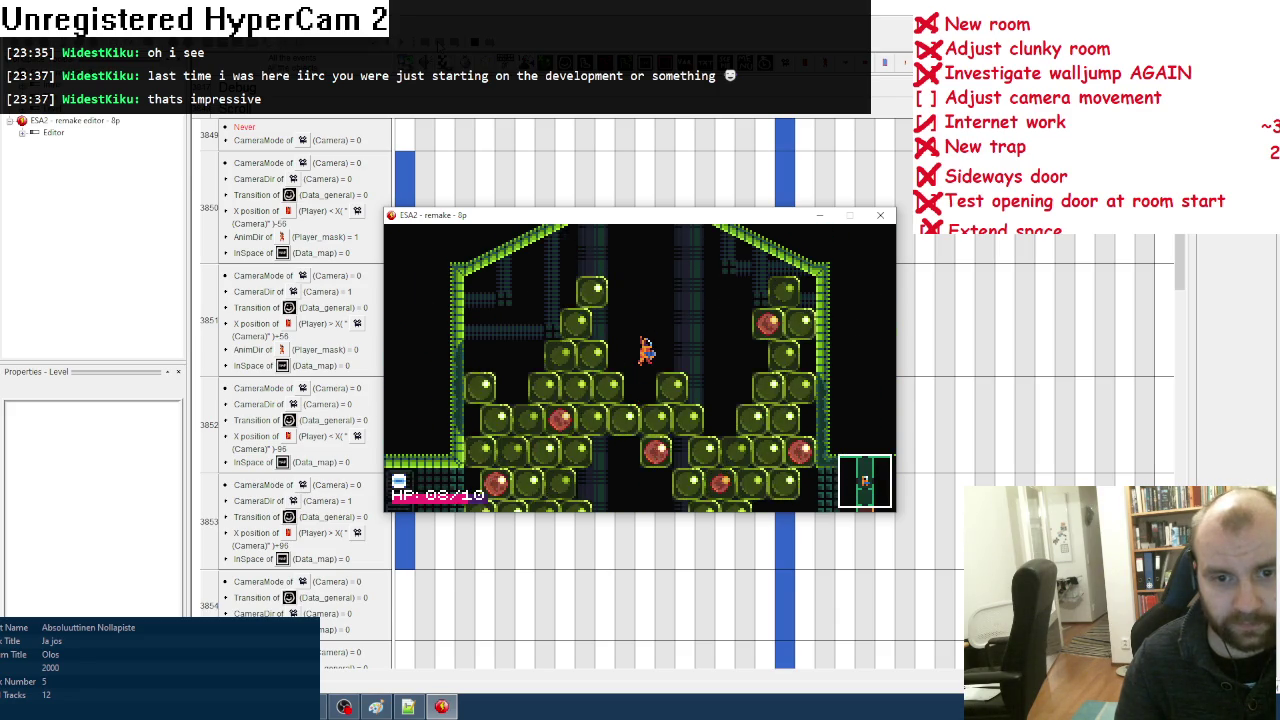
{"action": "key", "text": "x"}
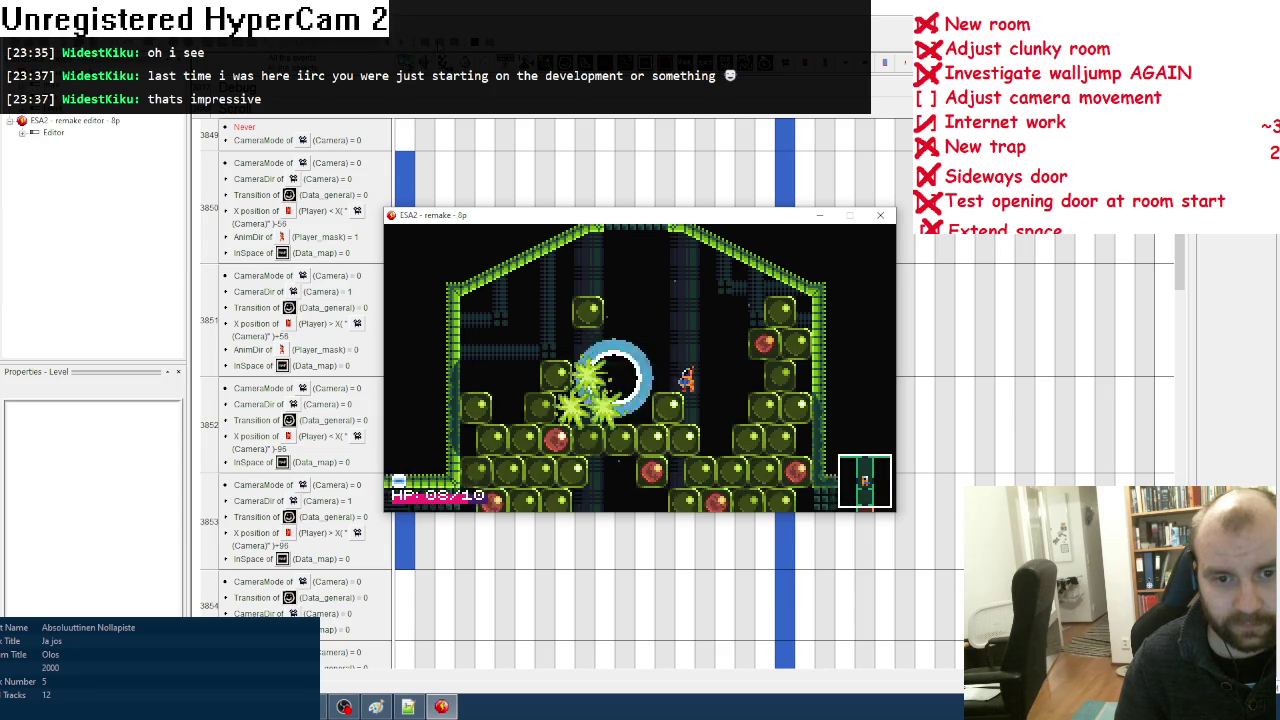
{"action": "key", "text": "x"}
{"action": "key", "text": "Left"}
{"action": "key", "text": "z"}
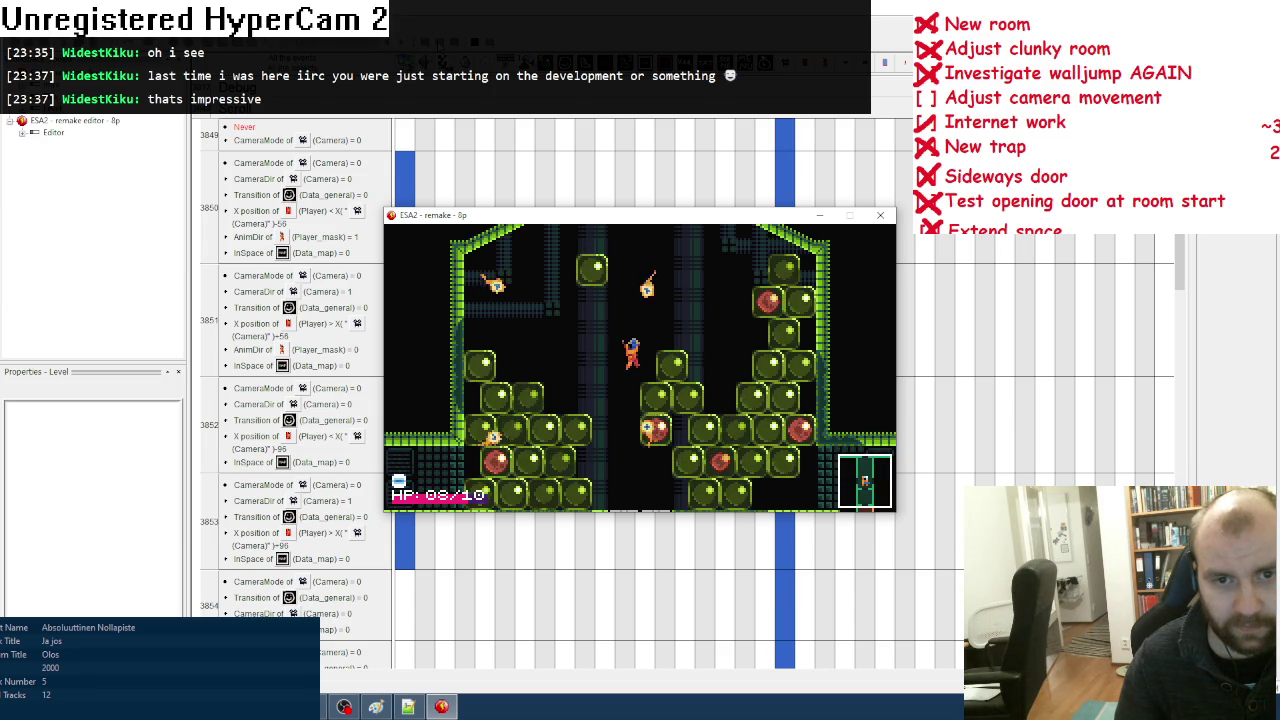
{"action": "key", "text": "x"}
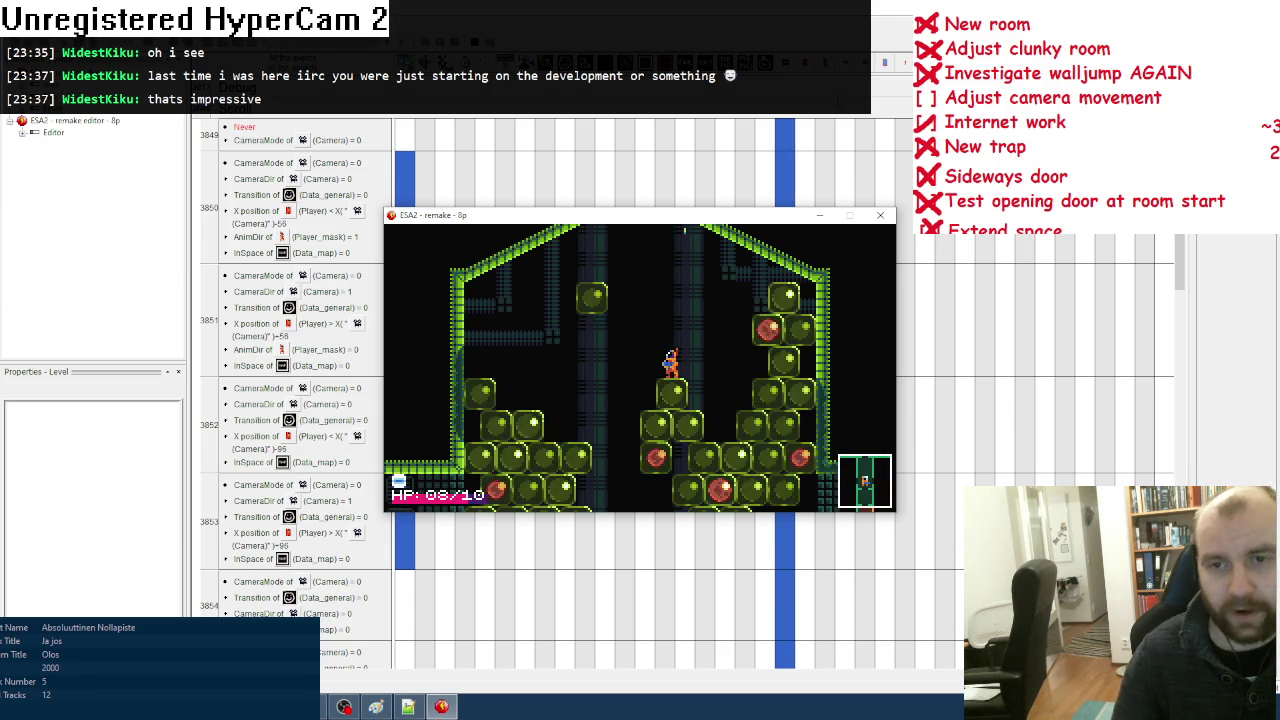
{"action": "key", "text": "Escape"}
{"action": "key", "text": "F8"}
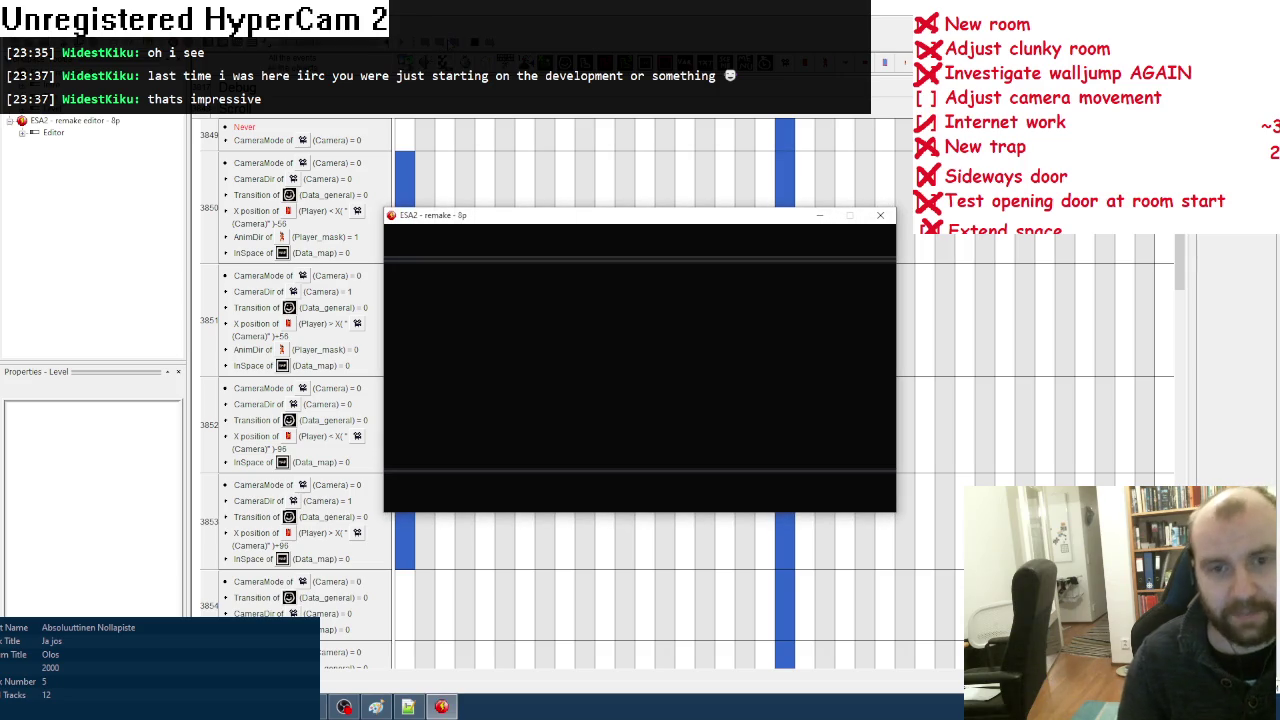
Step: Start from the title menu and walk and jump the player left and right through the room
{"action": "key", "text": "z"}
{"action": "key", "text": "z"}
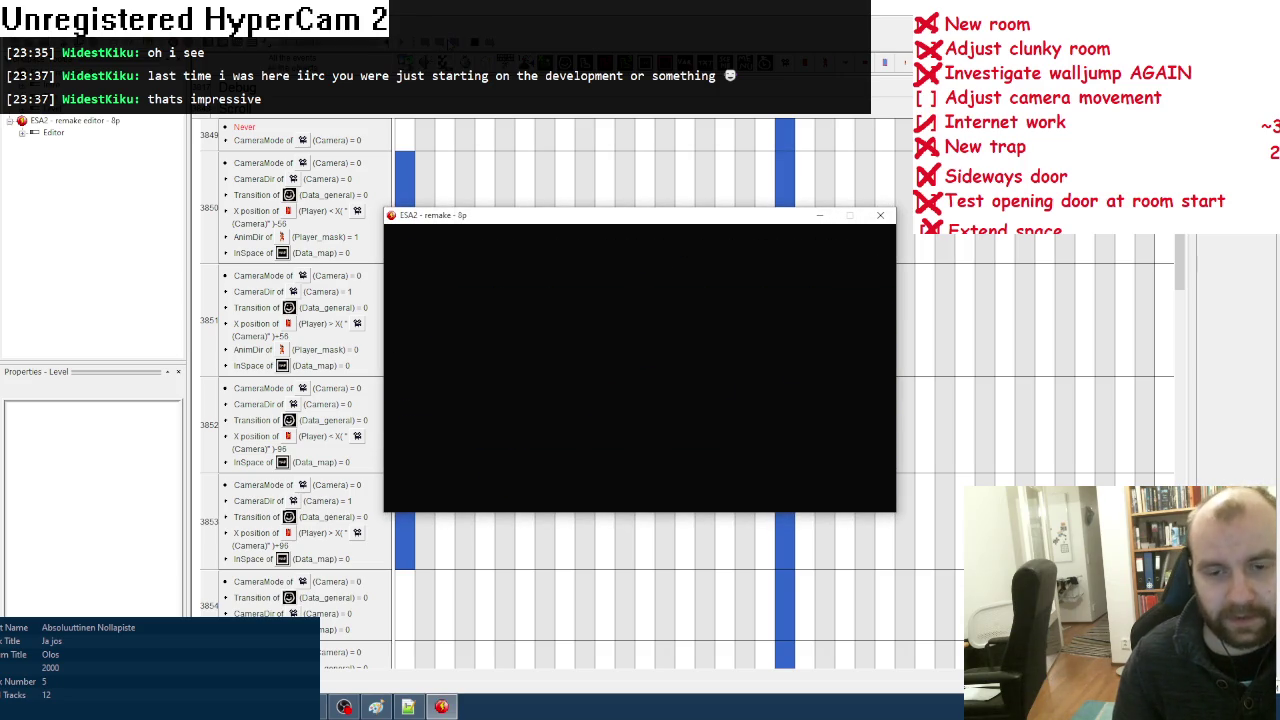
{"action": "key", "text": "Right"}
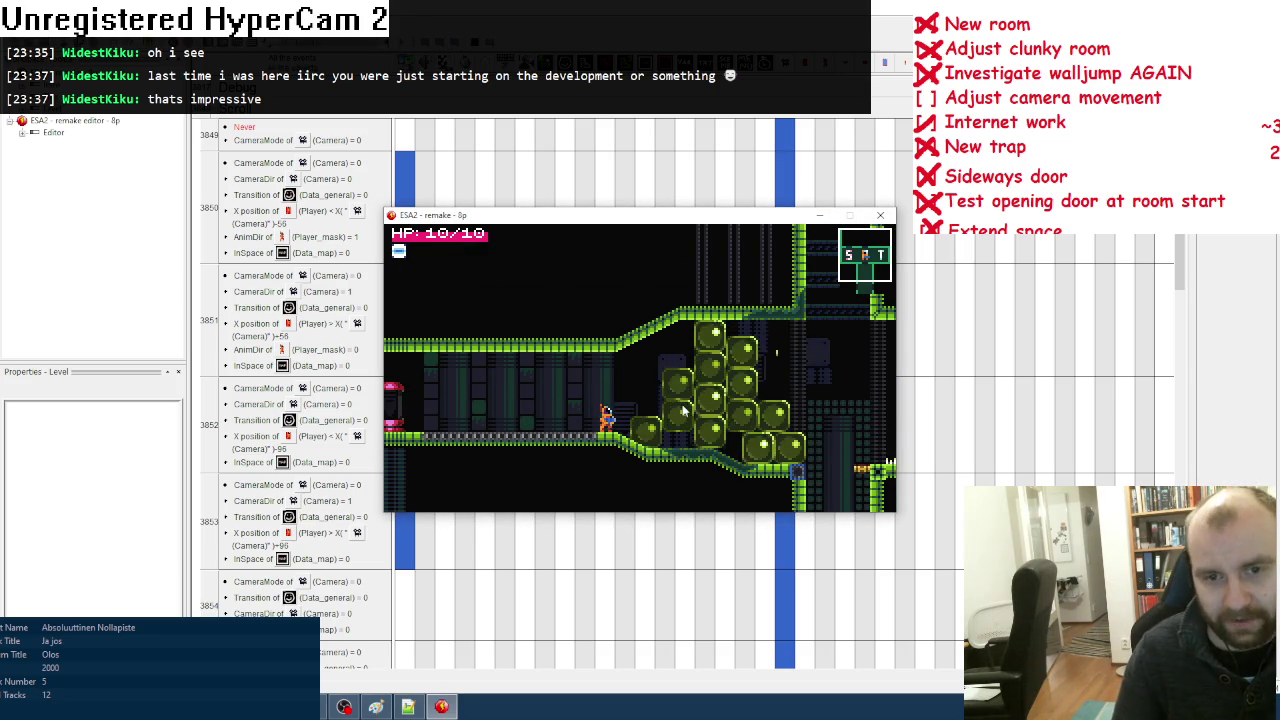
{"action": "key", "text": "Left"}
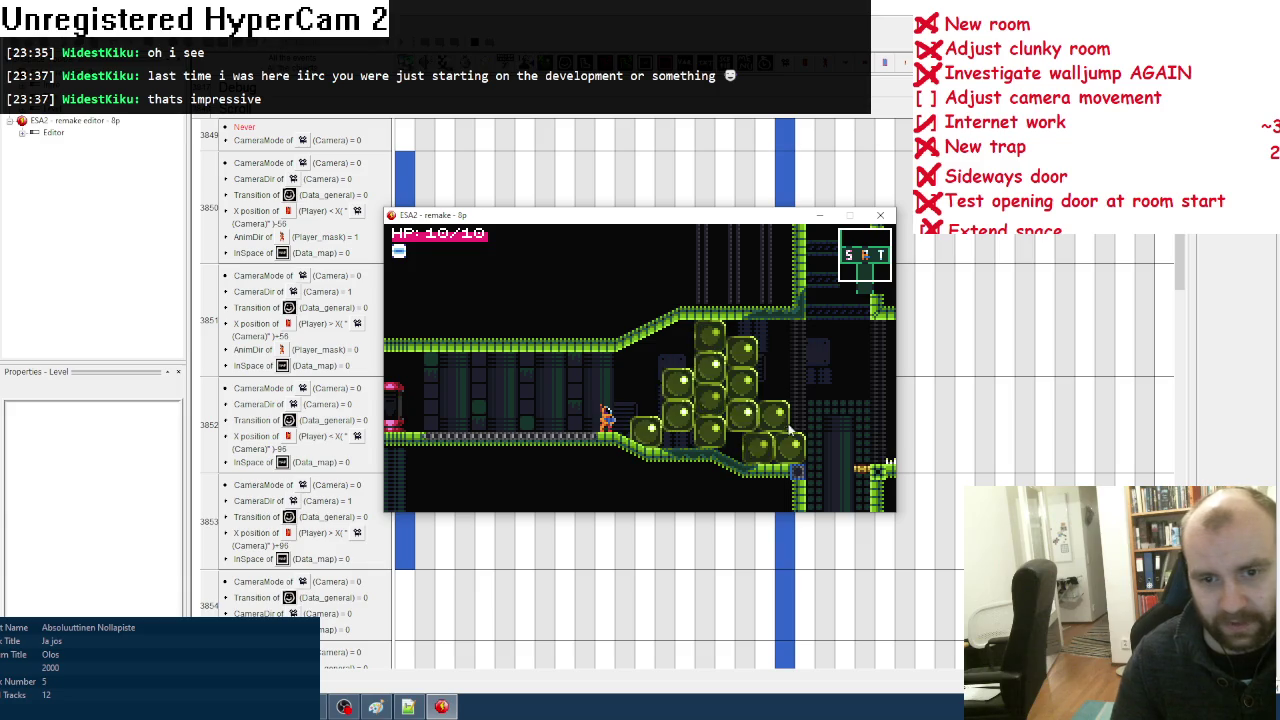
{"action": "key", "text": "Right"}
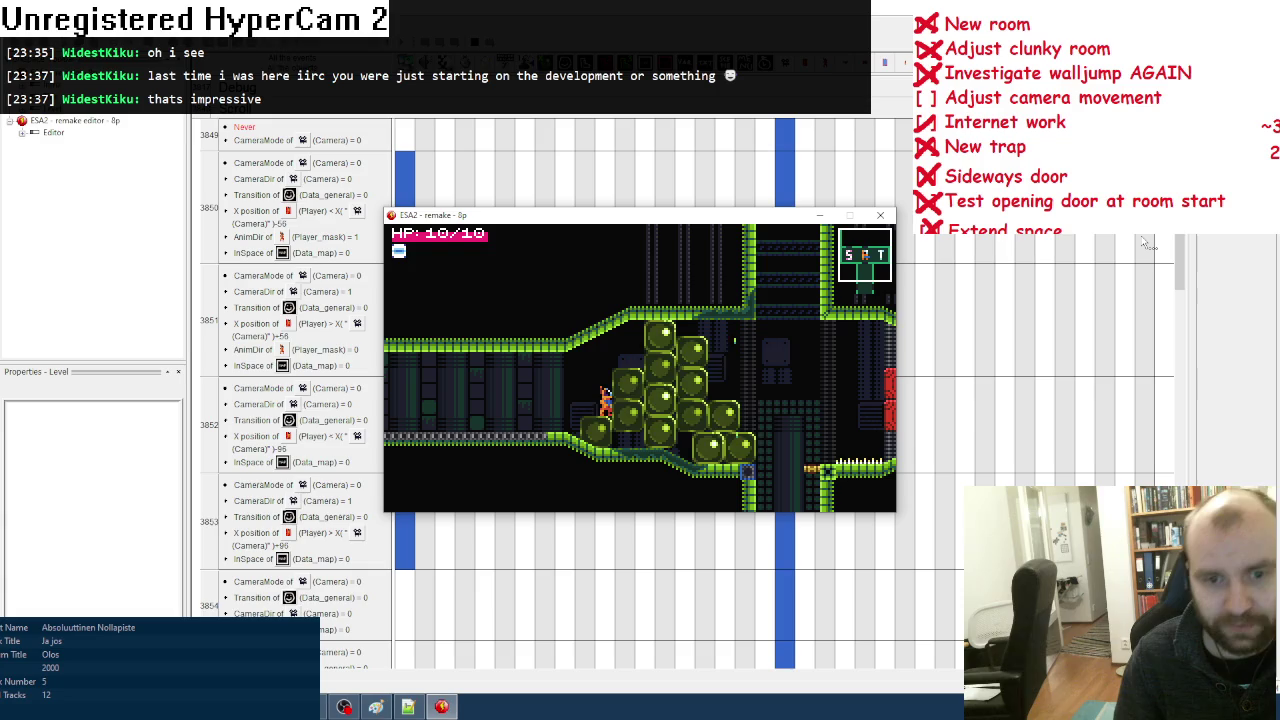
{"action": "key", "text": "Left"}
{"action": "key", "text": "Left"}
{"action": "key", "text": "Left"}
{"action": "key", "text": "z"}
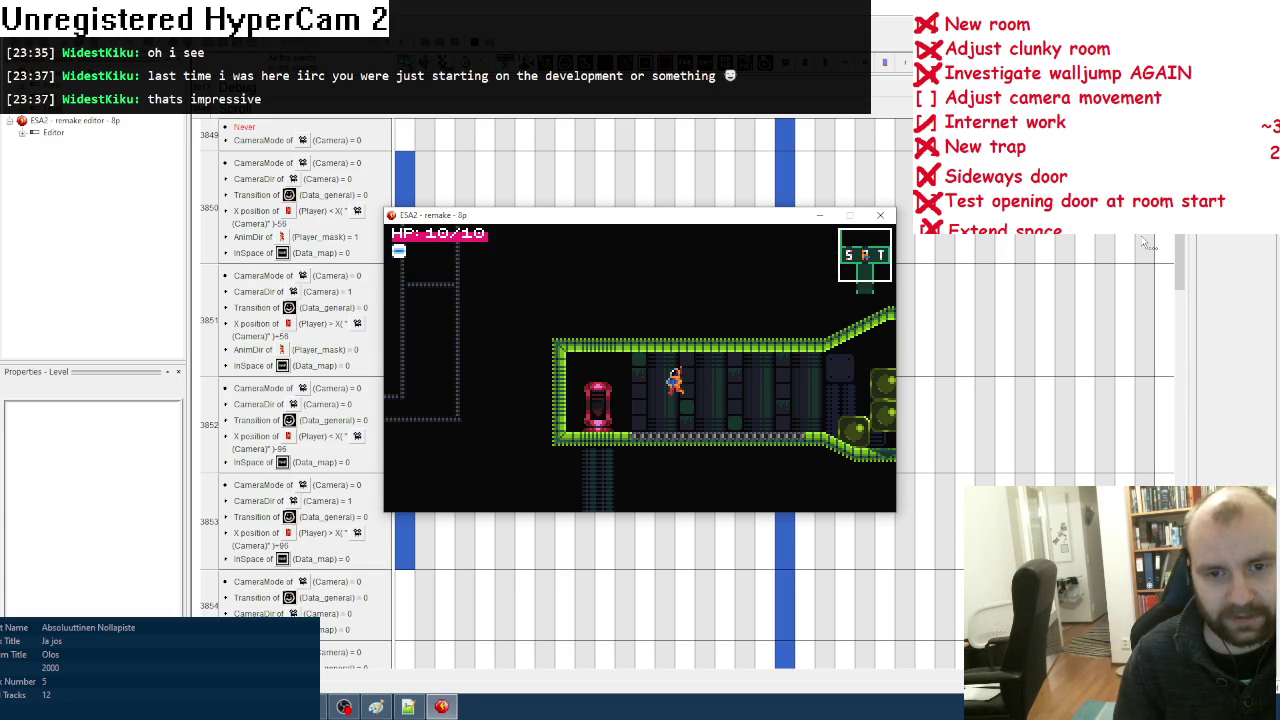
Step: Run back and forth between the red-pod room and the green-blob room to watch the camera pan
{"action": "key", "text": "Right"}
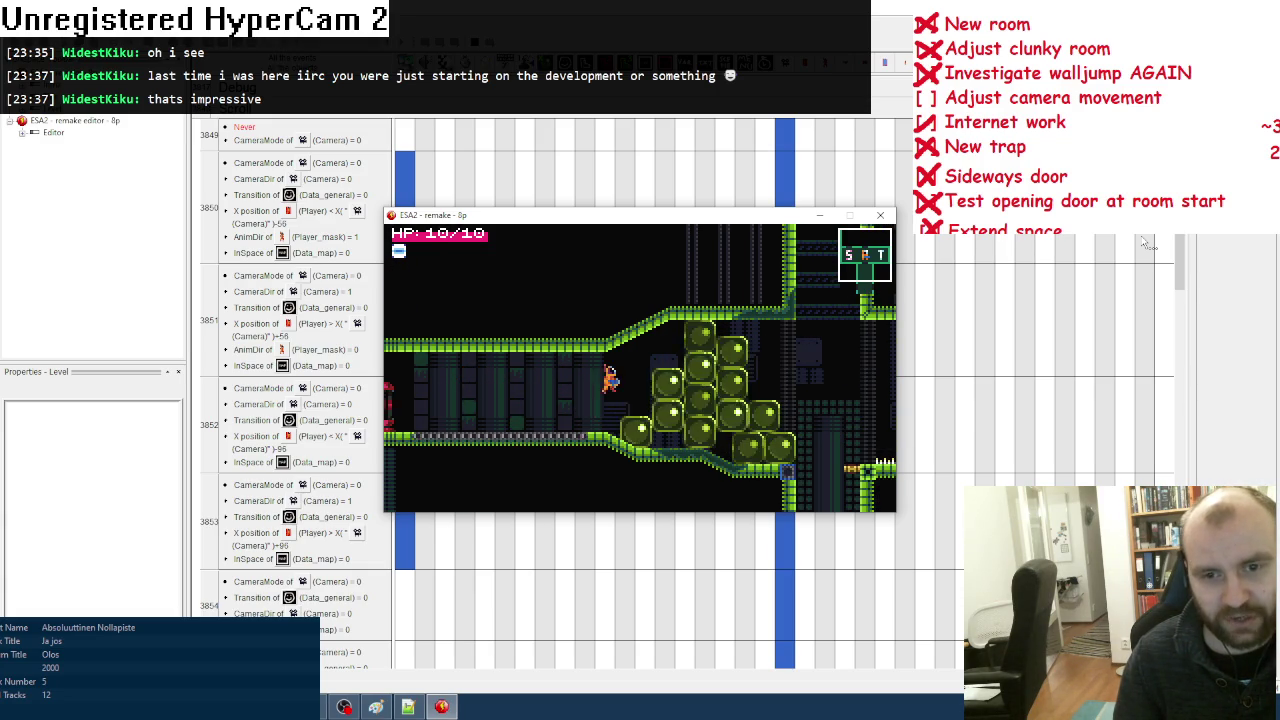
{"action": "key", "text": "Right"}
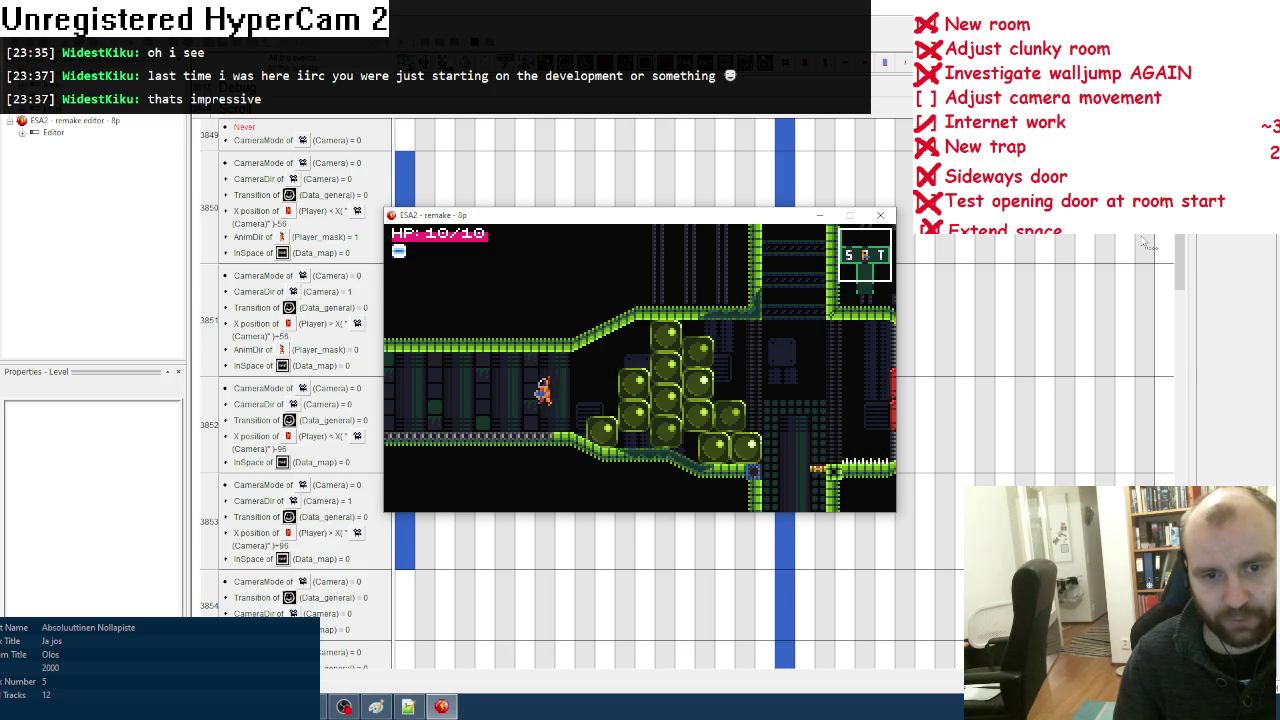
{"action": "key", "text": "Left"}
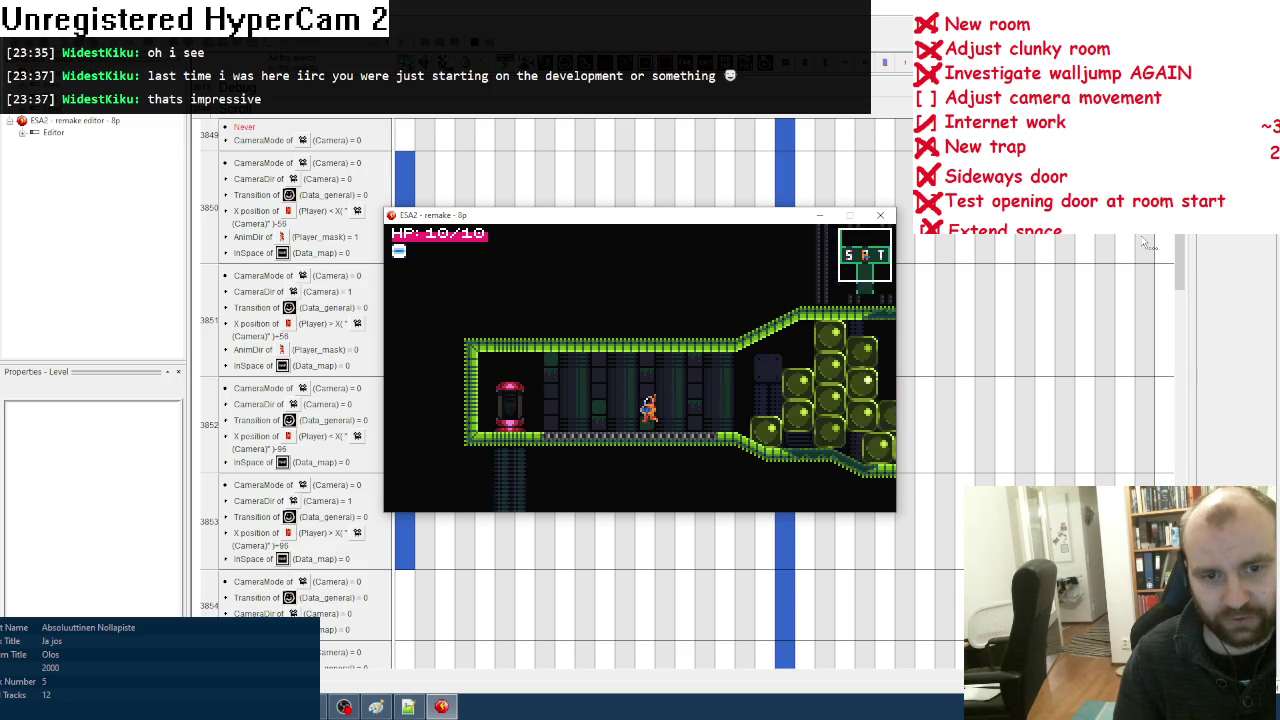
{"action": "key", "text": "Right"}
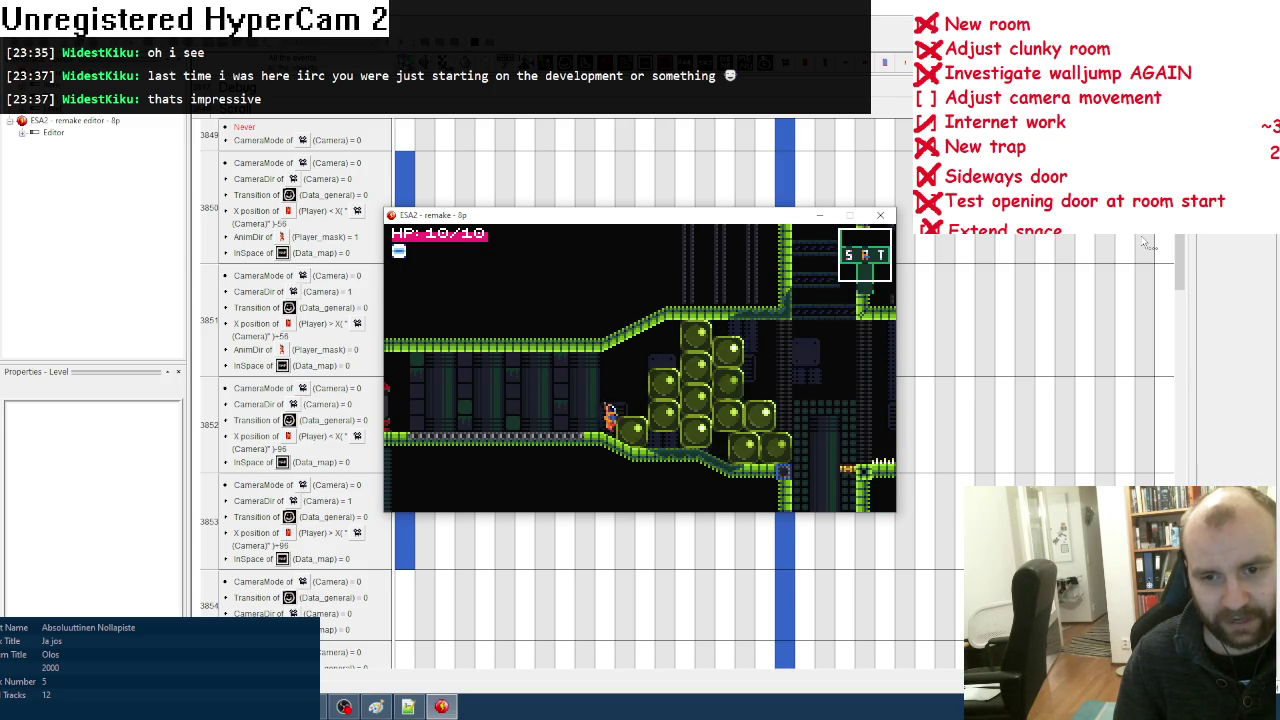
{"action": "key", "text": "Left"}
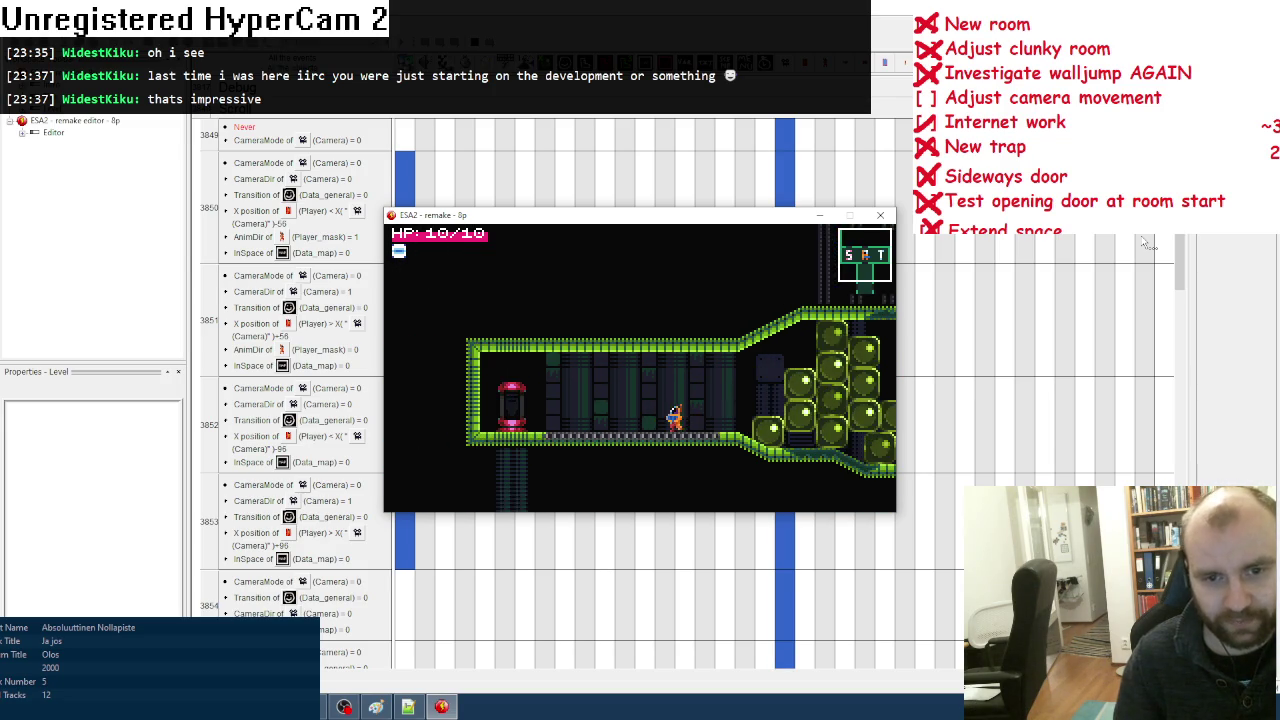
{"action": "key", "text": "Right"}
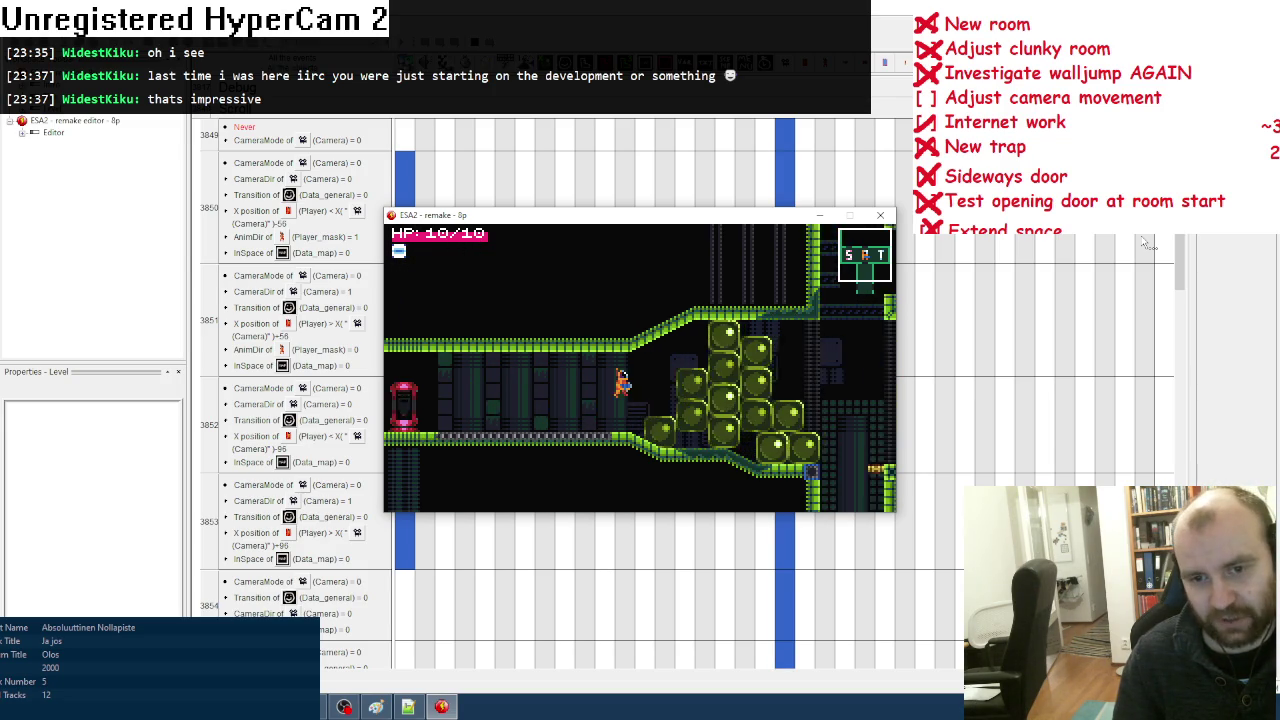
{"action": "key", "text": "Left"}
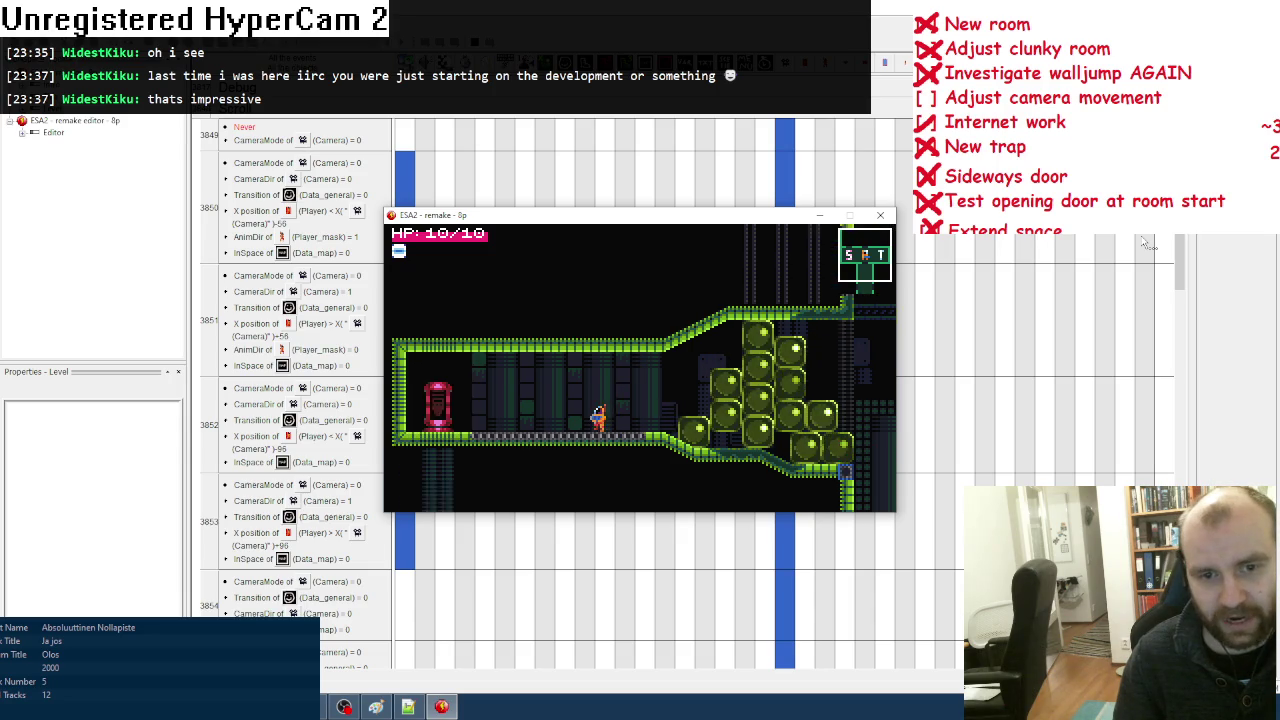
{"action": "key", "text": "Right"}
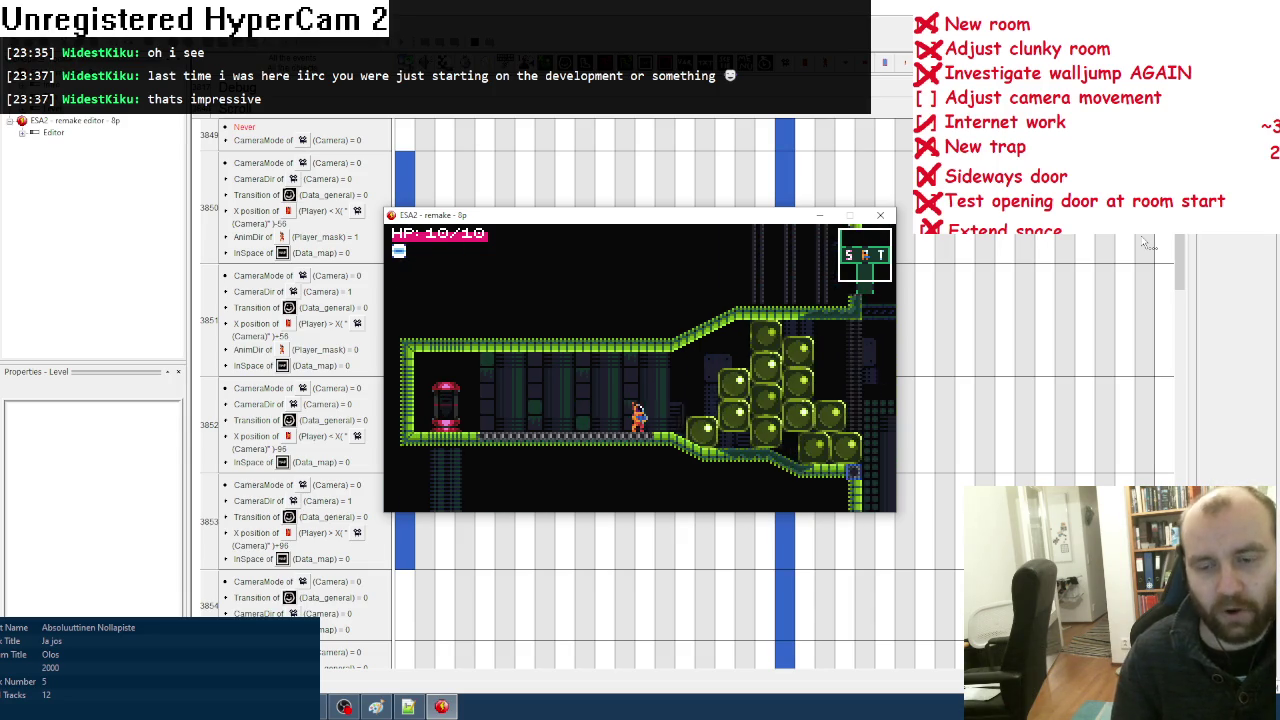
{"action": "key", "text": "Left"}
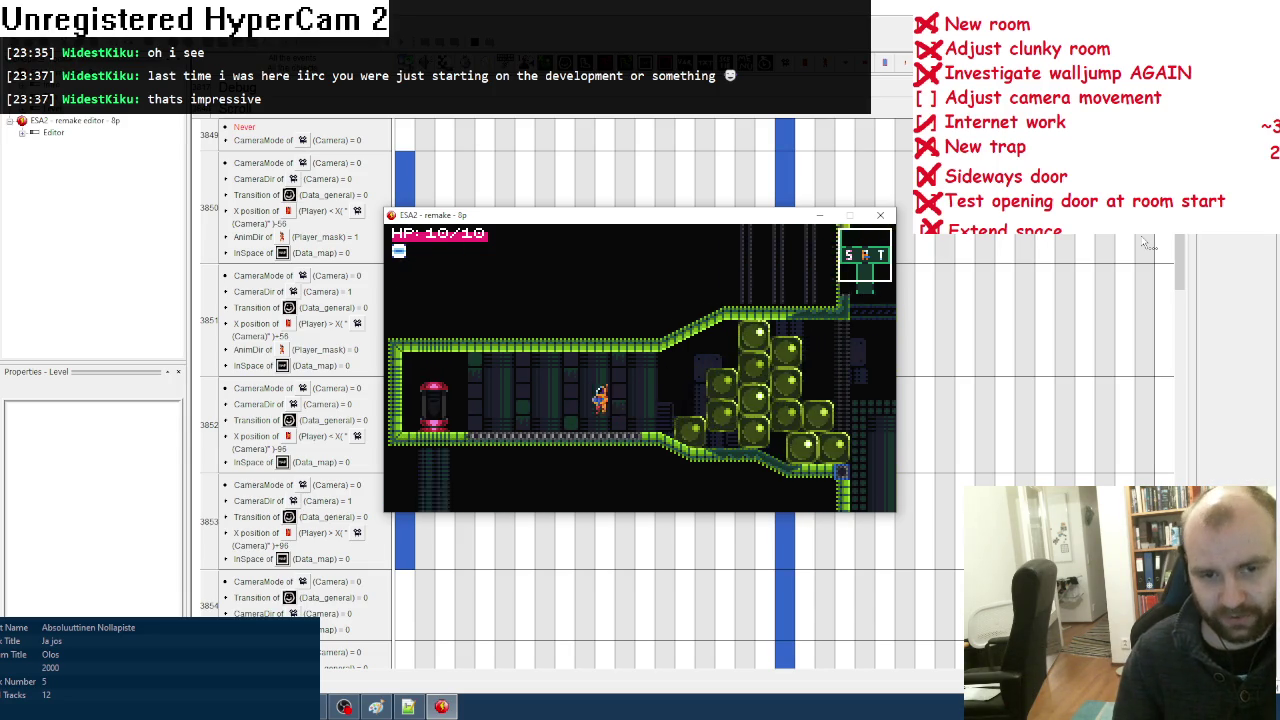
{"action": "key", "text": "Left"}
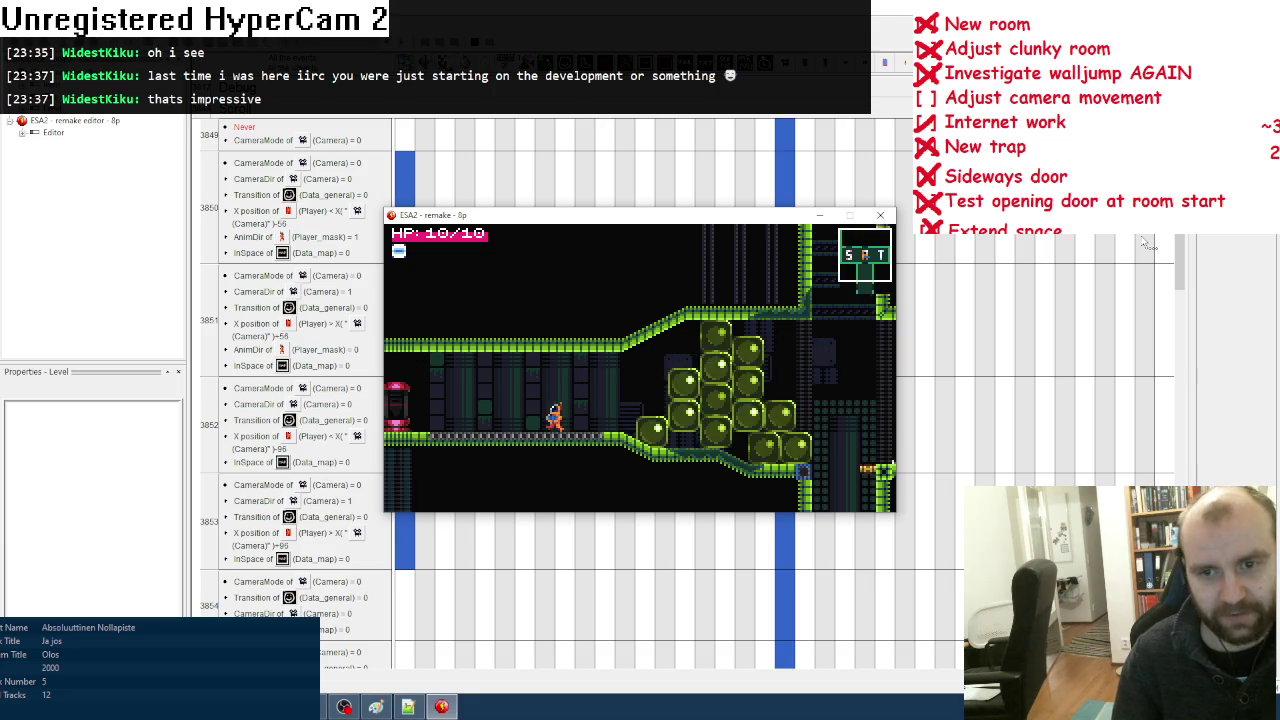
{"action": "key", "text": "Left"}
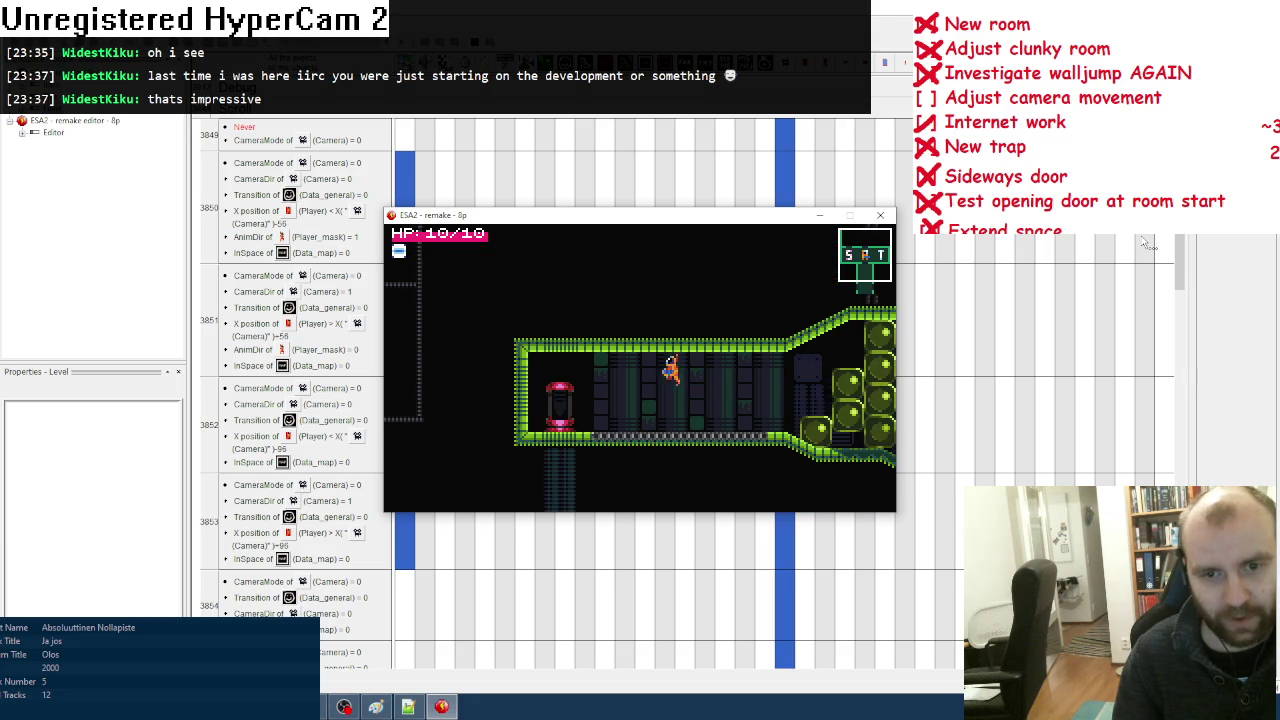
{"action": "key", "text": "Right"}
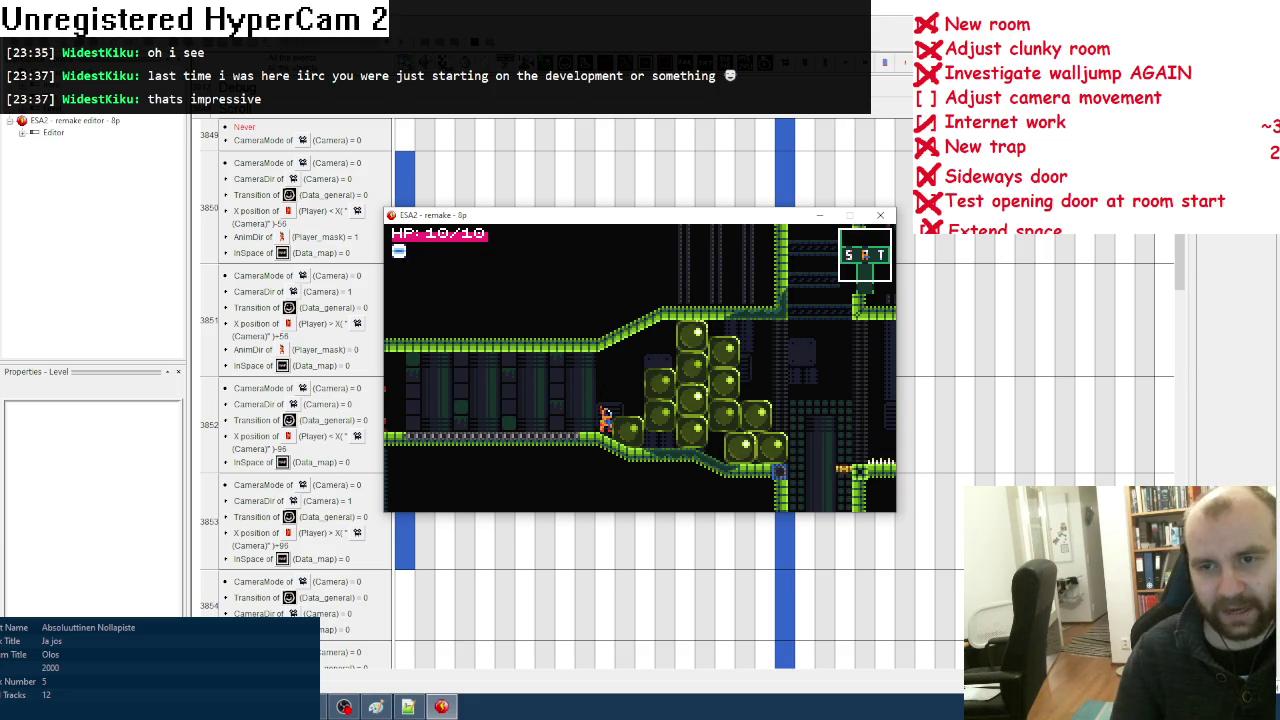
Step: Run the Editor frame, view the rooms on layers 5, 4 and 5, then close it
{"action": "double_click", "coordinate": [53, 132]}
{"action": "key", "text": "F7"}
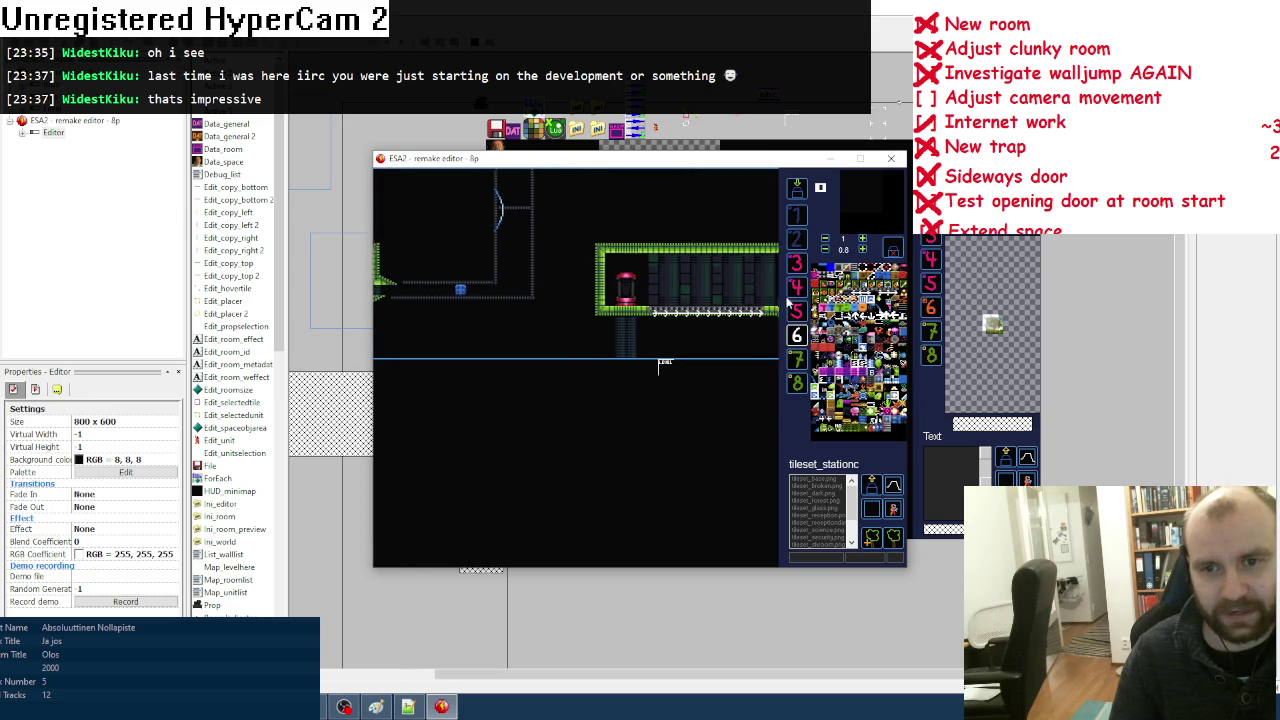
{"action": "left_click", "coordinate": [797, 311]}
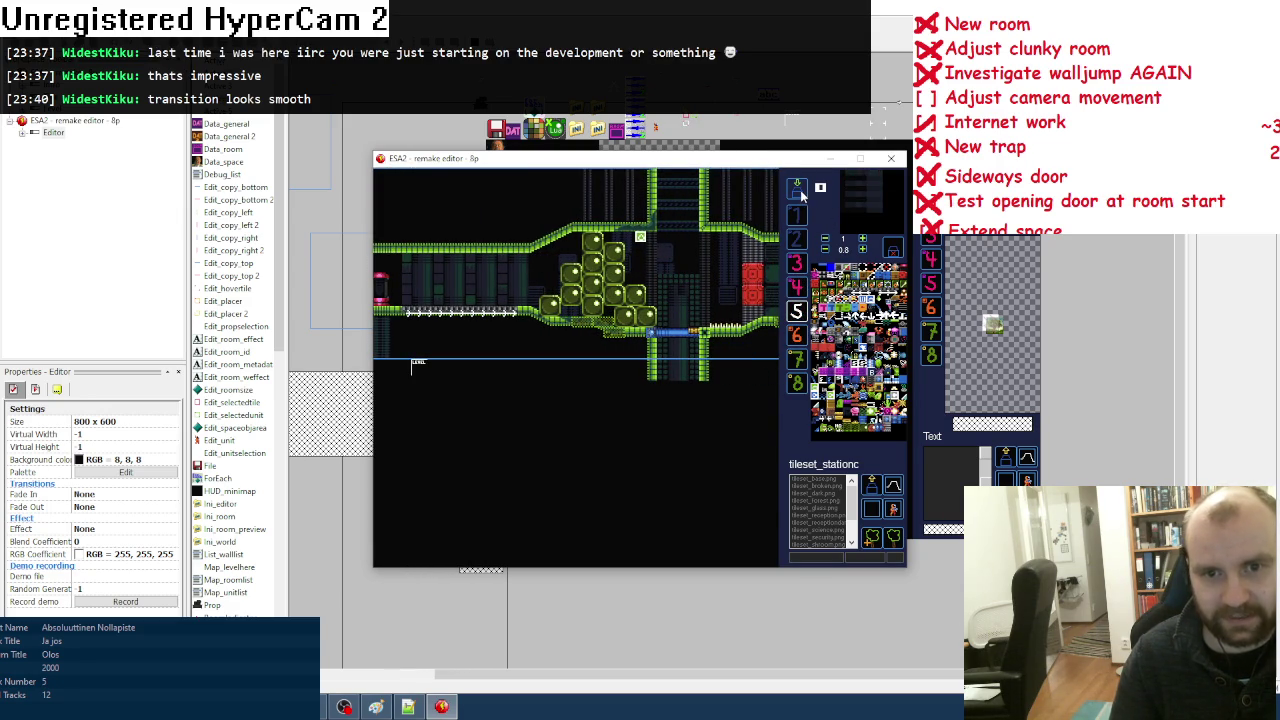
{"action": "left_click", "coordinate": [796, 287]}
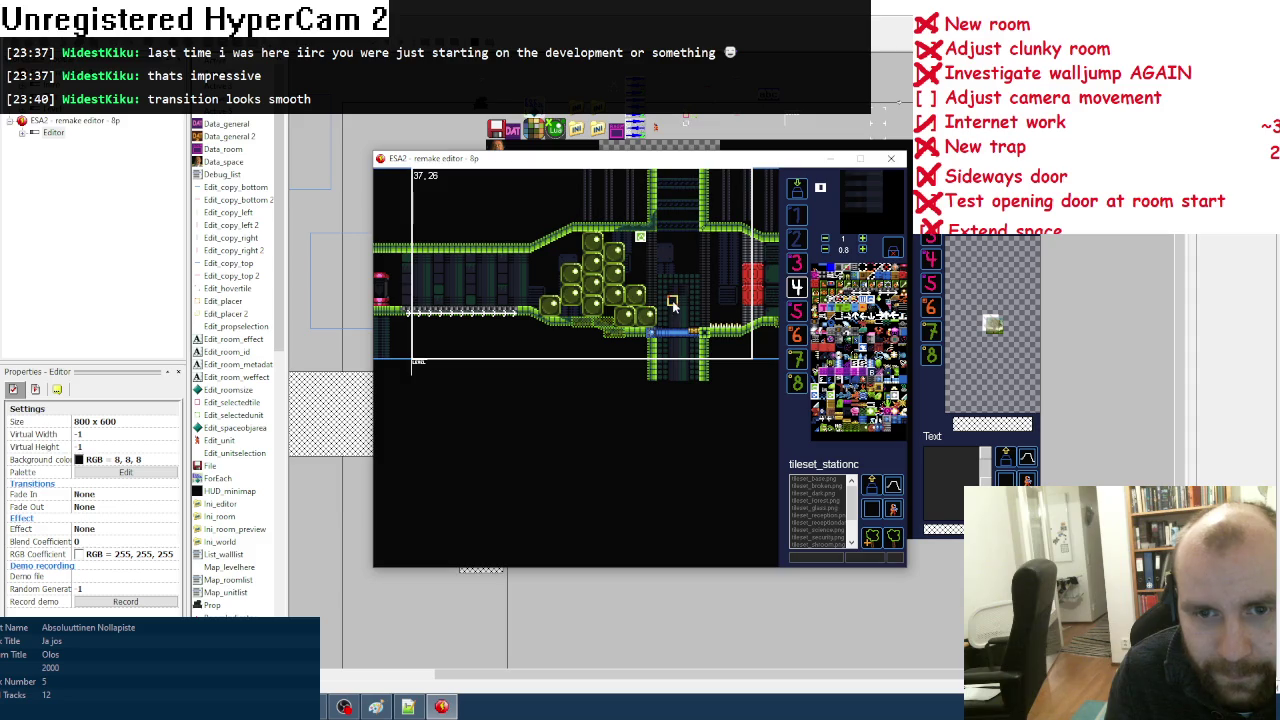
{"action": "left_click", "coordinate": [796, 311]}
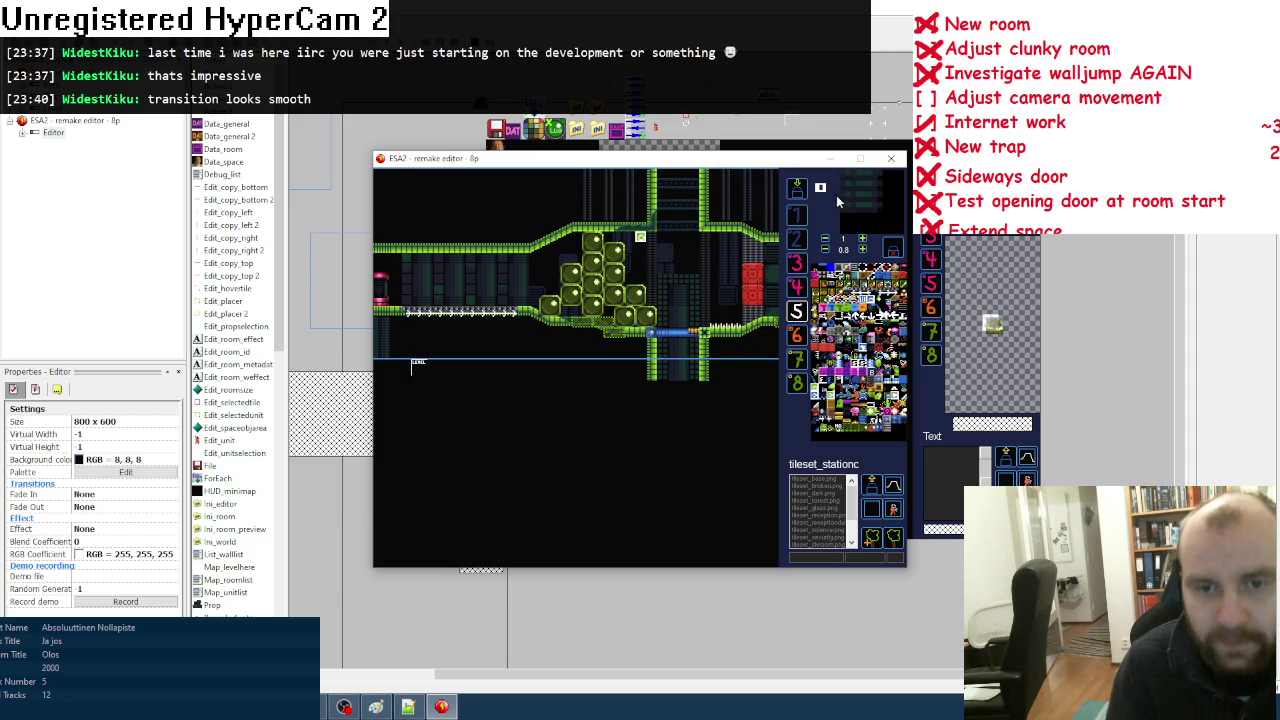
{"action": "left_click", "coordinate": [891, 162]}
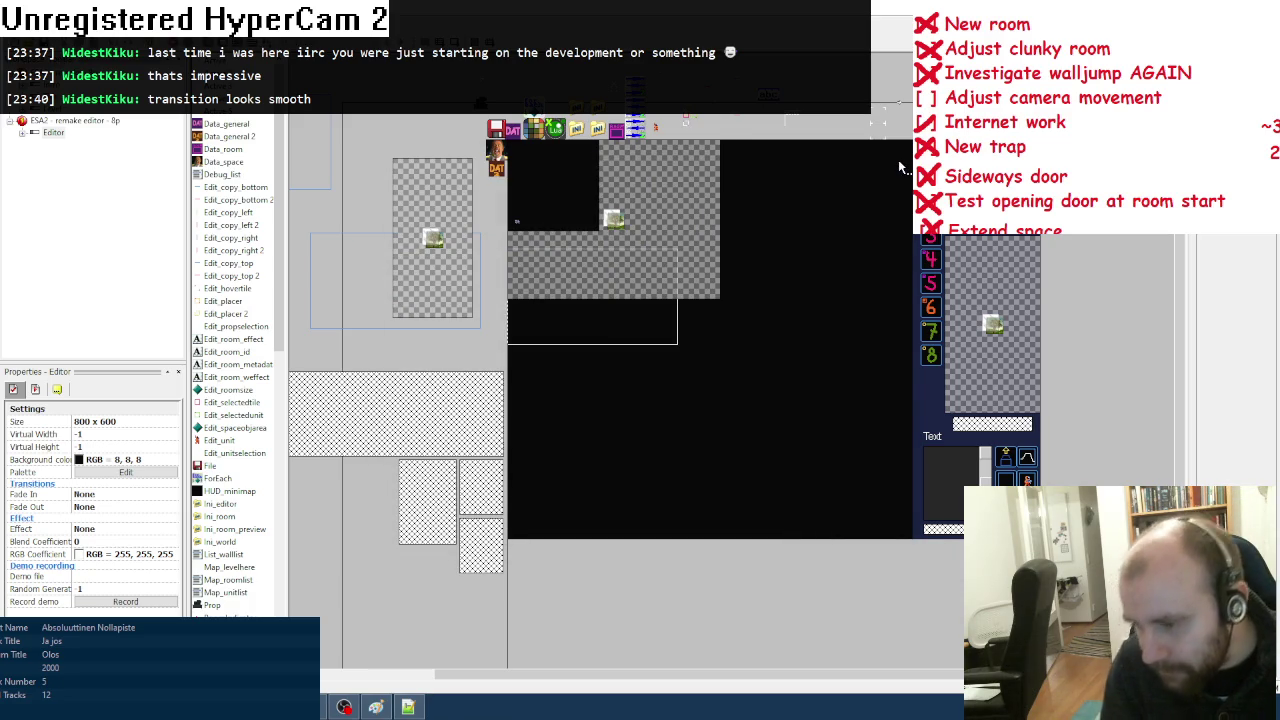
{"action": "left_click", "coordinate": [376, 707]}
Step: Check off 'Adjust camera movement' in Paint and expand the Do group in the event sheet
{"action": "left_click_drag", "start_coordinate": [18, 204], "coordinate": [40, 192]}
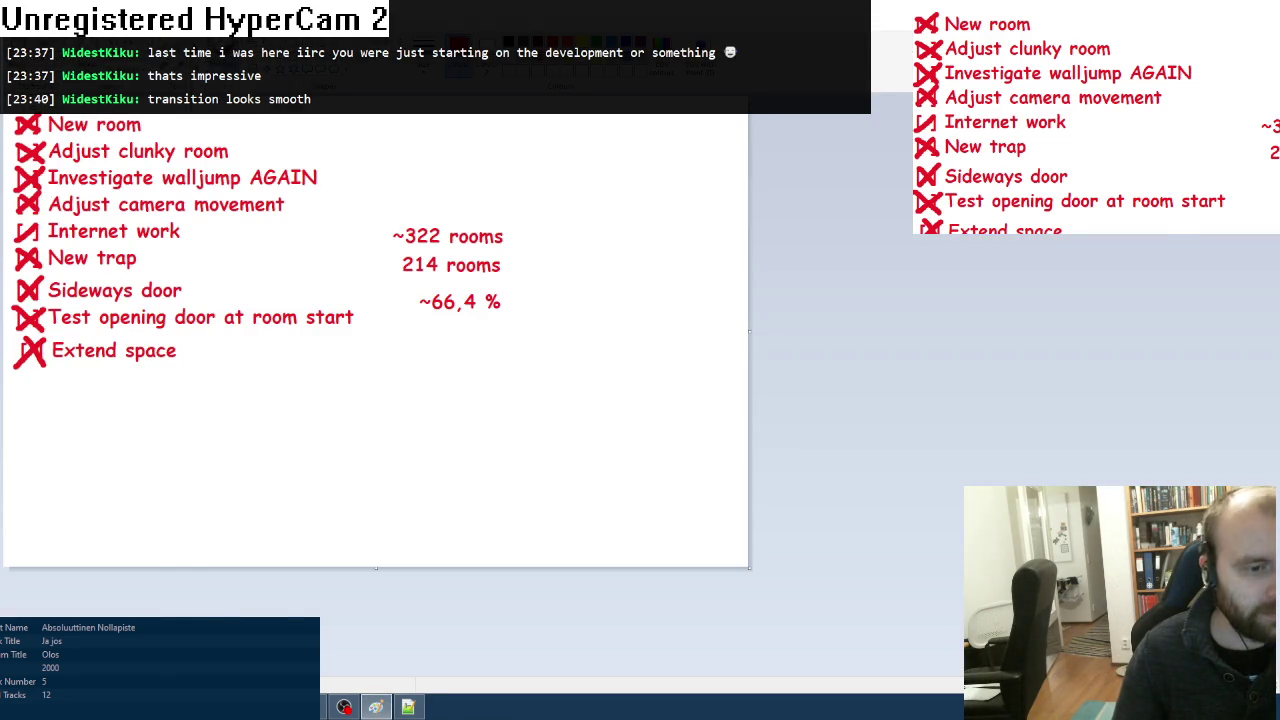
{"action": "key", "text": "alt+Tab"}
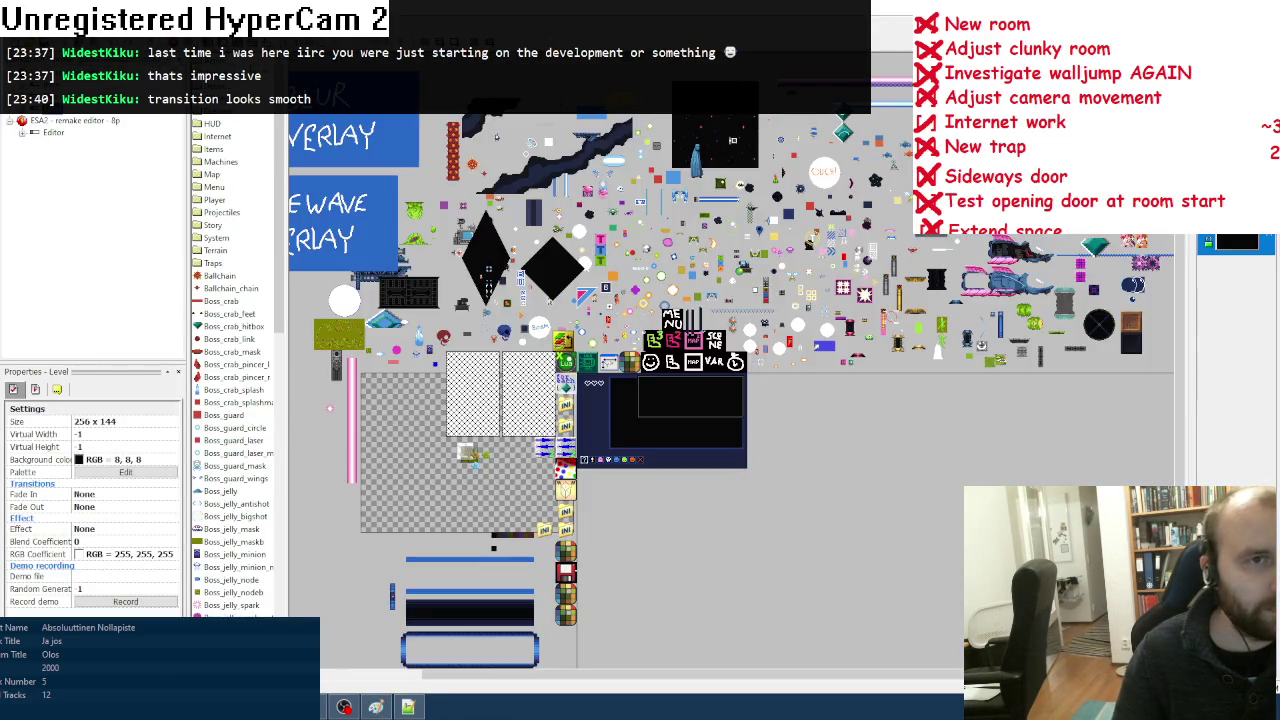
{"action": "left_click", "coordinate": [291, 126]}
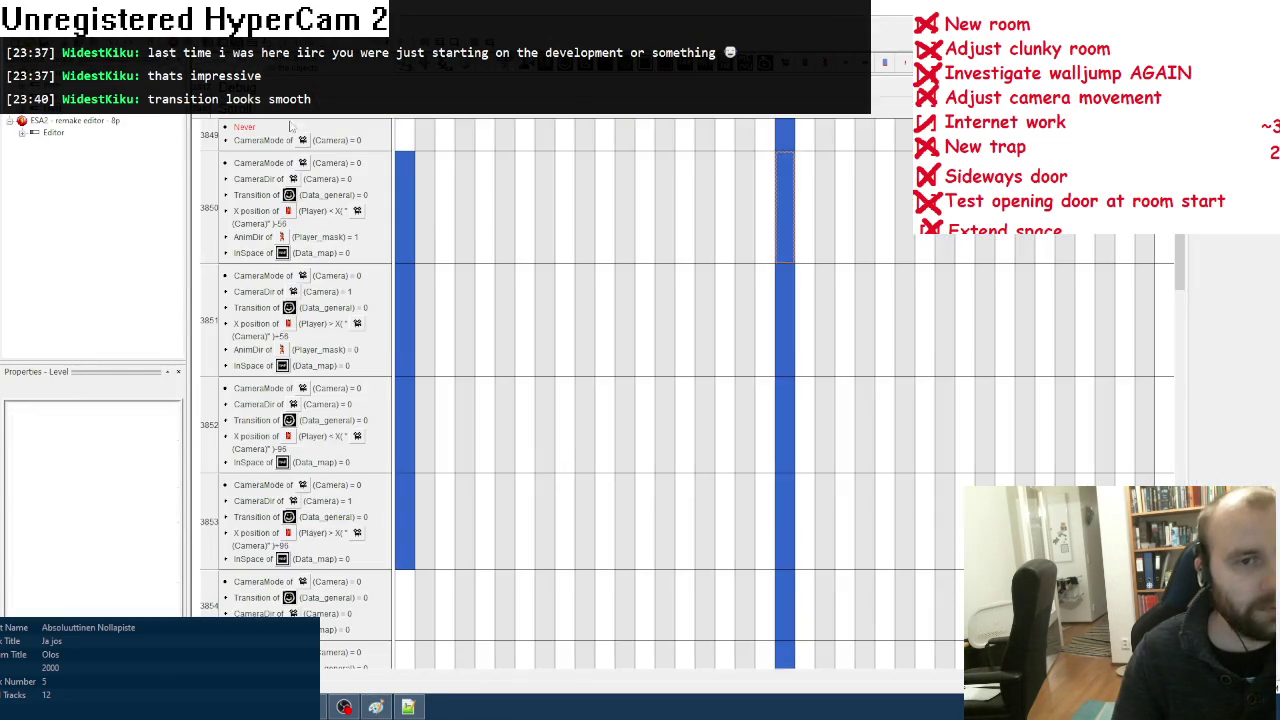
{"action": "scroll", "coordinate": [713, 188], "scroll_direction": "up", "scroll_amount": 10}
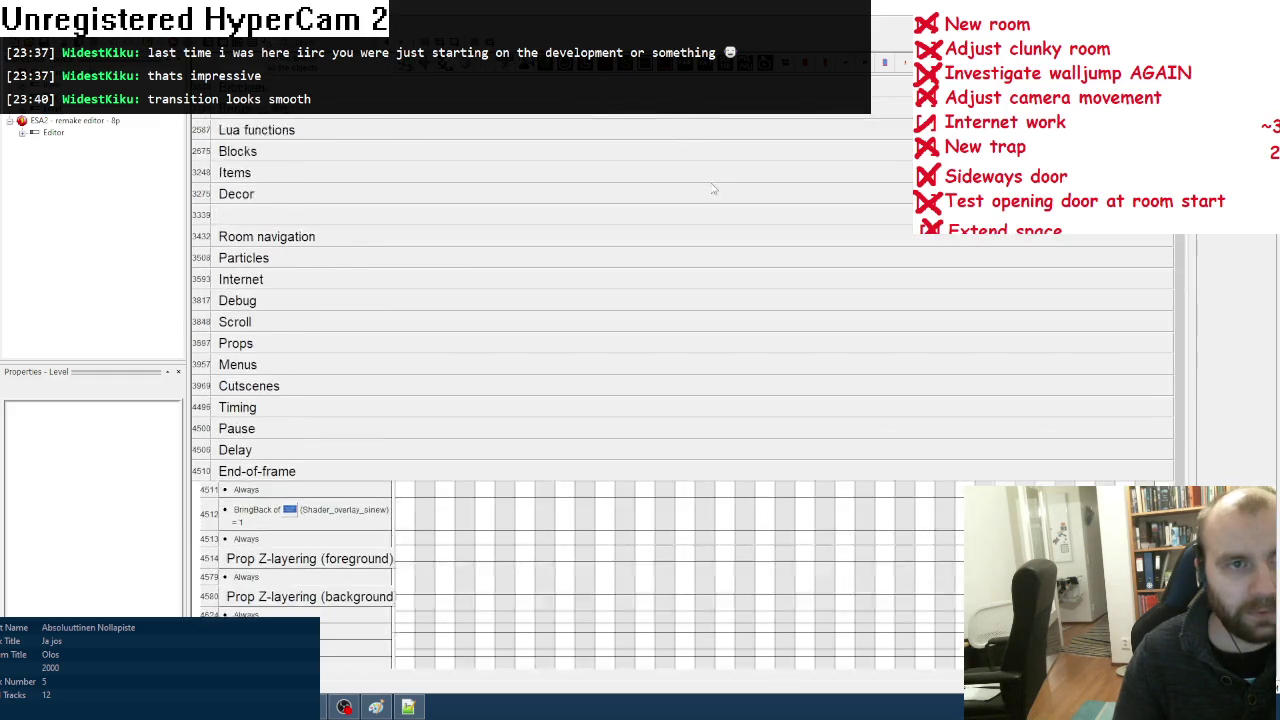
{"action": "scroll", "coordinate": [713, 188], "scroll_direction": "up", "scroll_amount": 8}
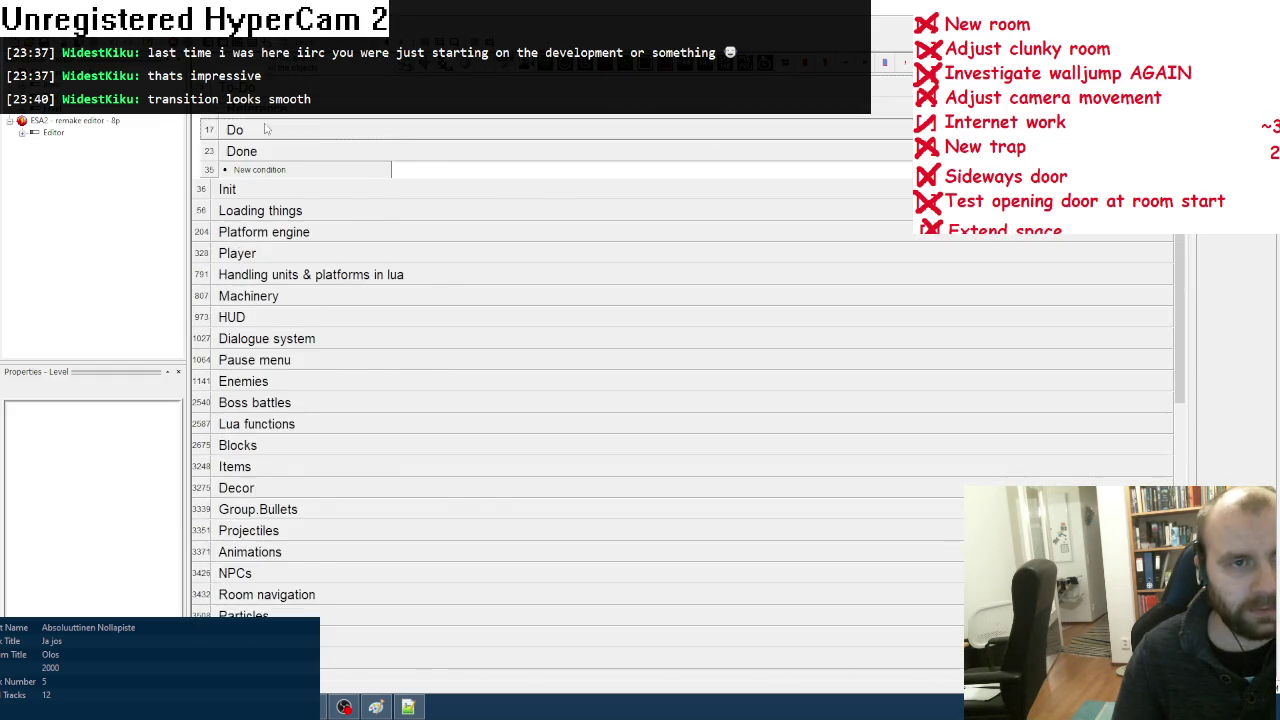
{"action": "left_click", "coordinate": [266, 128]}
Step: Delete the camera-transition line from the Do comment's text
{"action": "right_click", "coordinate": [403, 264]}
{"action": "left_click", "coordinate": [425, 272]}
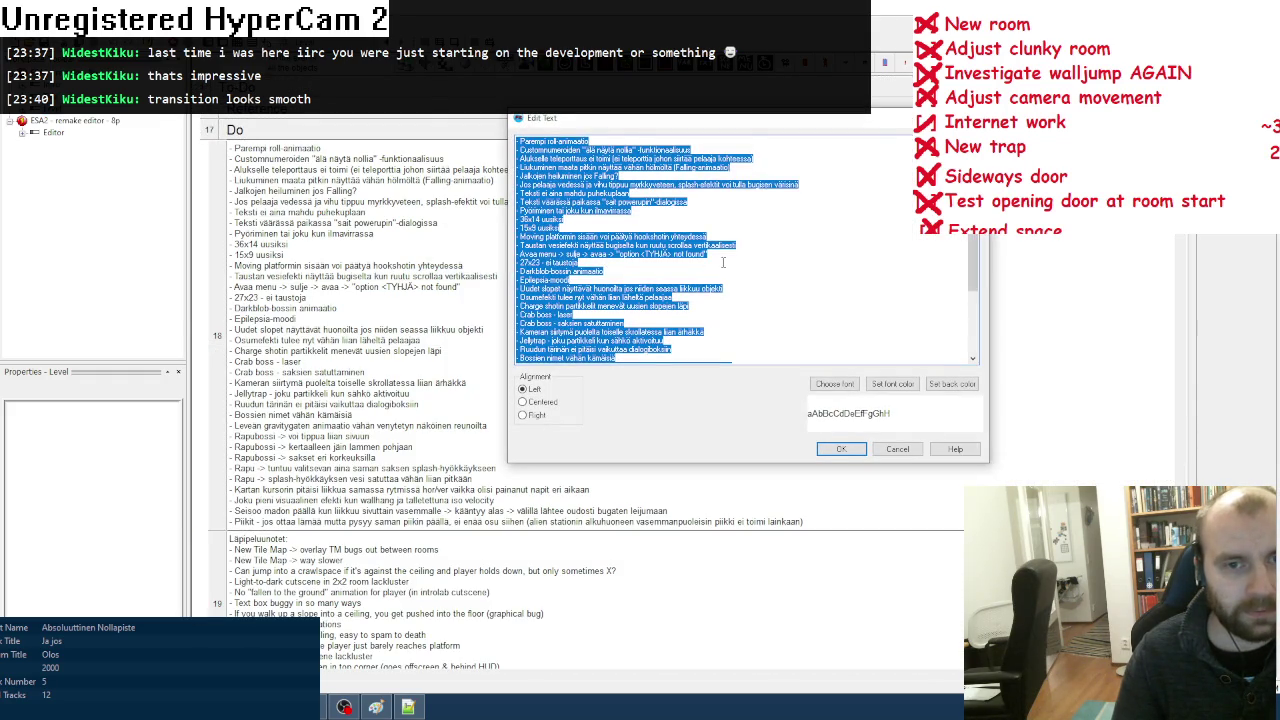
{"action": "scroll", "coordinate": [722, 262], "scroll_direction": "down", "scroll_amount": 4}
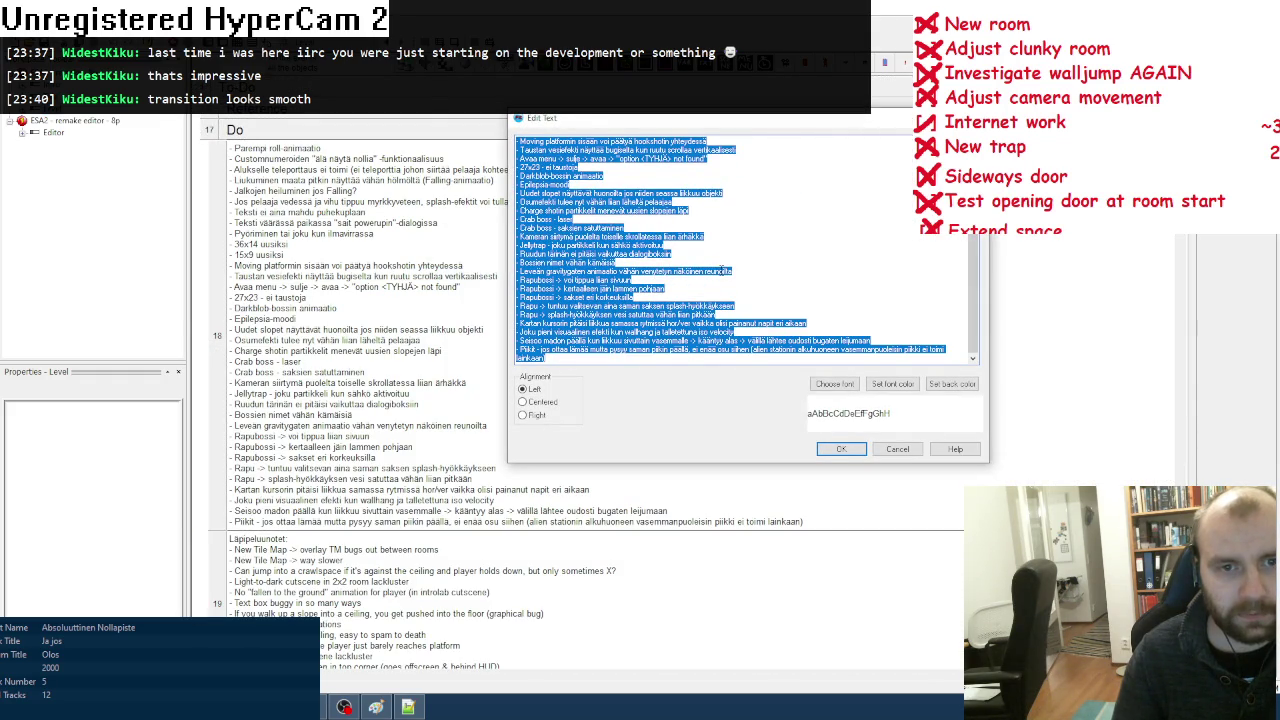
{"action": "left_click", "coordinate": [742, 271]}
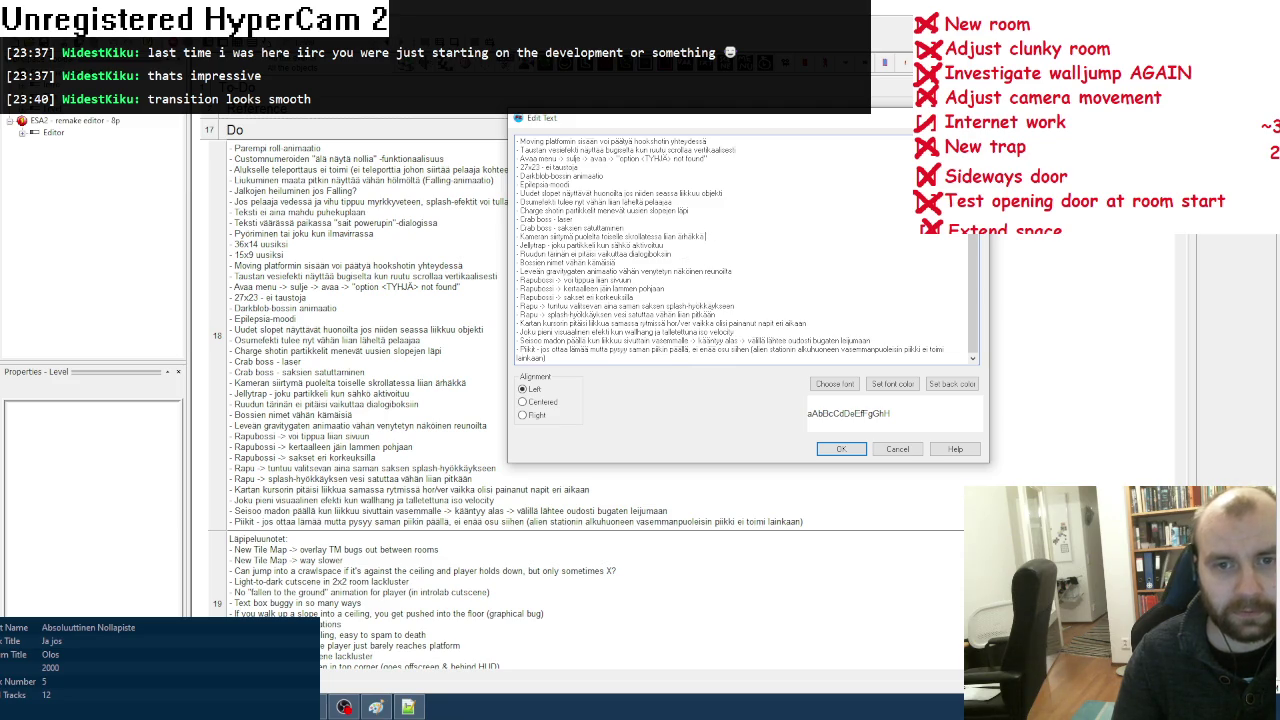
{"action": "type", "text": "X"}
{"action": "left_click_drag", "start_coordinate": [722, 238], "coordinate": [505, 242]}
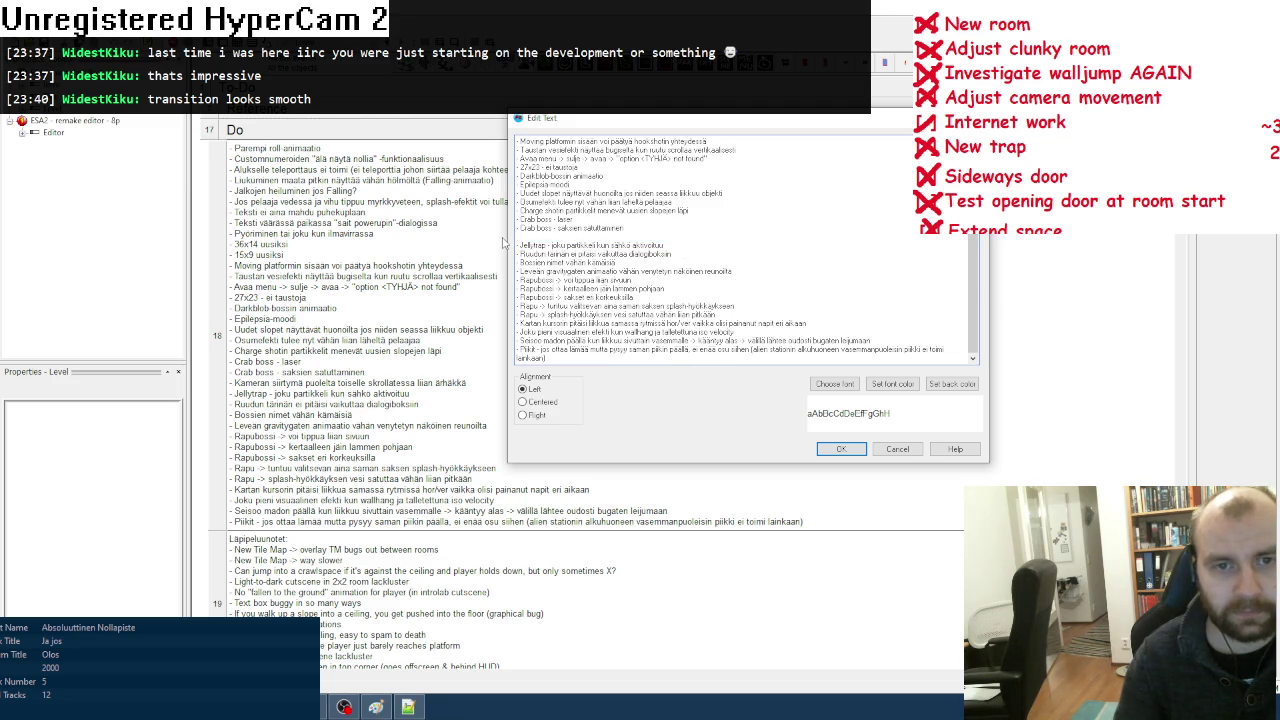
{"action": "key", "text": "BackSpace"}
{"action": "left_click", "coordinate": [852, 450]}
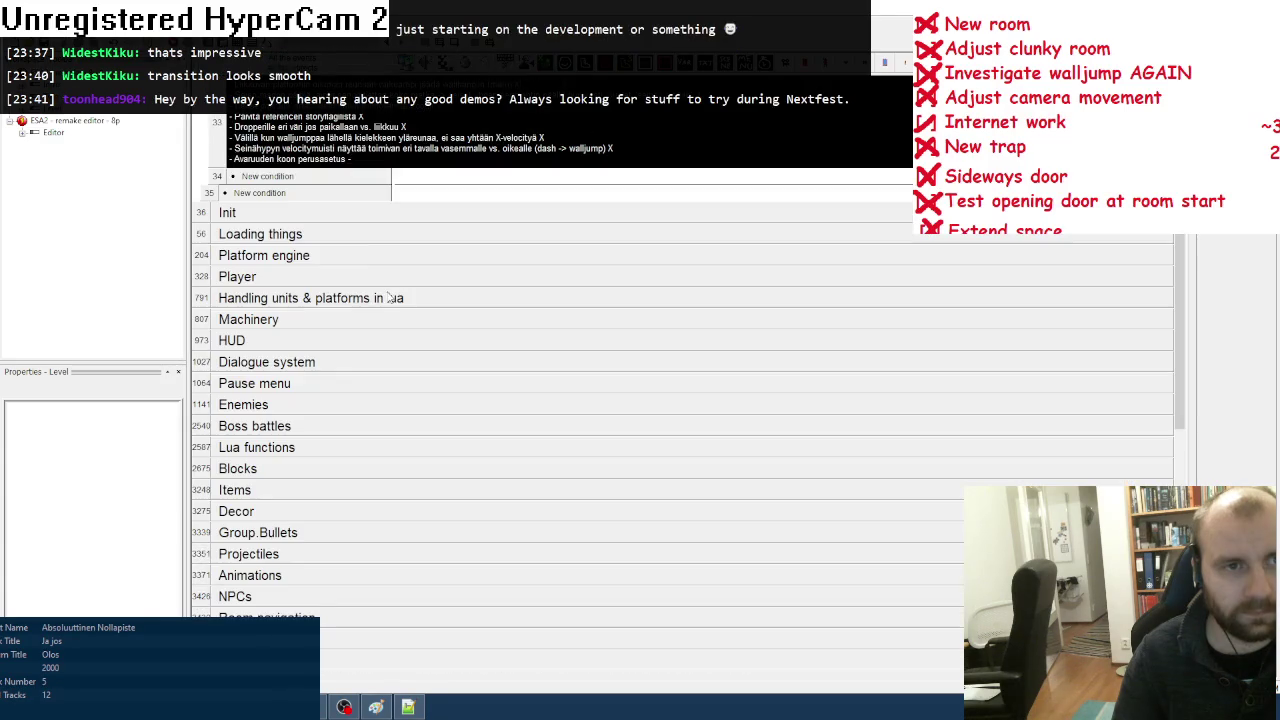
Step: Paste the camera-transition line, marked with an X, at the end of the row 33 finished-items comment
{"action": "right_click", "coordinate": [350, 152]}
{"action": "left_click", "coordinate": [378, 158]}
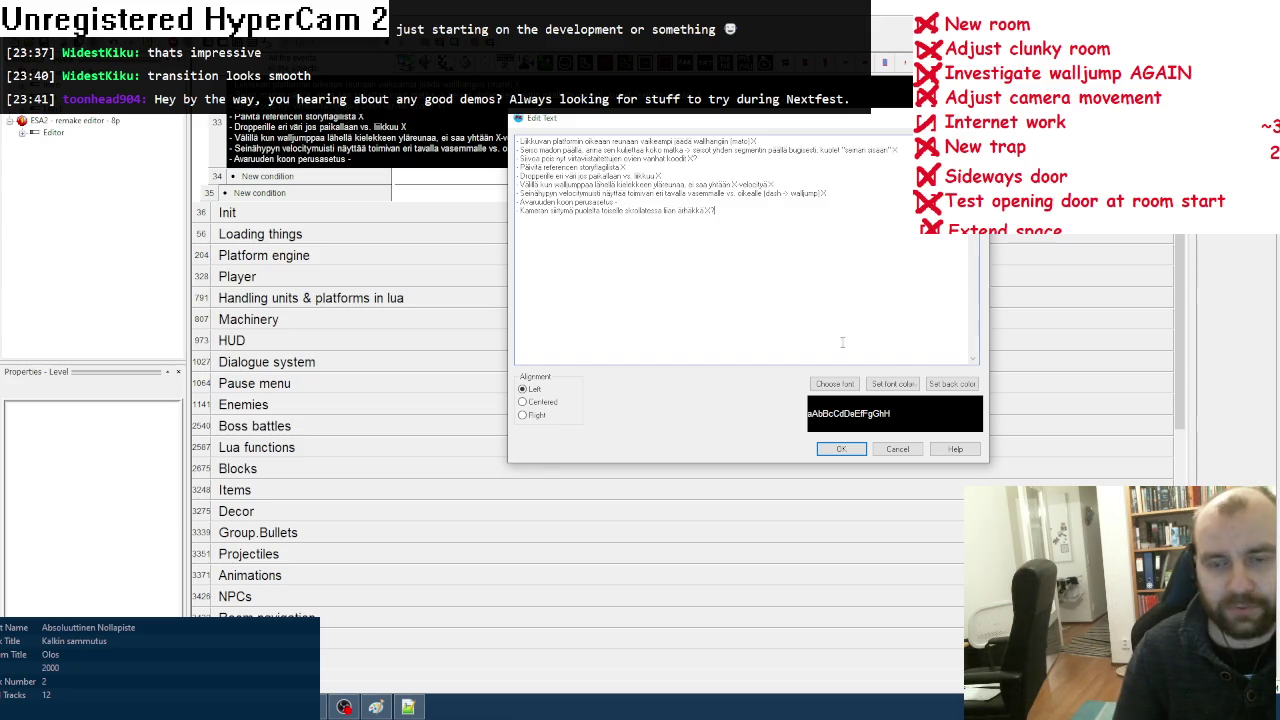
{"action": "left_click", "coordinate": [845, 448]}
{"action": "scroll", "coordinate": [390, 180], "scroll_direction": "up", "scroll_amount": 3}
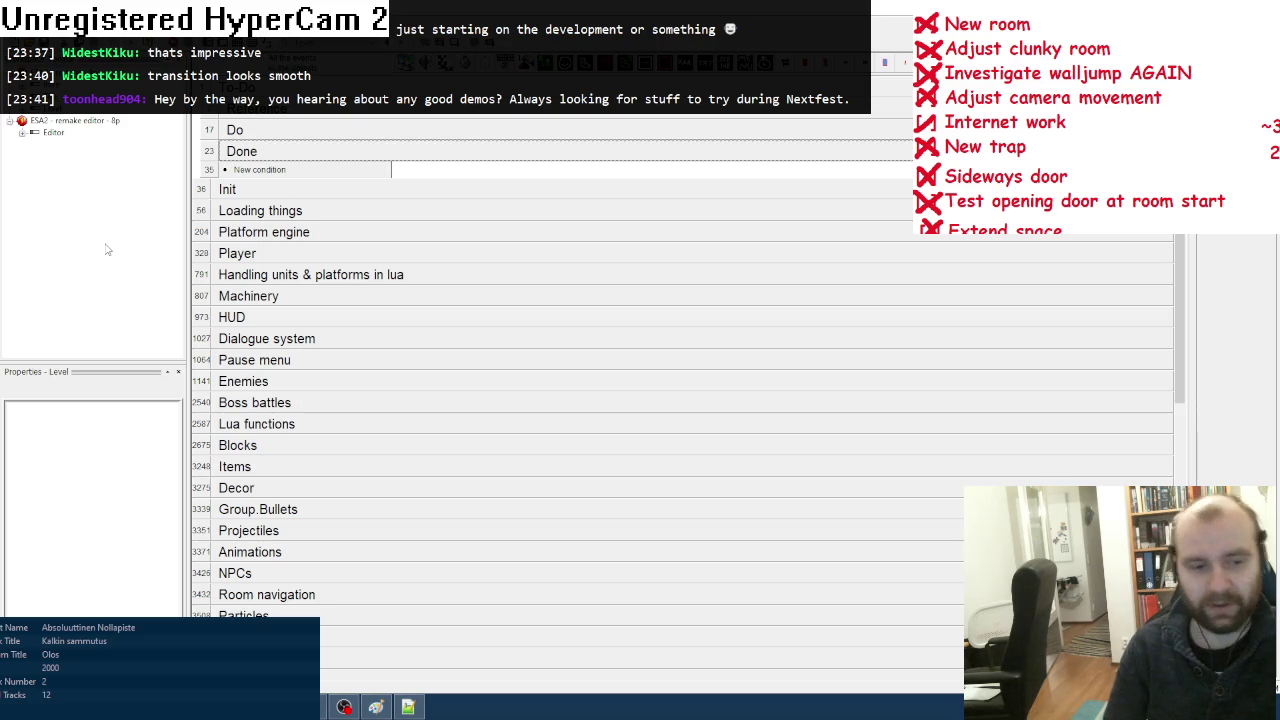
{"action": "key", "text": "super"}
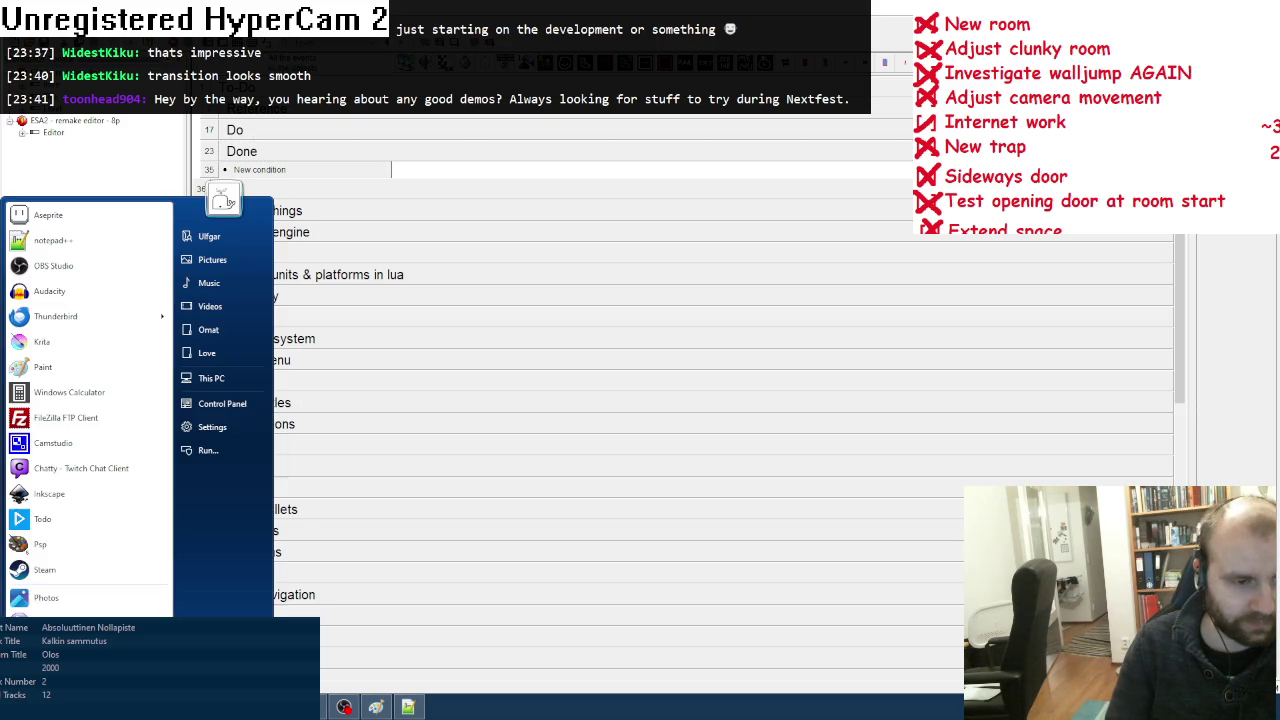
Step: Launch Steam and, past its E502 error page, move to the library home and profile page
{"action": "left_click", "coordinate": [60, 569]}
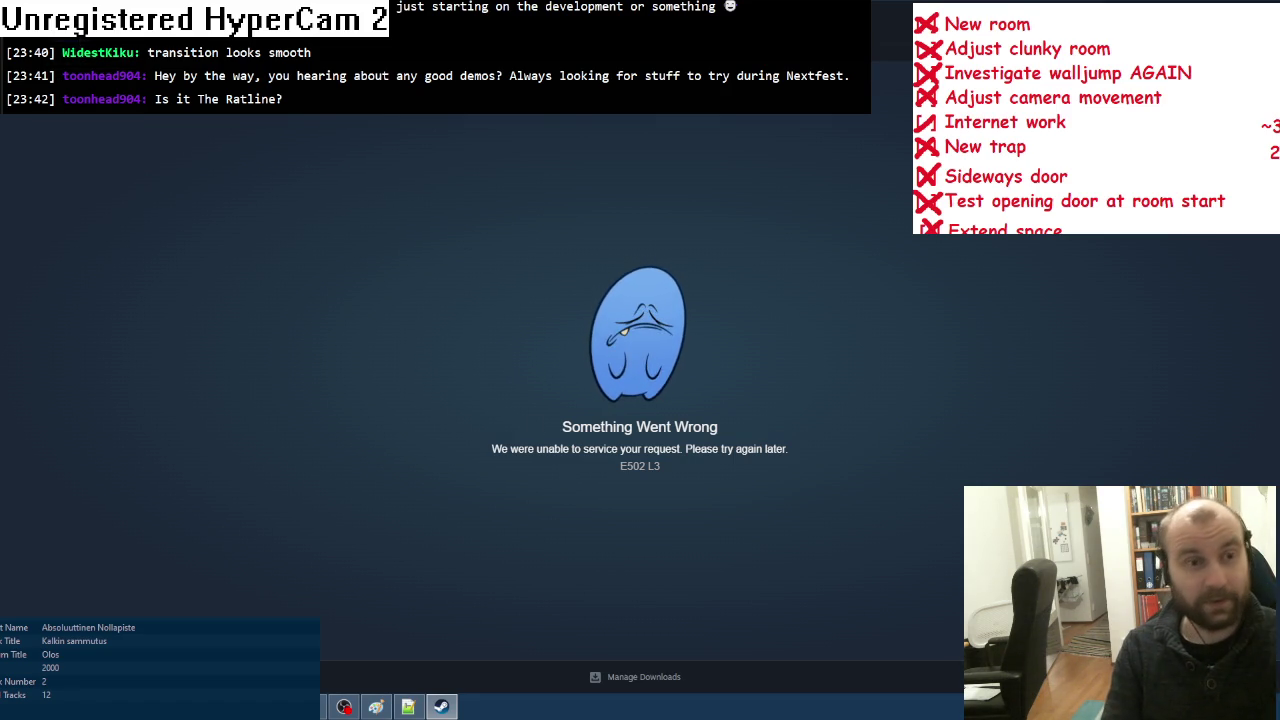
{"action": "left_click", "coordinate": [190, 45]}
{"action": "left_click", "coordinate": [286, 45]}
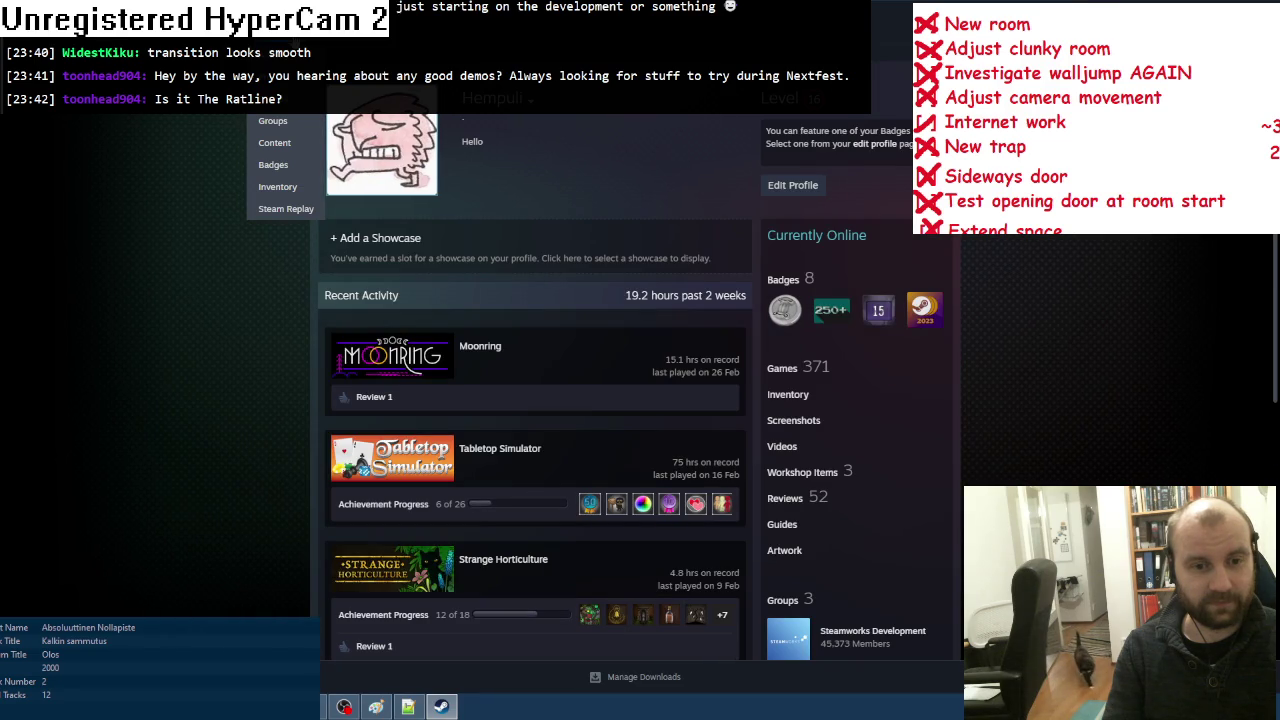
Step: Search the Steam Store for 'tiling' and open the Tiling Forest - Tiling Town Demo page
{"action": "left_click", "coordinate": [118, 43]}
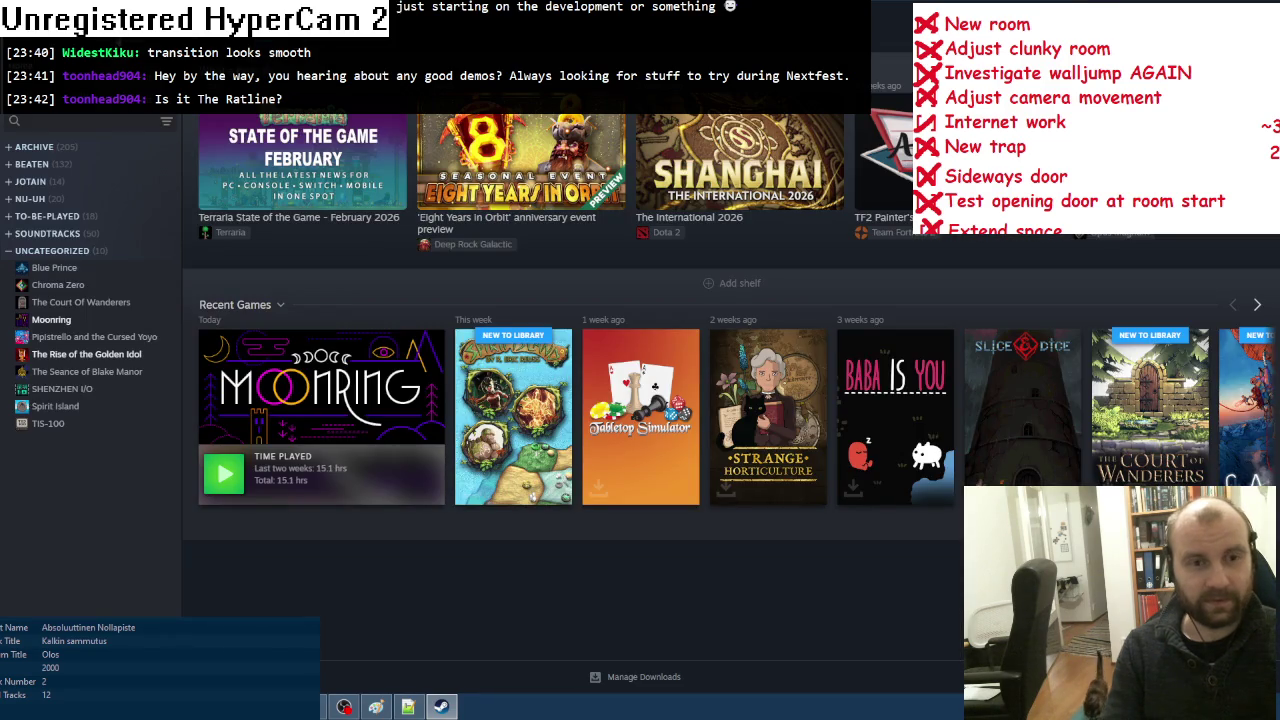
{"action": "left_click", "coordinate": [65, 43]}
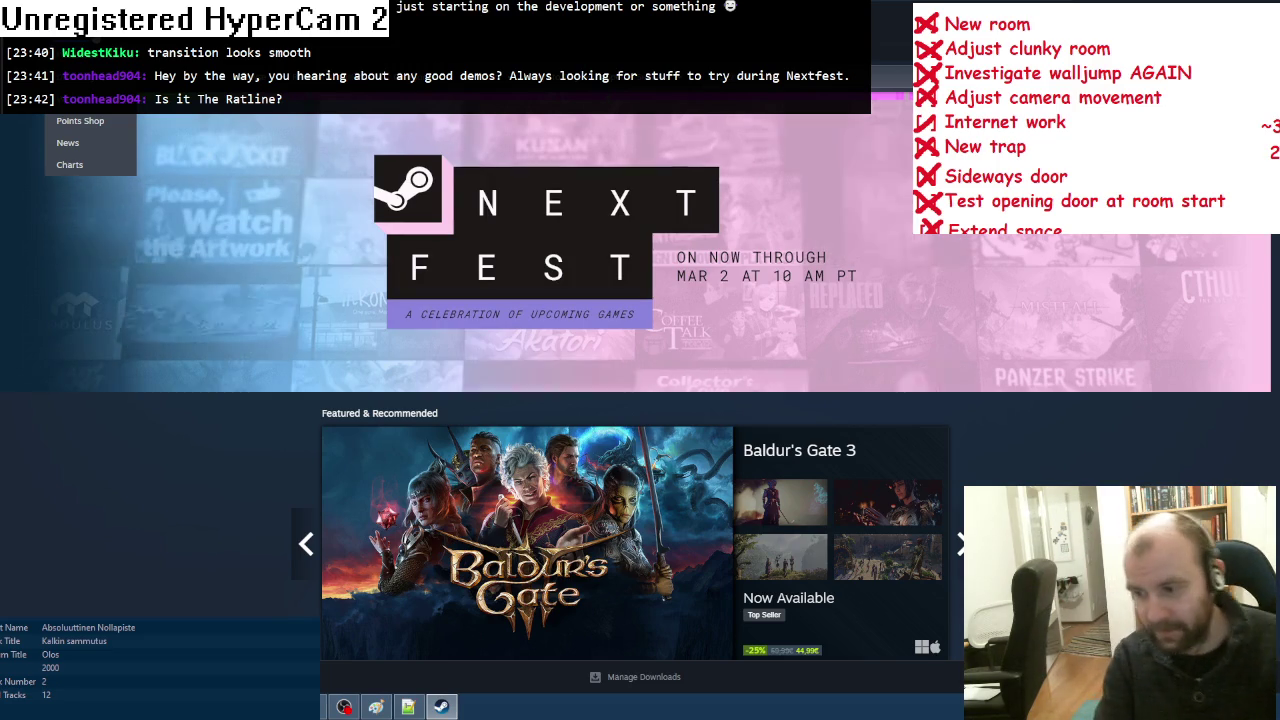
{"action": "type", "text": "tiling"}
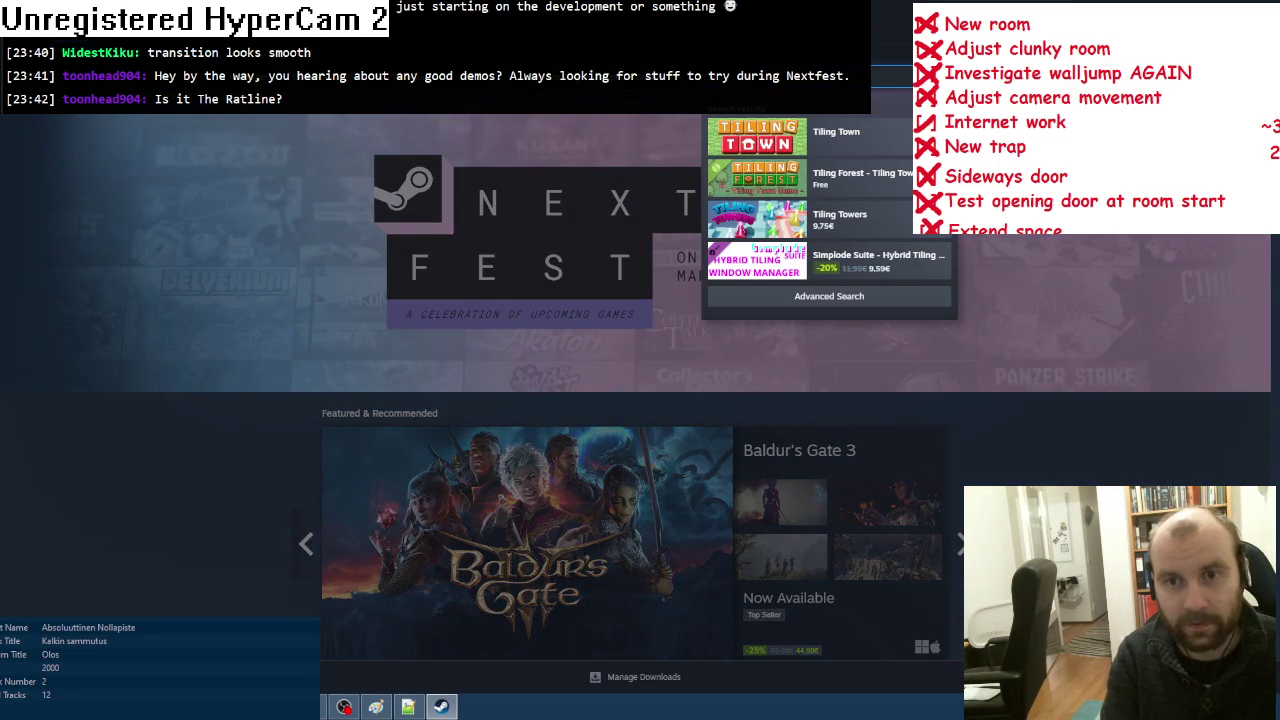
{"action": "left_click", "coordinate": [893, 188]}
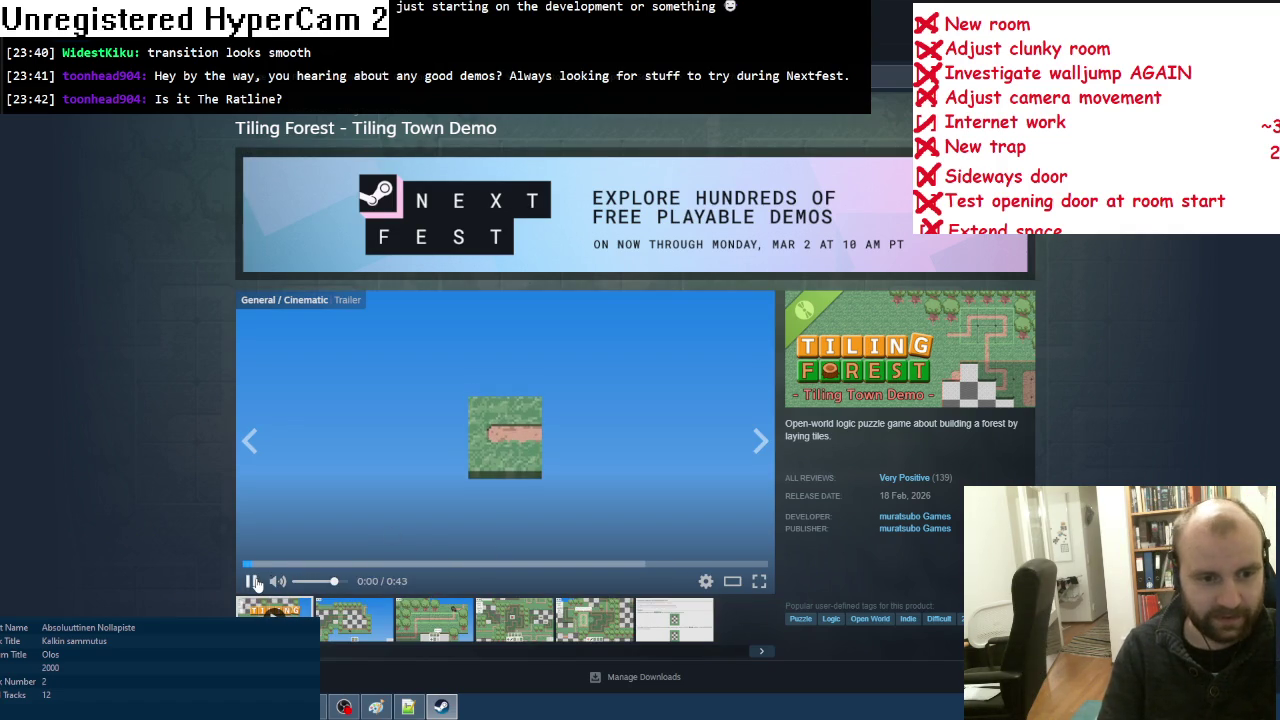
Step: Browse the demo's second to fifth screenshots, ending back on the third
{"action": "left_click", "coordinate": [357, 626]}
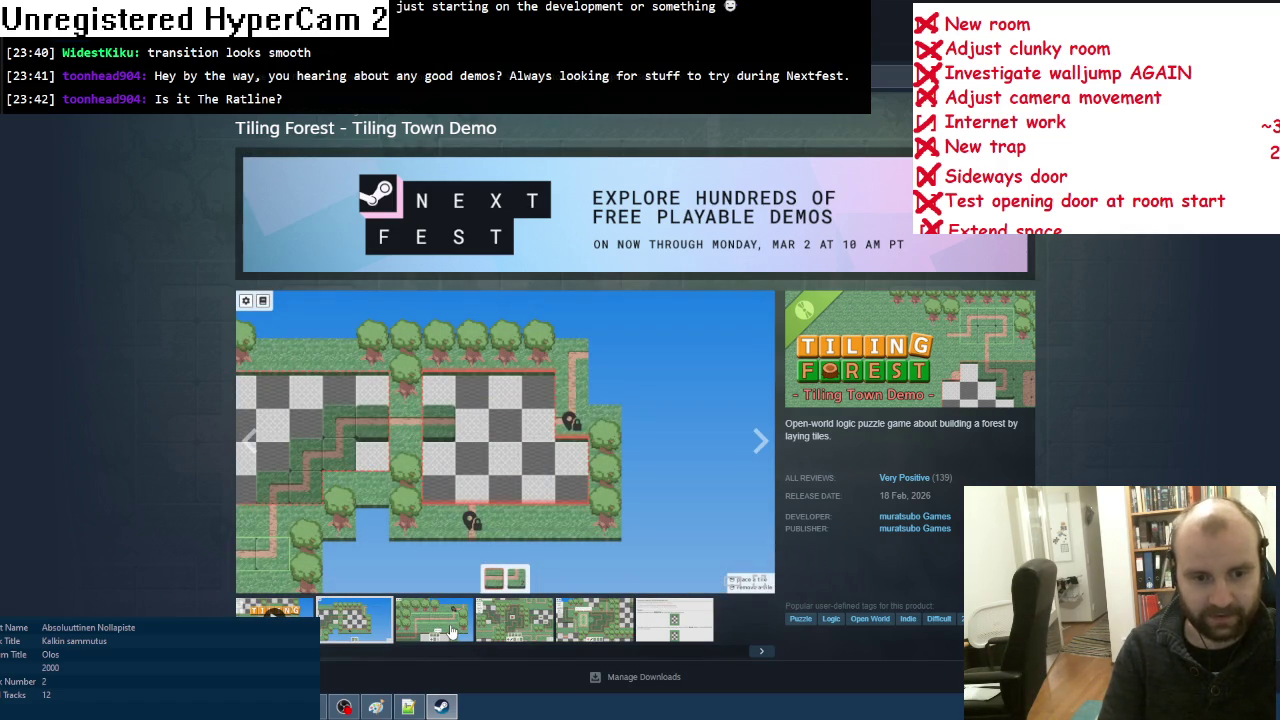
{"action": "left_click", "coordinate": [452, 630]}
{"action": "left_click", "coordinate": [505, 627]}
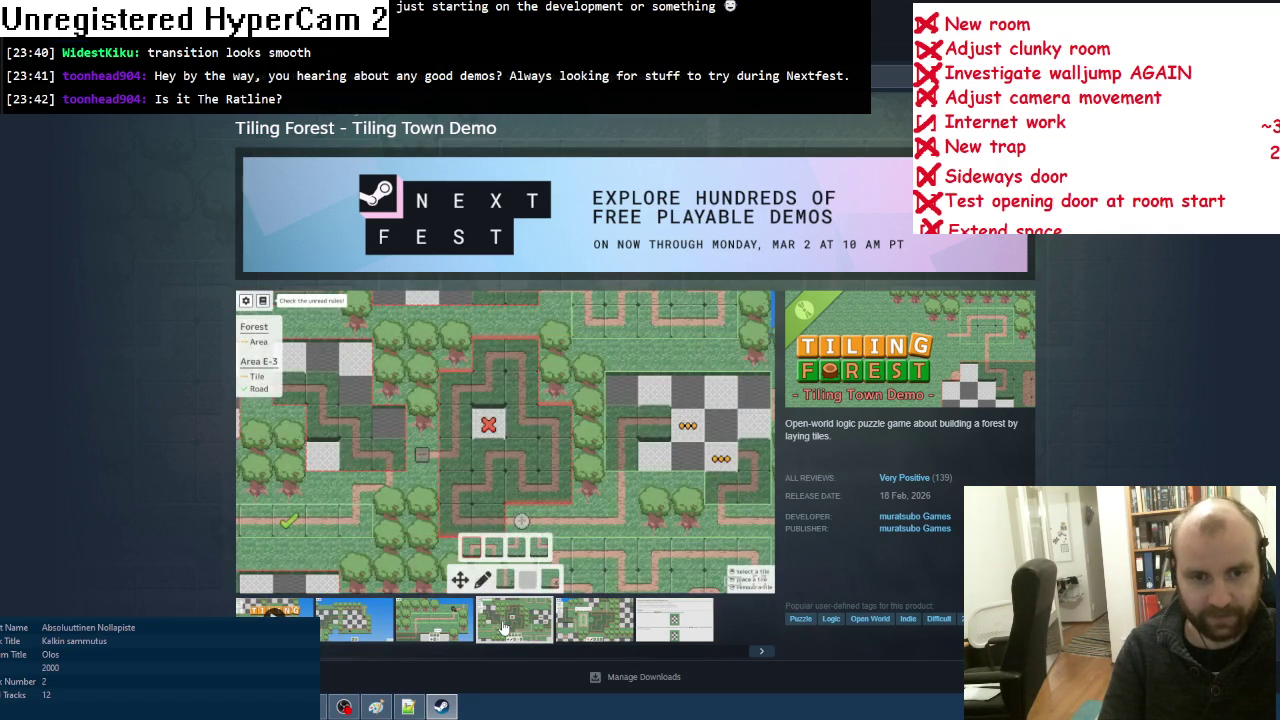
{"action": "left_click", "coordinate": [573, 622]}
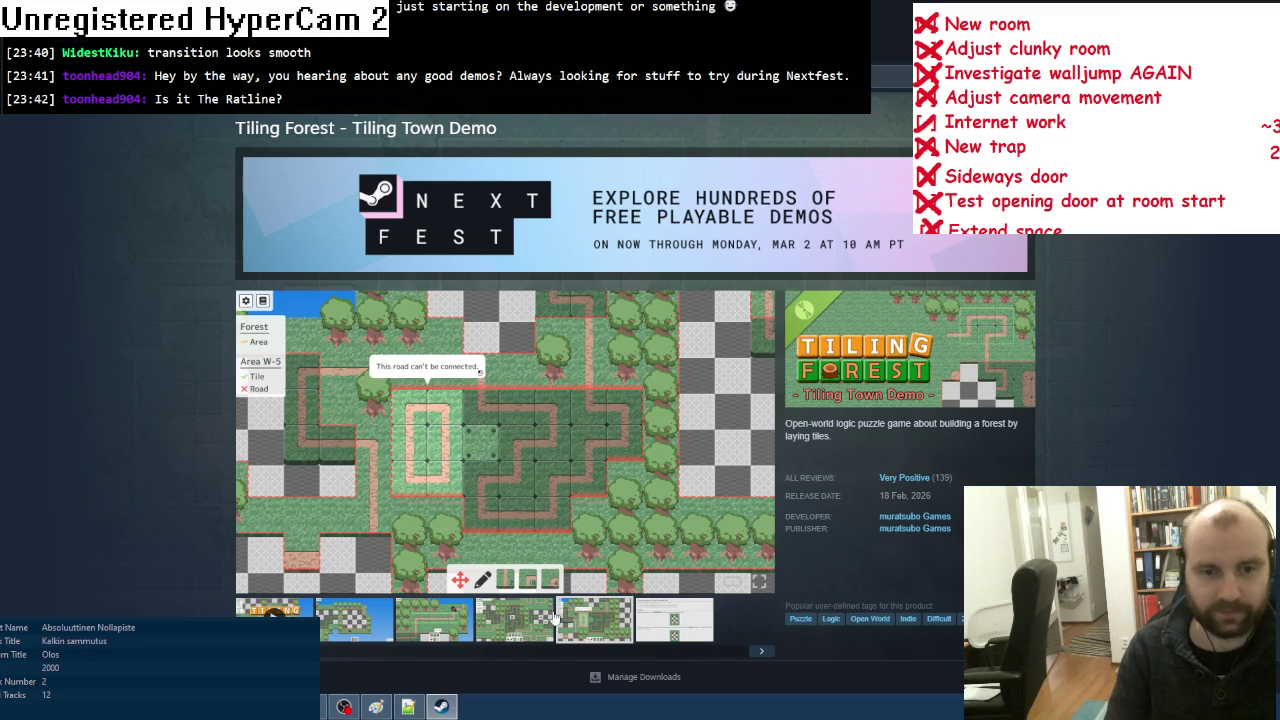
{"action": "left_click", "coordinate": [422, 621]}
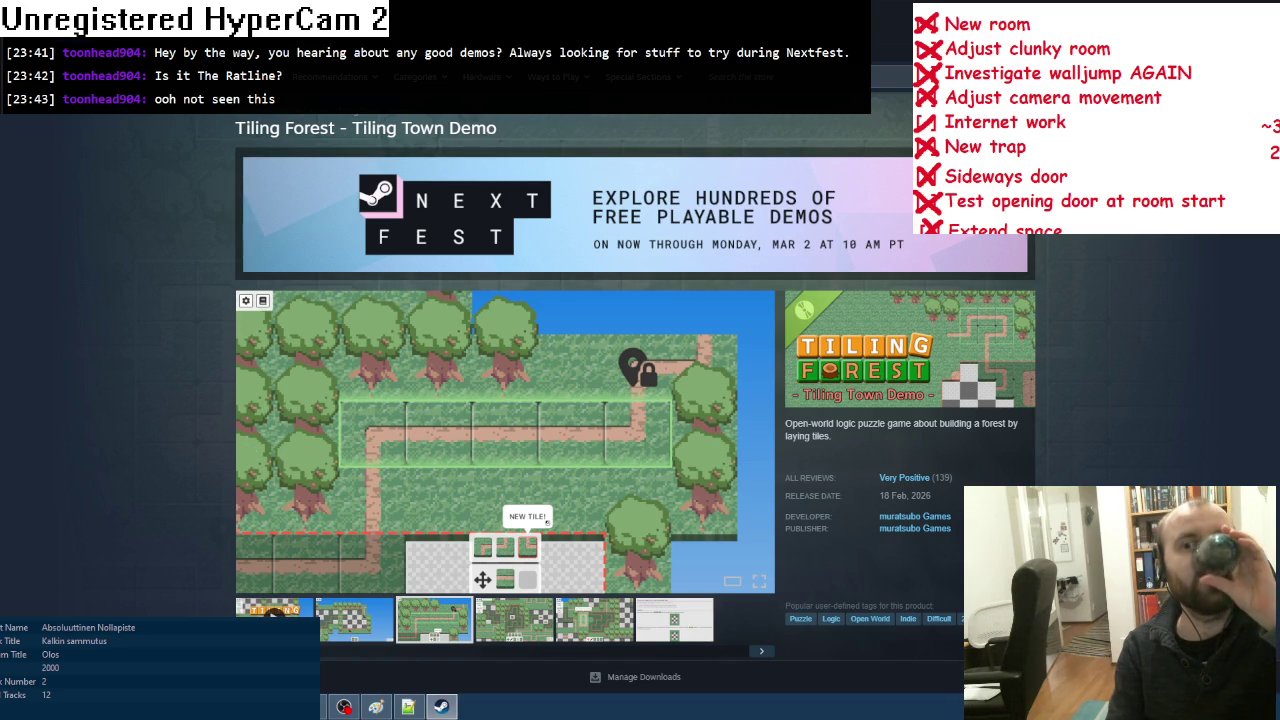
Step: Scroll through the store page, then close Steam to return to Multimedia Fusion 2
{"action": "scroll", "coordinate": [1098, 238], "scroll_direction": "down", "scroll_amount": 7}
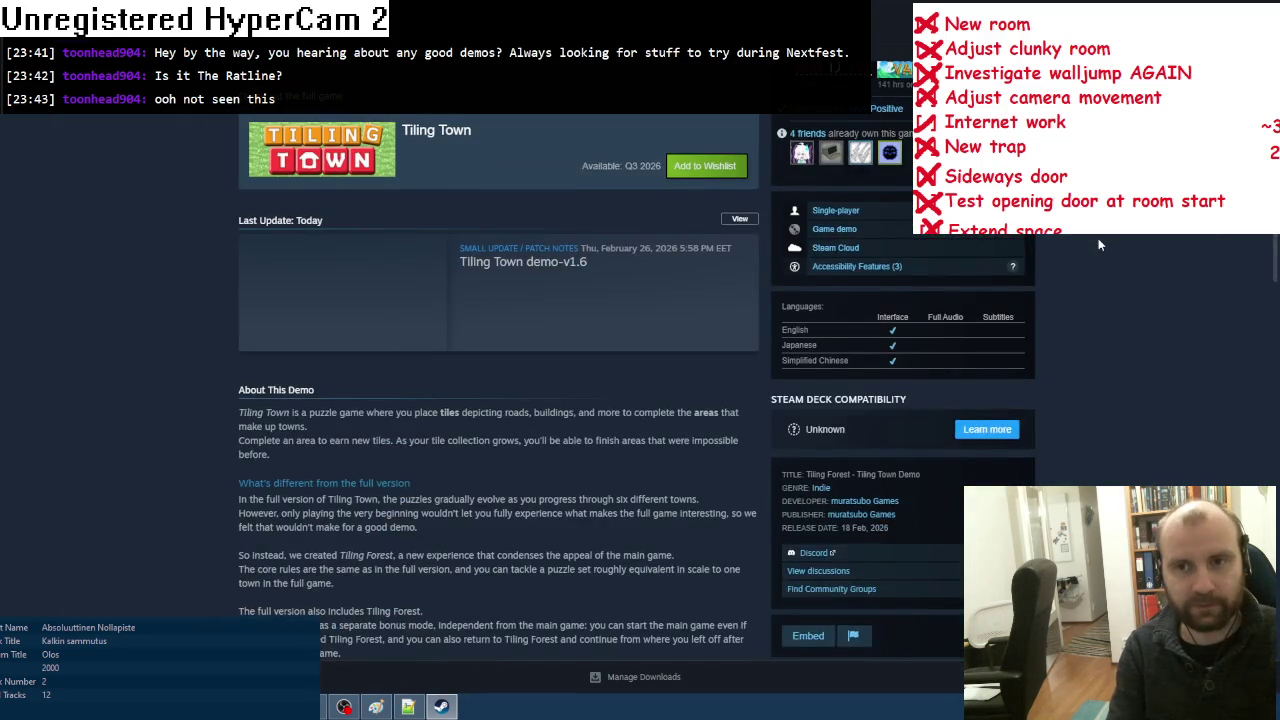
{"action": "scroll", "coordinate": [1098, 238], "scroll_direction": "up", "scroll_amount": 3}
{"action": "scroll", "coordinate": [1098, 238], "scroll_direction": "up", "scroll_amount": 3}
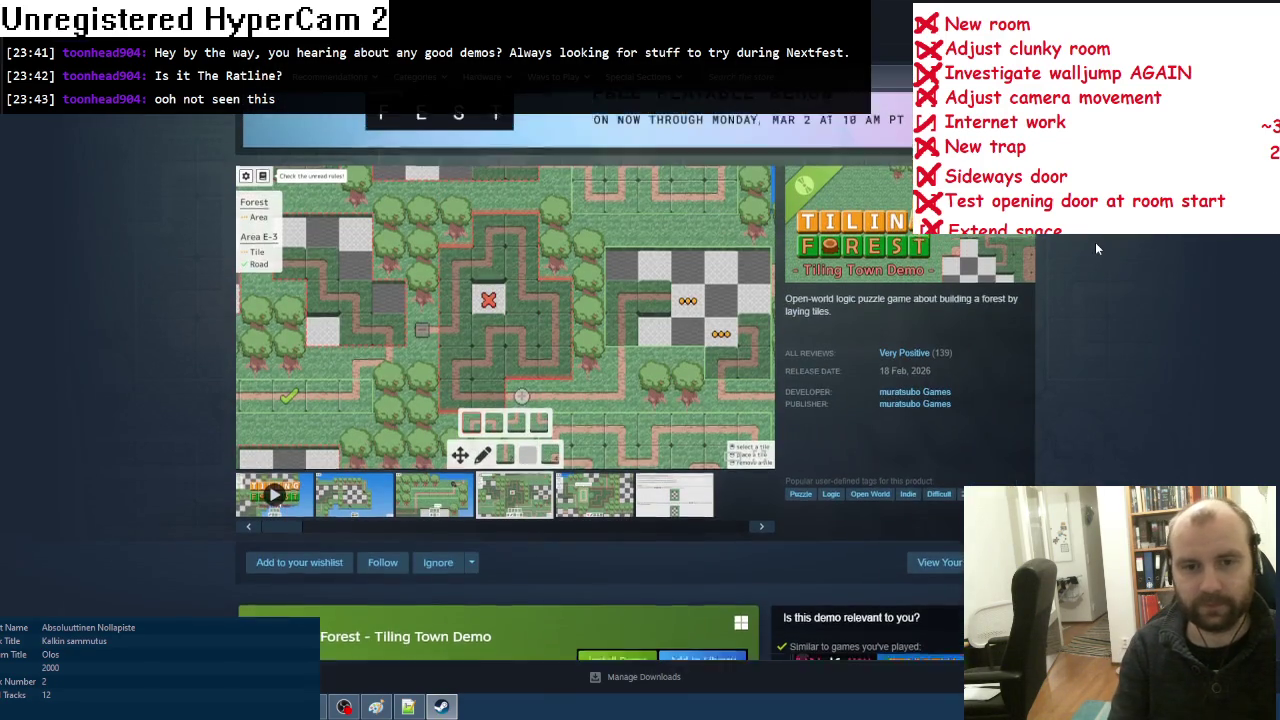
{"action": "scroll", "coordinate": [1095, 242], "scroll_direction": "down", "scroll_amount": 2}
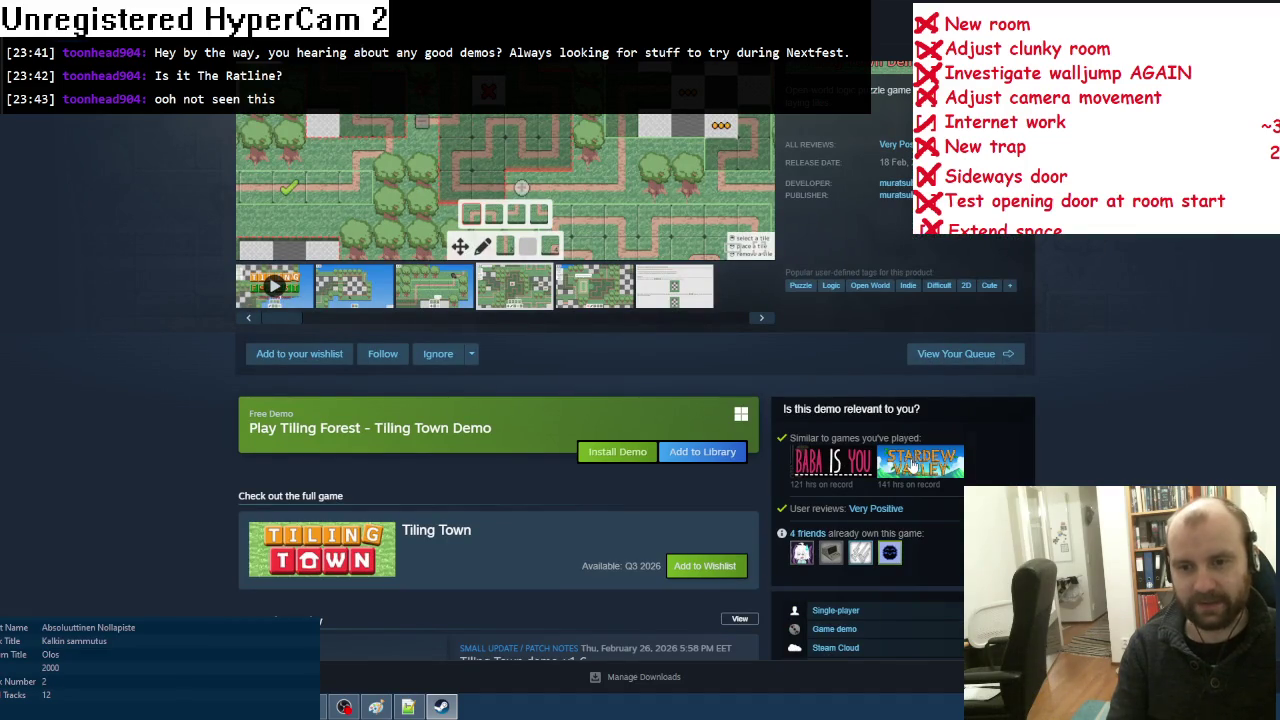
{"action": "scroll", "coordinate": [1128, 269], "scroll_direction": "up", "scroll_amount": 3}
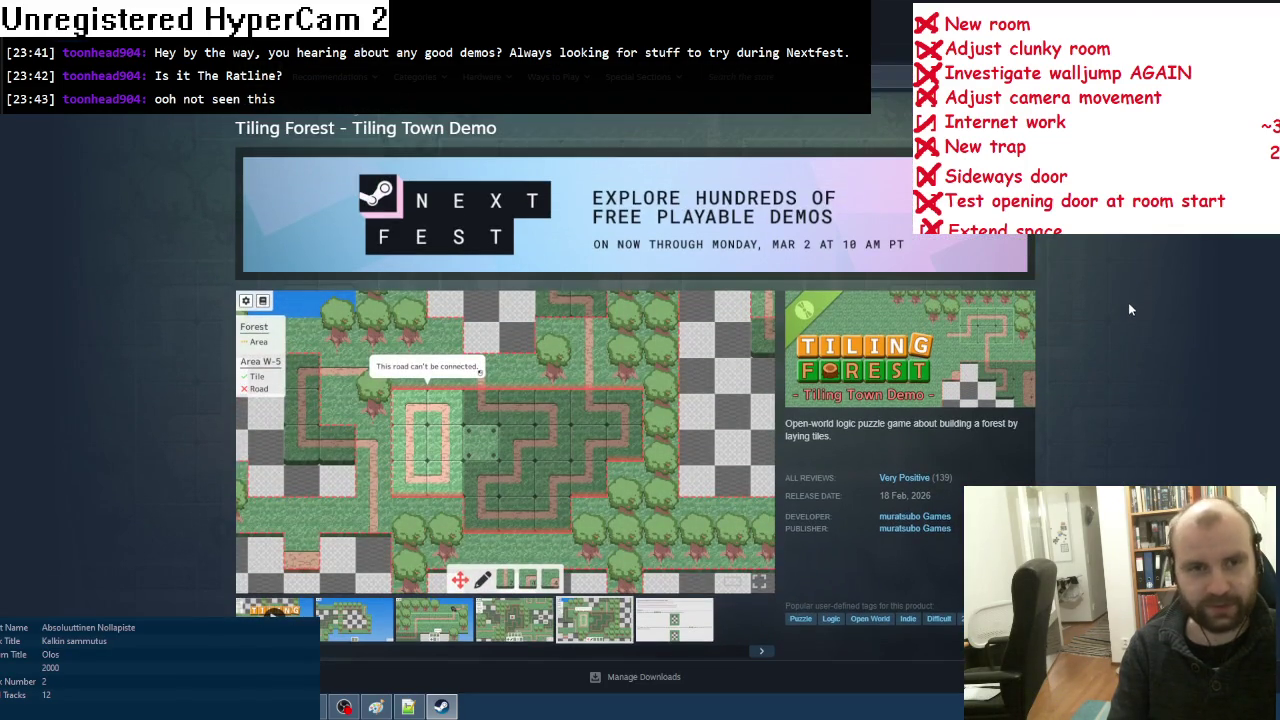
{"action": "left_click", "coordinate": [1258, 3]}
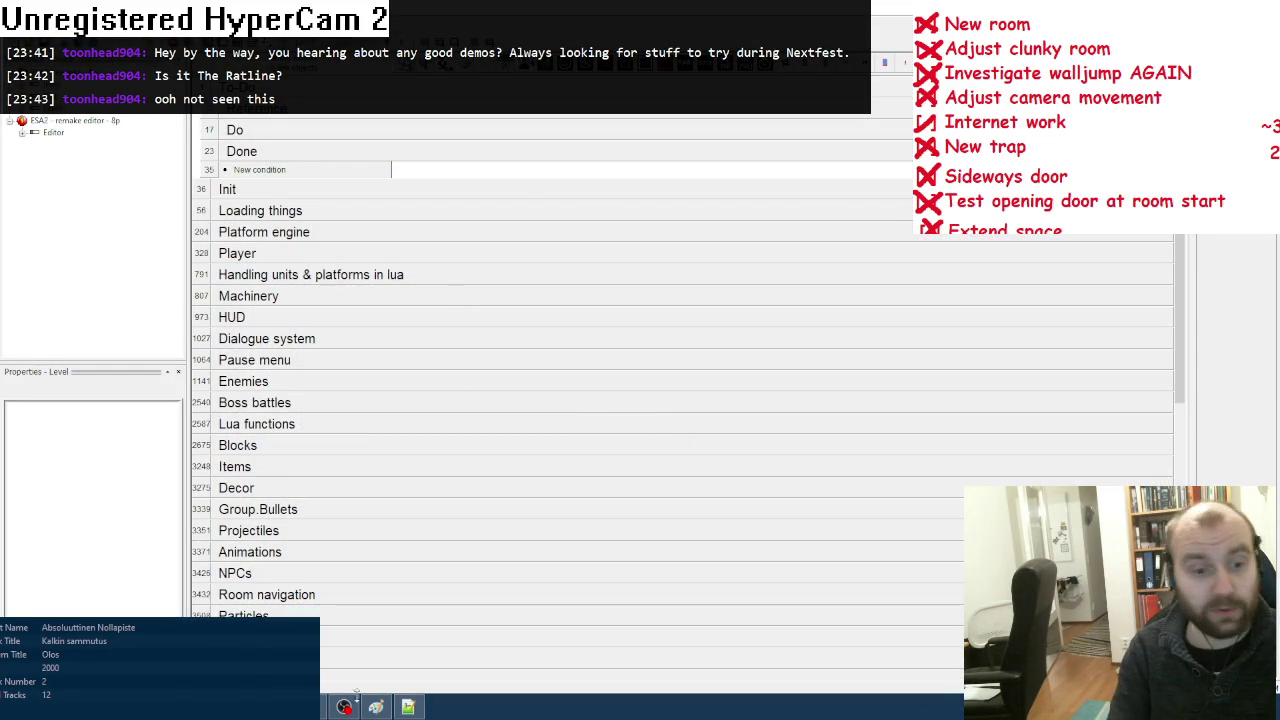
Step: Put away the Paint to-do list image and open the ESA 2 folder in File Explorer
{"action": "left_click", "coordinate": [376, 707]}
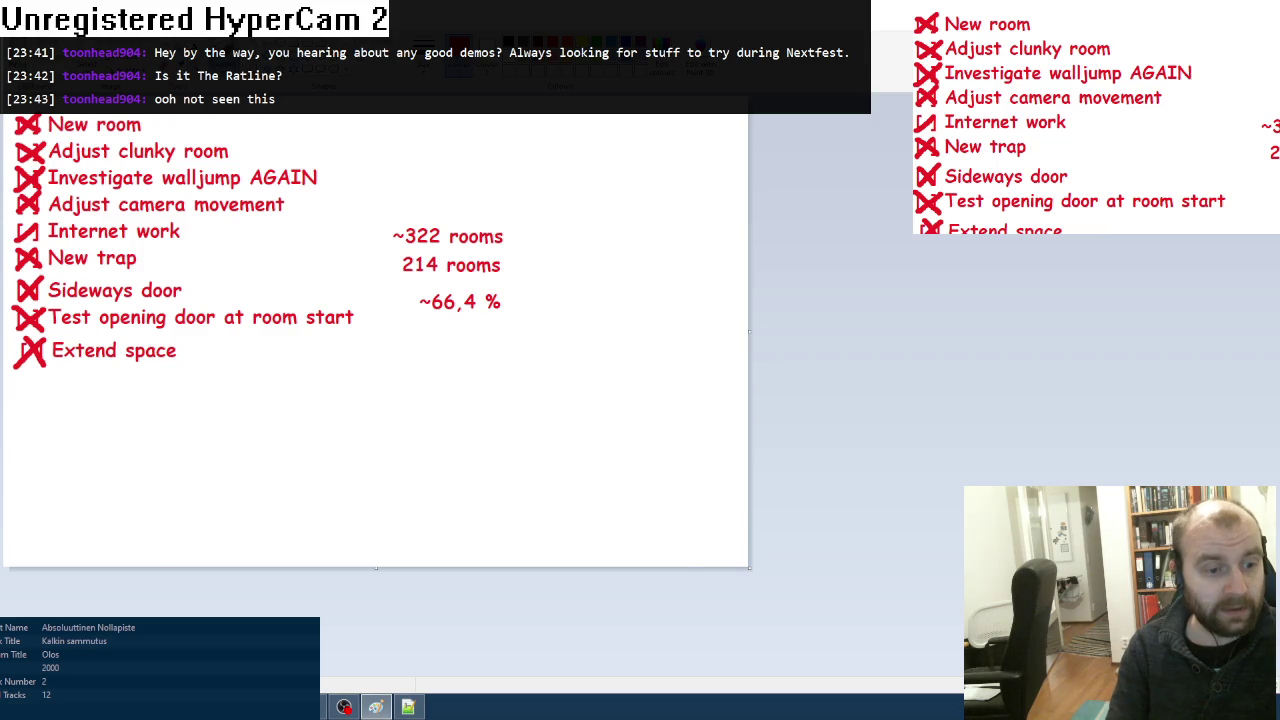
{"action": "left_click", "coordinate": [376, 707]}
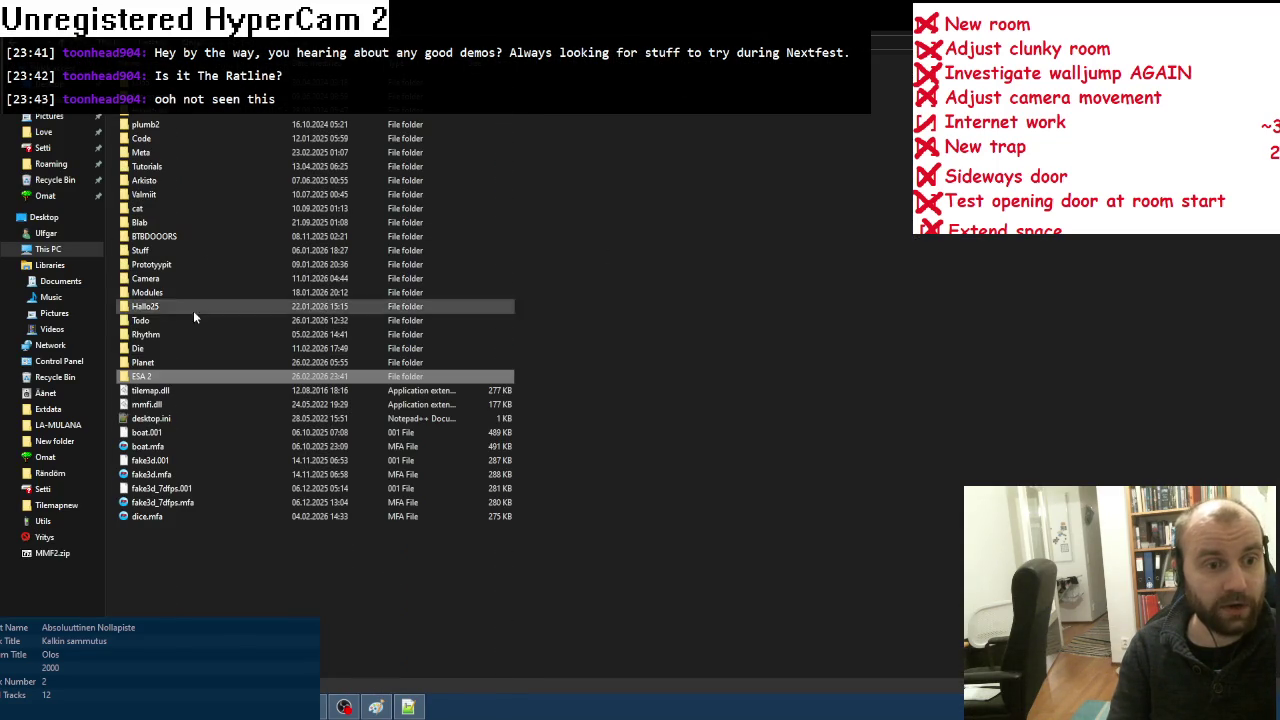
{"action": "double_click", "coordinate": [157, 377]}
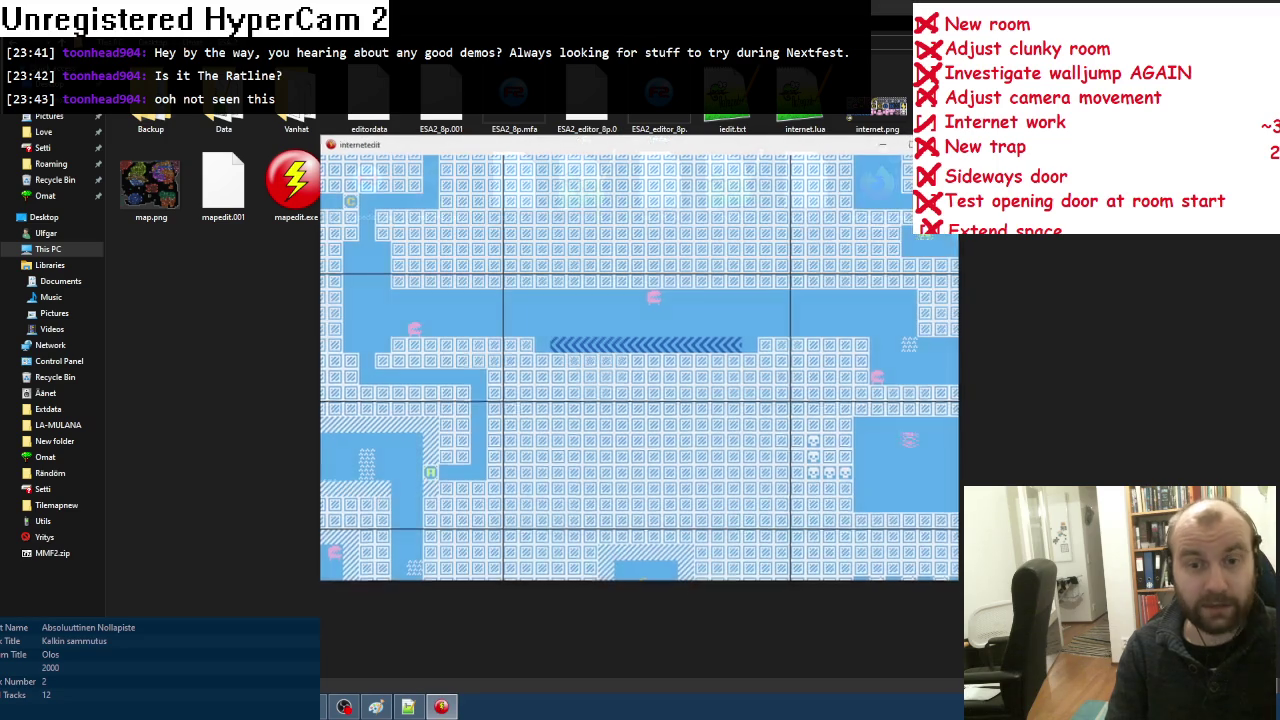
Step: Pan the internetedit level view, then open the recent overall map image in the pixel art editor
{"action": "key", "text": "Down"}
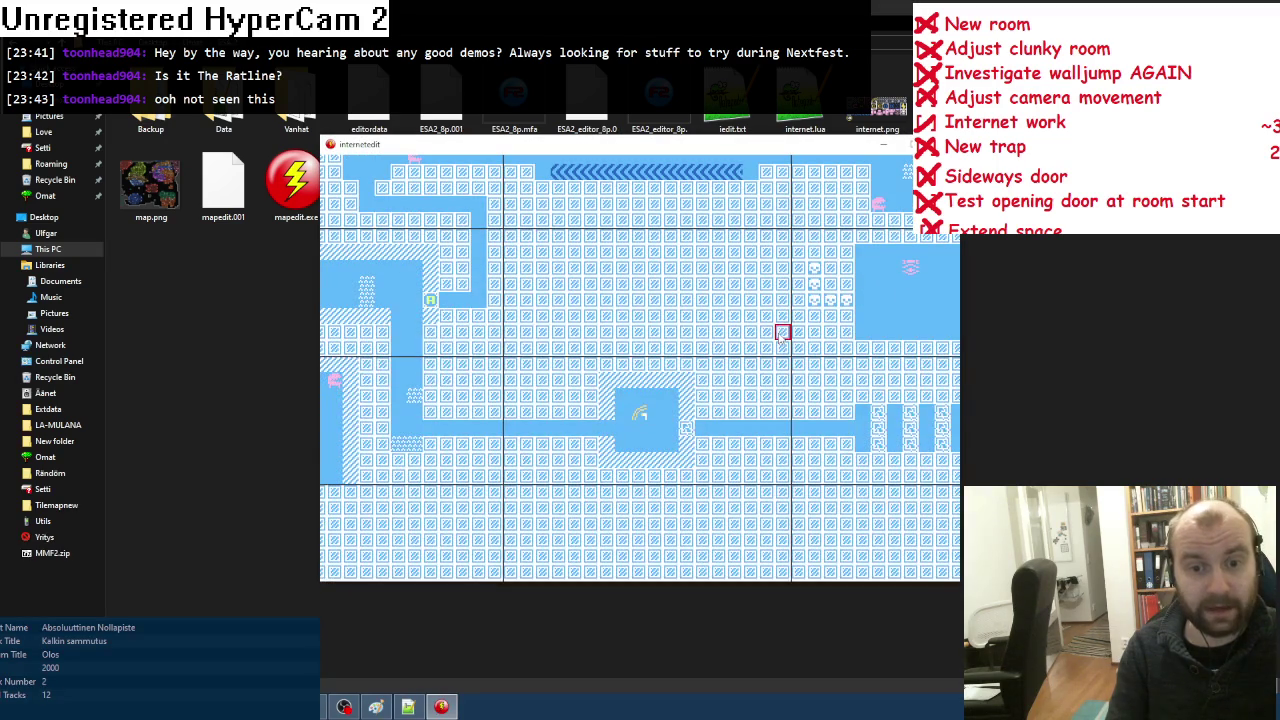
{"action": "key", "text": "Left"}
{"action": "key", "text": "alt+Tab"}
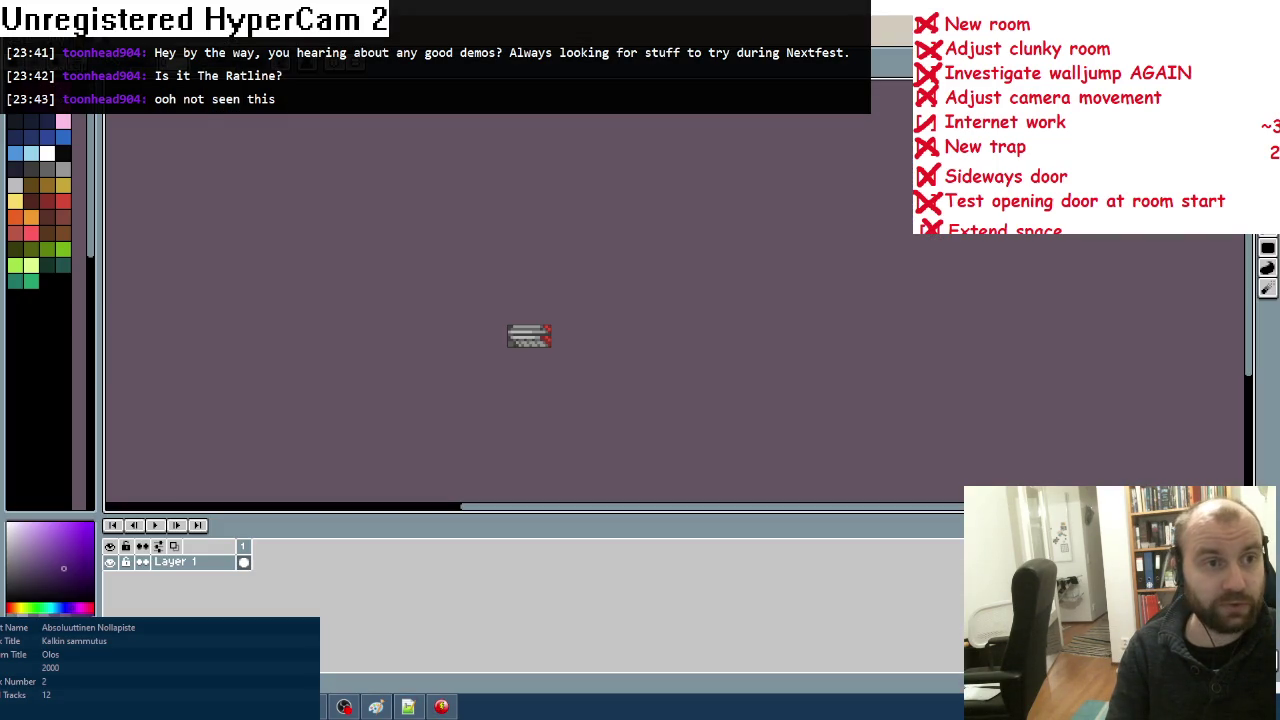
{"action": "key", "text": "alt+f"}
{"action": "key", "text": "r"}
{"action": "left_click", "coordinate": [280, 88]}
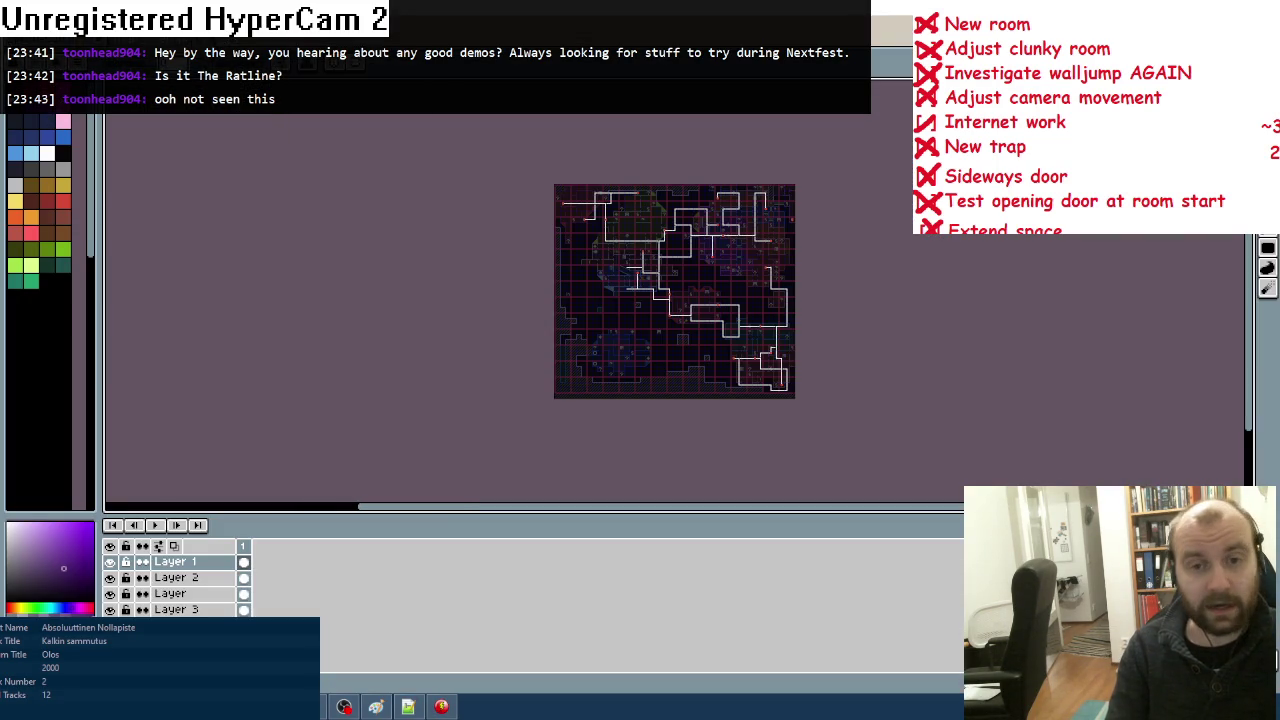
{"action": "scroll", "coordinate": [750, 304], "scroll_direction": "up", "scroll_amount": 3}
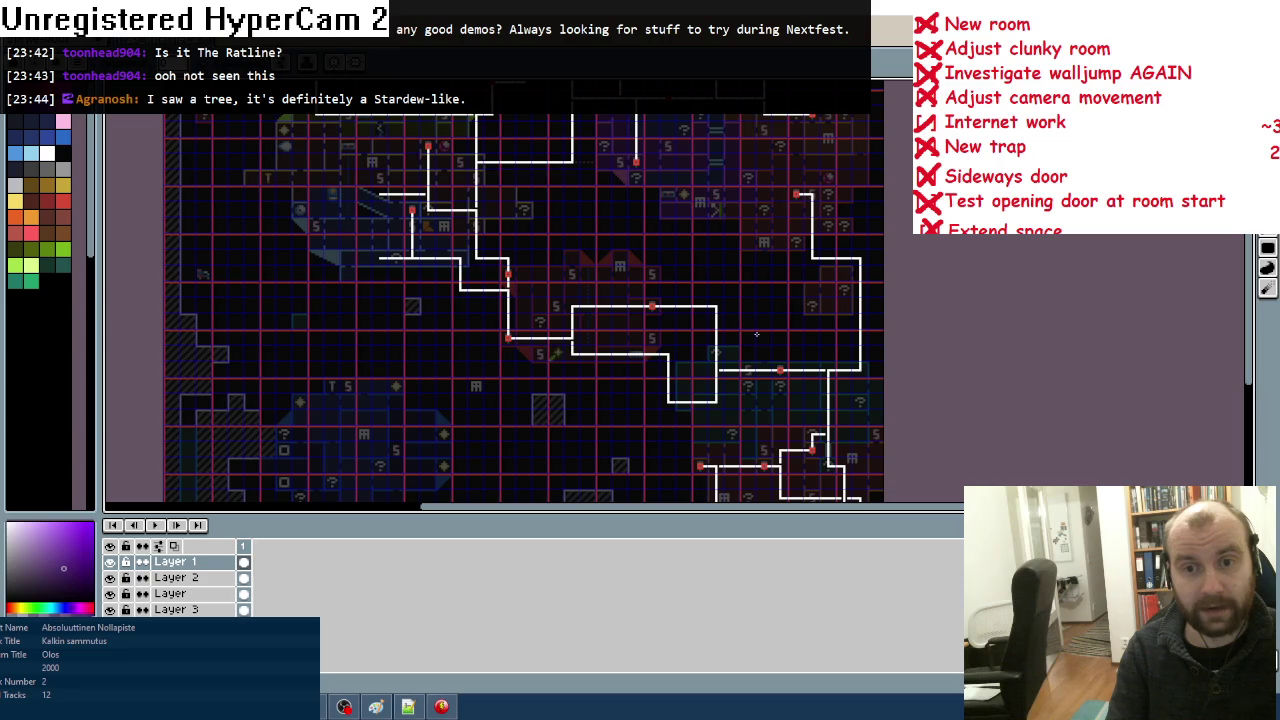
{"action": "scroll", "coordinate": [748, 346], "scroll_direction": "up", "scroll_amount": 2}
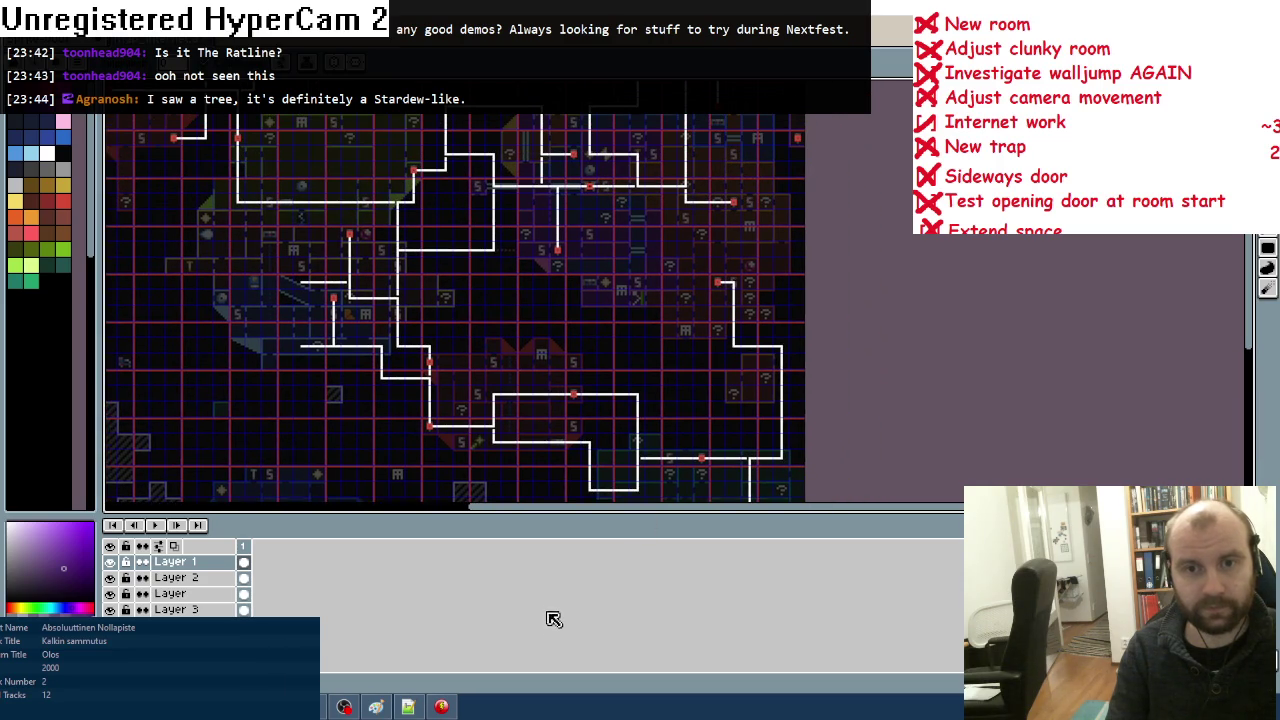
Step: Toggle between the internetedit level view and the overall map to compare them, then zoom the map
{"action": "left_click", "coordinate": [441, 707]}
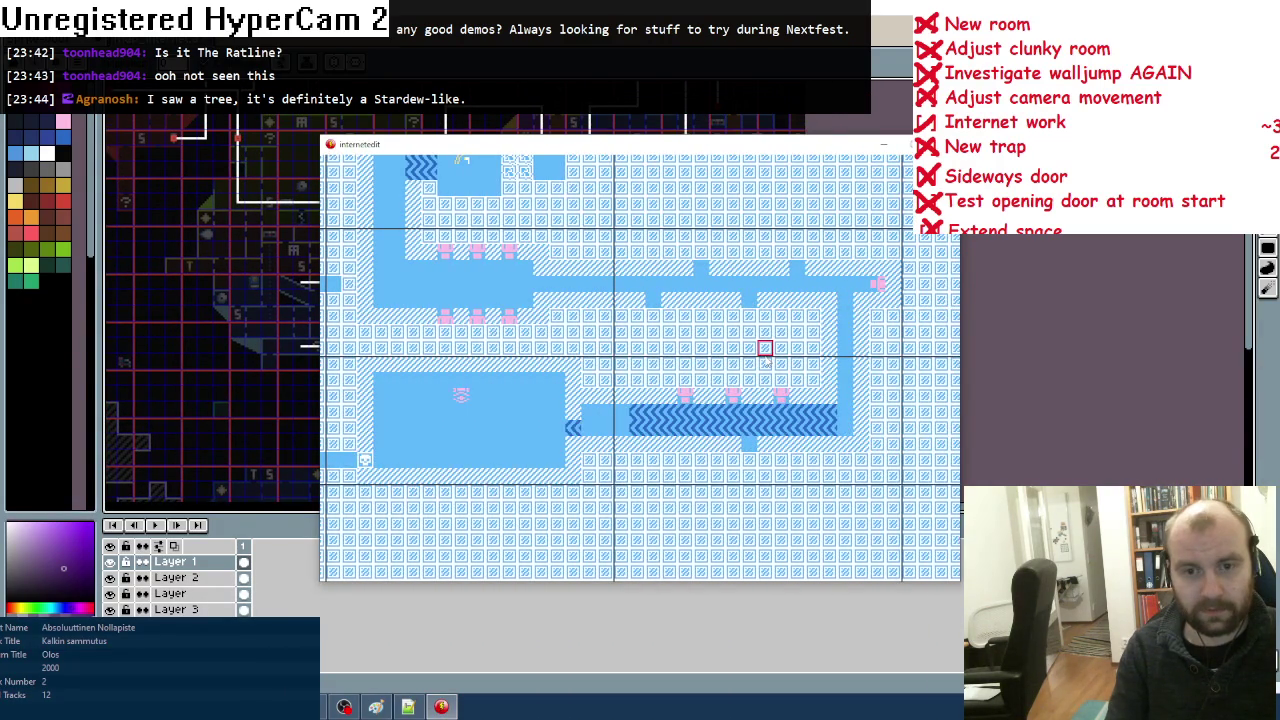
{"action": "key", "text": "alt+Tab"}
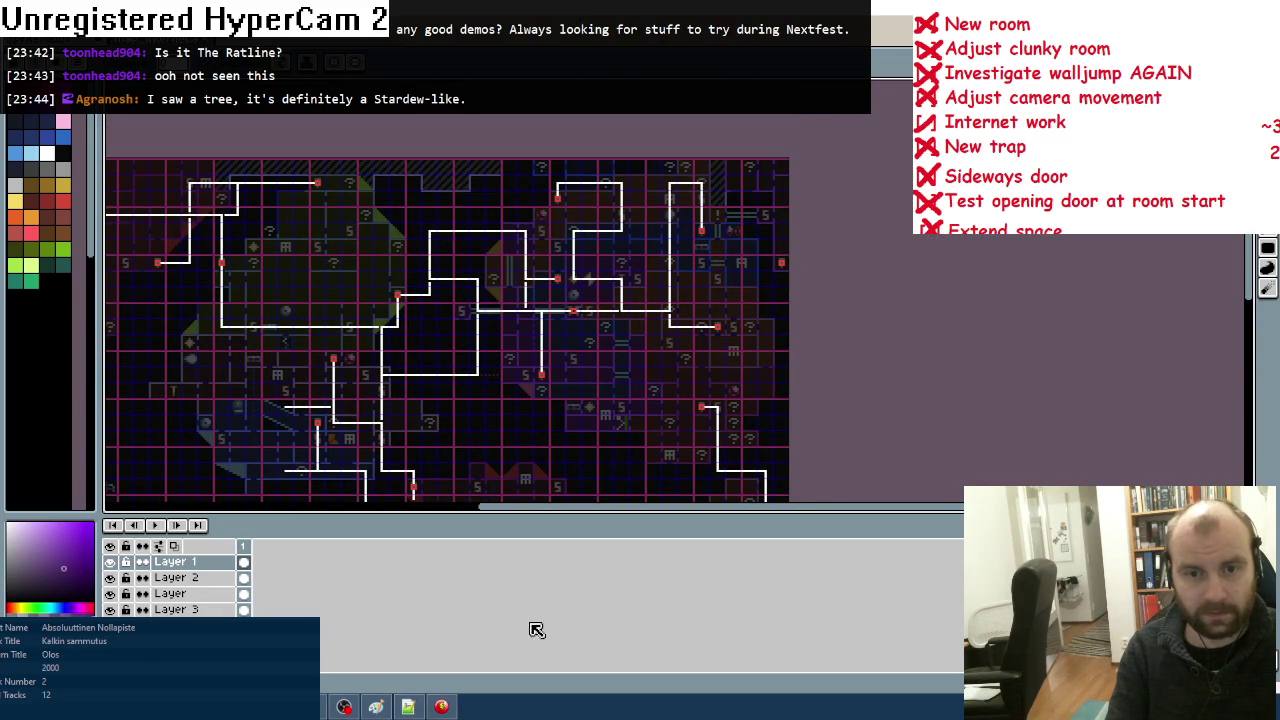
{"action": "left_click", "coordinate": [441, 707]}
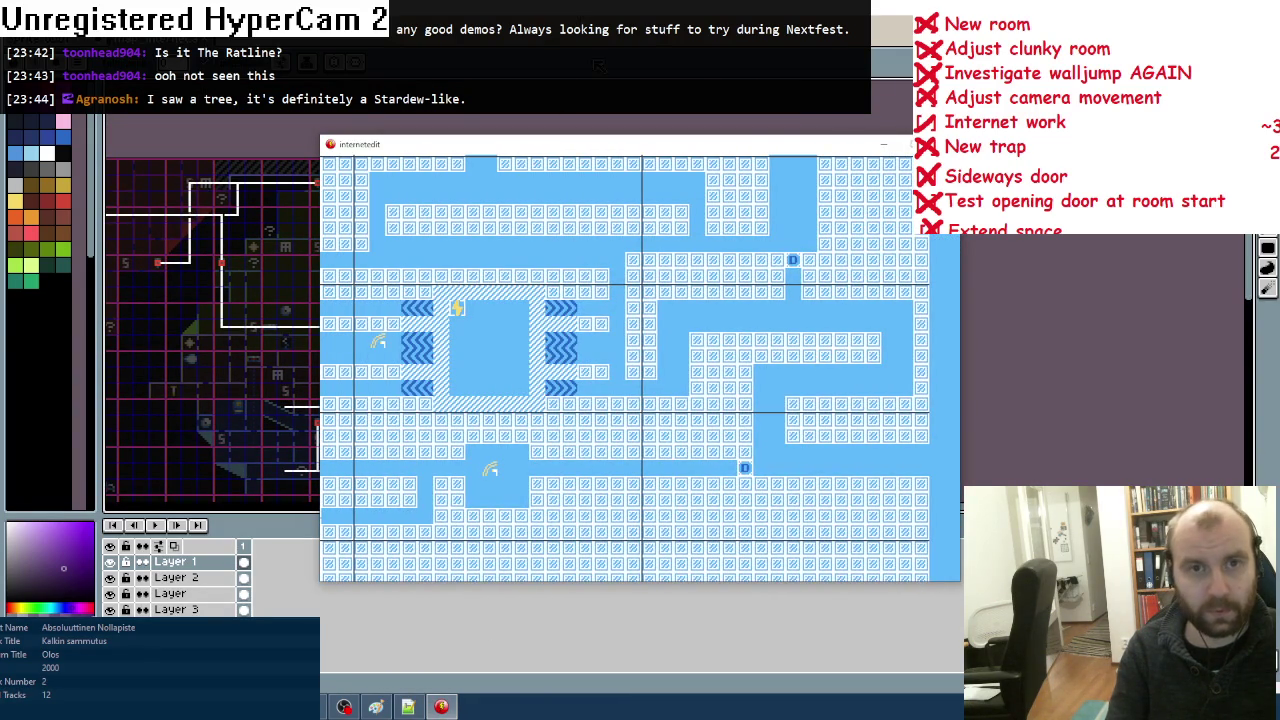
{"action": "left_click", "coordinate": [441, 707]}
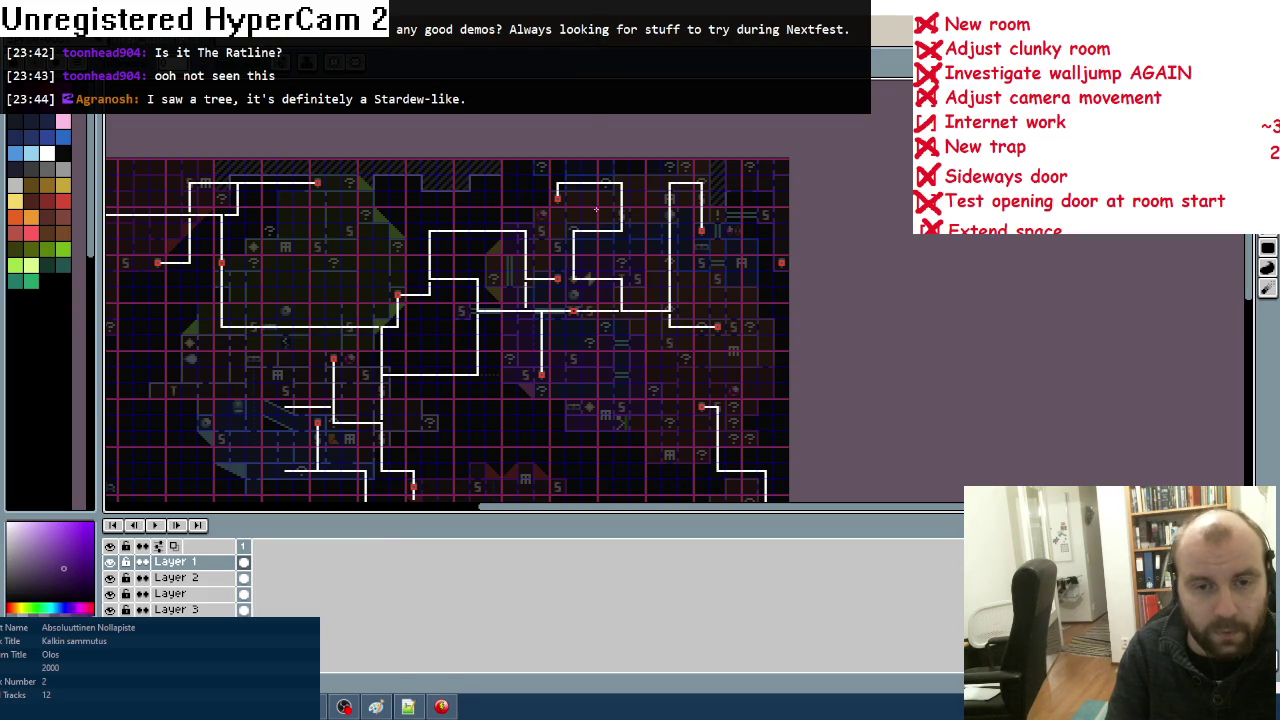
{"action": "left_click", "coordinate": [443, 707]}
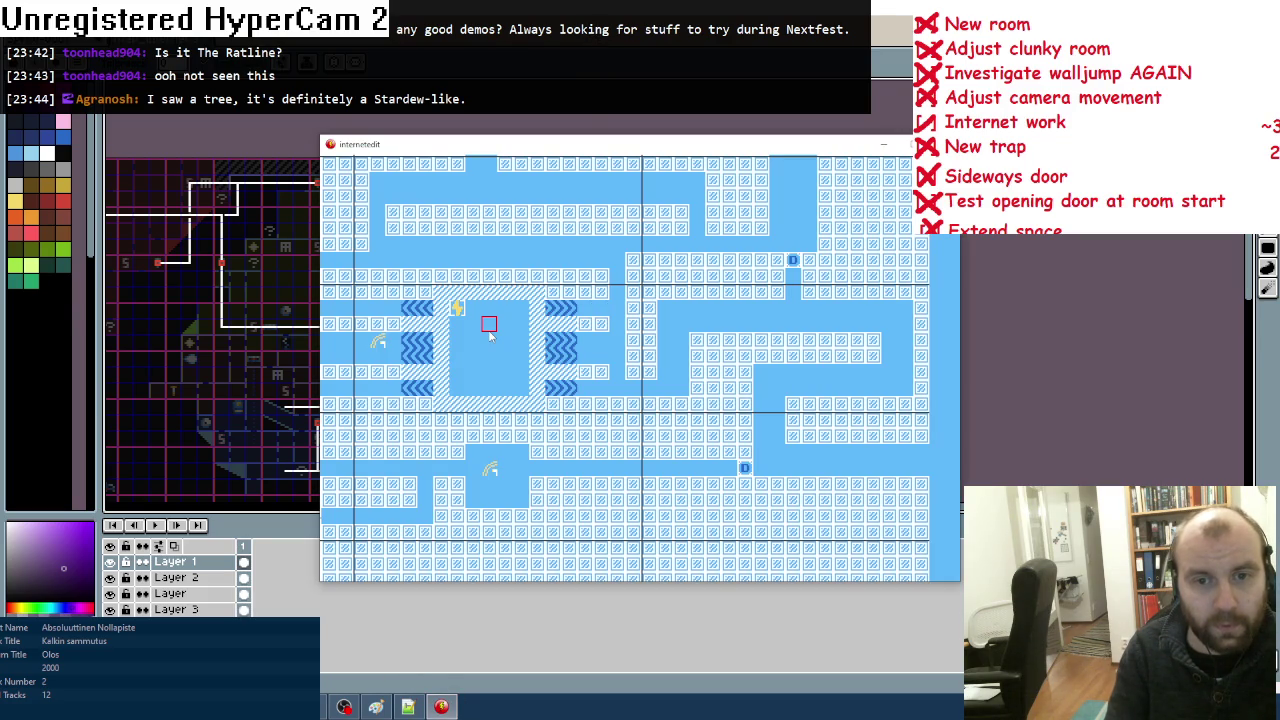
{"action": "left_click", "coordinate": [441, 707]}
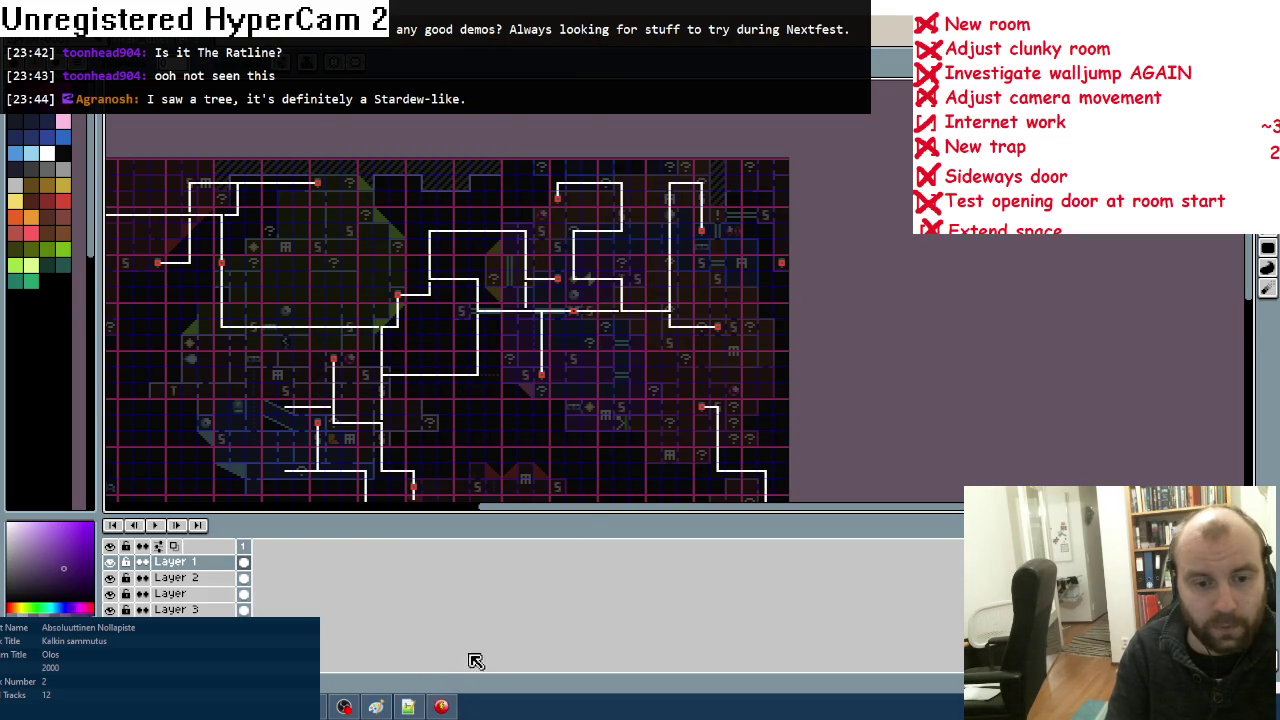
{"action": "left_click", "coordinate": [441, 707]}
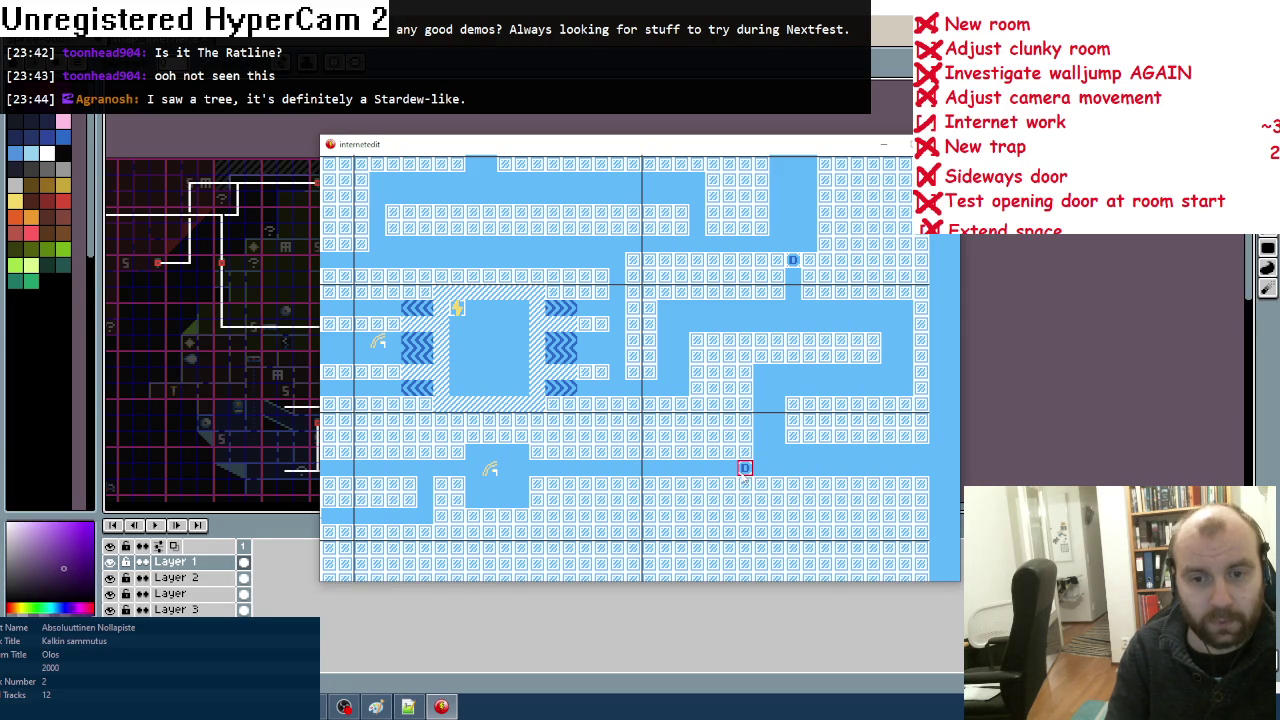
{"action": "left_click", "coordinate": [441, 707]}
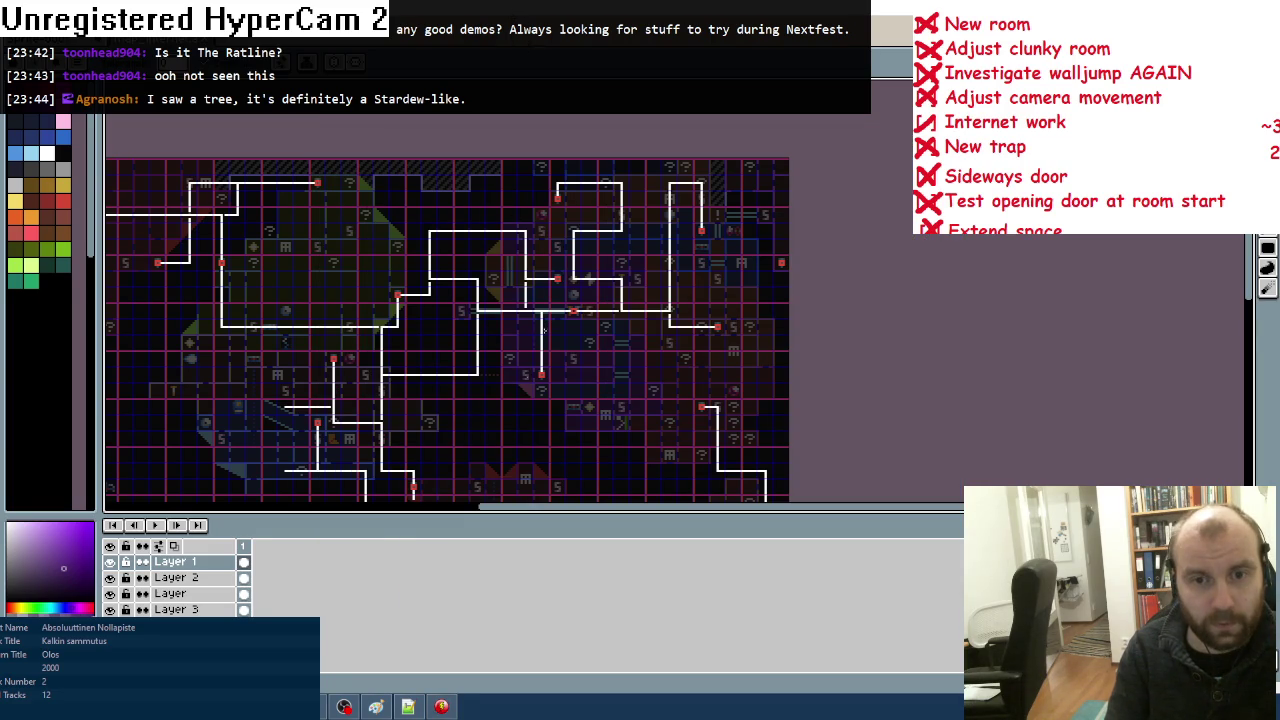
{"action": "left_click", "coordinate": [441, 707]}
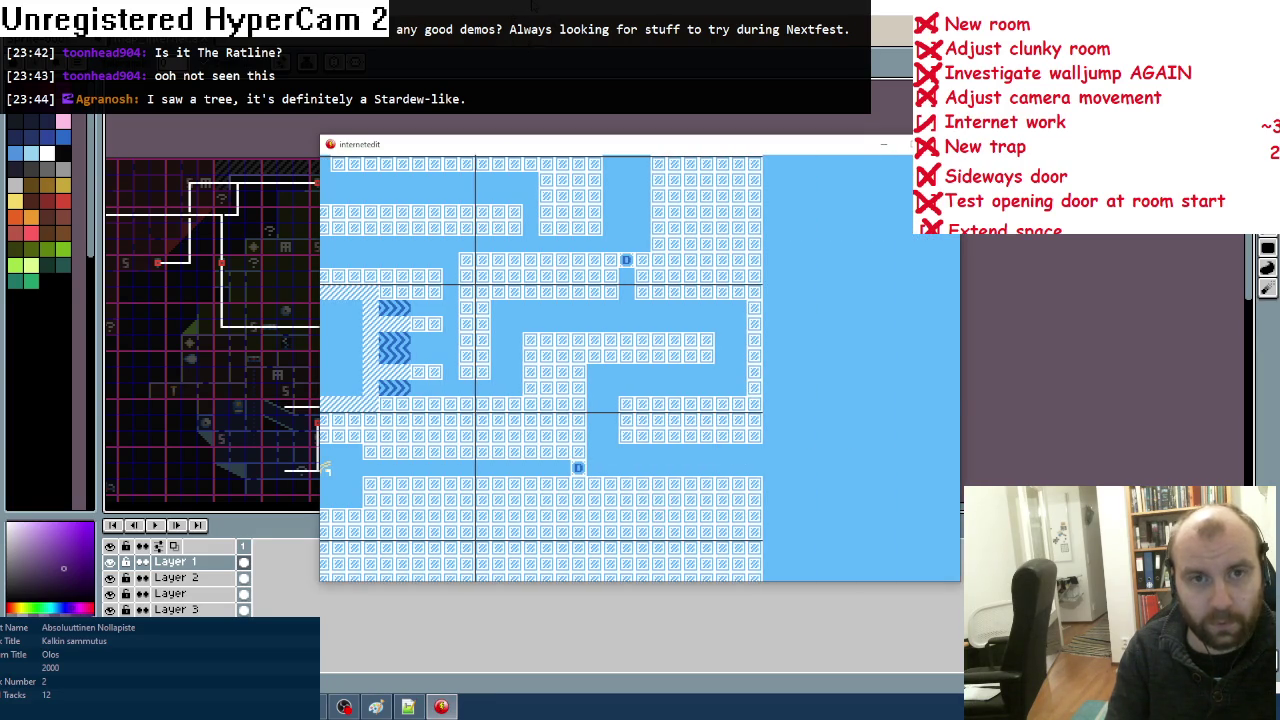
{"action": "left_click", "coordinate": [441, 707]}
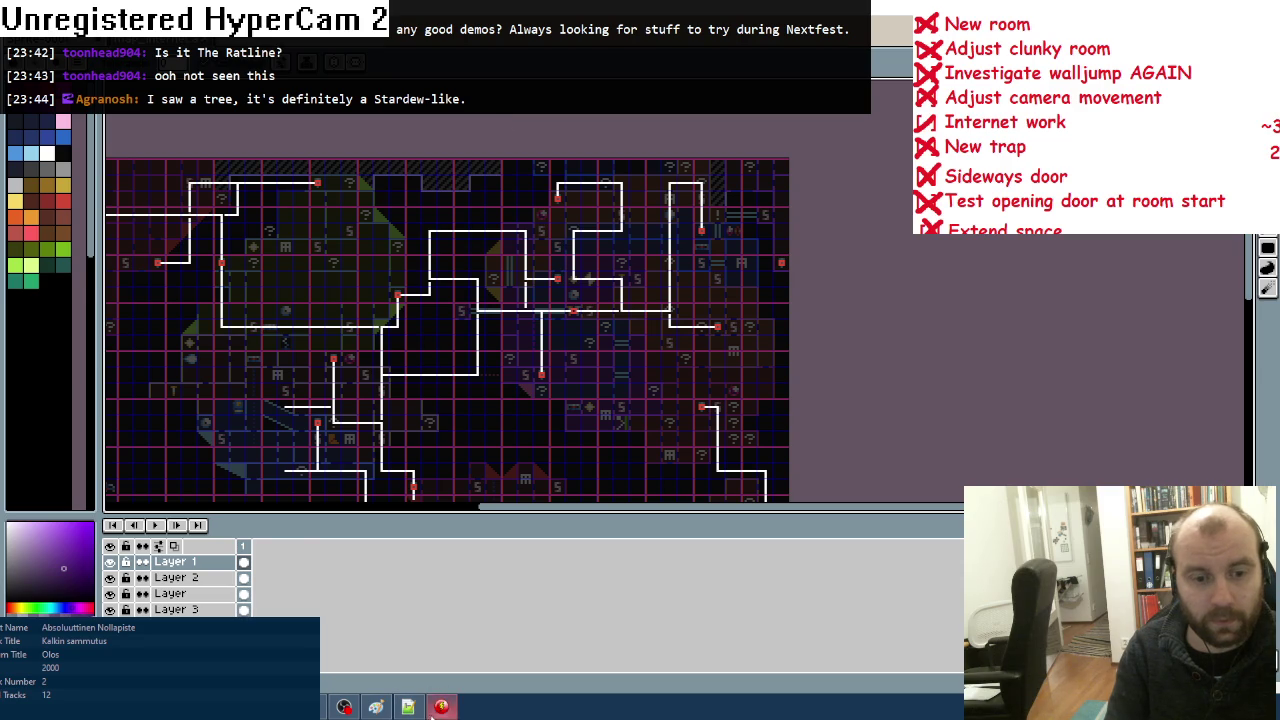
{"action": "left_click", "coordinate": [438, 708]}
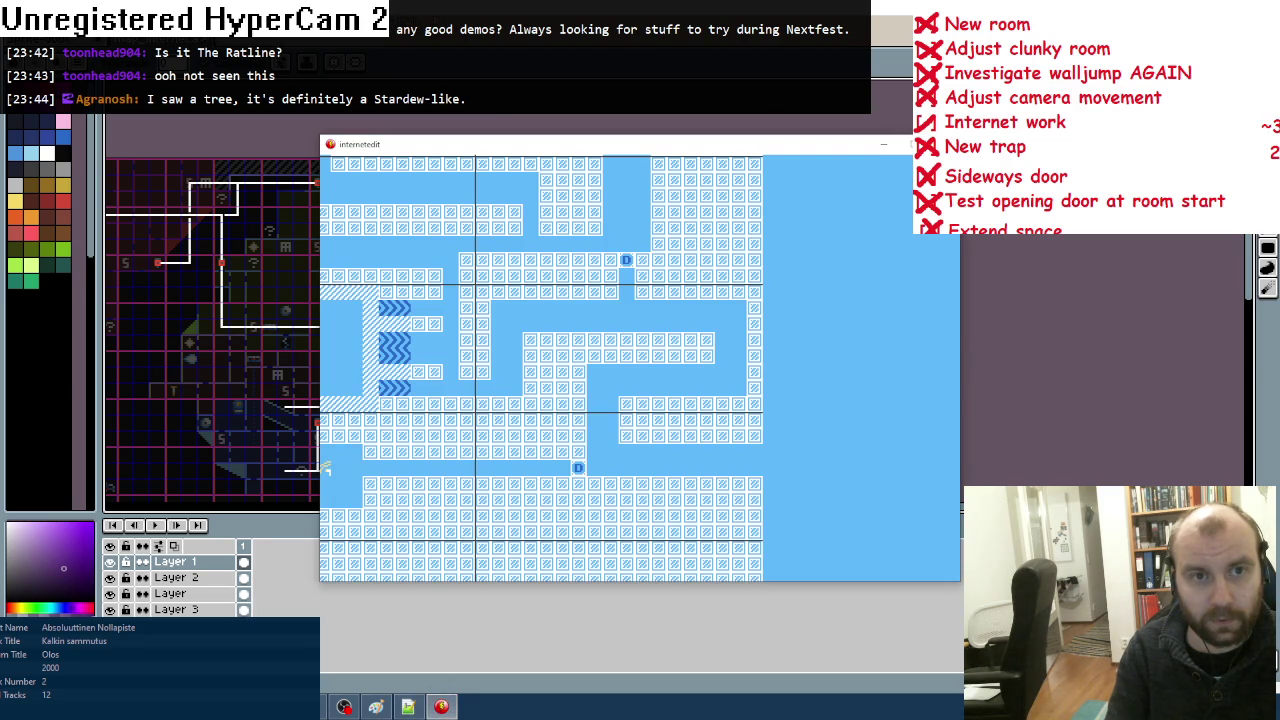
{"action": "left_click", "coordinate": [441, 707]}
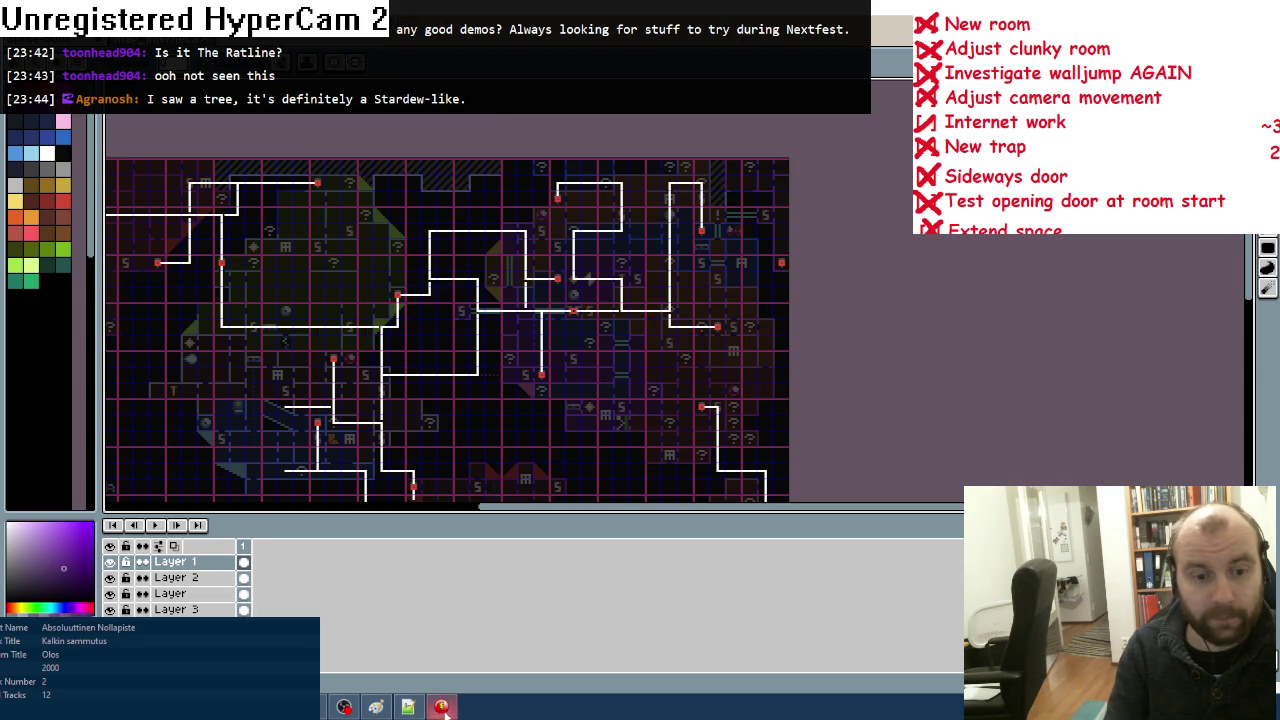
{"action": "left_click", "coordinate": [441, 707]}
{"action": "left_click", "coordinate": [441, 707]}
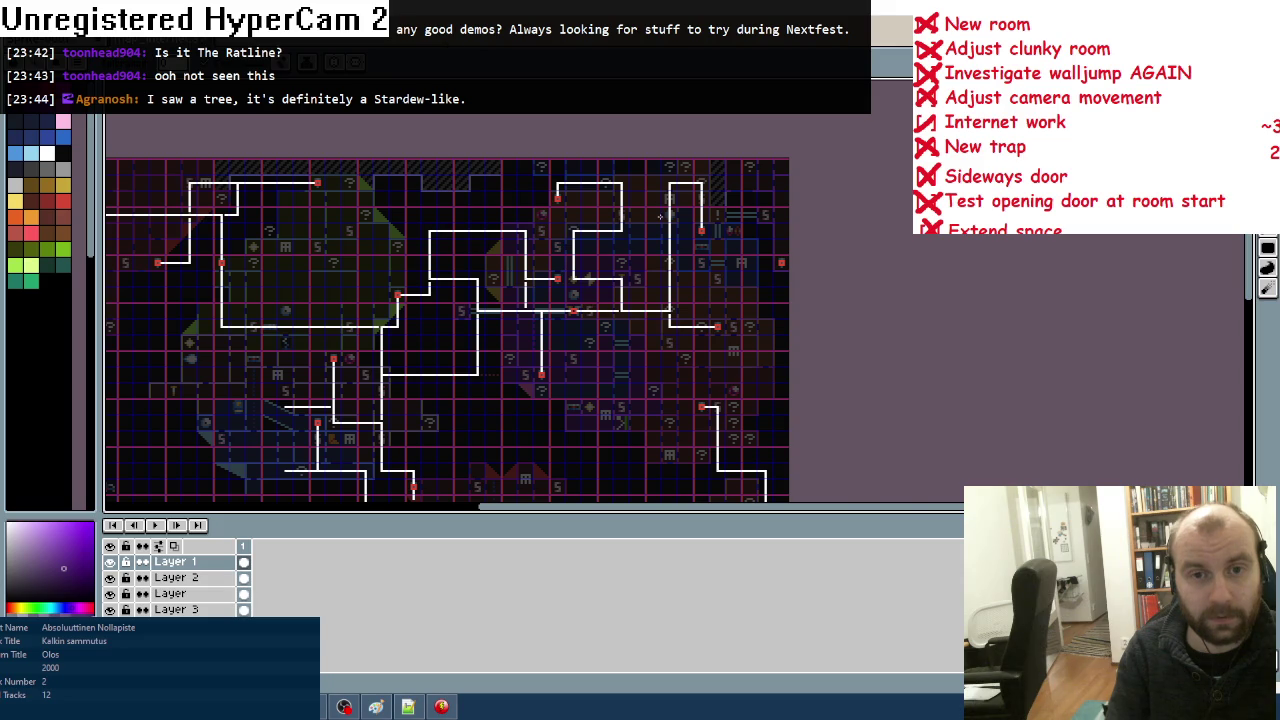
{"action": "scroll", "coordinate": [660, 216], "scroll_direction": "up", "scroll_amount": 2}
{"action": "scroll", "coordinate": [660, 220], "scroll_direction": "up", "scroll_amount": 1}
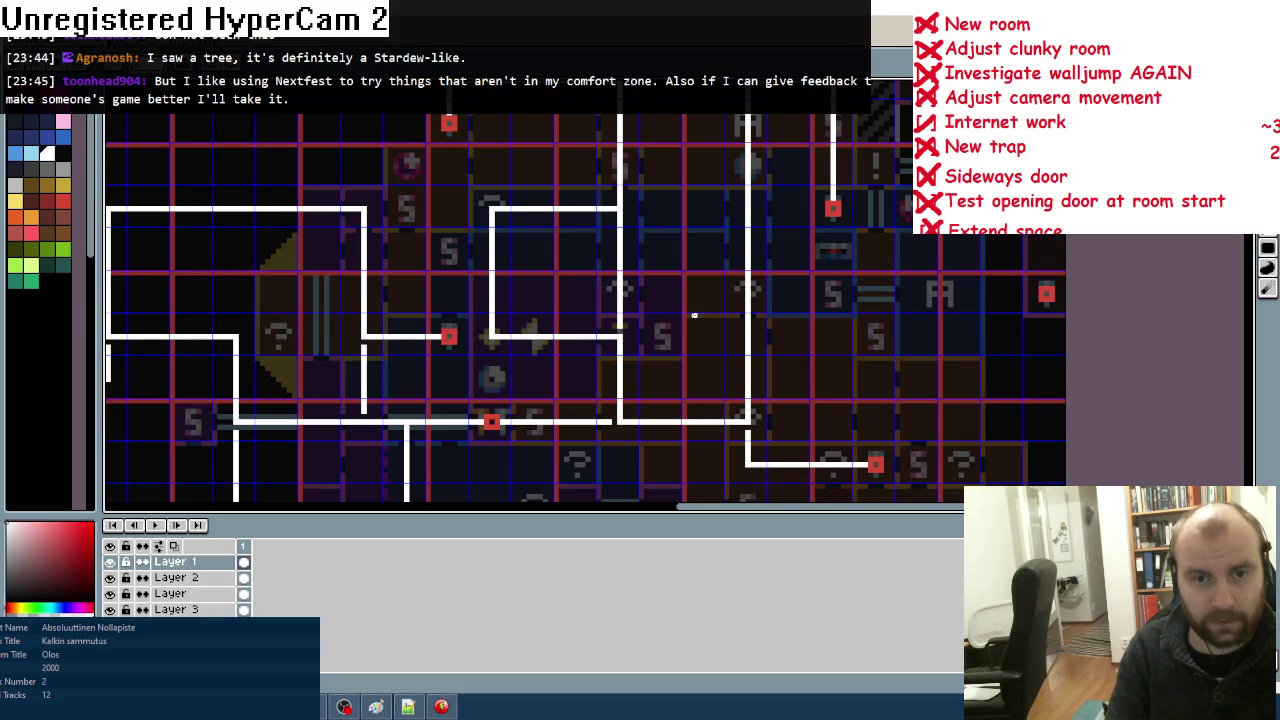
Step: Glance at the running internetedit map, close it with Esc, and bring up the project Open dialog
{"action": "scroll", "coordinate": [694, 315], "scroll_direction": "down", "scroll_amount": 3}
{"action": "left_click", "coordinate": [441, 707]}
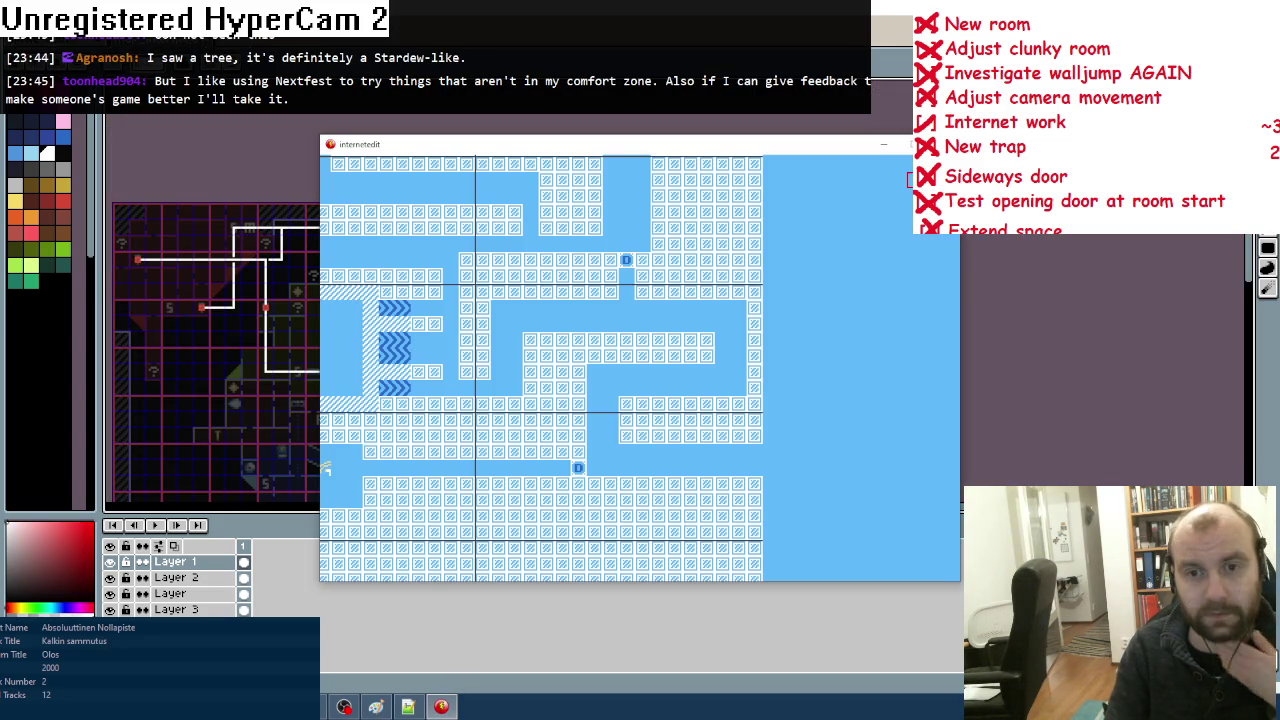
{"action": "key", "text": "Escape"}
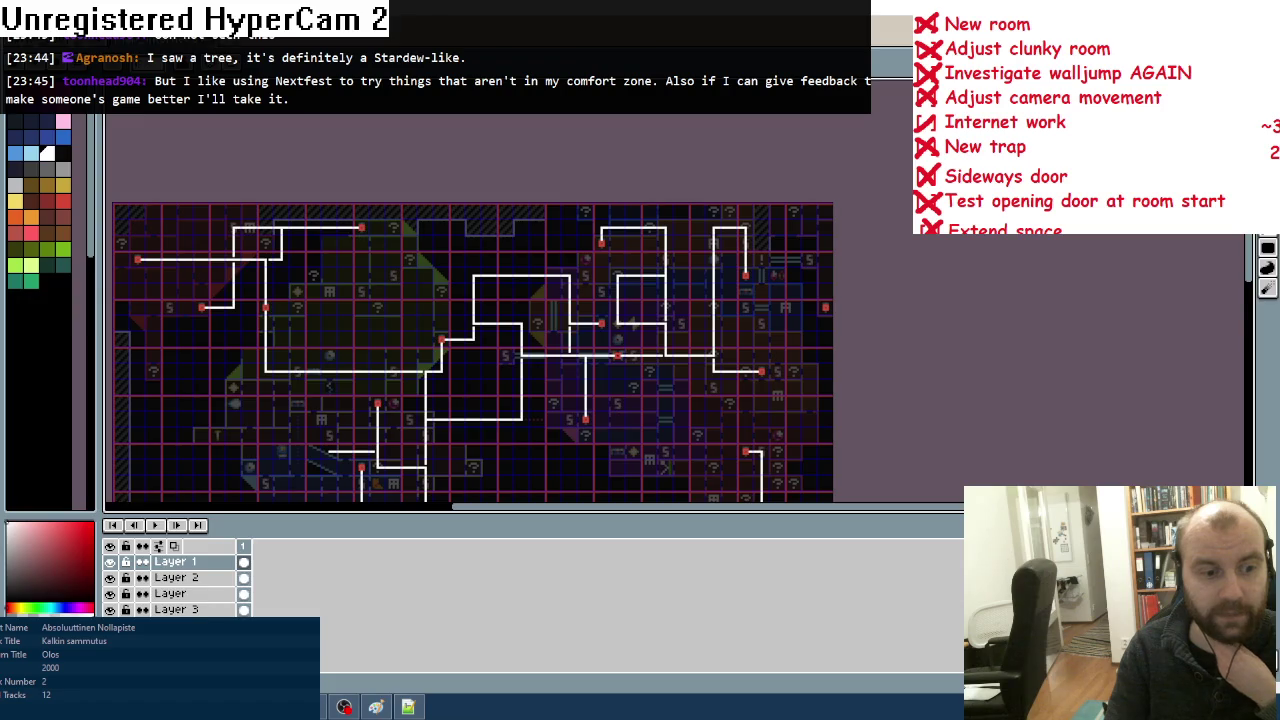
{"action": "key", "text": "ctrl+o"}
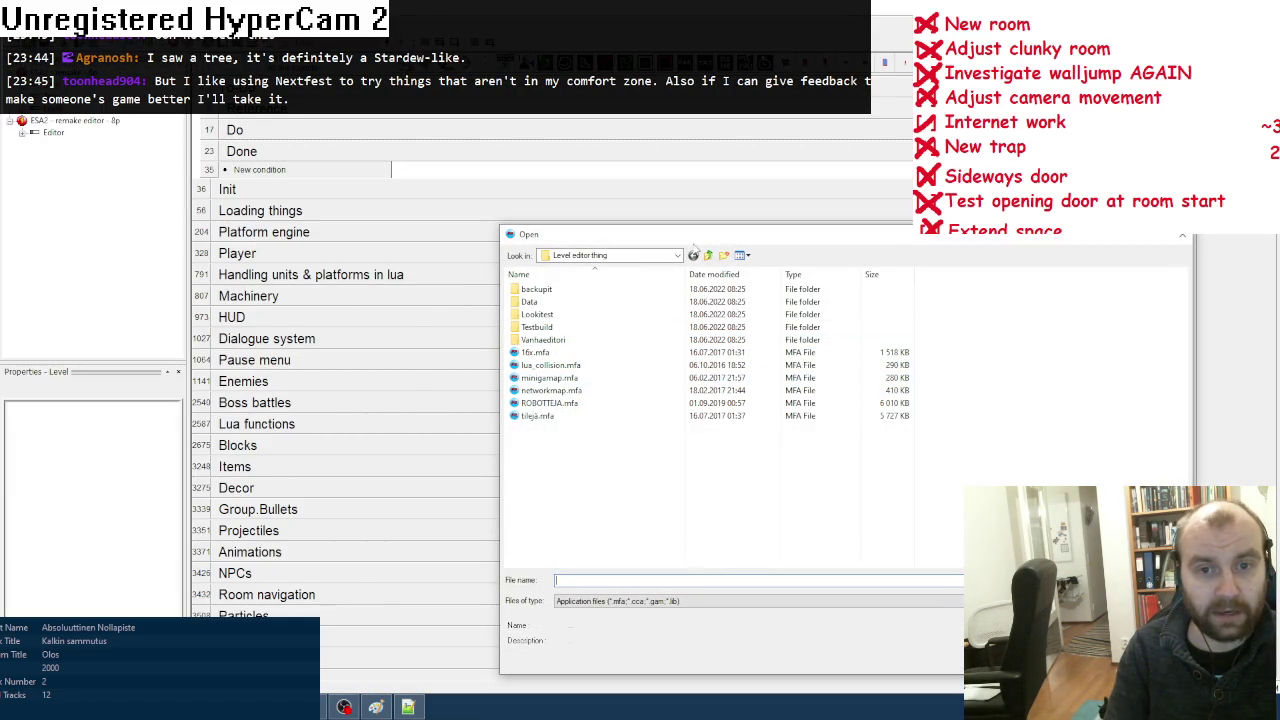
Step: Open internetedit.mfa from the ESA 2 folder and show its Event Editor
{"action": "left_click", "coordinate": [708, 256]}
{"action": "left_click", "coordinate": [708, 256]}
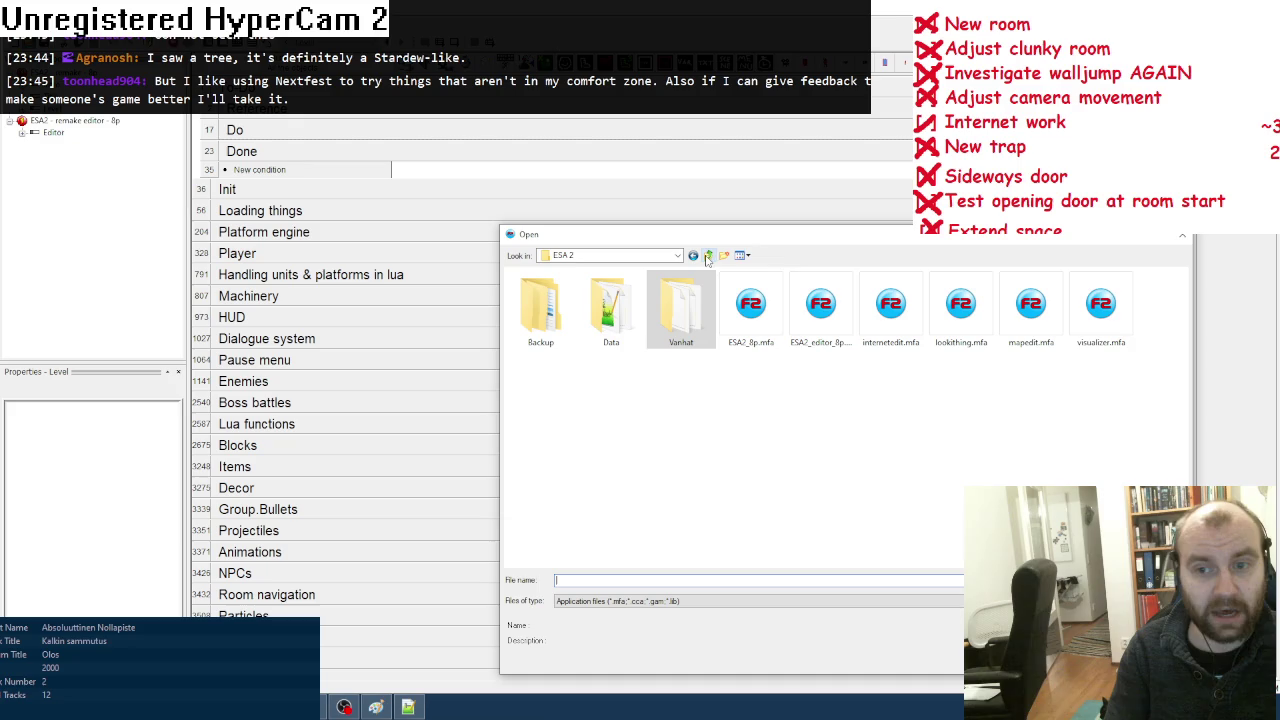
{"action": "double_click", "coordinate": [890, 305]}
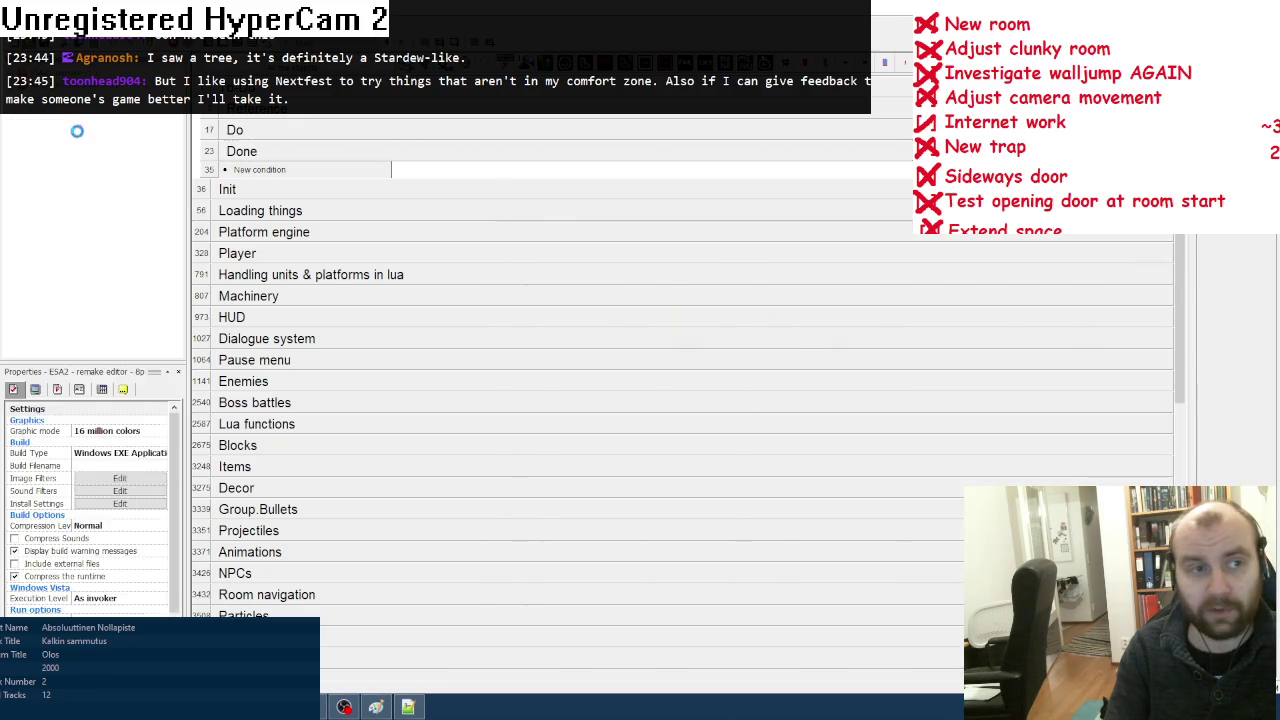
{"action": "key", "text": "ctrl+e"}
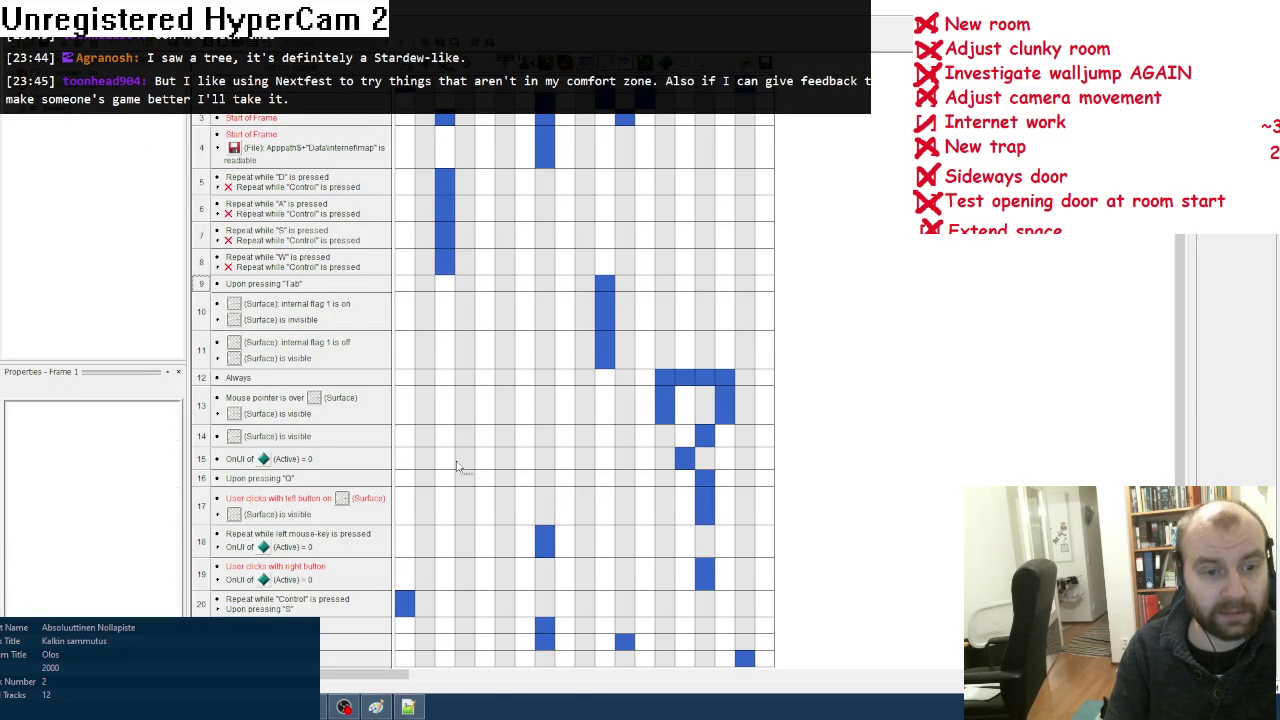
Step: Review the 23-event list and start a new condition on line 24
{"action": "scroll", "coordinate": [456, 462], "scroll_direction": "down", "scroll_amount": 1}
{"action": "scroll", "coordinate": [456, 463], "scroll_direction": "up", "scroll_amount": 1}
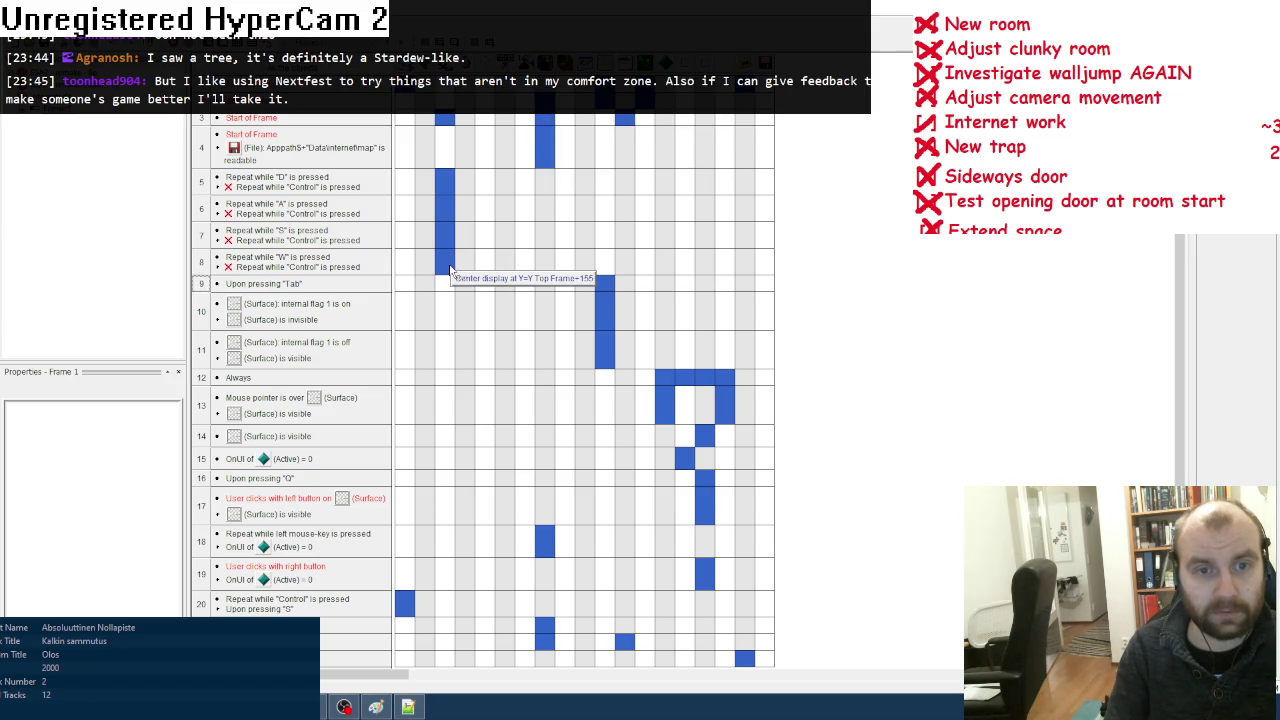
{"action": "scroll", "coordinate": [498, 583], "scroll_direction": "down", "scroll_amount": 1}
{"action": "scroll", "coordinate": [490, 574], "scroll_direction": "up", "scroll_amount": 1}
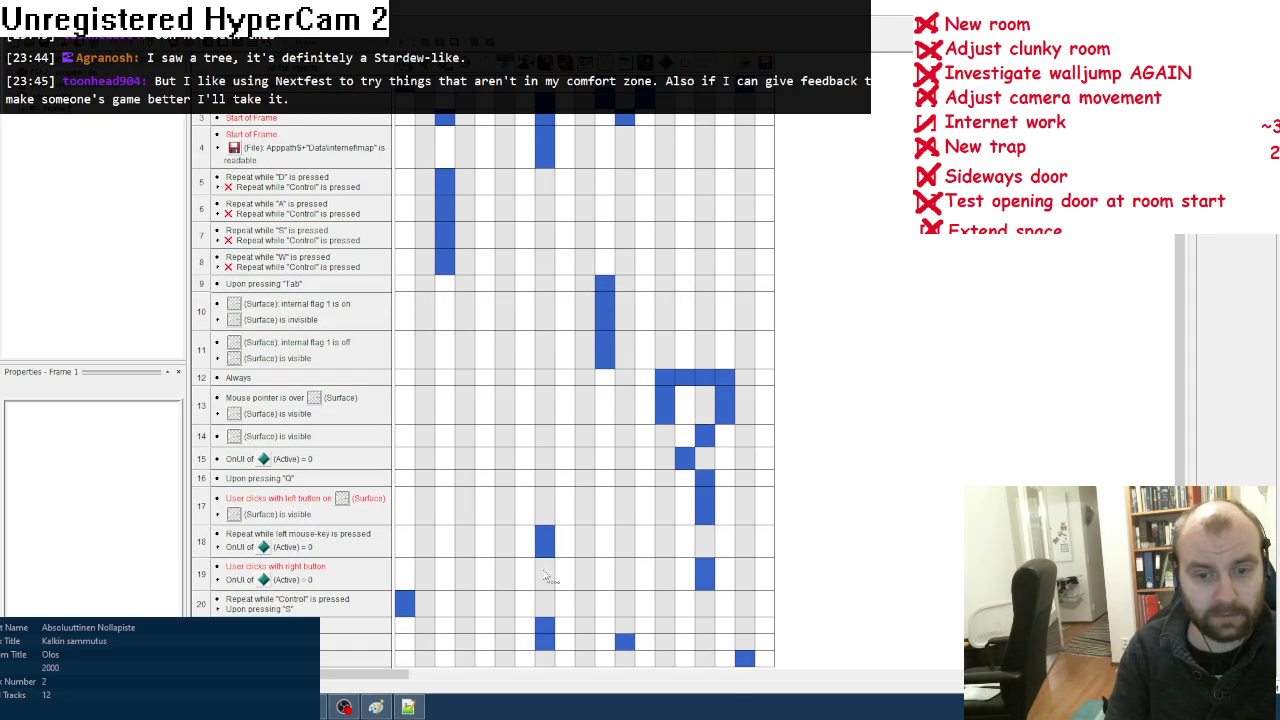
{"action": "scroll", "coordinate": [520, 628], "scroll_direction": "down", "scroll_amount": 1}
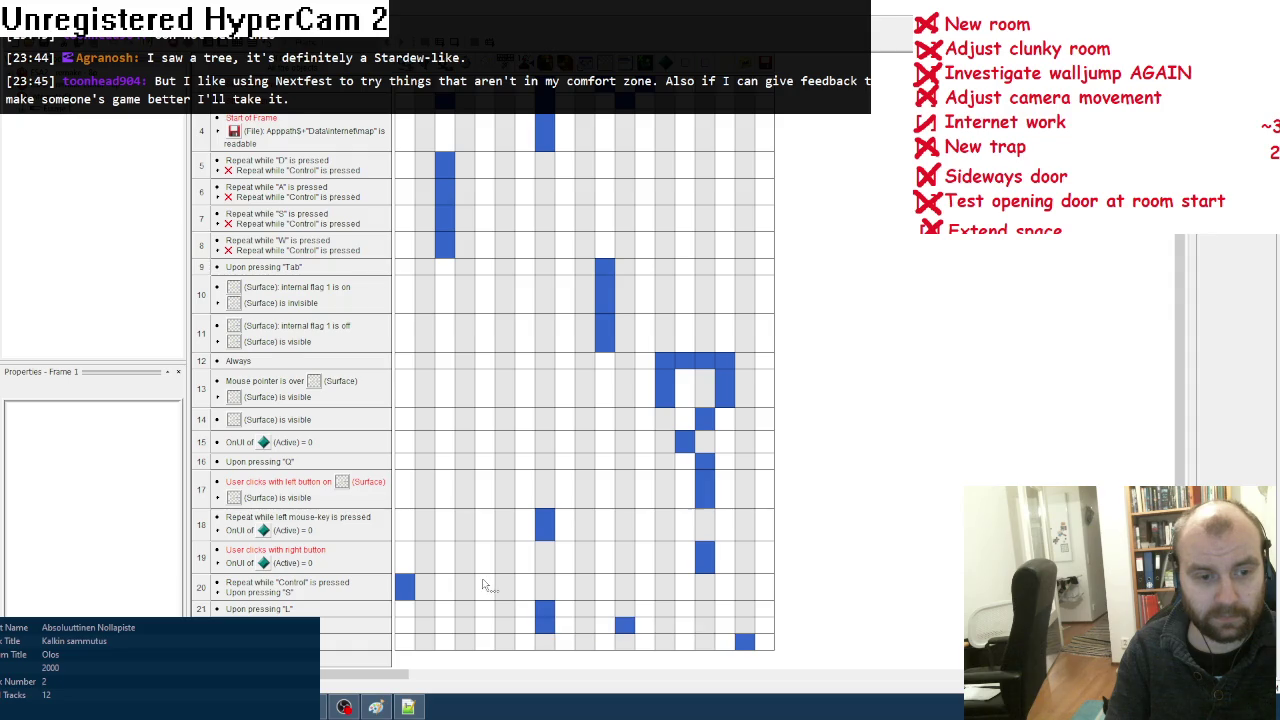
{"action": "scroll", "coordinate": [486, 584], "scroll_direction": "down", "scroll_amount": 3}
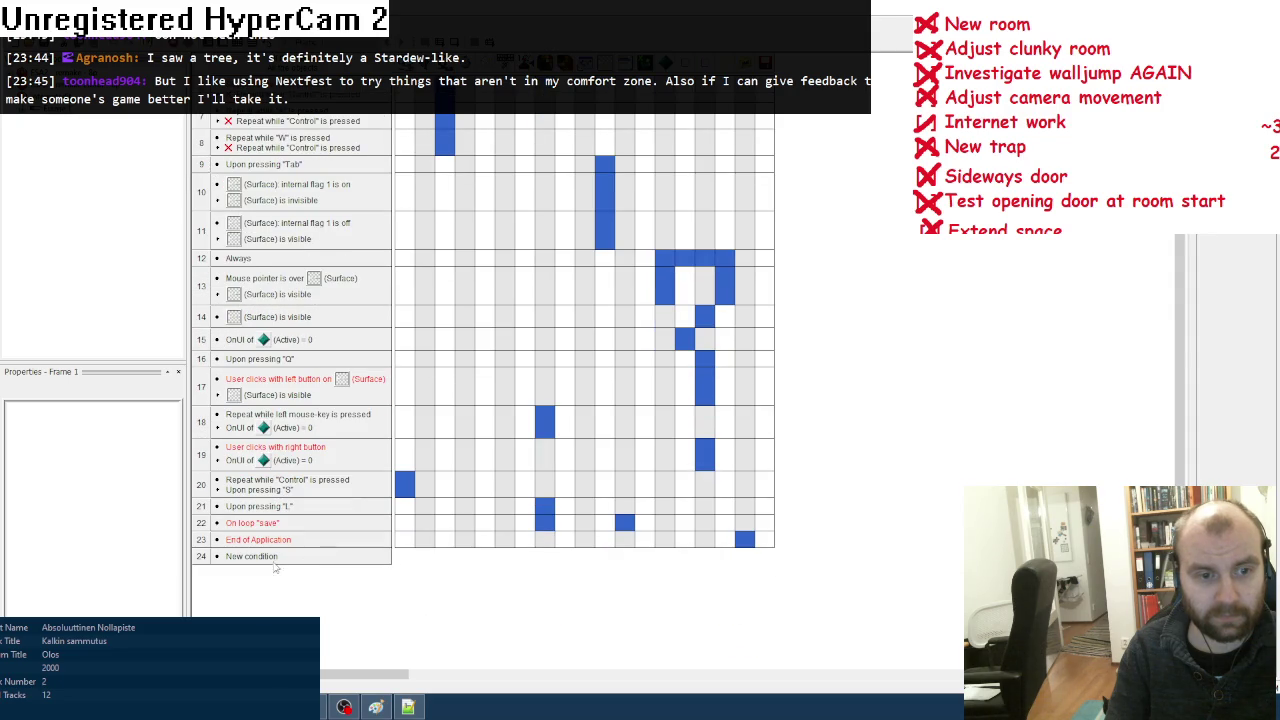
{"action": "double_click", "coordinate": [265, 557]}
{"action": "left_click", "coordinate": [514, 525]}
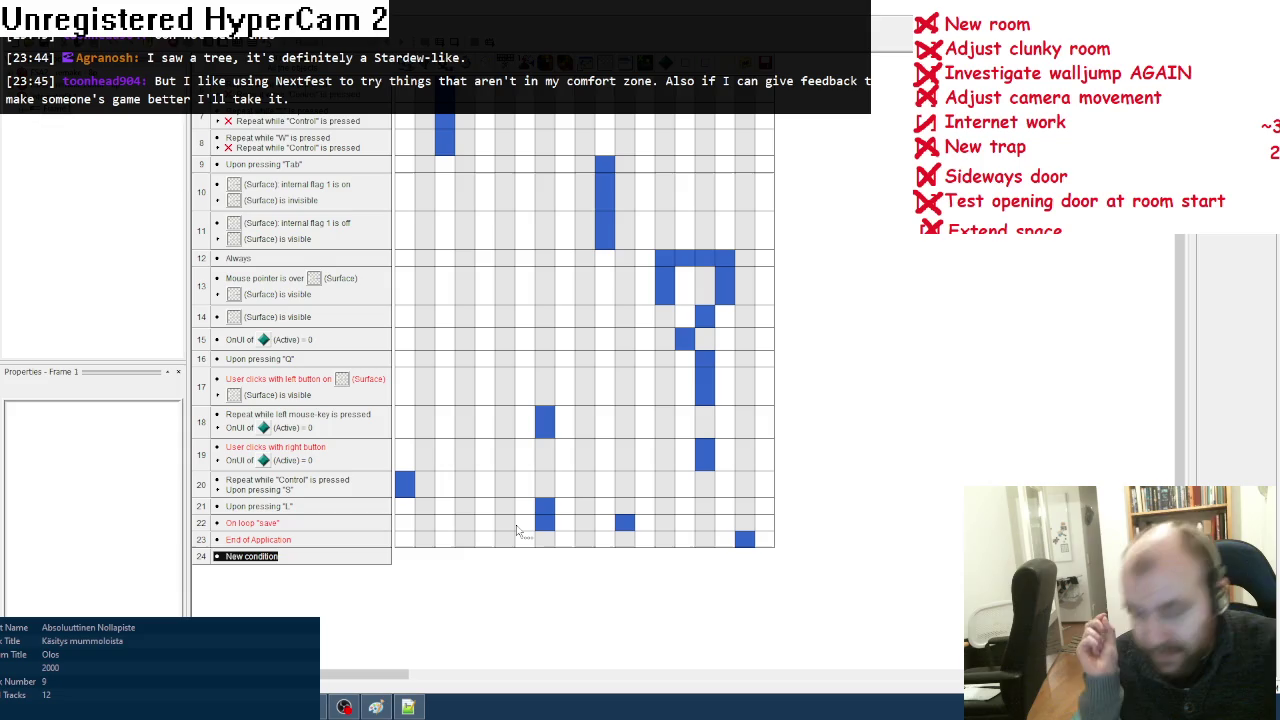
{"action": "left_click", "coordinate": [258, 556]}
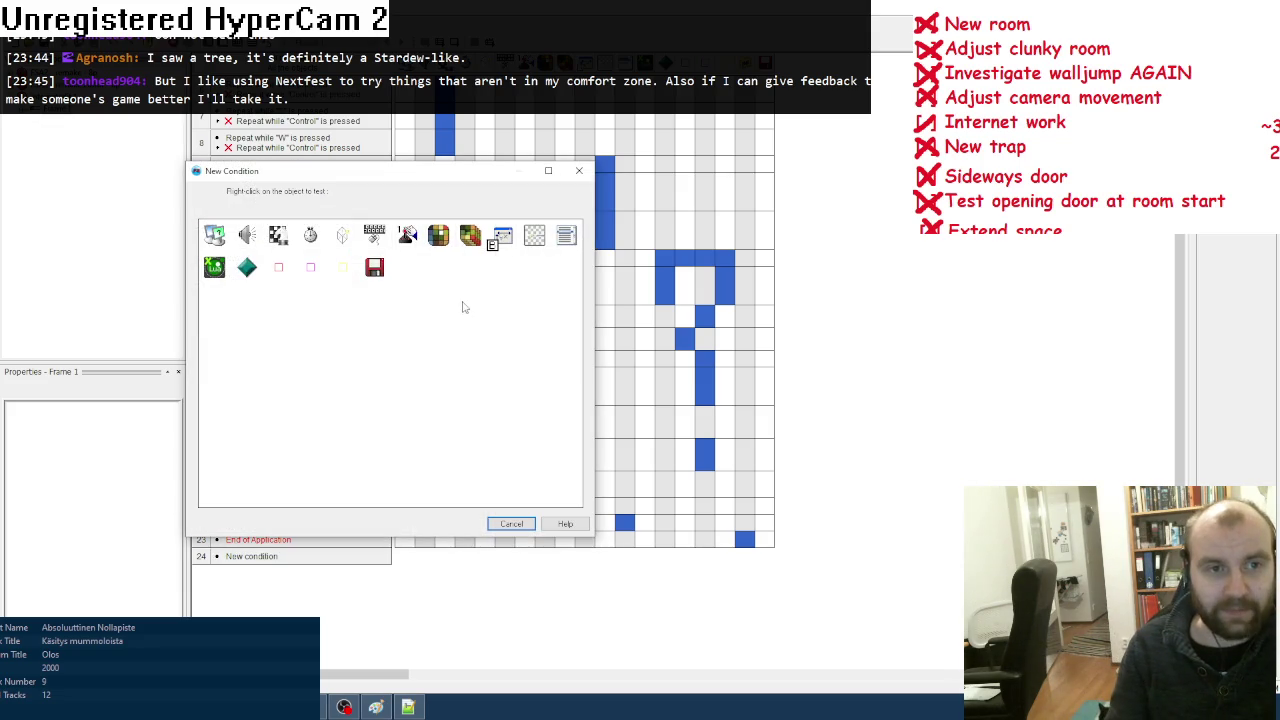
Step: Add a keyboard condition 'Repeat while Control is pressed' to event 24
{"action": "right_click", "coordinate": [438, 238]}
{"action": "right_click", "coordinate": [407, 236]}
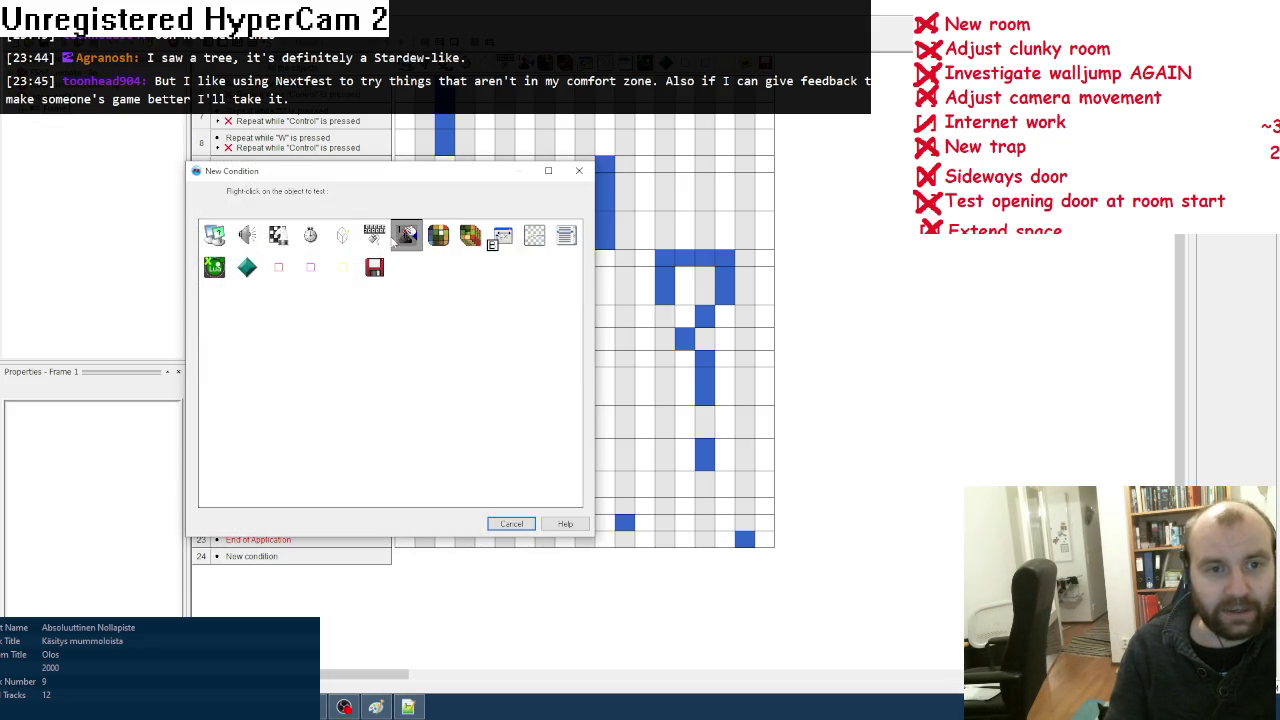
{"action": "right_click", "coordinate": [375, 237]}
{"action": "left_click", "coordinate": [508, 256]}
{"action": "key", "text": "ctrl"}
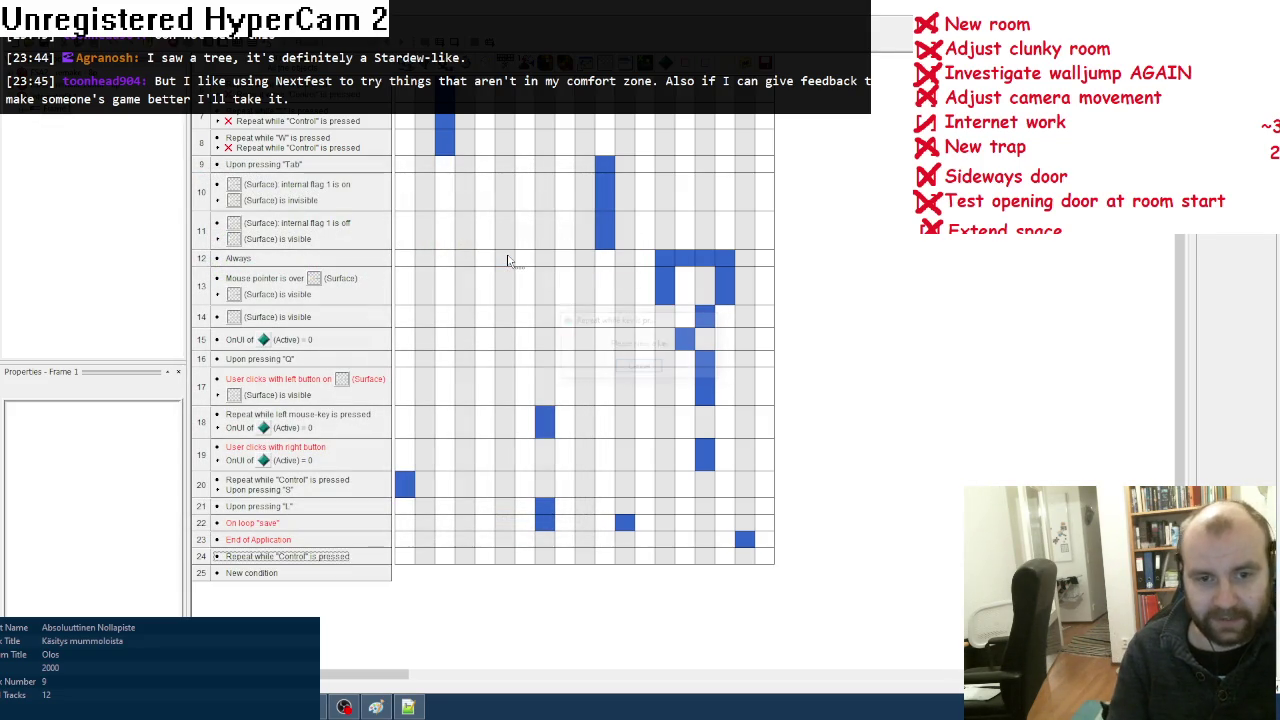
Step: Insert an 'Upon pressing Right Arrow' condition into event 24 and move it first
{"action": "right_click", "coordinate": [303, 562]}
{"action": "left_click", "coordinate": [335, 440]}
{"action": "right_click", "coordinate": [380, 238]}
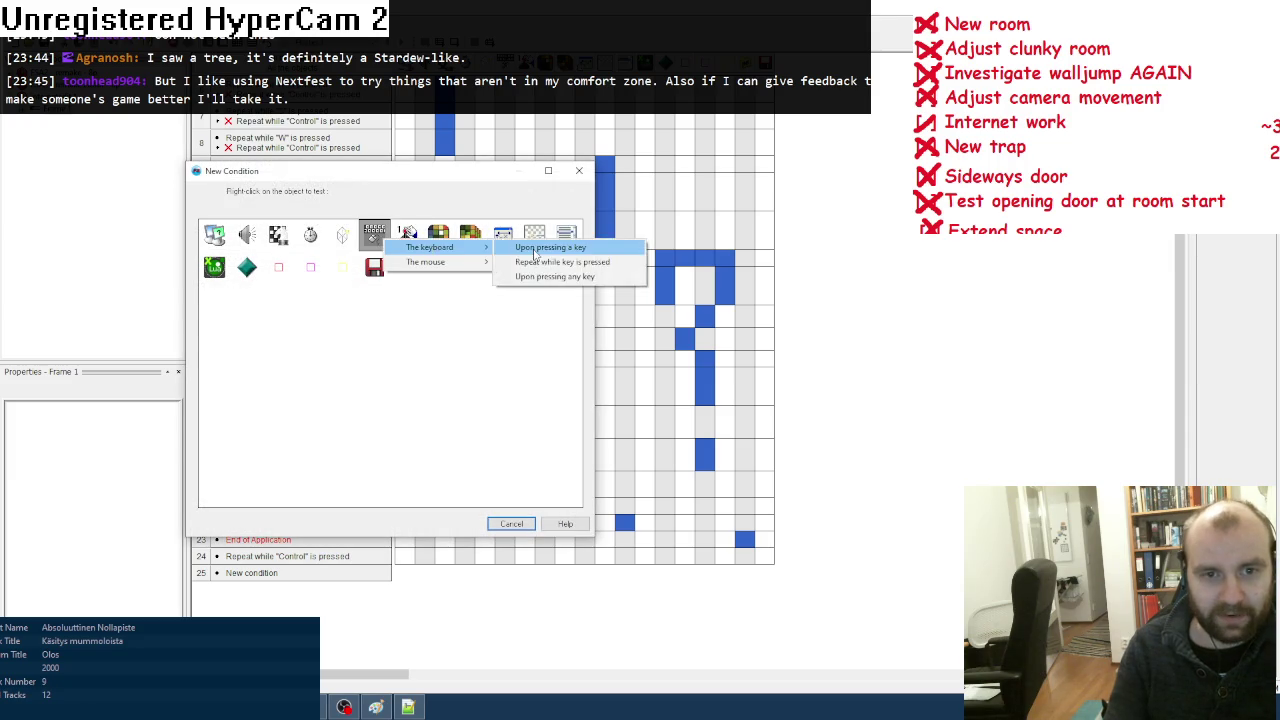
{"action": "left_click", "coordinate": [515, 246]}
{"action": "key", "text": "Right"}
{"action": "left_click_drag", "start_coordinate": [310, 566], "coordinate": [310, 553]}
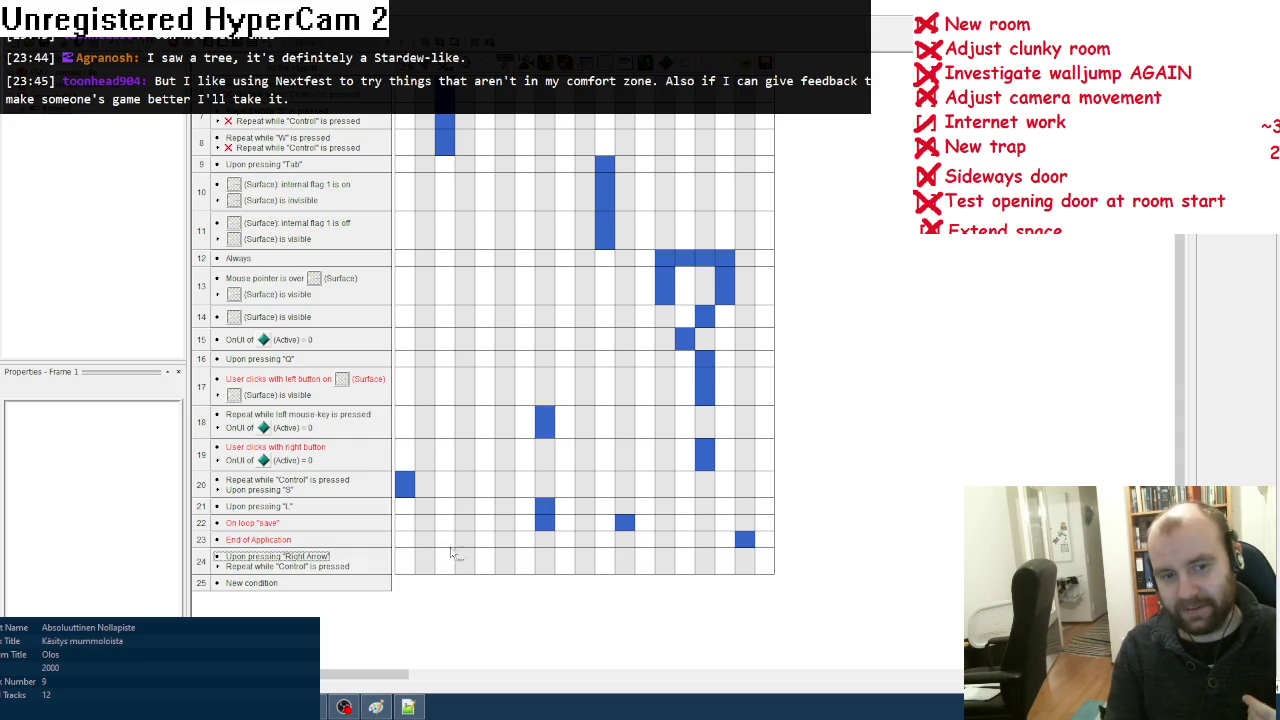
{"action": "scroll", "coordinate": [480, 583], "scroll_direction": "down", "scroll_amount": 2}
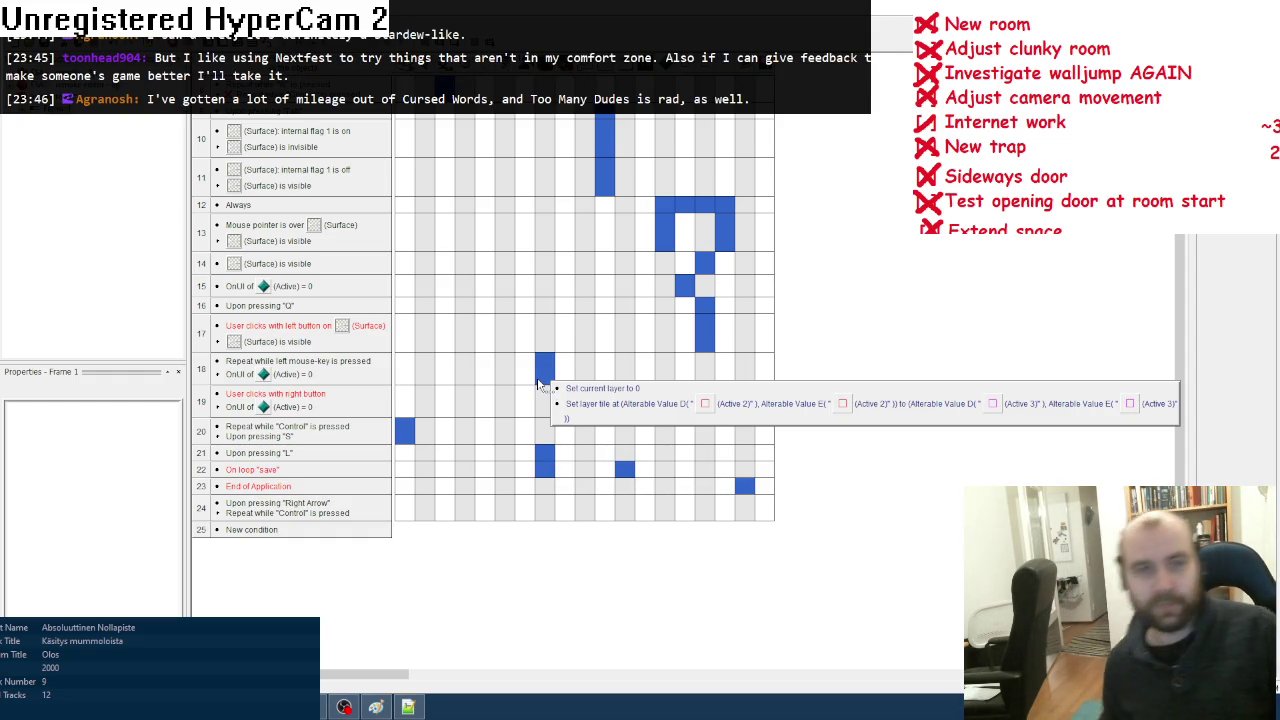
{"action": "scroll", "coordinate": [552, 150], "scroll_direction": "up", "scroll_amount": 5}
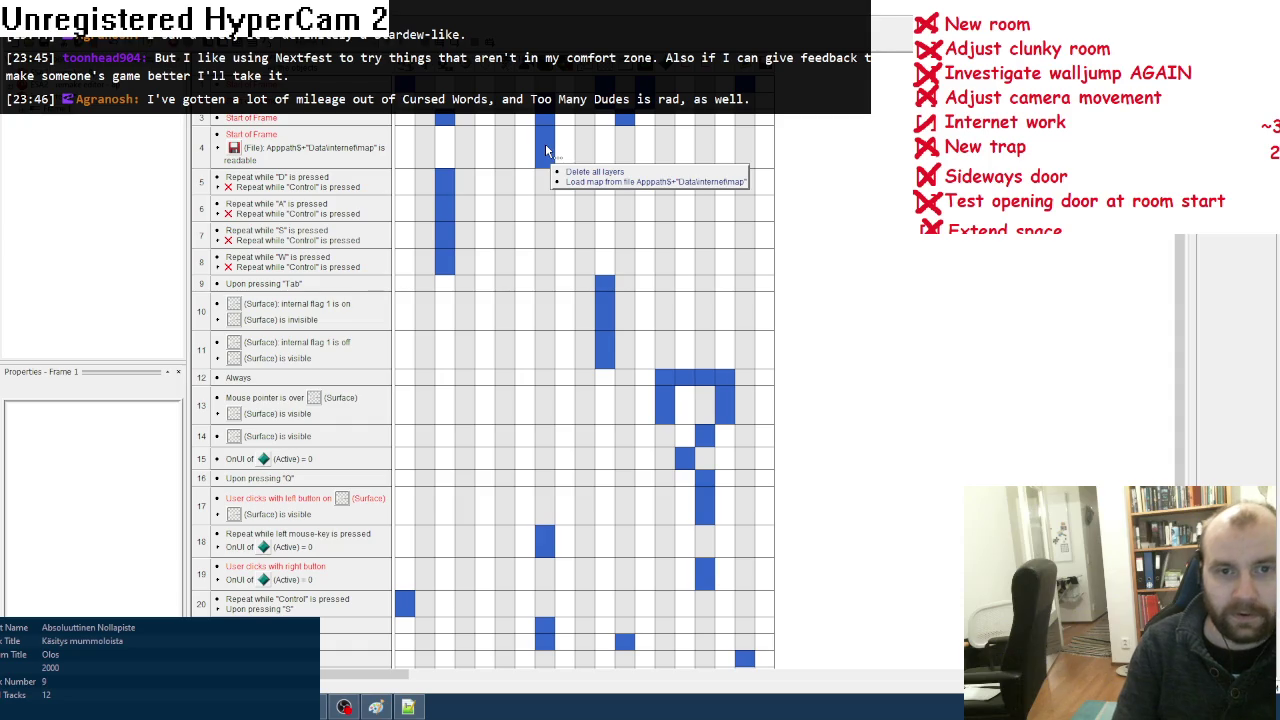
Step: Display the Tile Map object's properties
{"action": "right_click", "coordinate": [545, 80]}
{"action": "left_click", "coordinate": [600, 156]}
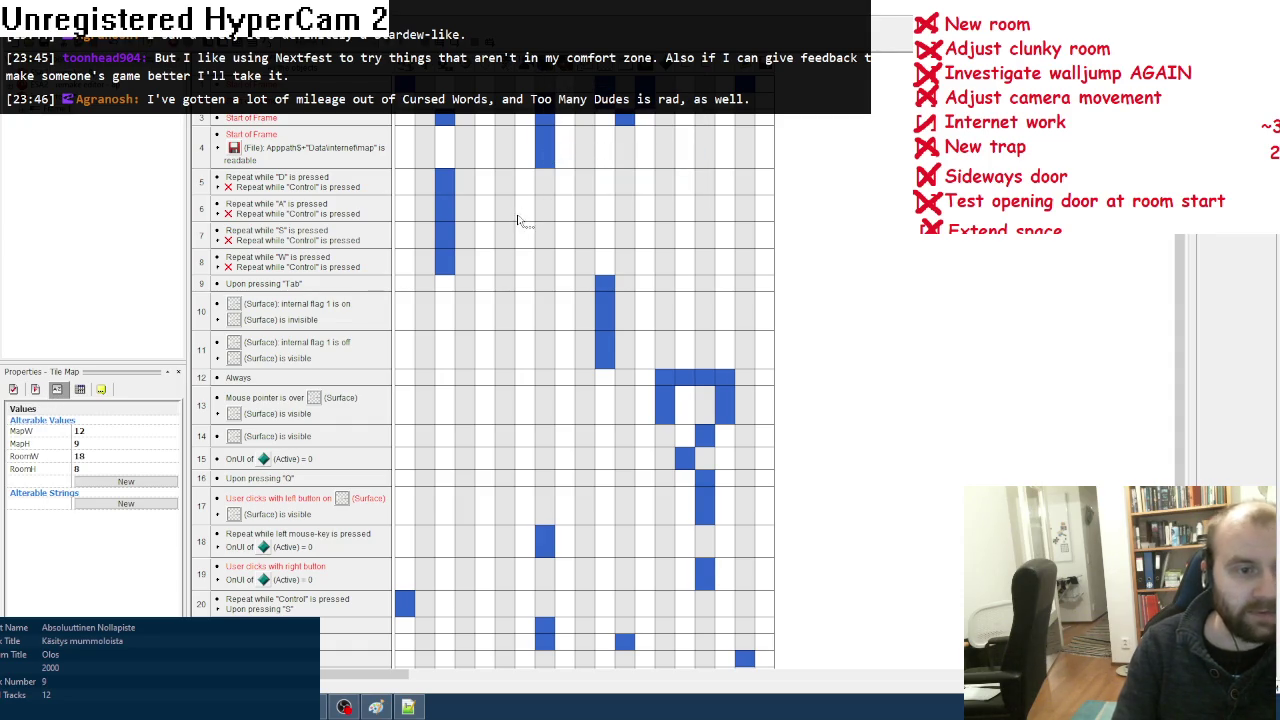
{"action": "mouse_move", "coordinate": [545, 150]}
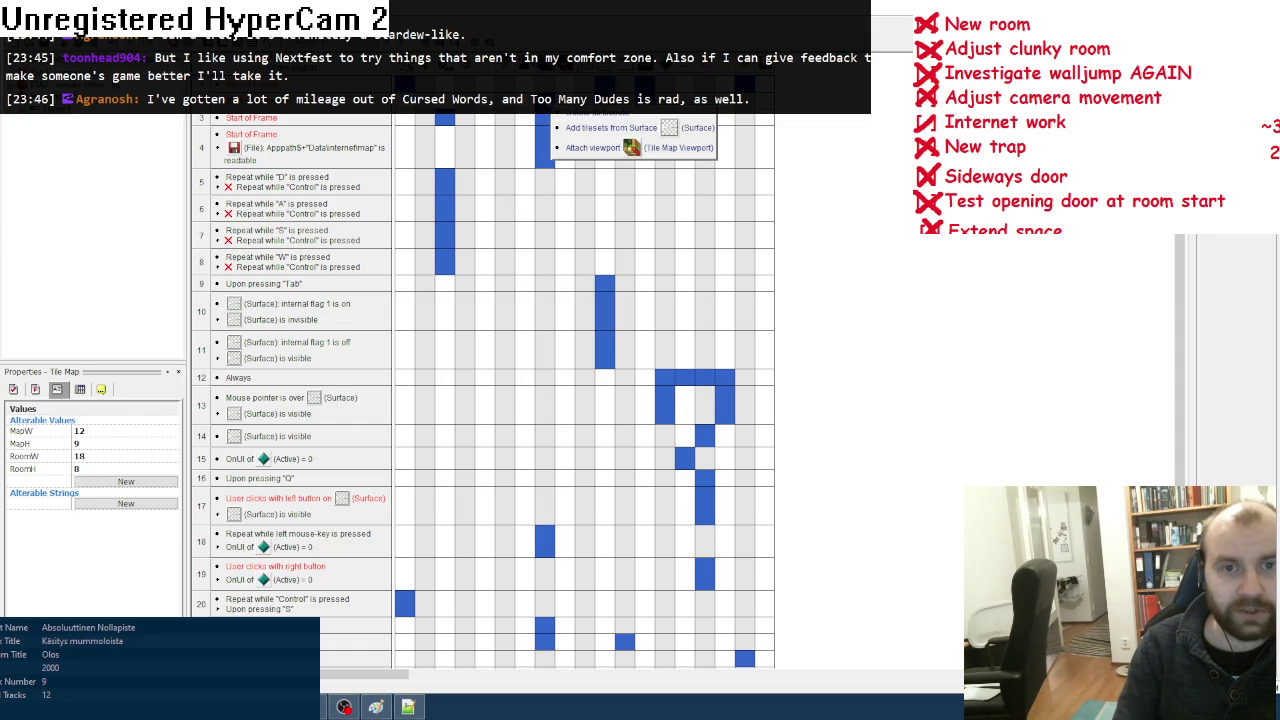
{"action": "scroll", "coordinate": [539, 404], "scroll_direction": "down", "scroll_amount": 3}
{"action": "mouse_move", "coordinate": [540, 488]}
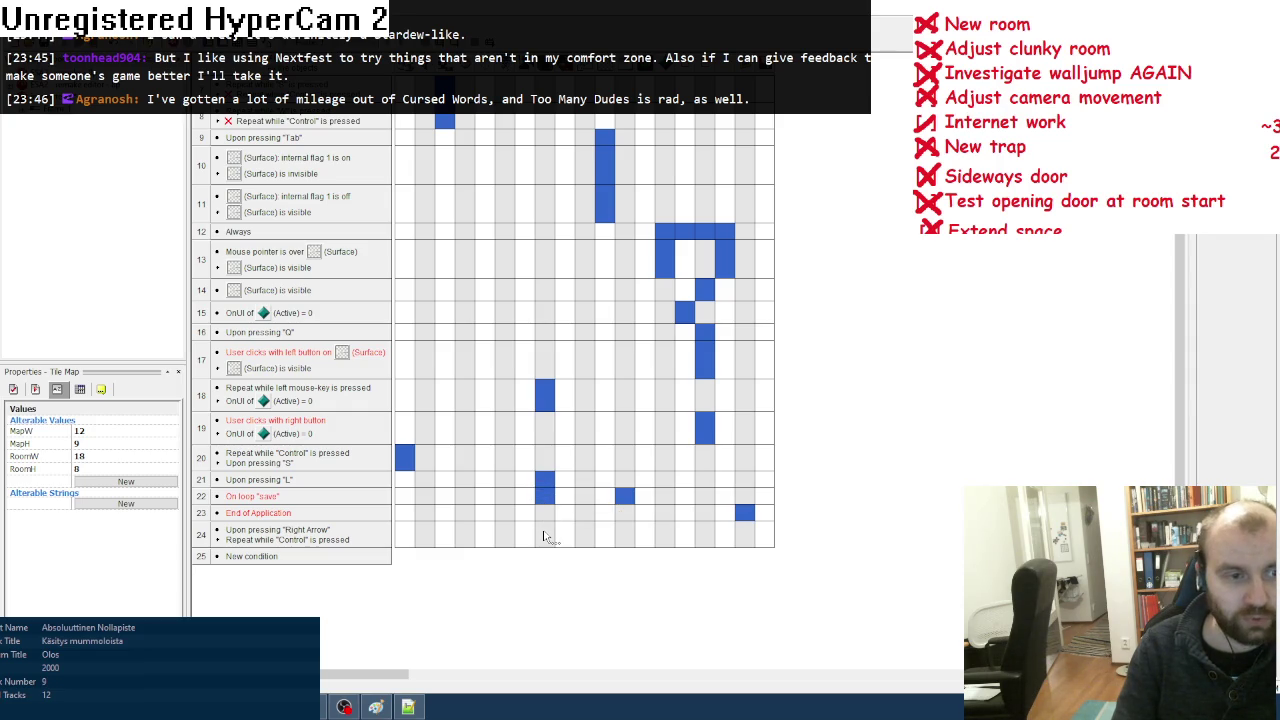
Step: Change event 24's key condition from Right Arrow to U
{"action": "right_click", "coordinate": [290, 534]}
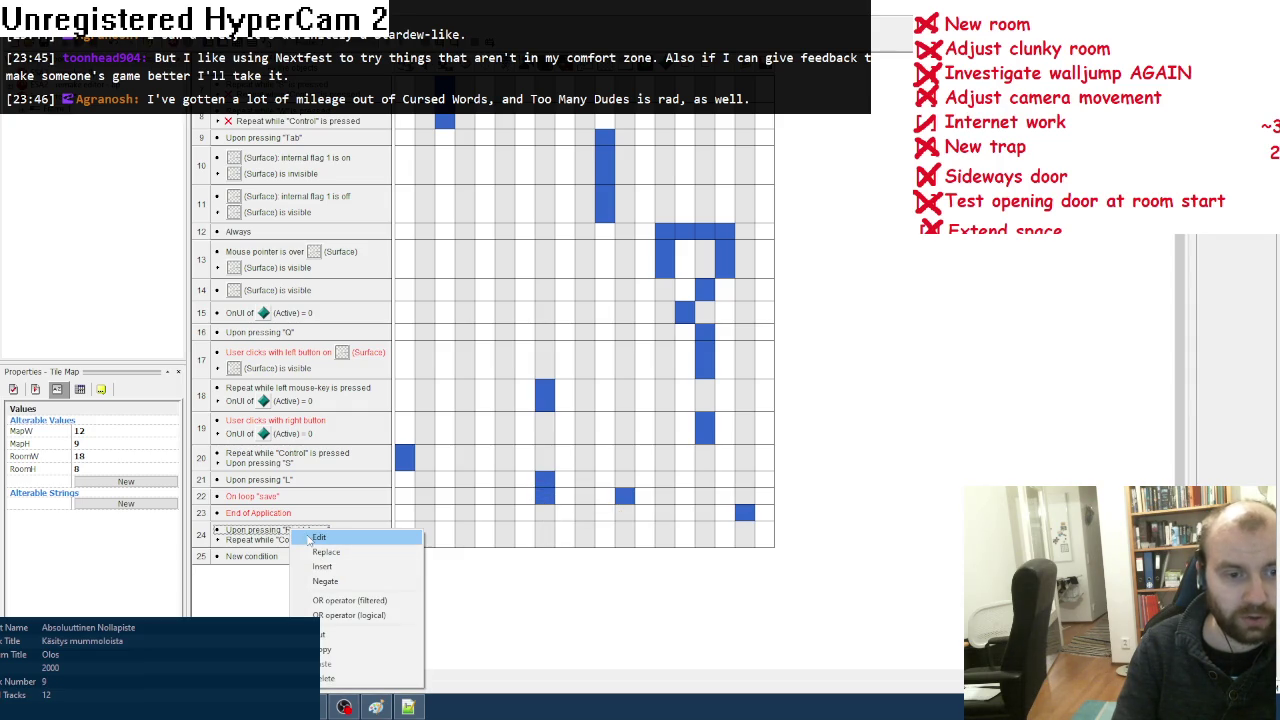
{"action": "left_click", "coordinate": [310, 537]}
{"action": "key", "text": "u"}
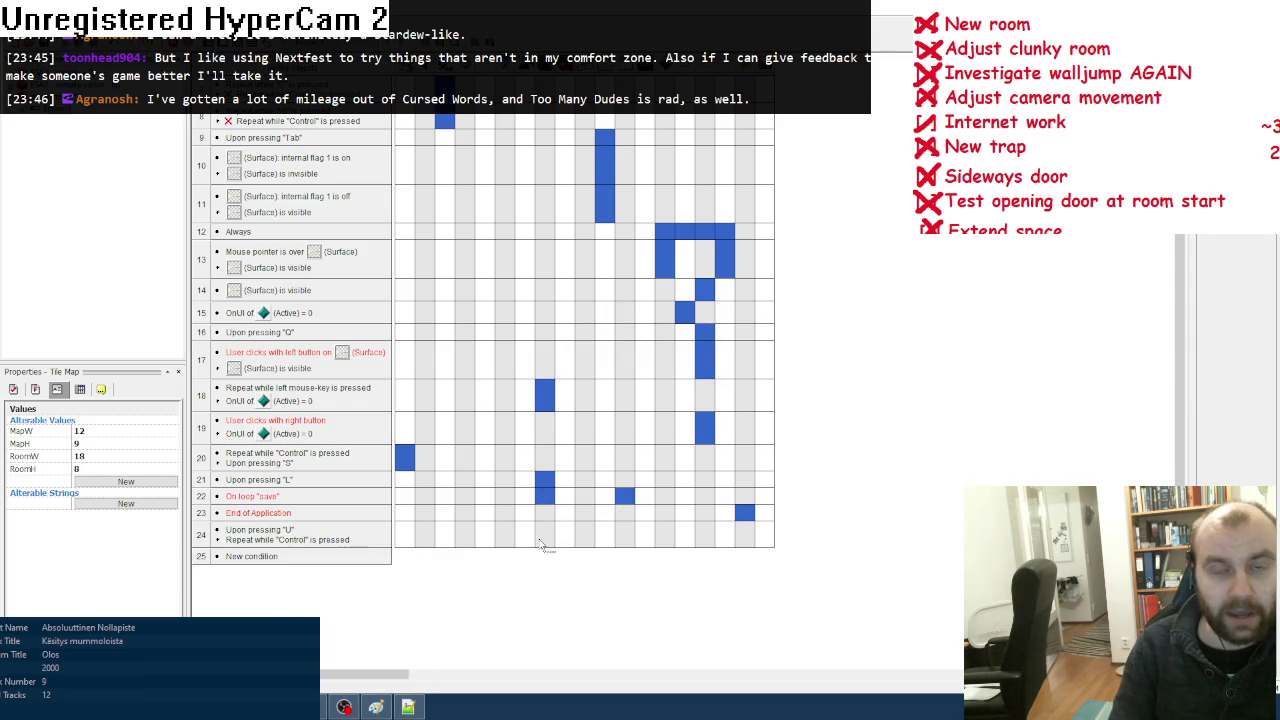
{"action": "right_click", "coordinate": [543, 537]}
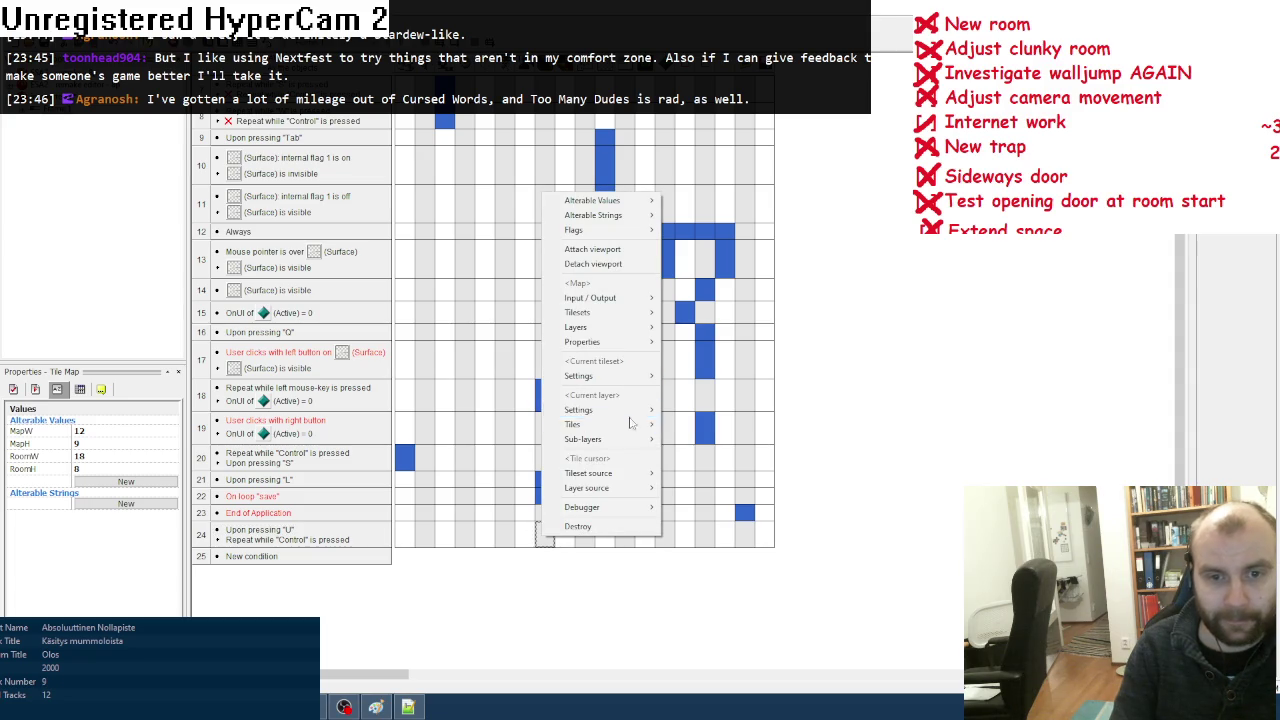
{"action": "left_click", "coordinate": [523, 594]}
{"action": "scroll", "coordinate": [580, 434], "scroll_direction": "up", "scroll_amount": 3}
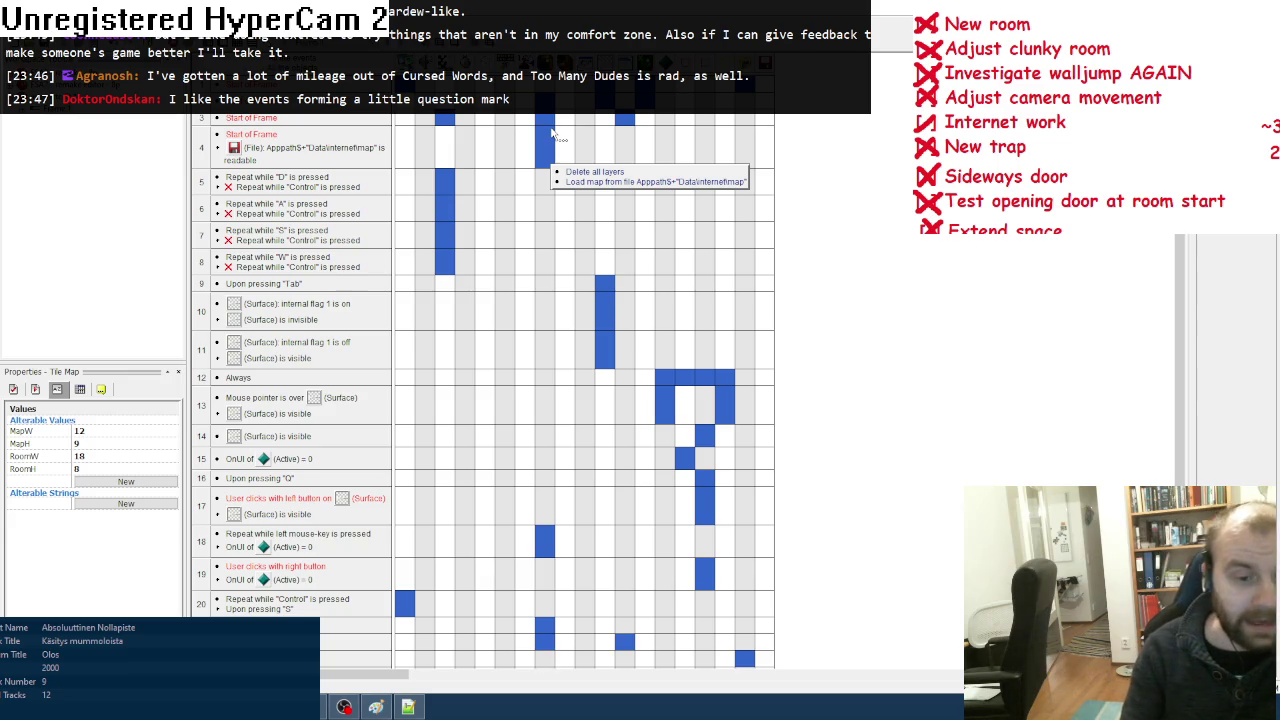
{"action": "scroll", "coordinate": [598, 404], "scroll_direction": "down", "scroll_amount": 5}
{"action": "right_click", "coordinate": [555, 469]}
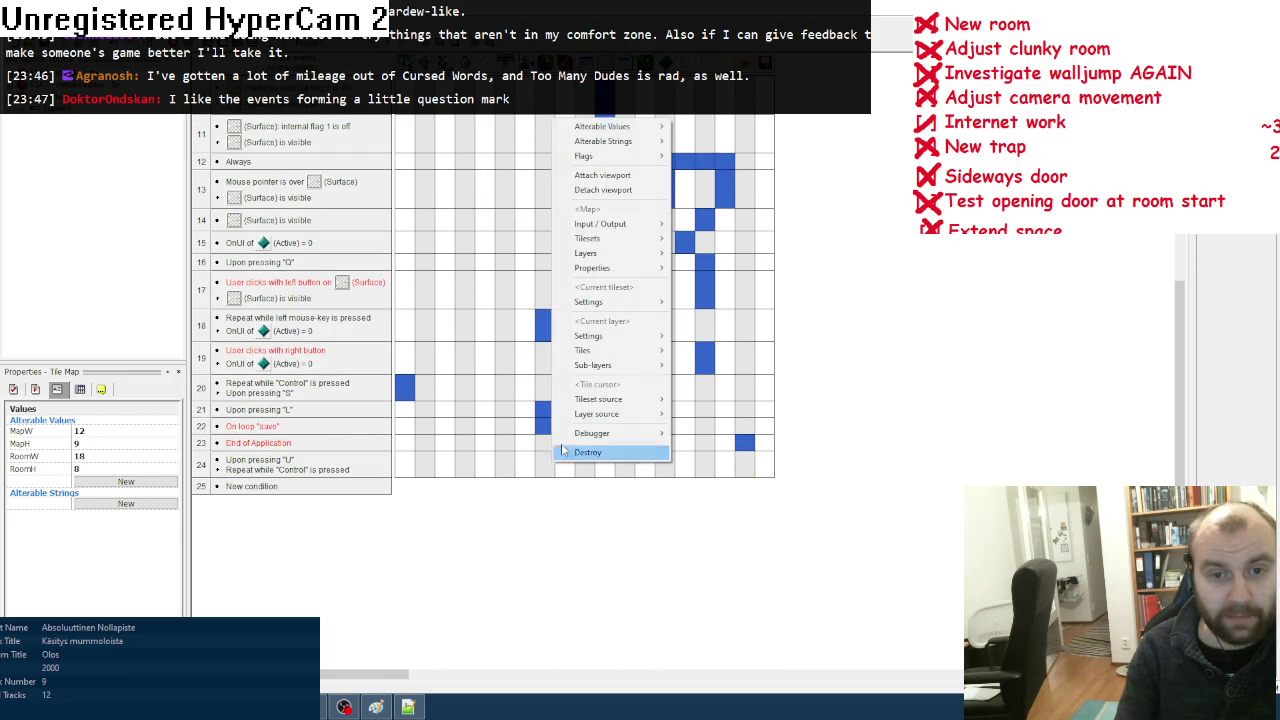
Step: Try out the Tile Map resize-current-layer action and its width expression, cancelling each attempt
{"action": "mouse_move", "coordinate": [632, 341]}
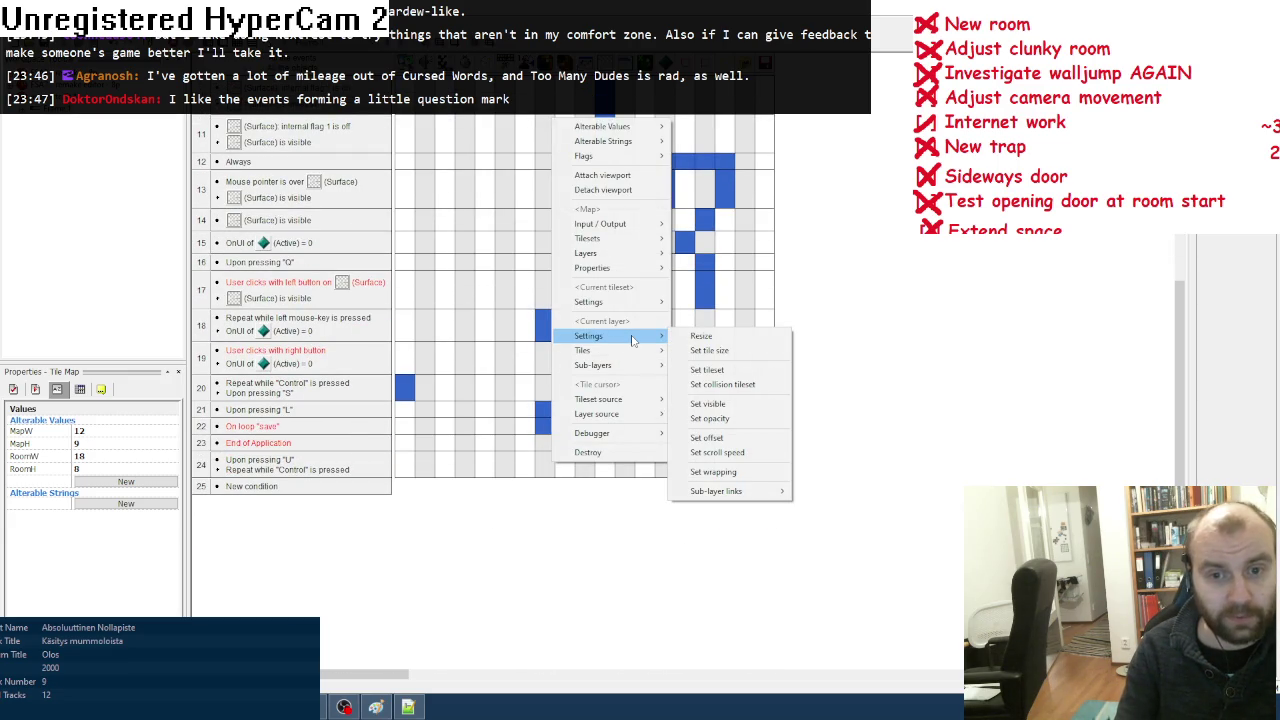
{"action": "left_click", "coordinate": [701, 337]}
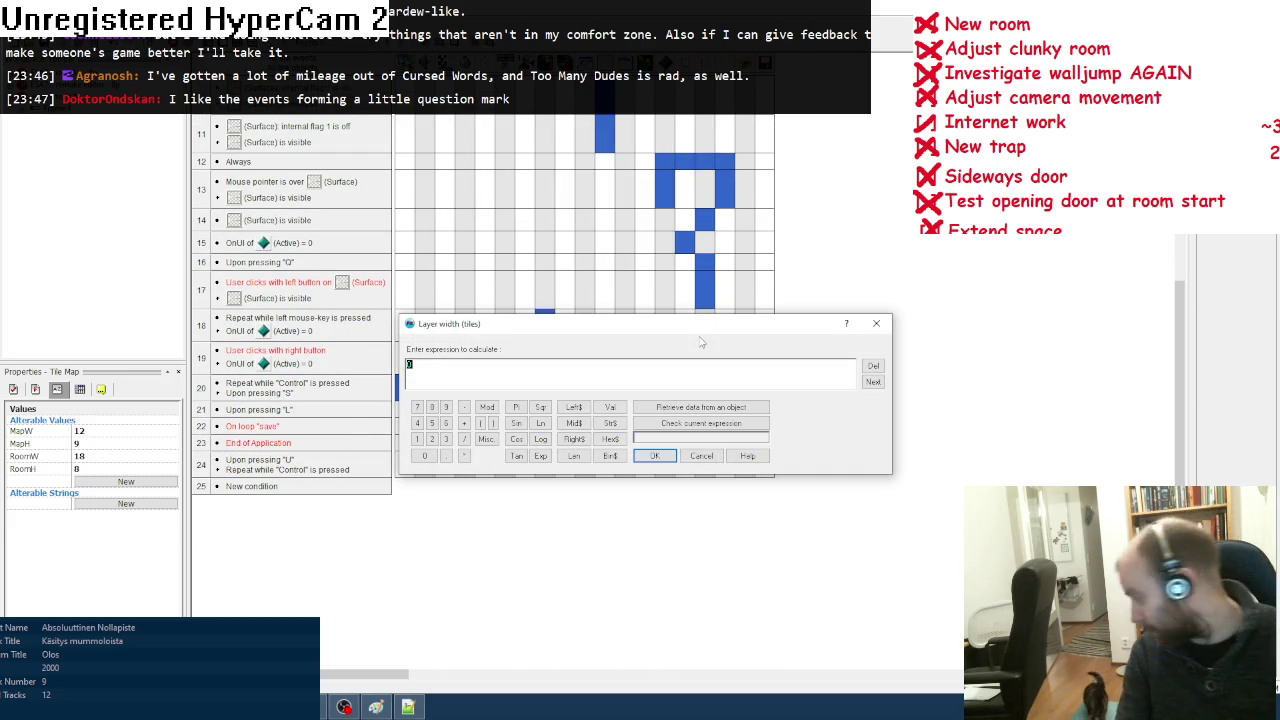
{"action": "left_click", "coordinate": [684, 406]}
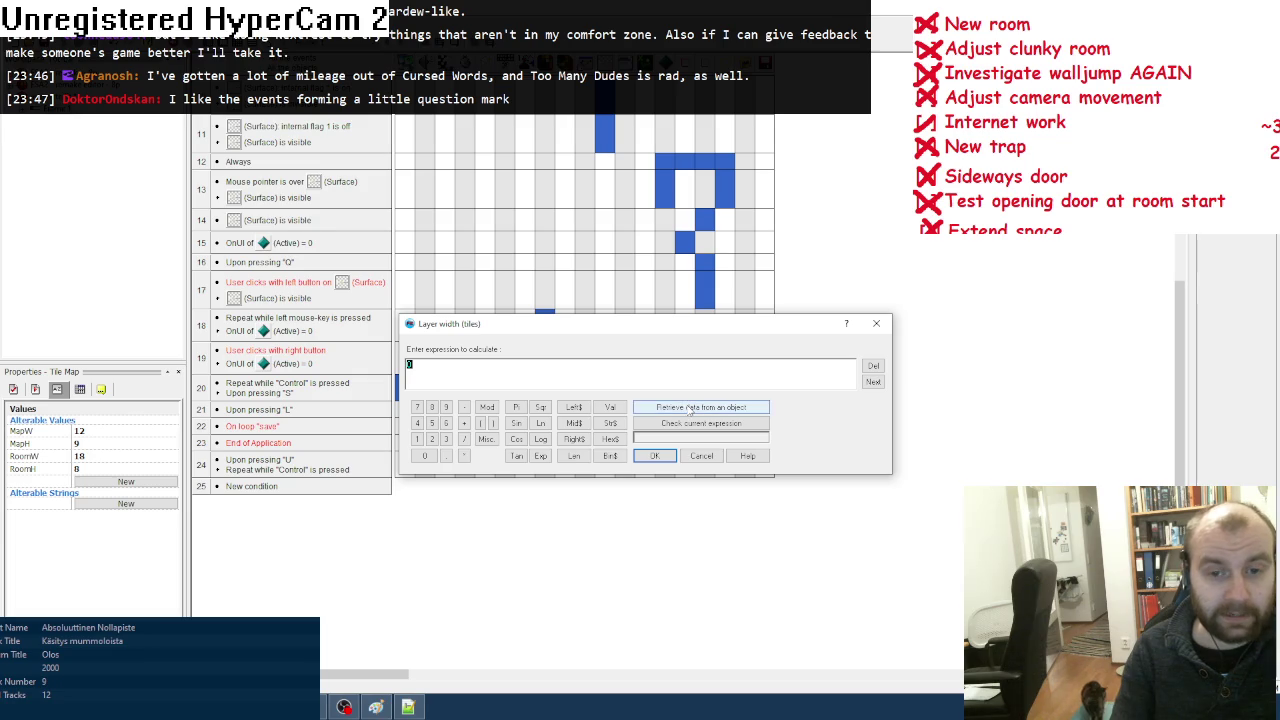
{"action": "left_click", "coordinate": [509, 522]}
{"action": "left_click", "coordinate": [698, 457]}
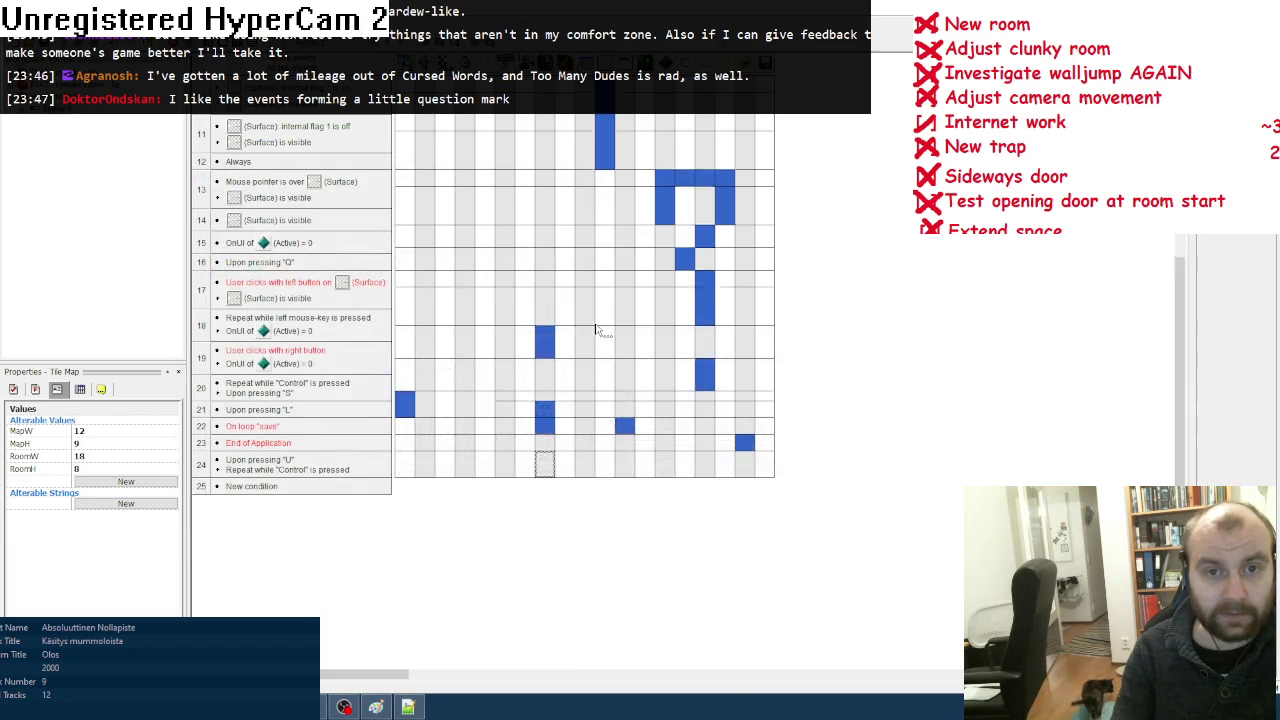
{"action": "scroll", "coordinate": [540, 300], "scroll_direction": "up", "scroll_amount": 3}
{"action": "right_click", "coordinate": [551, 110]}
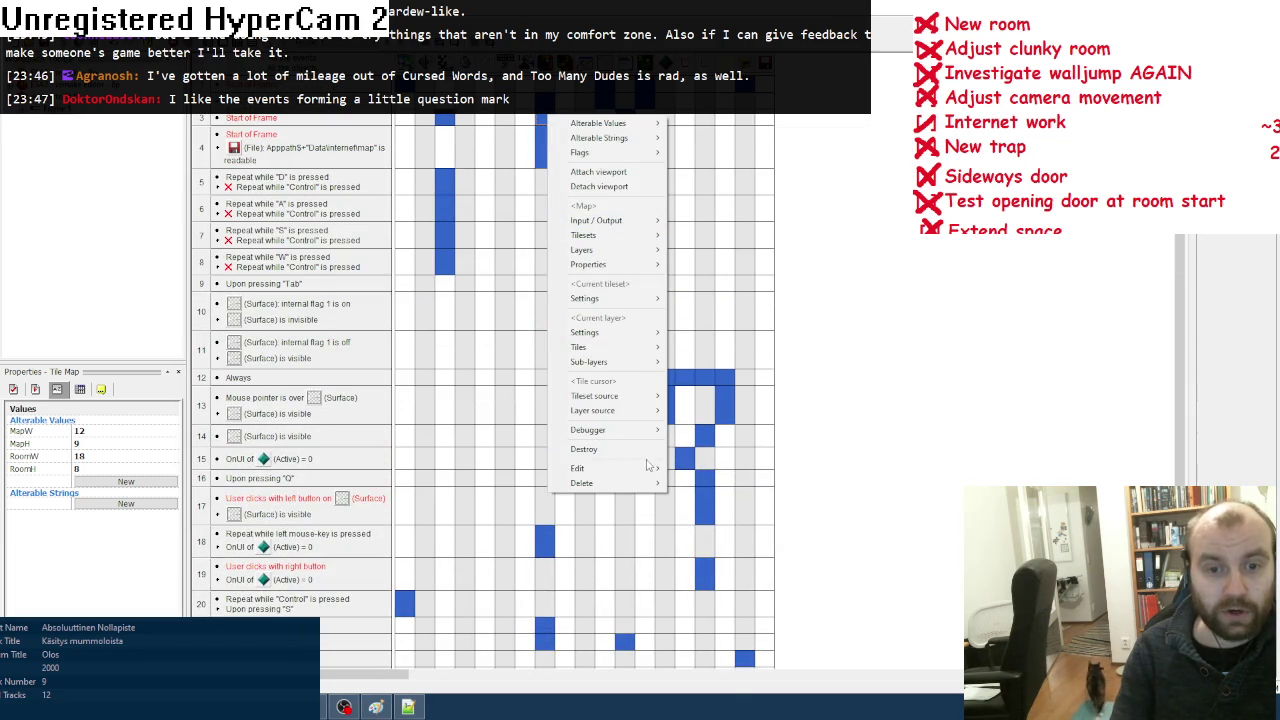
{"action": "mouse_move", "coordinate": [650, 468]}
{"action": "left_click", "coordinate": [705, 484]}
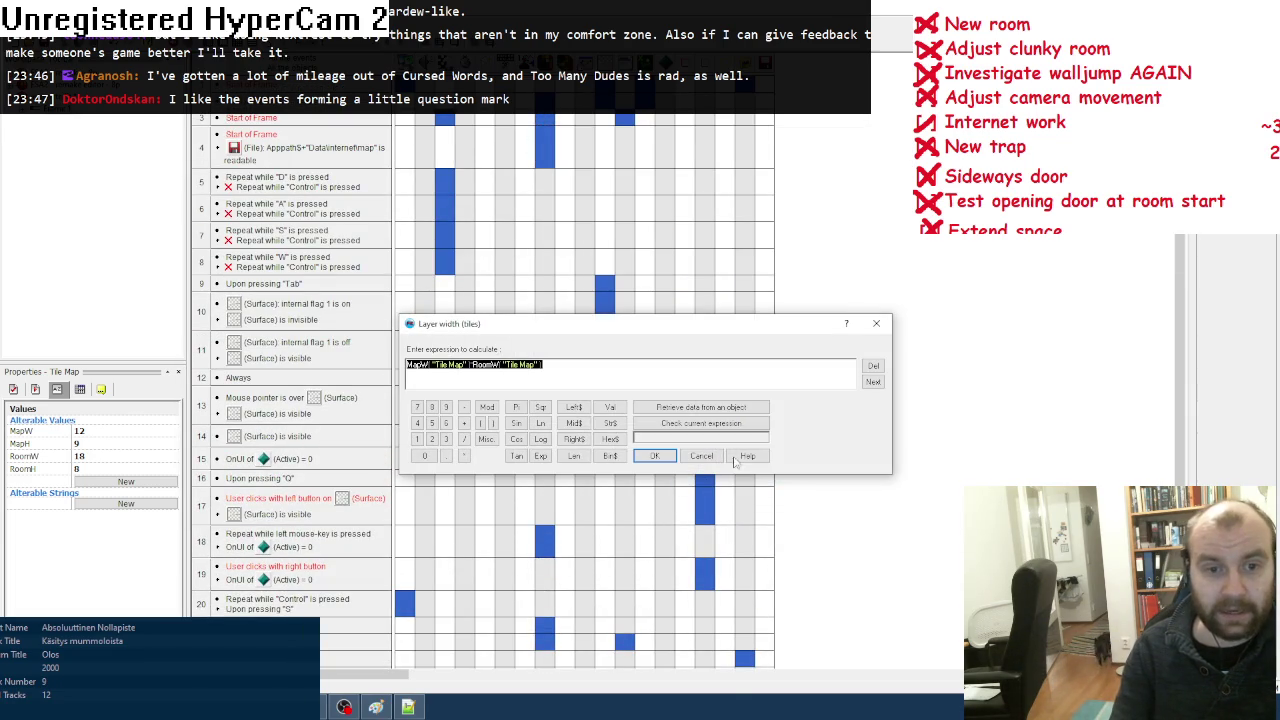
{"action": "left_click", "coordinate": [700, 455]}
{"action": "scroll", "coordinate": [575, 484], "scroll_direction": "down", "scroll_amount": 3}
{"action": "scroll", "coordinate": [575, 484], "scroll_direction": "down", "scroll_amount": 3}
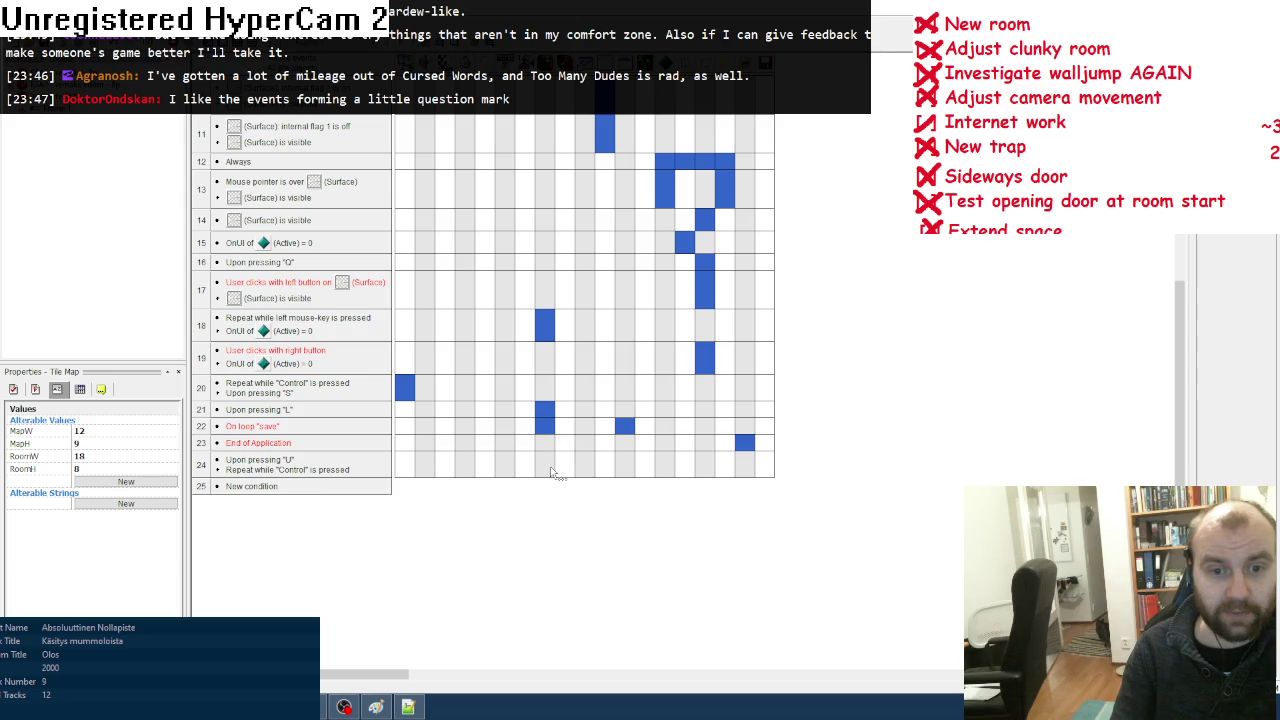
Step: Resize the current layer to MapW*RoomW by MapH*RoomH on U, then run with F8
{"action": "right_click", "coordinate": [553, 466]}
{"action": "mouse_move", "coordinate": [648, 347]}
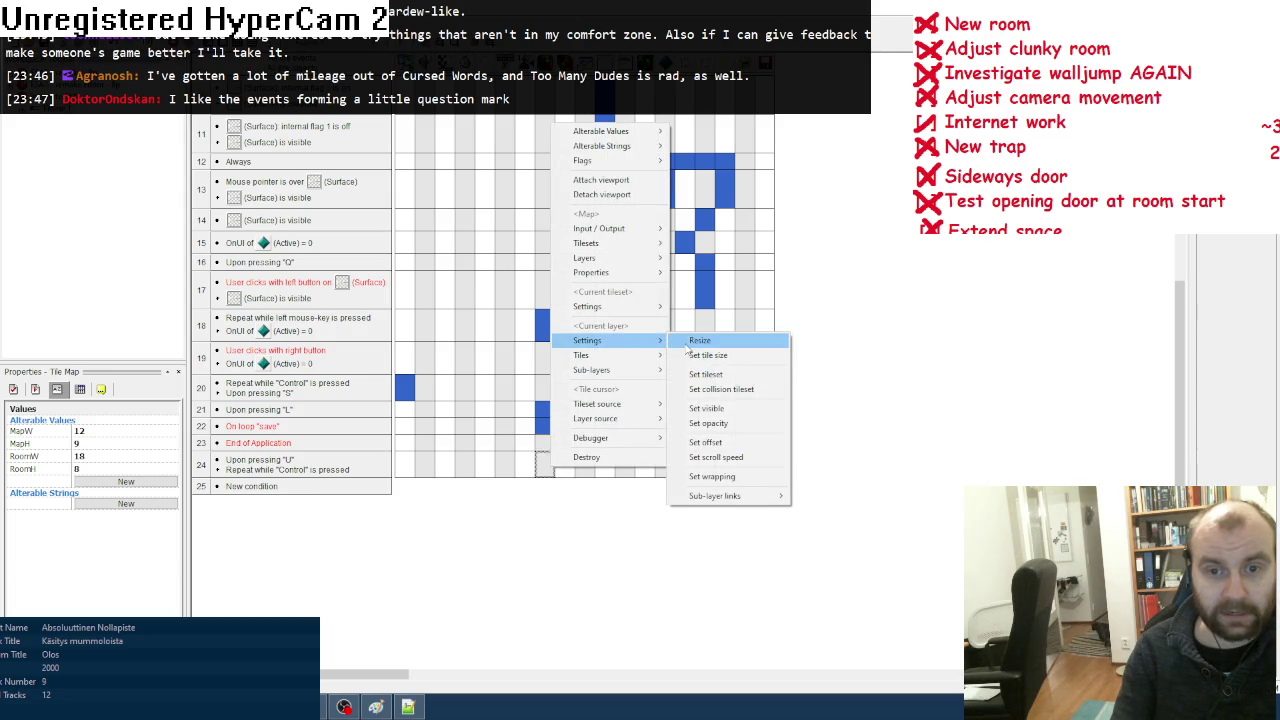
{"action": "left_click", "coordinate": [700, 340]}
{"action": "key", "text": "ctrl+v"}
{"action": "left_click", "coordinate": [655, 456]}
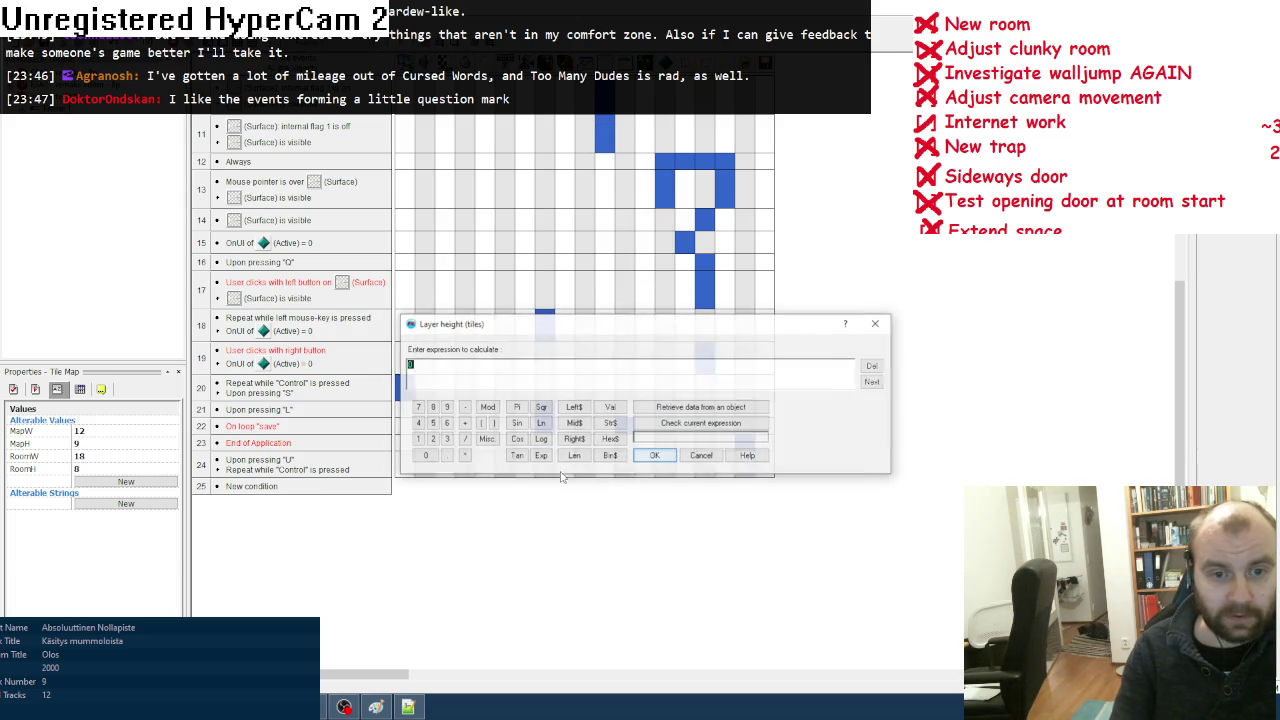
{"action": "type", "text": "MapW( \"Tile Map\" )*RoomW( \"Tile Map\" )"}
{"action": "left_click", "coordinate": [428, 364]}
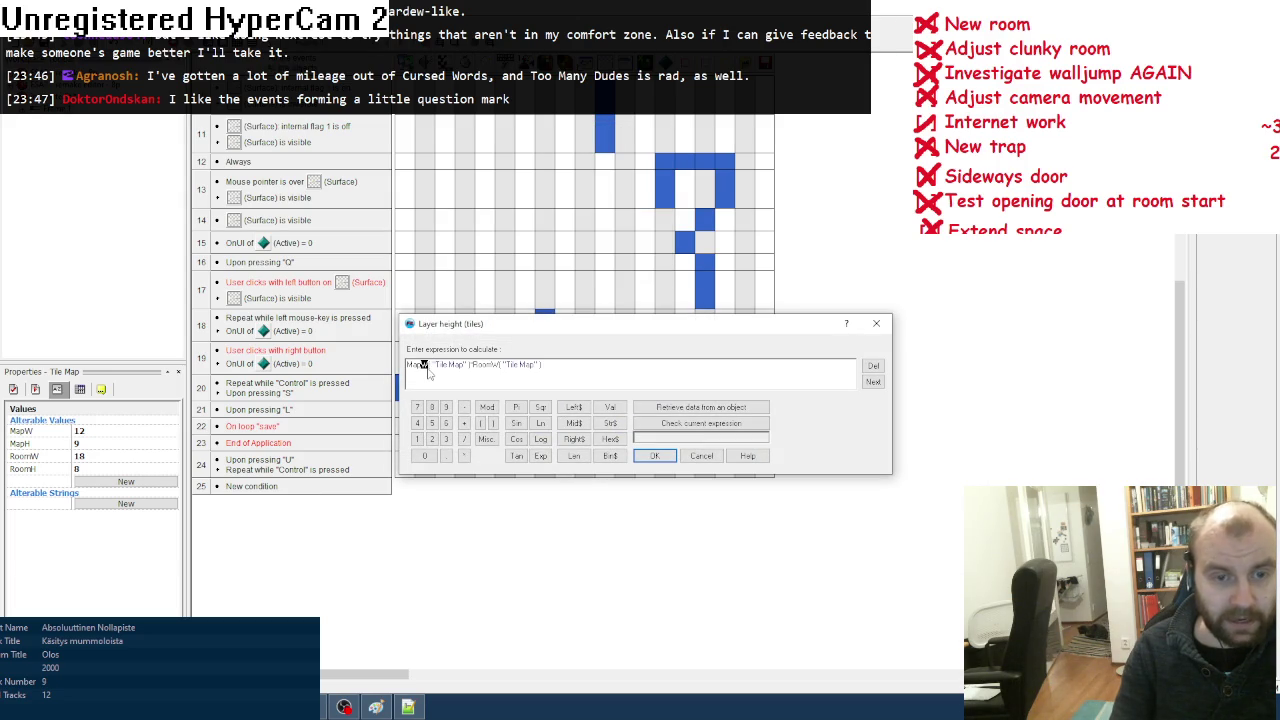
{"action": "type", "text": "H"}
{"action": "left_click", "coordinate": [496, 364]}
{"action": "key", "text": "BackSpace"}
{"action": "type", "text": "H"}
{"action": "type", "text": "H"}
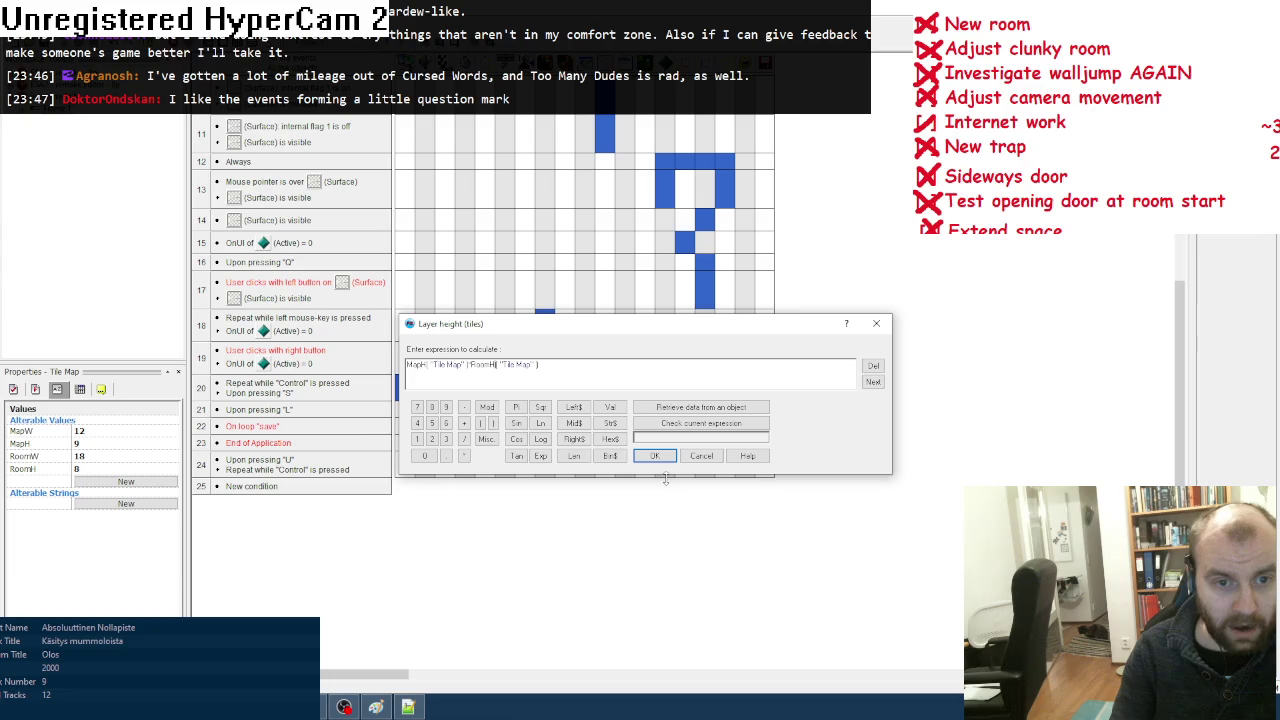
{"action": "left_click", "coordinate": [655, 456]}
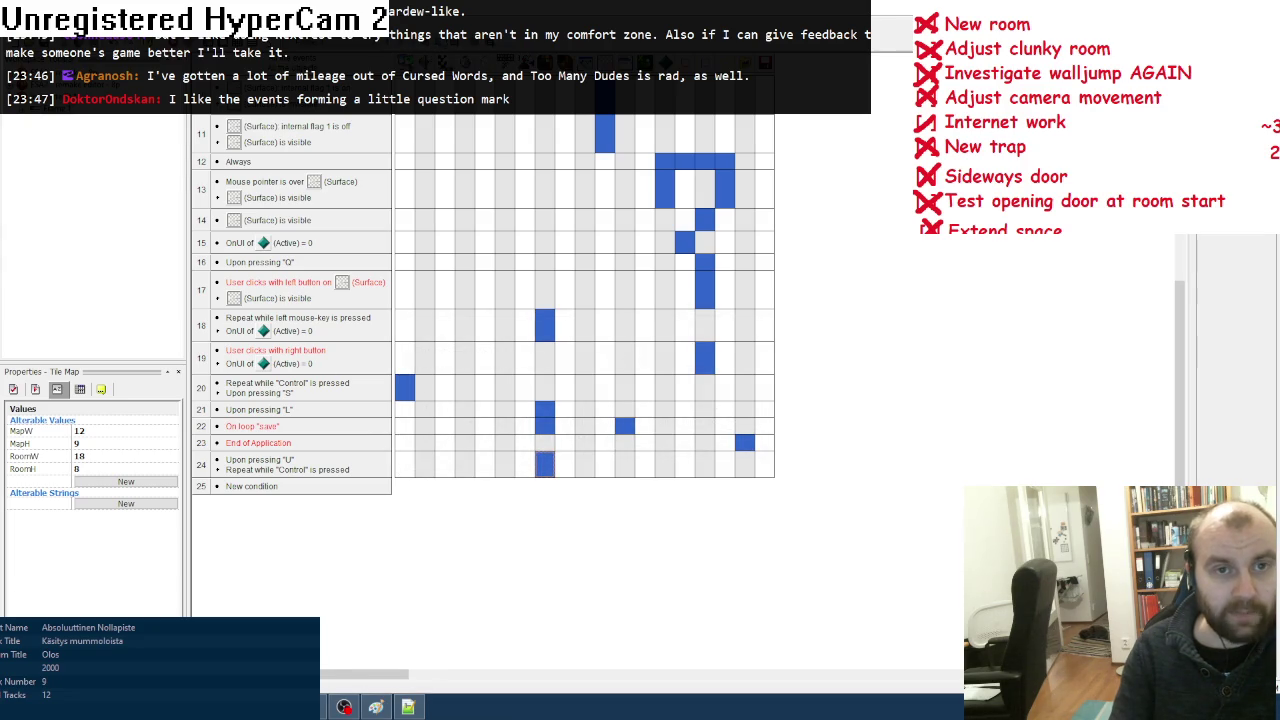
{"action": "key", "text": "F8"}
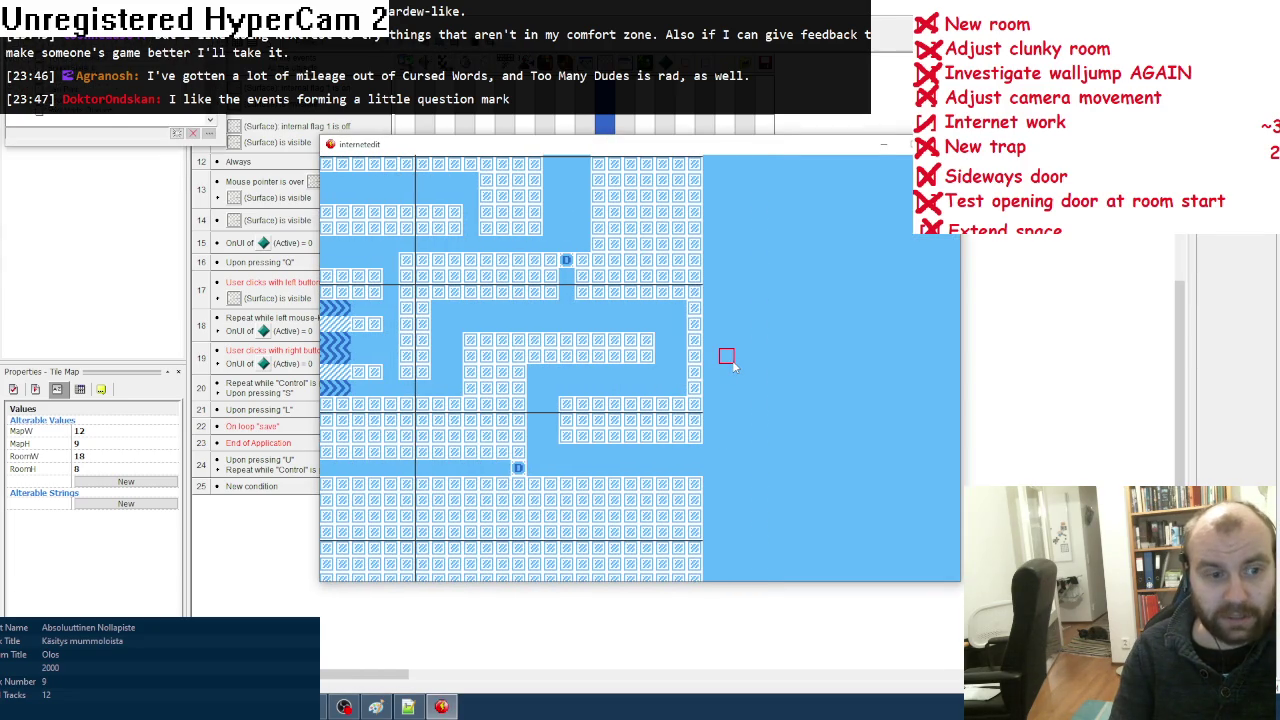
Step: Move the test map up a room, close the game, and return to the event list
{"action": "key", "text": "Up"}
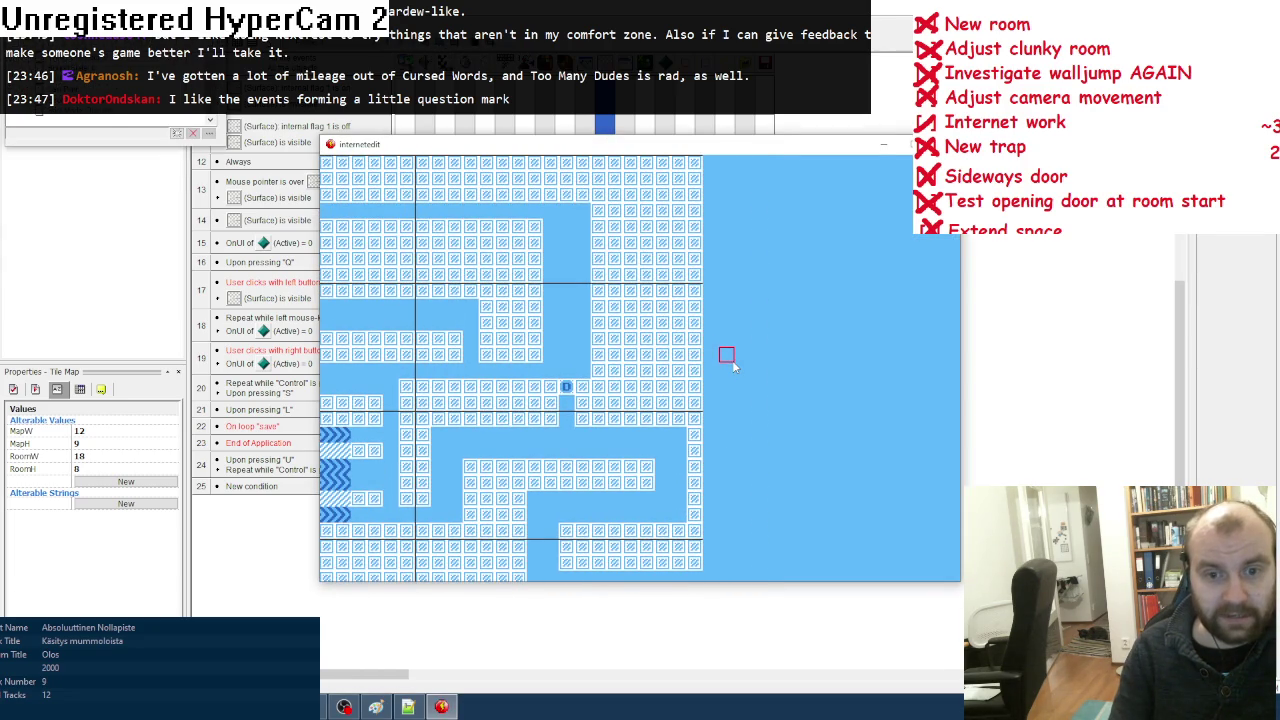
{"action": "left_click", "coordinate": [946, 144]}
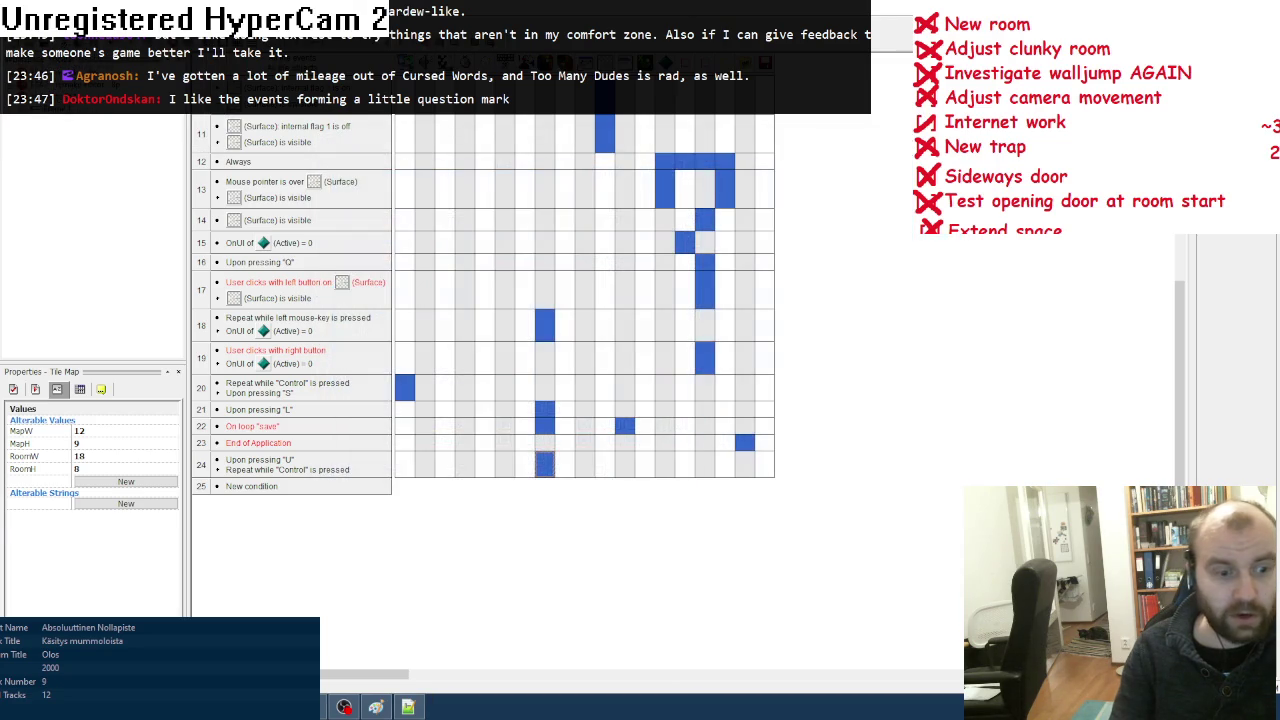
{"action": "key", "text": "ctrl+m"}
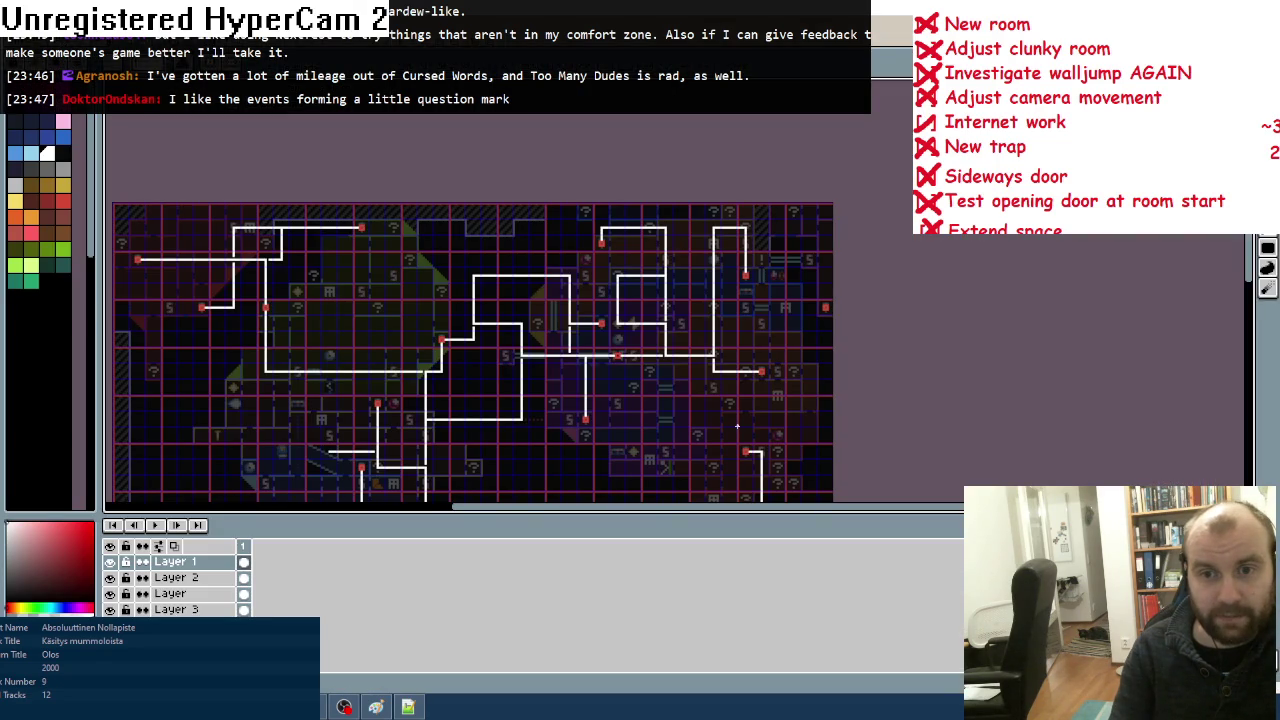
{"action": "scroll", "coordinate": [737, 426], "scroll_direction": "down", "scroll_amount": 1}
{"action": "scroll", "coordinate": [706, 366], "scroll_direction": "up", "scroll_amount": 1}
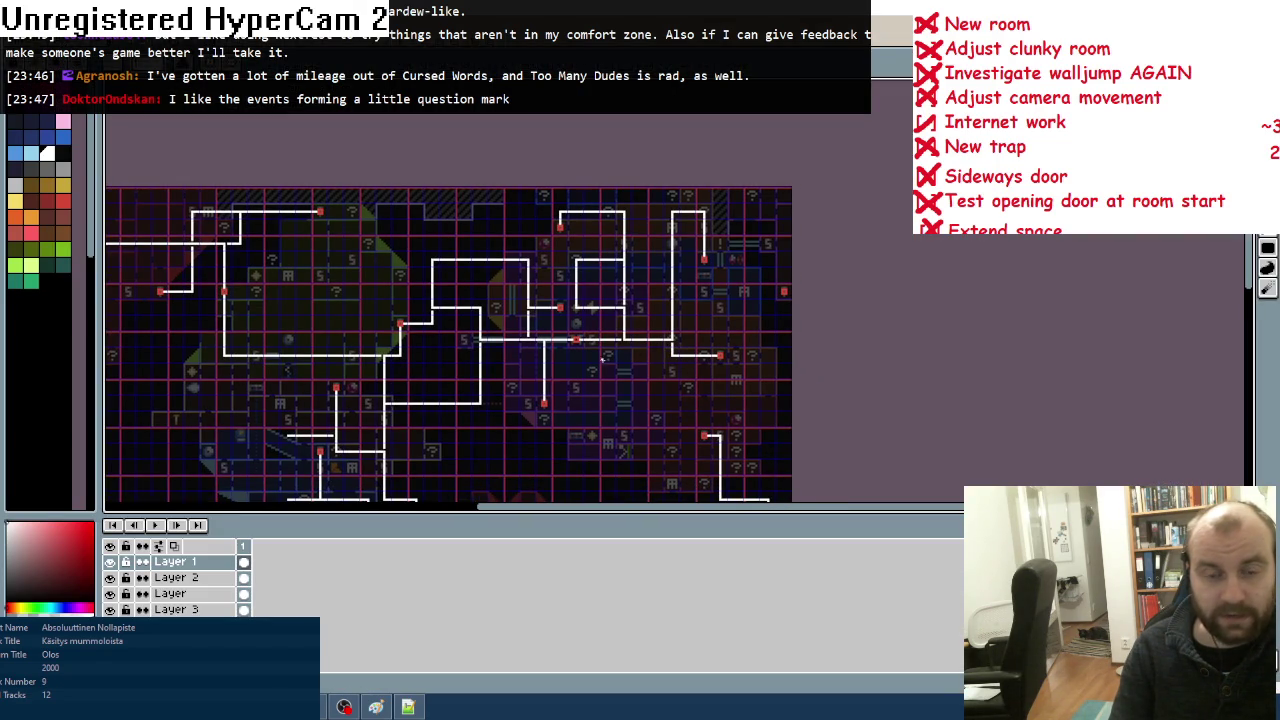
{"action": "key", "text": "ctrl+e"}
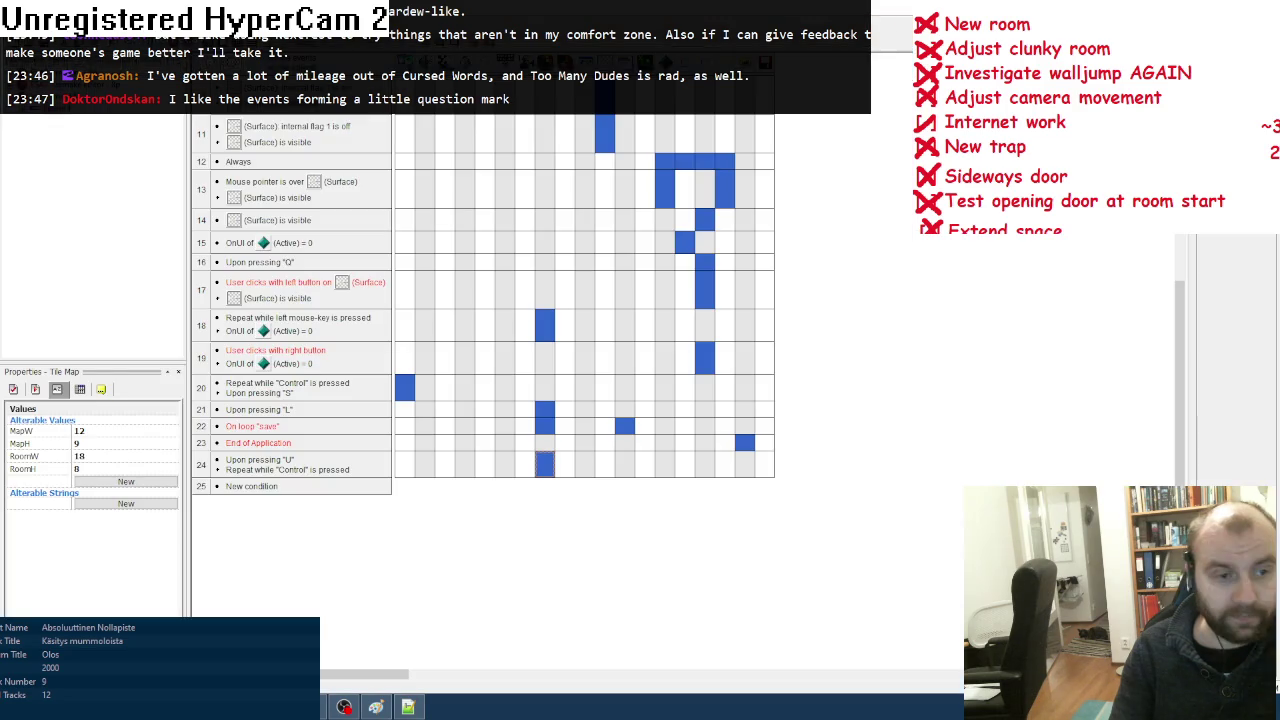
Step: Set the Tile Map's MapW property to 15
{"action": "left_click", "coordinate": [97, 431]}
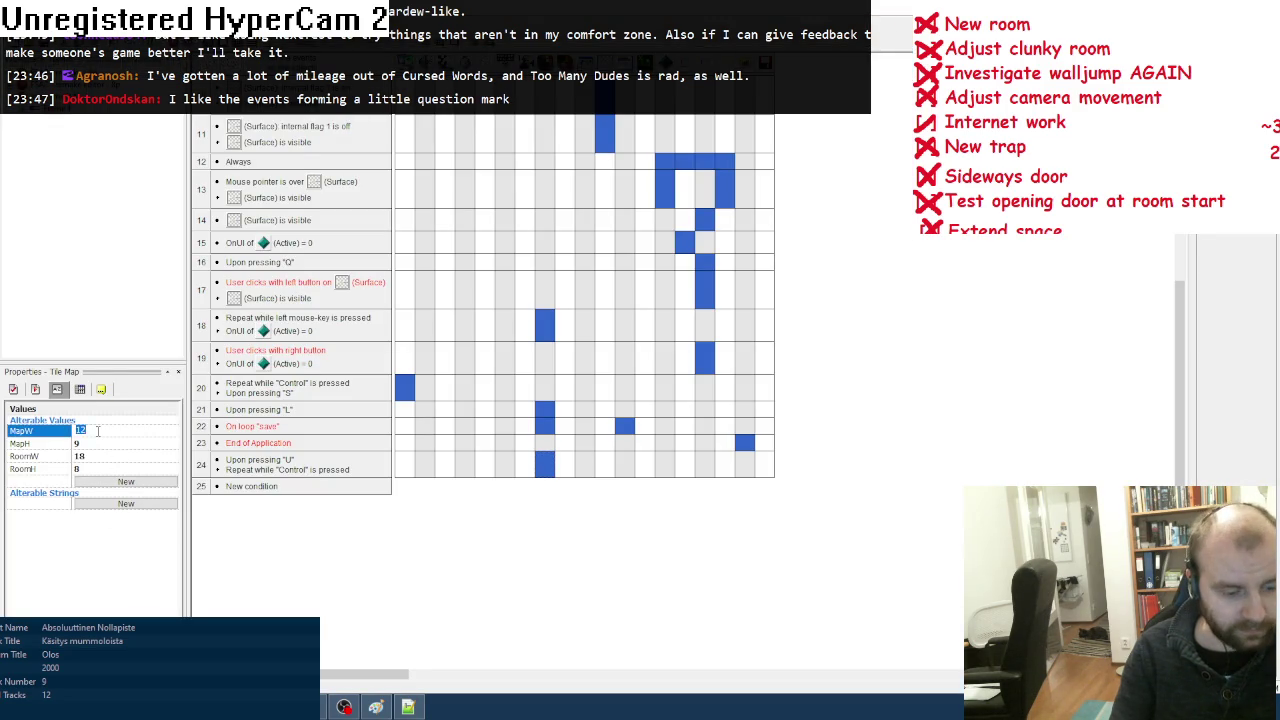
{"action": "type", "text": "15"}
{"action": "key", "text": "Return"}
Step: Test-run the game, add the Tile Map object to the debugger, then close the game
{"action": "key", "text": "F8"}
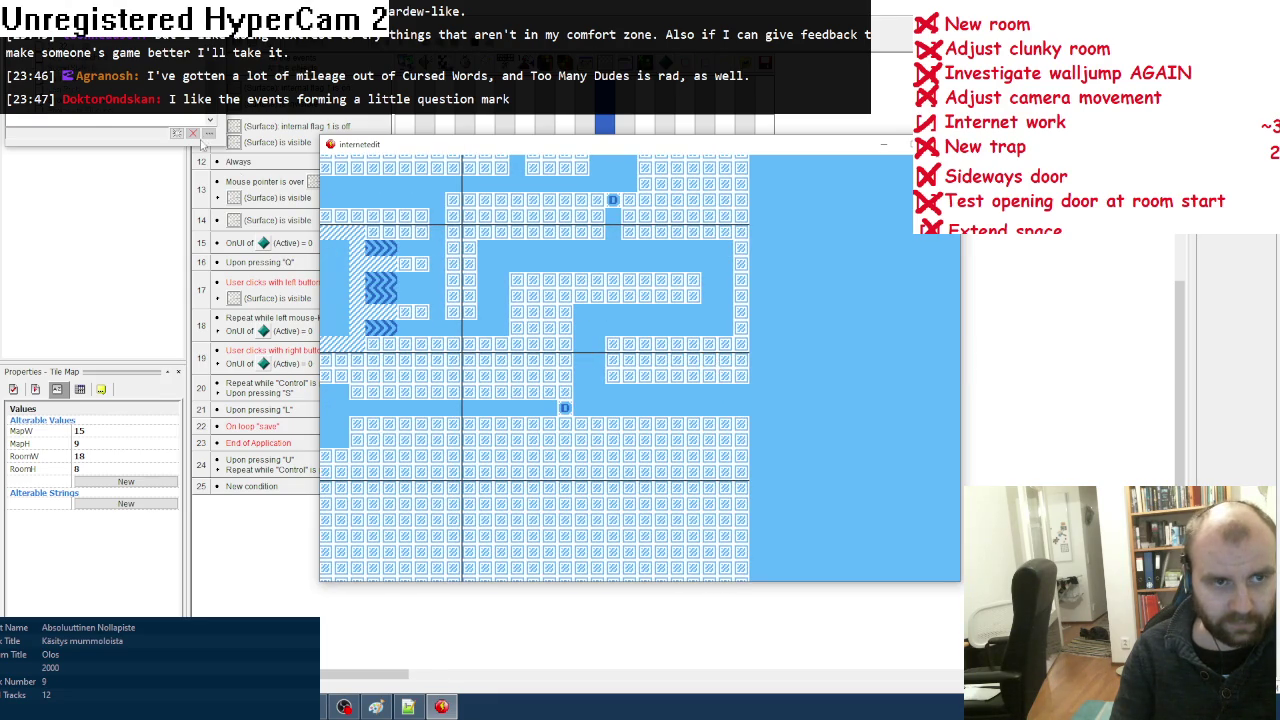
{"action": "left_click", "coordinate": [176, 134]}
{"action": "left_click", "coordinate": [539, 287]}
{"action": "left_click", "coordinate": [580, 298]}
{"action": "key", "text": "Return"}
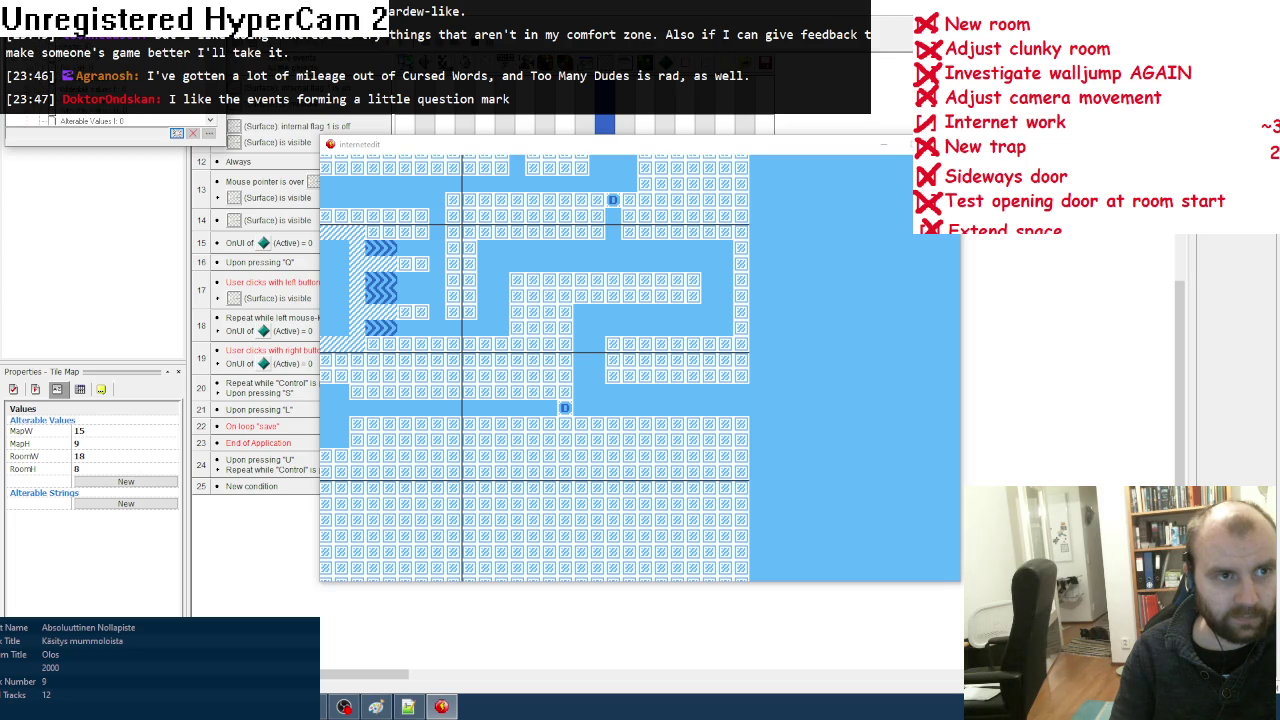
{"action": "left_click", "coordinate": [510, 138]}
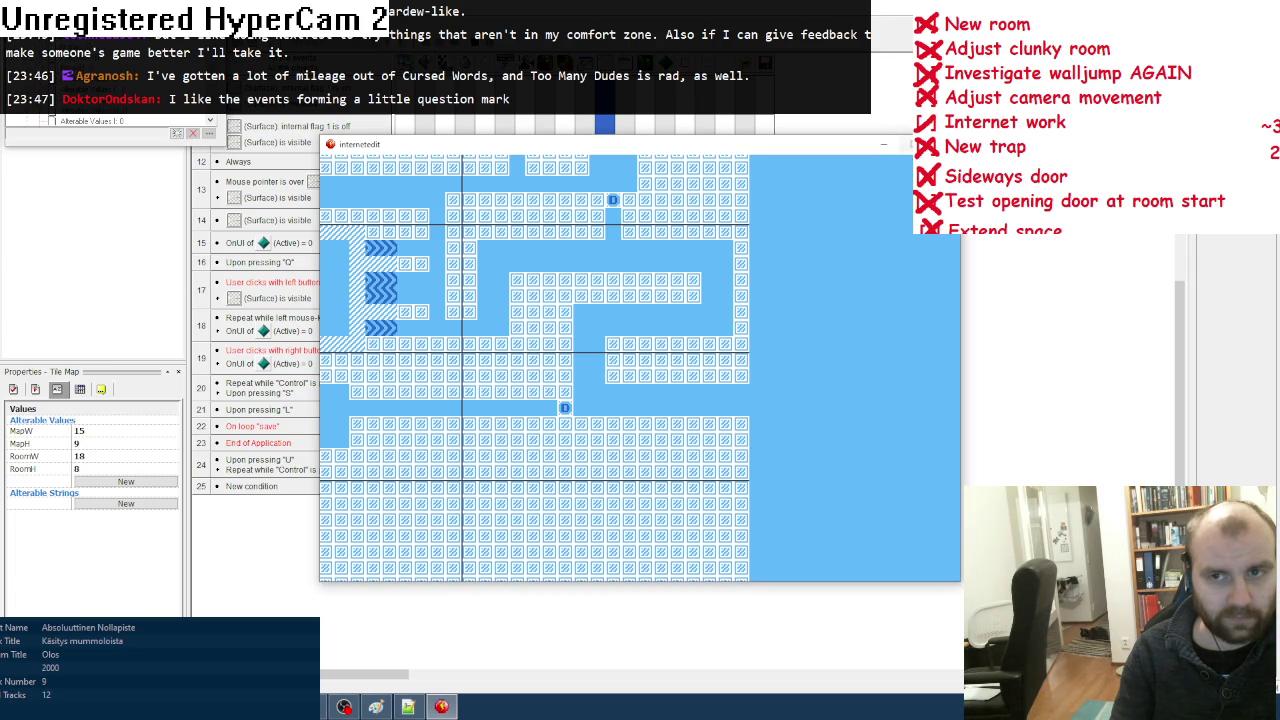
{"action": "left_click", "coordinate": [906, 146]}
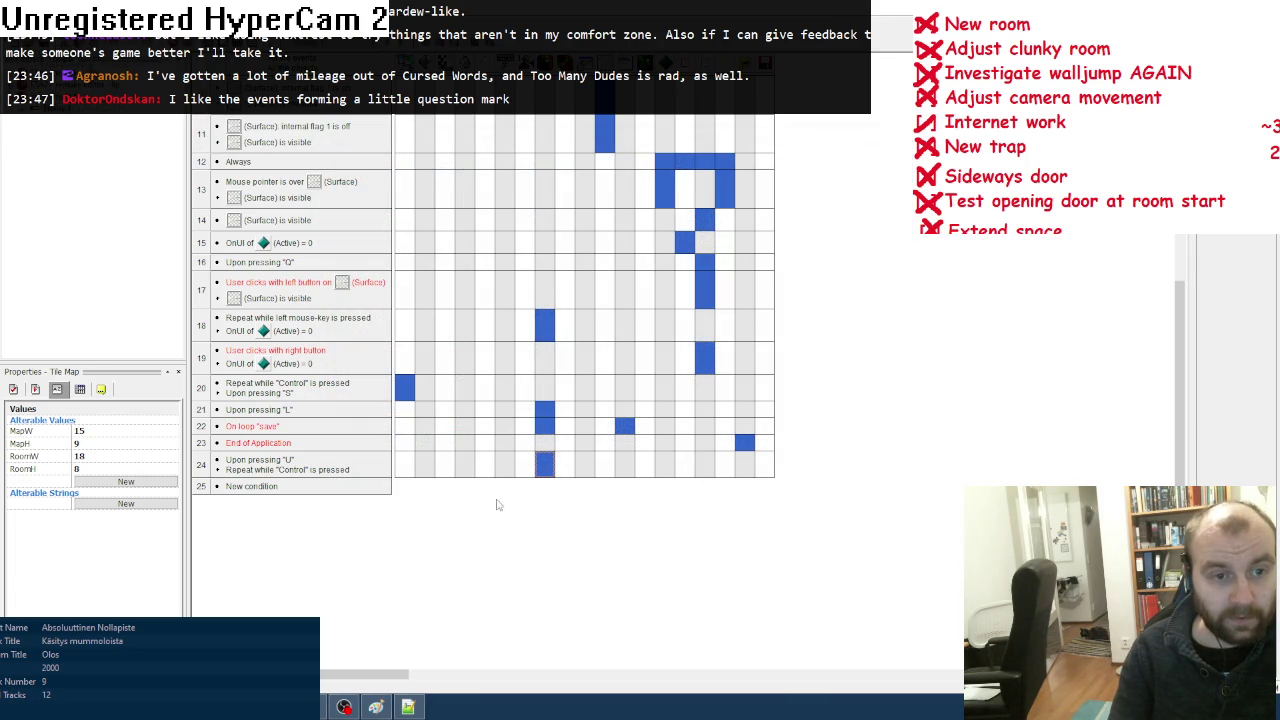
Step: Add a Tile Map 'Set current layer' action to the U event, then test-draw two wall tiles in the new area
{"action": "scroll", "coordinate": [445, 485], "scroll_direction": "up", "scroll_amount": 1}
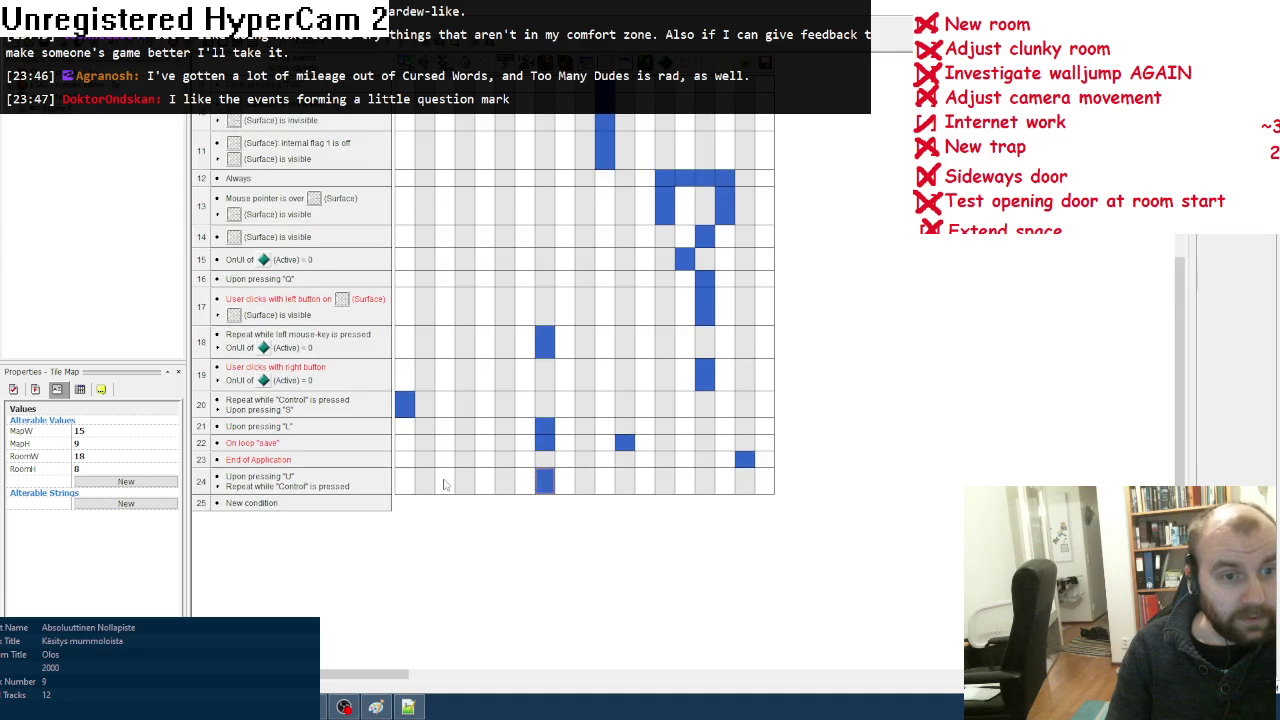
{"action": "scroll", "coordinate": [445, 485], "scroll_direction": "up", "scroll_amount": 3}
{"action": "mouse_move", "coordinate": [537, 403]}
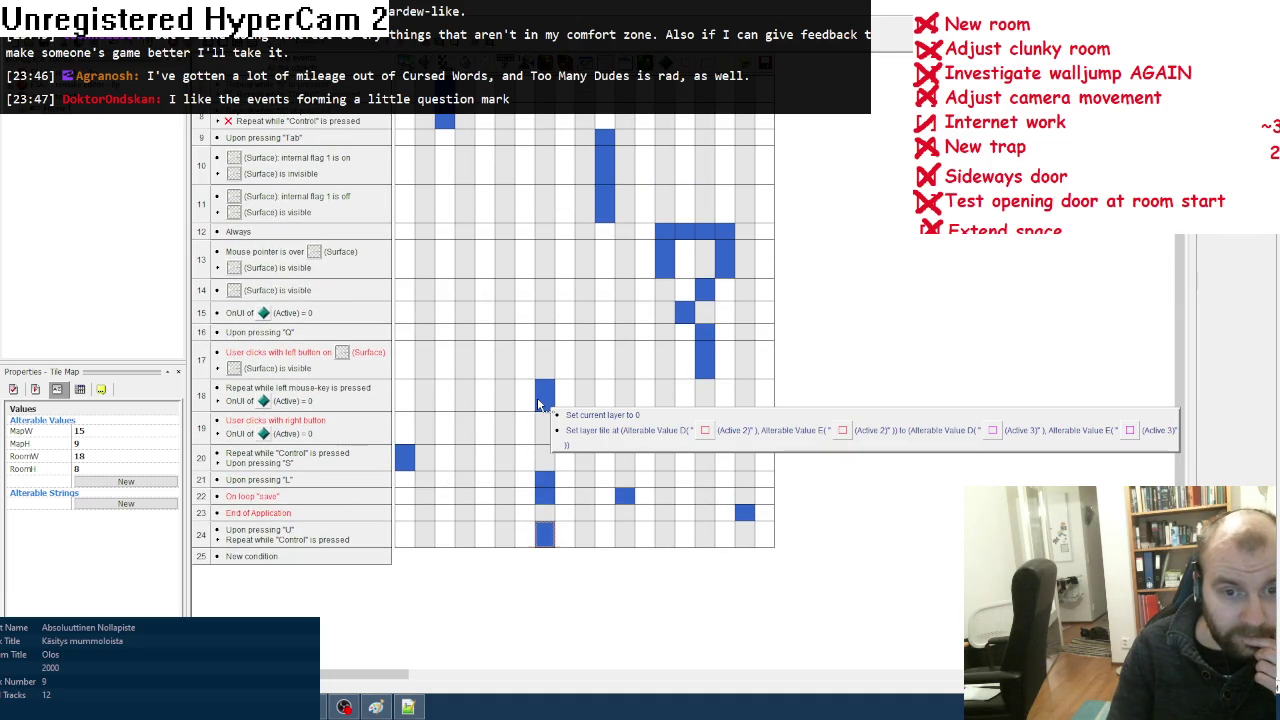
{"action": "right_click", "coordinate": [537, 543]}
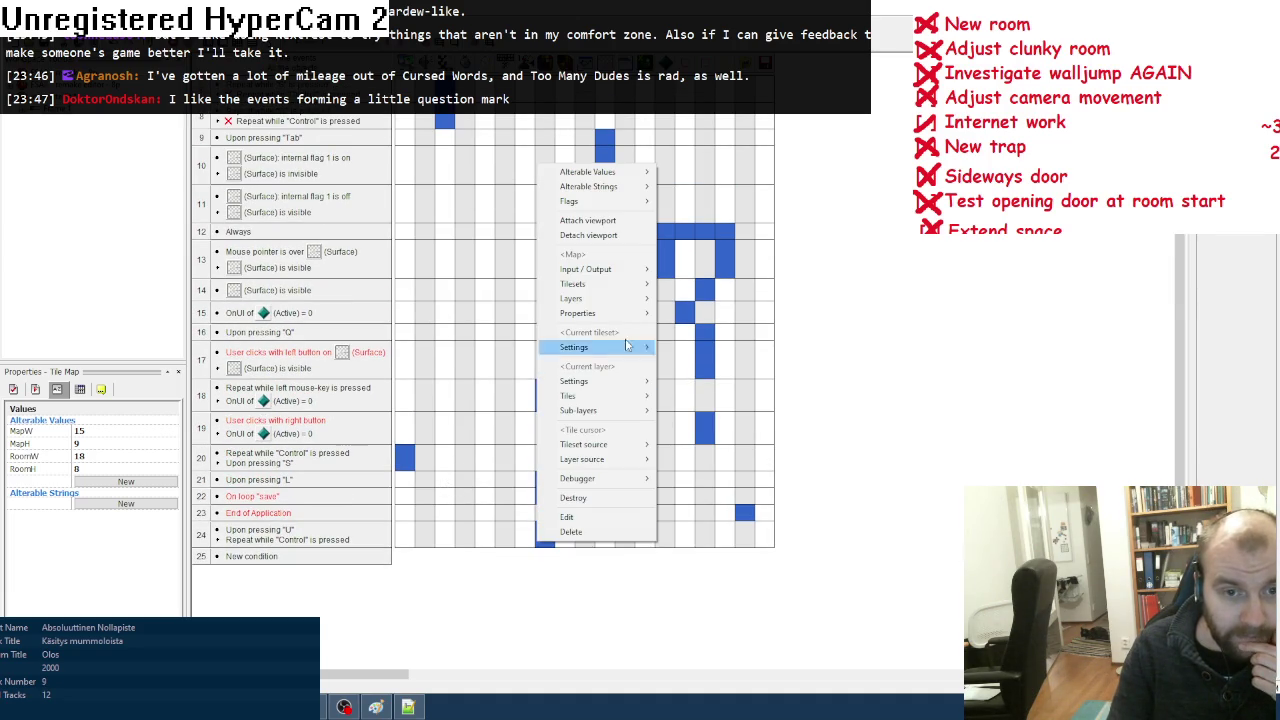
{"action": "mouse_move", "coordinate": [620, 300]}
{"action": "left_click", "coordinate": [691, 369]}
{"action": "left_click", "coordinate": [659, 456]}
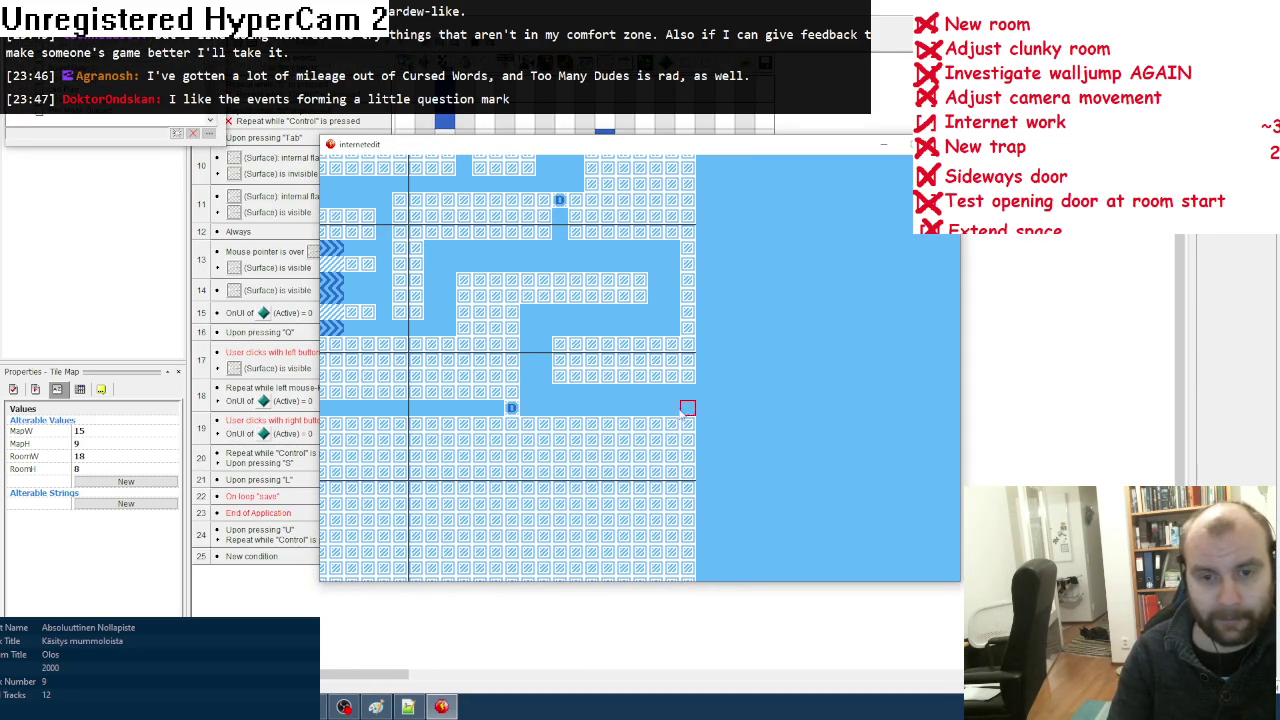
{"action": "mouse_move", "coordinate": [672, 440]}
{"action": "left_mouse_down"}
{"action": "mouse_move", "coordinate": [718, 440]}
{"action": "mouse_move", "coordinate": [706, 430]}
{"action": "left_mouse_up"}
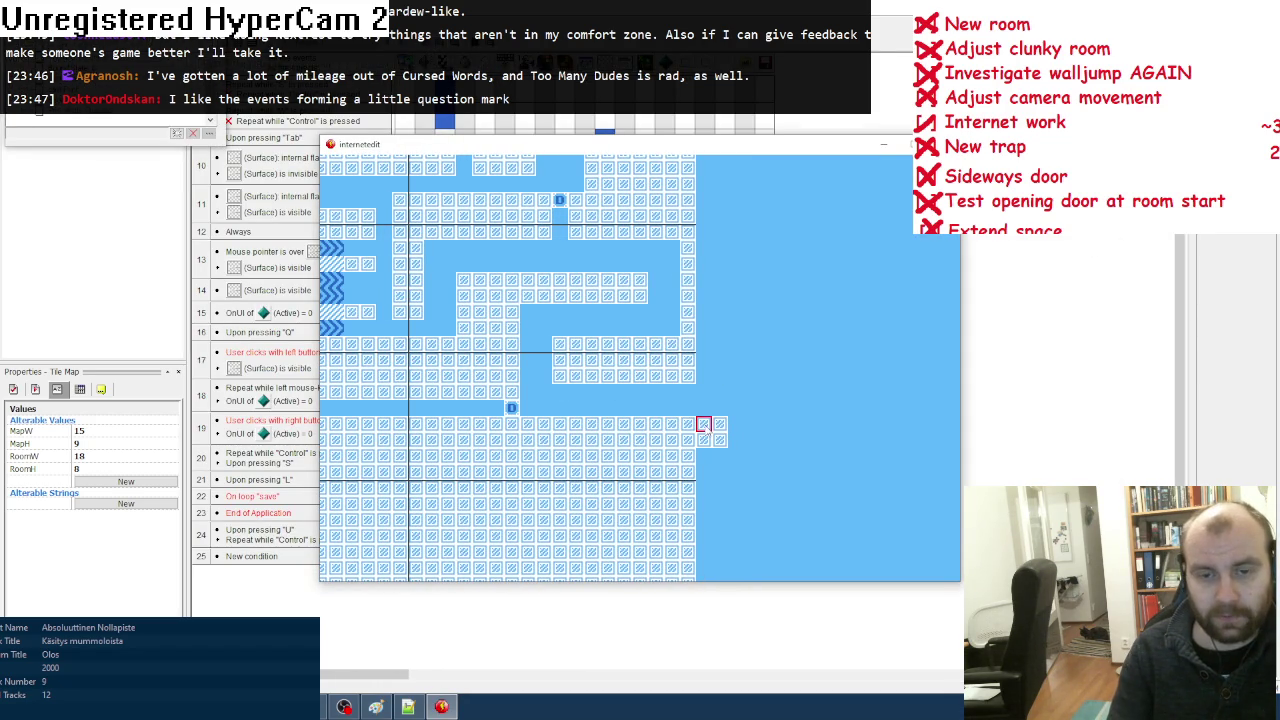
{"action": "key", "text": "Escape"}
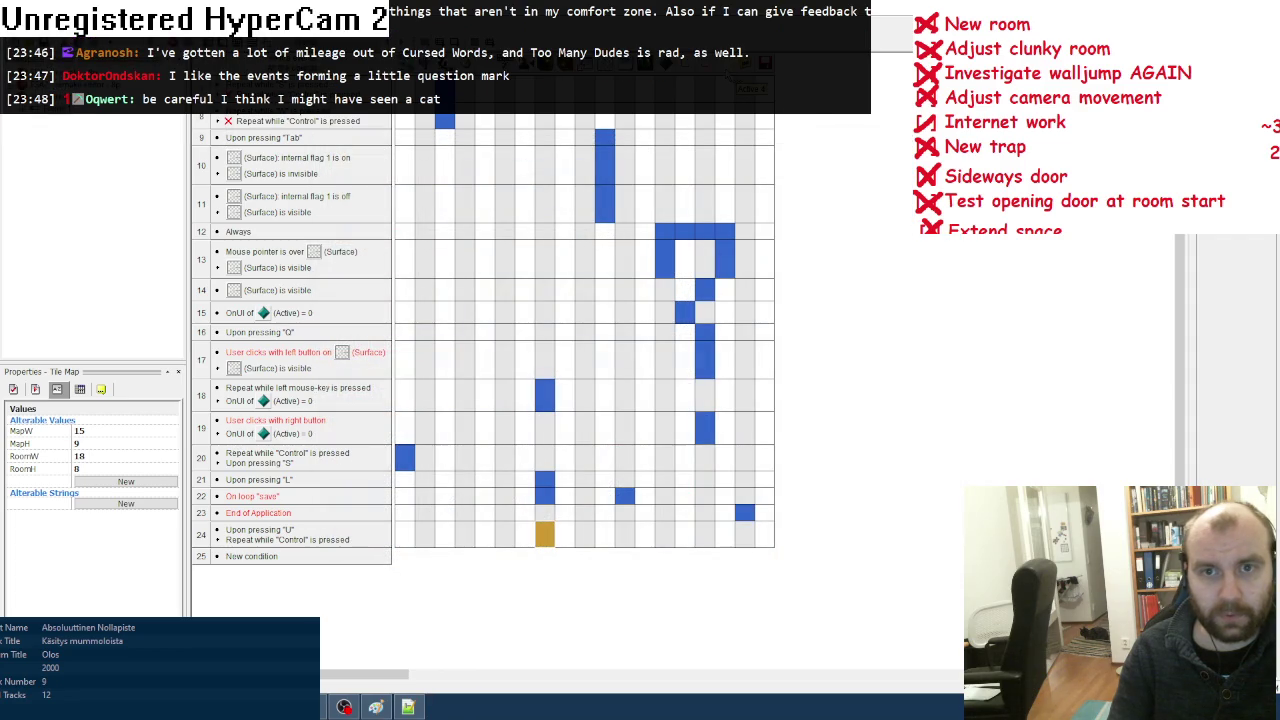
Step: In the level layout, inspect the Quick Backdrop's size and start a new object's image
{"action": "key", "text": "ctrl+m"}
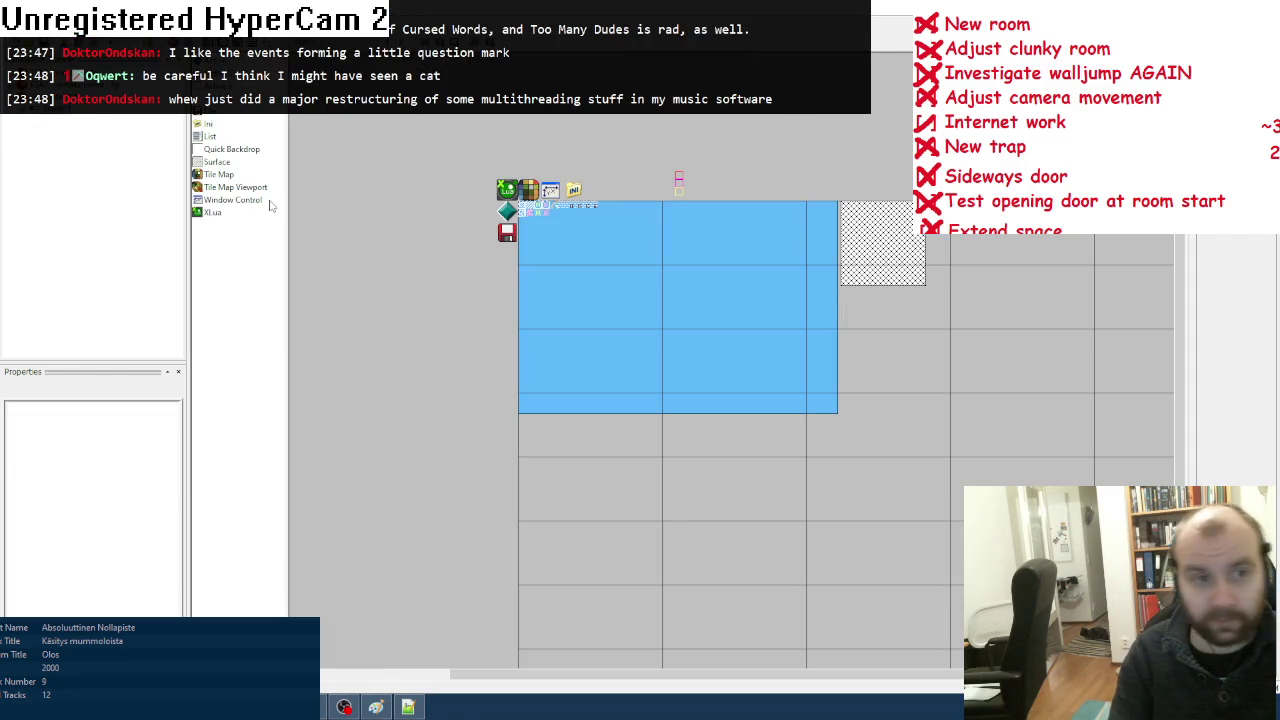
{"action": "left_click", "coordinate": [226, 151]}
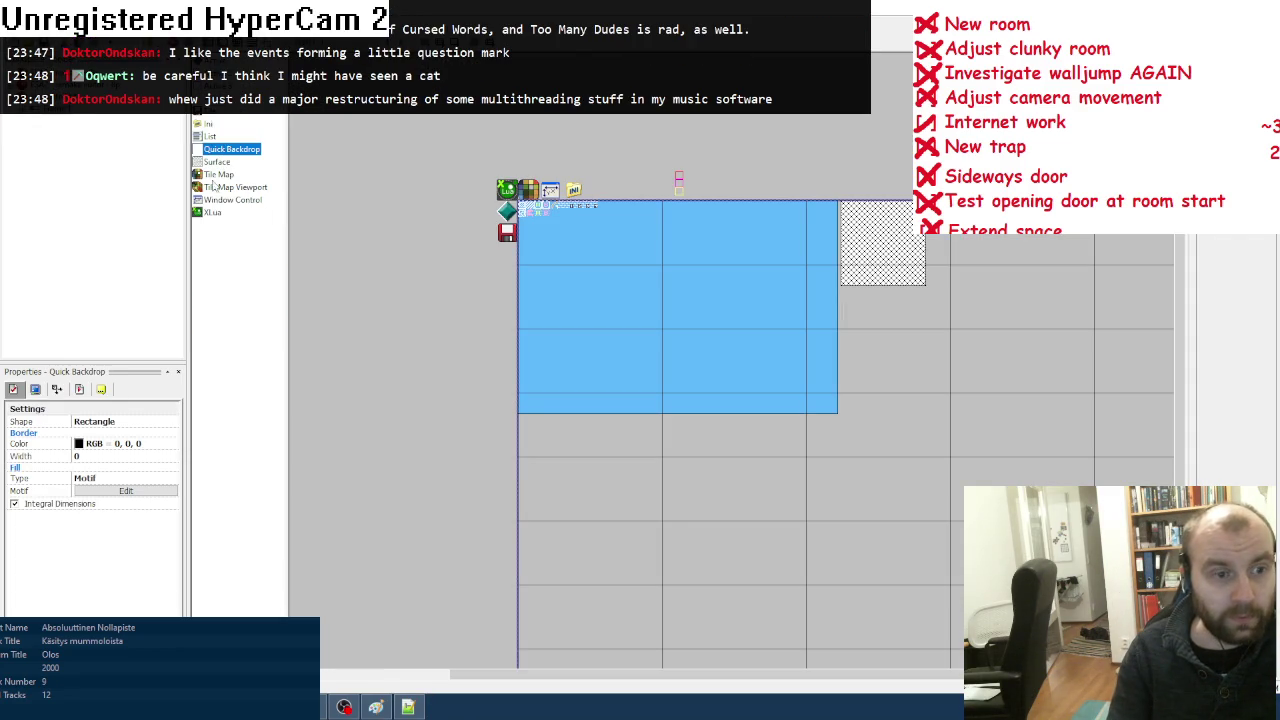
{"action": "left_click", "coordinate": [57, 389]}
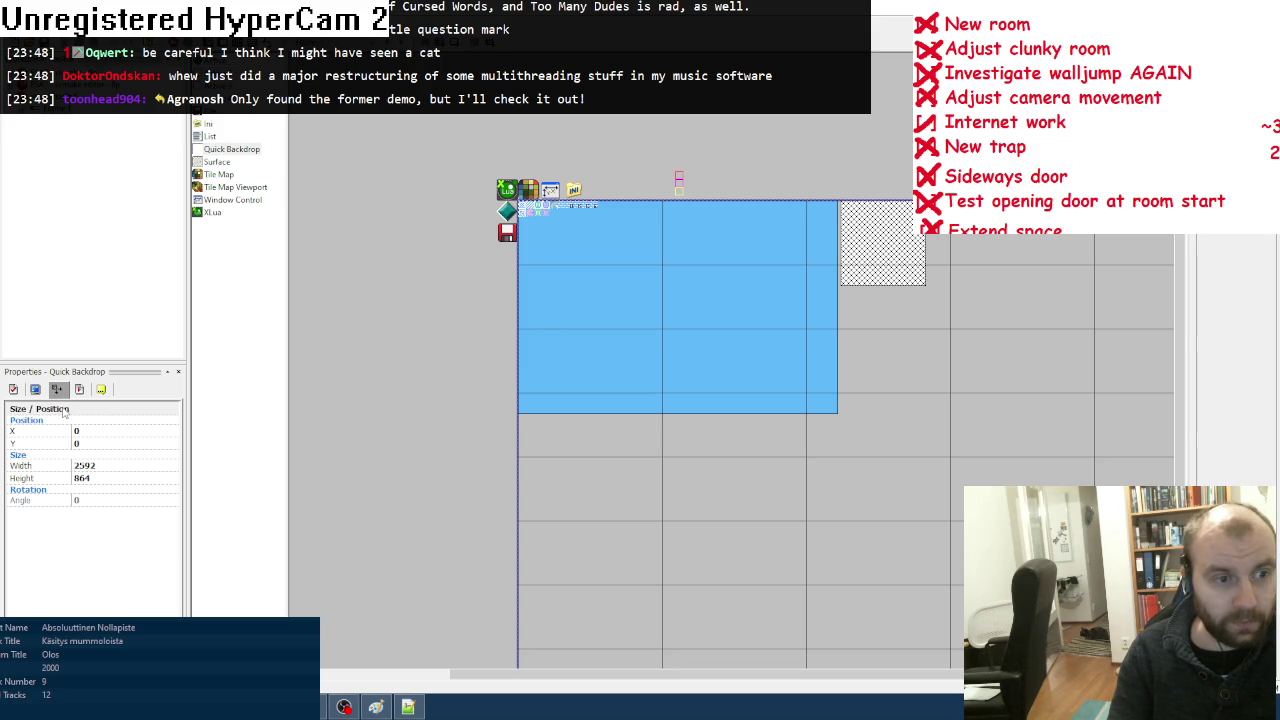
{"action": "double_click", "coordinate": [437, 325]}
{"action": "left_click", "coordinate": [880, 243]}
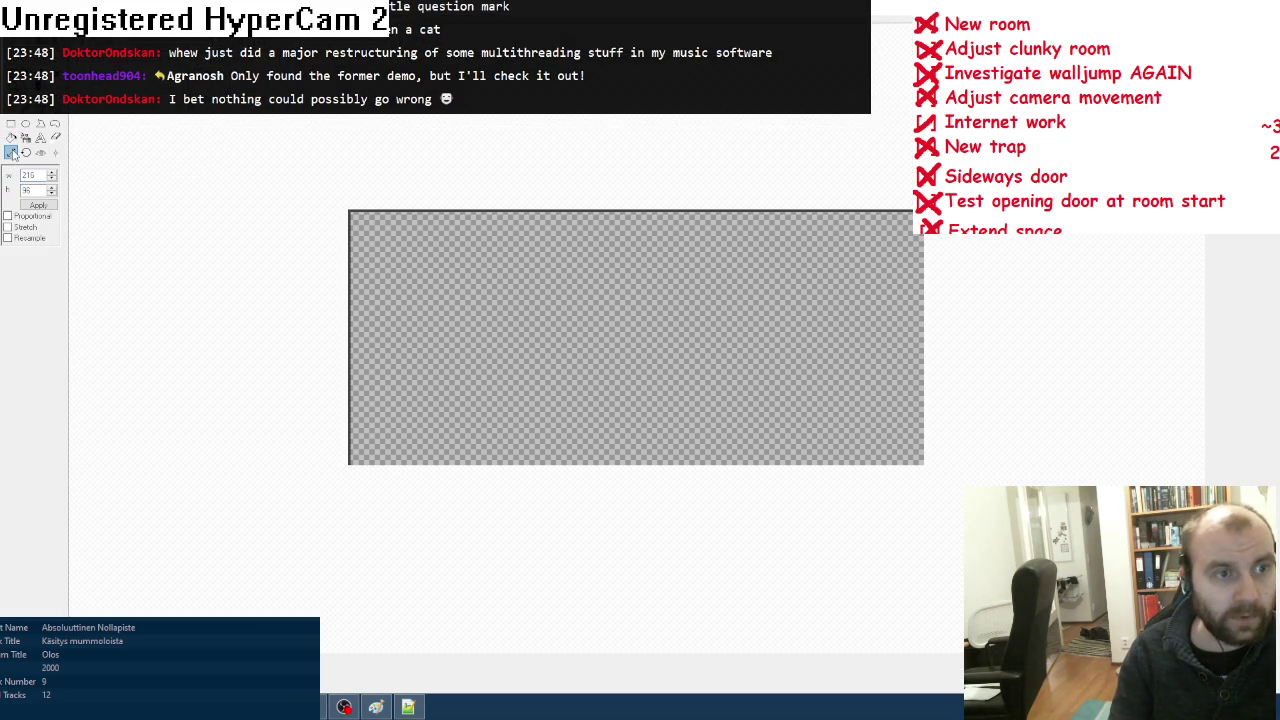
{"action": "left_click", "coordinate": [11, 152]}
Step: Calculate 216*15 in the system calculator to get the new backdrop width
{"action": "key", "text": "super"}
{"action": "left_click", "coordinate": [86, 400]}
{"action": "type", "text": "216*1"}
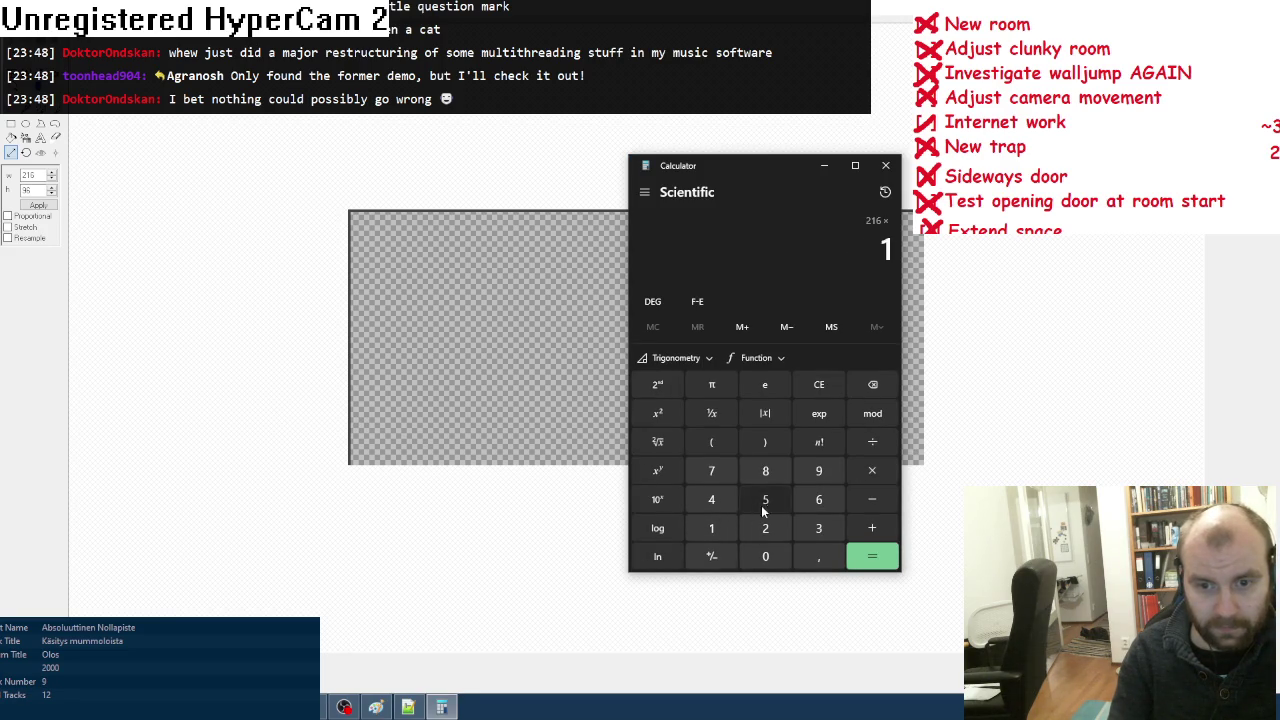
{"action": "type", "text": "5"}
{"action": "key", "text": "Return"}
{"action": "left_click", "coordinate": [885, 165]}
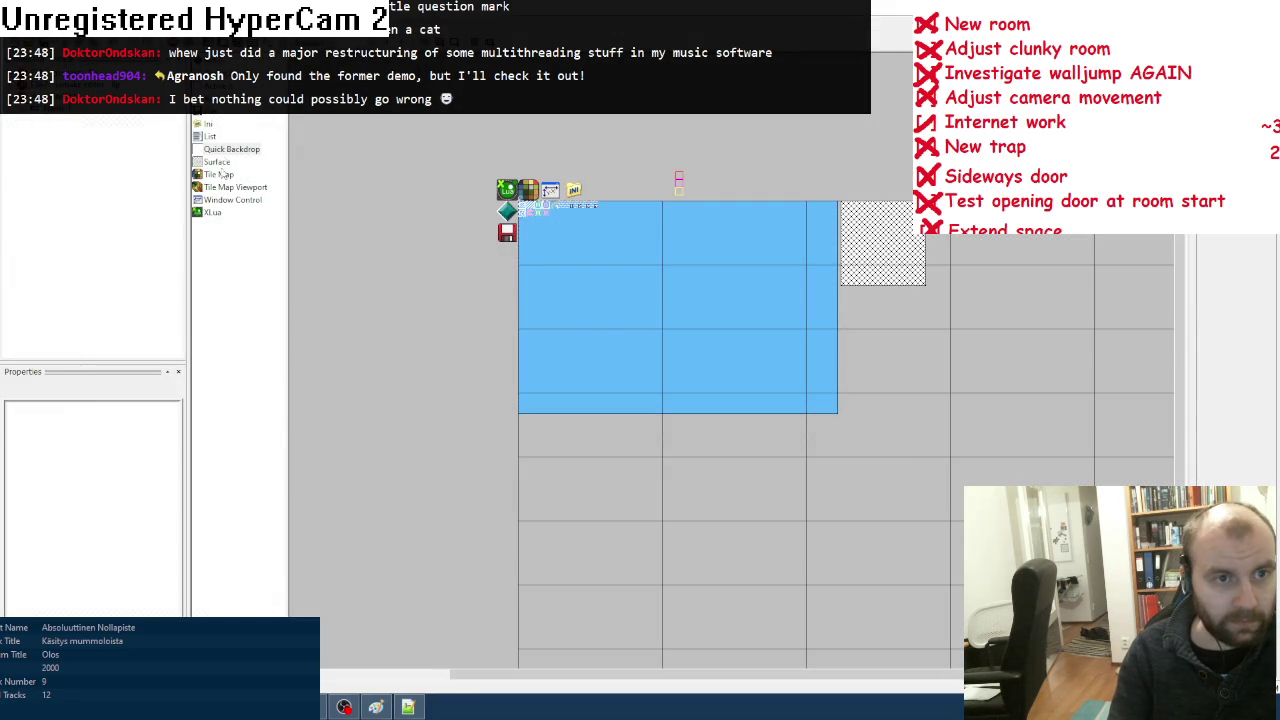
Step: Set the Quick Backdrop's width to 3240 and run the application
{"action": "left_click", "coordinate": [226, 150]}
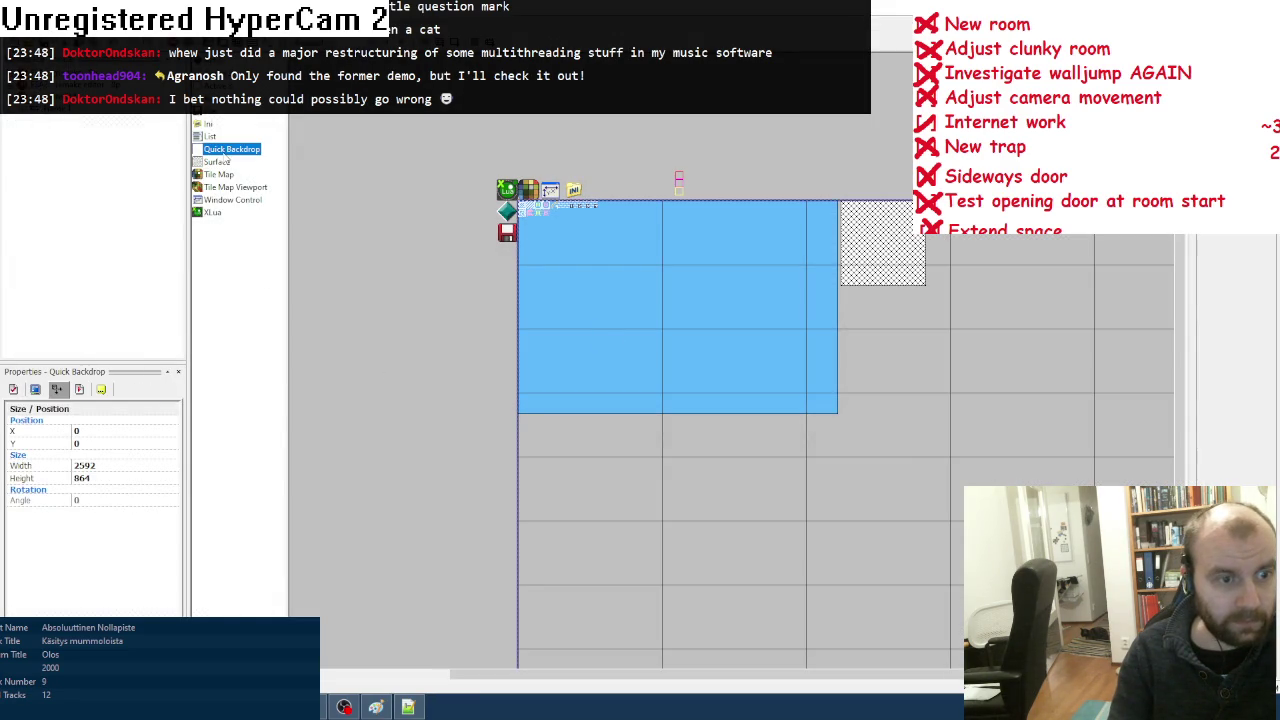
{"action": "left_click", "coordinate": [100, 467]}
{"action": "type", "text": "3240"}
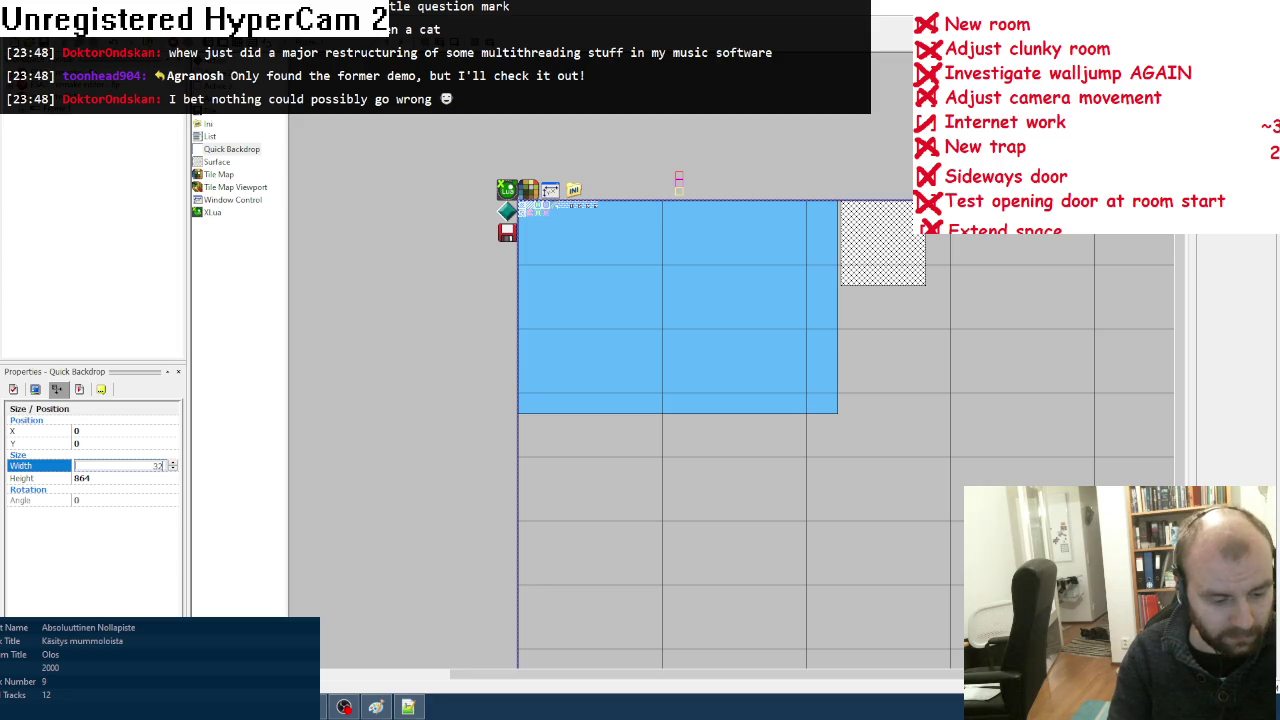
{"action": "key", "text": "Return"}
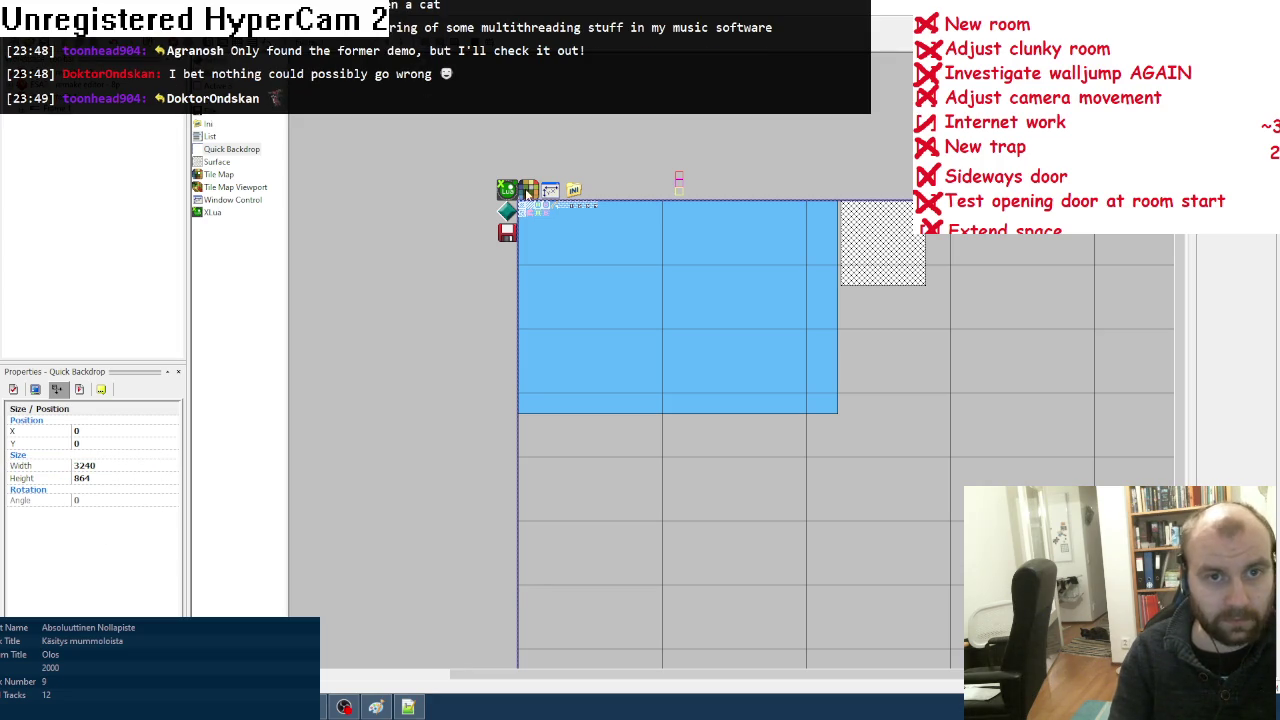
{"action": "key", "text": "F8"}
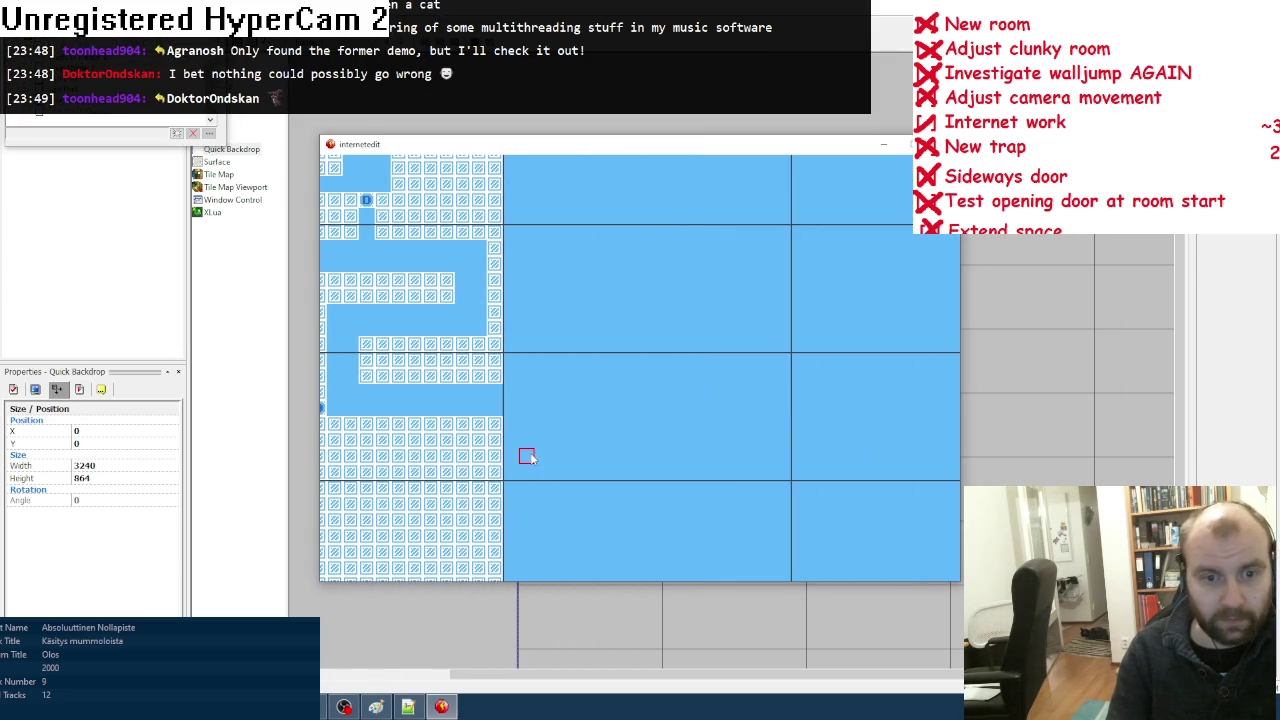
Step: Place a wall tile beside the tile column, then restart the room editor
{"action": "left_click", "coordinate": [510, 442]}
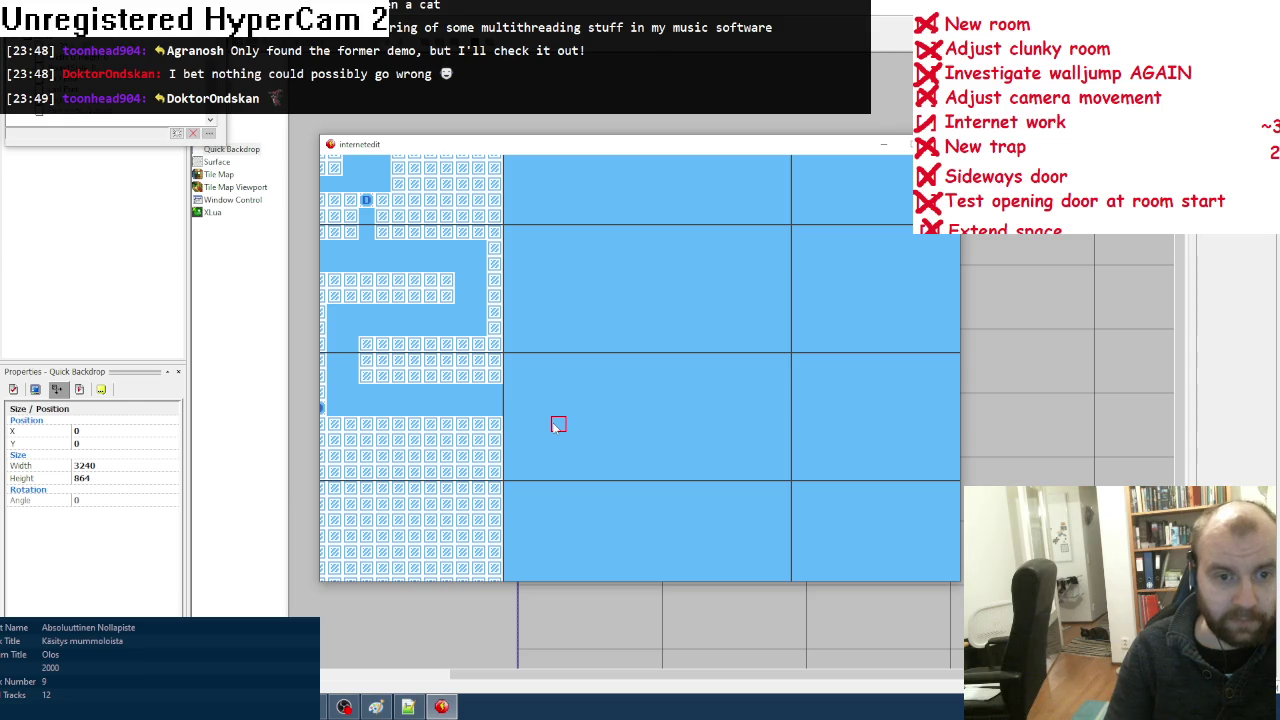
{"action": "key", "text": "Escape"}
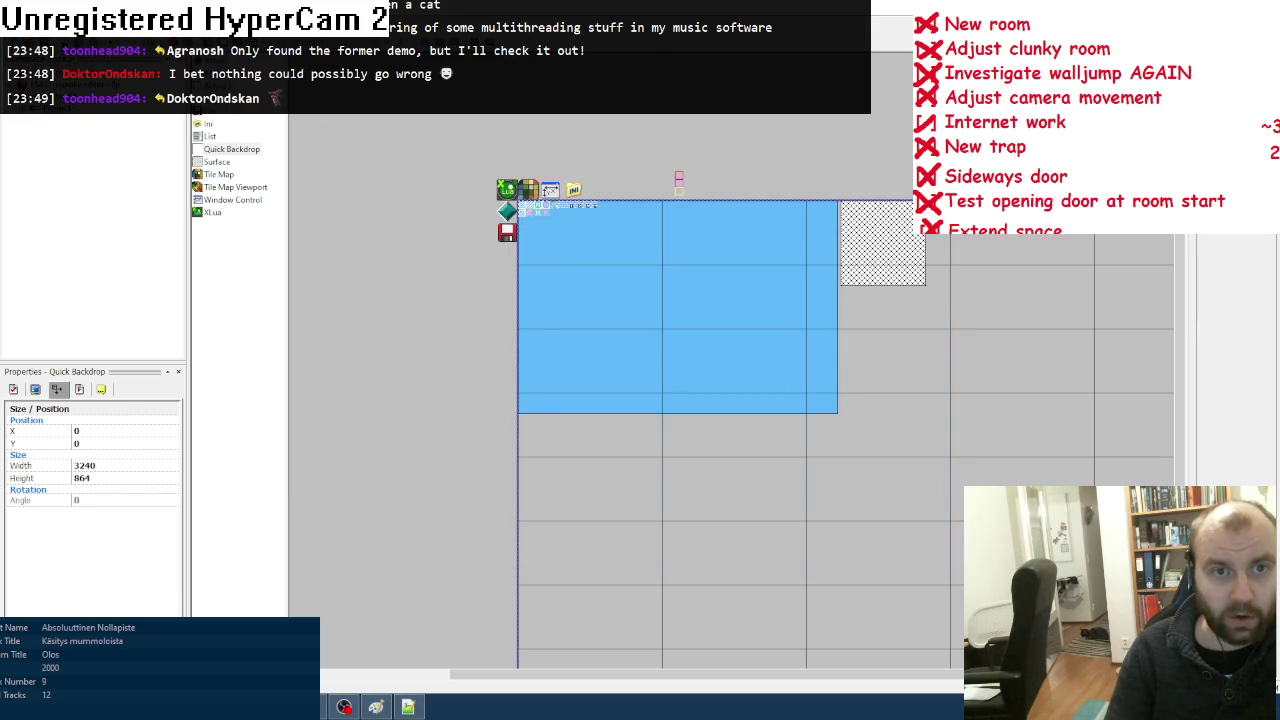
{"action": "key", "text": "F8"}
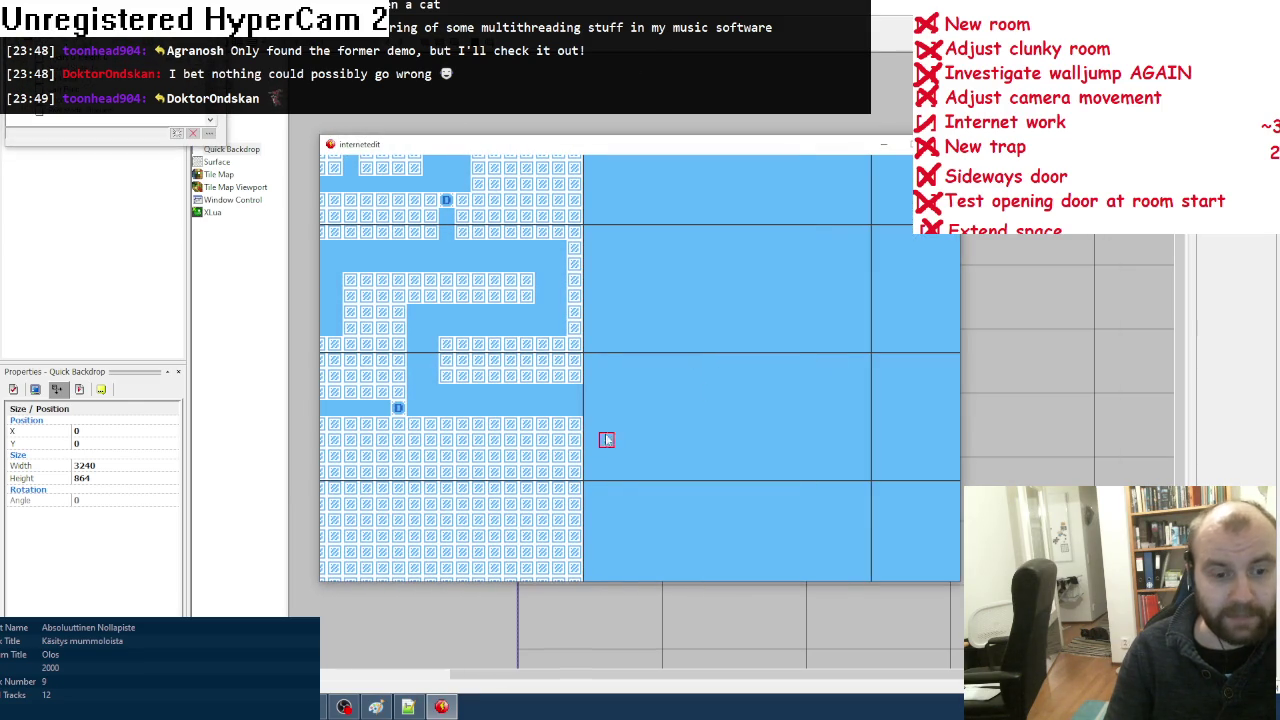
Step: Repeatedly hide and restore the room editor to compare the rooms with the level map
{"action": "key", "text": "Escape"}
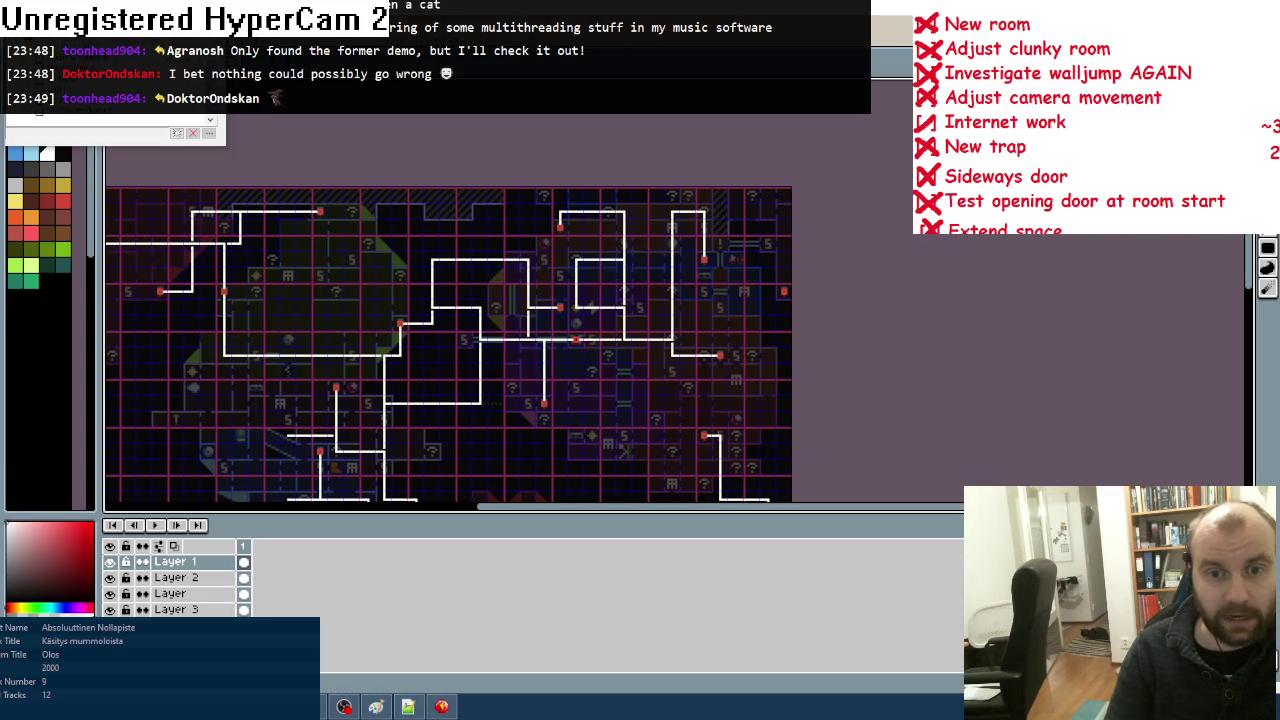
{"action": "mouse_move", "coordinate": [441, 707]}
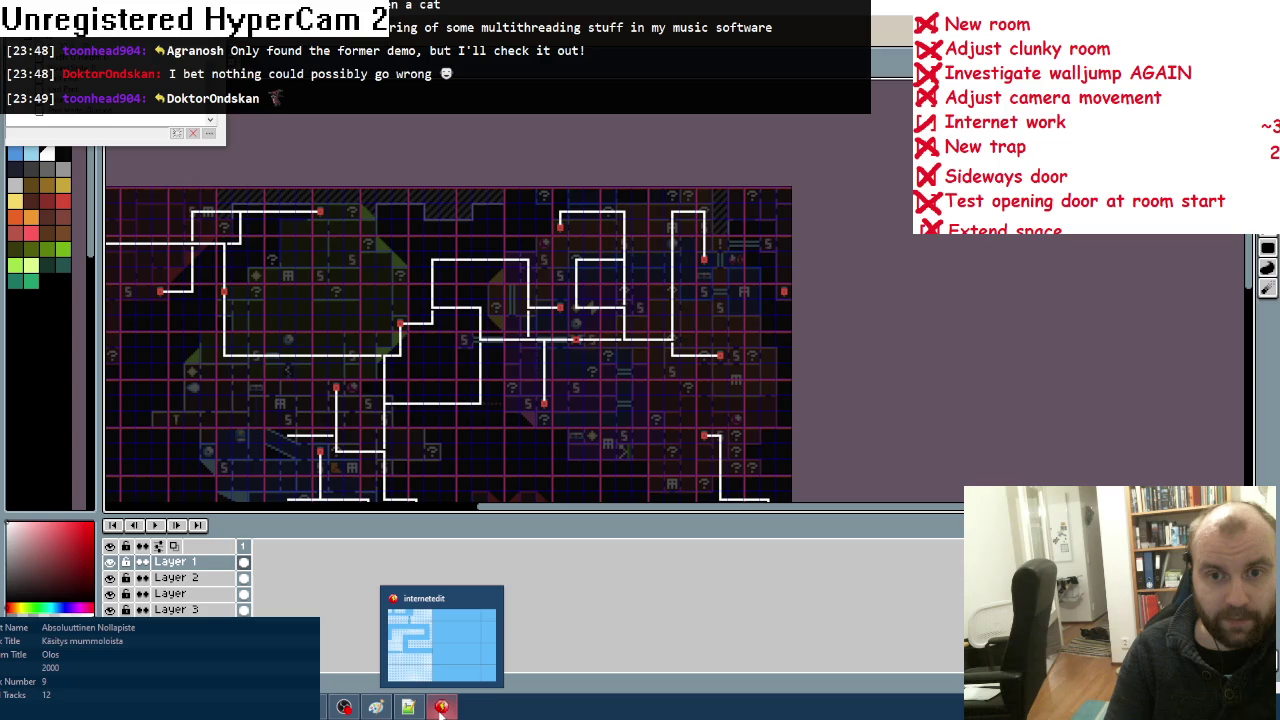
{"action": "left_click", "coordinate": [441, 707]}
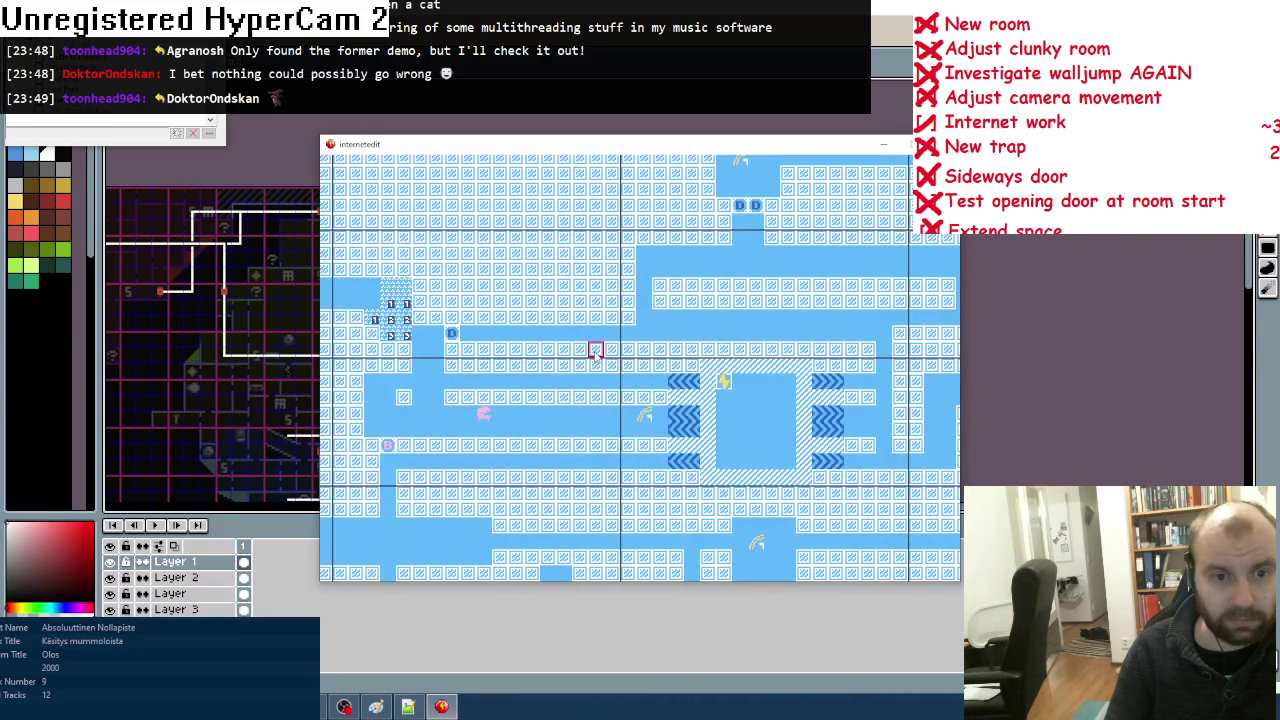
{"action": "key", "text": "Escape"}
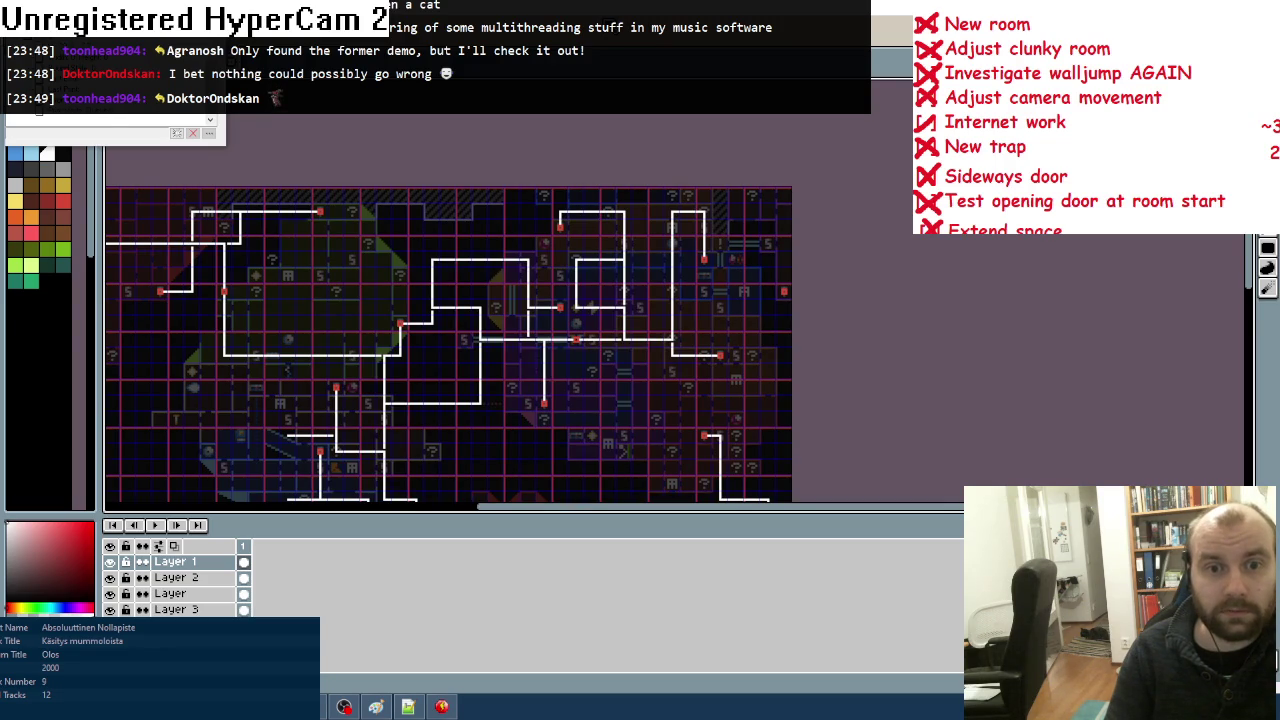
{"action": "left_click", "coordinate": [441, 707]}
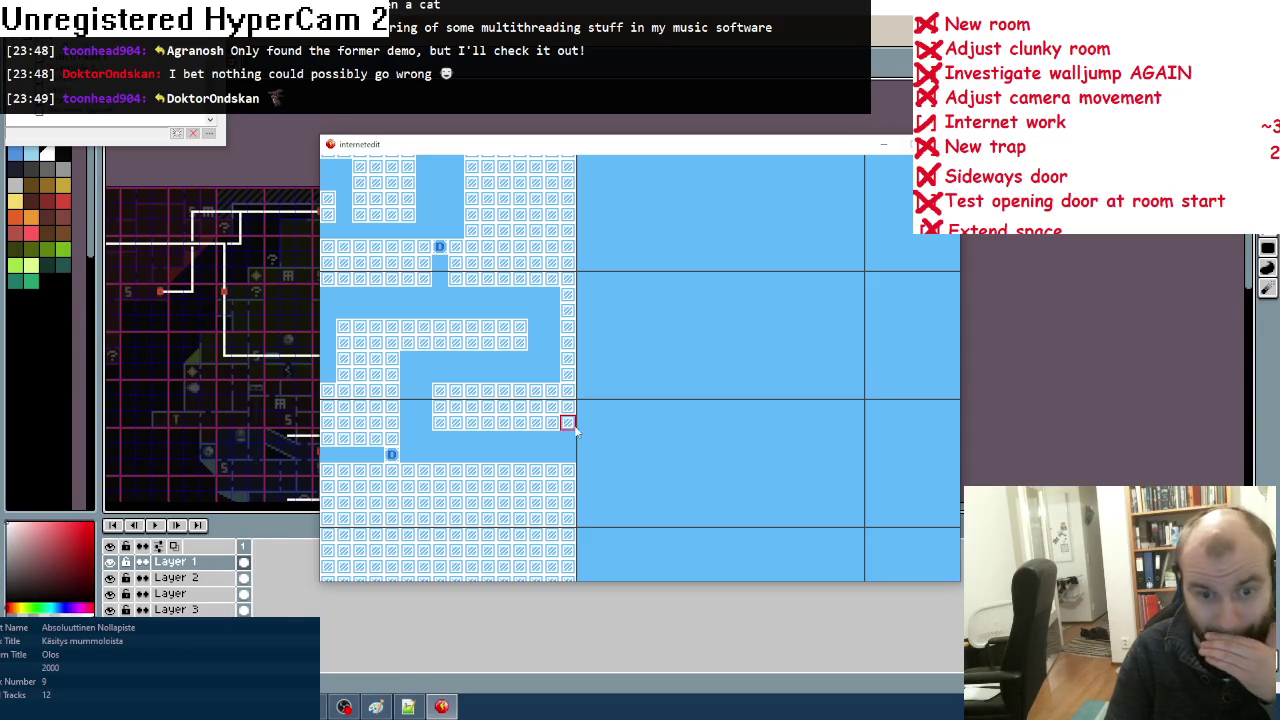
{"action": "key", "text": "Escape"}
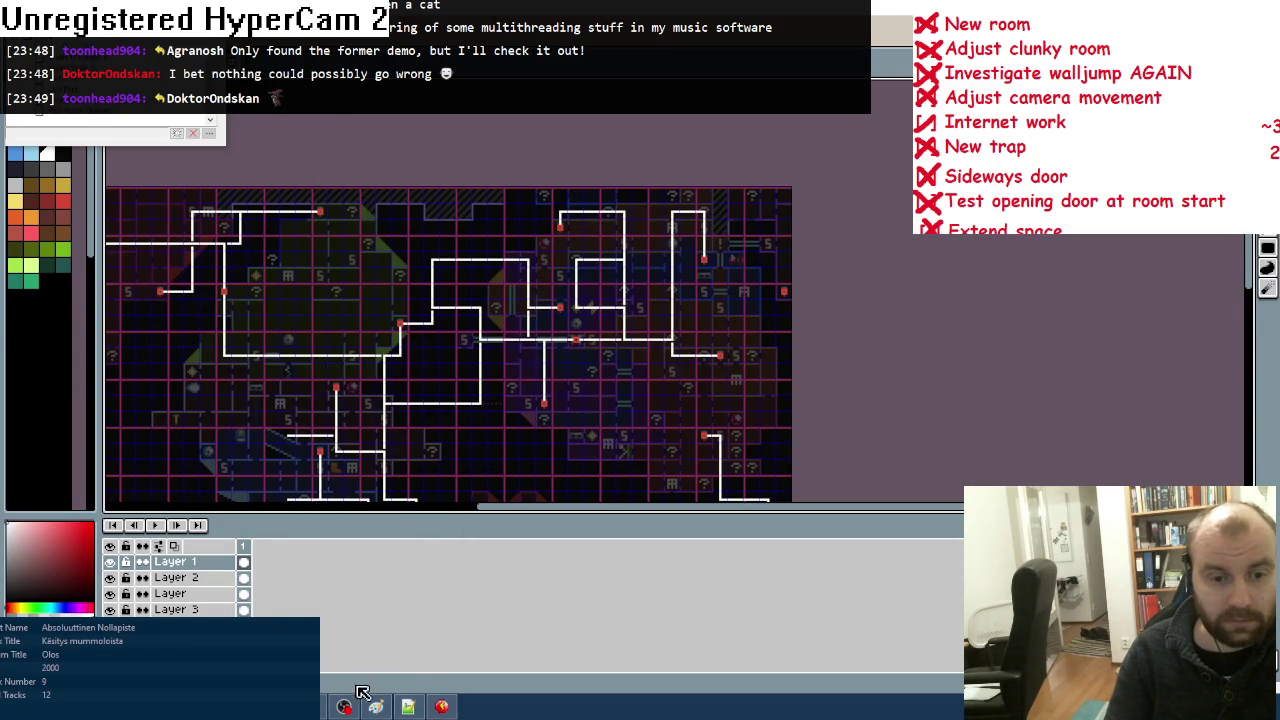
{"action": "left_click", "coordinate": [441, 707]}
{"action": "key", "text": "Escape"}
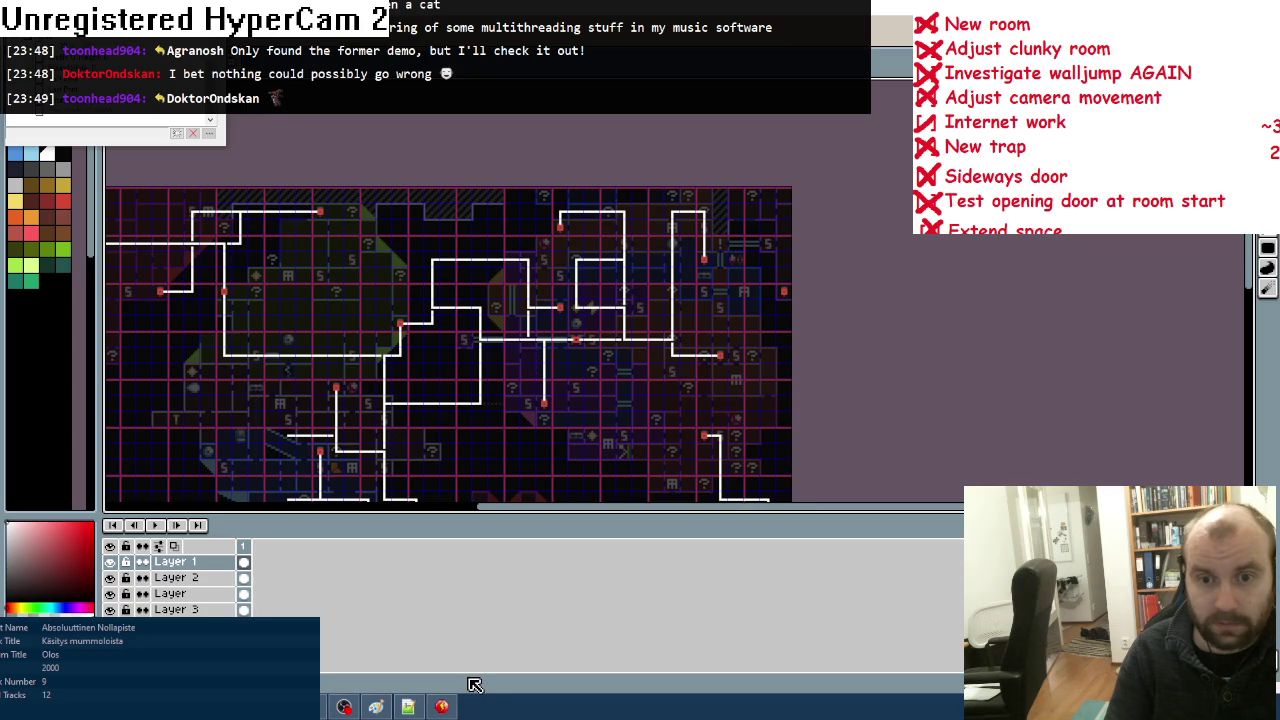
Step: Paint four rows of wall blocks rightward and place a door at their end
{"action": "left_click", "coordinate": [441, 707]}
{"action": "mouse_move", "coordinate": [545, 424]}
{"action": "left_mouse_down"}
{"action": "mouse_move", "coordinate": [637, 428]}
{"action": "mouse_move", "coordinate": [552, 421]}
{"action": "left_mouse_up"}
{"action": "mouse_move", "coordinate": [540, 482]}
{"action": "left_mouse_down"}
{"action": "mouse_move", "coordinate": [590, 473]}
{"action": "mouse_move", "coordinate": [640, 503]}
{"action": "mouse_move", "coordinate": [608, 470]}
{"action": "left_mouse_up"}
{"action": "left_click", "coordinate": [655, 470]}
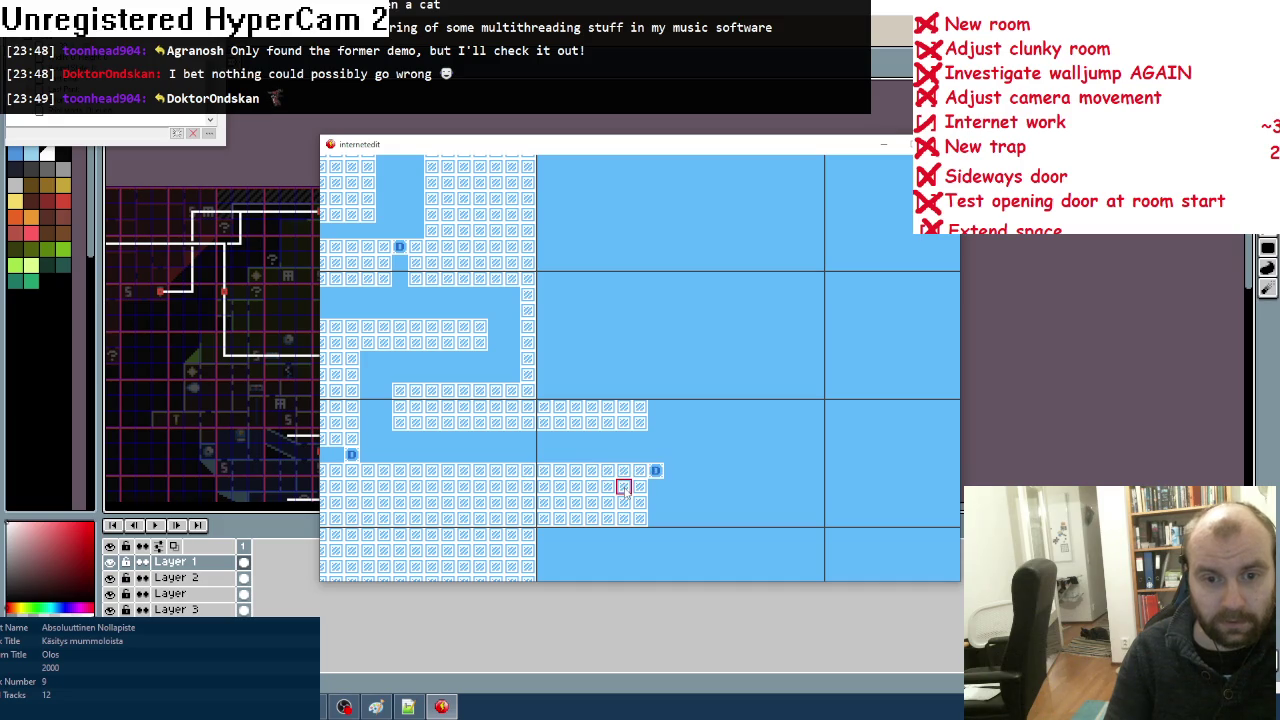
{"action": "key", "text": "Escape"}
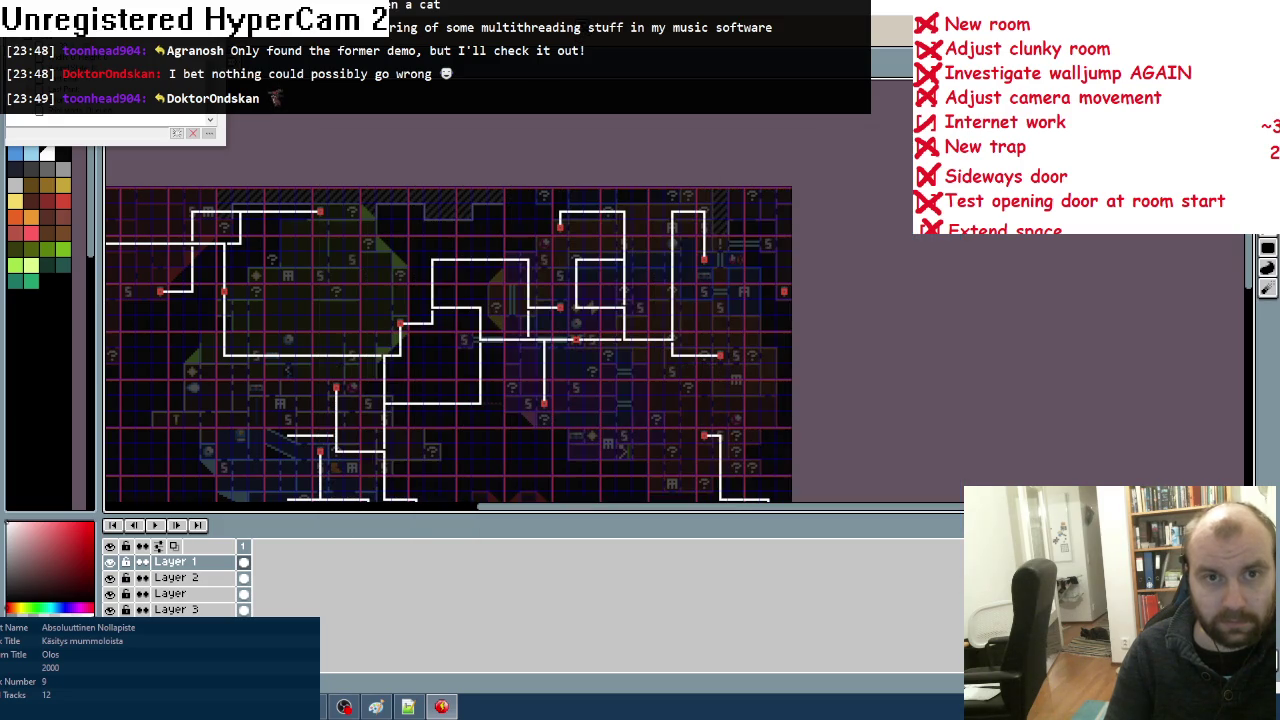
Step: Extend the wall rows further right and add a downward wall column
{"action": "left_click", "coordinate": [441, 707]}
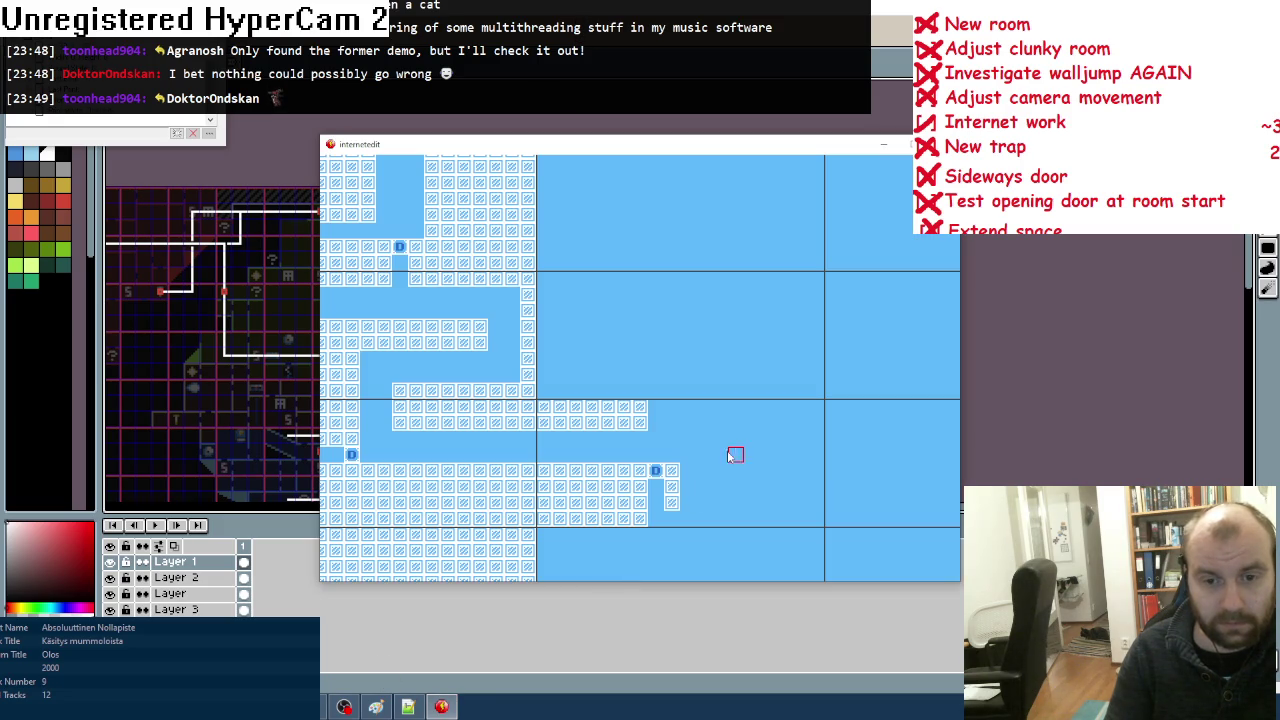
{"action": "left_click_drag", "start_coordinate": [639, 518], "coordinate": [815, 519]}
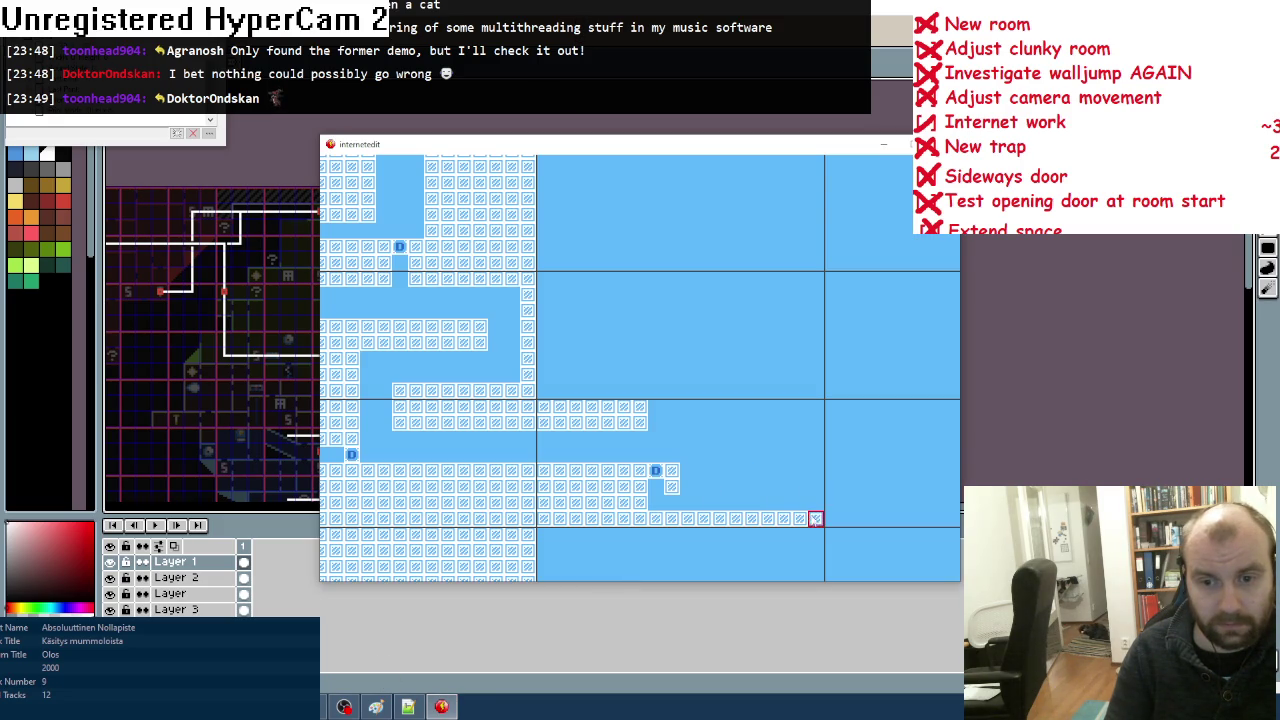
{"action": "mouse_move", "coordinate": [688, 487]}
{"action": "left_mouse_down"}
{"action": "mouse_move", "coordinate": [745, 472]}
{"action": "mouse_move", "coordinate": [766, 486]}
{"action": "mouse_move", "coordinate": [815, 482]}
{"action": "left_mouse_up"}
{"action": "mouse_move", "coordinate": [654, 420]}
{"action": "left_mouse_down"}
{"action": "mouse_move", "coordinate": [700, 406]}
{"action": "mouse_move", "coordinate": [720, 423]}
{"action": "mouse_move", "coordinate": [720, 407]}
{"action": "left_mouse_up"}
{"action": "mouse_move", "coordinate": [797, 408]}
{"action": "left_mouse_down"}
{"action": "mouse_move", "coordinate": [814, 434]}
{"action": "mouse_move", "coordinate": [815, 407]}
{"action": "left_mouse_up"}
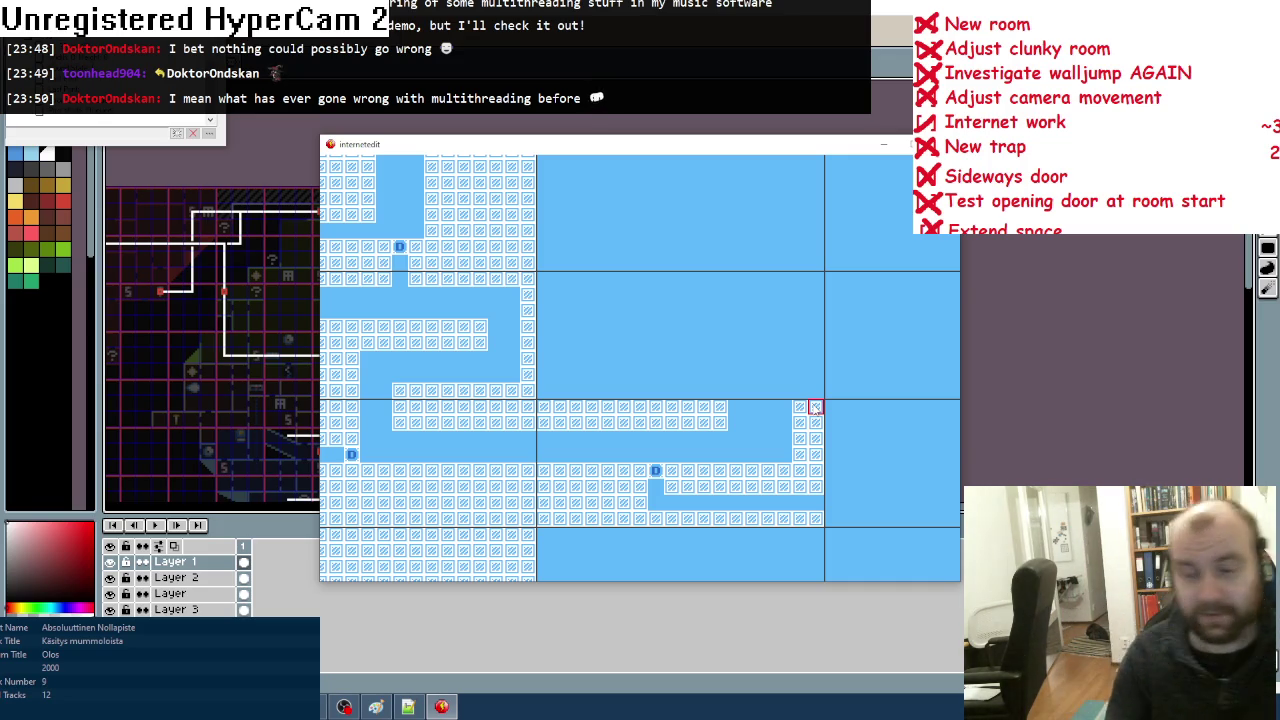
{"action": "scroll", "coordinate": [688, 445], "scroll_direction": "up", "scroll_amount": 3}
Step: Add wall columns and rows around the new room, erasing part of the upper rows
{"action": "mouse_move", "coordinate": [714, 447]}
{"action": "left_mouse_down"}
{"action": "mouse_move", "coordinate": [717, 426]}
{"action": "mouse_move", "coordinate": [702, 440]}
{"action": "left_mouse_up"}
{"action": "right_click", "coordinate": [712, 412]}
{"action": "mouse_move", "coordinate": [800, 455]}
{"action": "left_mouse_down"}
{"action": "mouse_move", "coordinate": [803, 394]}
{"action": "mouse_move", "coordinate": [816, 447]}
{"action": "left_mouse_up"}
{"action": "mouse_move", "coordinate": [815, 385]}
{"action": "left_mouse_down"}
{"action": "mouse_move", "coordinate": [640, 363]}
{"action": "mouse_move", "coordinate": [751, 363]}
{"action": "mouse_move", "coordinate": [758, 398]}
{"action": "left_mouse_up"}
{"action": "mouse_move", "coordinate": [690, 432]}
{"action": "left_mouse_down"}
{"action": "mouse_move", "coordinate": [560, 447]}
{"action": "mouse_move", "coordinate": [668, 430]}
{"action": "mouse_move", "coordinate": [623, 435]}
{"action": "left_mouse_up"}
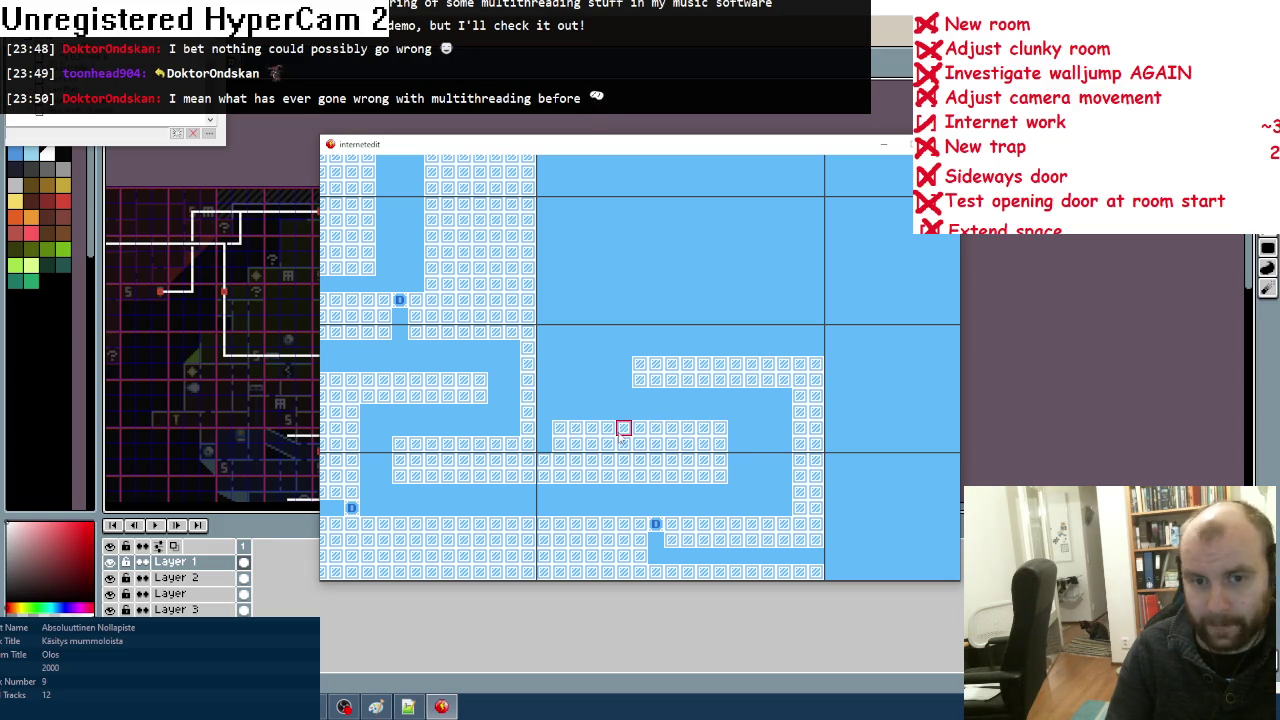
{"action": "mouse_move", "coordinate": [636, 372]}
{"action": "left_mouse_down"}
{"action": "mouse_move", "coordinate": [720, 363]}
{"action": "mouse_move", "coordinate": [738, 375]}
{"action": "left_mouse_up"}
{"action": "mouse_move", "coordinate": [728, 476]}
{"action": "left_mouse_down"}
{"action": "mouse_move", "coordinate": [766, 473]}
{"action": "mouse_move", "coordinate": [735, 430]}
{"action": "mouse_move", "coordinate": [753, 446]}
{"action": "left_mouse_up"}
Step: Paint a column of up-arrow tiles and fill two gaps with wall tiles
{"action": "key", "text": "Tab"}
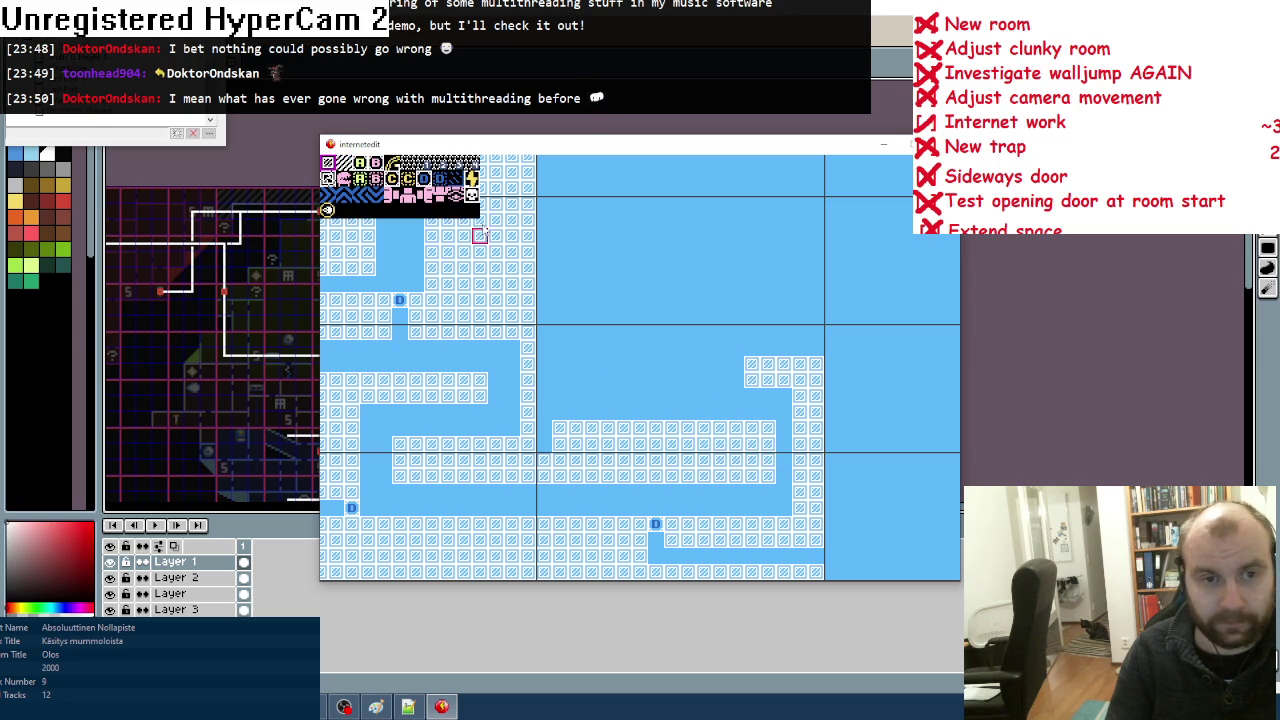
{"action": "left_click", "coordinate": [343, 195]}
{"action": "left_click_drag", "start_coordinate": [784, 480], "coordinate": [785, 432]}
{"action": "left_click_drag", "start_coordinate": [549, 437], "coordinate": [548, 450]}
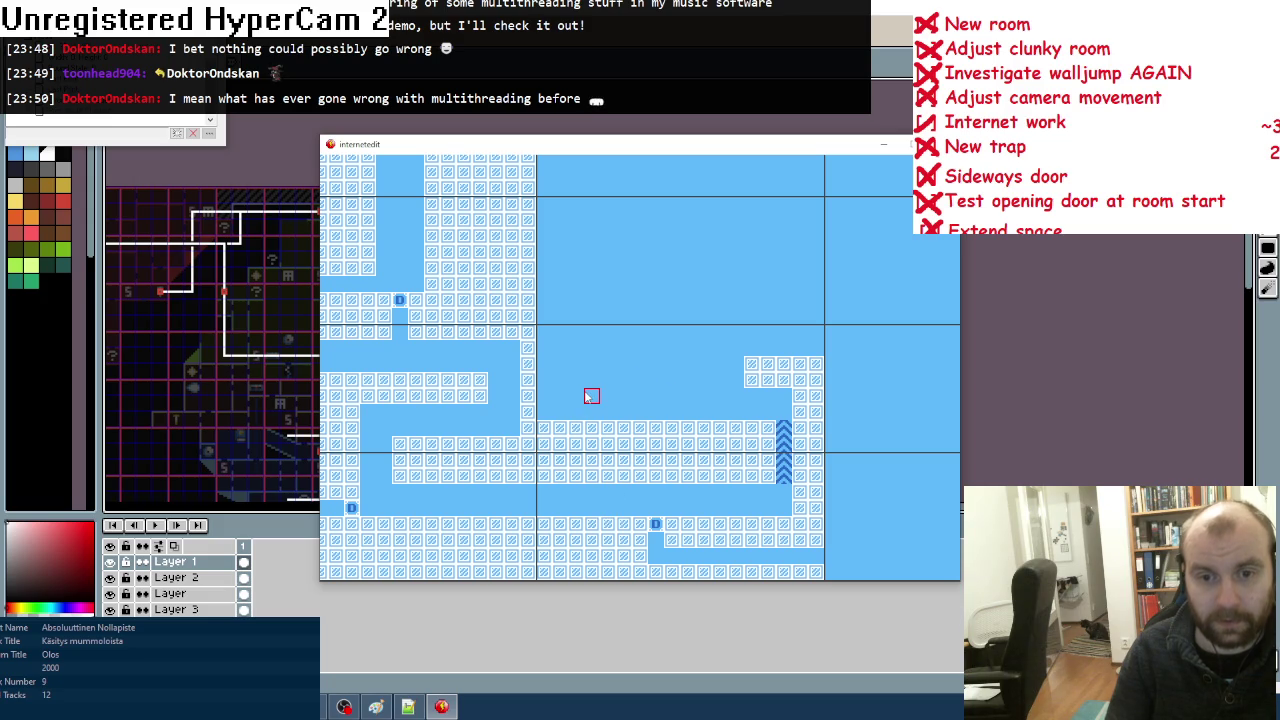
{"action": "key", "text": "Left"}
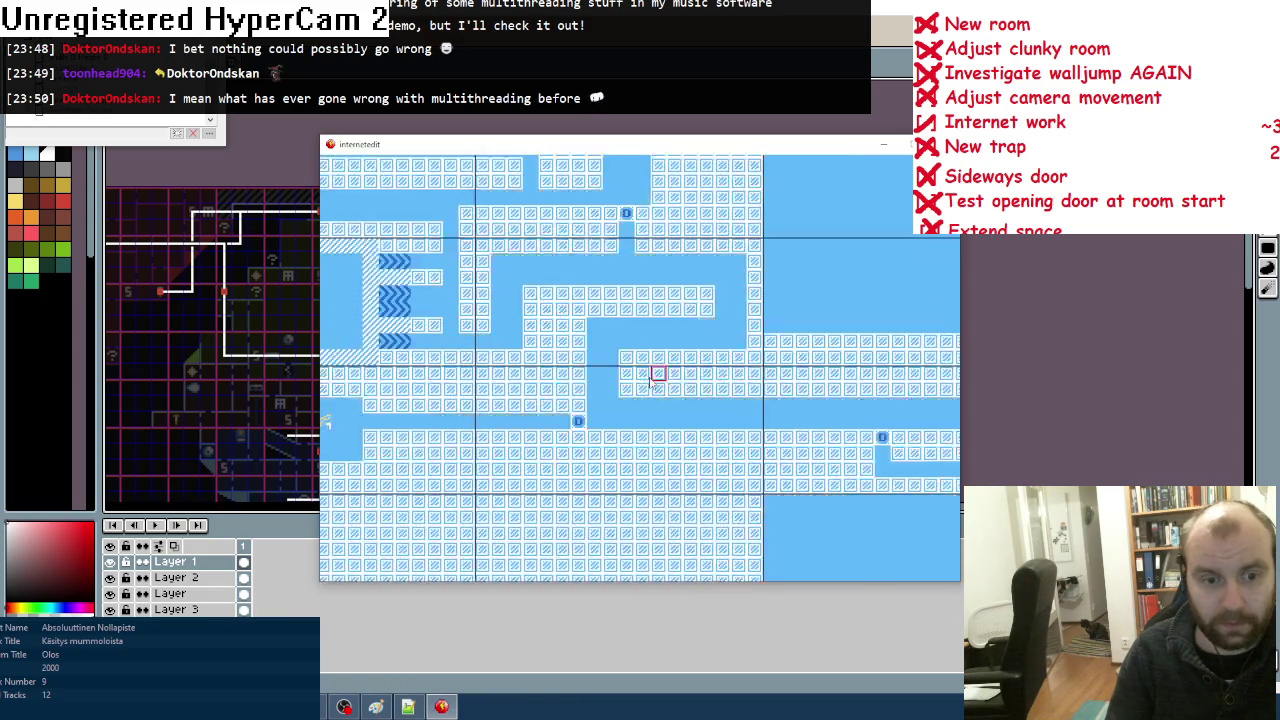
{"action": "key", "text": "Down"}
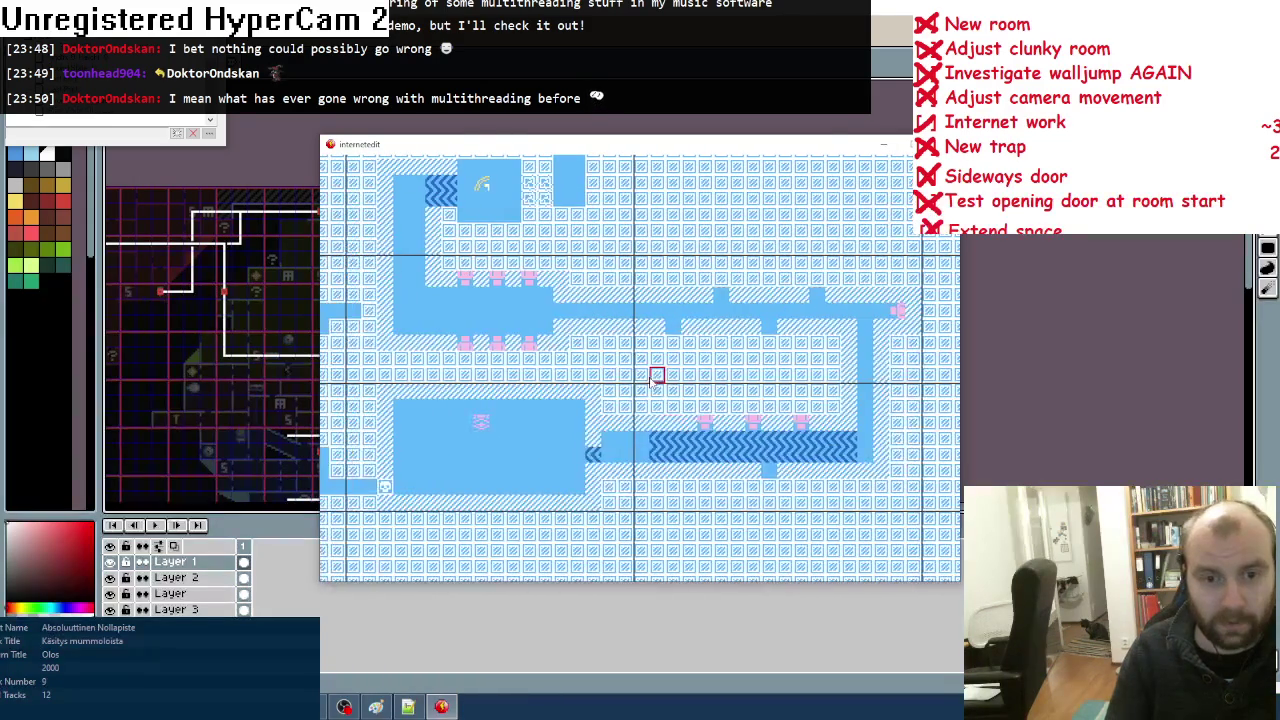
{"action": "key", "text": "Right"}
{"action": "key", "text": "Right"}
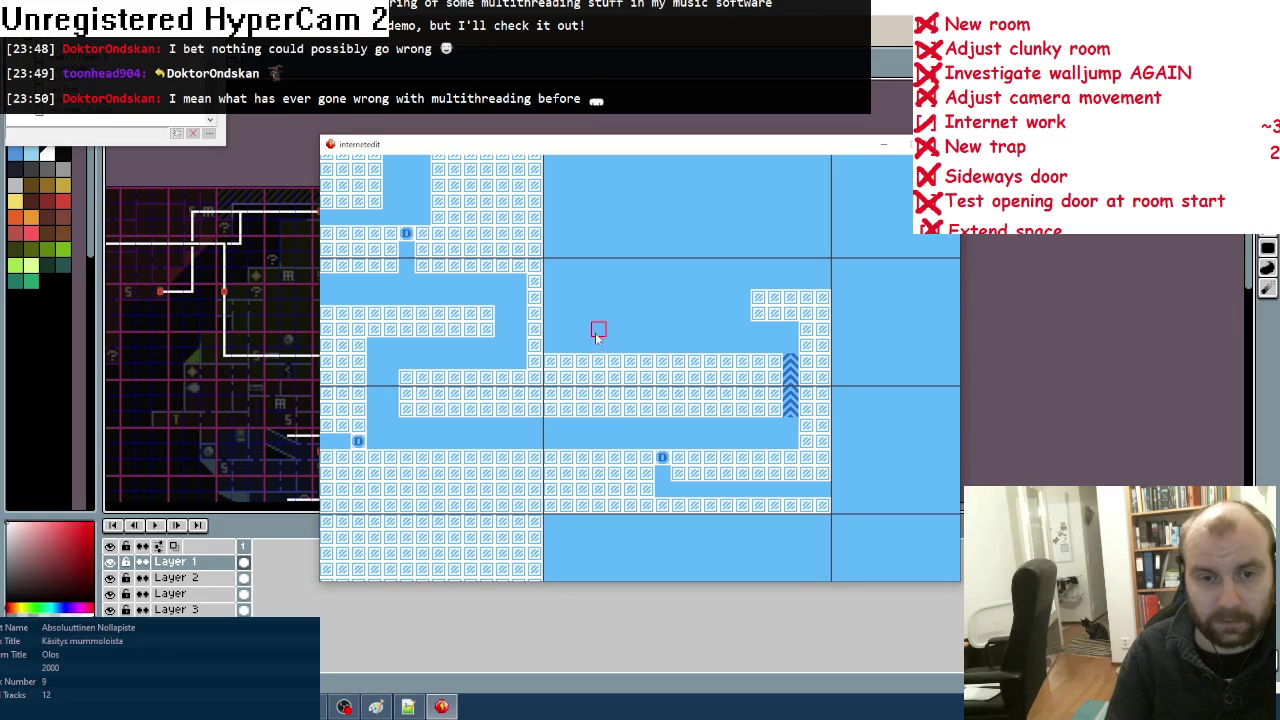
Step: Erase a short wall column and place a skull trap on top of it
{"action": "mouse_move", "coordinate": [598, 379]}
{"action": "left_mouse_down"}
{"action": "mouse_move", "coordinate": [600, 414]}
{"action": "mouse_move", "coordinate": [597, 362]}
{"action": "left_mouse_up"}
{"action": "key", "text": "space"}
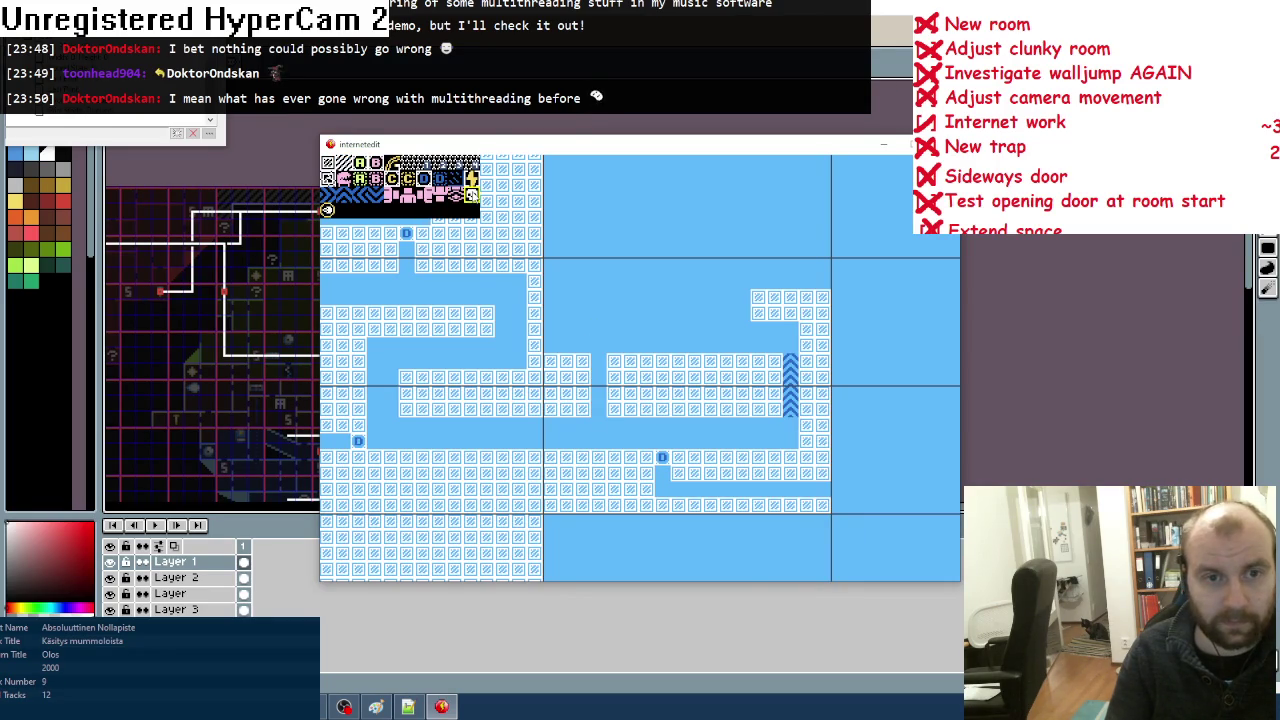
{"action": "left_click", "coordinate": [327, 210]}
{"action": "left_click", "coordinate": [598, 361]}
{"action": "scroll", "coordinate": [631, 366], "scroll_direction": "right", "scroll_amount": 1}
{"action": "scroll", "coordinate": [617, 380], "scroll_direction": "up", "scroll_amount": 1}
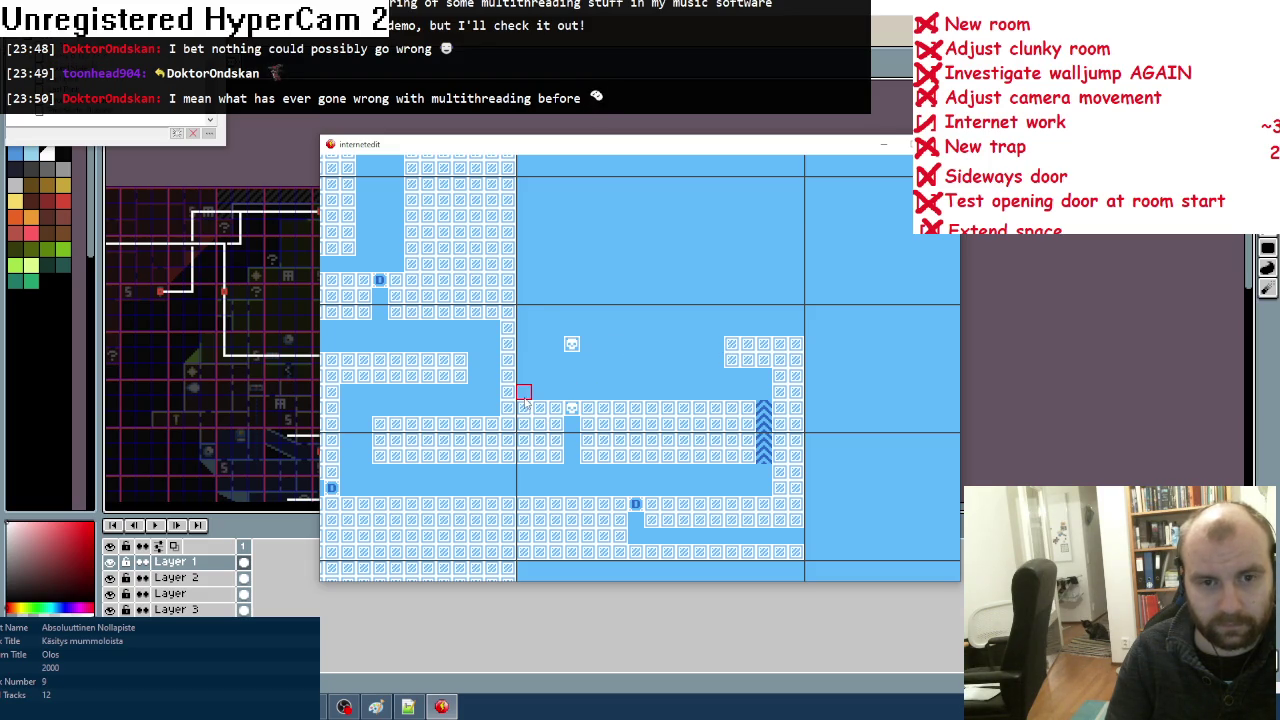
Step: Paint two wall columns, erase a wall row, and place a leftward conveyor tile
{"action": "mouse_move", "coordinate": [524, 393]}
{"action": "left_mouse_down"}
{"action": "mouse_move", "coordinate": [525, 313]}
{"action": "mouse_move", "coordinate": [539, 328]}
{"action": "mouse_move", "coordinate": [540, 395]}
{"action": "mouse_move", "coordinate": [569, 424]}
{"action": "mouse_move", "coordinate": [571, 393]}
{"action": "mouse_move", "coordinate": [594, 365]}
{"action": "left_mouse_up"}
{"action": "left_click_drag", "start_coordinate": [572, 410], "coordinate": [686, 410]}
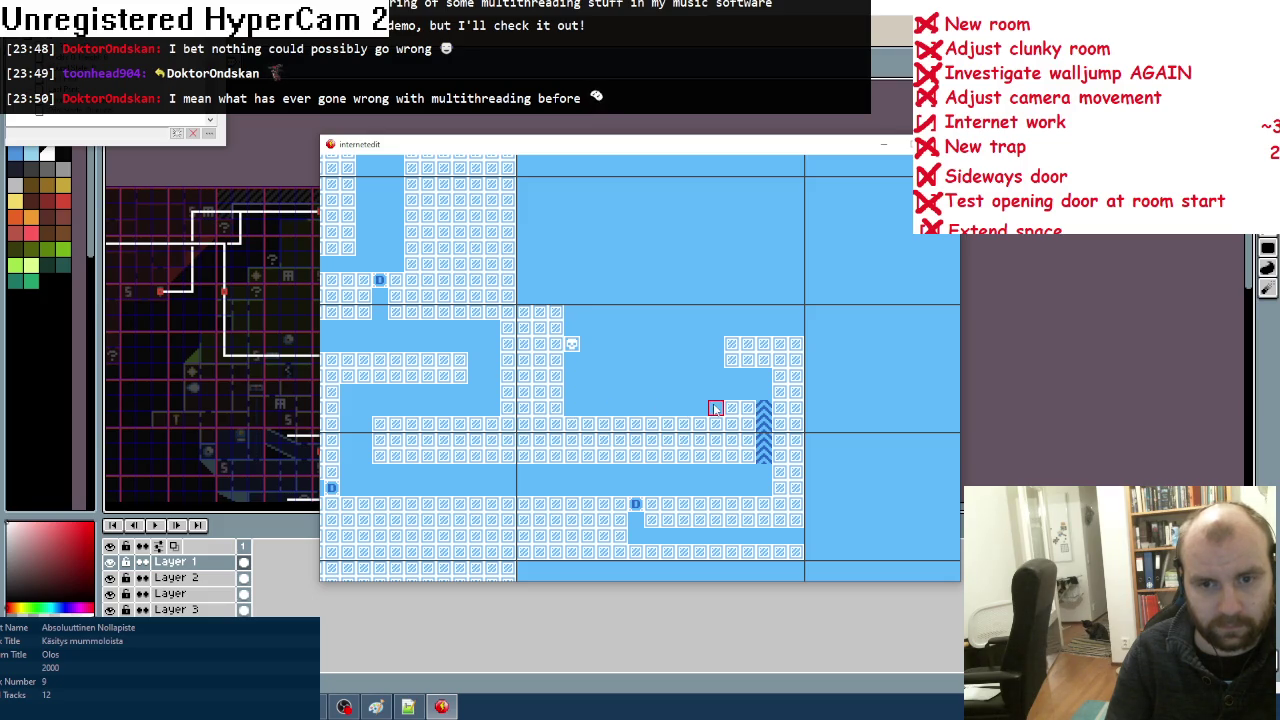
{"action": "key", "text": "space"}
{"action": "left_click", "coordinate": [368, 196]}
{"action": "left_click", "coordinate": [746, 390]}
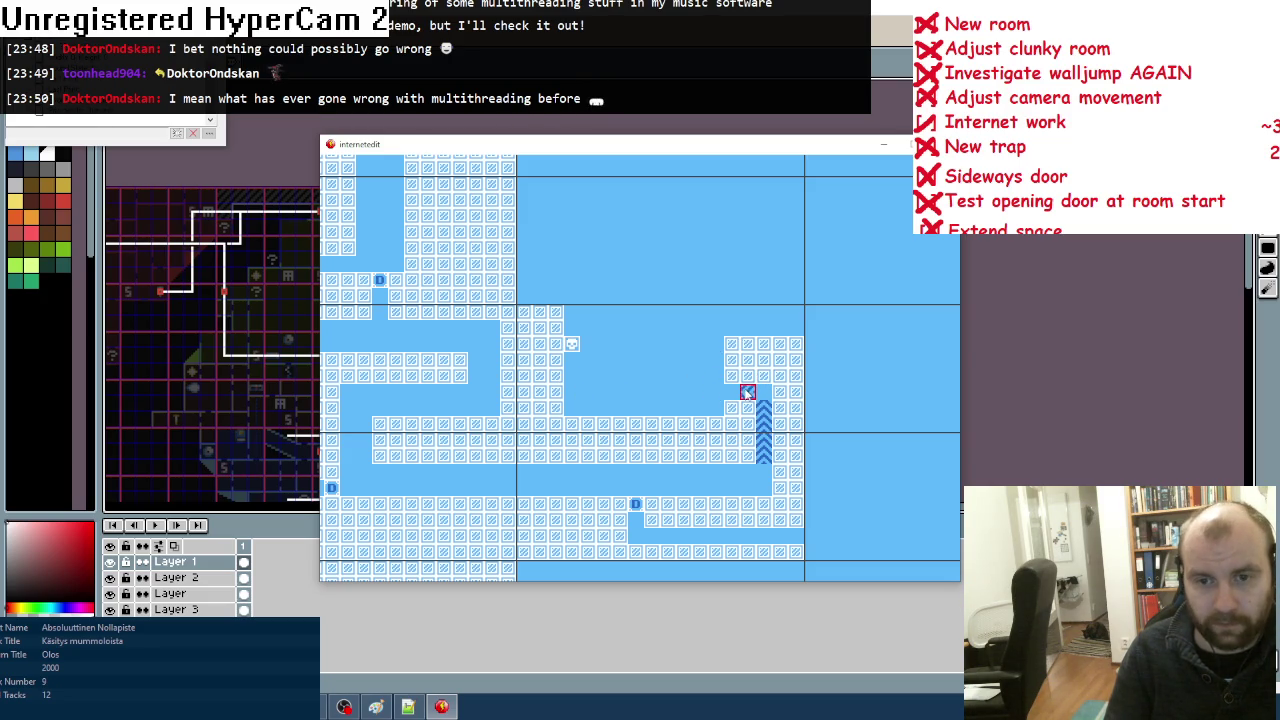
{"action": "mouse_move", "coordinate": [731, 402]}
{"action": "left_mouse_down"}
{"action": "mouse_move", "coordinate": [732, 350]}
{"action": "mouse_move", "coordinate": [726, 401]}
{"action": "left_mouse_up"}
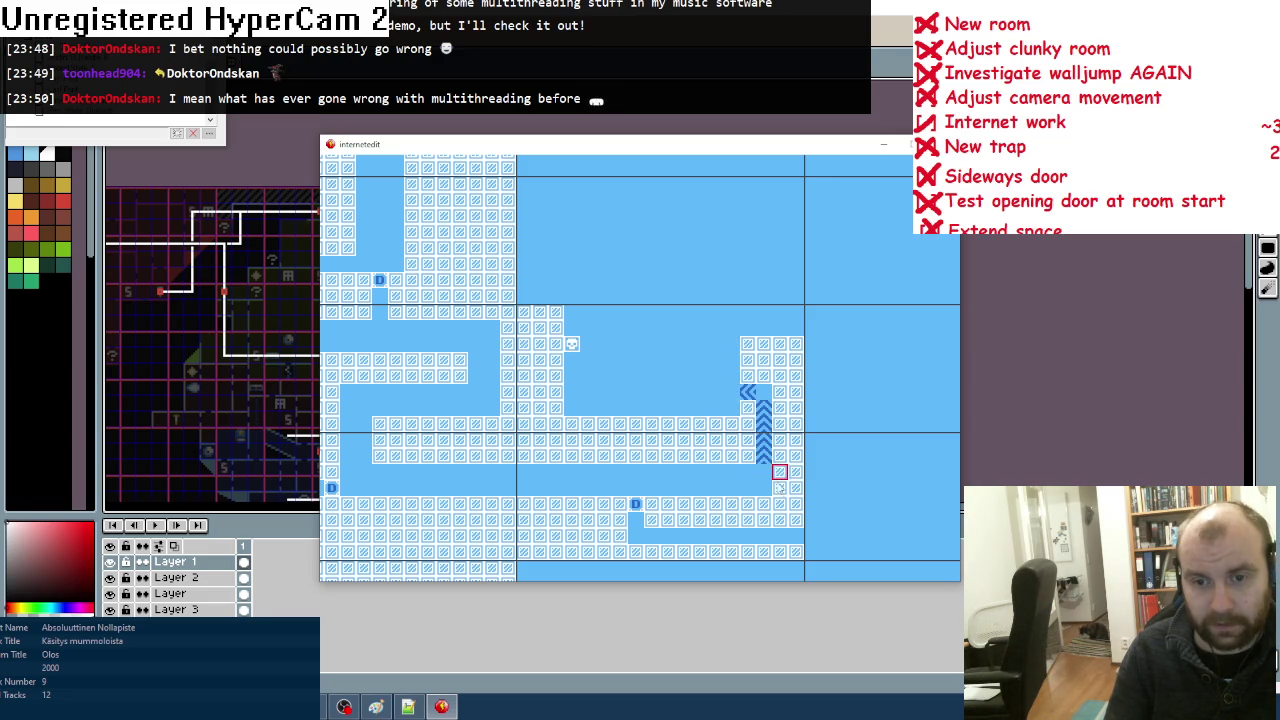
Step: Shift the up-arrow column one tile right and move the skull trap lower
{"action": "mouse_move", "coordinate": [779, 456]}
{"action": "left_mouse_down"}
{"action": "mouse_move", "coordinate": [777, 414]}
{"action": "mouse_move", "coordinate": [727, 396]}
{"action": "mouse_move", "coordinate": [766, 306]}
{"action": "mouse_move", "coordinate": [797, 318]}
{"action": "left_mouse_up"}
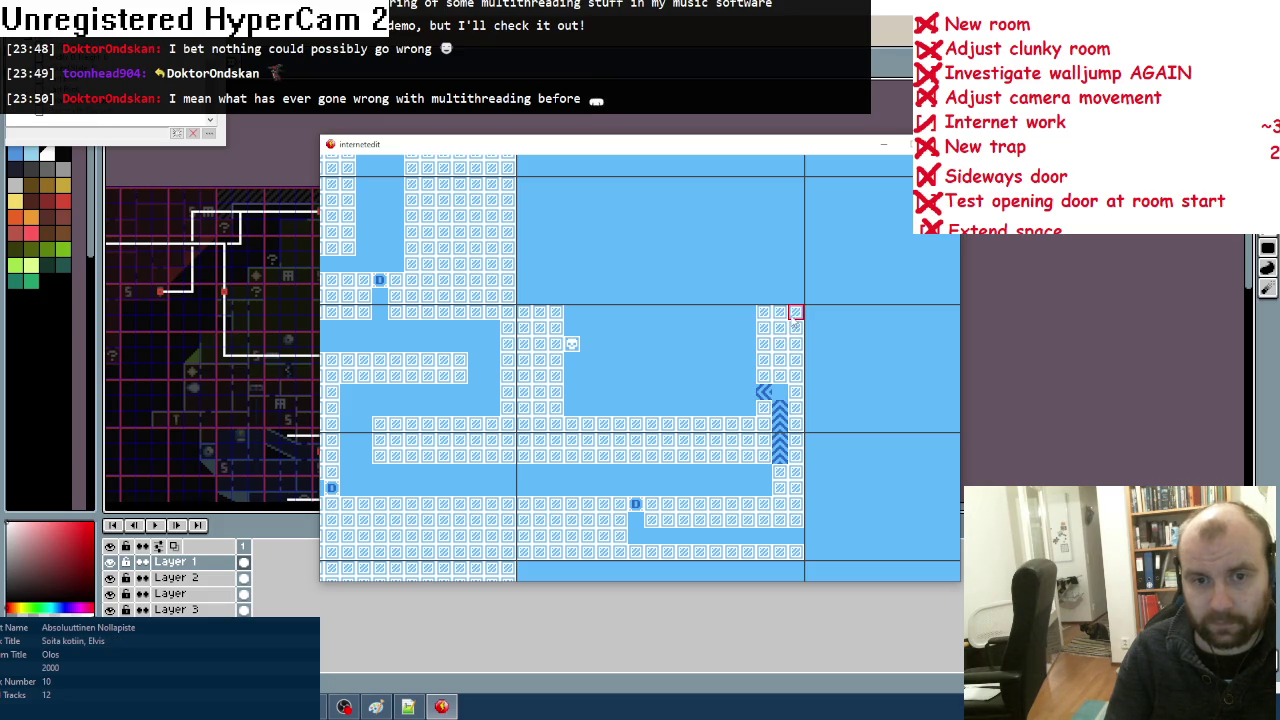
{"action": "left_click", "coordinate": [779, 487]}
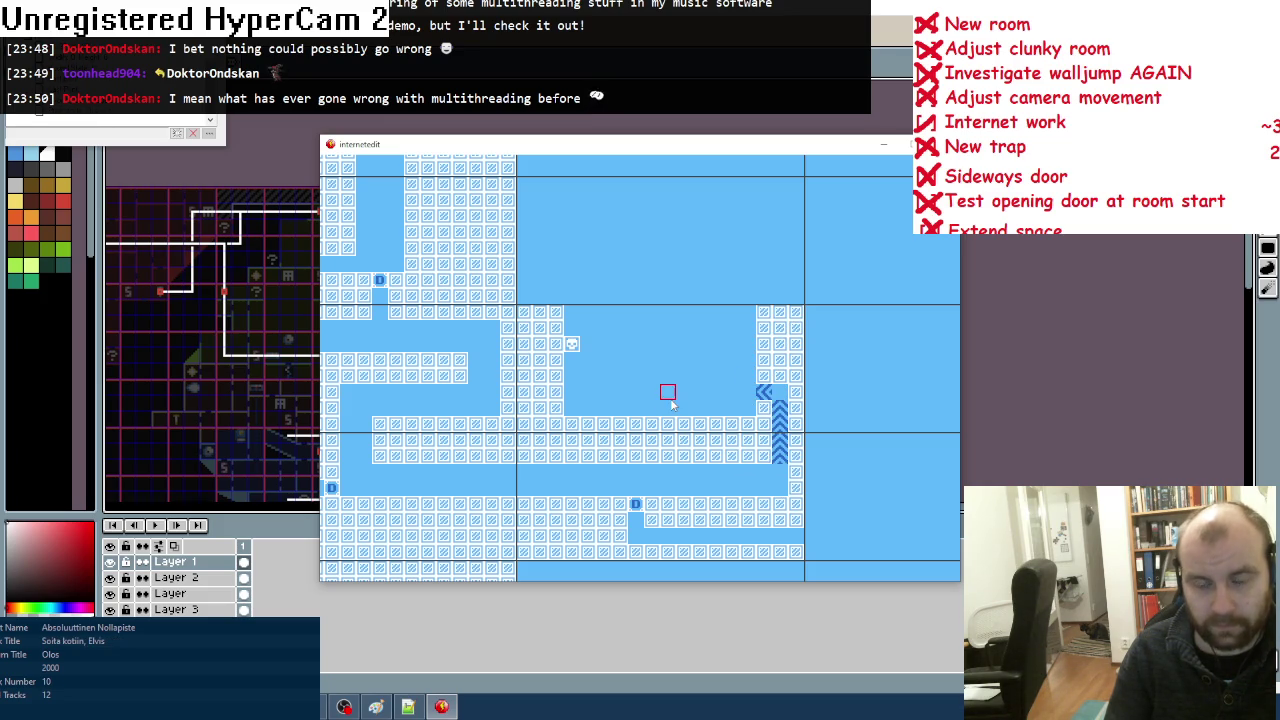
{"action": "left_click", "coordinate": [576, 391]}
{"action": "left_click_drag", "start_coordinate": [539, 394], "coordinate": [540, 430]}
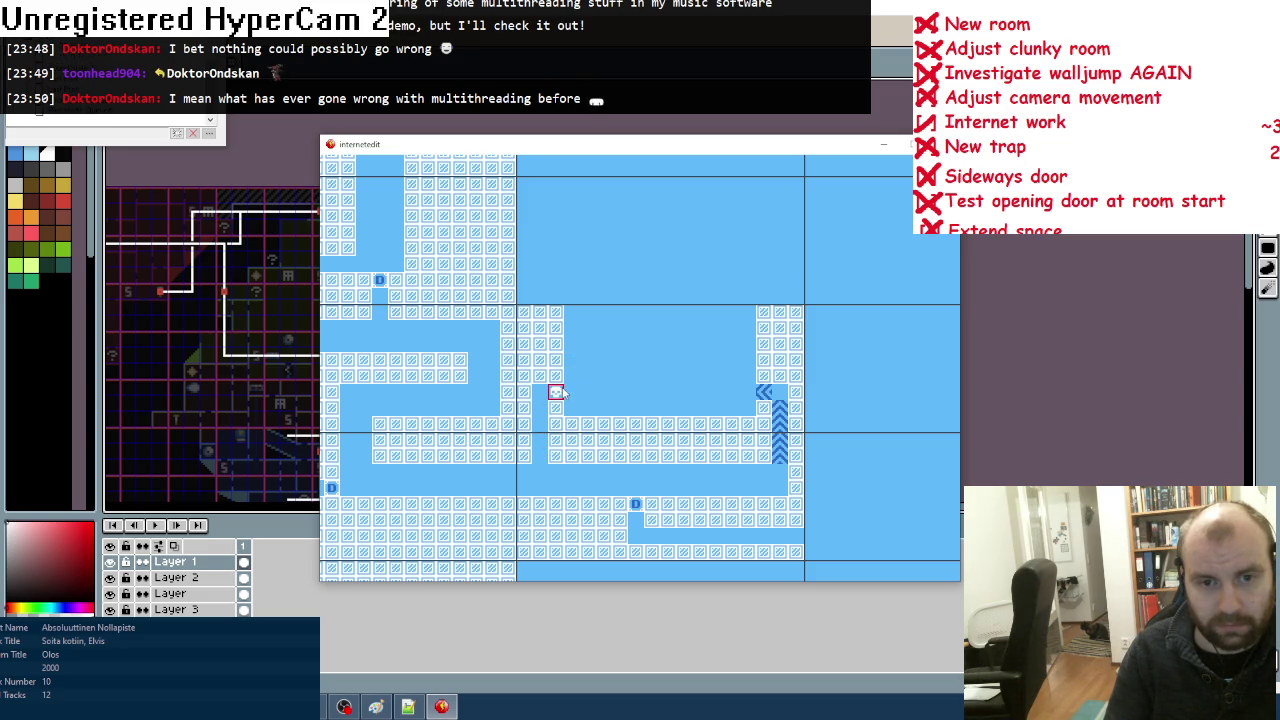
Step: Paint a wall row across the top and erase two tiles atop the right shaft
{"action": "mouse_move", "coordinate": [562, 315]}
{"action": "left_mouse_down"}
{"action": "mouse_move", "coordinate": [720, 314]}
{"action": "mouse_move", "coordinate": [719, 332]}
{"action": "left_mouse_up"}
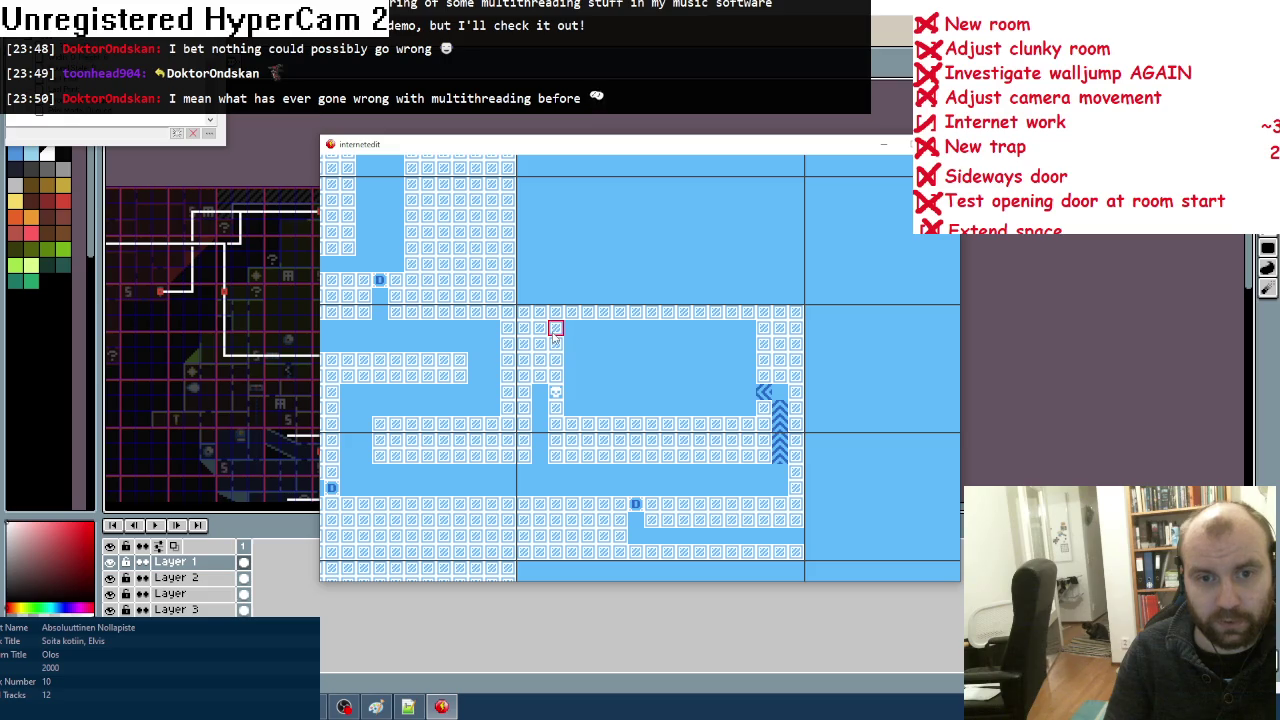
{"action": "left_click_drag", "start_coordinate": [781, 330], "coordinate": [783, 318]}
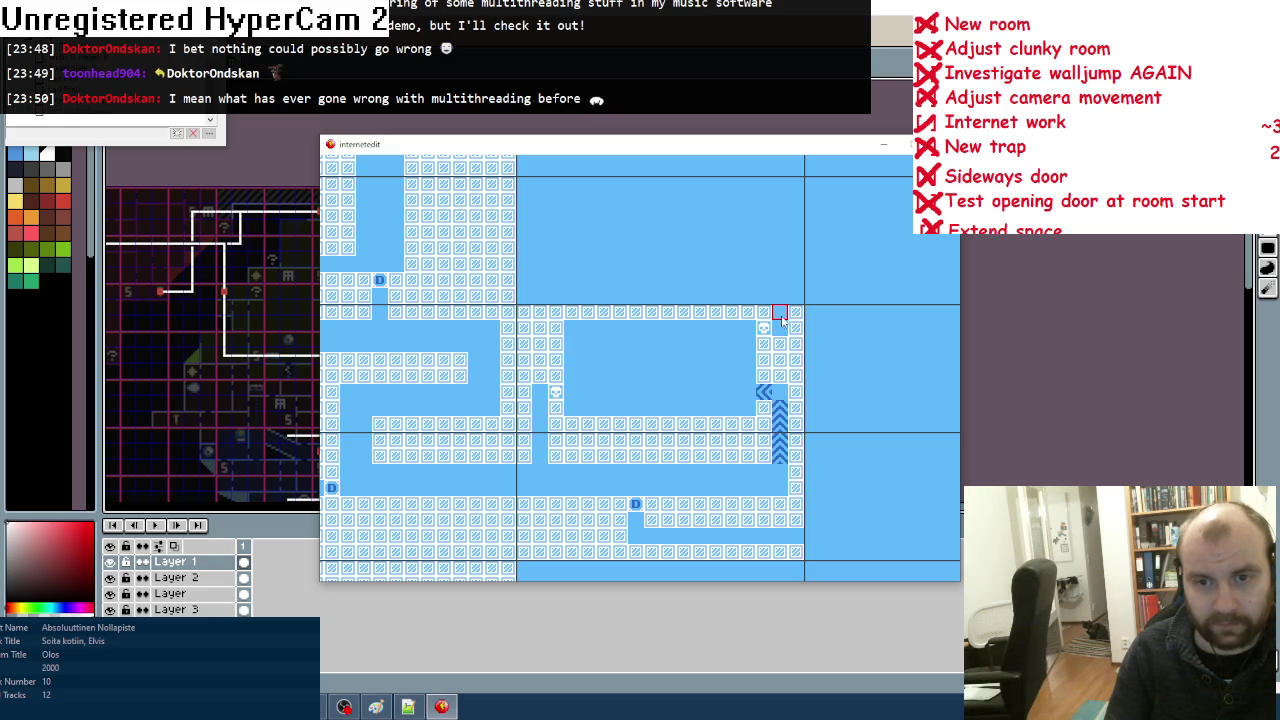
{"action": "scroll", "coordinate": [895, 278], "scroll_direction": "up", "scroll_amount": 3}
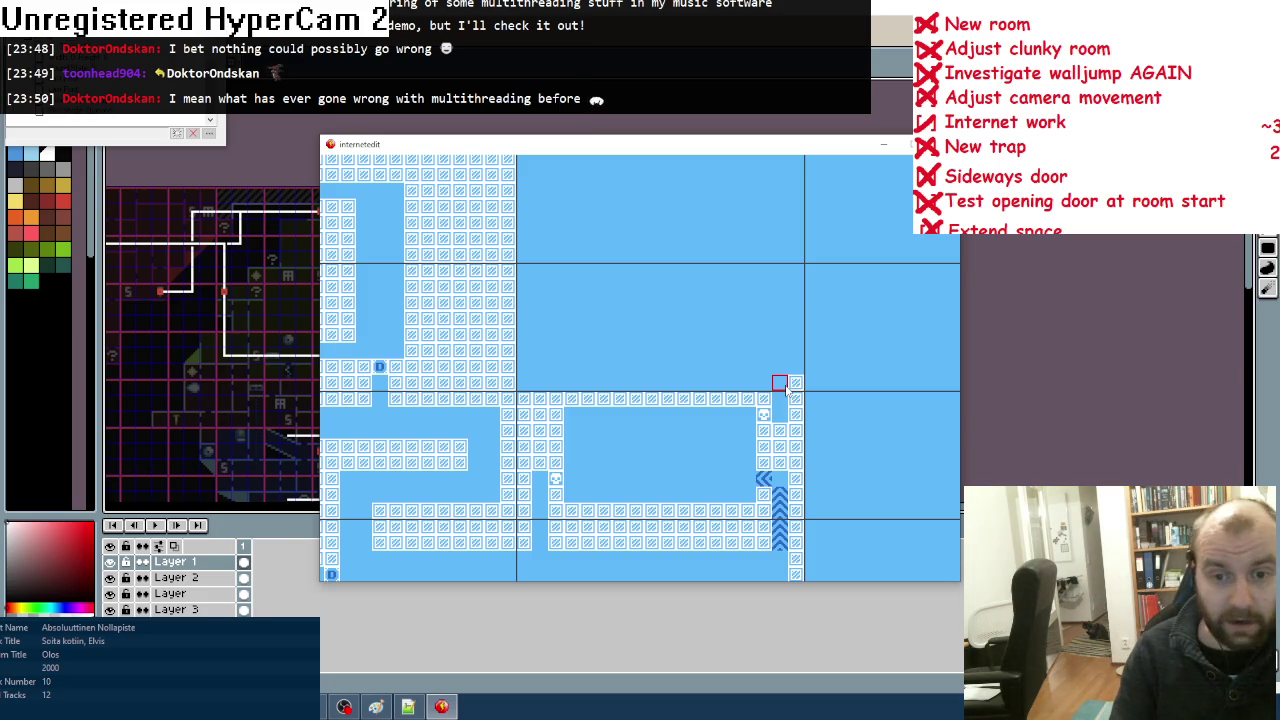
{"action": "scroll", "coordinate": [784, 395], "scroll_direction": "down", "scroll_amount": 2}
{"action": "scroll", "coordinate": [760, 398], "scroll_direction": "up", "scroll_amount": 3}
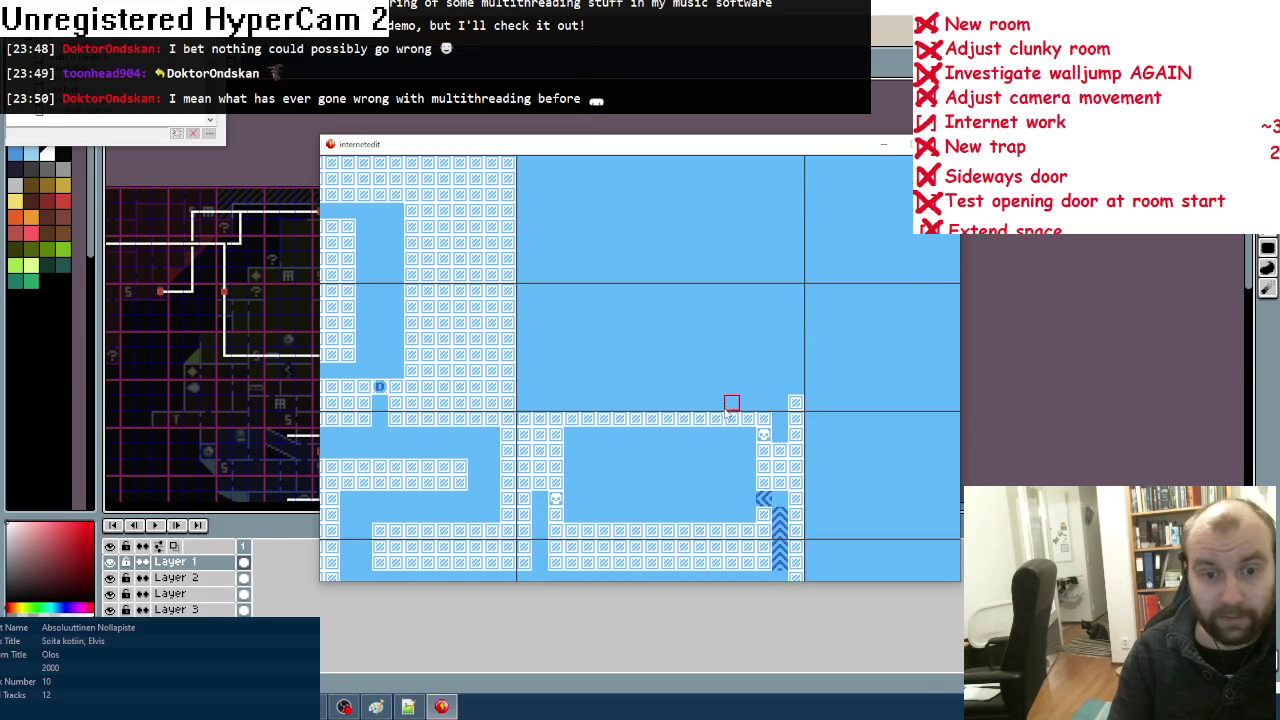
{"action": "scroll", "coordinate": [763, 406], "scroll_direction": "down", "scroll_amount": 1}
{"action": "scroll", "coordinate": [731, 440], "scroll_direction": "up", "scroll_amount": 1}
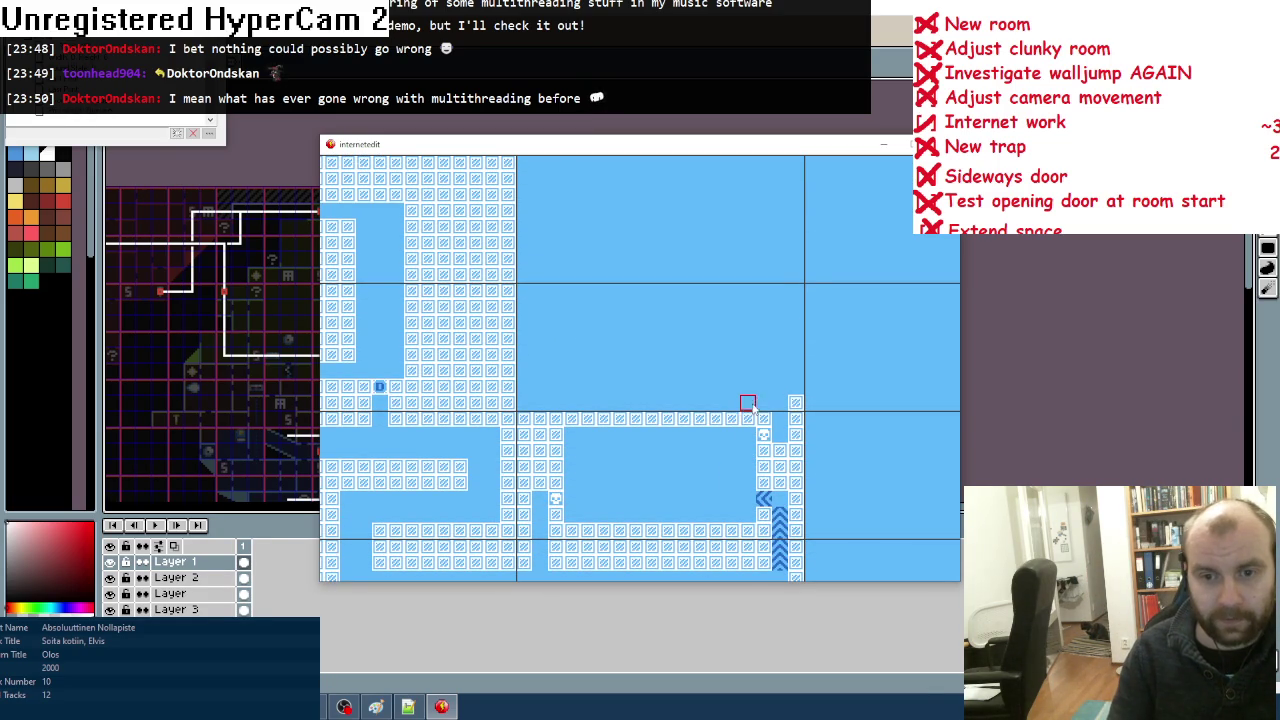
{"action": "scroll", "coordinate": [756, 403], "scroll_direction": "right", "scroll_amount": 1}
{"action": "scroll", "coordinate": [756, 403], "scroll_direction": "right", "scroll_amount": 1}
{"action": "key", "text": "Escape"}
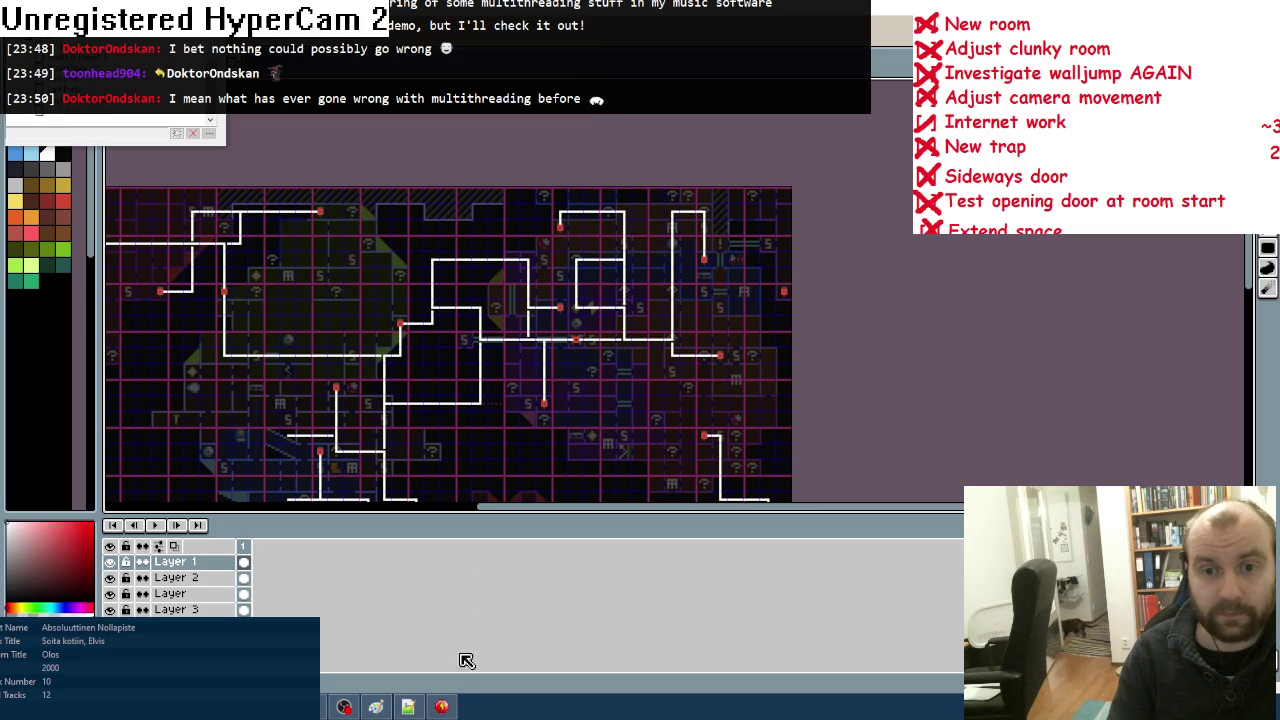
Step: Erase the arrow tile and spike column in the right shaft, then hide and restore the level window
{"action": "left_click", "coordinate": [408, 706]}
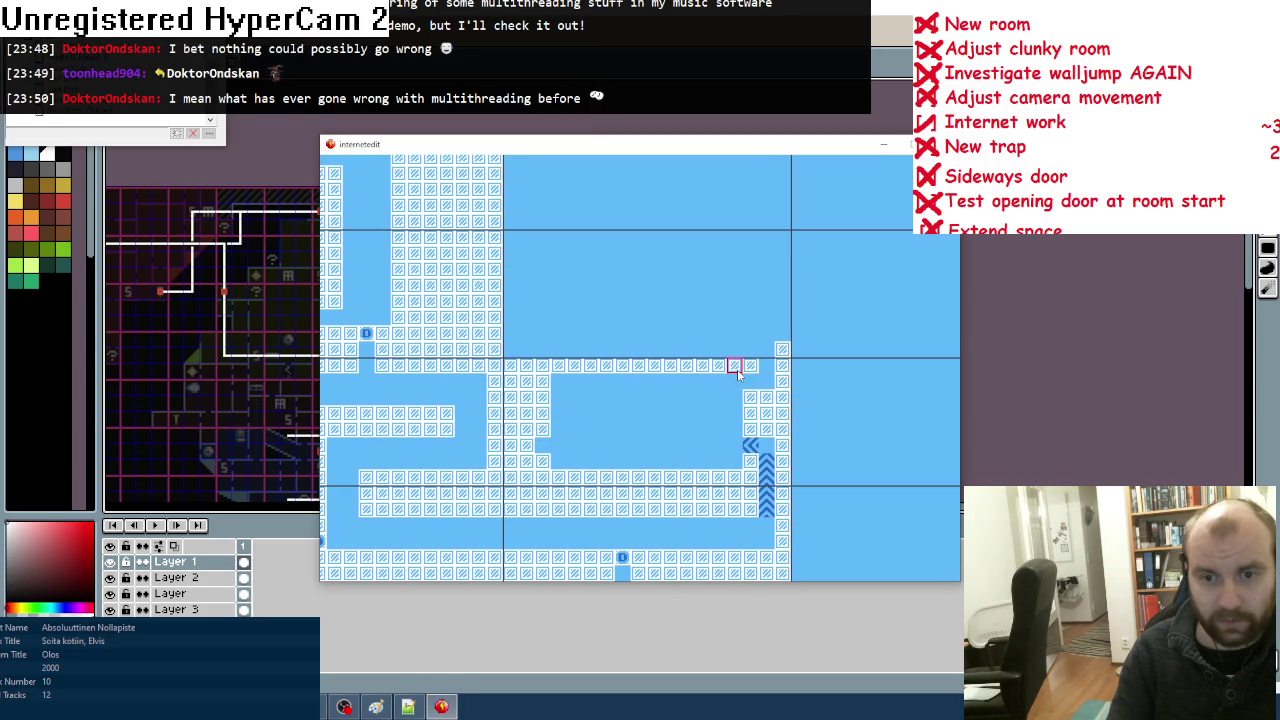
{"action": "mouse_move", "coordinate": [714, 443]}
{"action": "left_mouse_down"}
{"action": "mouse_move", "coordinate": [752, 448]}
{"action": "mouse_move", "coordinate": [749, 506]}
{"action": "mouse_move", "coordinate": [714, 523]}
{"action": "mouse_move", "coordinate": [737, 474]}
{"action": "mouse_move", "coordinate": [750, 540]}
{"action": "mouse_move", "coordinate": [763, 449]}
{"action": "mouse_move", "coordinate": [763, 537]}
{"action": "left_mouse_up"}
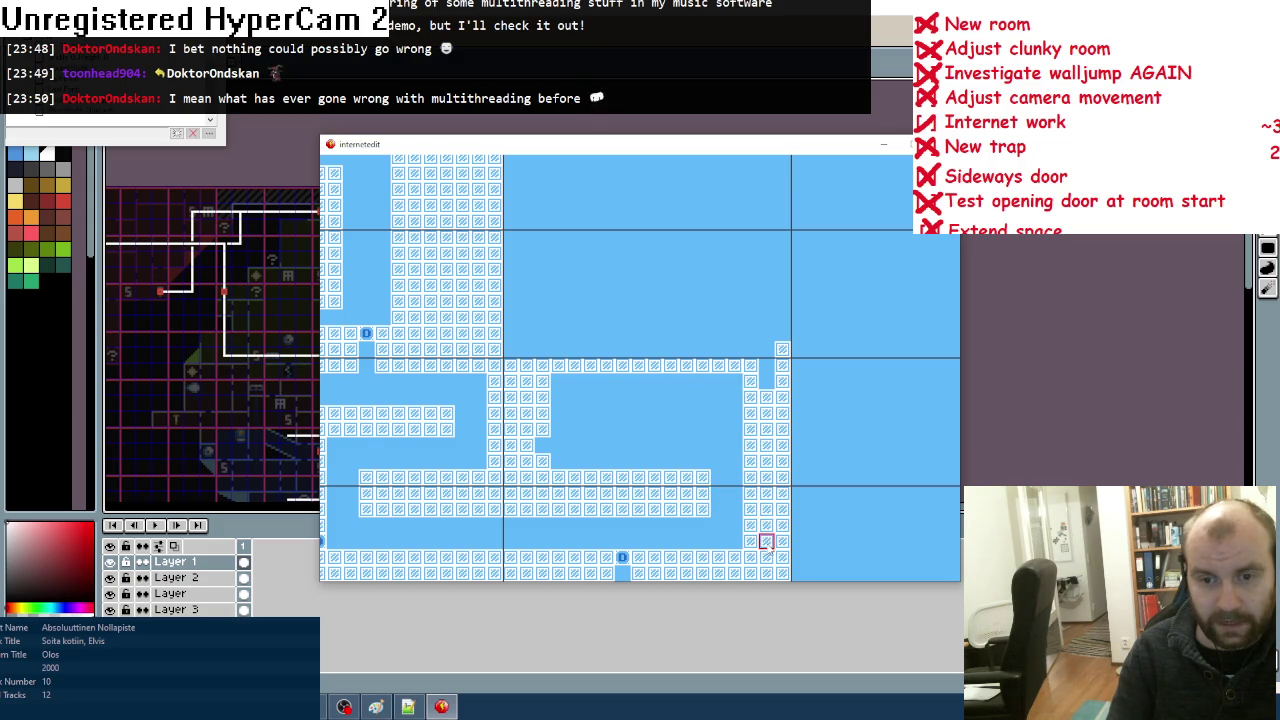
{"action": "scroll", "coordinate": [756, 388], "scroll_direction": "up", "scroll_amount": 1}
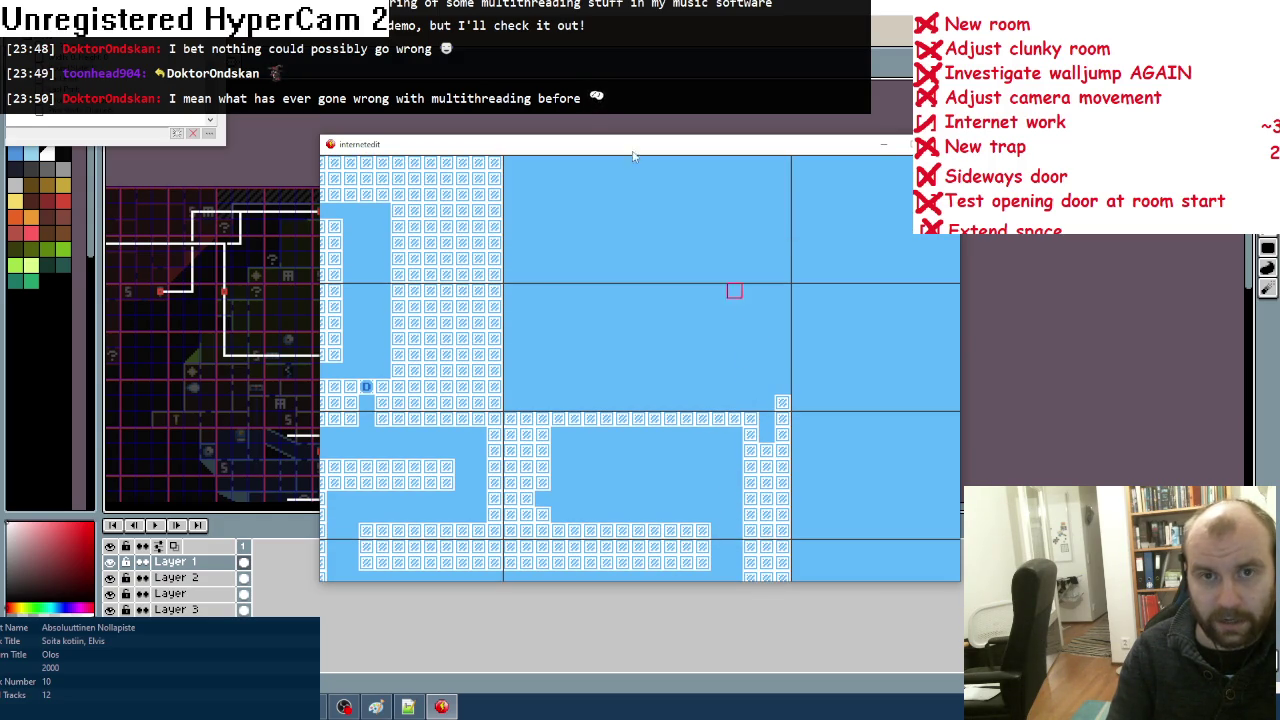
{"action": "key", "text": "Escape"}
{"action": "left_click", "coordinate": [441, 706]}
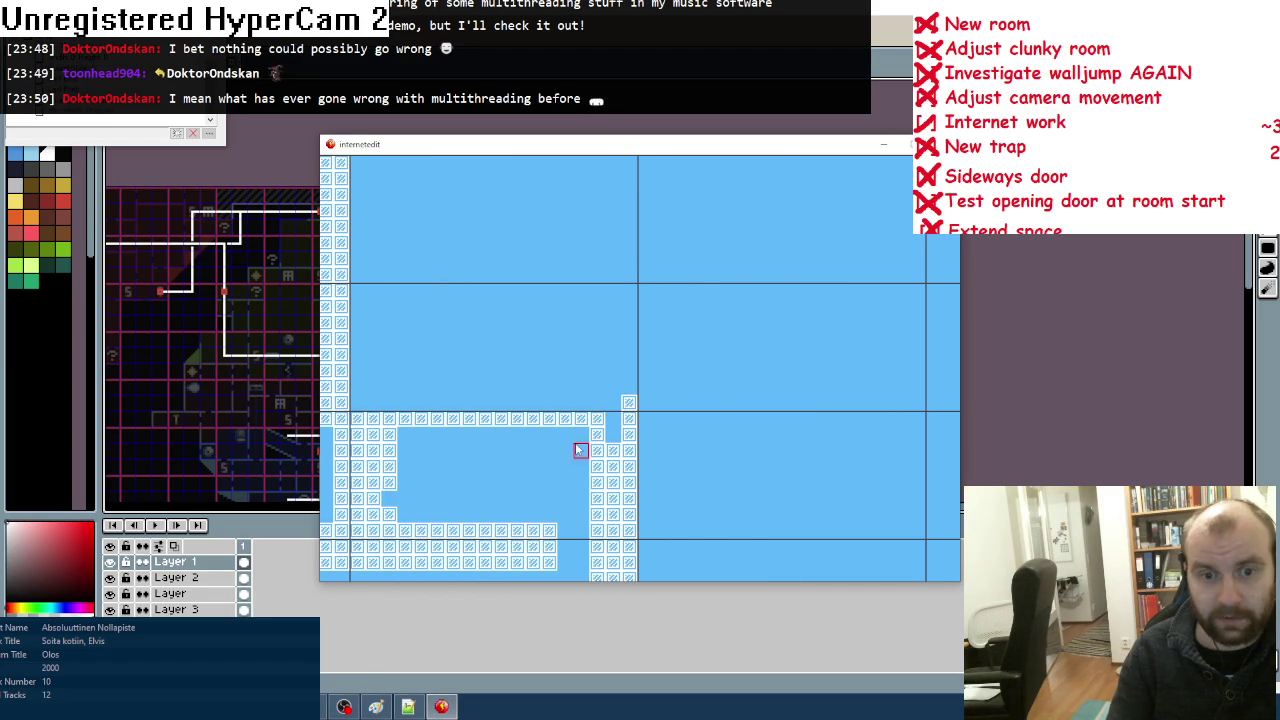
Step: Paint a wall row along the top of the map and a solid wall block
{"action": "mouse_move", "coordinate": [624, 167]}
{"action": "left_mouse_down"}
{"action": "mouse_move", "coordinate": [910, 165]}
{"action": "mouse_move", "coordinate": [886, 194]}
{"action": "mouse_move", "coordinate": [900, 243]}
{"action": "mouse_move", "coordinate": [886, 274]}
{"action": "mouse_move", "coordinate": [912, 275]}
{"action": "left_mouse_up"}
{"action": "left_click_drag", "start_coordinate": [628, 275], "coordinate": [661, 276]}
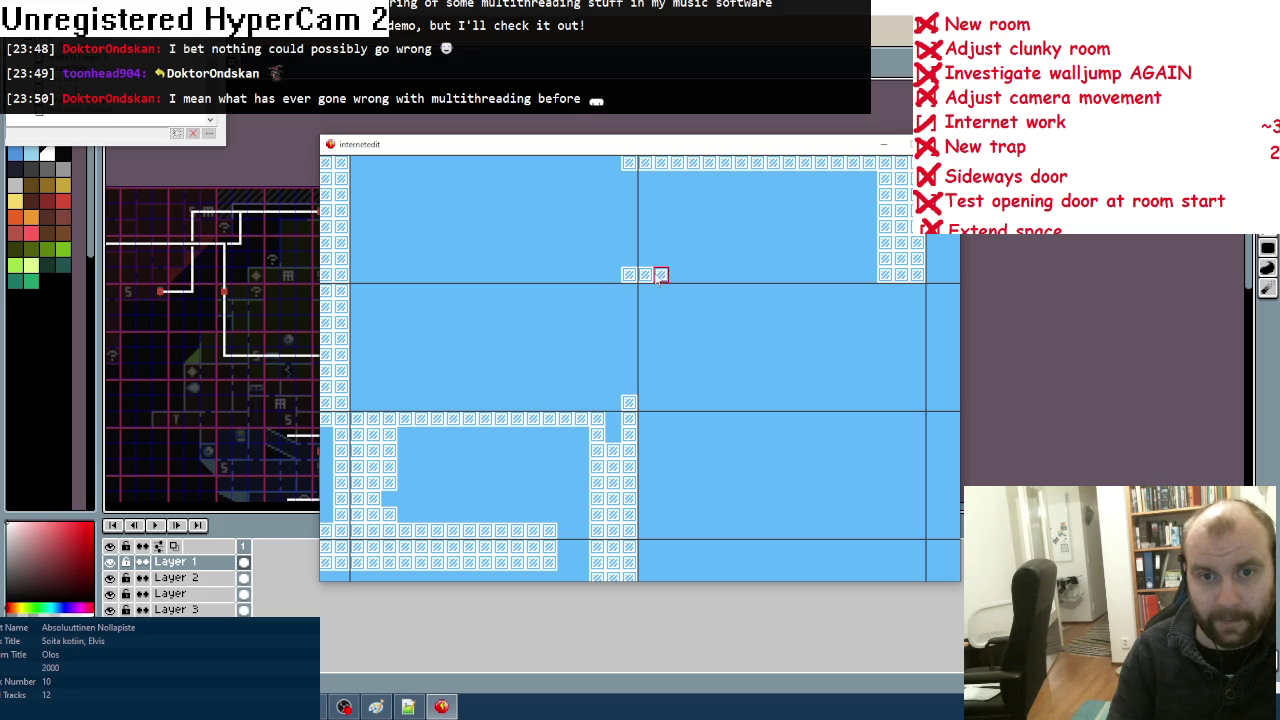
{"action": "mouse_move", "coordinate": [648, 200]}
{"action": "left_mouse_down"}
{"action": "mouse_move", "coordinate": [660, 260]}
{"action": "mouse_move", "coordinate": [677, 194]}
{"action": "mouse_move", "coordinate": [677, 274]}
{"action": "mouse_move", "coordinate": [688, 274]}
{"action": "left_mouse_up"}
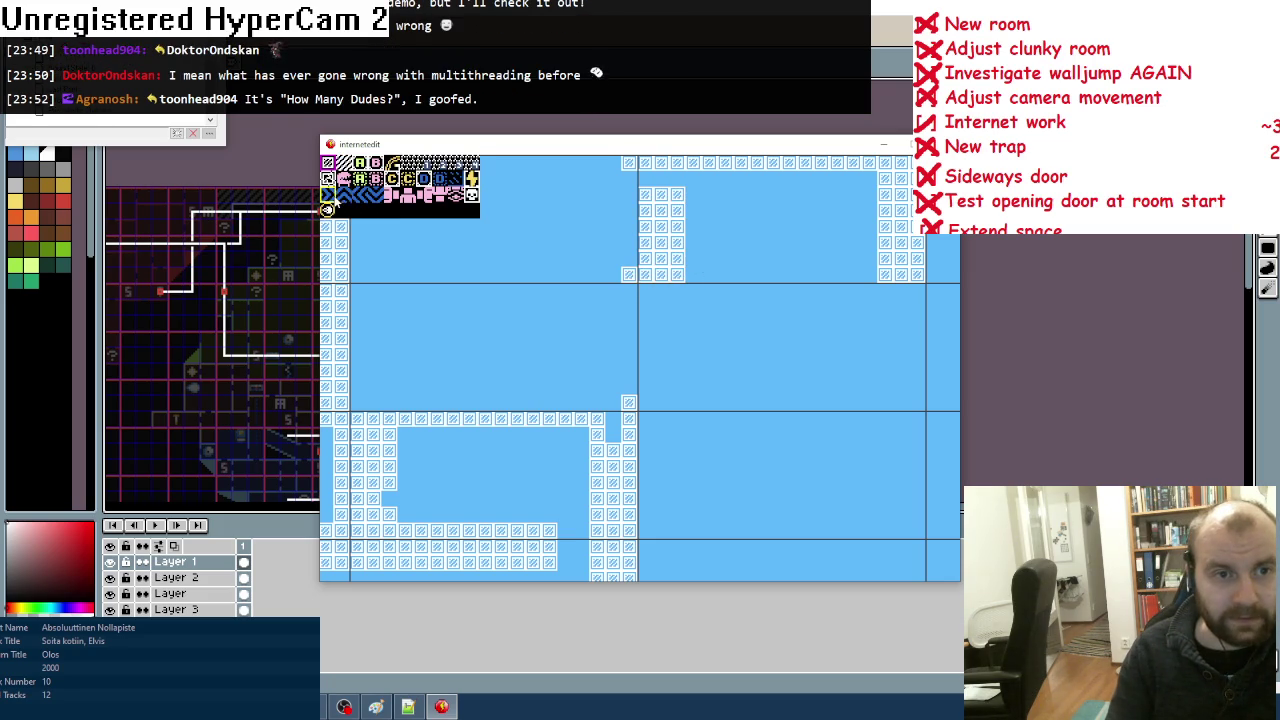
Step: Place an arrow tile above the wall block, a skull tile beside it, and fill the floor row
{"action": "left_click", "coordinate": [330, 163]}
{"action": "left_click", "coordinate": [677, 178]}
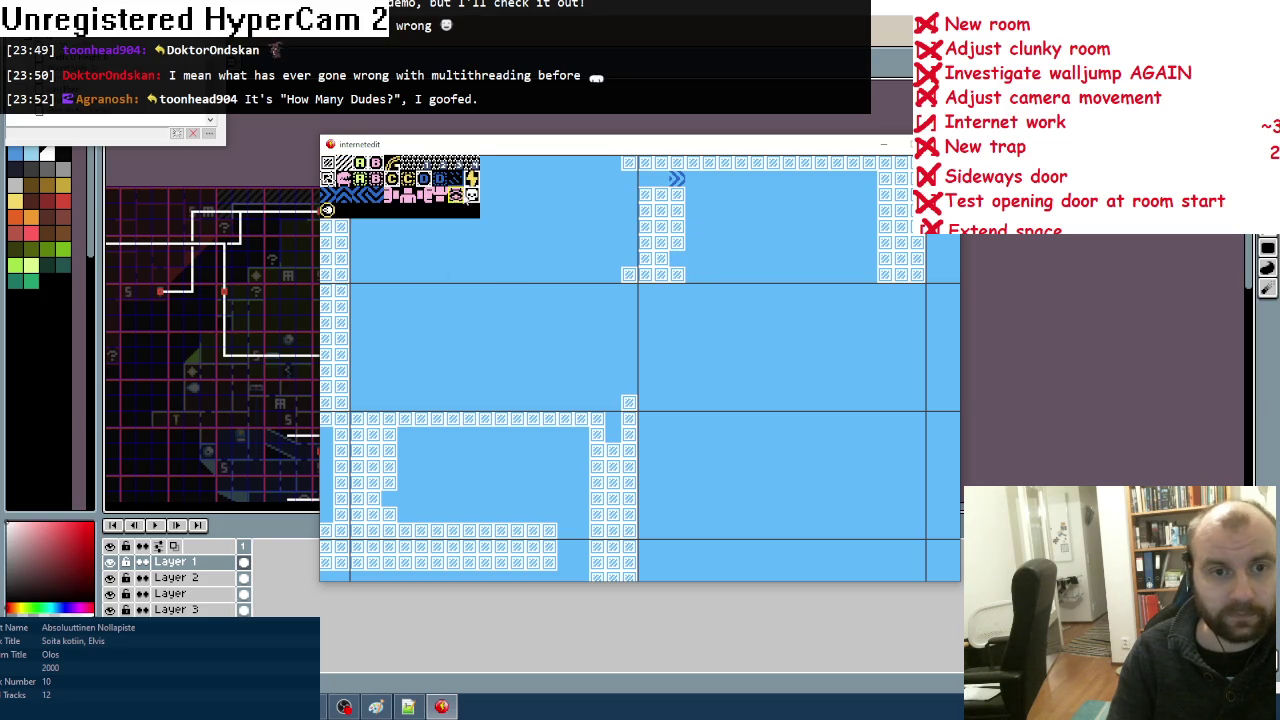
{"action": "left_click", "coordinate": [464, 196]}
{"action": "left_click", "coordinate": [677, 258]}
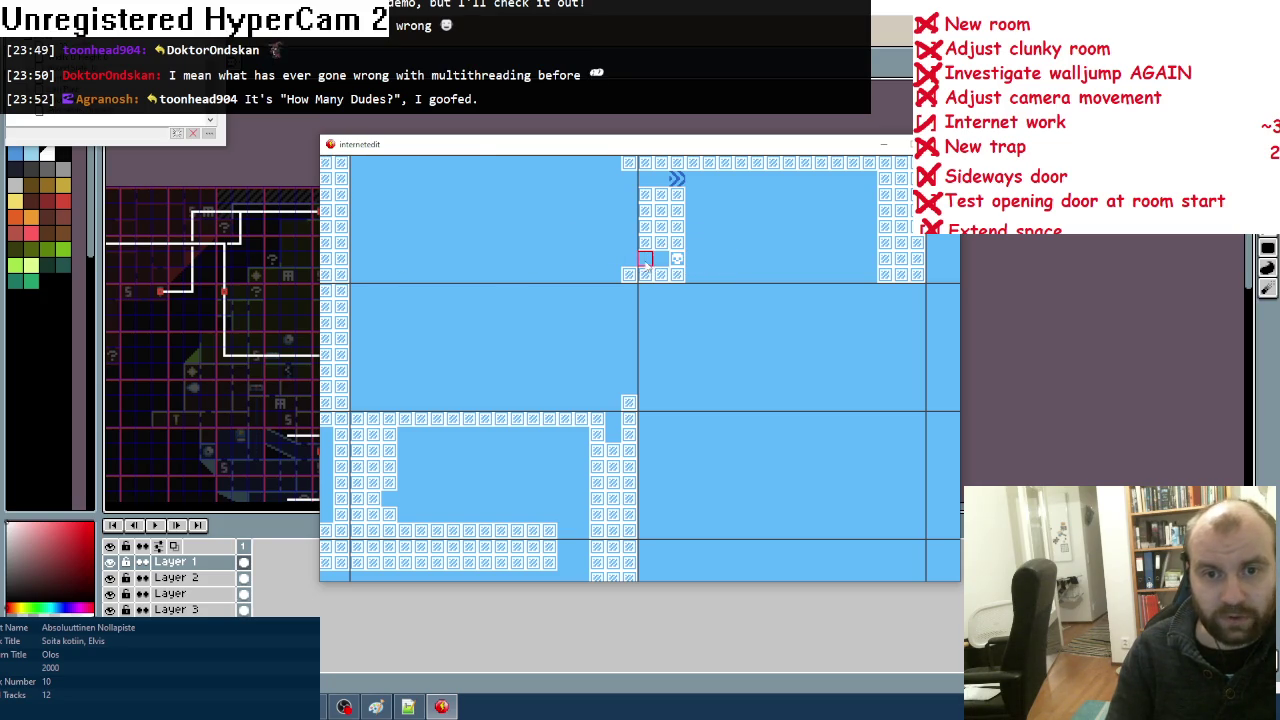
{"action": "left_click_drag", "start_coordinate": [663, 276], "coordinate": [870, 274]}
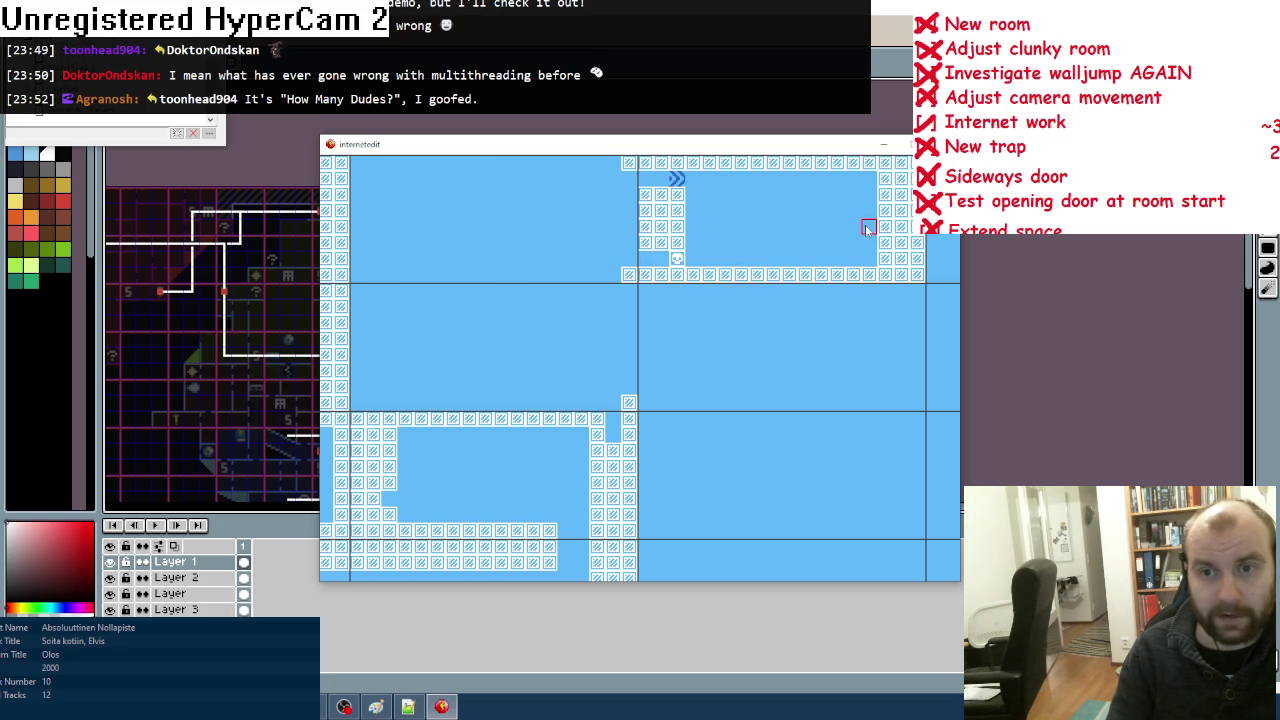
Step: Clear the room's right-corner walls and place a skull tile there
{"action": "right_click", "coordinate": [885, 258]}
{"action": "right_click", "coordinate": [901, 258]}
{"action": "right_click", "coordinate": [901, 274]}
{"action": "key", "text": "space"}
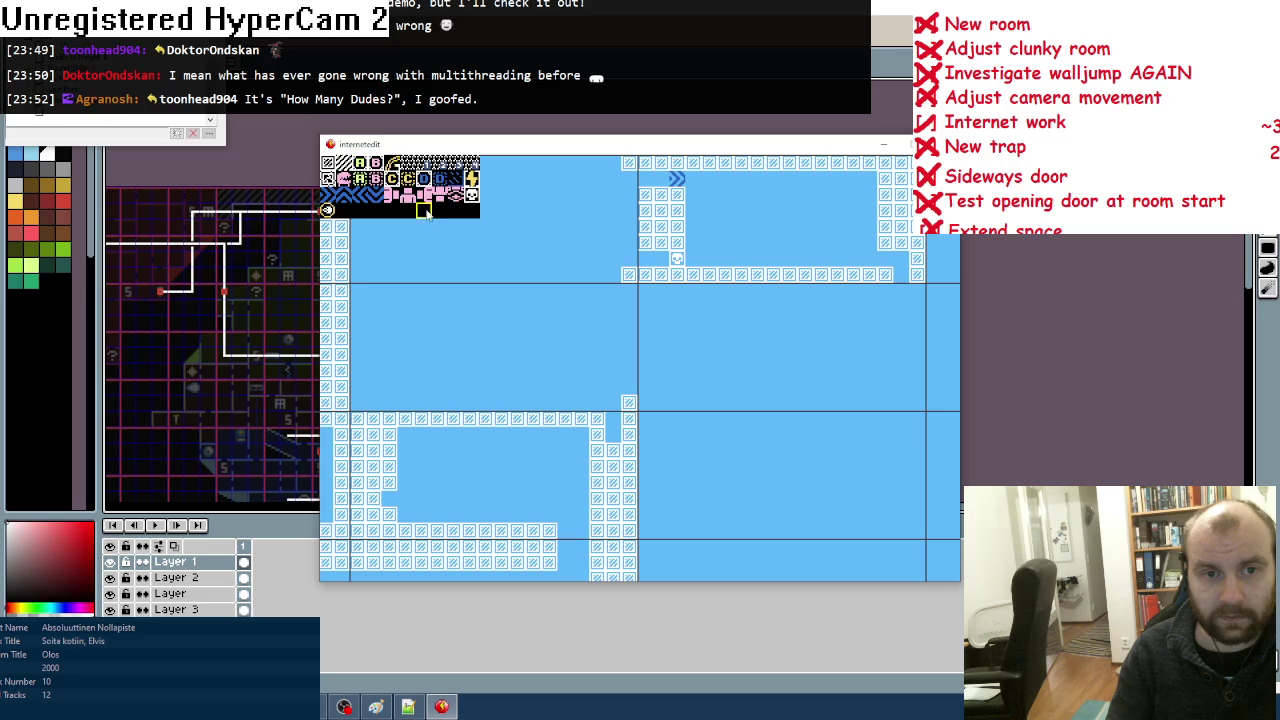
{"action": "left_click", "coordinate": [327, 210]}
{"action": "left_click", "coordinate": [885, 258]}
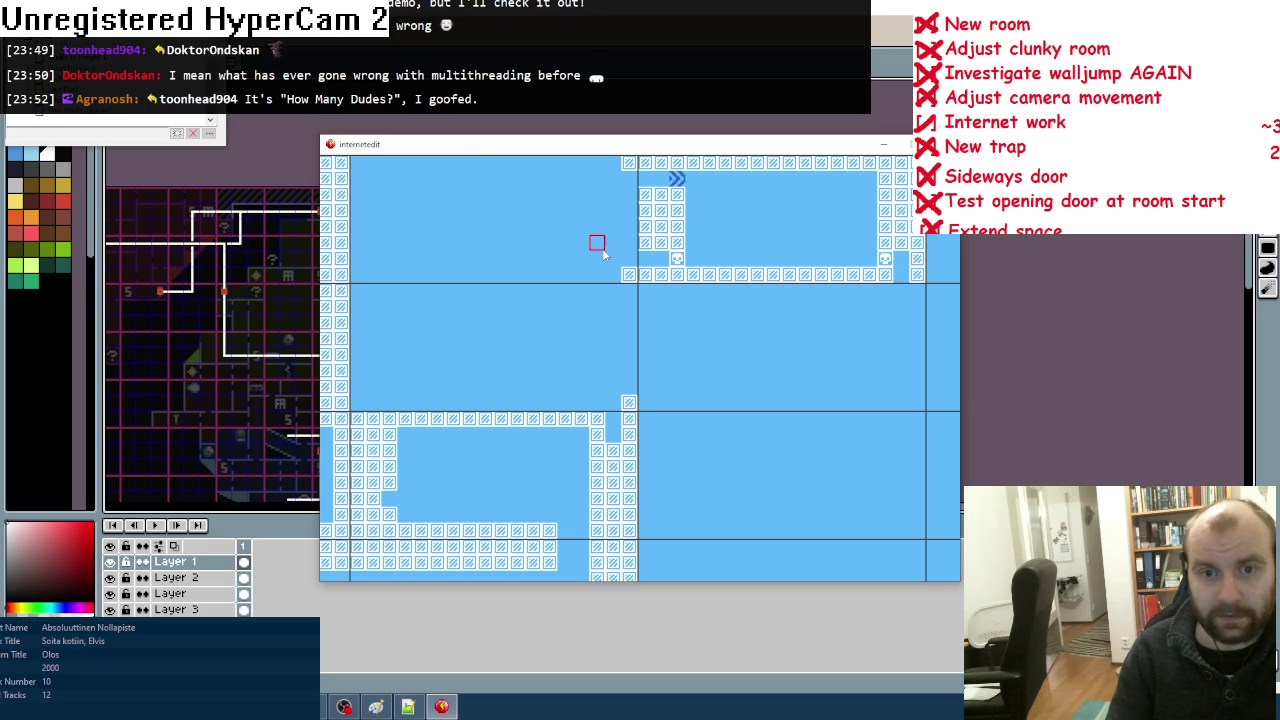
Step: Paint wall columns left of the block and place a left-arrow tile in the cleared cell
{"action": "mouse_move", "coordinate": [648, 247]}
{"action": "left_mouse_down"}
{"action": "mouse_move", "coordinate": [629, 196]}
{"action": "mouse_move", "coordinate": [611, 194]}
{"action": "mouse_move", "coordinate": [611, 240]}
{"action": "left_mouse_up"}
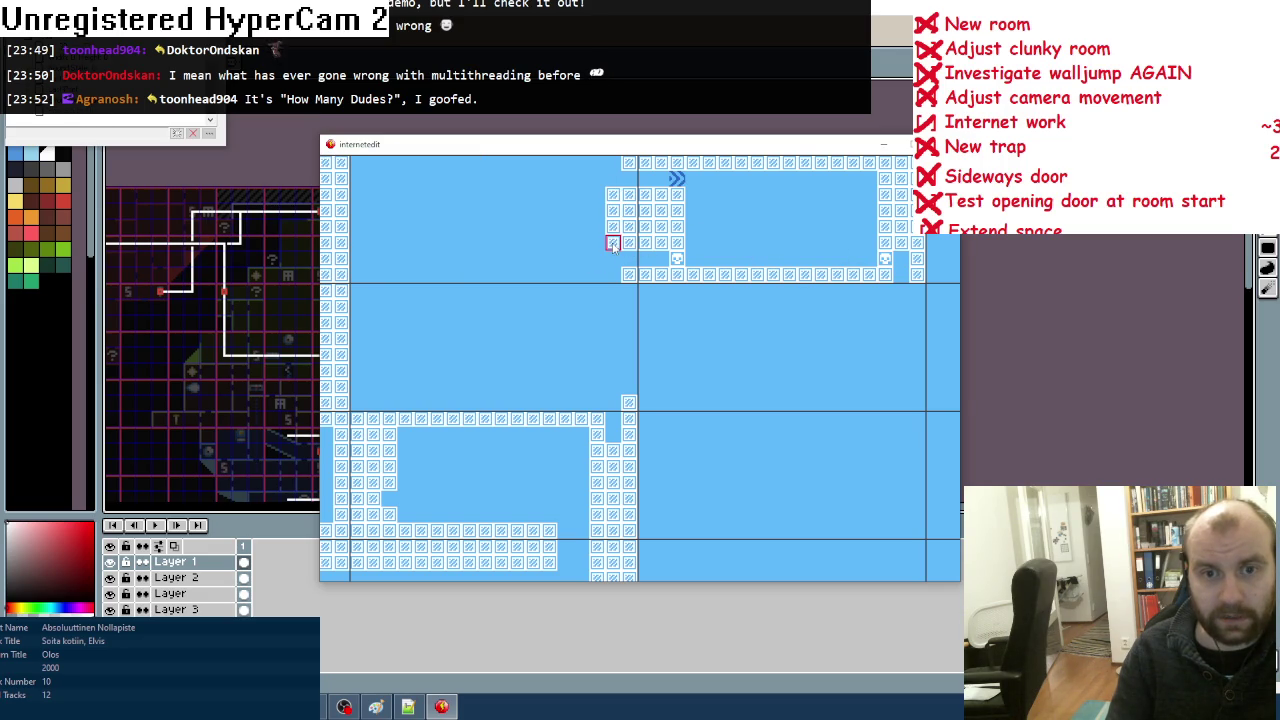
{"action": "left_click_drag", "start_coordinate": [625, 172], "coordinate": [608, 274]}
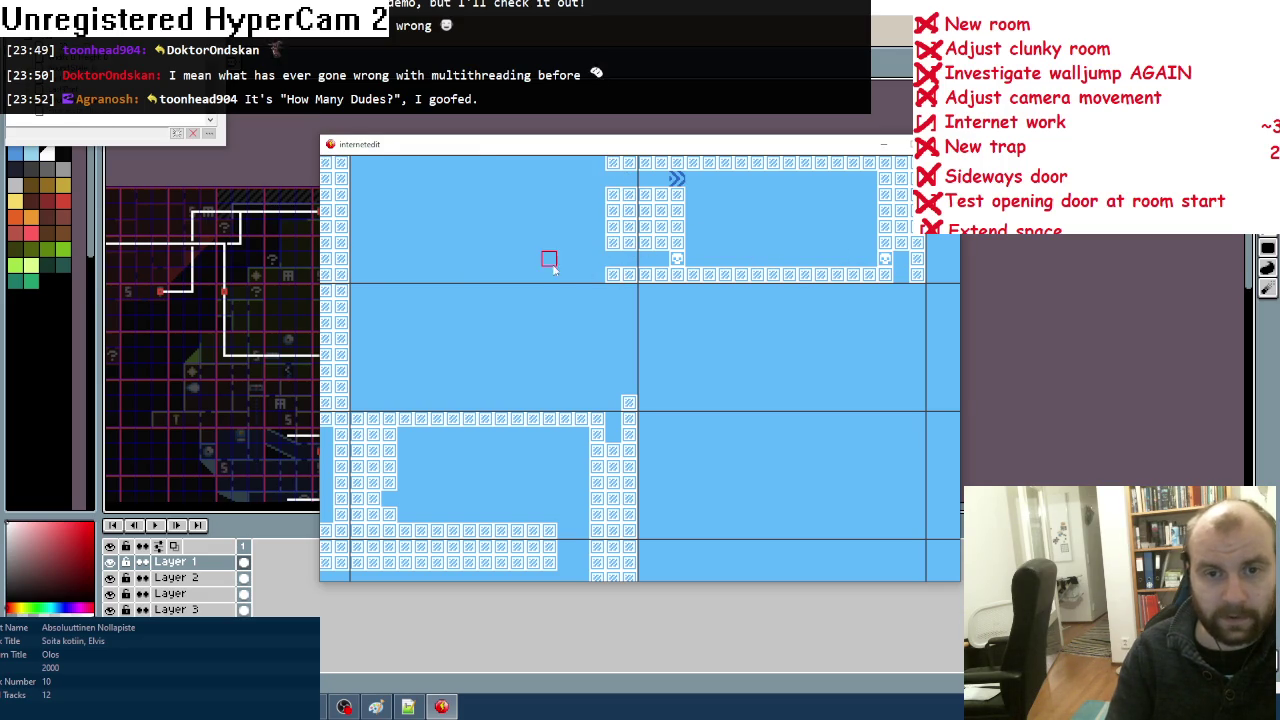
{"action": "key", "text": "space"}
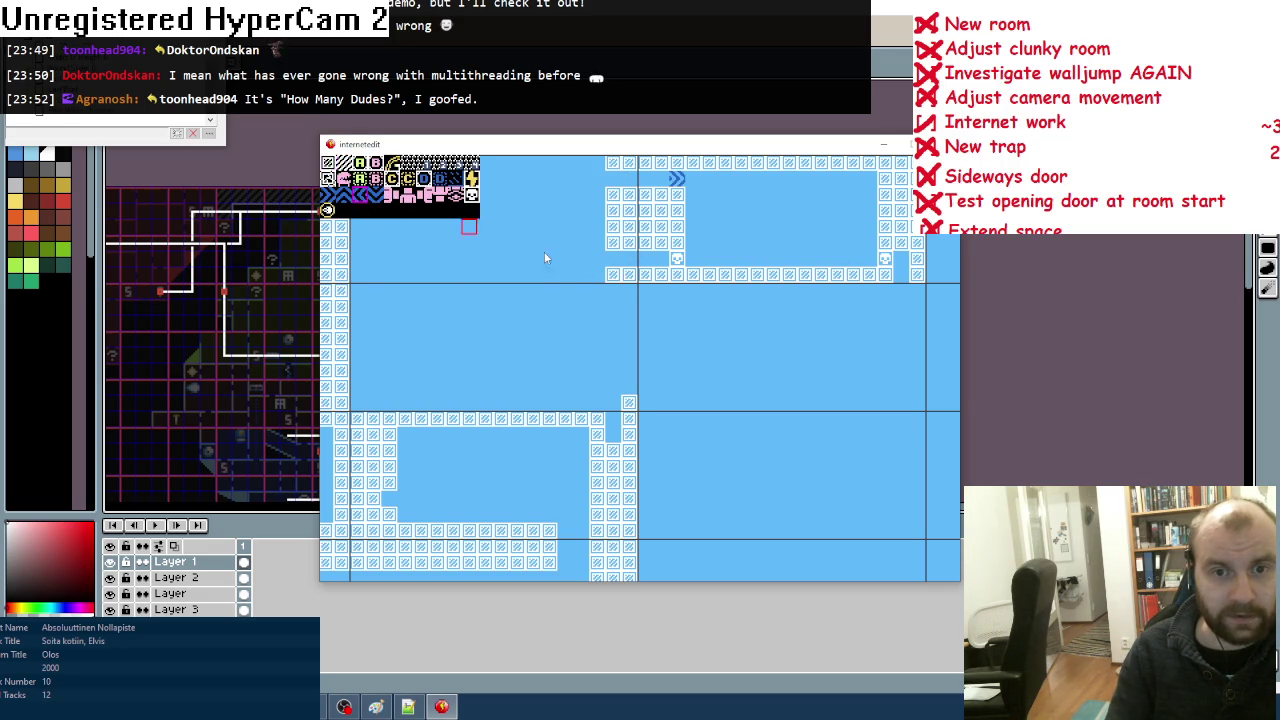
{"action": "key", "text": "space"}
{"action": "left_click", "coordinate": [613, 259]}
{"action": "left_click", "coordinate": [613, 259]}
{"action": "key", "text": "space"}
{"action": "left_click", "coordinate": [334, 203]}
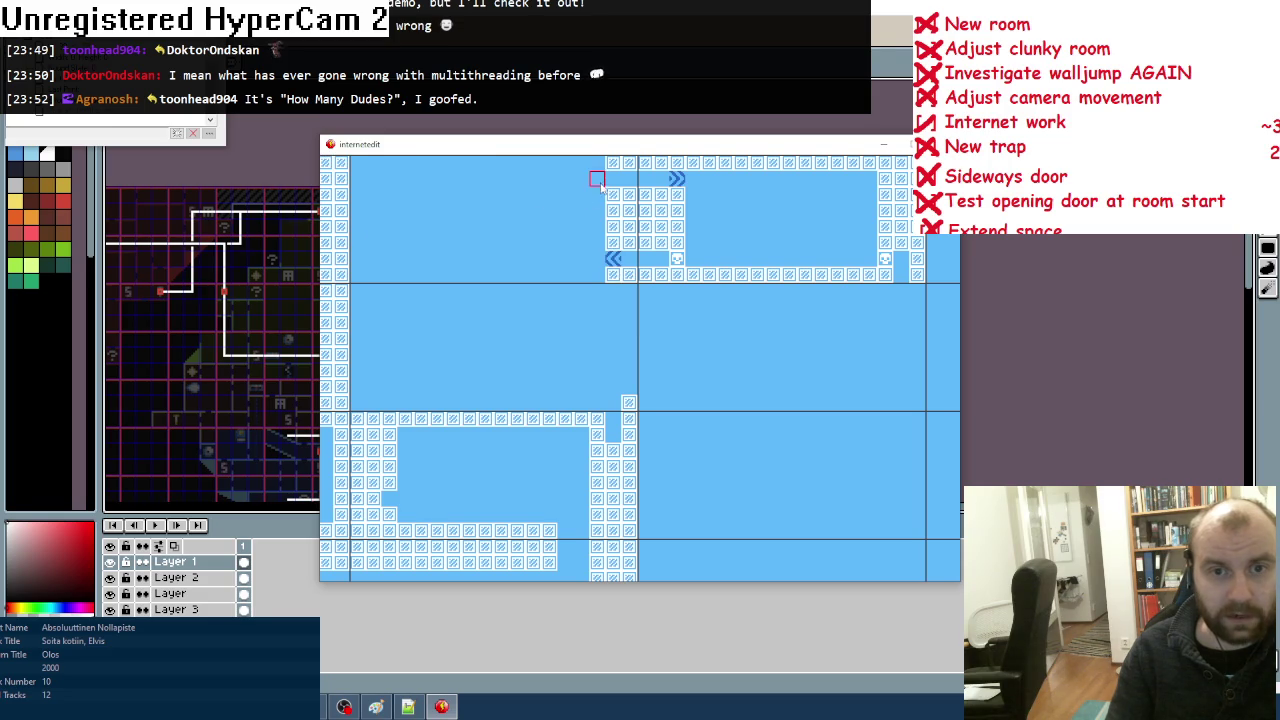
Step: Extend the top wall row and floor row further left across the new room
{"action": "key", "text": "Left"}
{"action": "key", "text": "Left"}
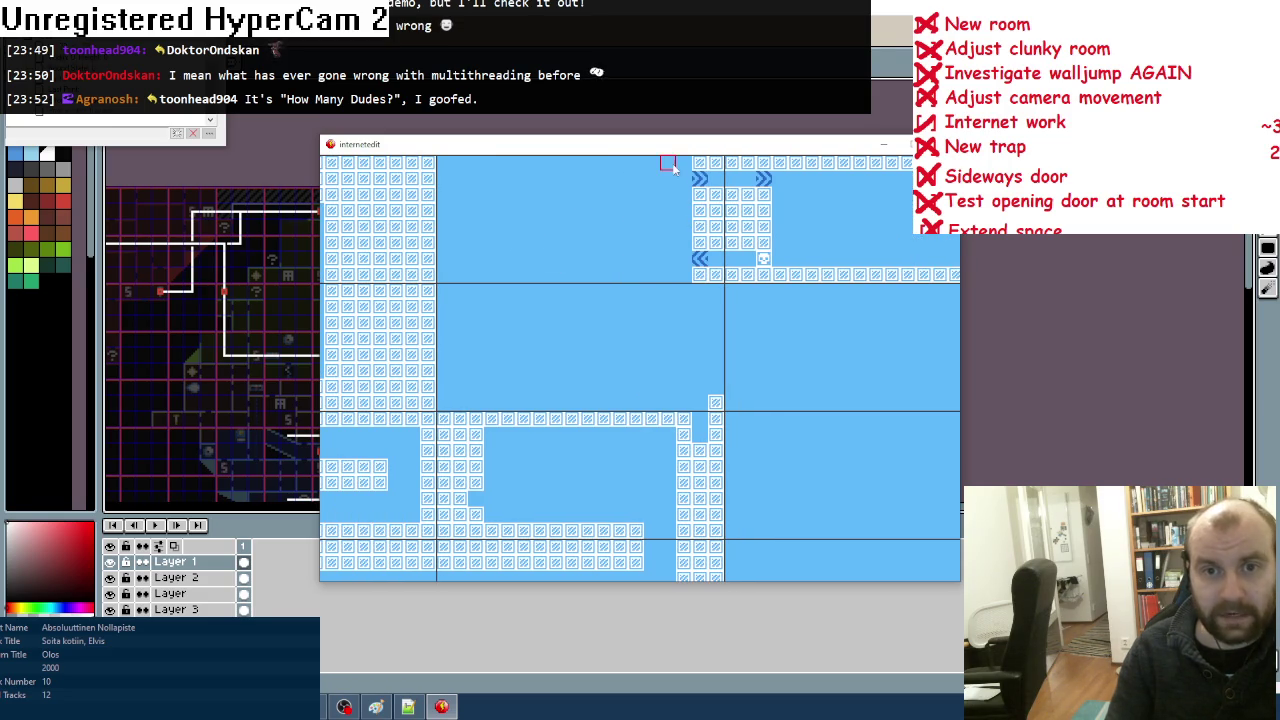
{"action": "mouse_move", "coordinate": [646, 168]}
{"action": "left_mouse_down"}
{"action": "mouse_move", "coordinate": [484, 165]}
{"action": "mouse_move", "coordinate": [449, 178]}
{"action": "mouse_move", "coordinate": [444, 270]}
{"action": "mouse_move", "coordinate": [459, 190]}
{"action": "left_mouse_up"}
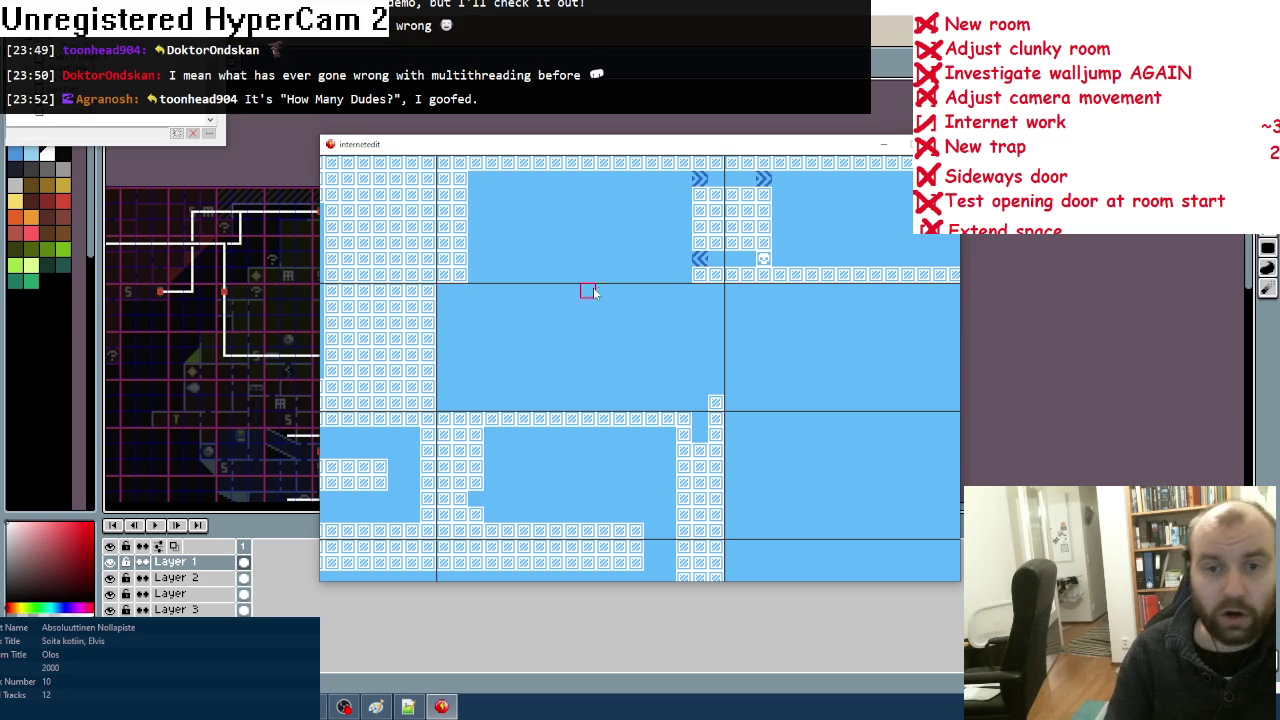
{"action": "left_click_drag", "start_coordinate": [508, 276], "coordinate": [700, 274]}
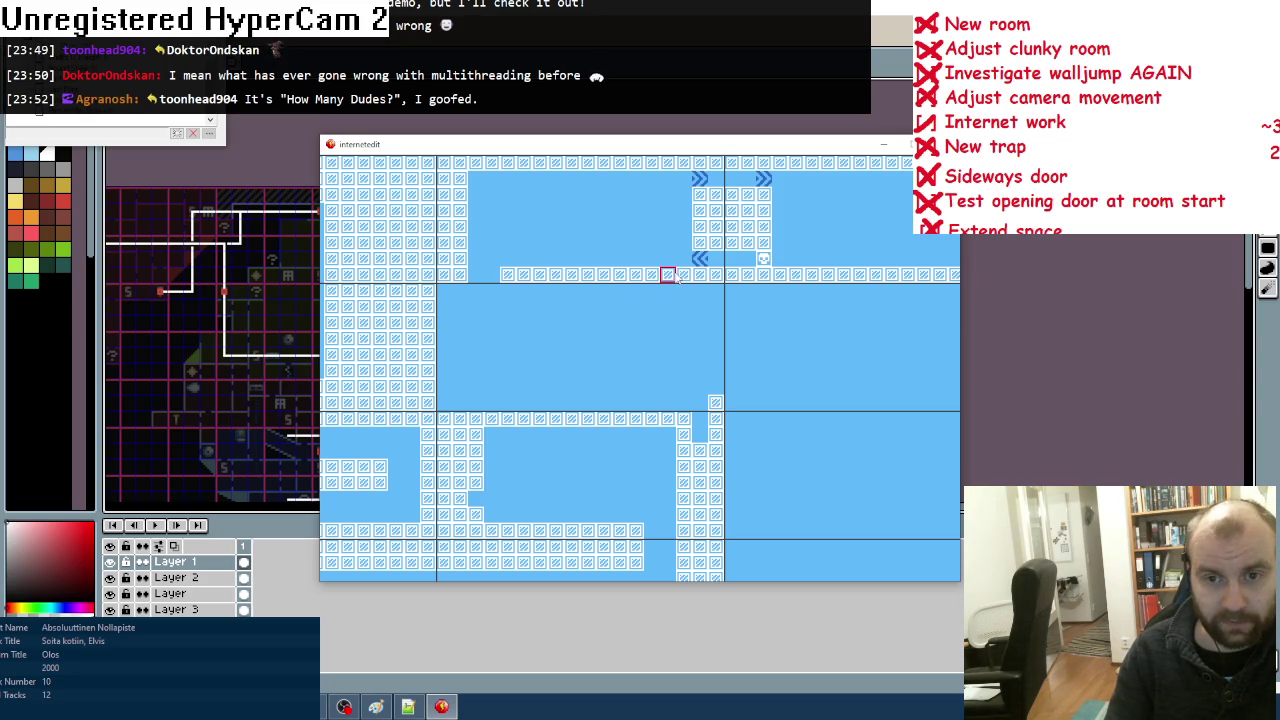
{"action": "scroll", "coordinate": [668, 378], "scroll_direction": "down", "scroll_amount": 3}
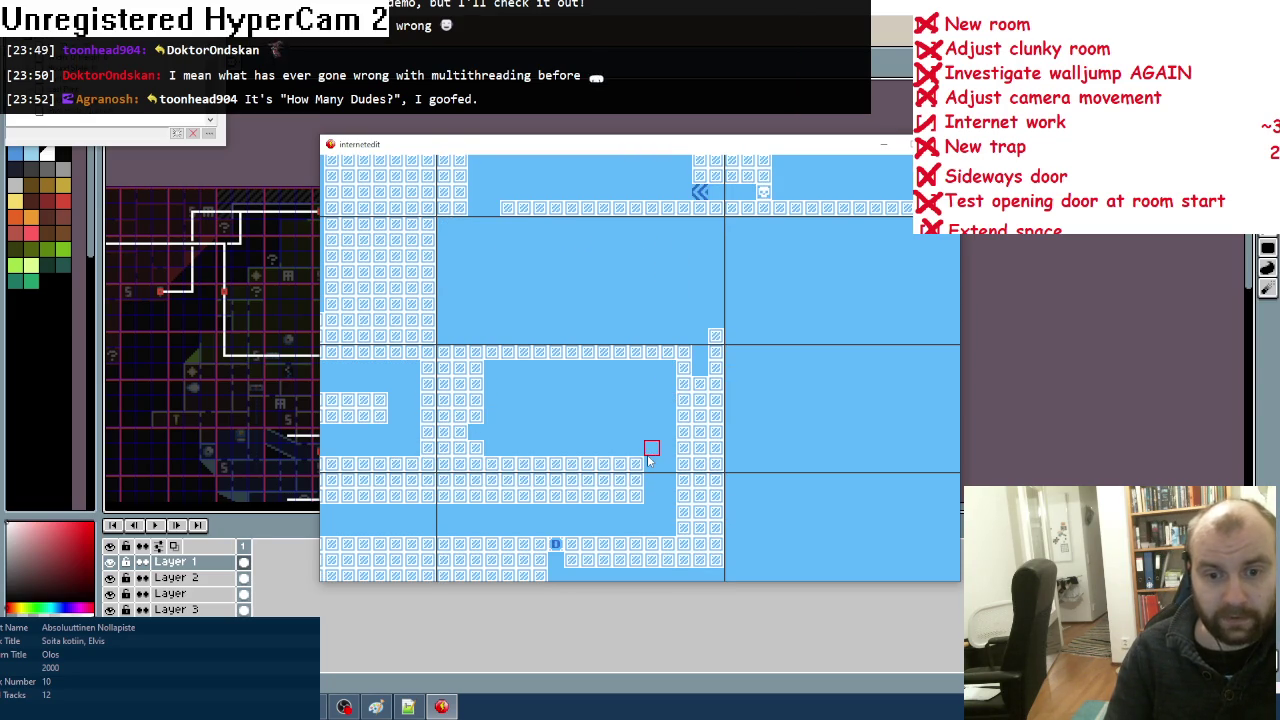
Step: Erase the old wall columns and tile row in the lower room and start a new wall column
{"action": "mouse_move", "coordinate": [476, 447]}
{"action": "left_mouse_down"}
{"action": "mouse_move", "coordinate": [457, 366]}
{"action": "mouse_move", "coordinate": [457, 414]}
{"action": "mouse_move", "coordinate": [459, 368]}
{"action": "left_mouse_up"}
{"action": "left_click_drag", "start_coordinate": [665, 452], "coordinate": [683, 416]}
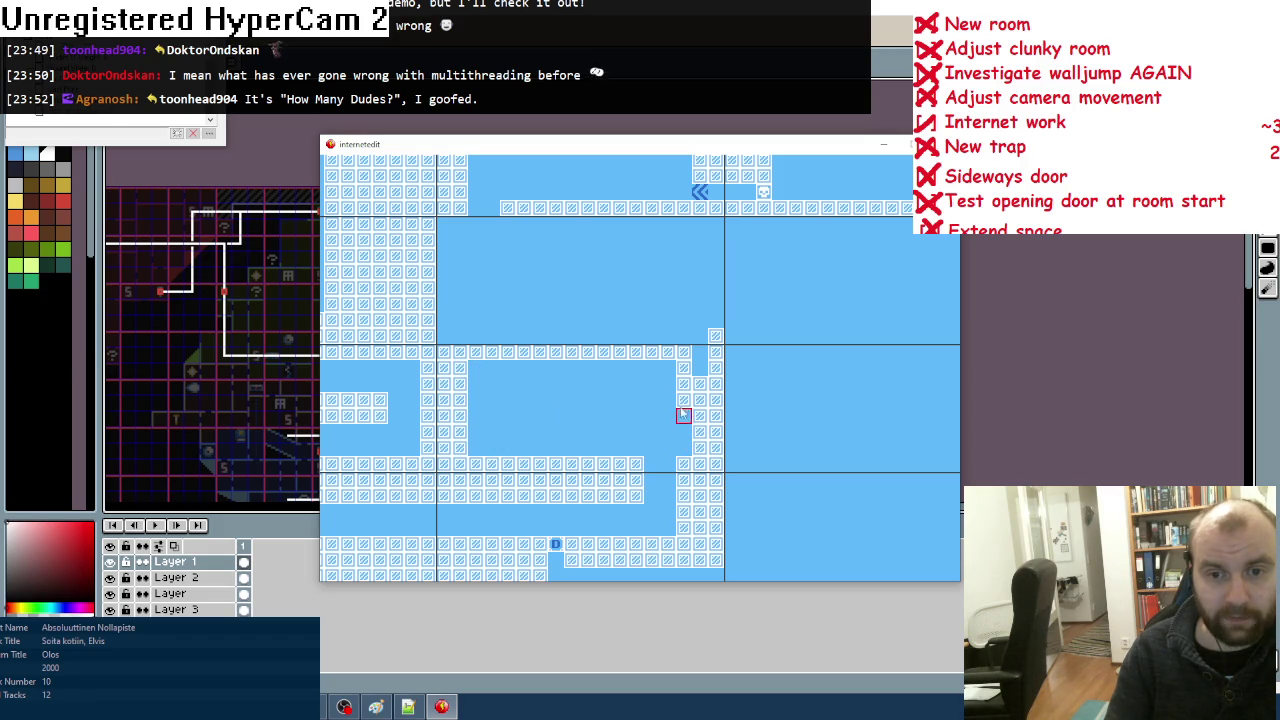
{"action": "left_click_drag", "start_coordinate": [492, 352], "coordinate": [683, 351]}
{"action": "mouse_move", "coordinate": [457, 366]}
{"action": "left_mouse_down"}
{"action": "mouse_move", "coordinate": [443, 220]}
{"action": "mouse_move", "coordinate": [443, 345]}
{"action": "left_mouse_up"}
Step: Paint wall columns up toward the upper room and a wall row beneath it
{"action": "mouse_move", "coordinate": [702, 374]}
{"action": "left_mouse_down"}
{"action": "mouse_move", "coordinate": [712, 238]}
{"action": "mouse_move", "coordinate": [702, 242]}
{"action": "left_mouse_up"}
{"action": "left_click_drag", "start_coordinate": [714, 303], "coordinate": [716, 228]}
{"action": "left_click_drag", "start_coordinate": [507, 226], "coordinate": [671, 225]}
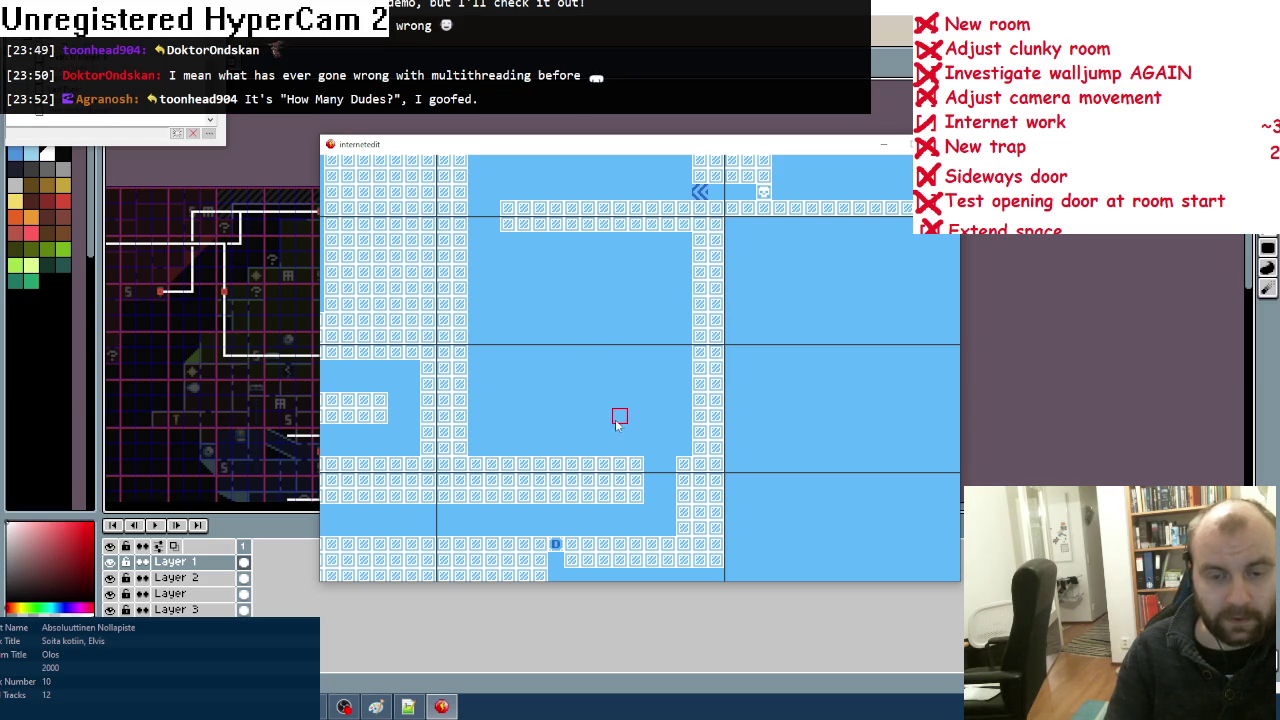
{"action": "mouse_move", "coordinate": [683, 527]}
{"action": "left_mouse_down"}
{"action": "mouse_move", "coordinate": [683, 463]}
{"action": "mouse_move", "coordinate": [649, 480]}
{"action": "mouse_move", "coordinate": [651, 463]}
{"action": "left_mouse_up"}
Step: Paint a two-row wall ledge across the middle chamber
{"action": "scroll", "coordinate": [593, 429], "scroll_direction": "up", "scroll_amount": 2}
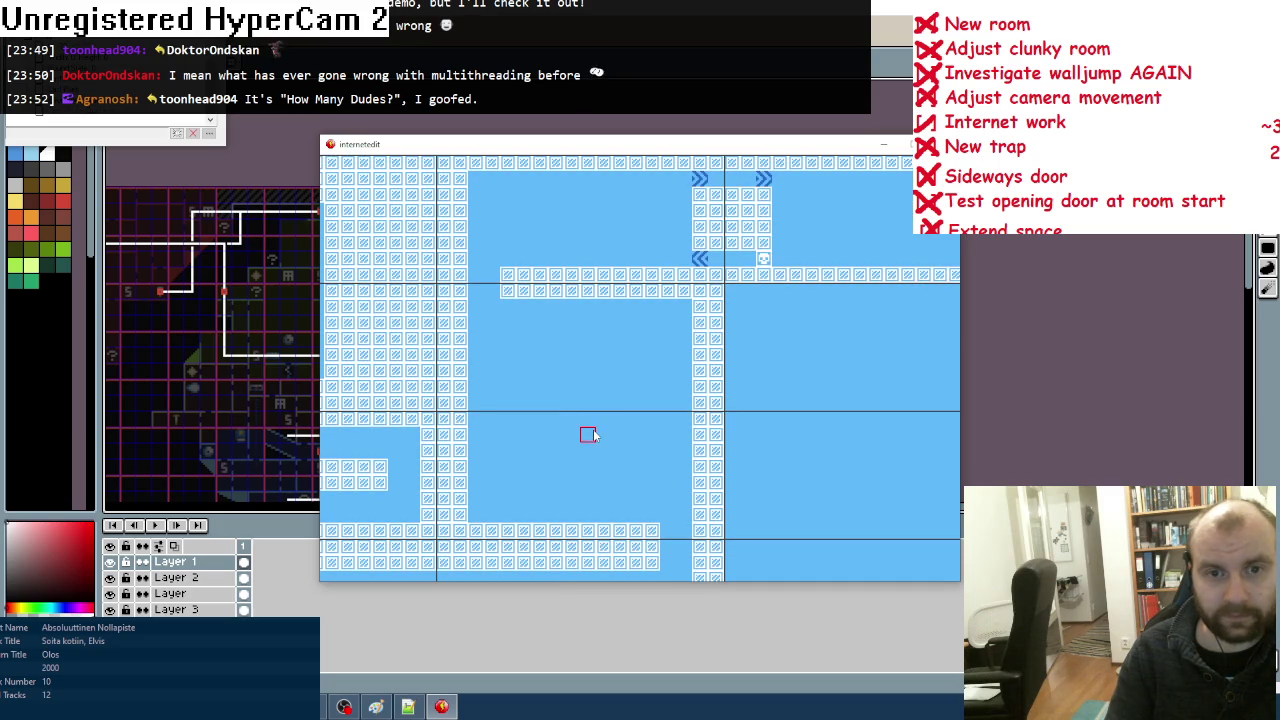
{"action": "mouse_move", "coordinate": [508, 420]}
{"action": "left_mouse_down"}
{"action": "mouse_move", "coordinate": [506, 404]}
{"action": "mouse_move", "coordinate": [683, 404]}
{"action": "left_mouse_up"}
{"action": "left_click_drag", "start_coordinate": [519, 424], "coordinate": [687, 420]}
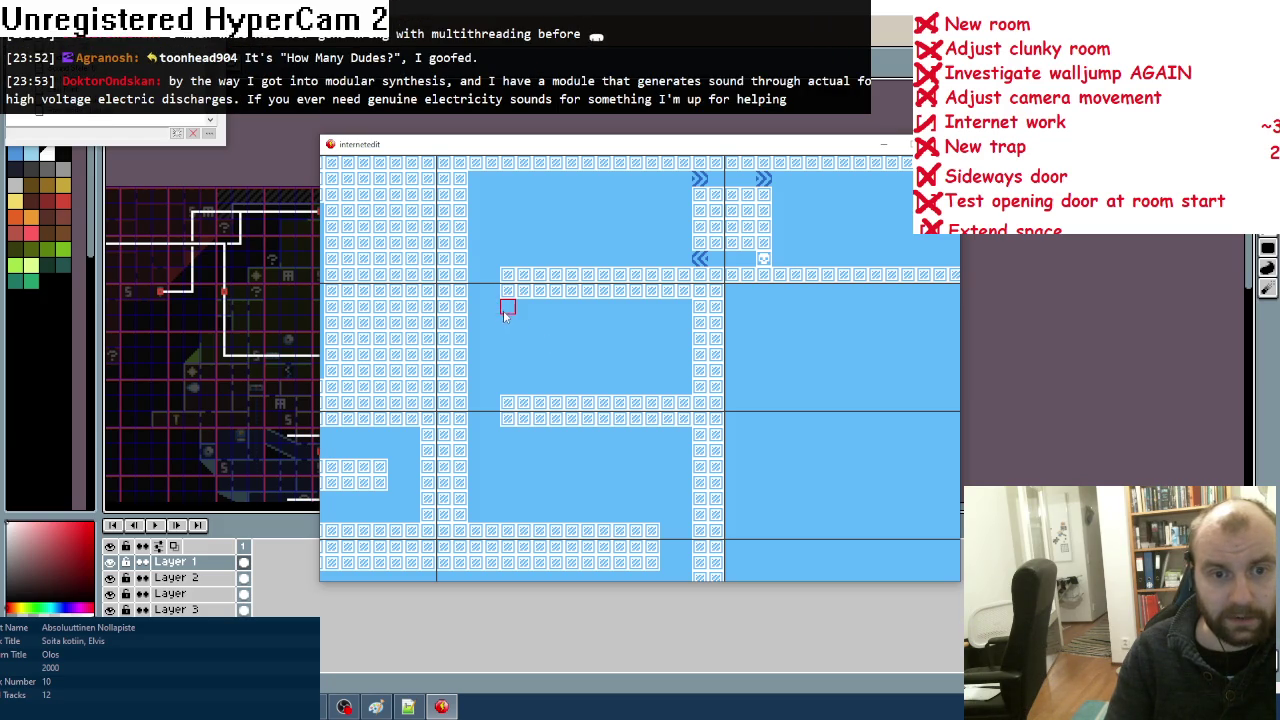
Step: Place two skull tiles along the chamber's upper wall
{"action": "key", "text": "space"}
{"action": "left_click", "coordinate": [482, 206]}
{"action": "left_click_drag", "start_coordinate": [476, 308], "coordinate": [491, 308]}
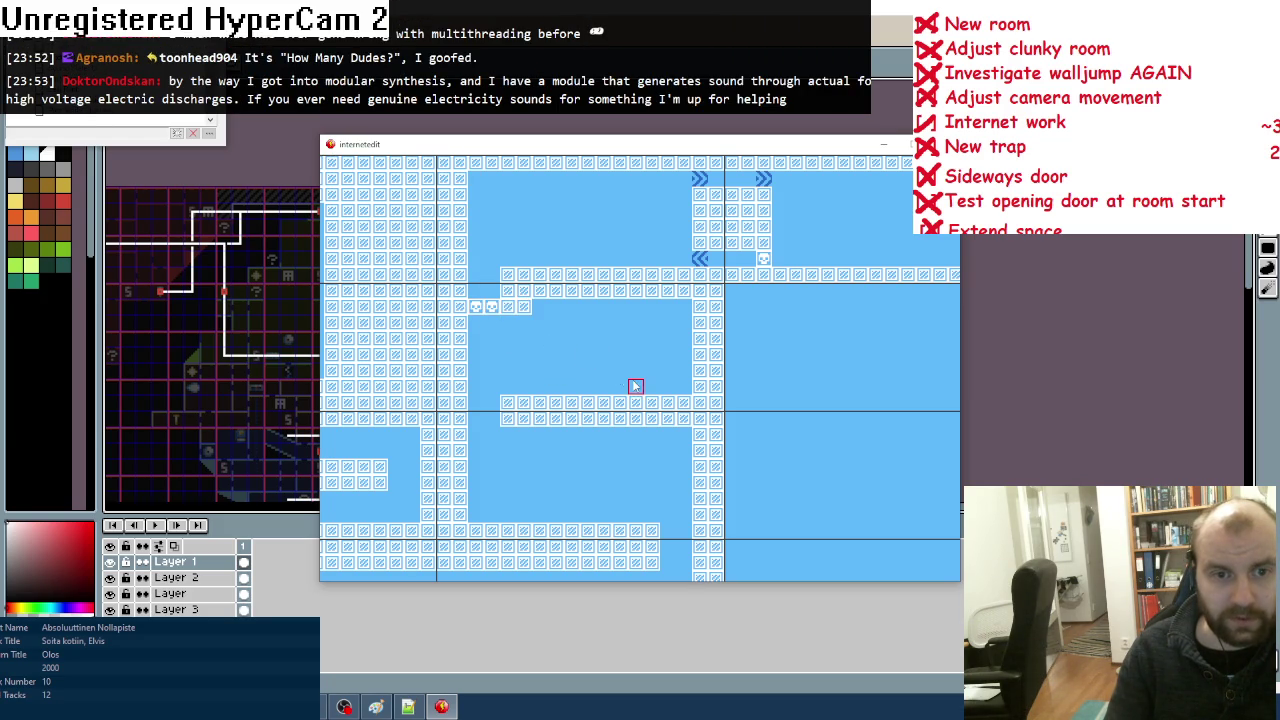